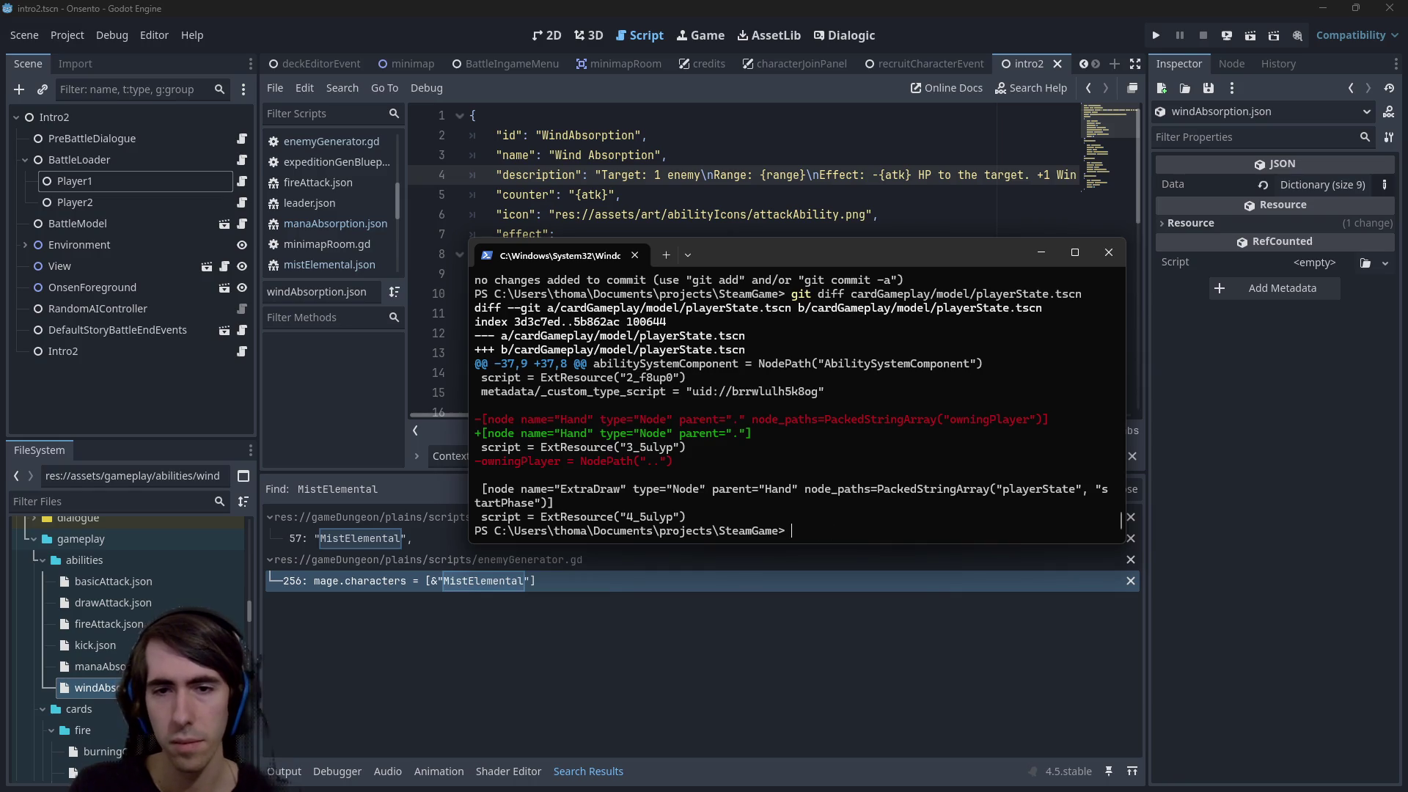
Revert cardGameplay/model/playerState.tscn with git checkout, reusing the recalled git diff command
key("Up")
key("Left")
key("Left")
key("Left")
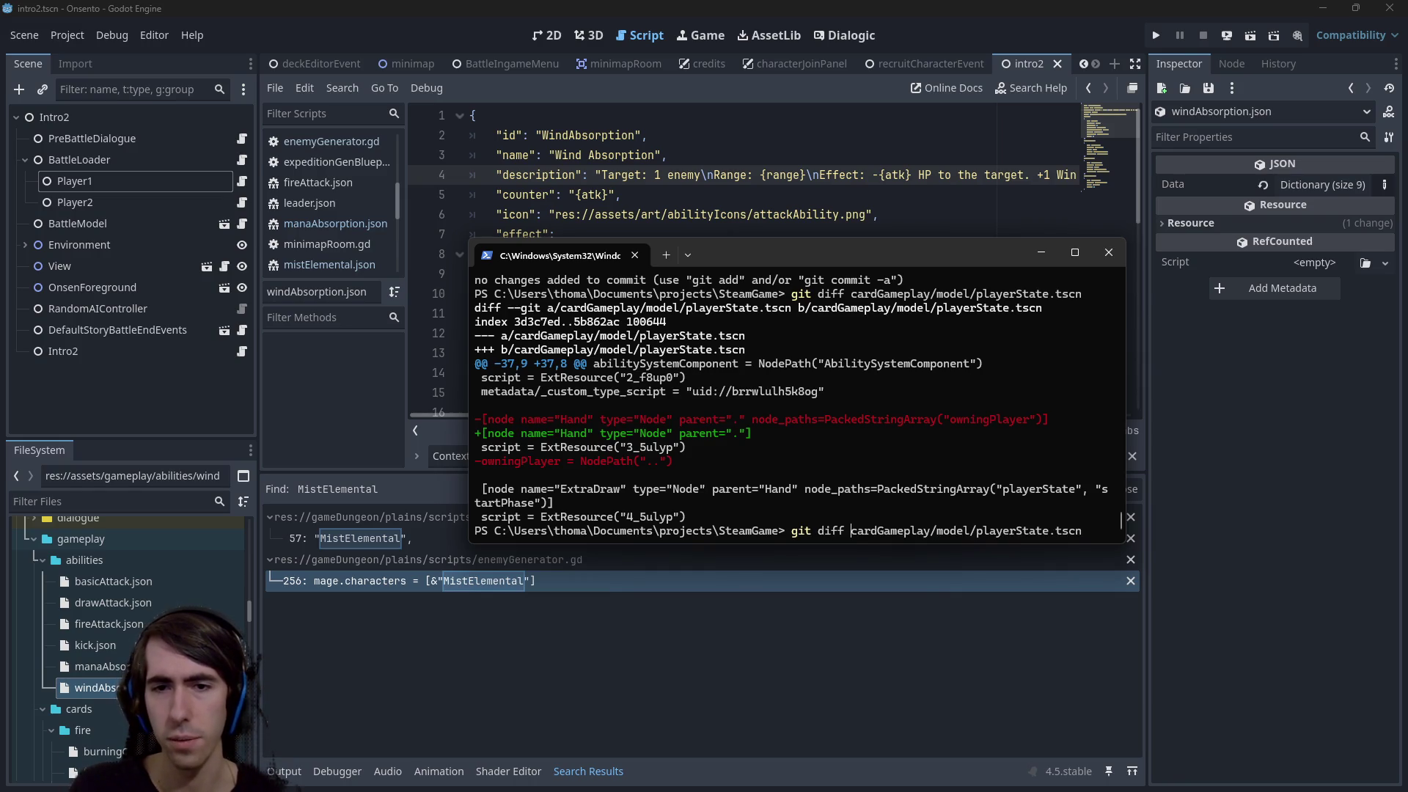
key("BackSpace")
key("BackSpace")
key("BackSpace")
type("checkout")
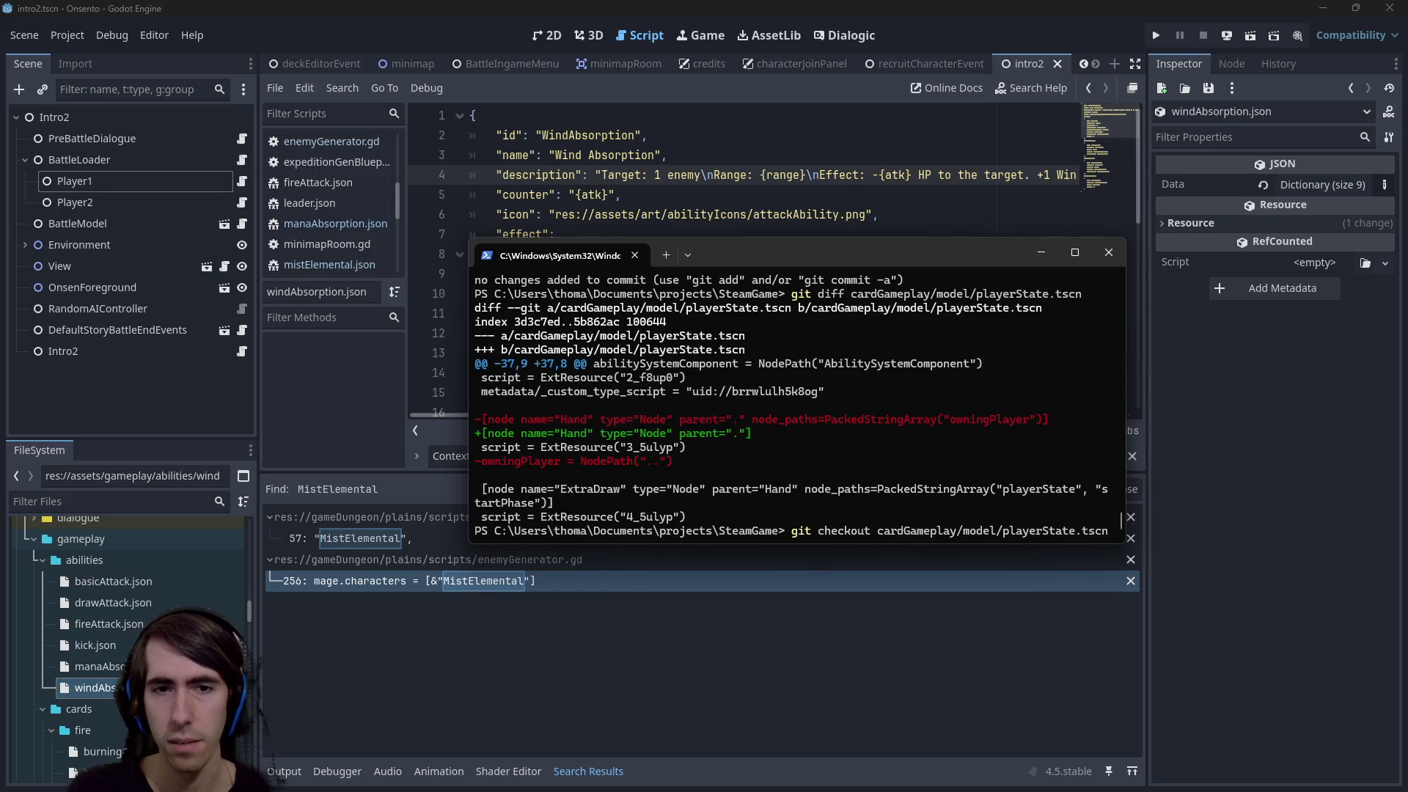
key("Return")
type("git stat")
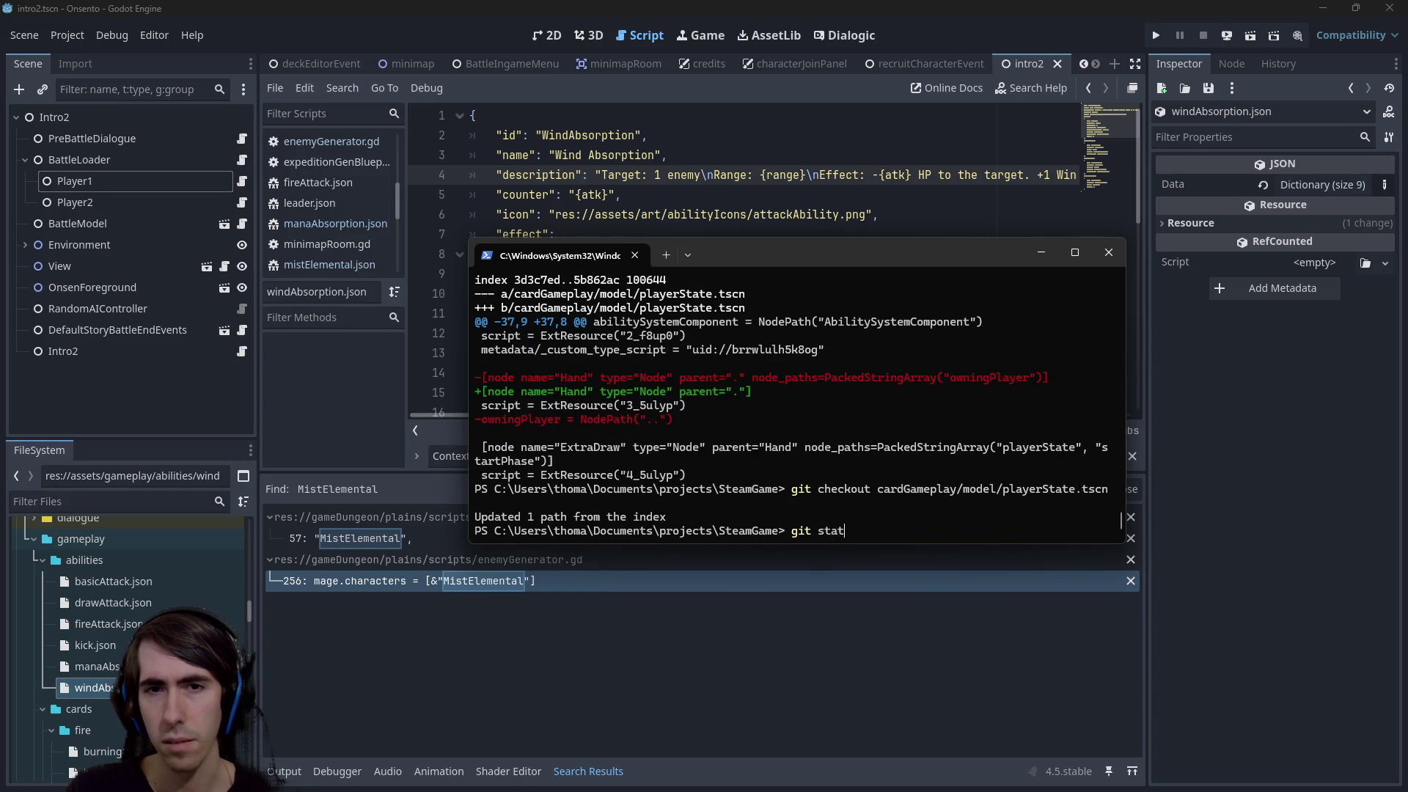
Run git status to confirm the remaining working-tree state, then return to Godot
type("us")
key("Return")
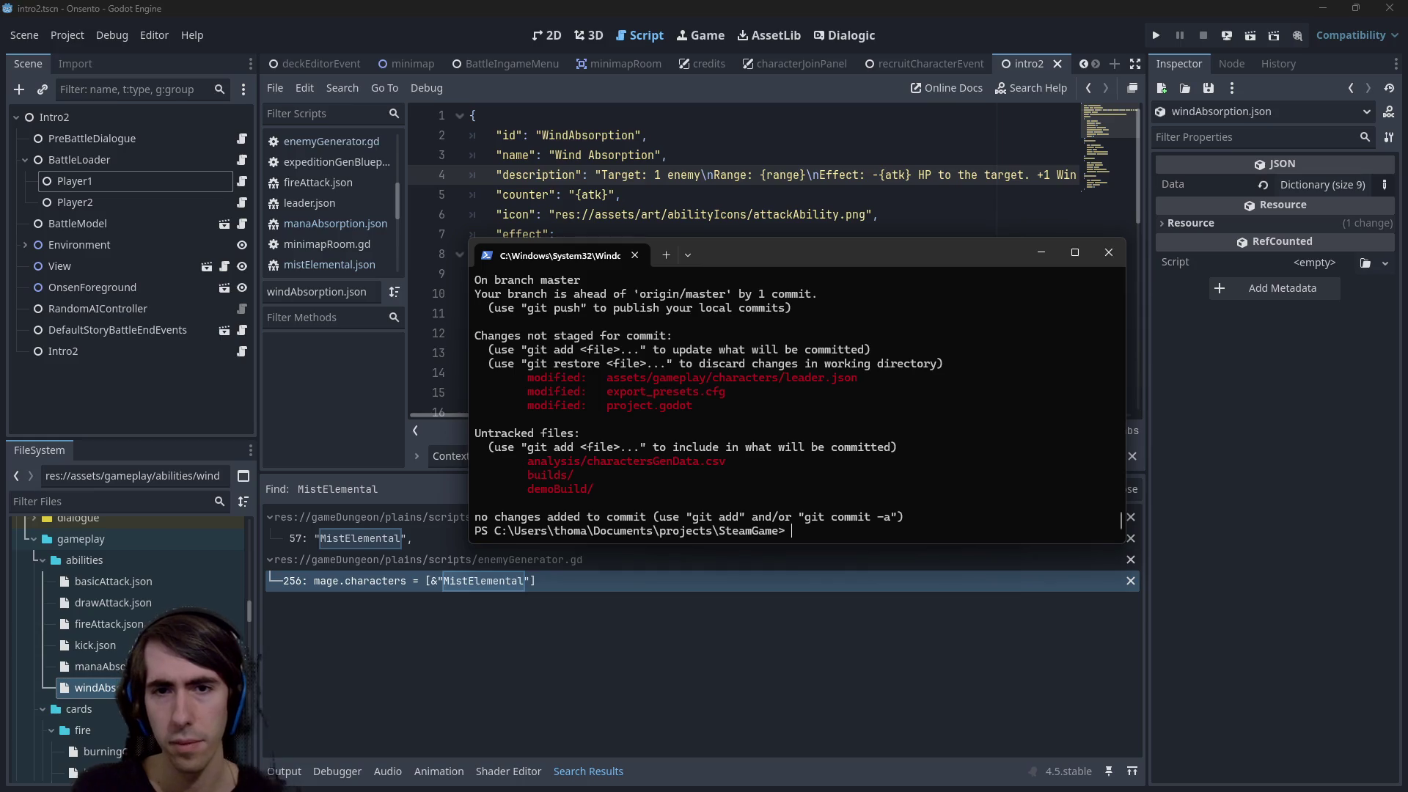
left_click(738, 23)
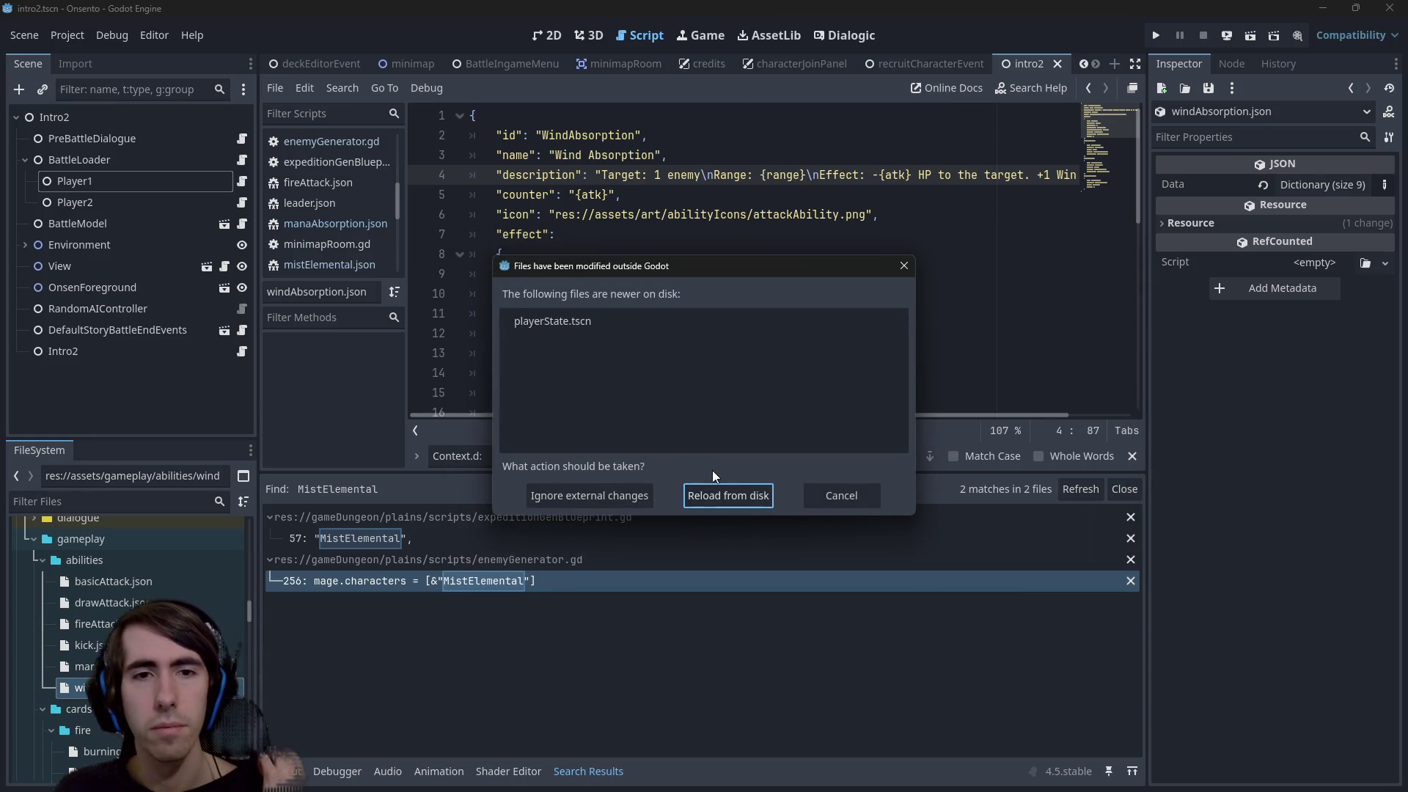
Reload the reverted playerState.tscn from disk and place the caret on line 8 of WindAbsorption
left_click(719, 495)
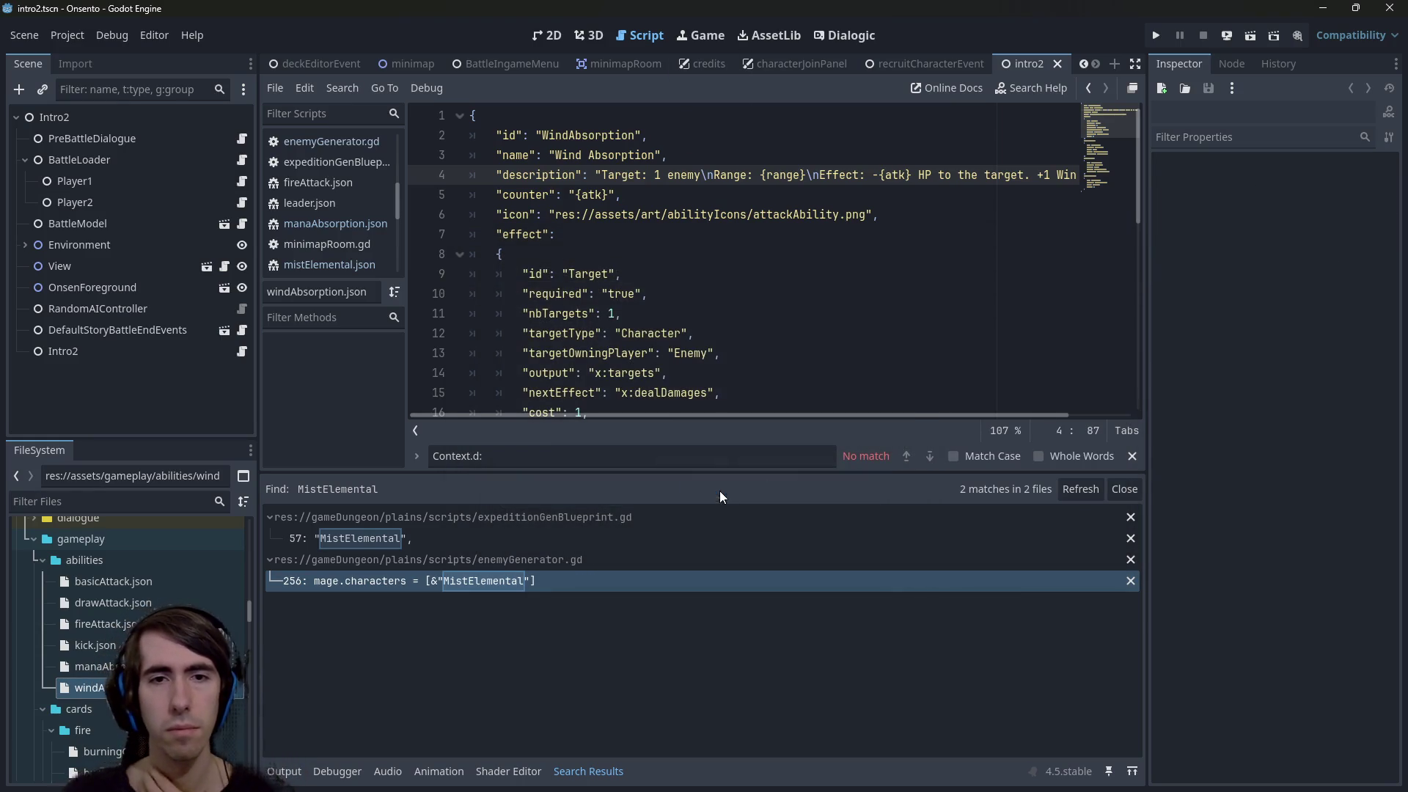
left_click(760, 322)
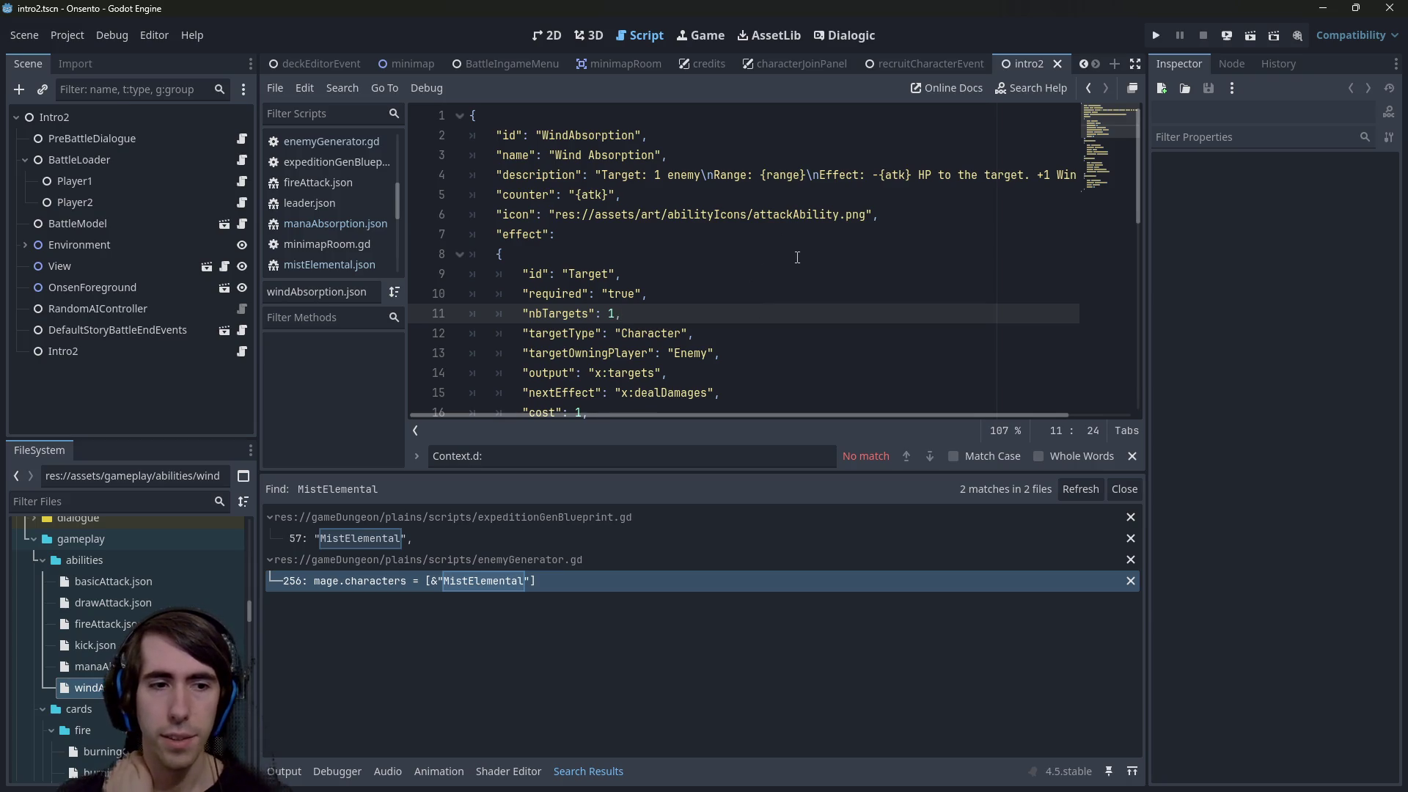
left_click(763, 256)
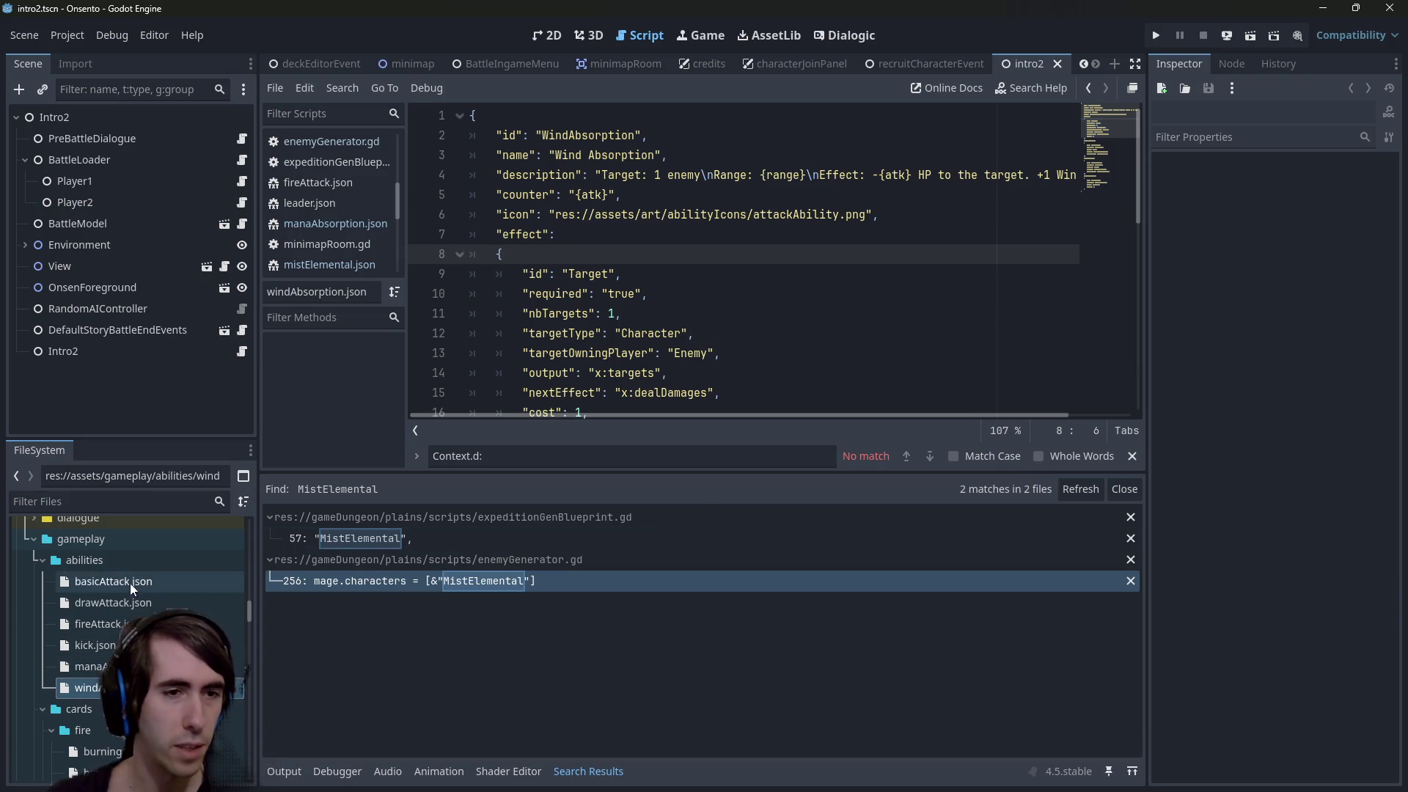
Scroll the FileSystem dock to assets/gameplay/status and collapse its fire, neutral and wind folders
left_click(125, 730)
scroll(98, 592, "down", 3)
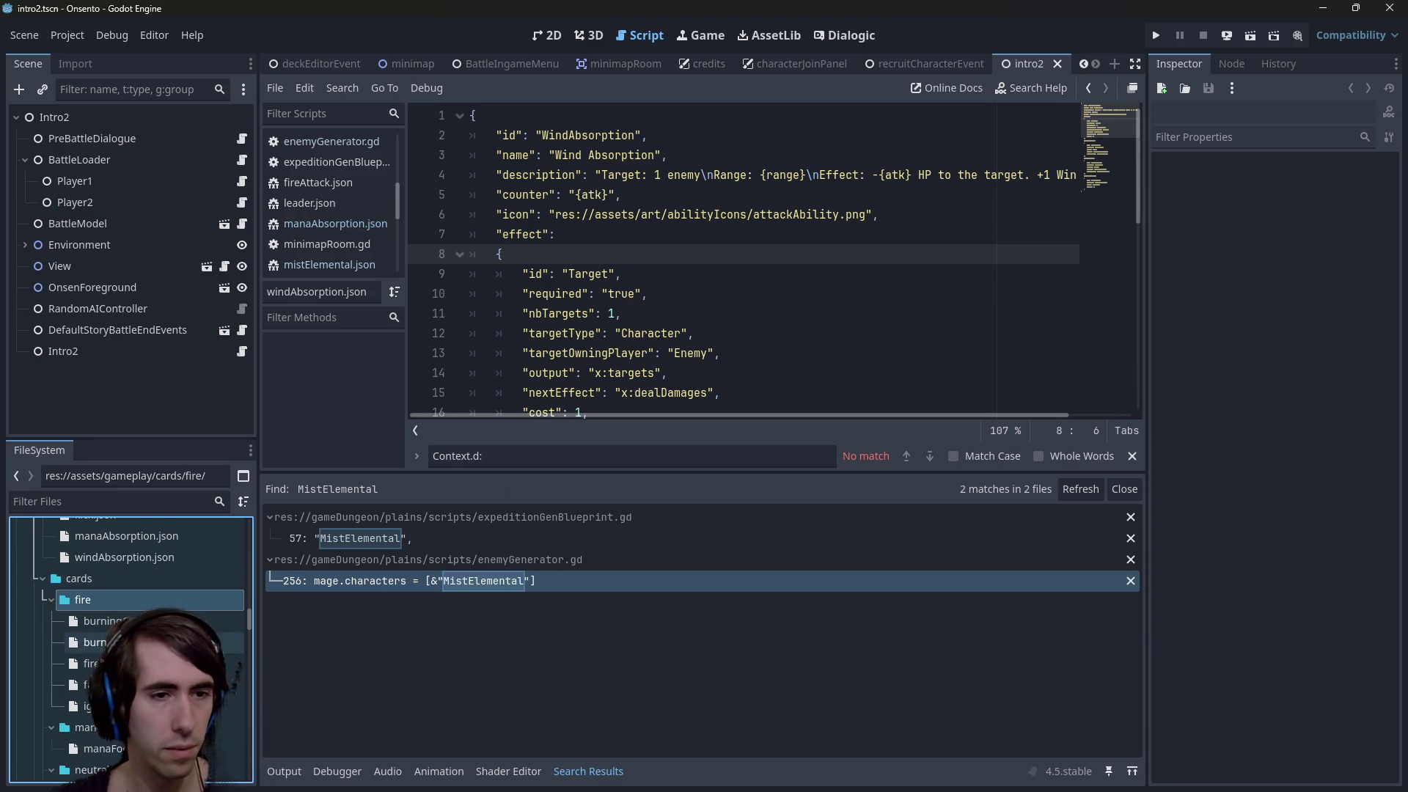
scroll(174, 578, "down", 10)
scroll(147, 625, "down", 10)
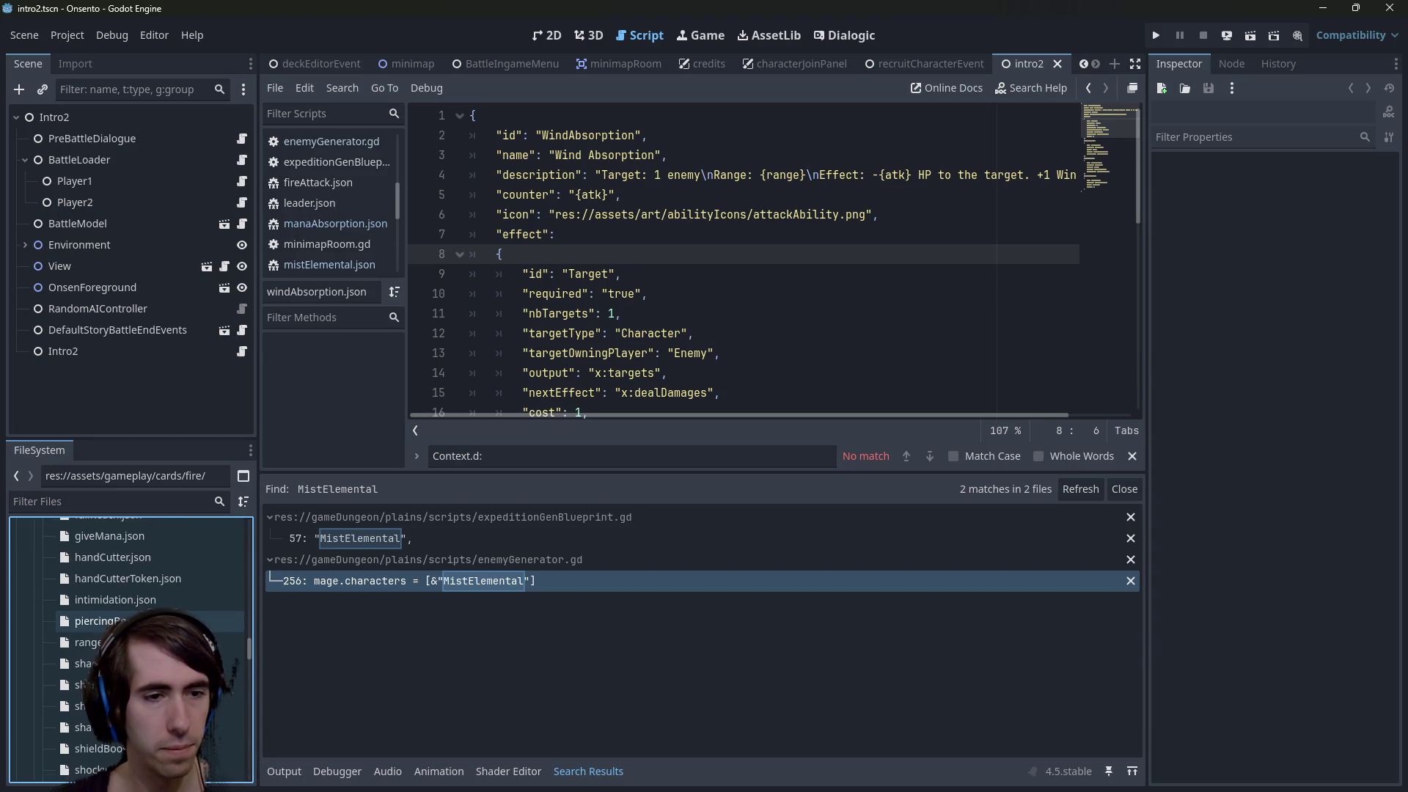
scroll(122, 610, "down", 10)
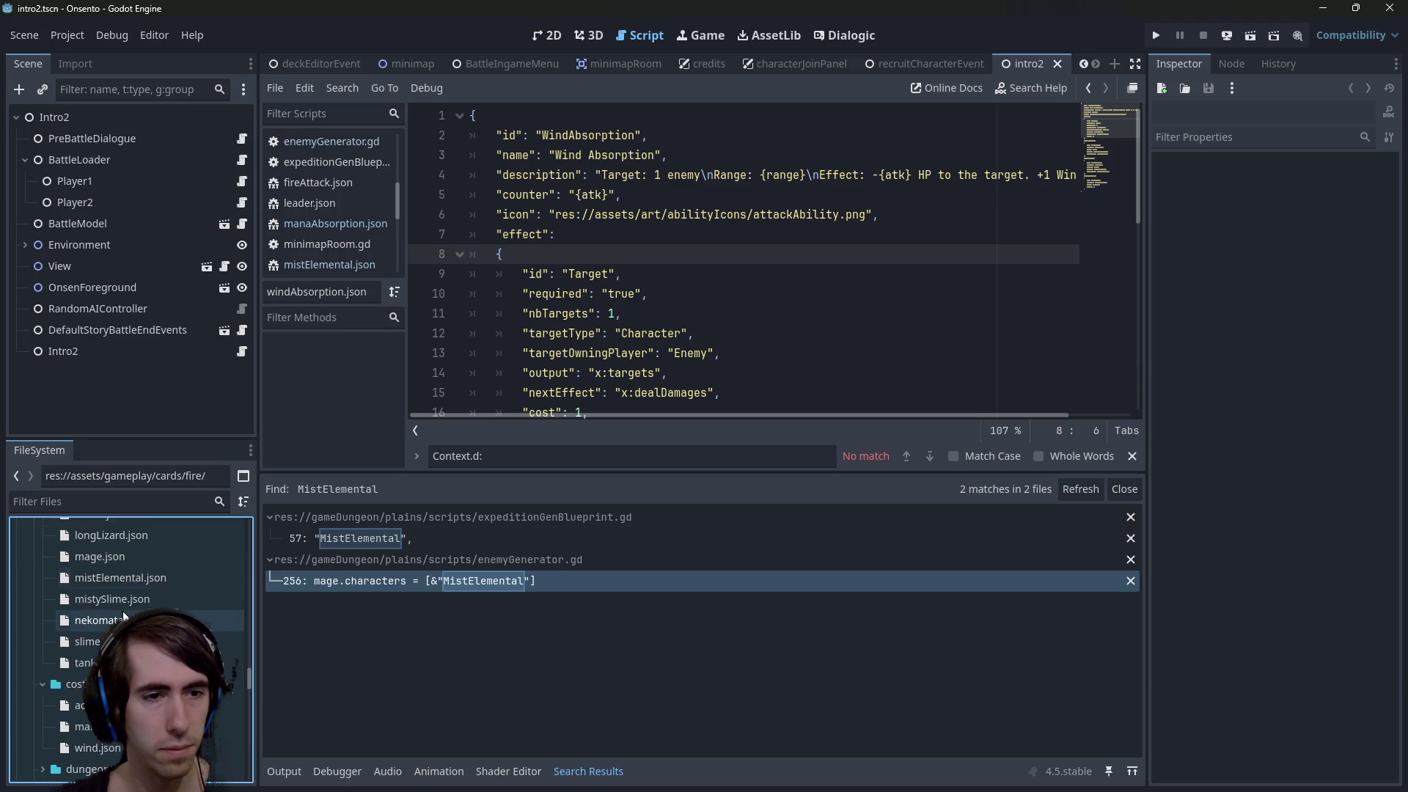
scroll(121, 610, "down", 3)
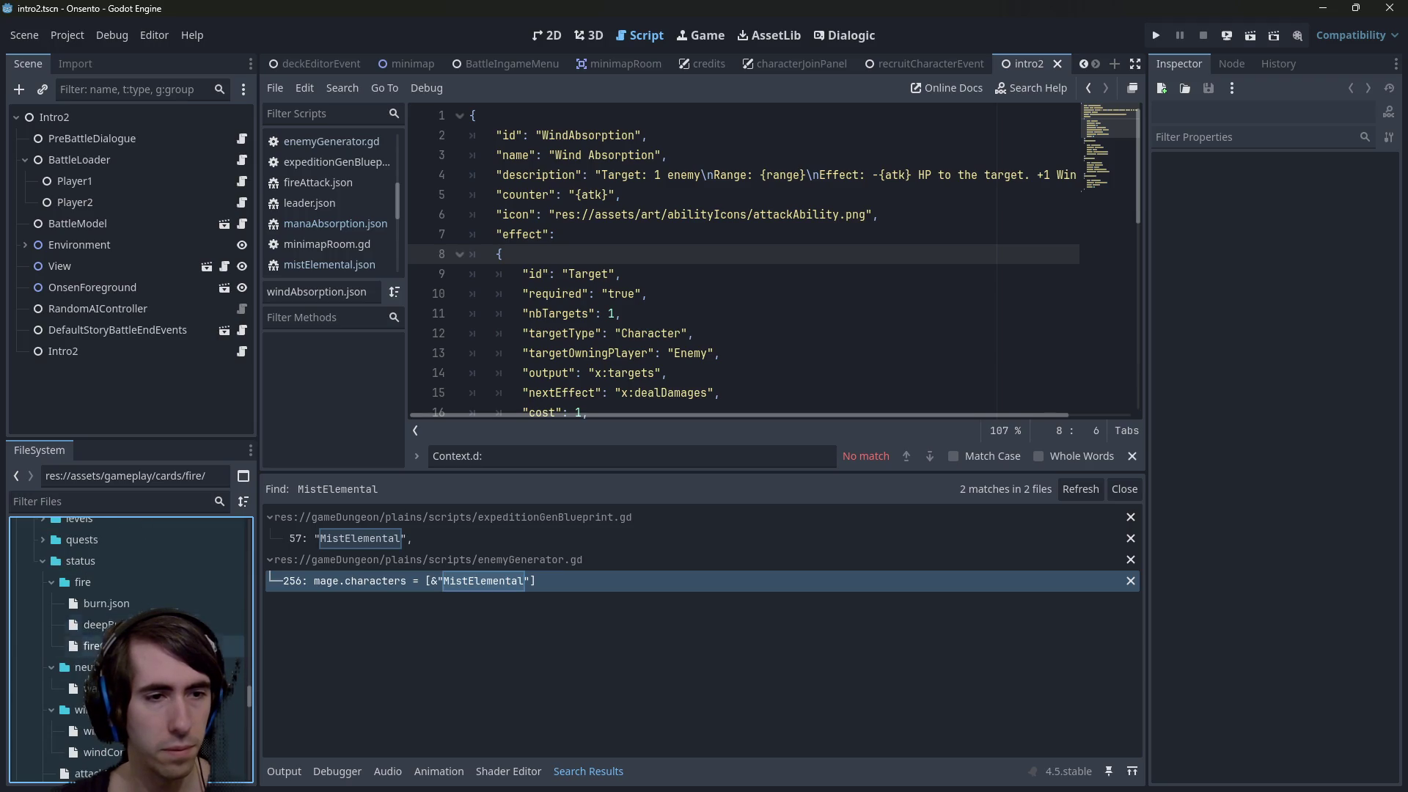
double_click(113, 585)
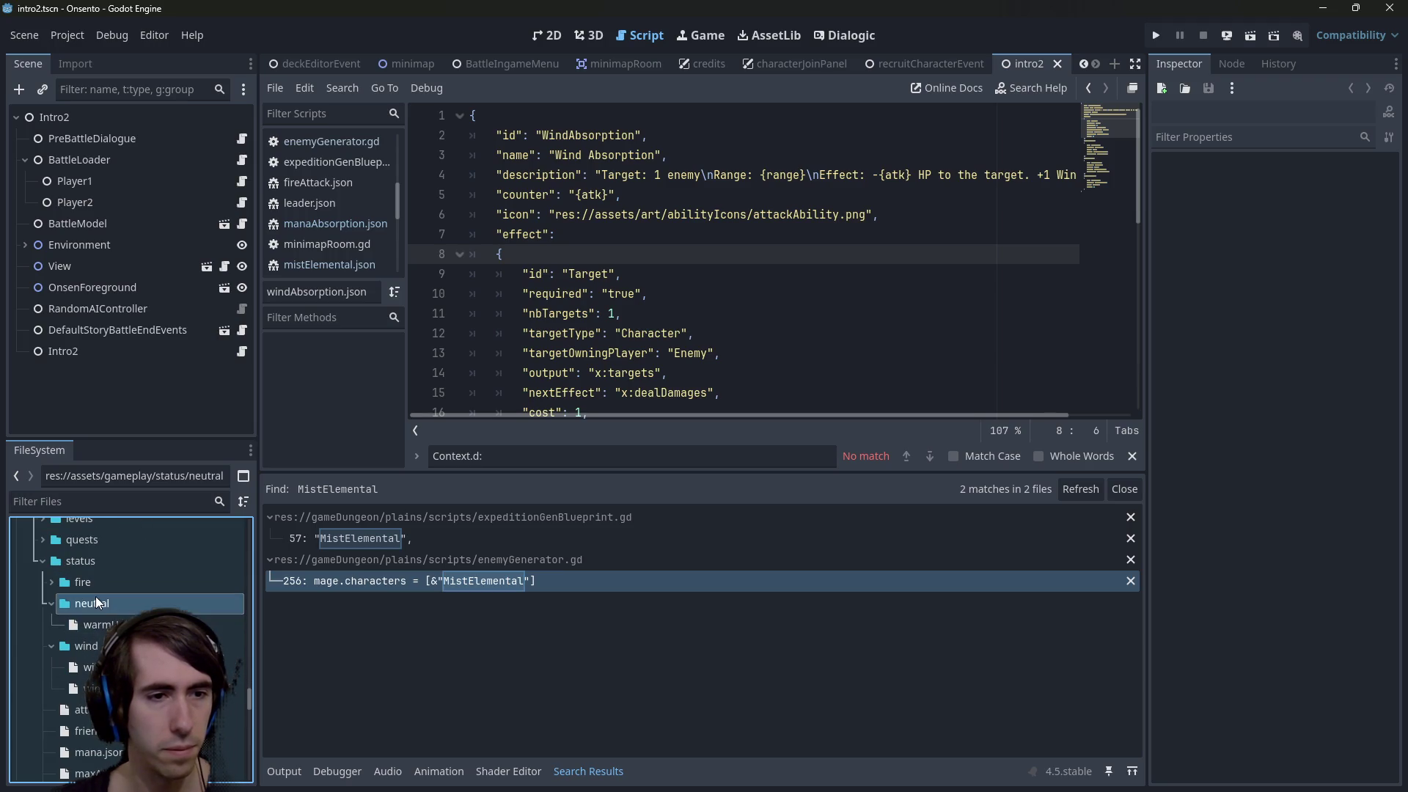
double_click(95, 603)
double_click(95, 624)
Create a new subfolder in status, typed as 'venom', and select it as the poison folder
right_click(103, 560)
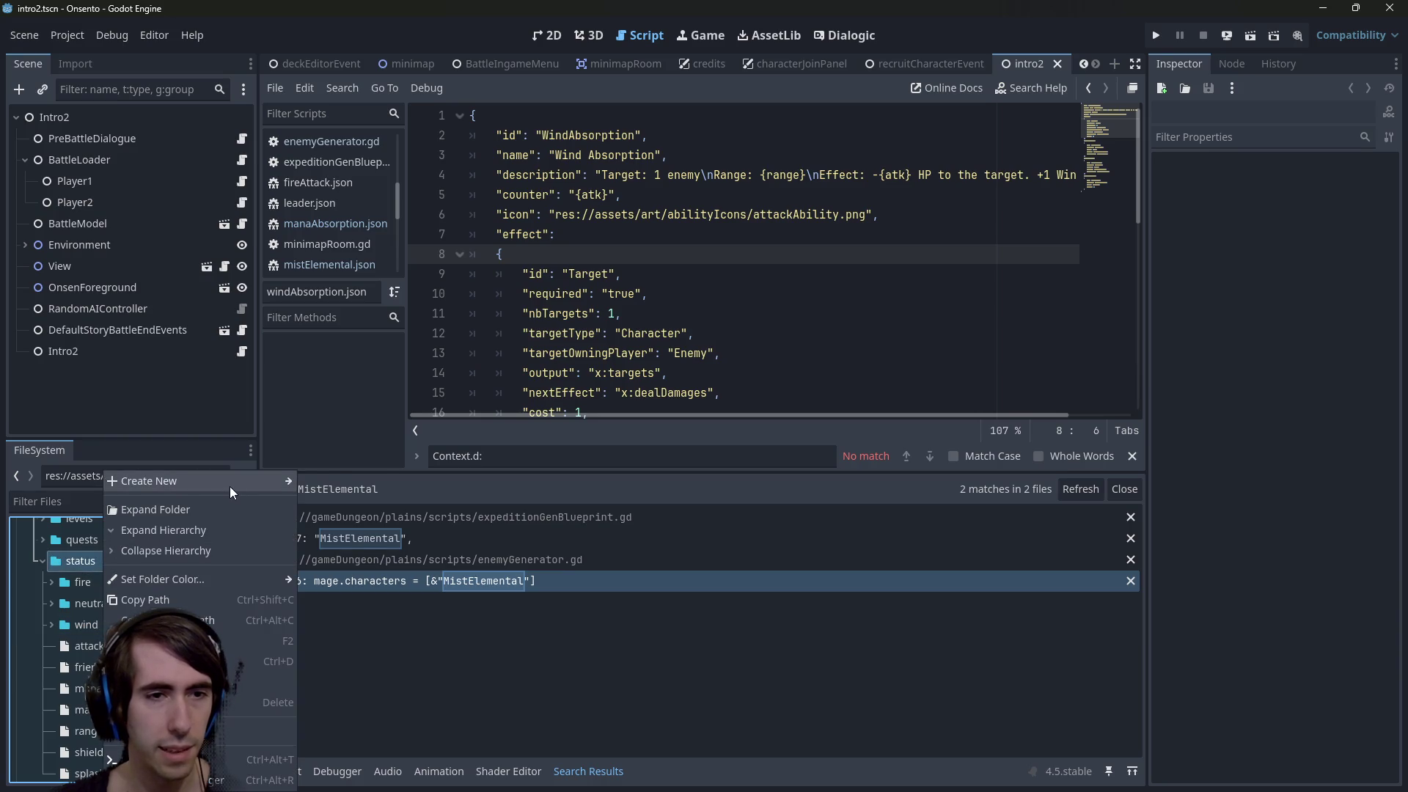
mouse_move(230, 487)
left_click(336, 482)
type("venom")
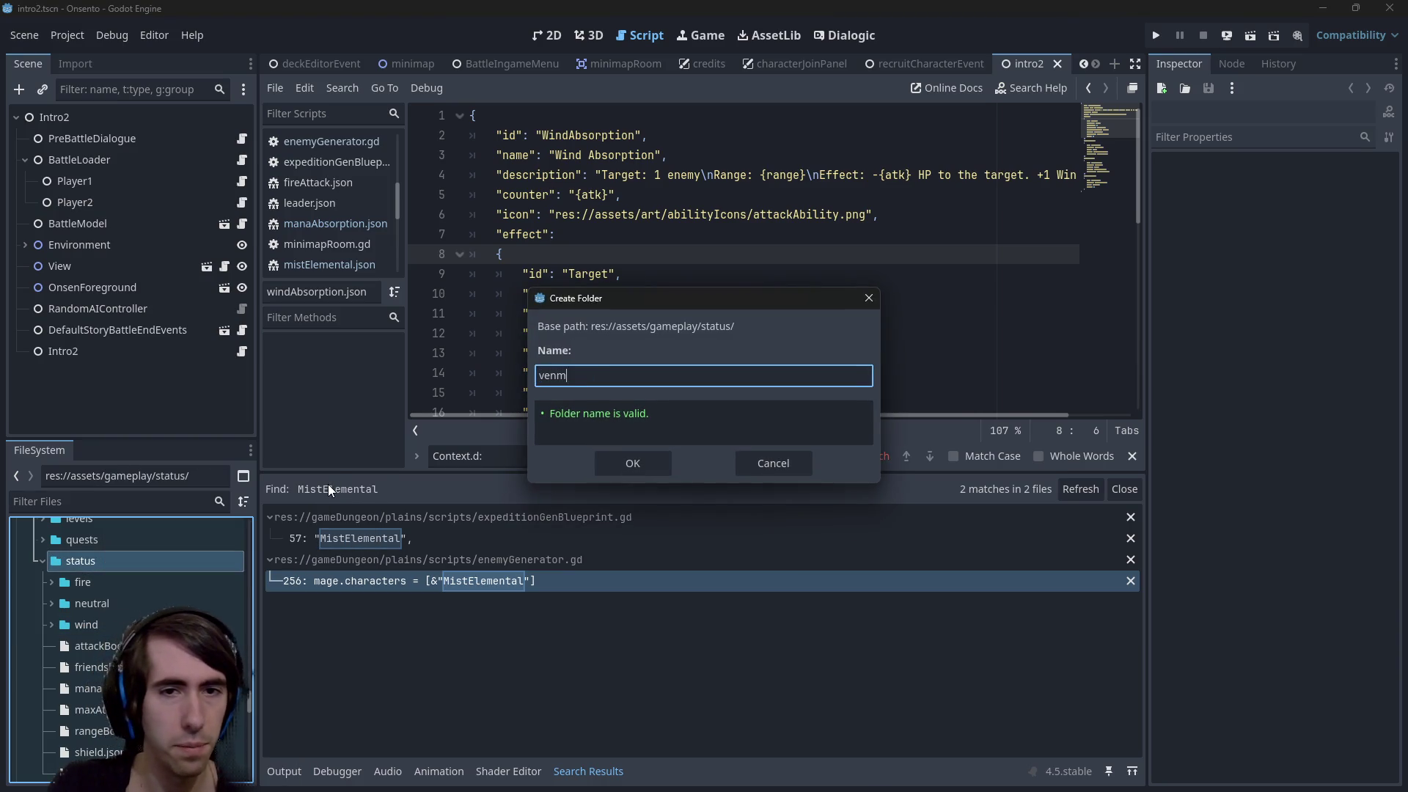
key("Return")
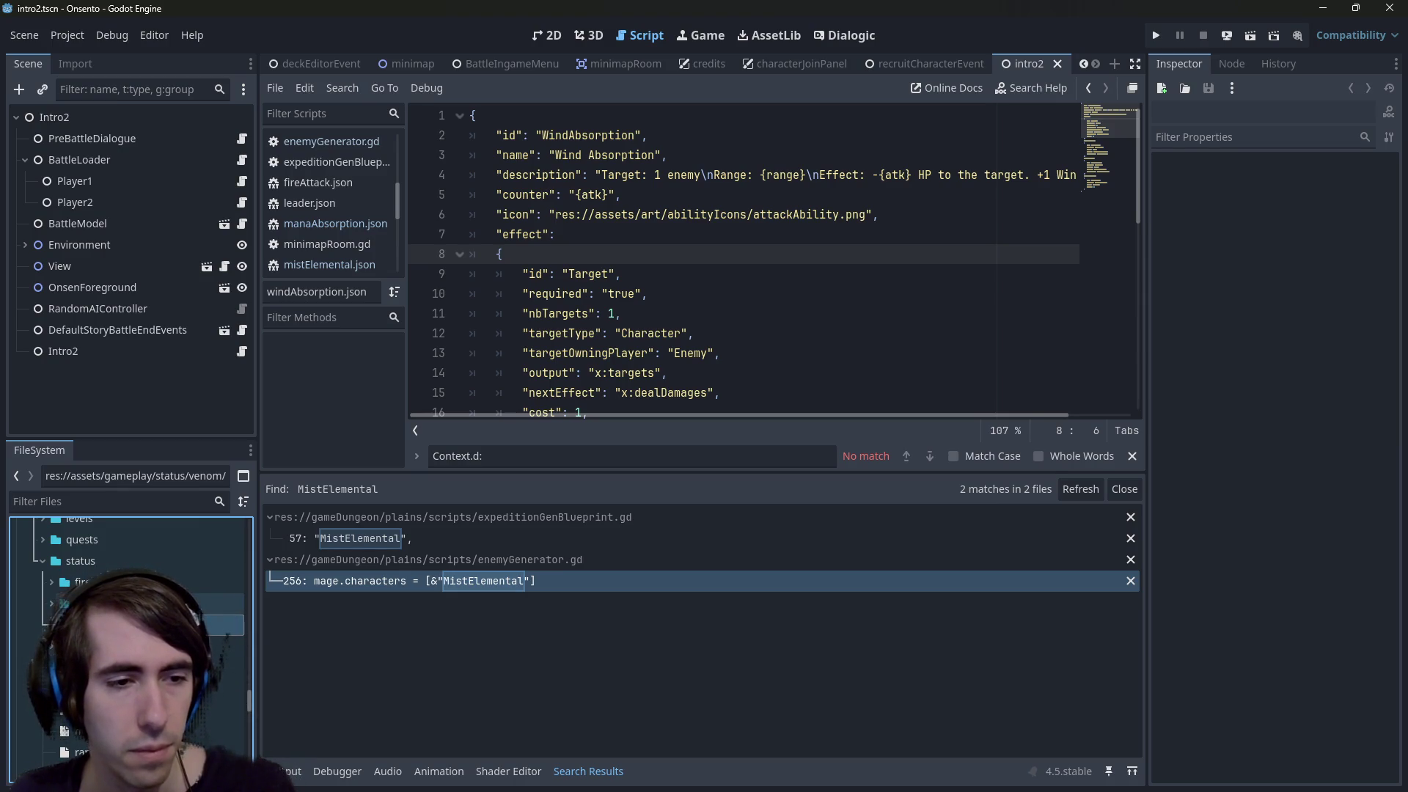
key("alt+Tab")
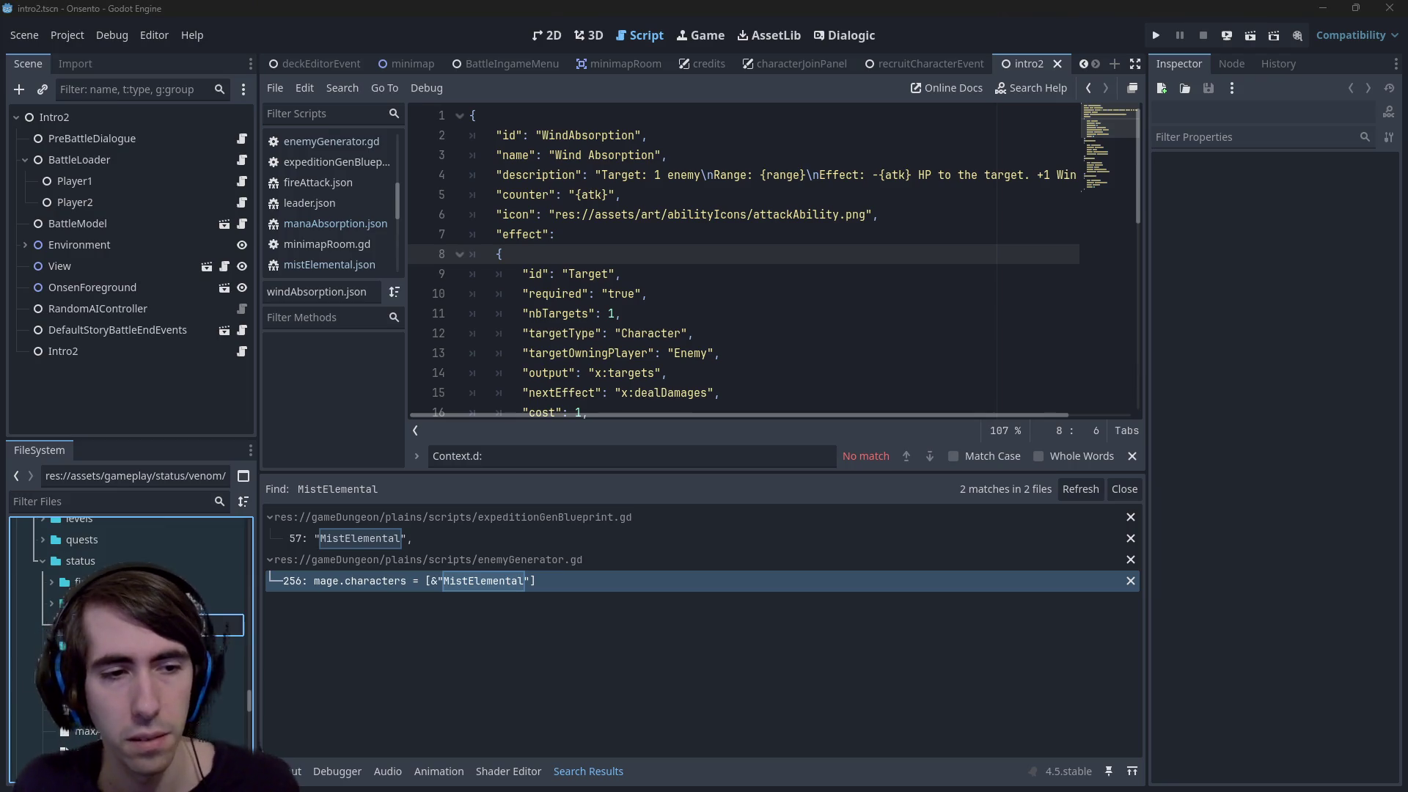
left_click(81, 602)
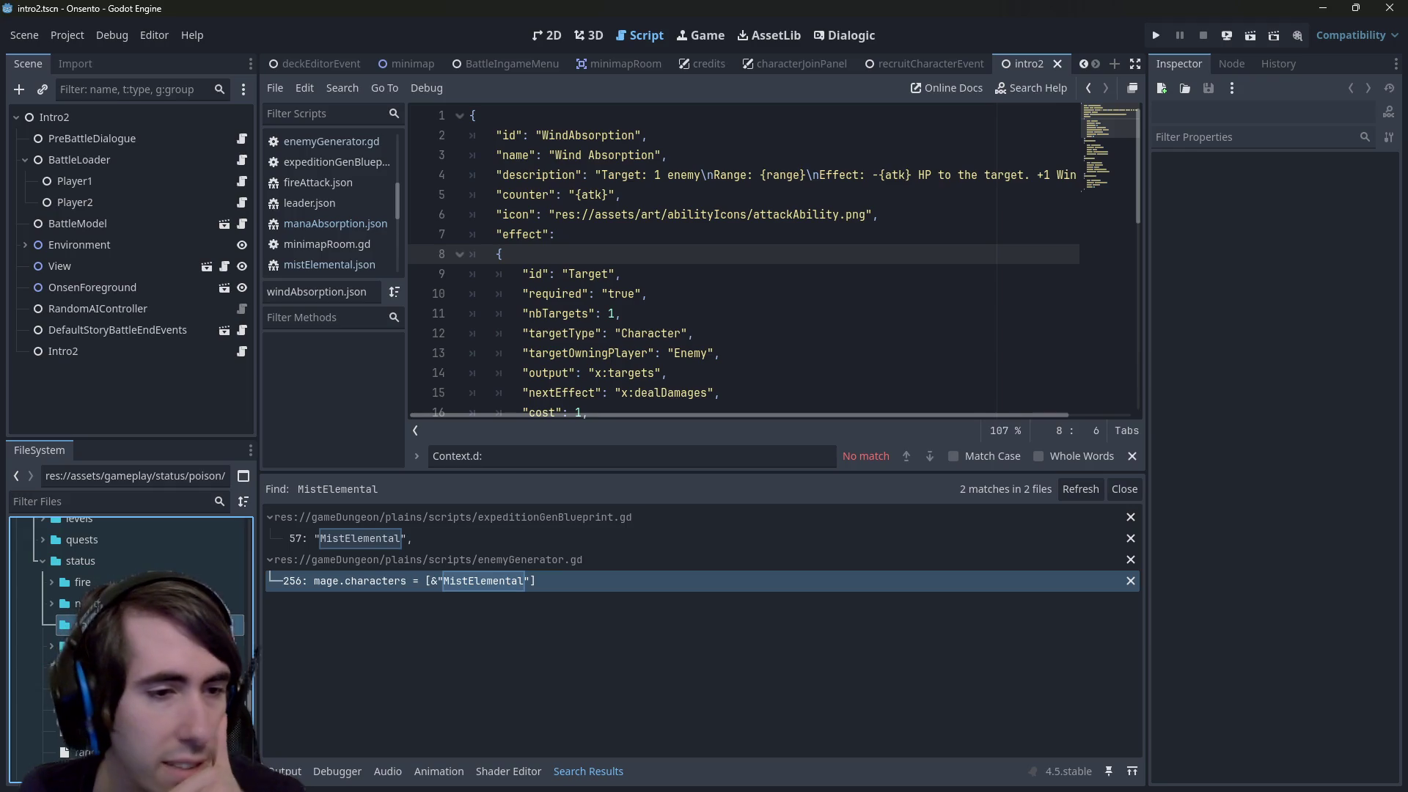
Duplicate burn.json as poison.json, open it, and select 'Burn' in its id
double_click(110, 603)
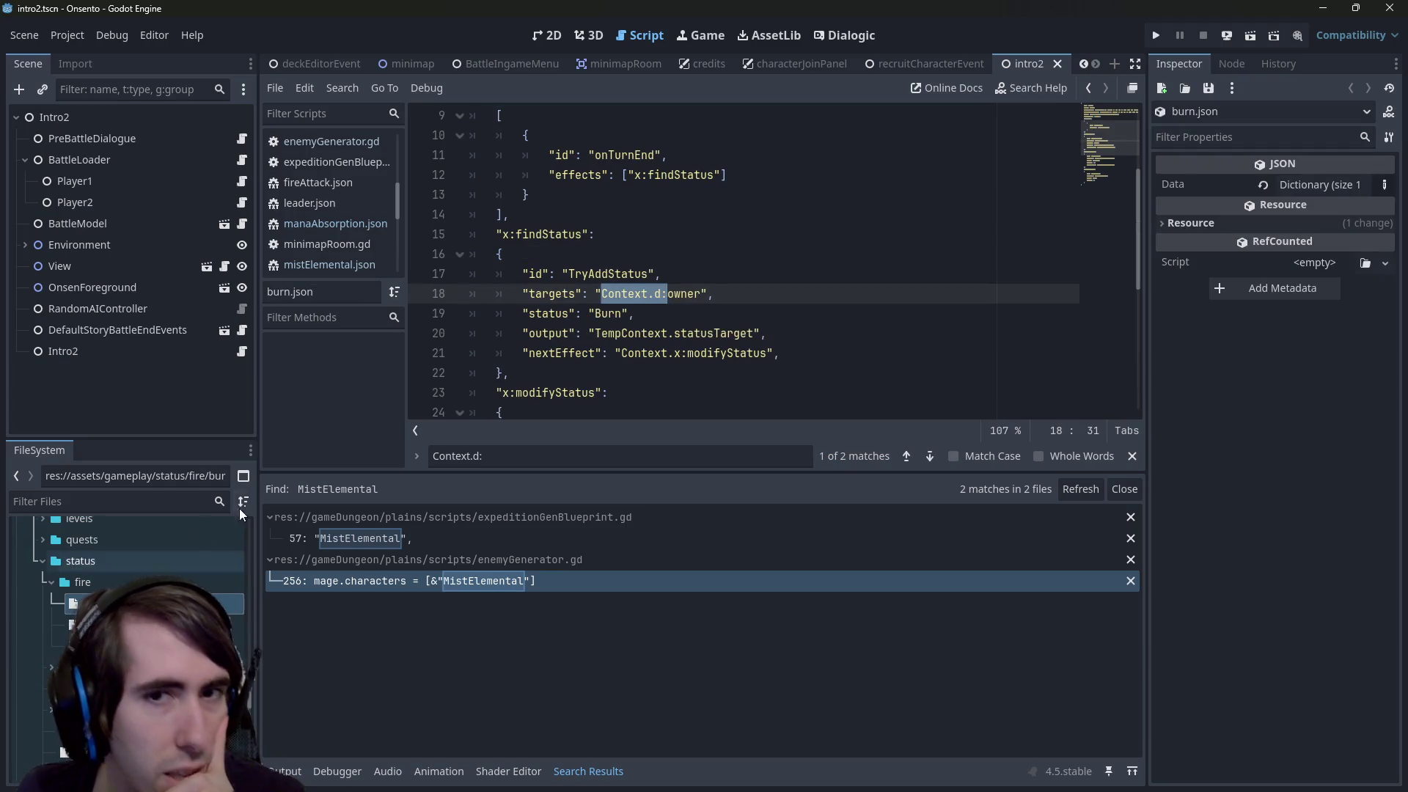
right_click(191, 603)
left_click(242, 579)
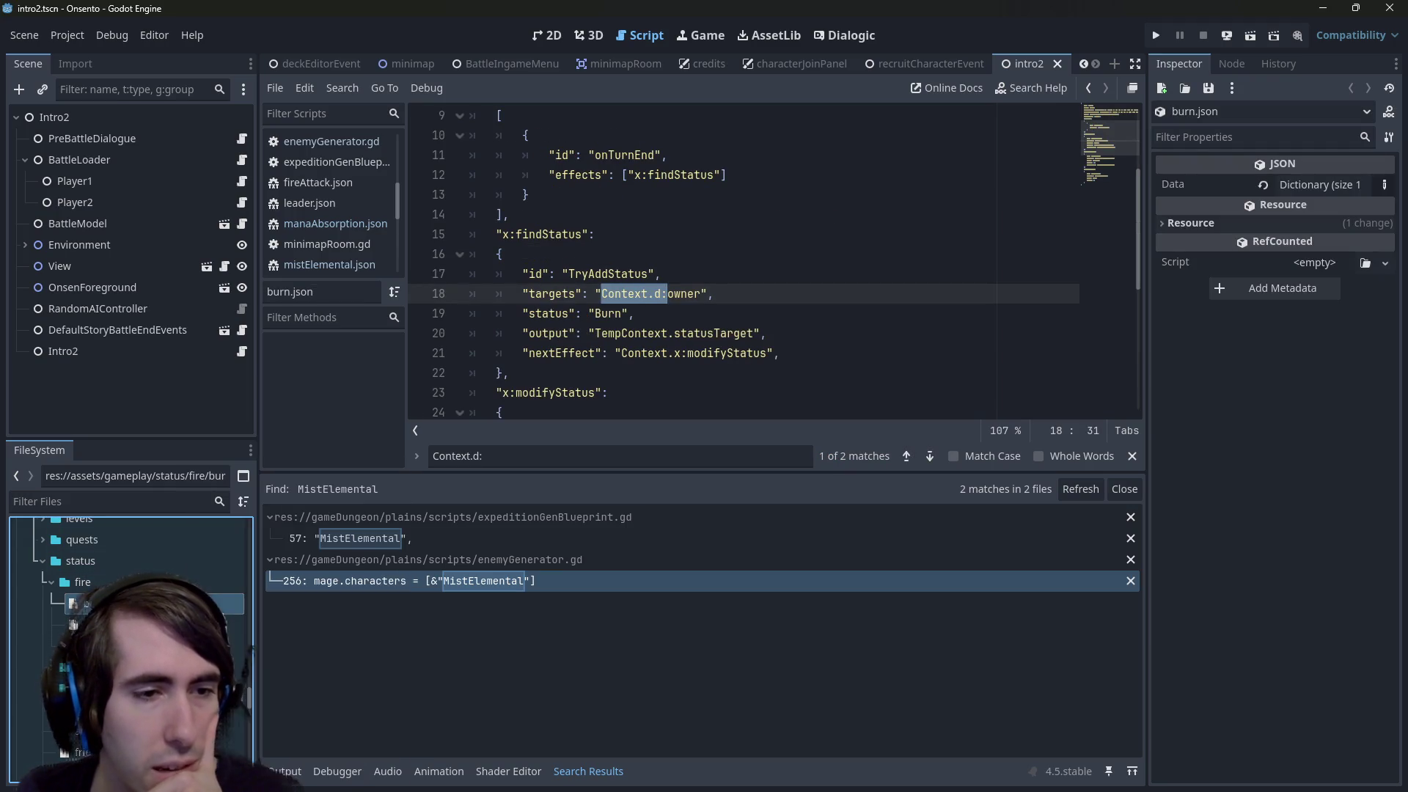
key("ctrl+d")
type("v")
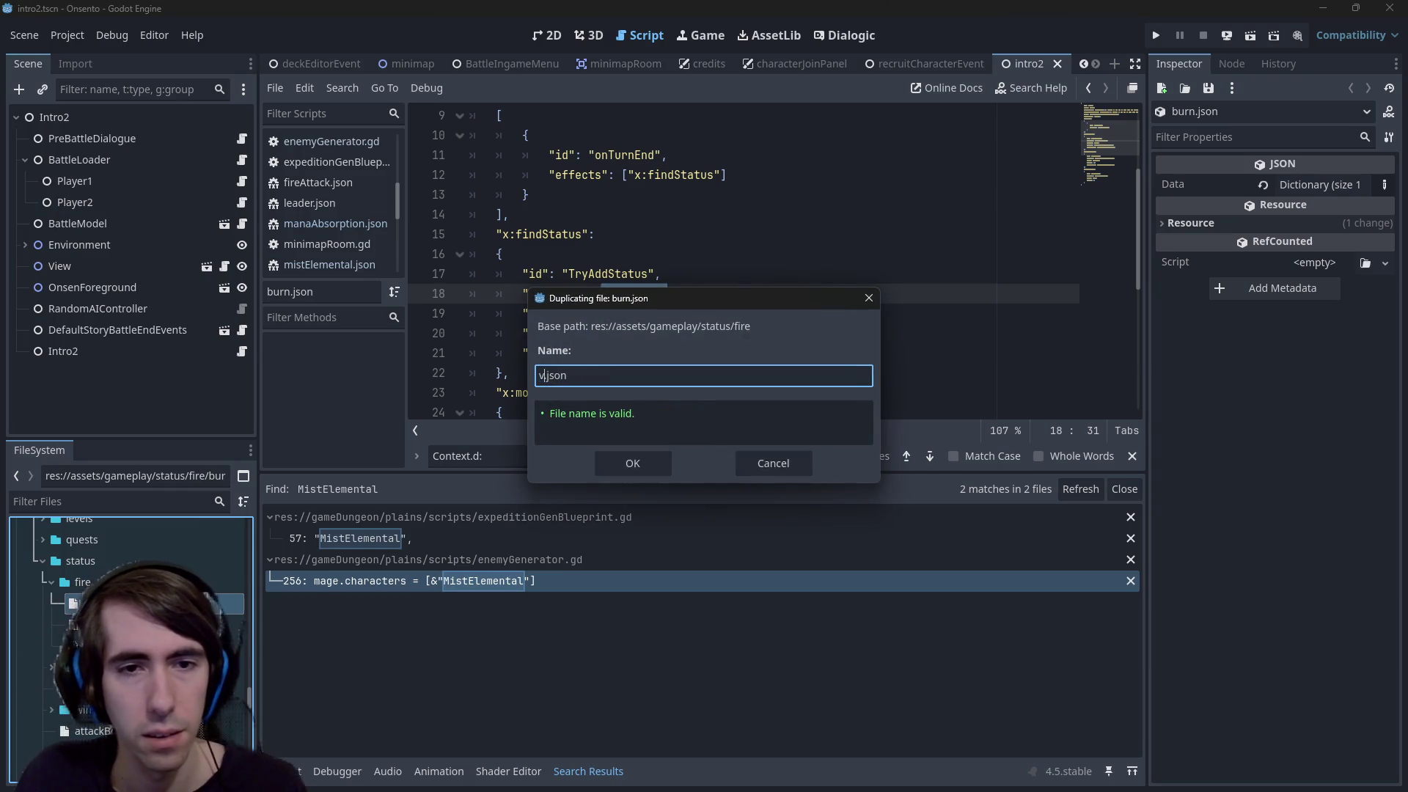
key("BackSpace")
type("poison")
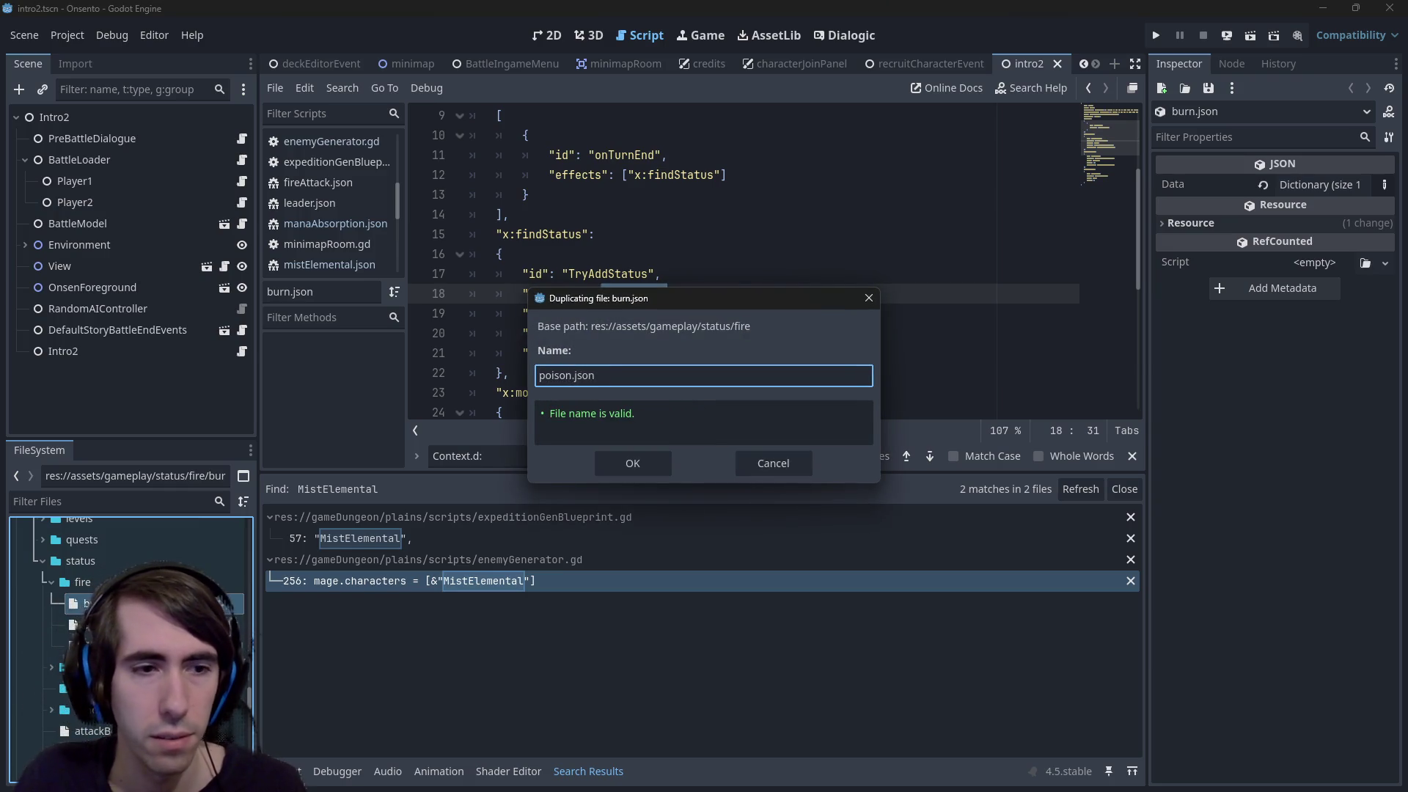
key("Return")
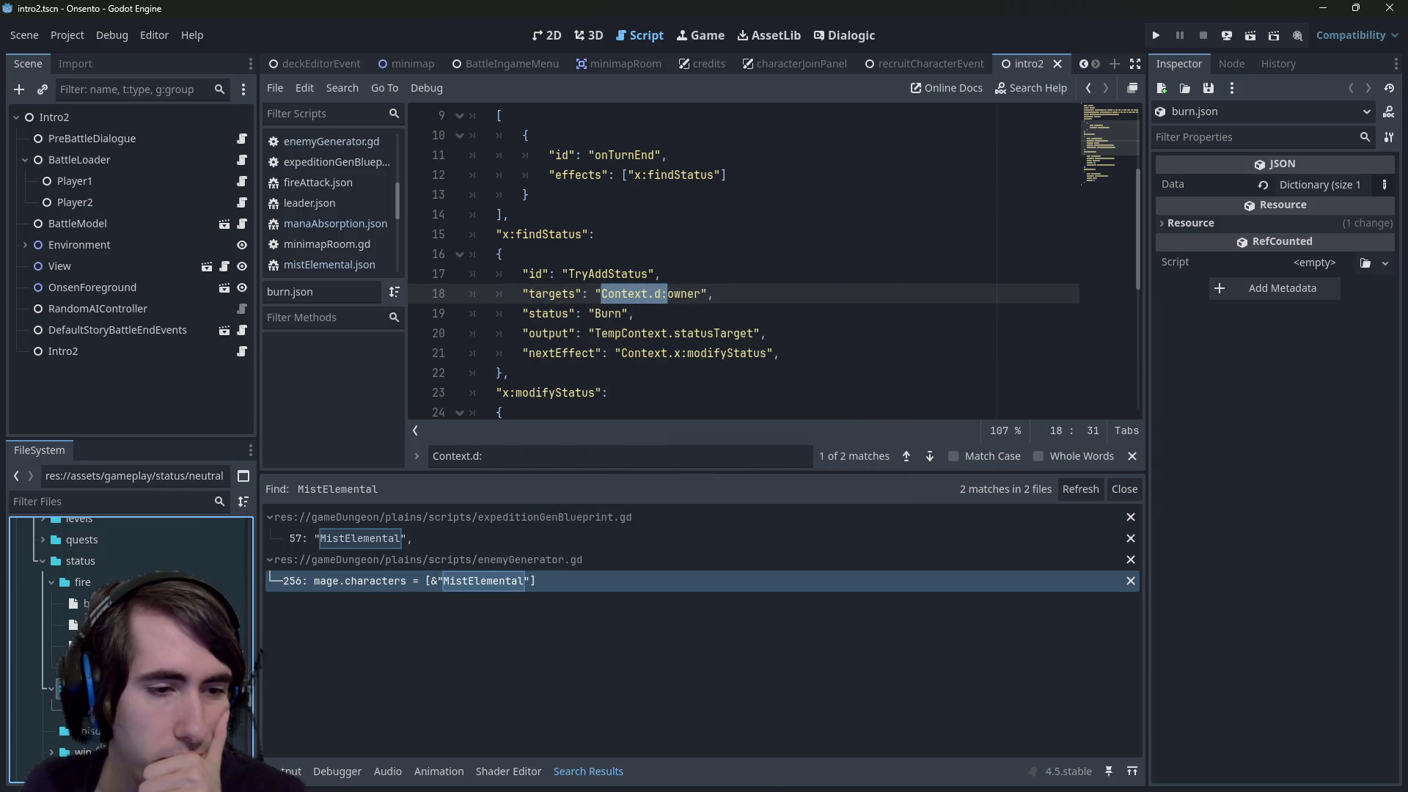
scroll(132, 630, "down", 1)
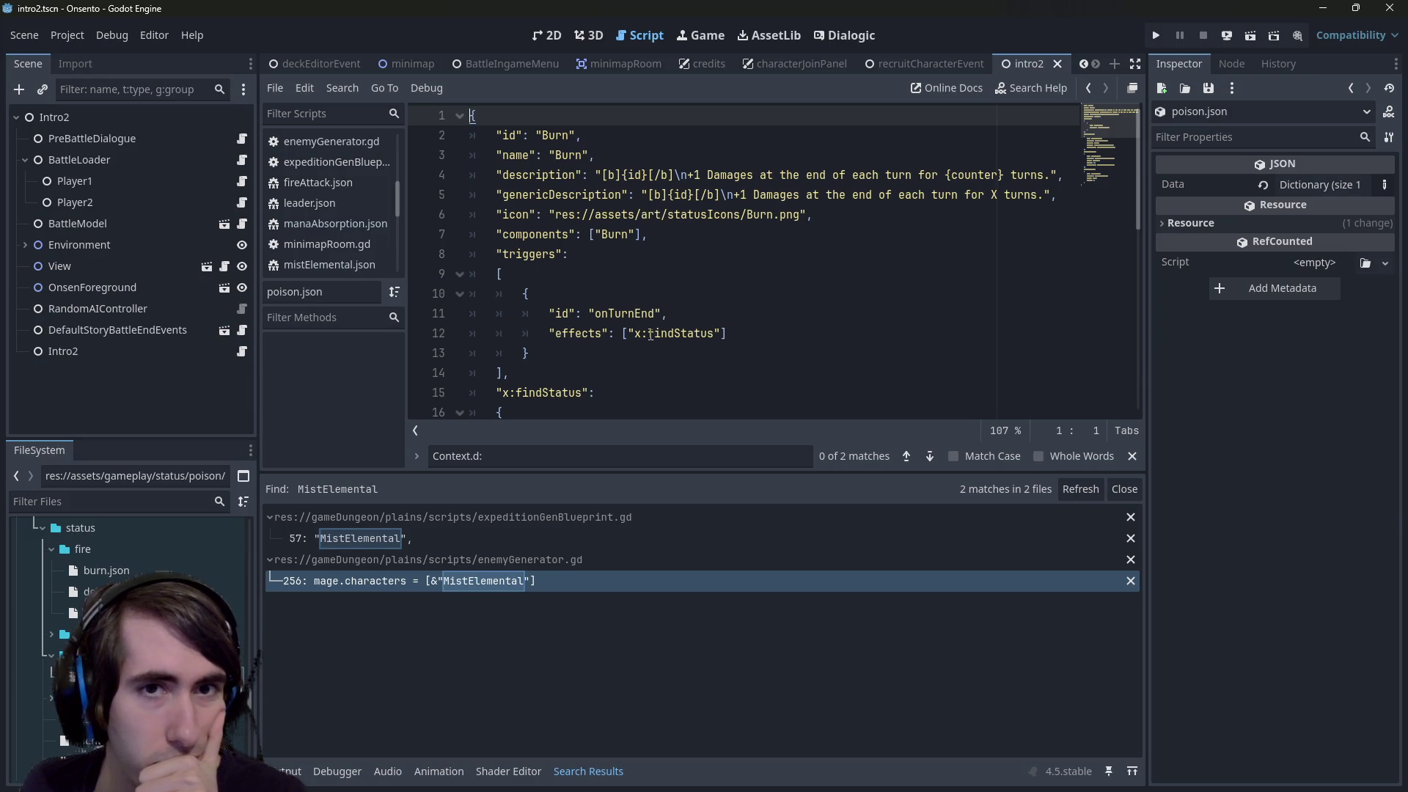
double_click(556, 133)
Replace Burn with Poison in the id and name lines and save poison.json
key("ctrl+d")
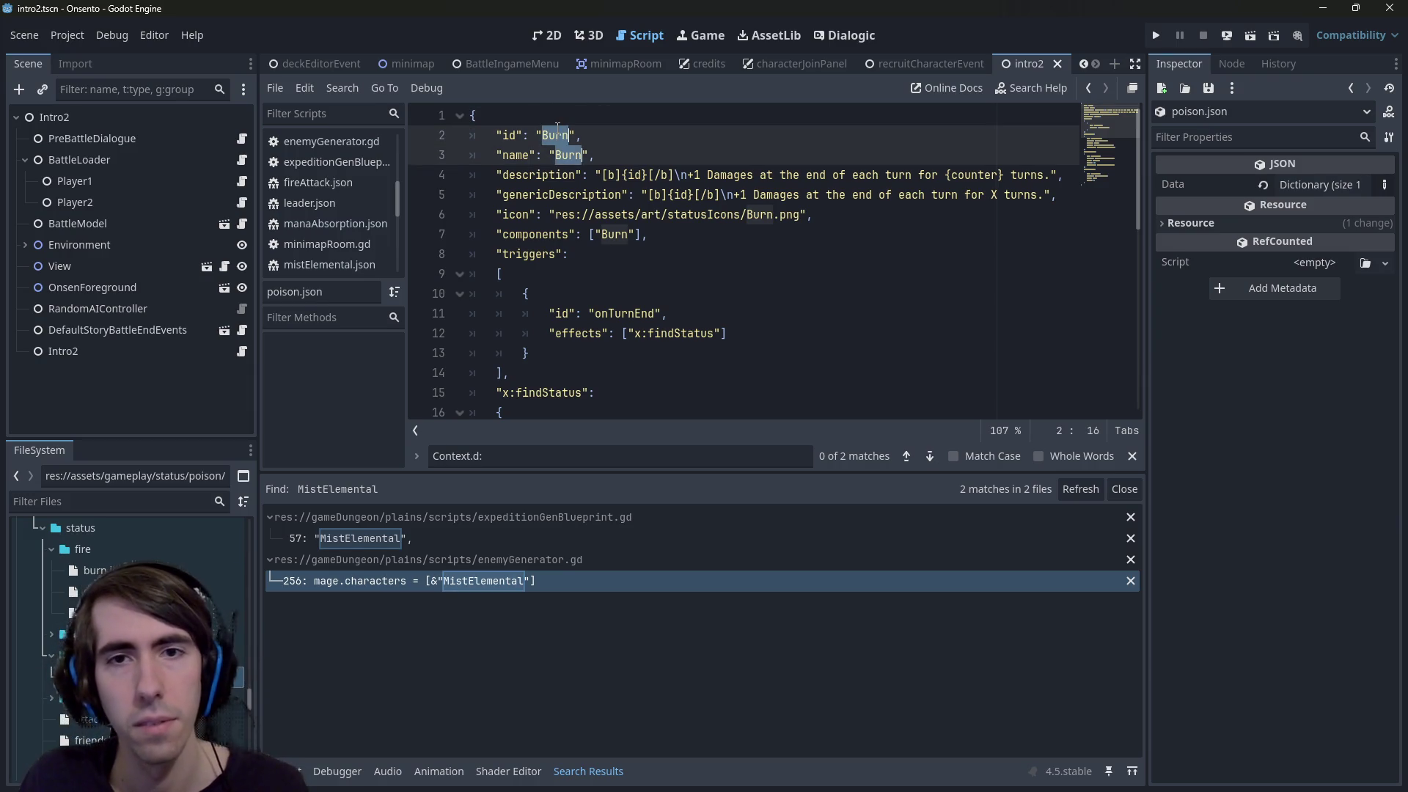
type("Poiso")
key("ctrl+s")
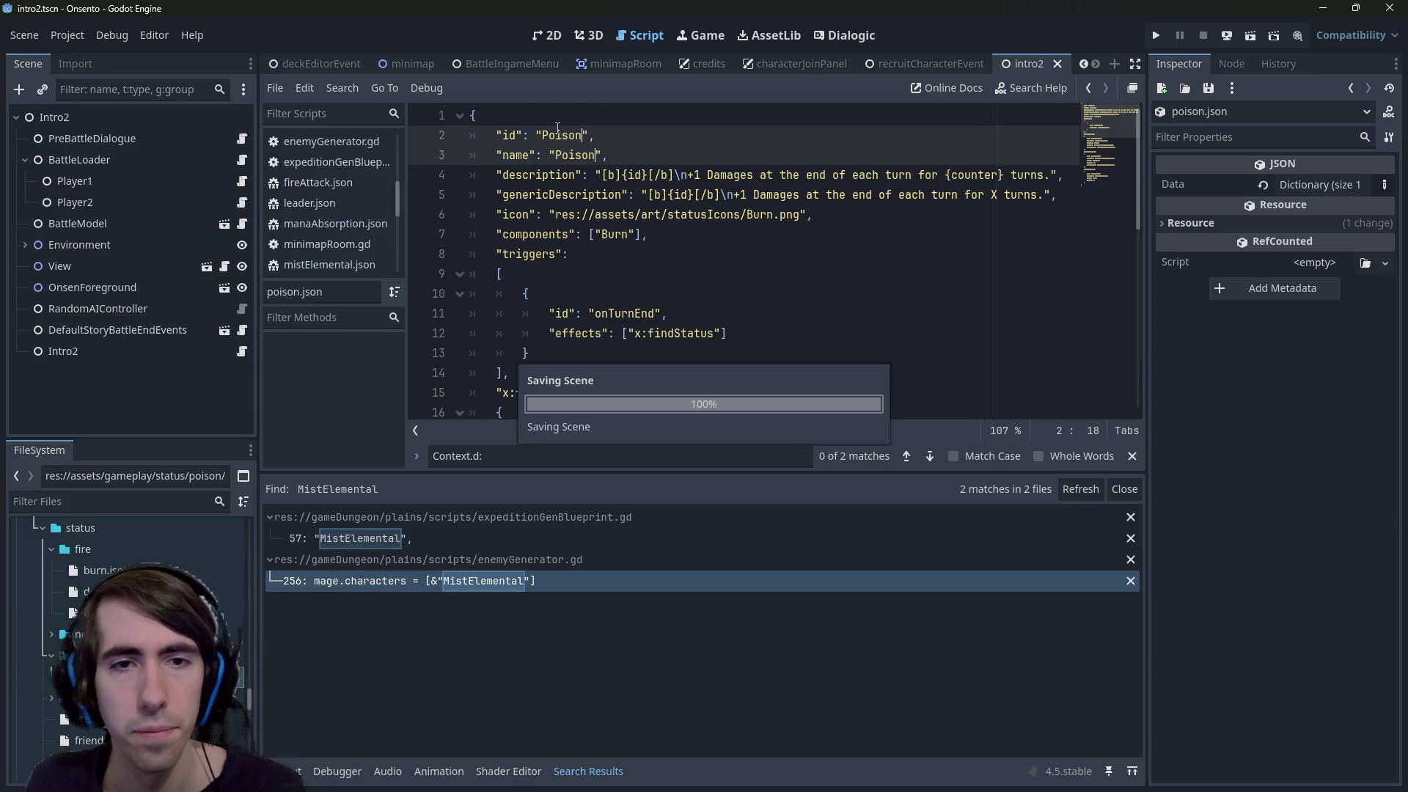
Search the whole project for "Burn" to check for other references
double_click(614, 234)
scroll(625, 214, "down", 2)
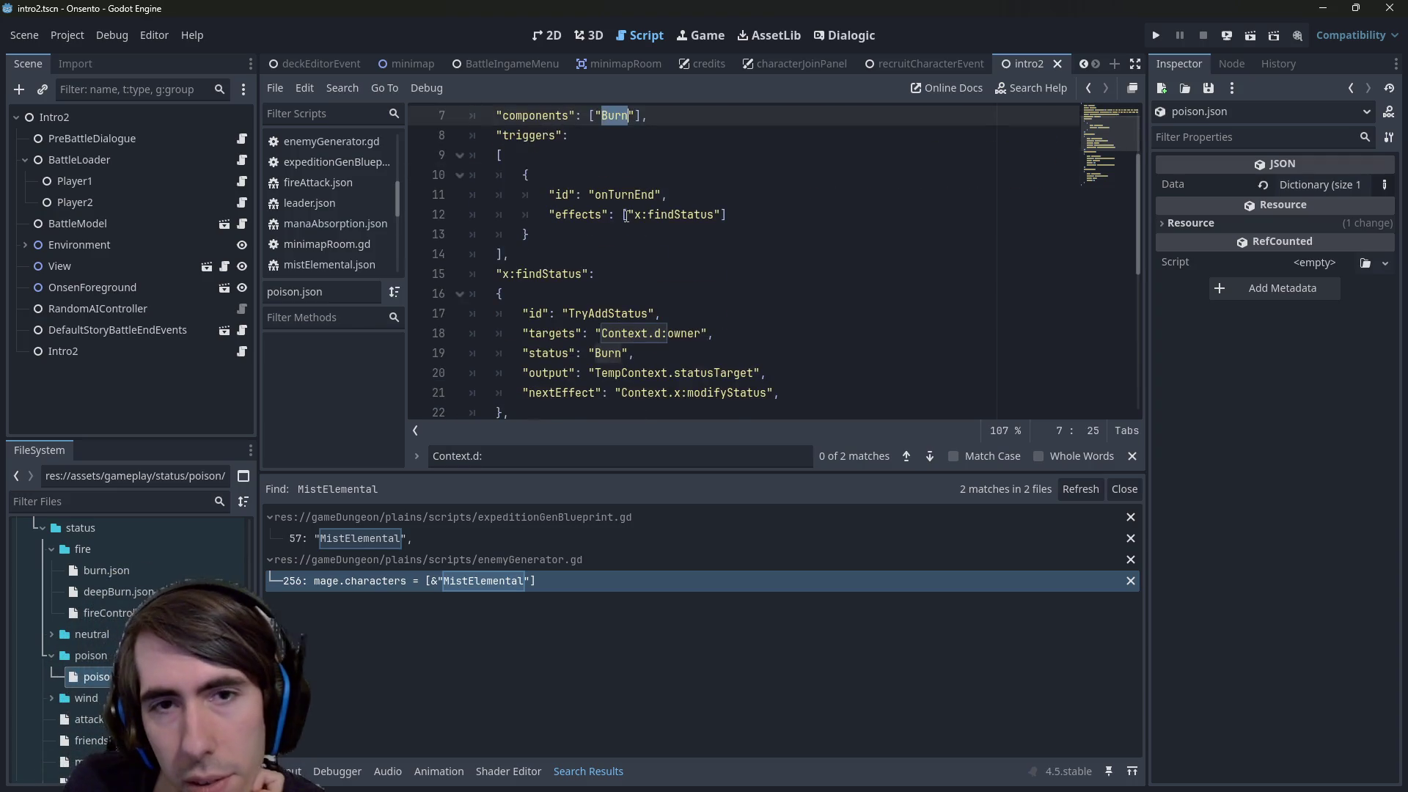
scroll(626, 215, "up", 2)
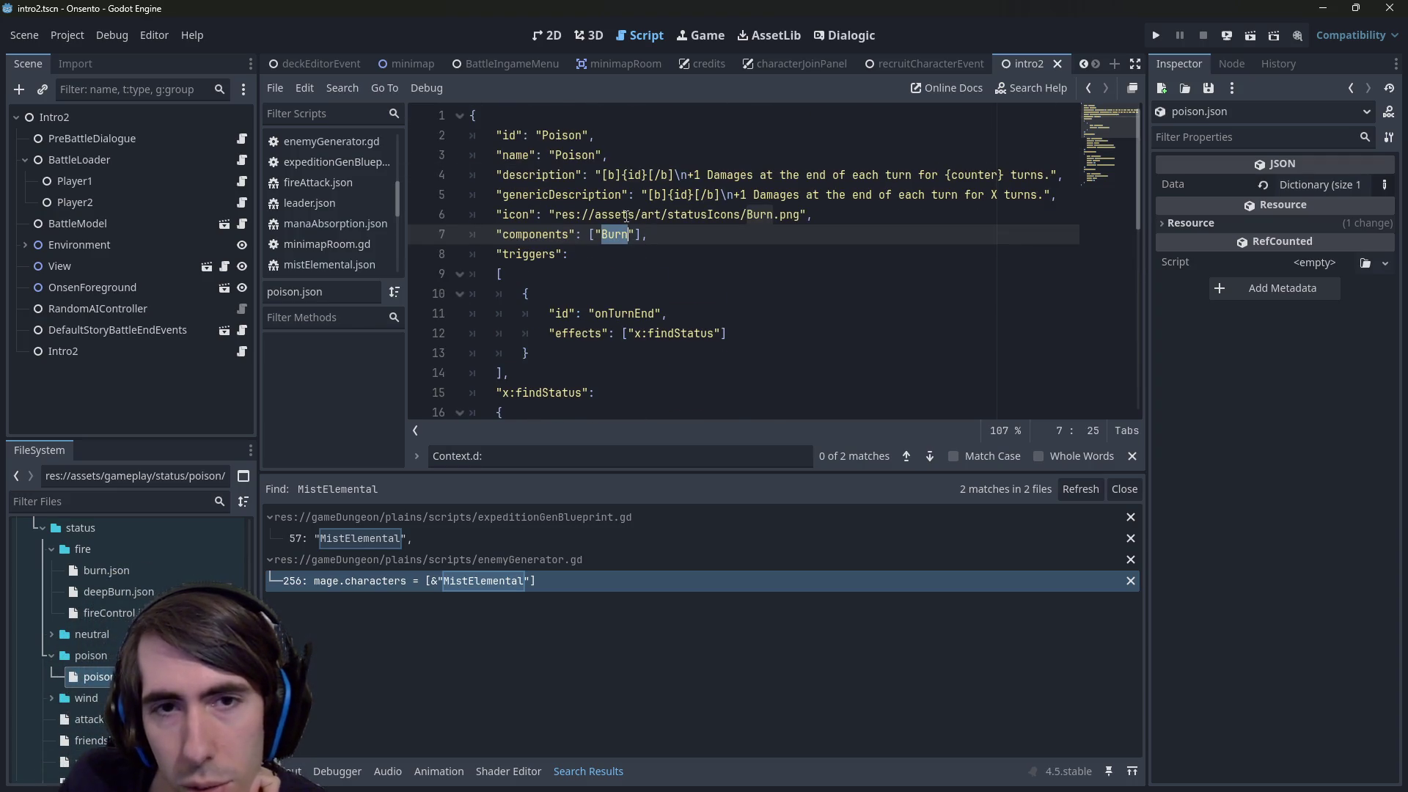
key("ctrl+shift+f")
type("\"Burn")
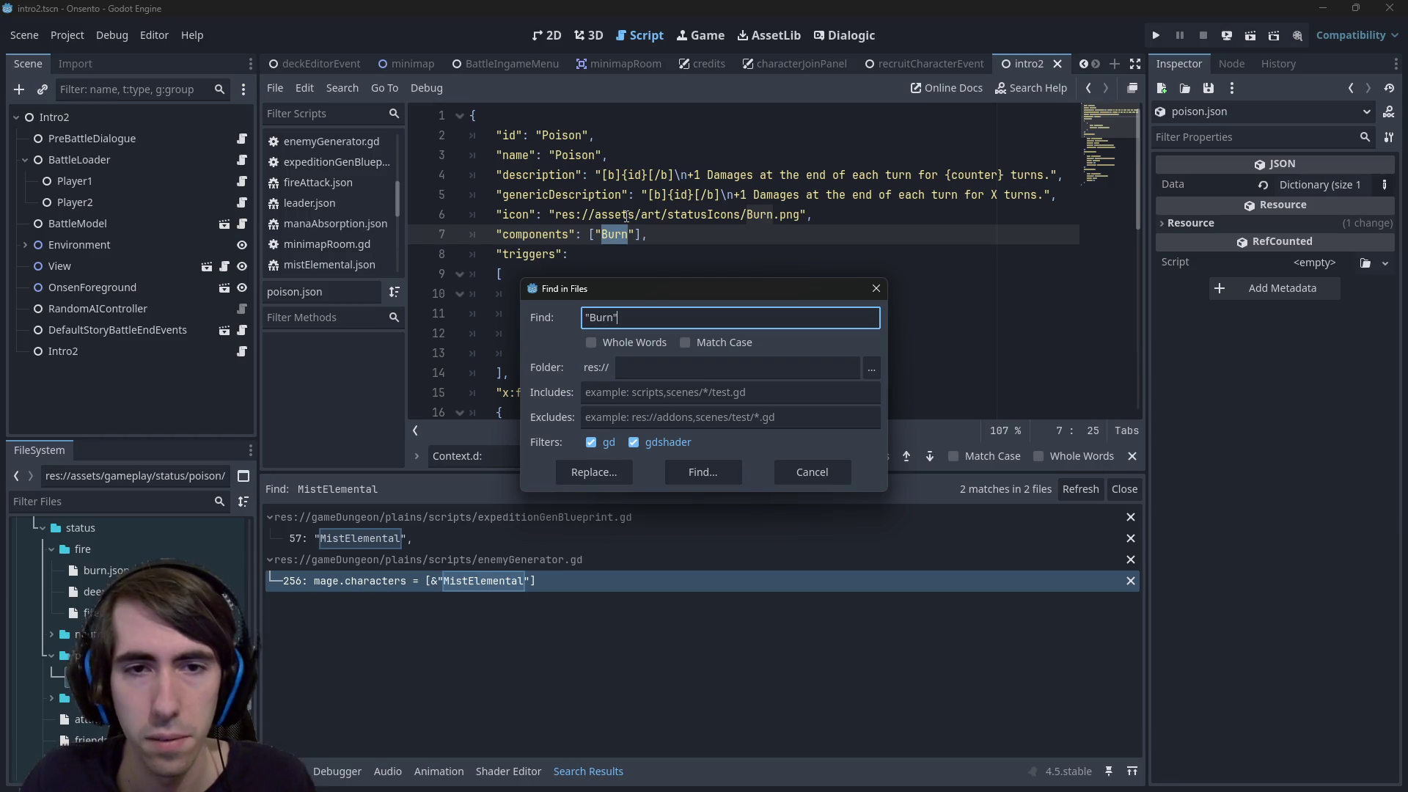
key("Return")
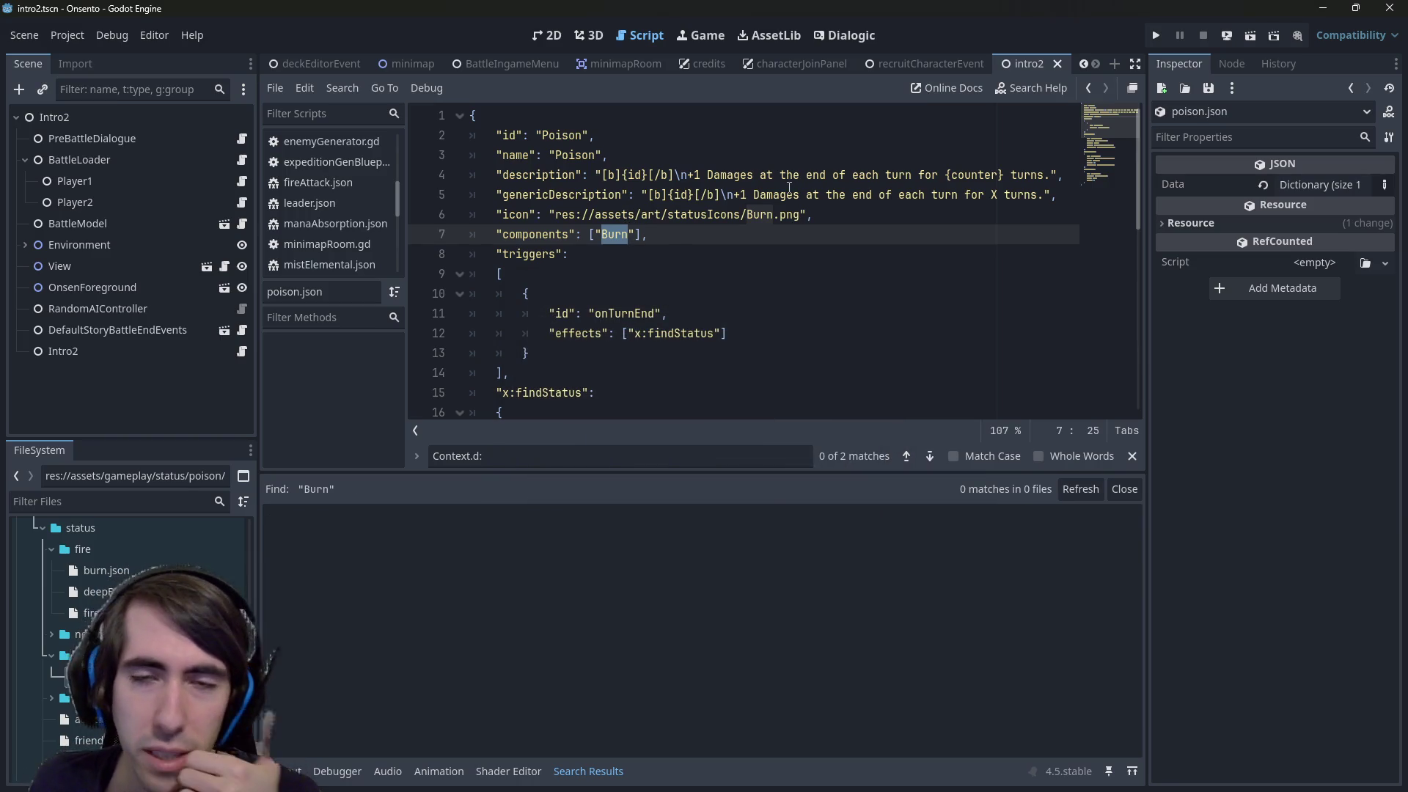
Trace the onTurnEnd findStatus → modifyStatus → dealDamages chain and select the x:modifyStatus block
scroll(737, 287, "down", 1)
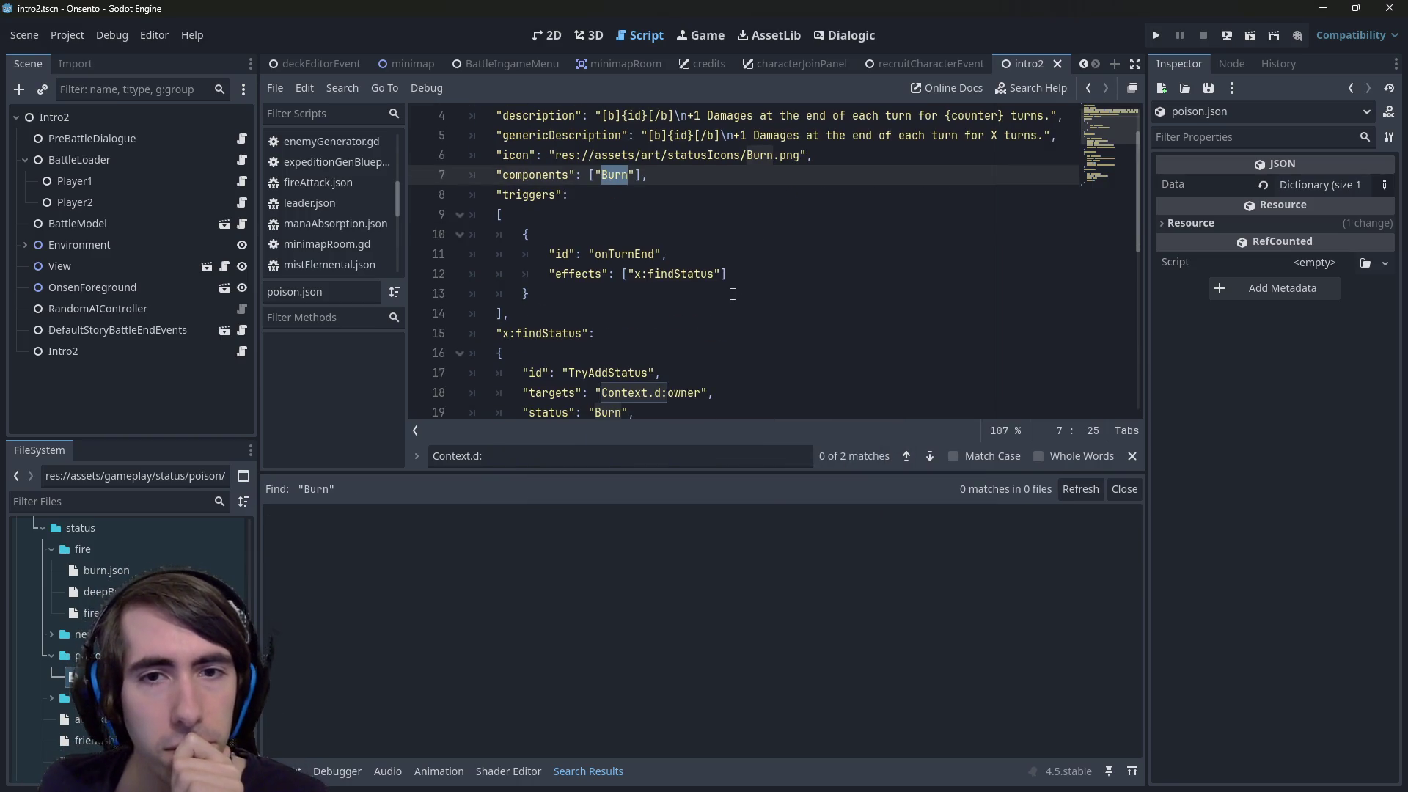
double_click(629, 254)
double_click(683, 273)
scroll(672, 282, "down", 4)
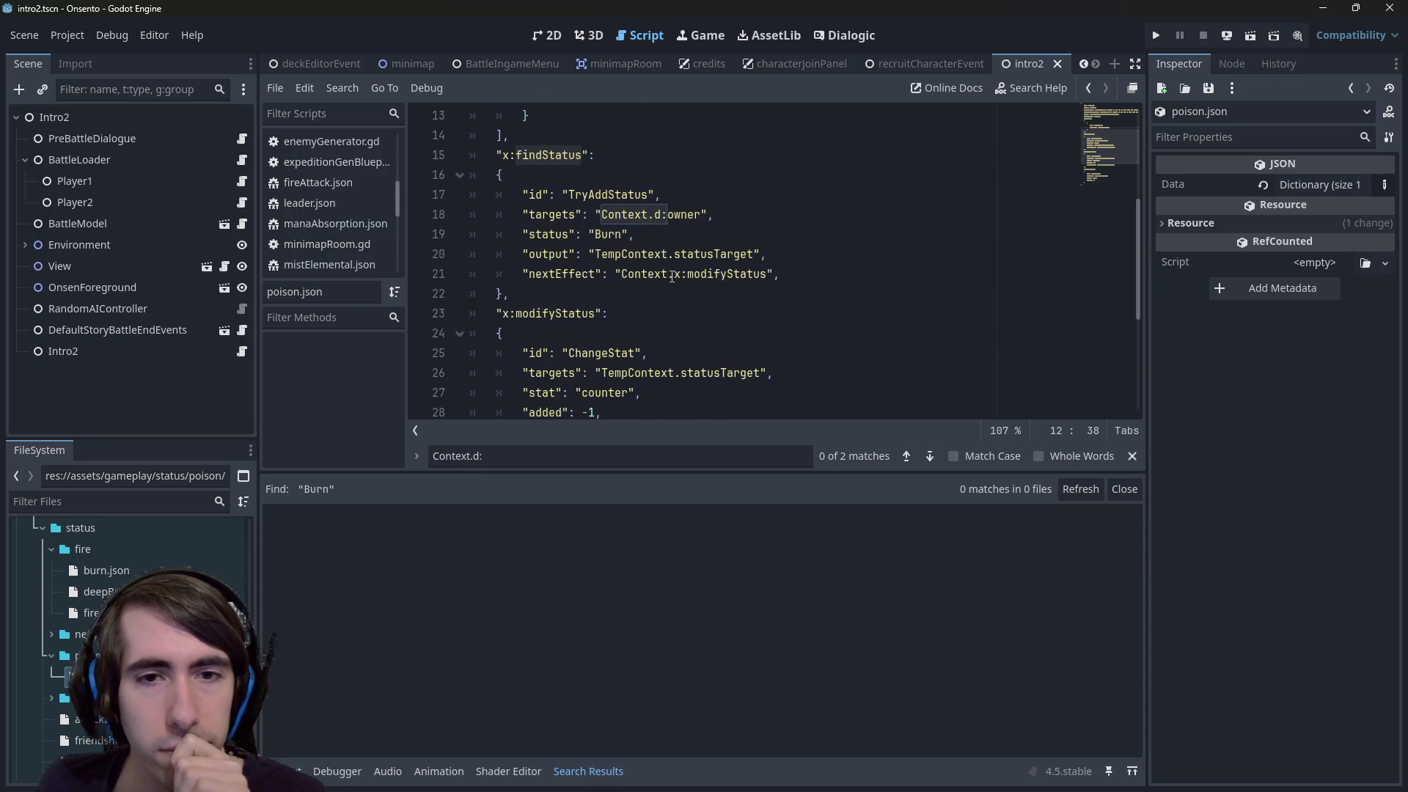
scroll(672, 282, "down", 2)
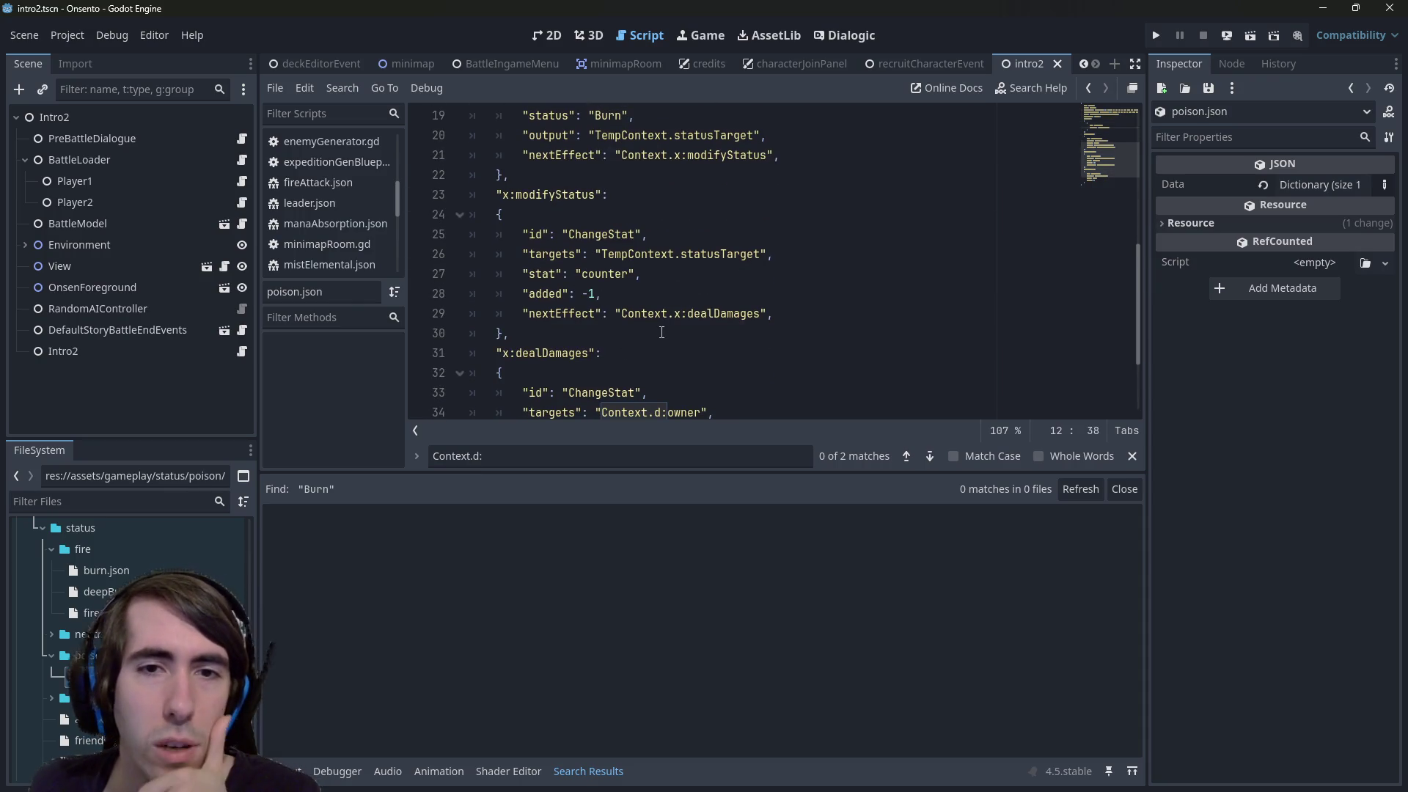
left_click_drag(662, 332, 437, 237)
scroll(631, 263, "down", 2)
scroll(648, 333, "up", 1)
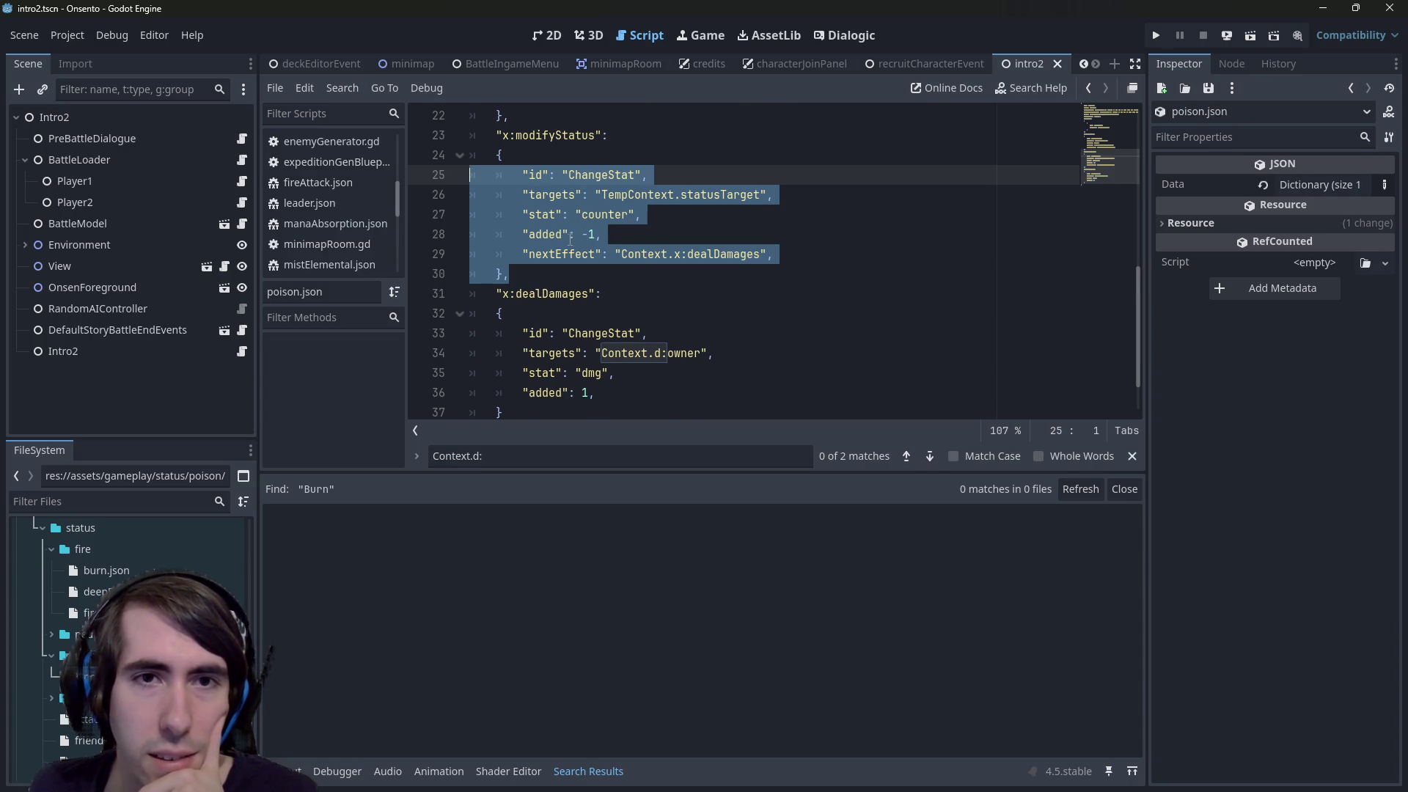
scroll(570, 239, "up", 1)
left_click(556, 326)
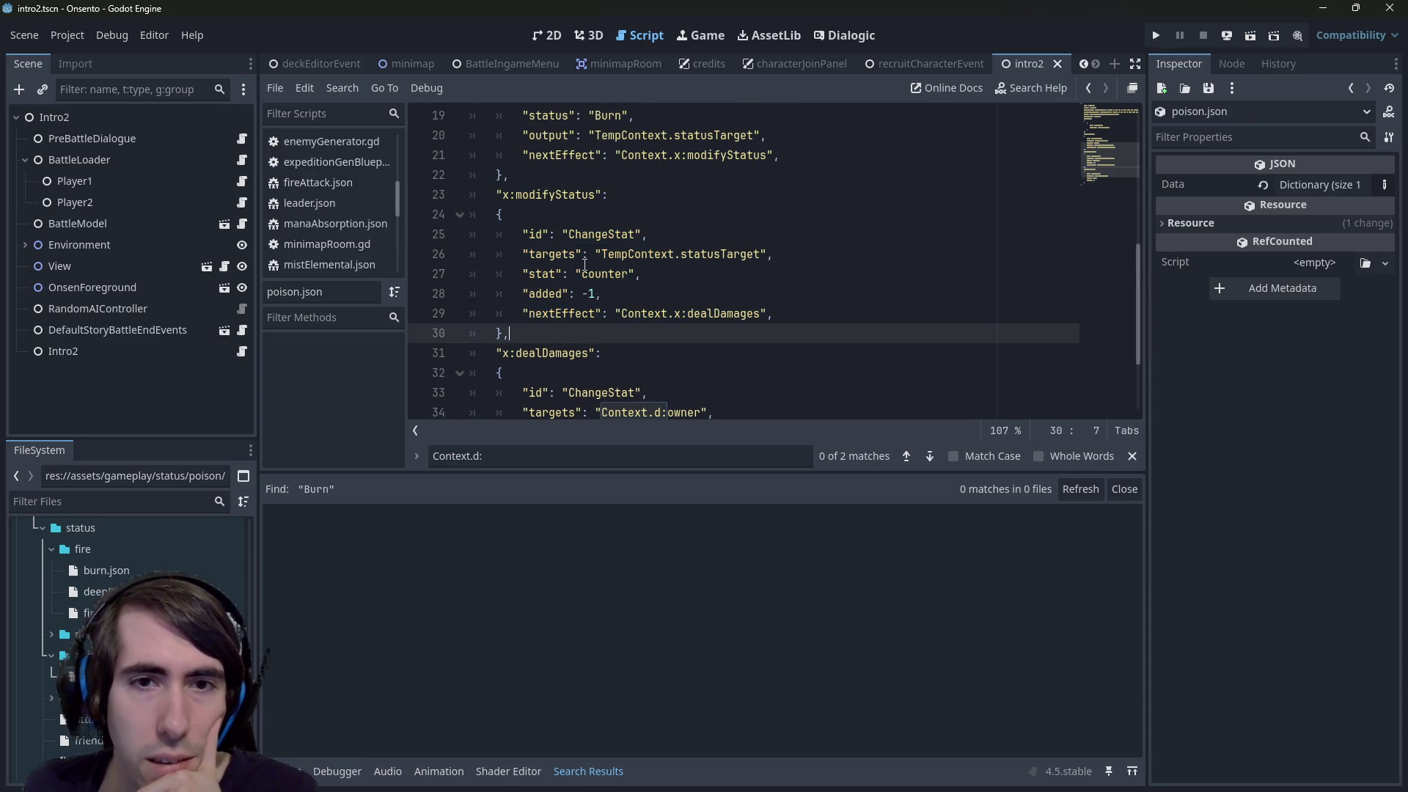
scroll(584, 335, "up", 1)
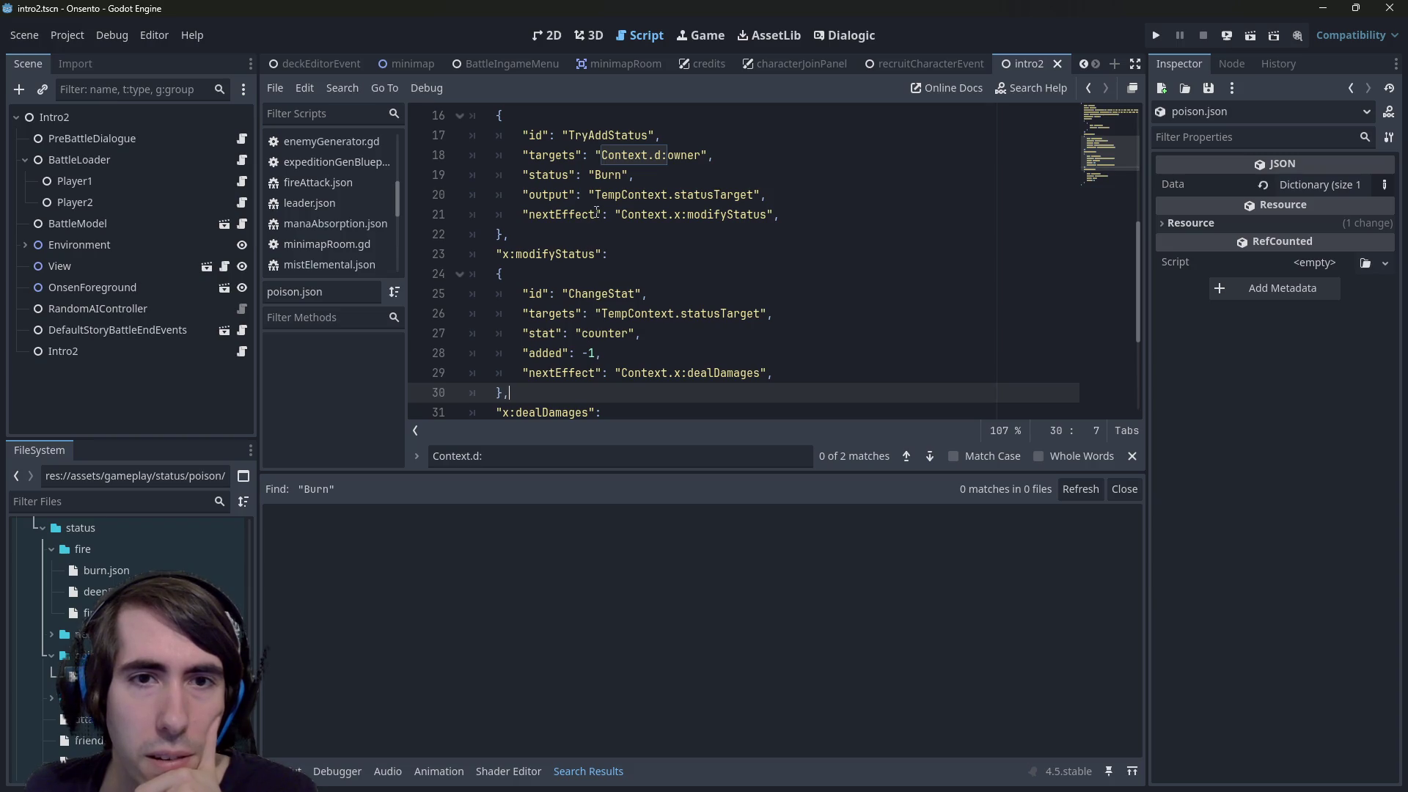
left_click(680, 215)
double_click(703, 214)
scroll(702, 214, "down", 1)
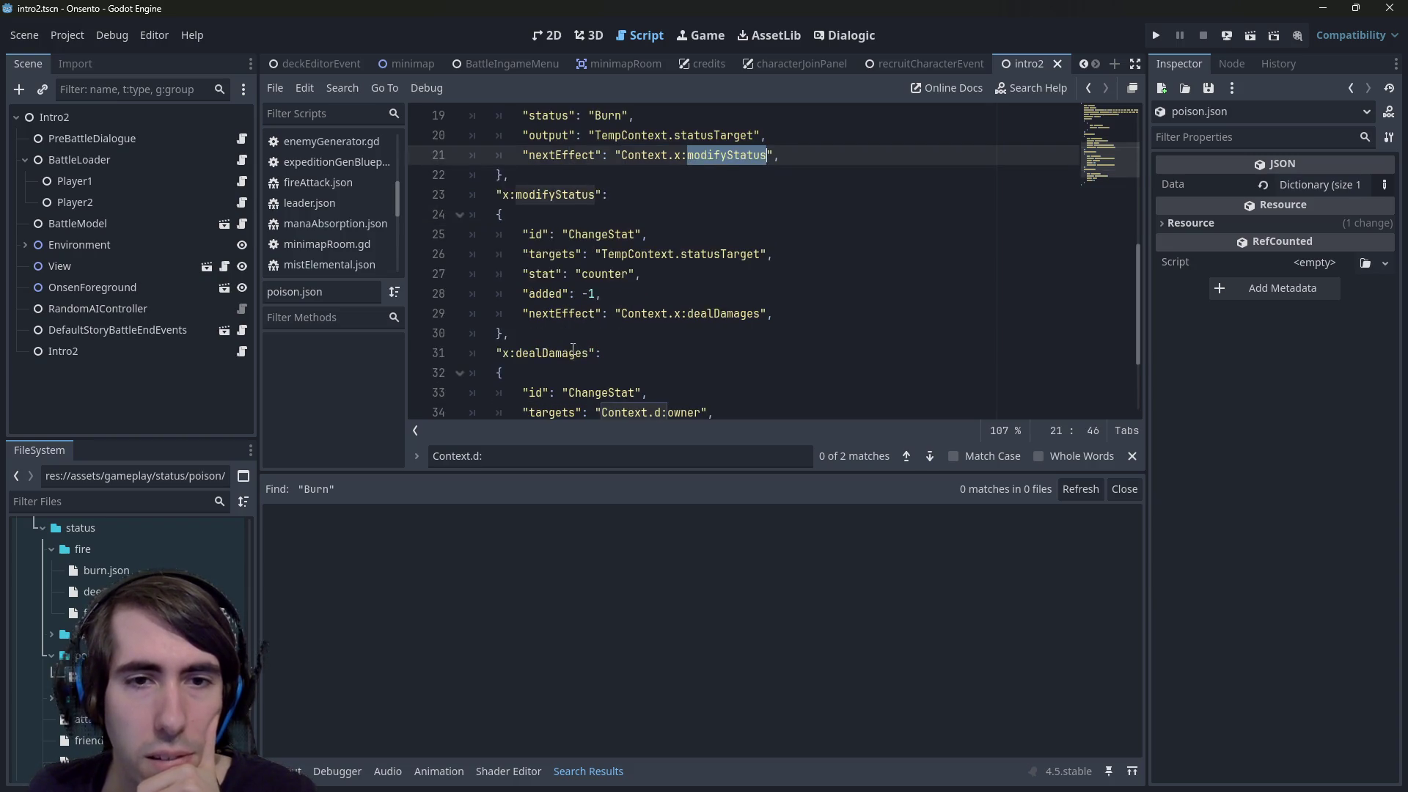
mouse_move(509, 333)
left_mouse_down()
mouse_move(496, 195)
mouse_move(509, 333)
left_mouse_up()
left_click(436, 190, "shift")
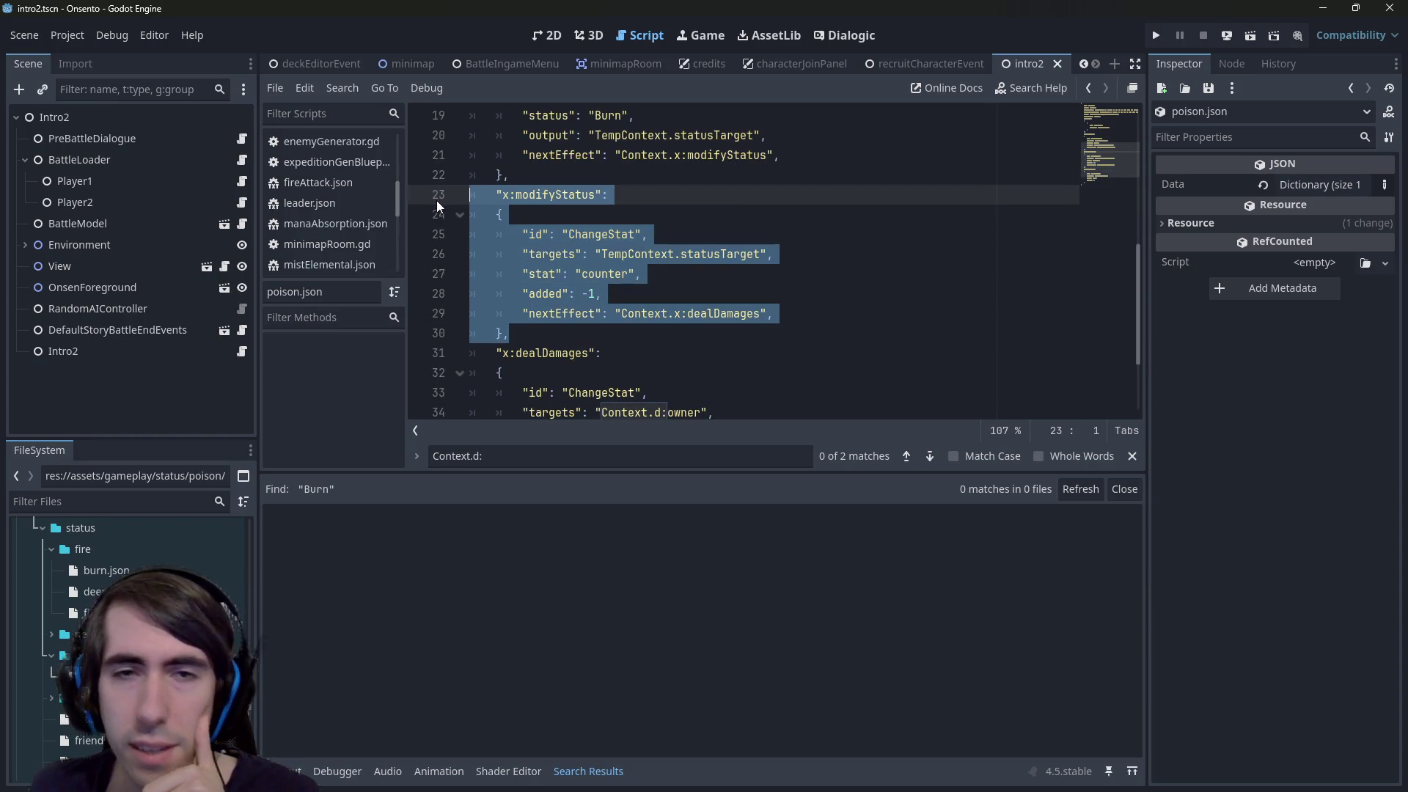
Delete x:modifyStatus, point findStatus's nextEffect to dealDamages, and save poison.json
key("BackSpace")
key("BackSpace")
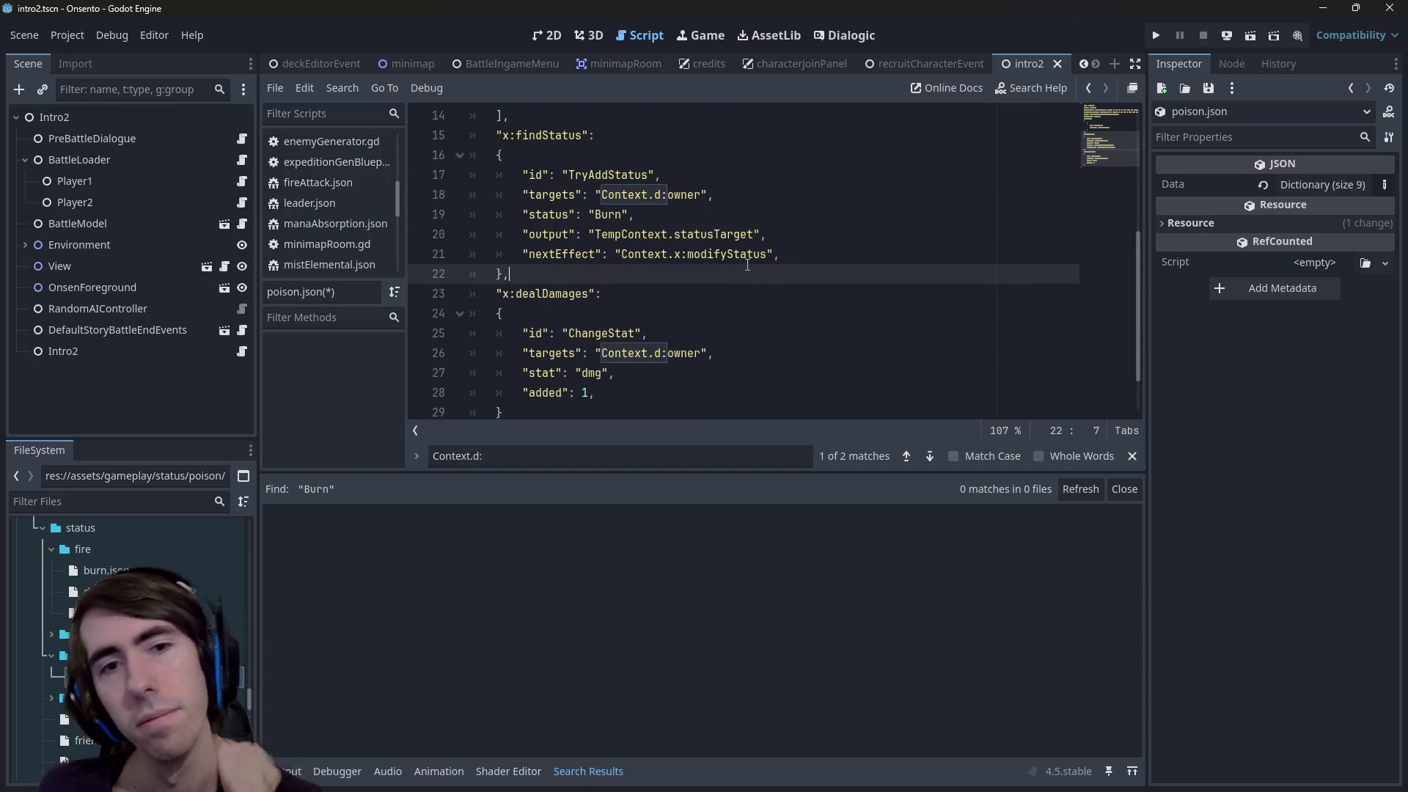
key("Down")
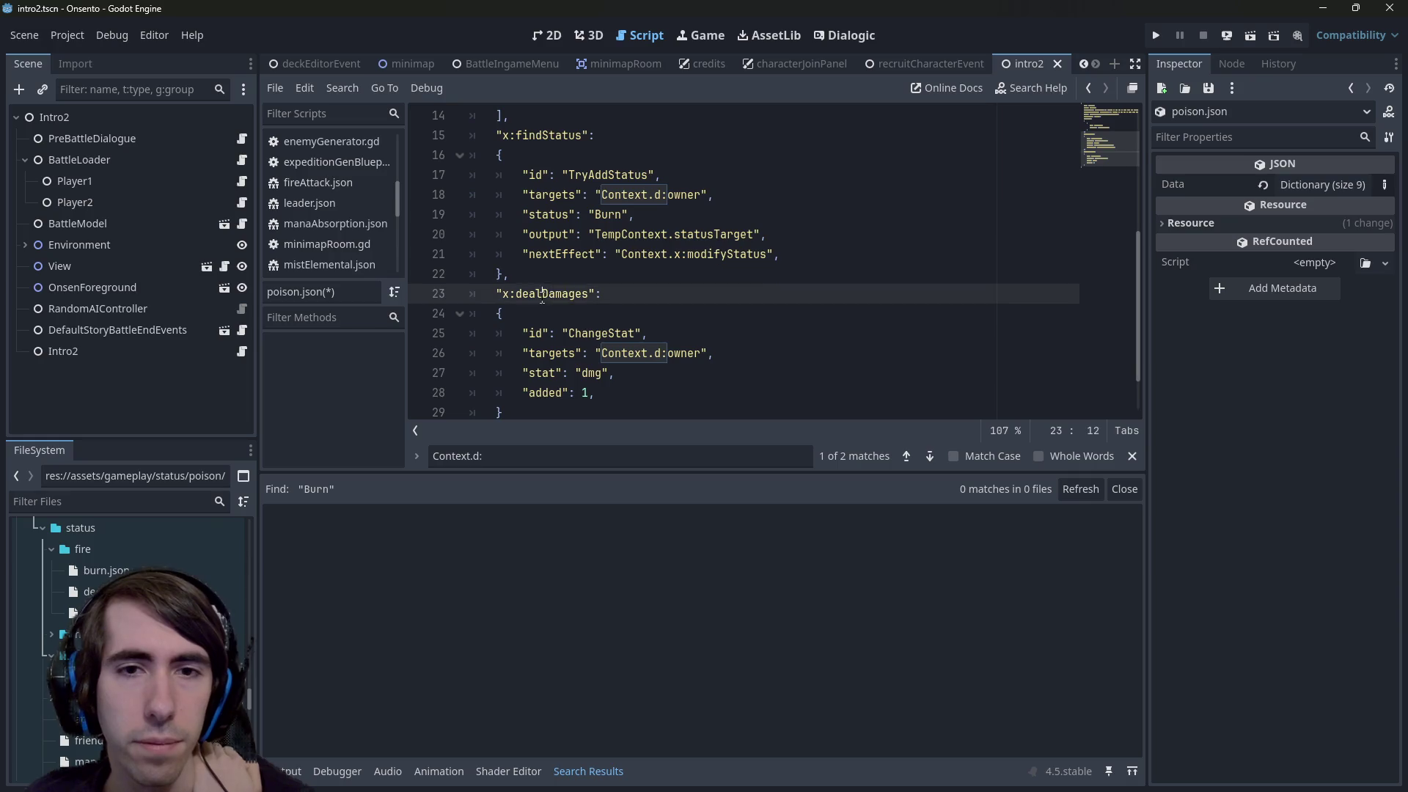
key("Right")
key("ctrl+shift+Right")
key("ctrl+c")
double_click(713, 256)
key("ctrl+v")
key("ctrl+s")
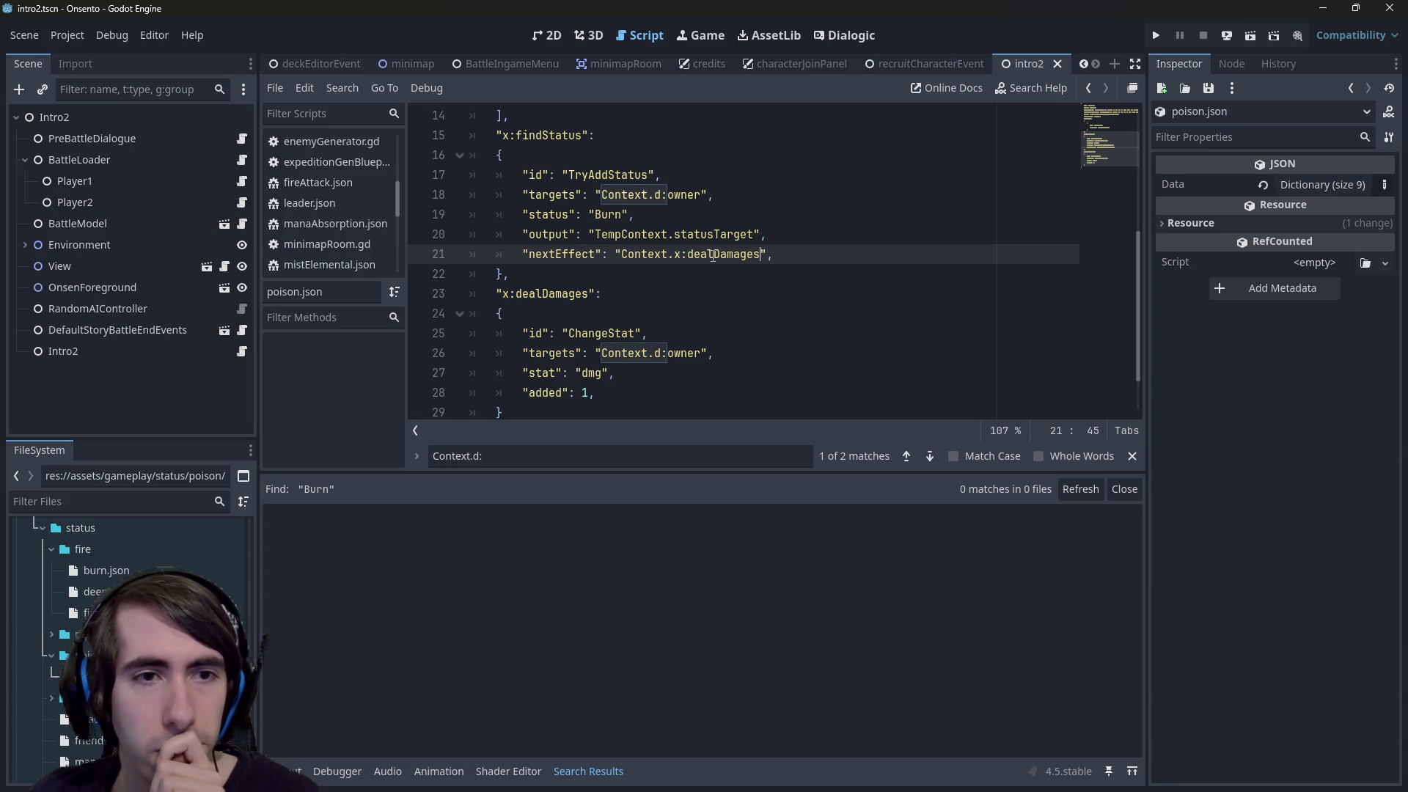
Browse the FileSystem dock to the character images and preview 3.png
scroll(132, 587, "down", 5)
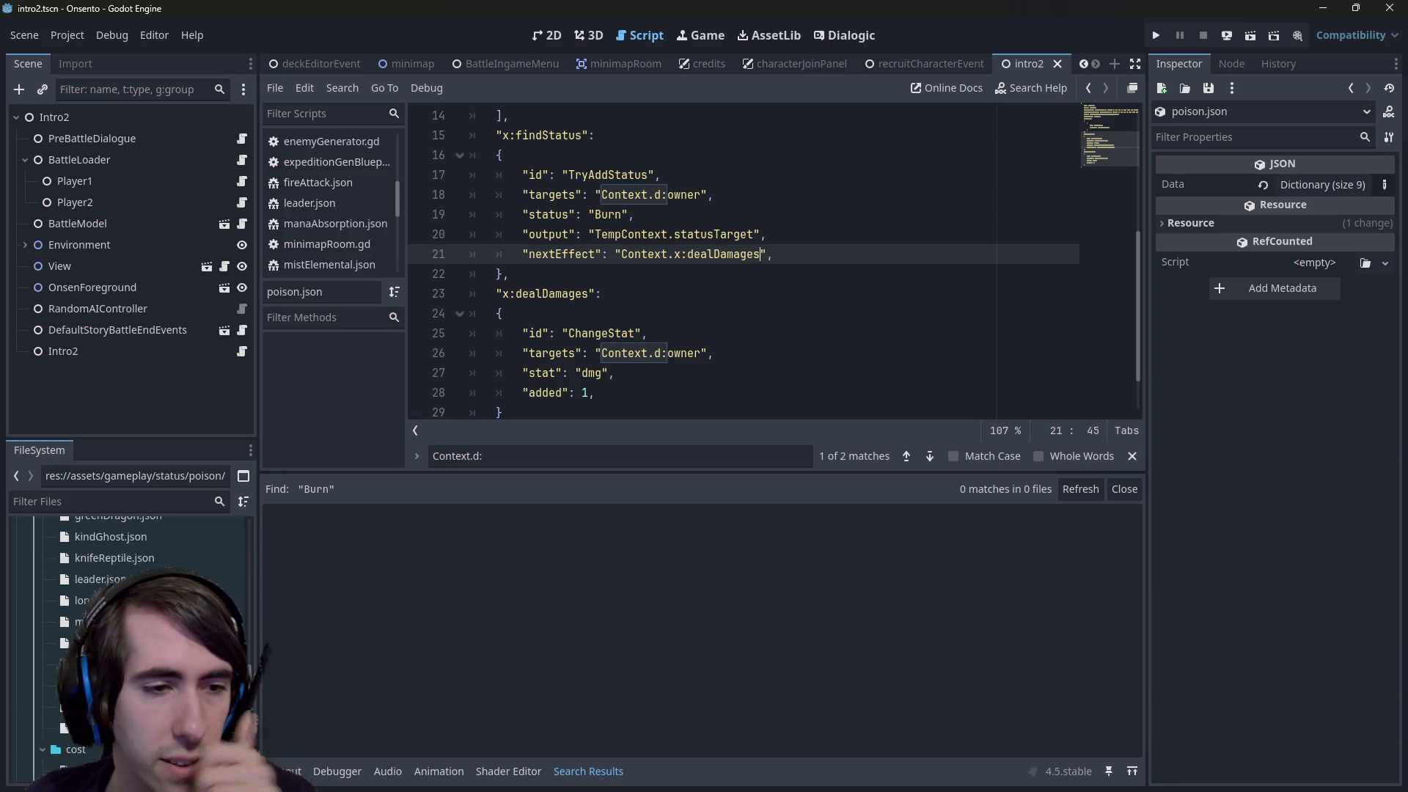
scroll(220, 624, "down", 10)
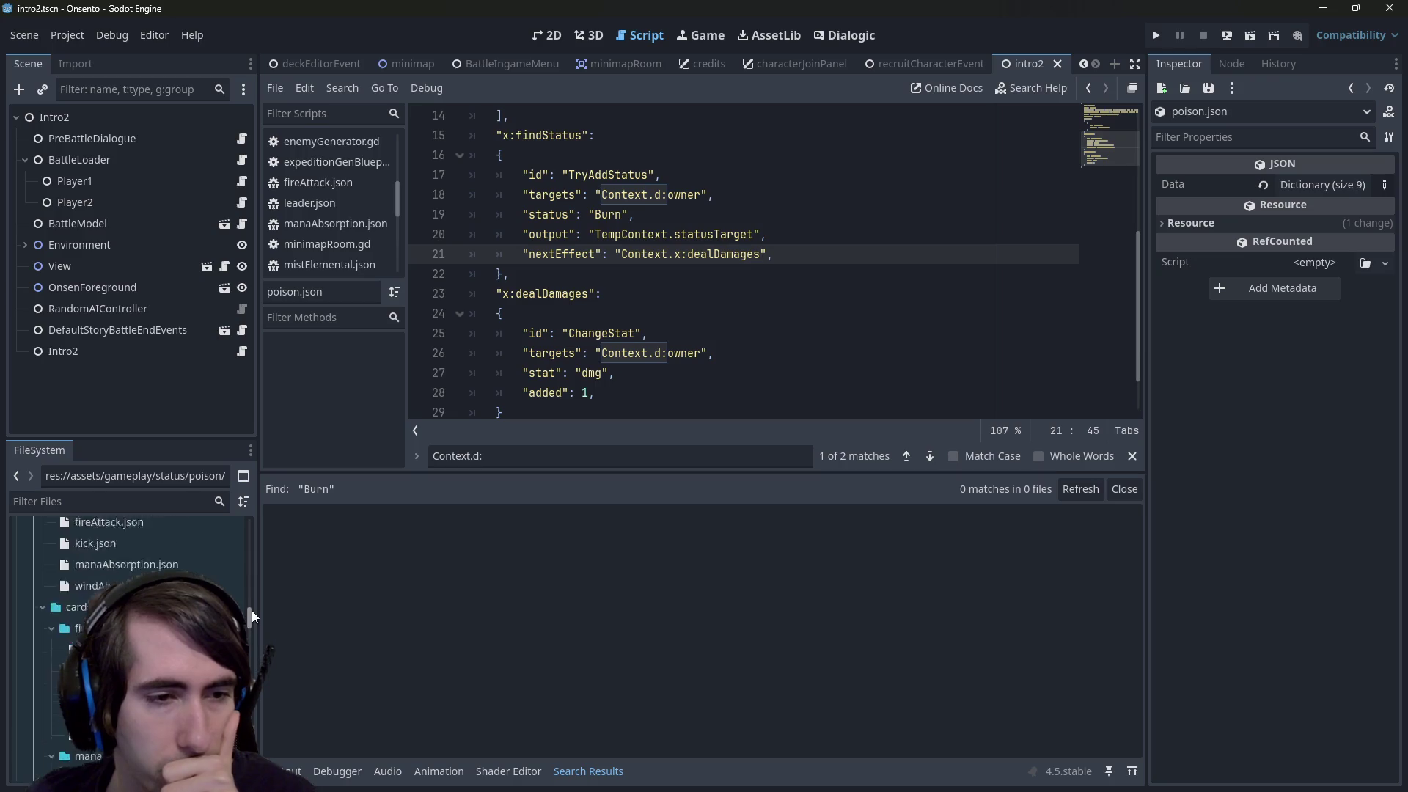
left_click_drag(252, 611, 253, 539)
scroll(132, 557, "up", 2)
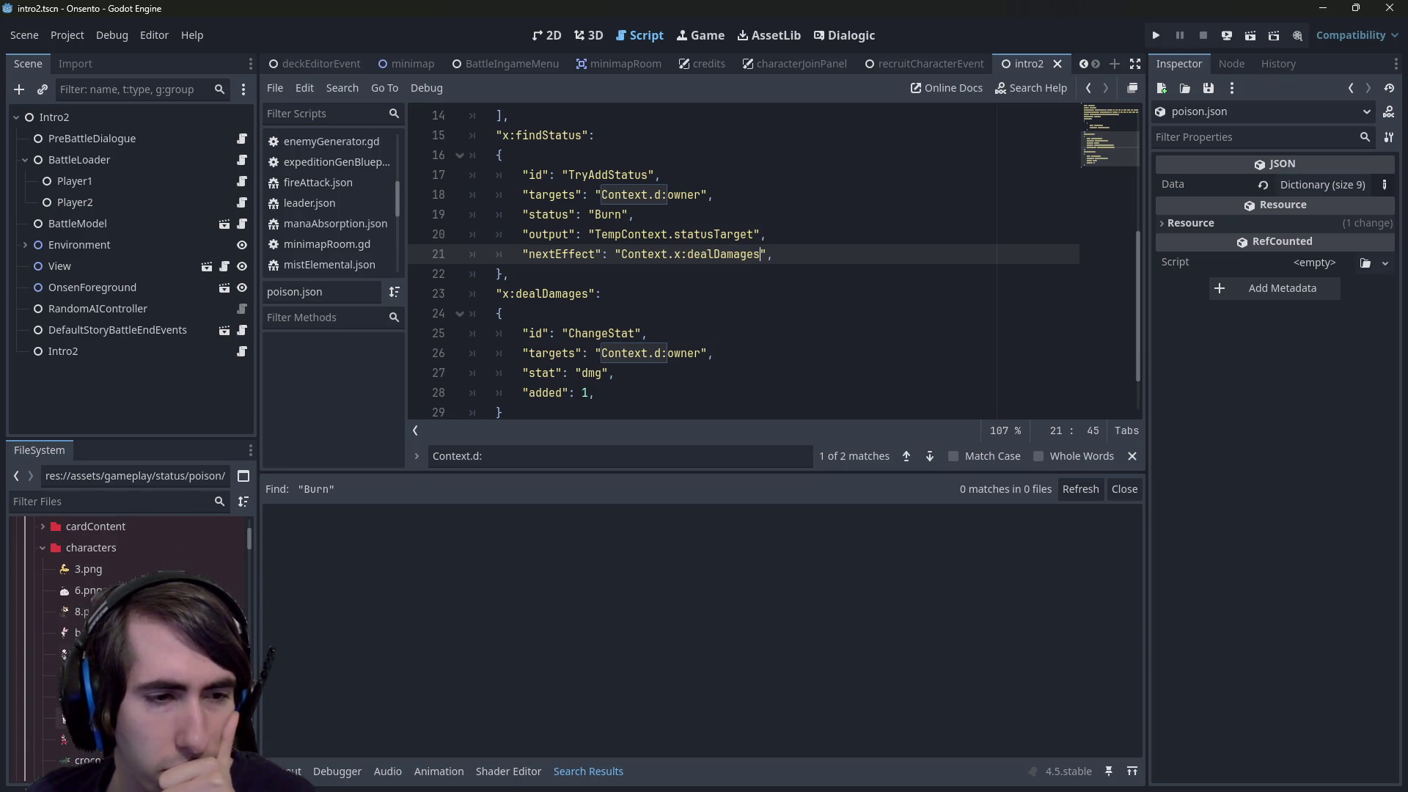
left_click(117, 572)
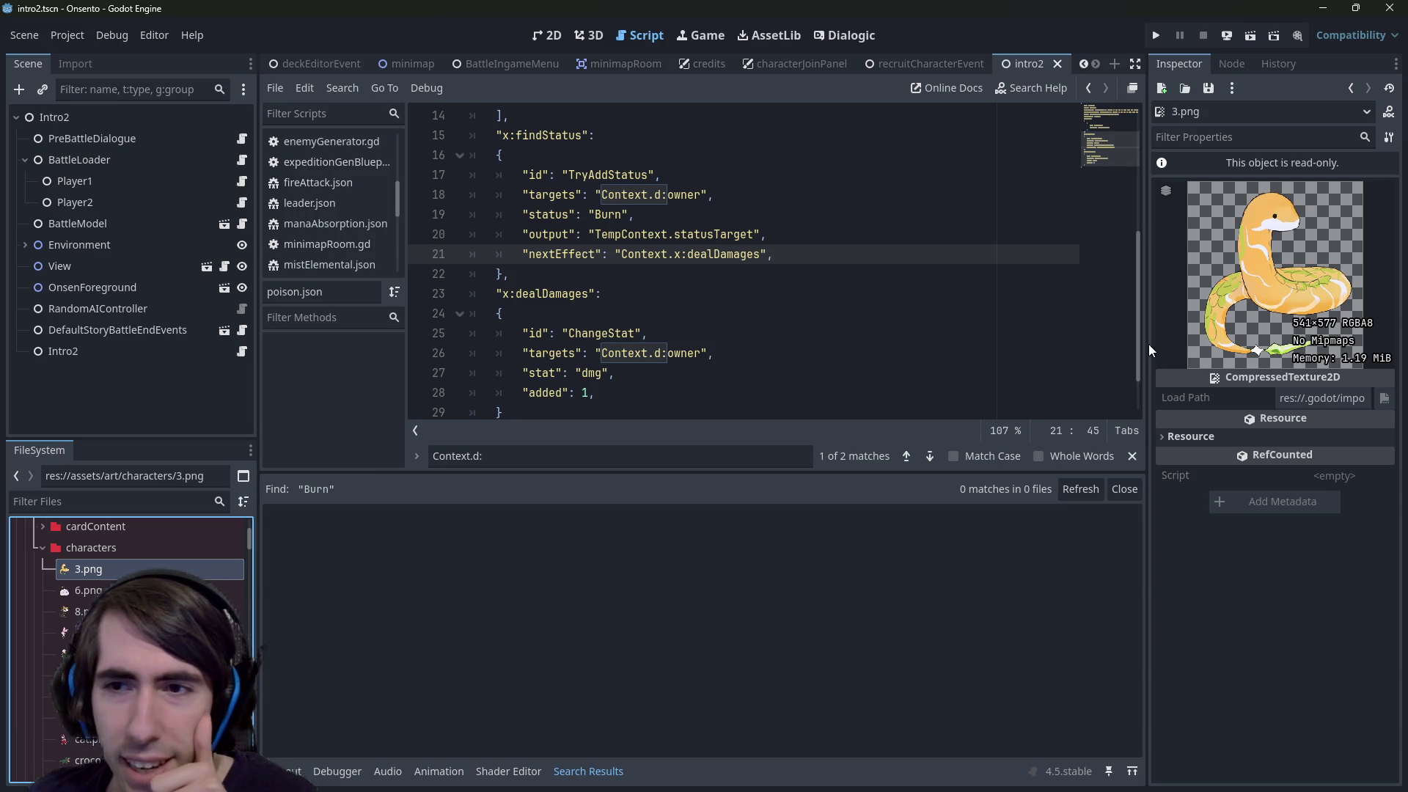
Widen the Inspector, preview the 6.png slime texture, then return to the 3.png snake
mouse_move(1144, 343)
left_mouse_down()
mouse_move(863, 352)
mouse_move(928, 355)
left_mouse_up()
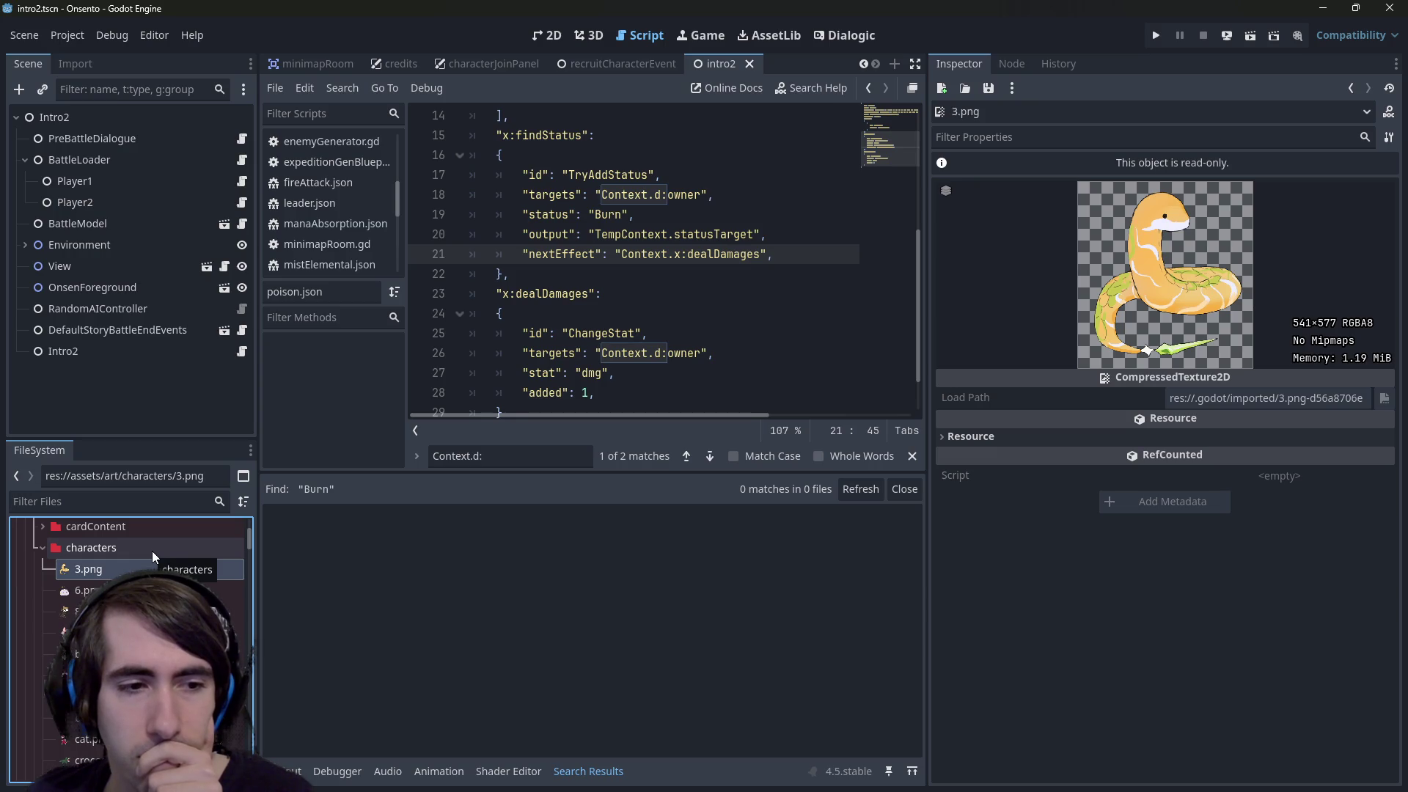
scroll(151, 552, "down", 3)
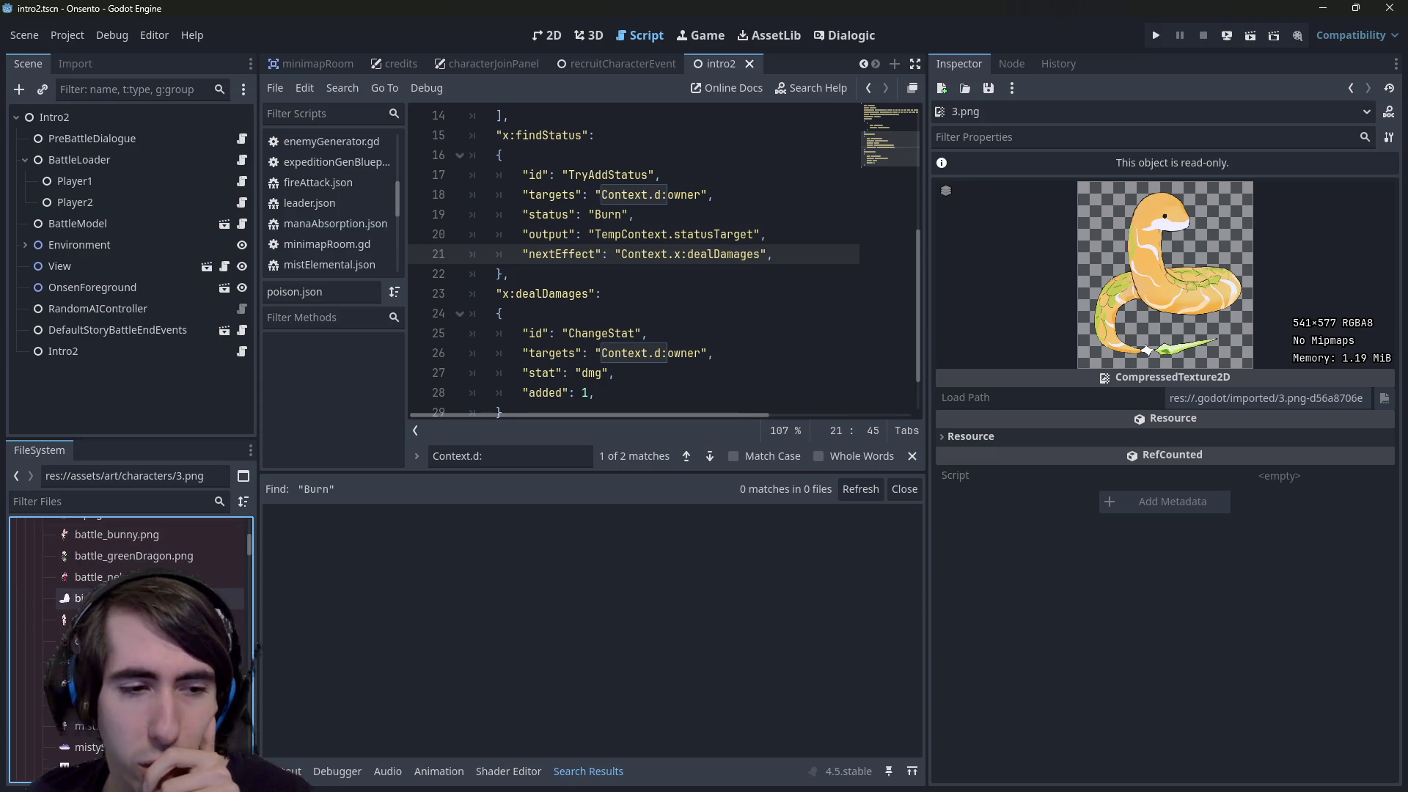
scroll(147, 586, "down", 3)
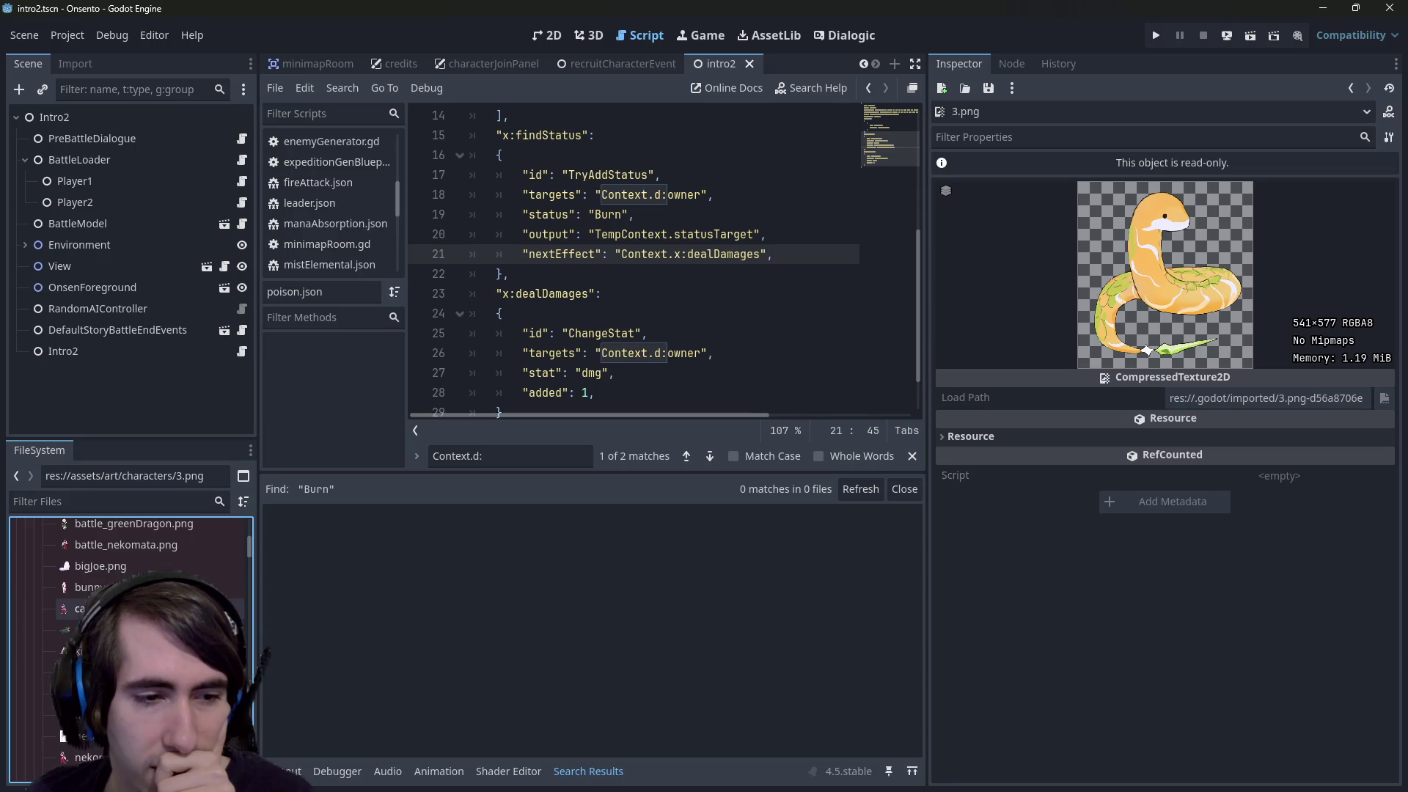
scroll(147, 591, "down", 2)
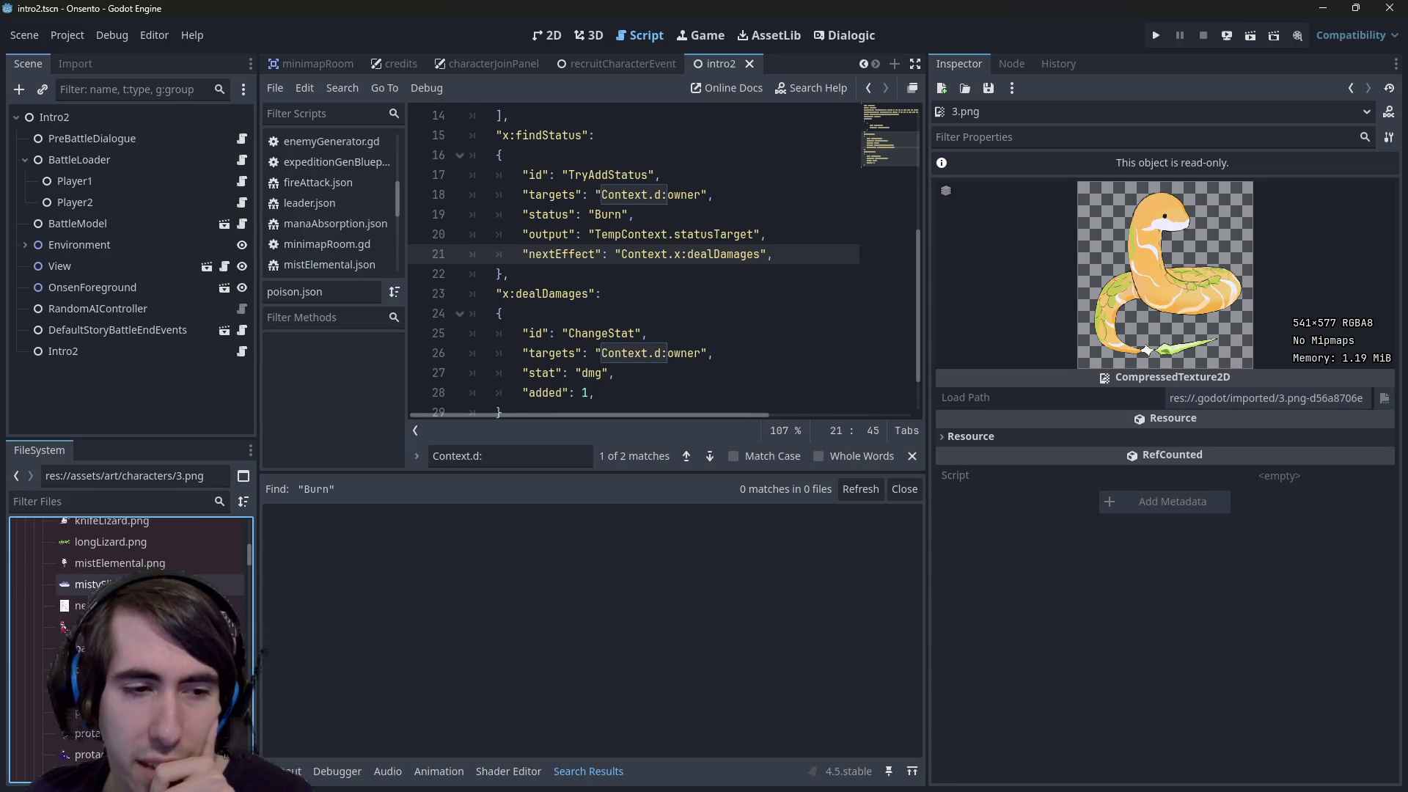
scroll(146, 590, "down", 2)
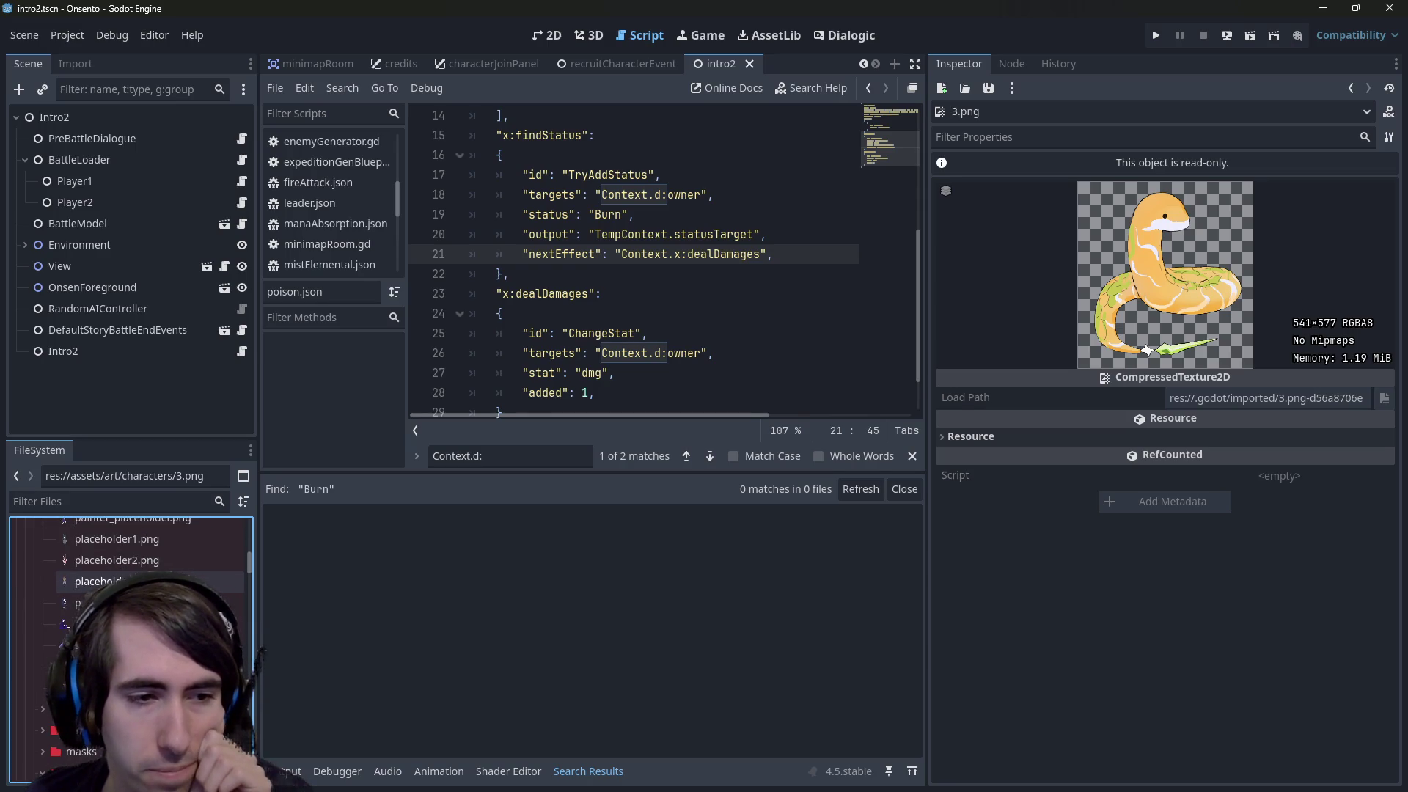
scroll(147, 591, "up", 3)
scroll(147, 591, "up", 5)
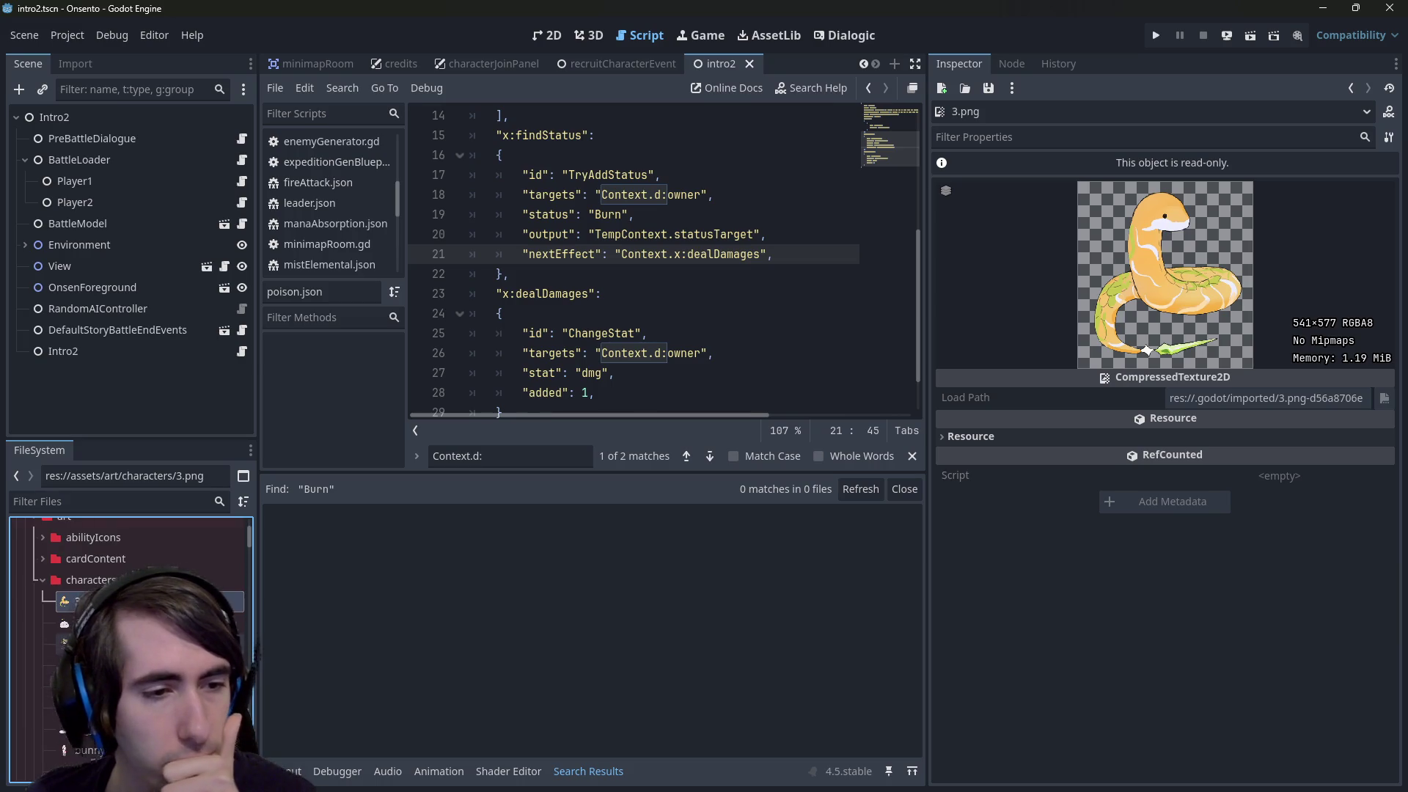
left_click(81, 623)
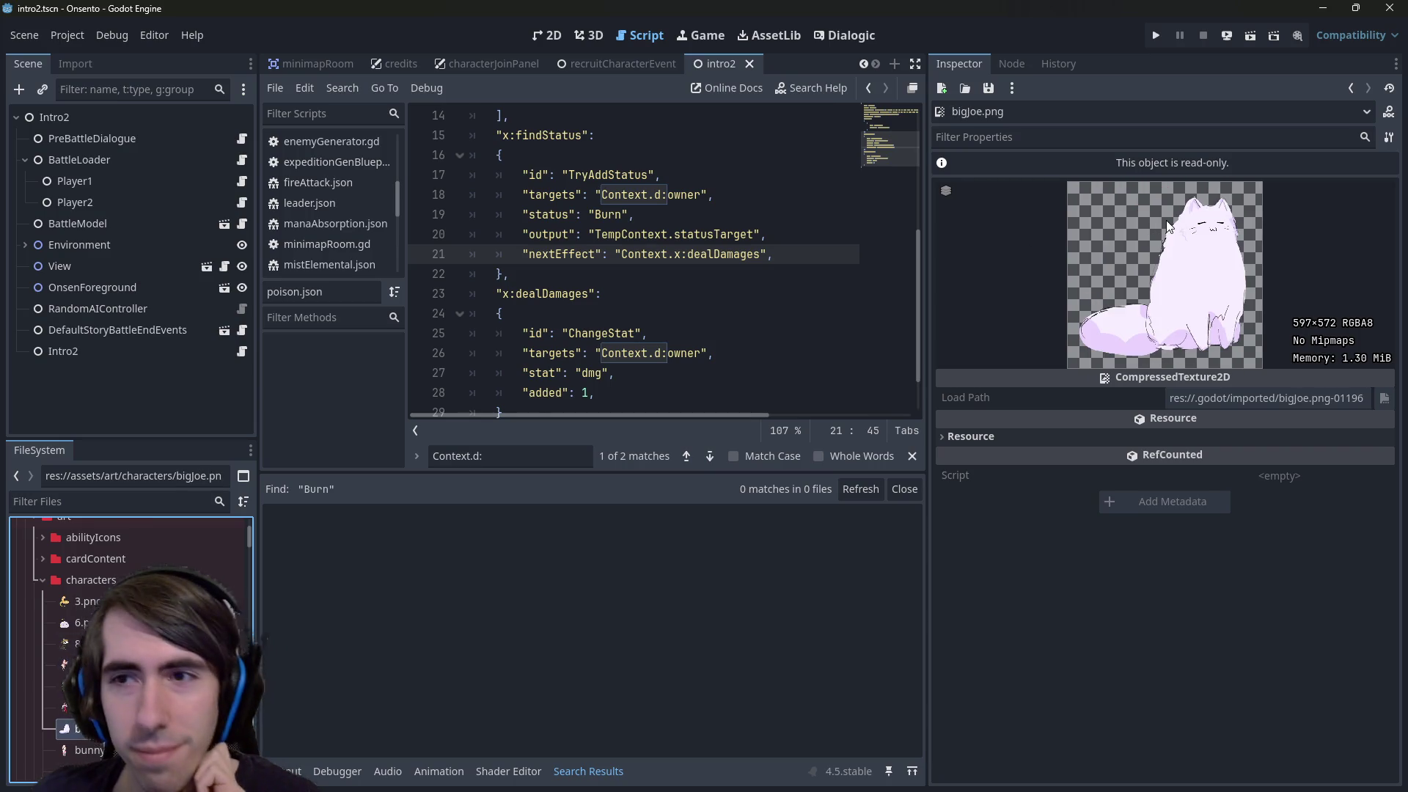
left_click(88, 601)
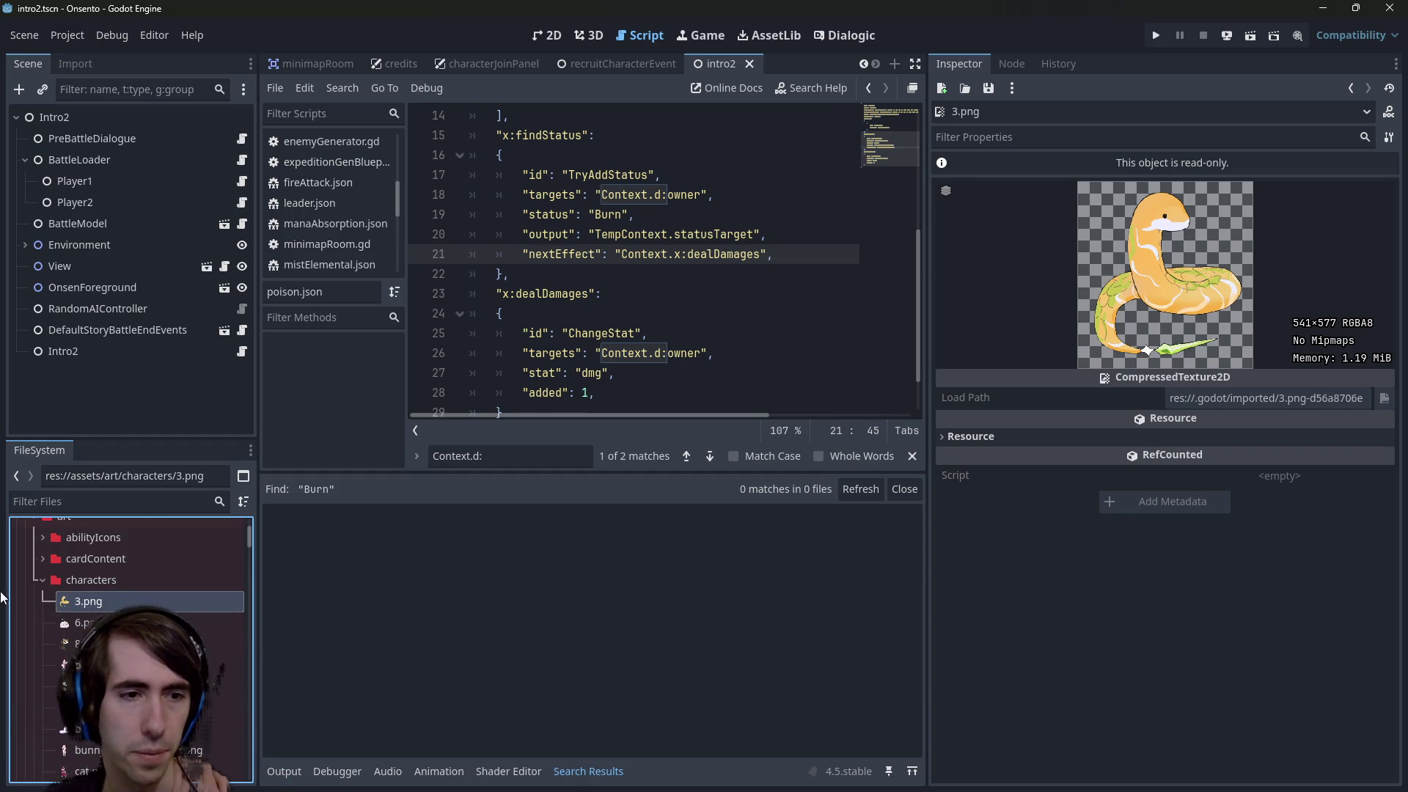
Collapse minimapIcons, scroll down to the status subfolders, and select poison.json
scroll(102, 605, "up", 3)
scroll(102, 605, "down", 4)
scroll(103, 605, "down", 5)
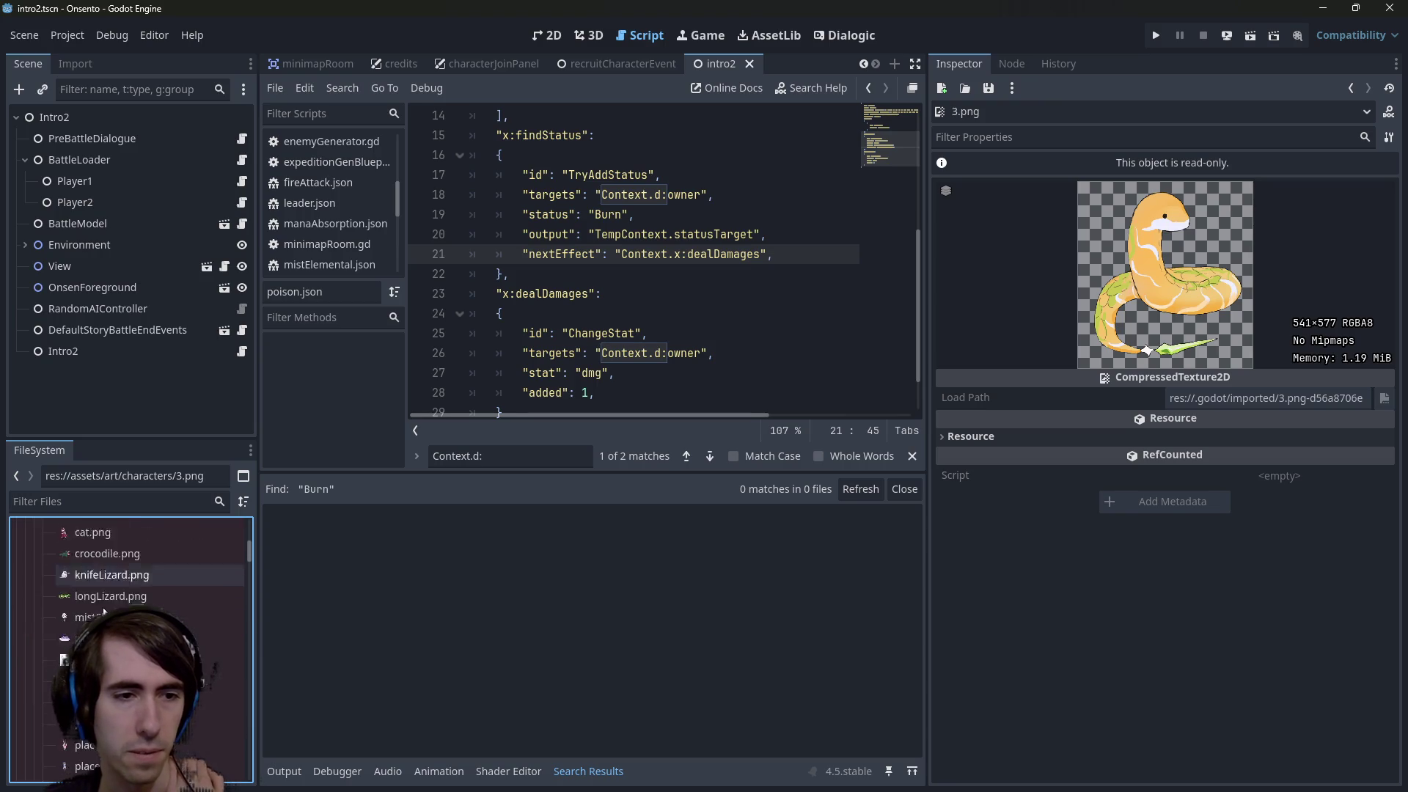
scroll(112, 569, "down", 3)
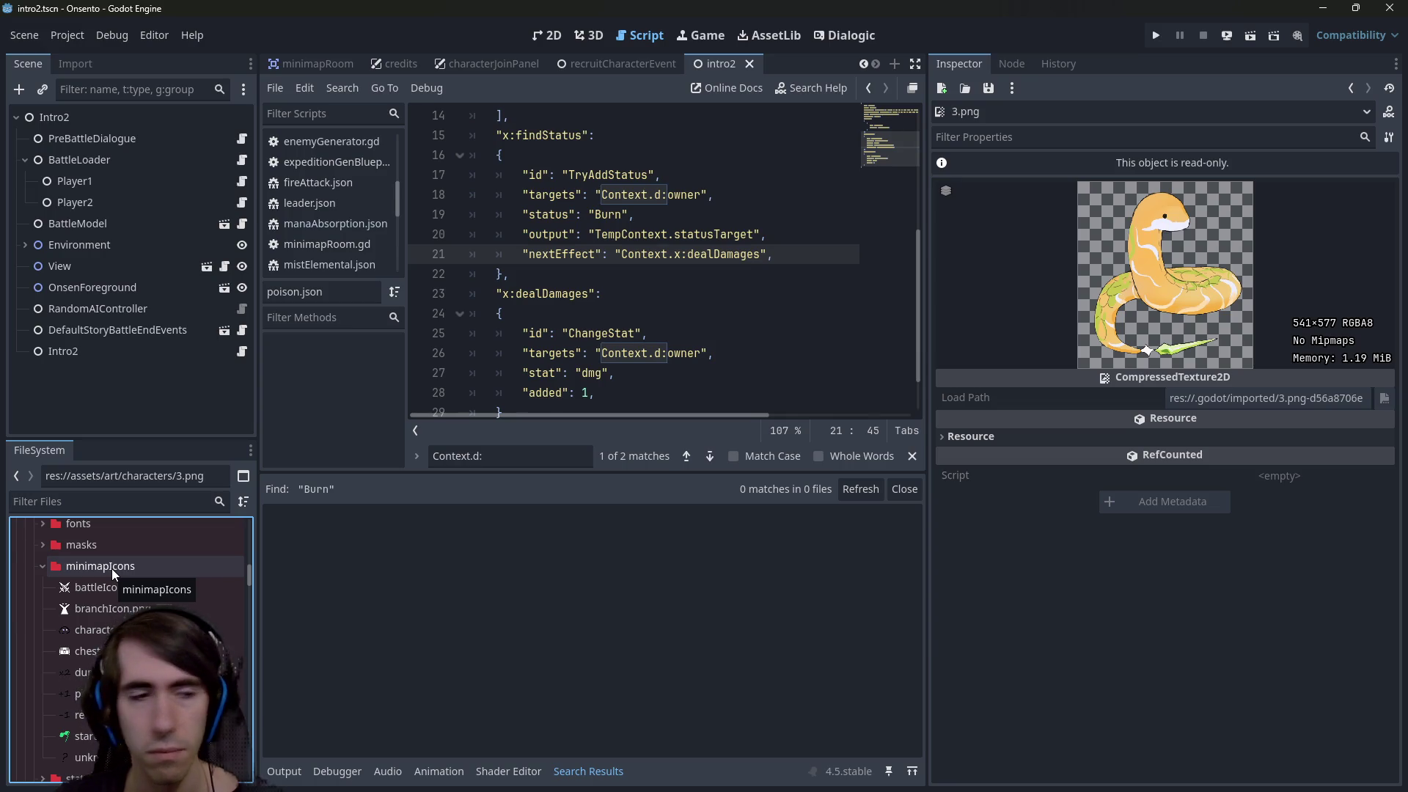
double_click(111, 569)
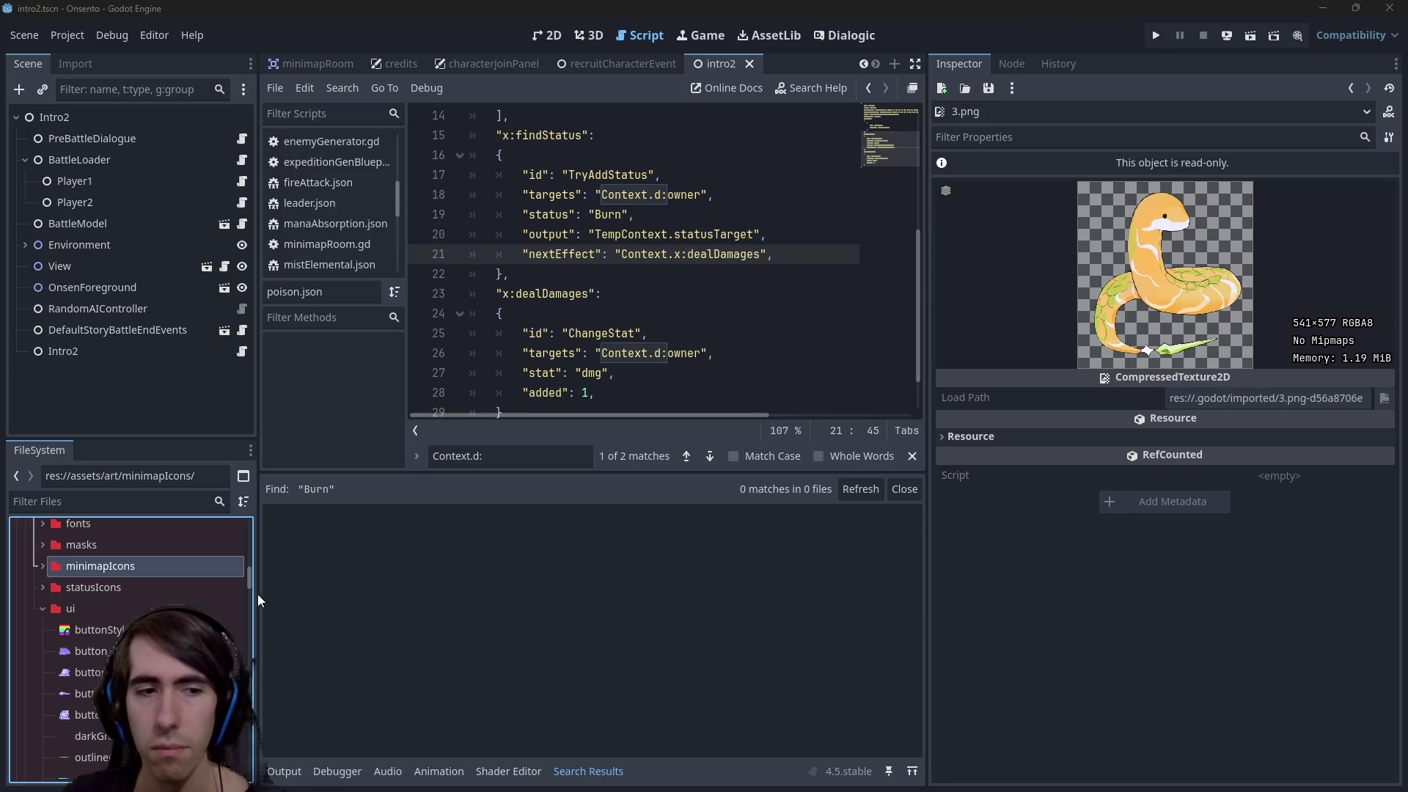
scroll(229, 591, "up", 5)
left_click(214, 605)
scroll(214, 605, "down", 5)
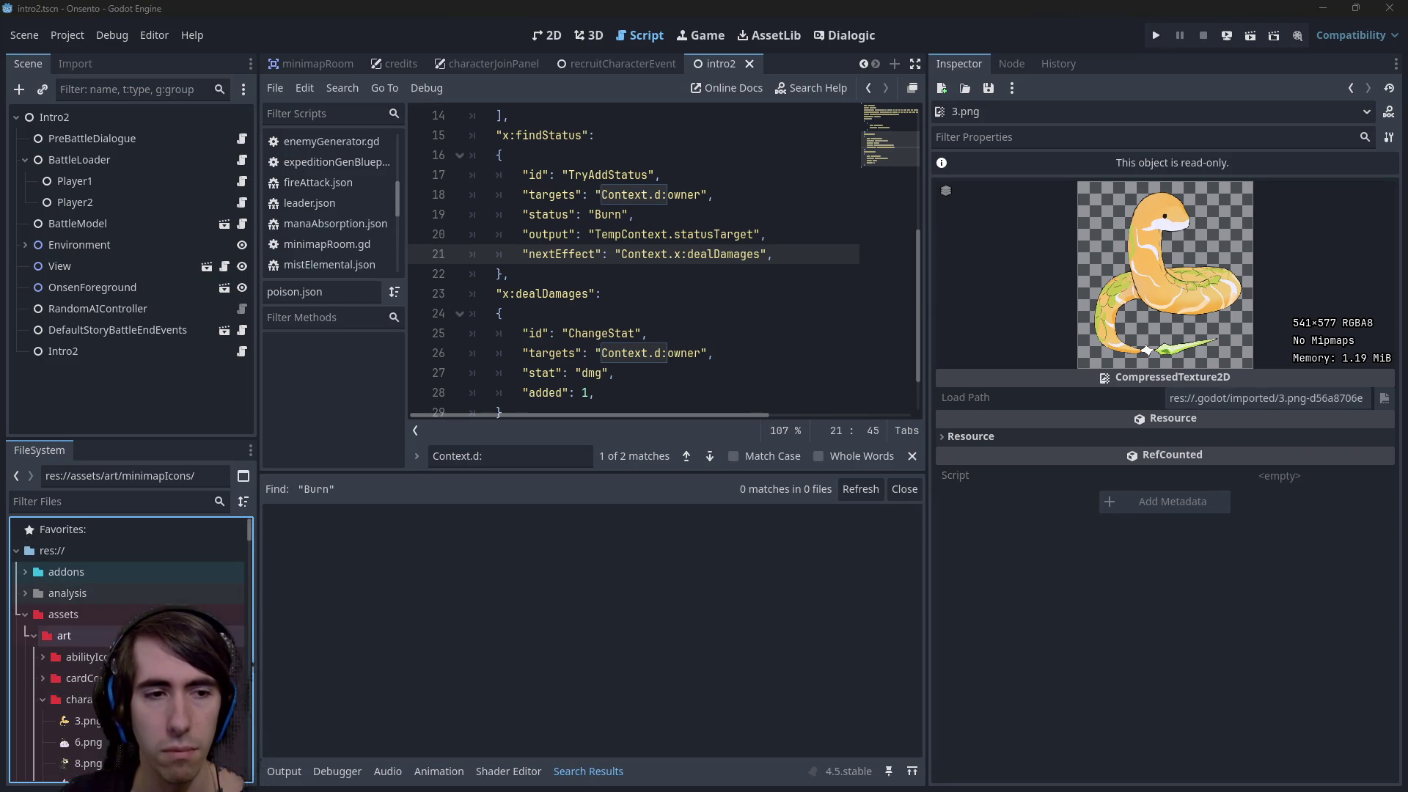
scroll(215, 601, "down", 10)
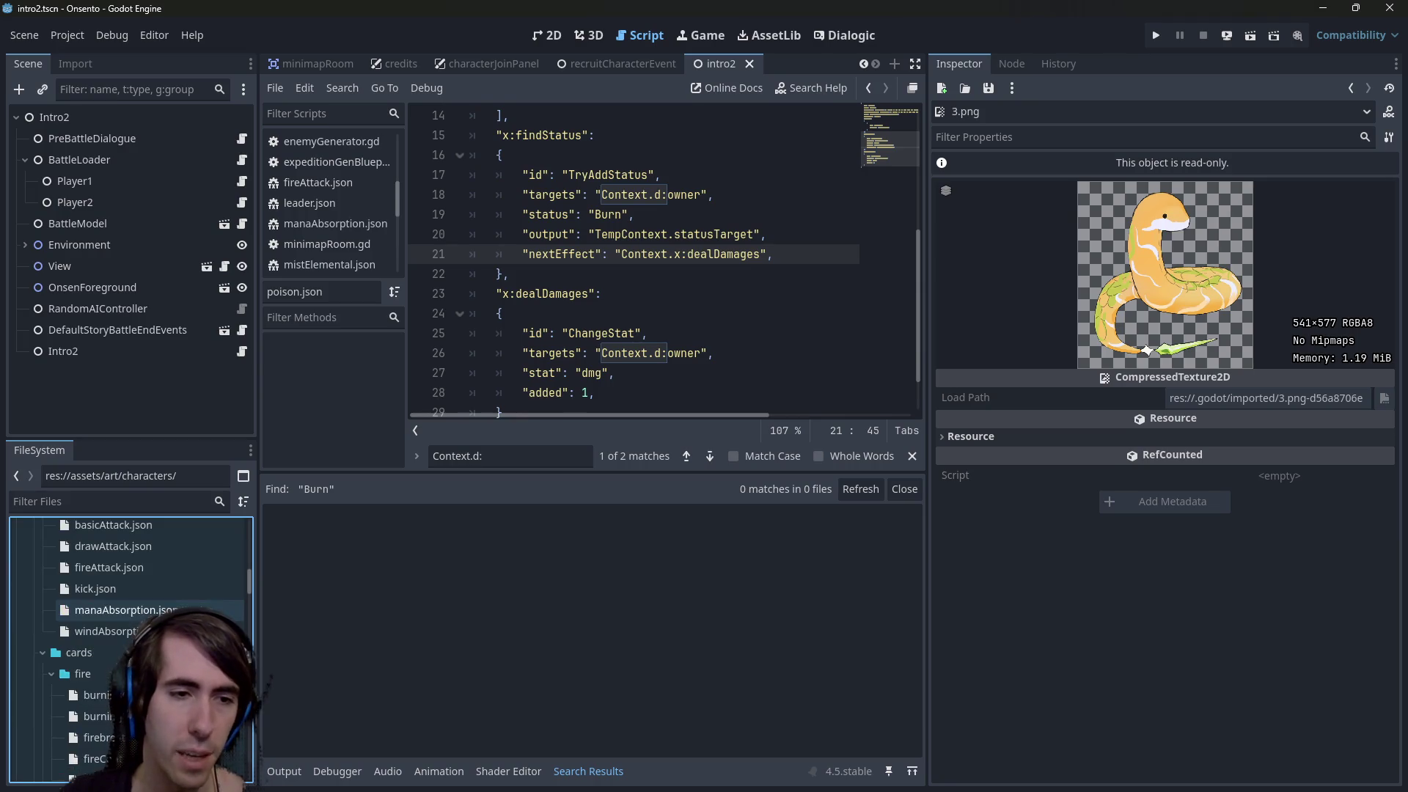
scroll(214, 601, "down", 10)
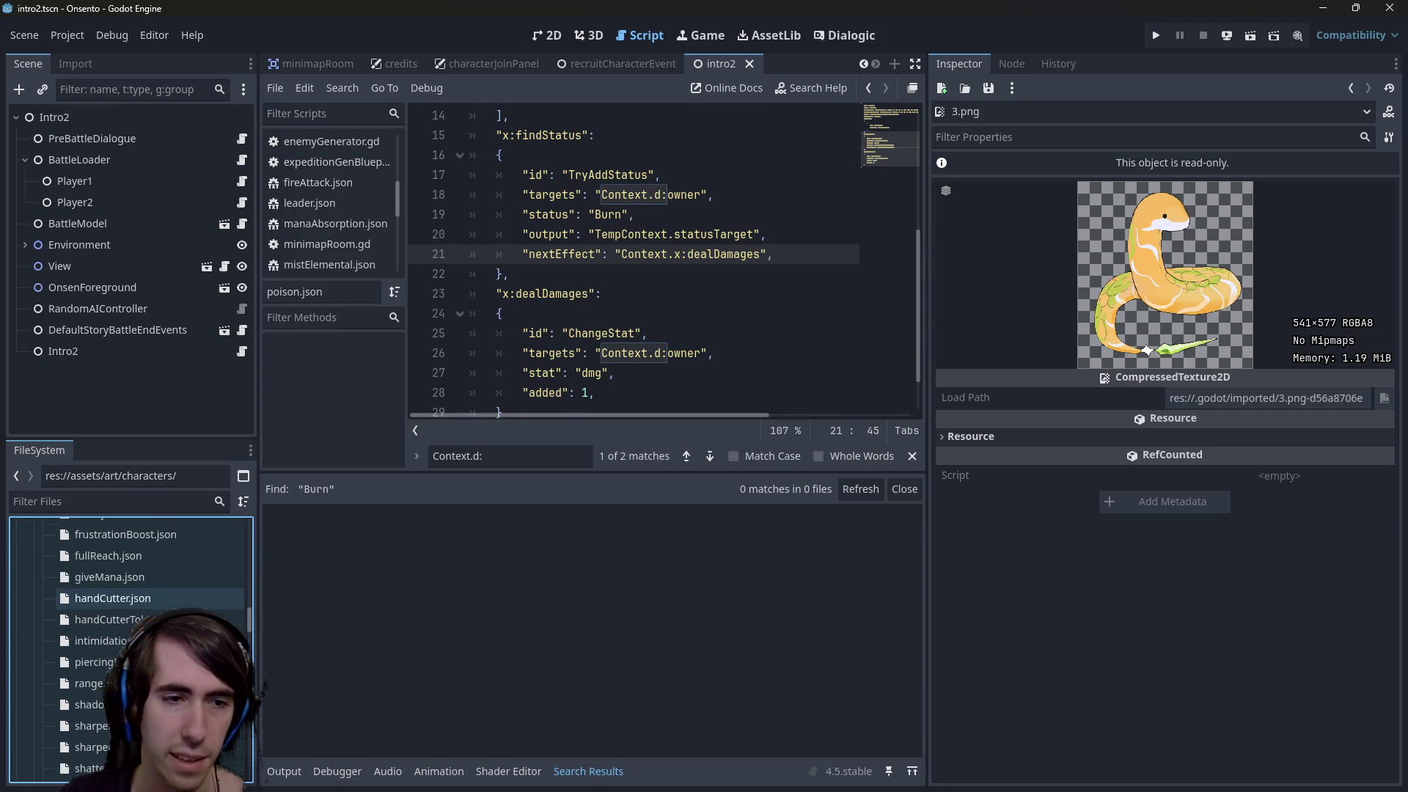
scroll(214, 601, "down", 5)
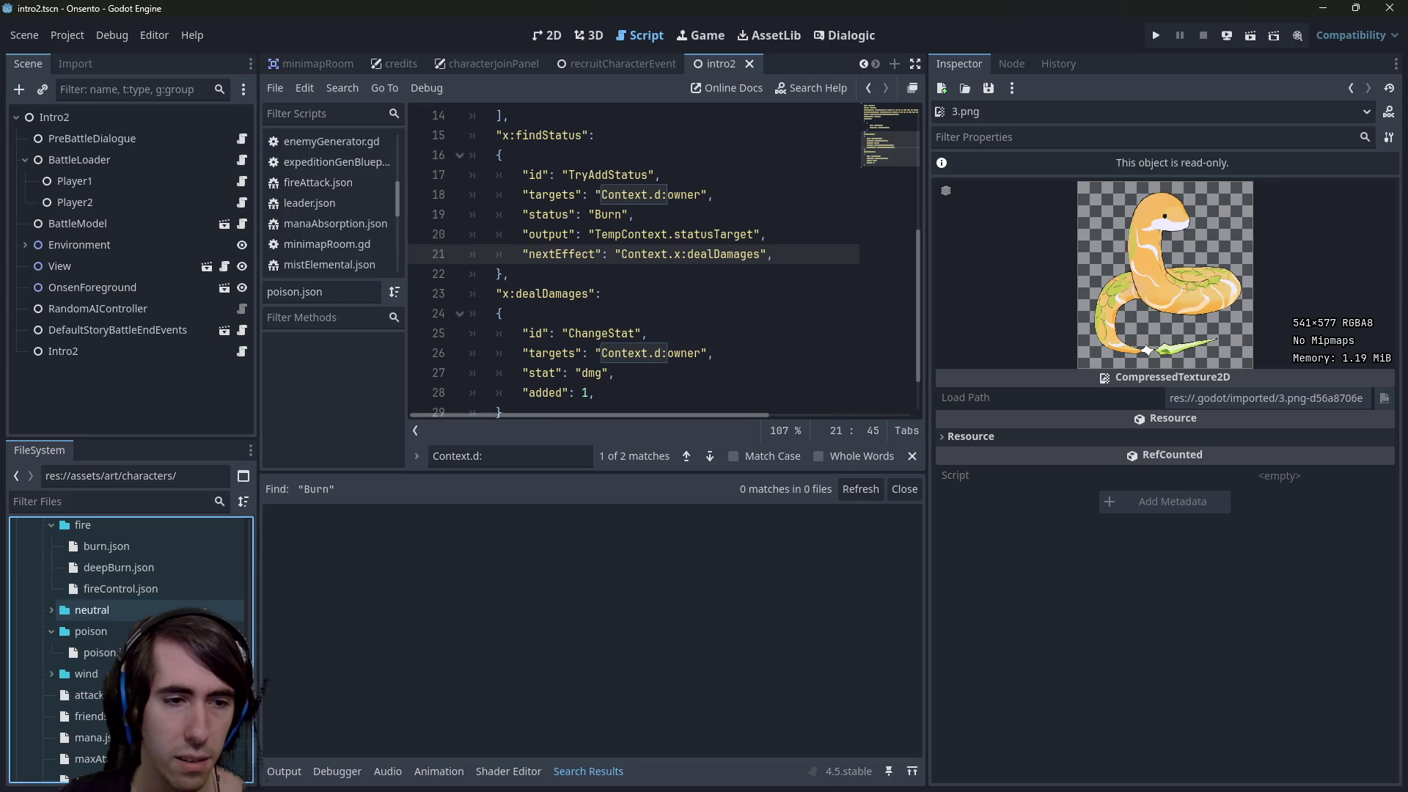
left_click(92, 685)
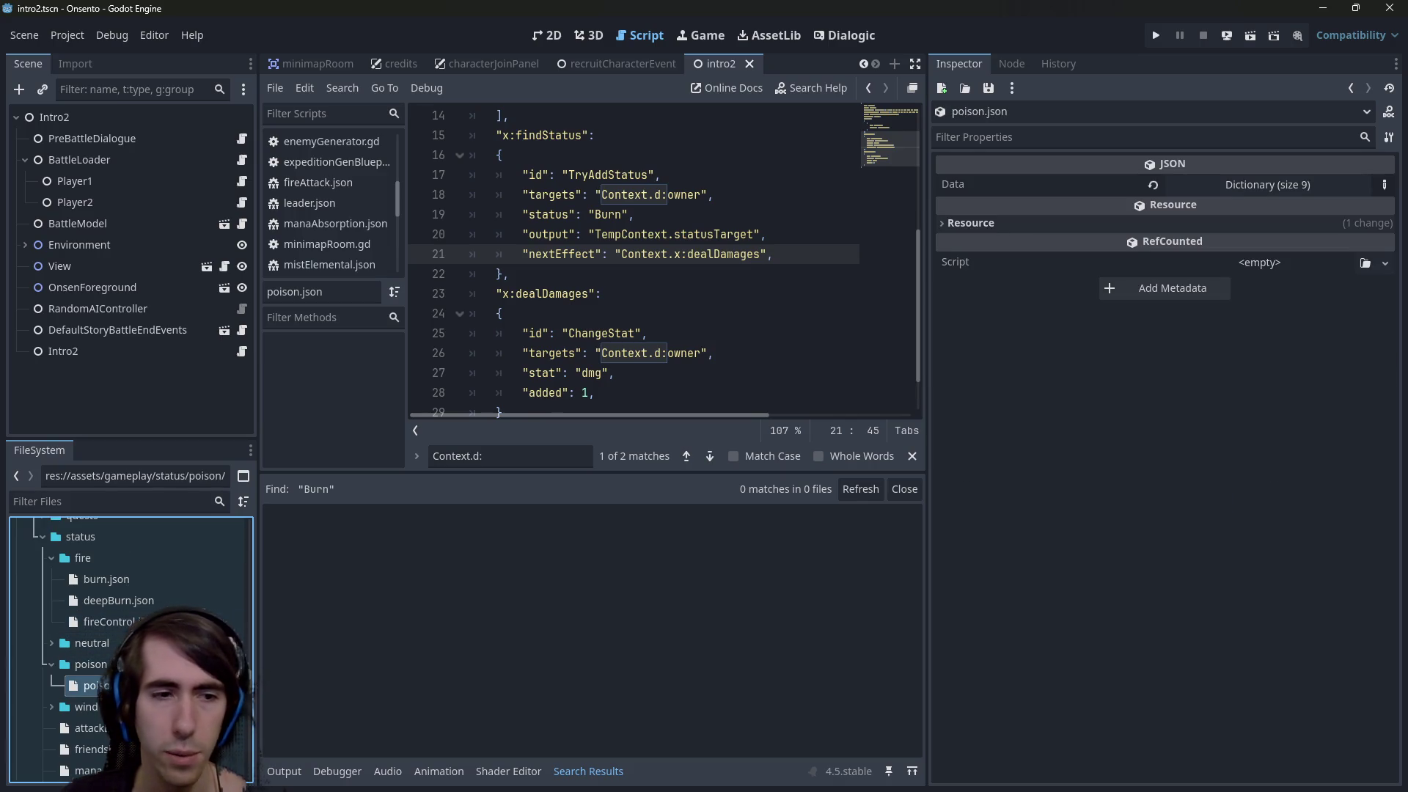
Delete poison.json and then its now-empty poison folder
key("Delete")
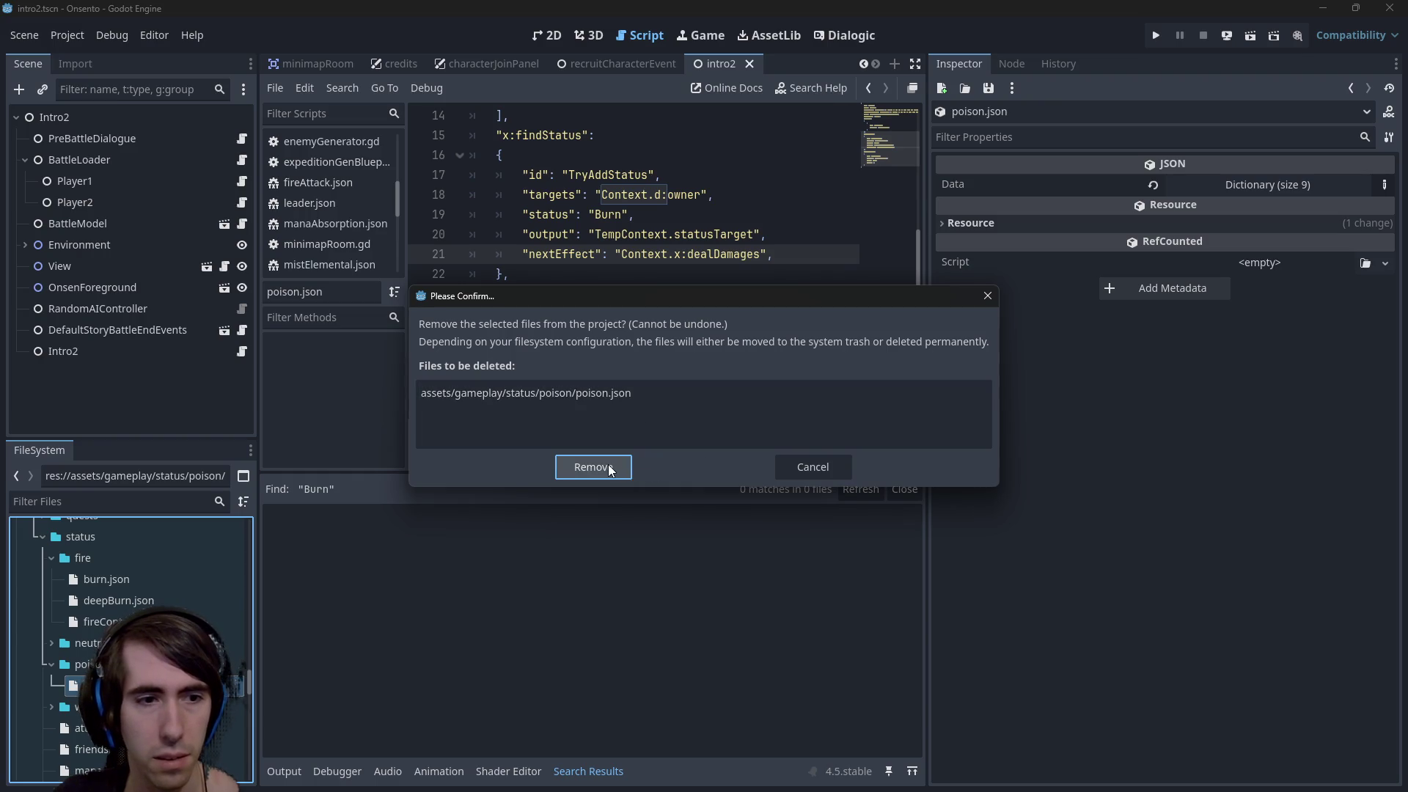
left_click(608, 464)
key("Delete")
key("Return")
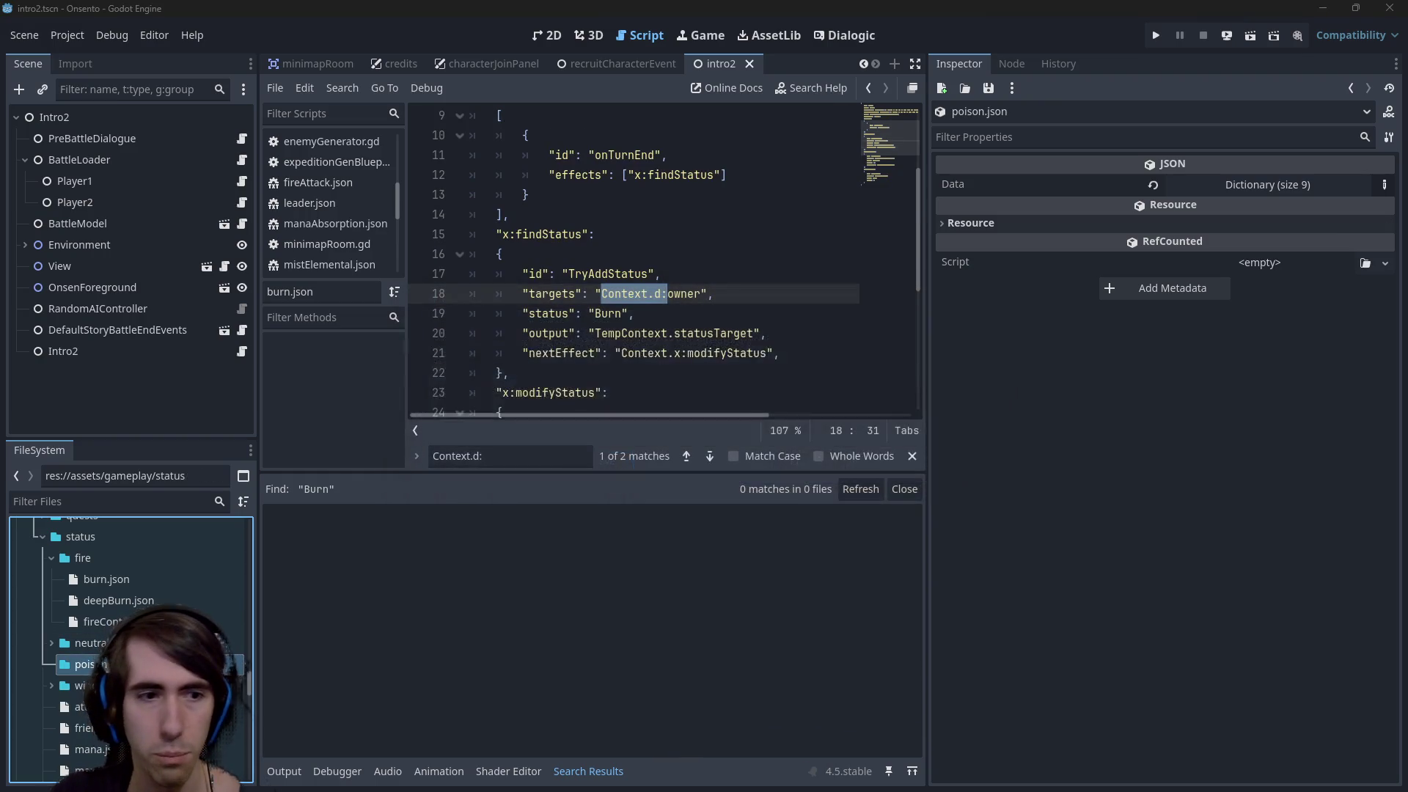
Create a new folder named weakness inside status and select it
right_click(117, 603)
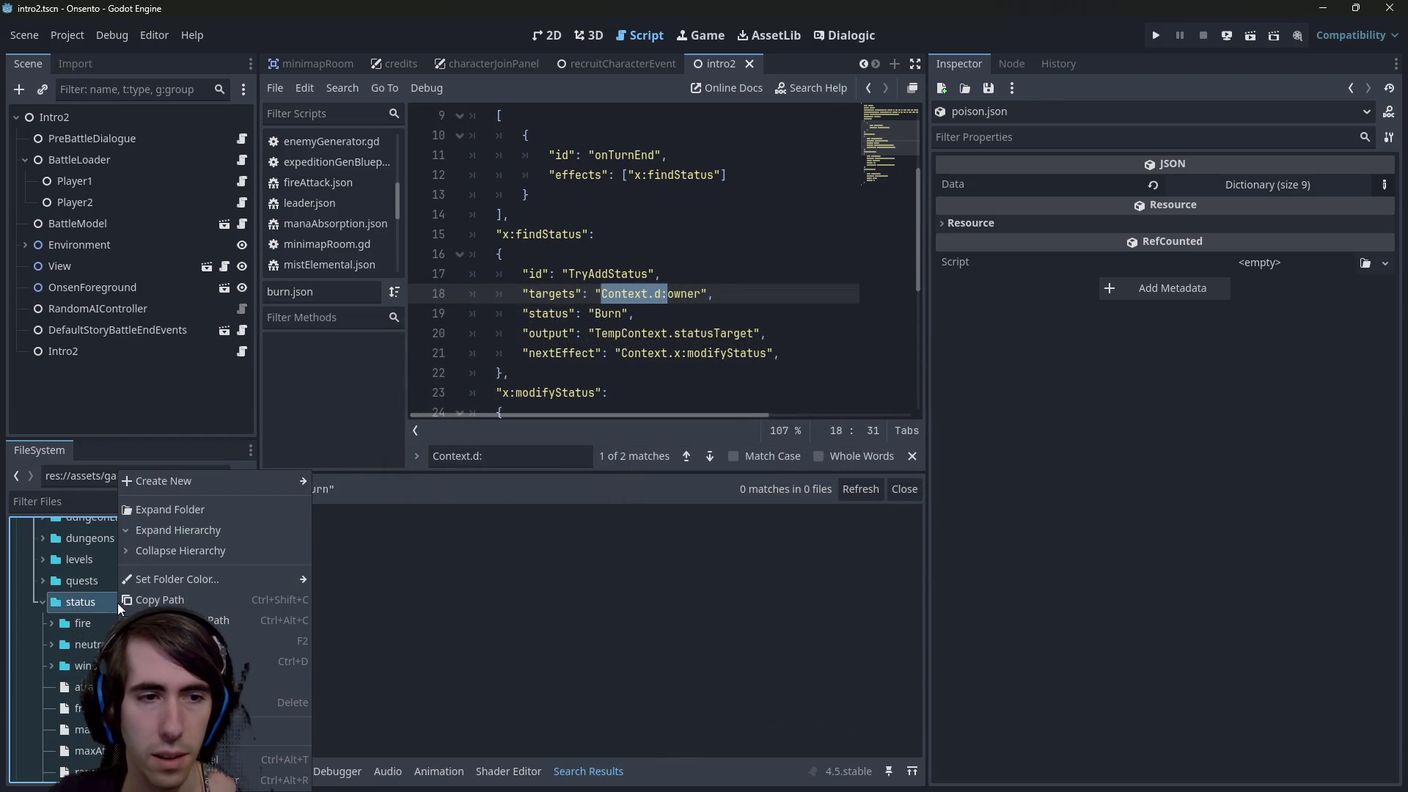
mouse_move(174, 485)
left_click(337, 487)
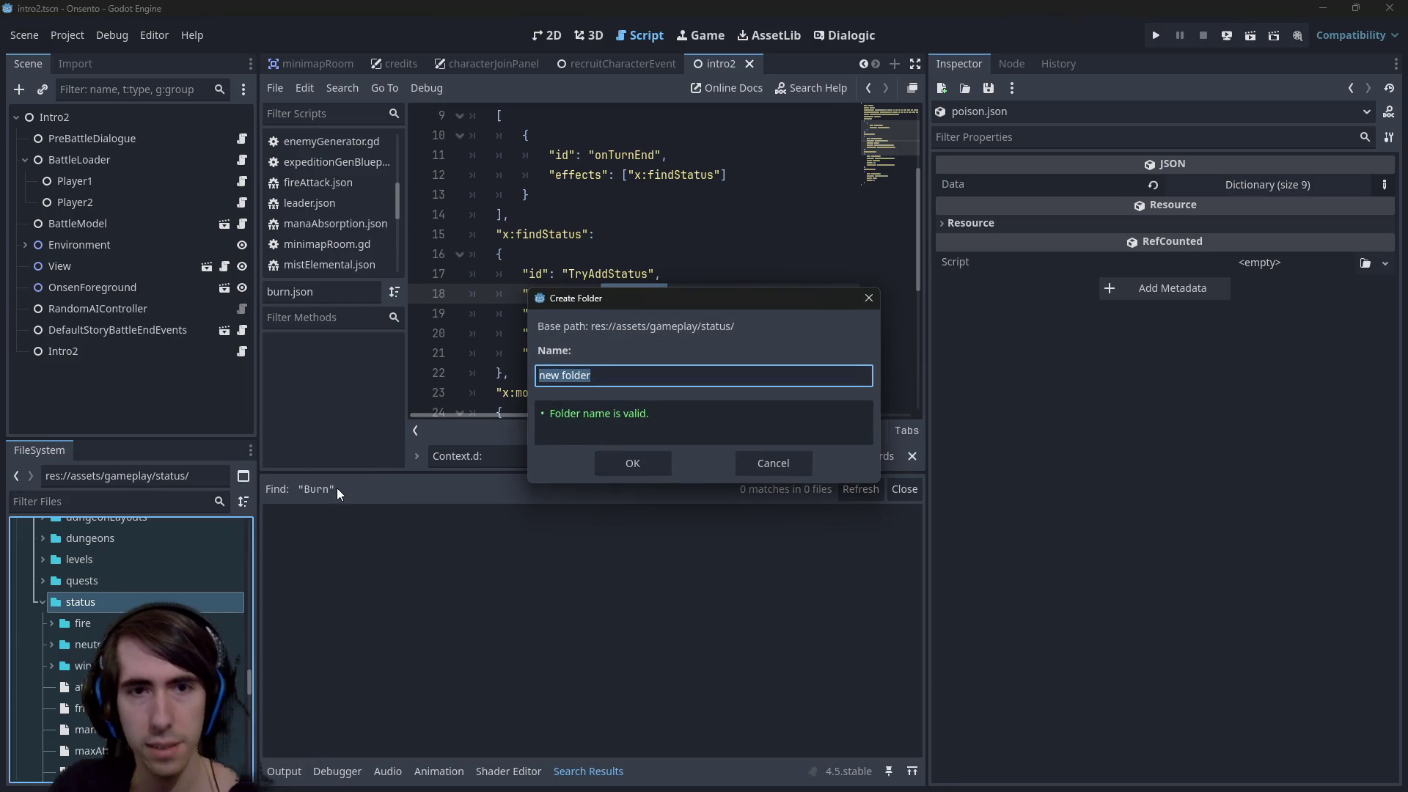
key("BackSpace")
type("weakness")
key("Return")
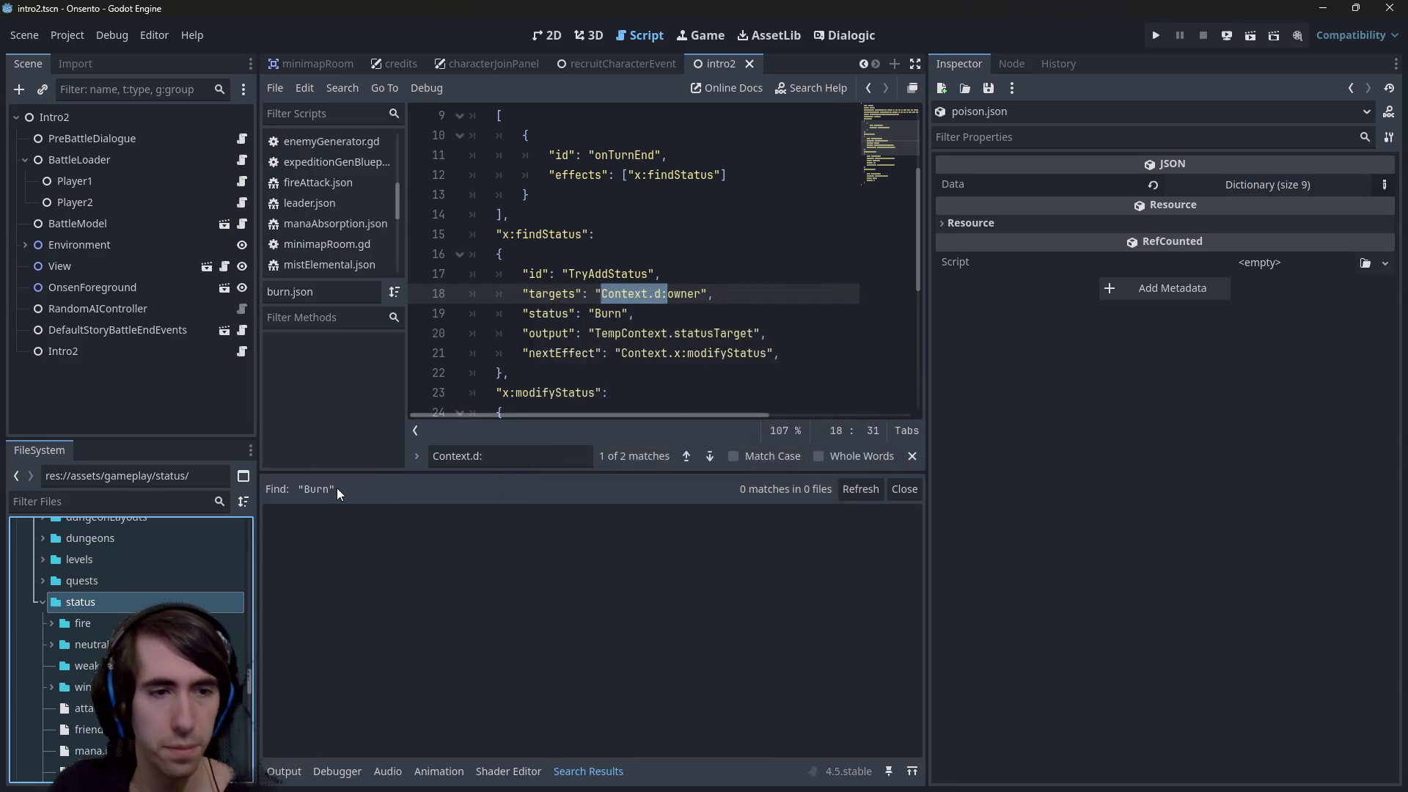
left_click(76, 666)
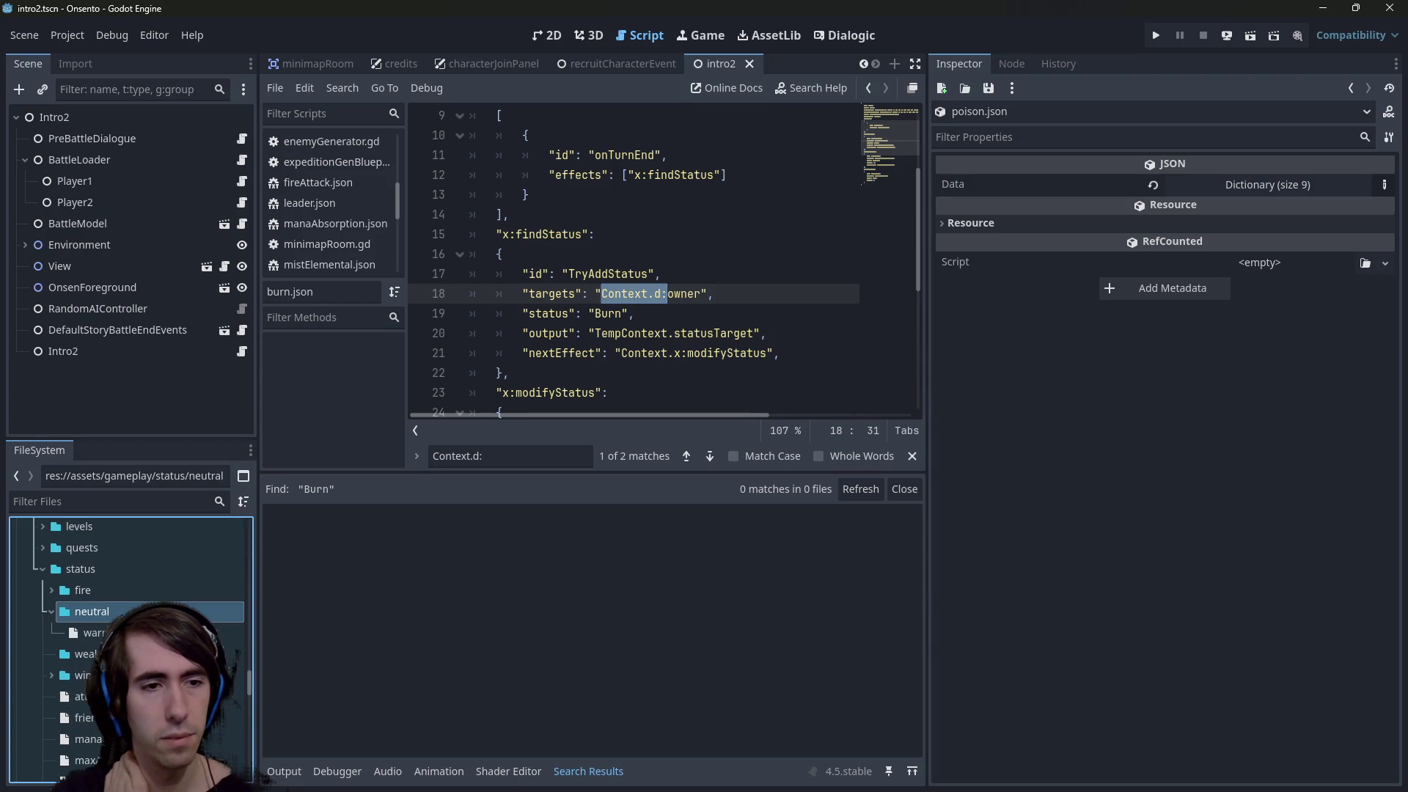
Expand the wind status folder and select wind.json
double_click(117, 592)
double_click(117, 591)
right_click(116, 633)
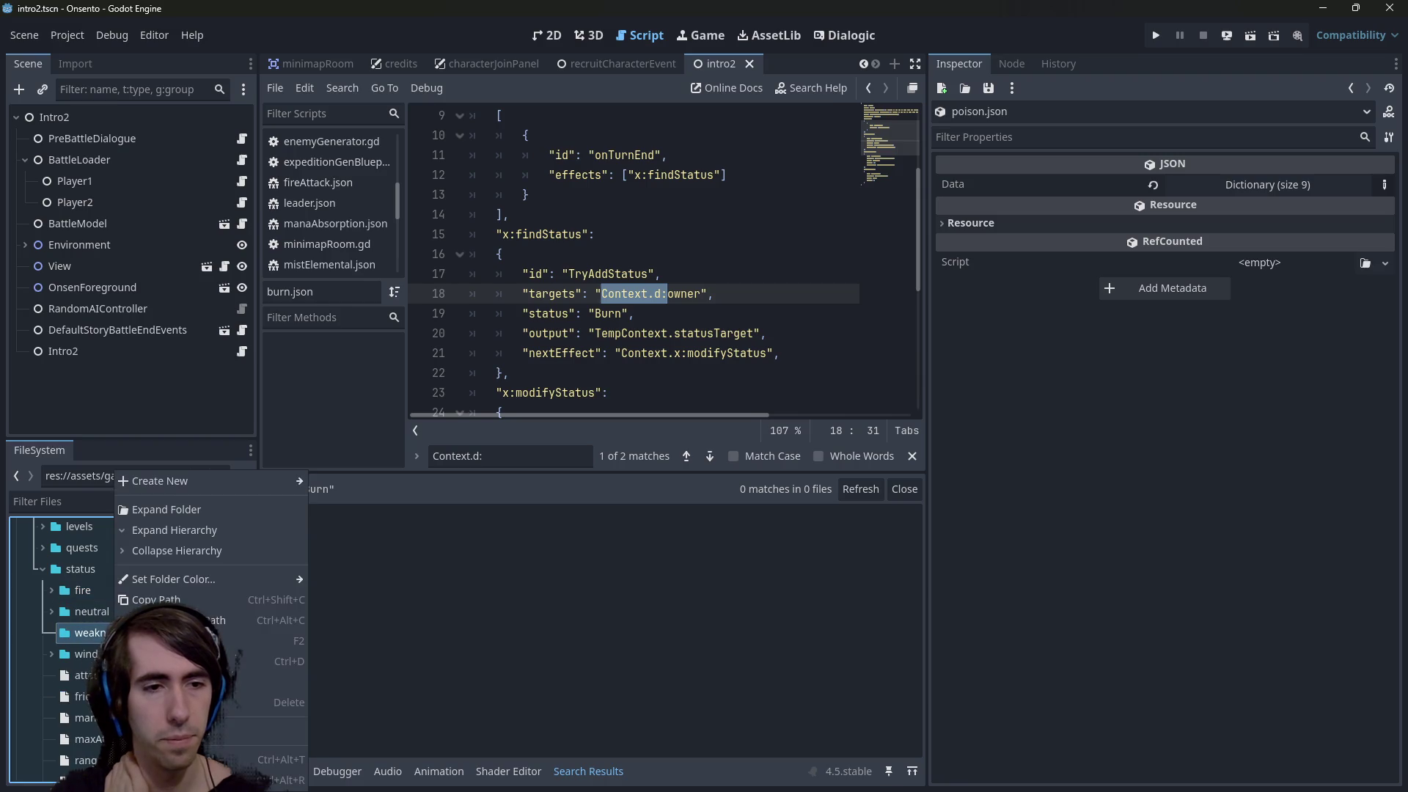
mouse_move(176, 479)
left_click(82, 594)
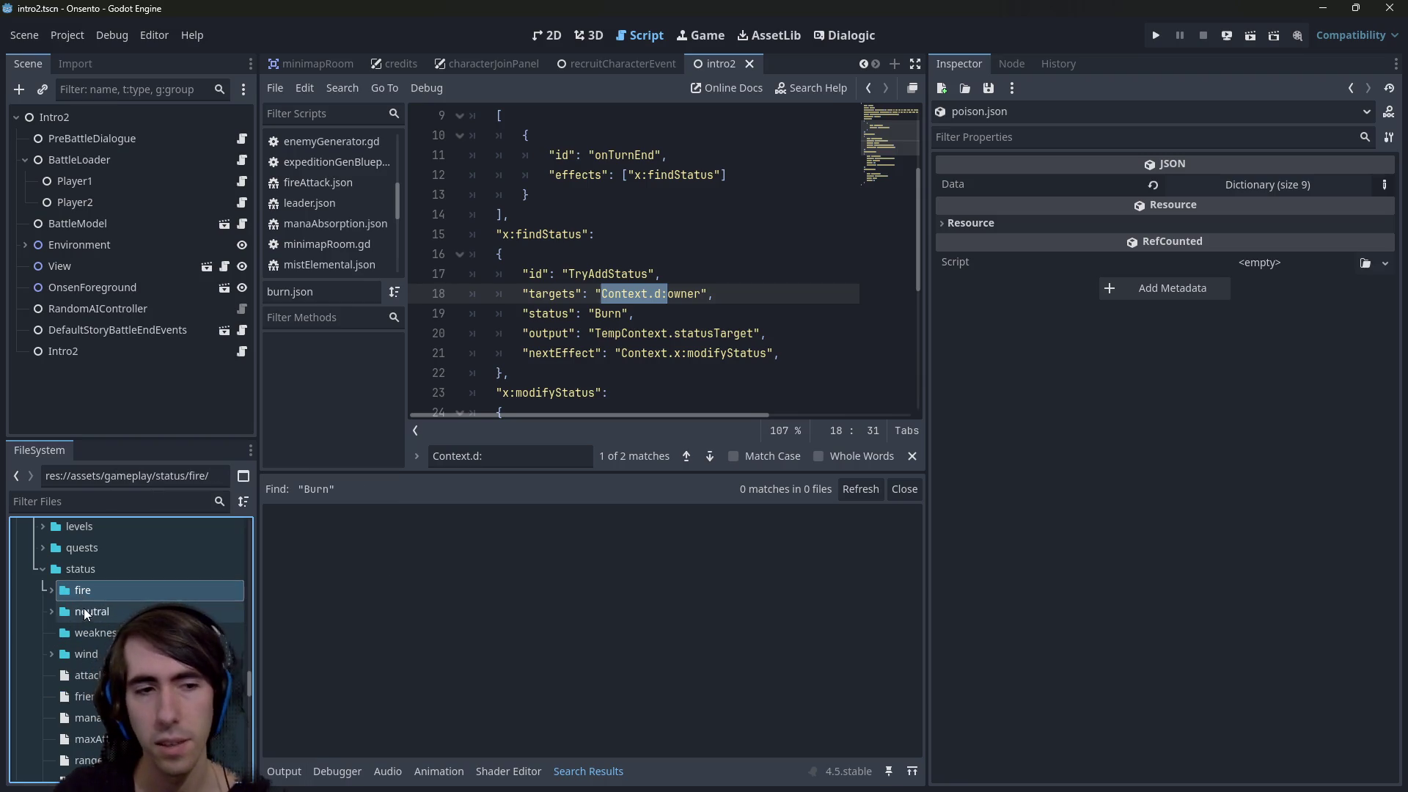
double_click(86, 655)
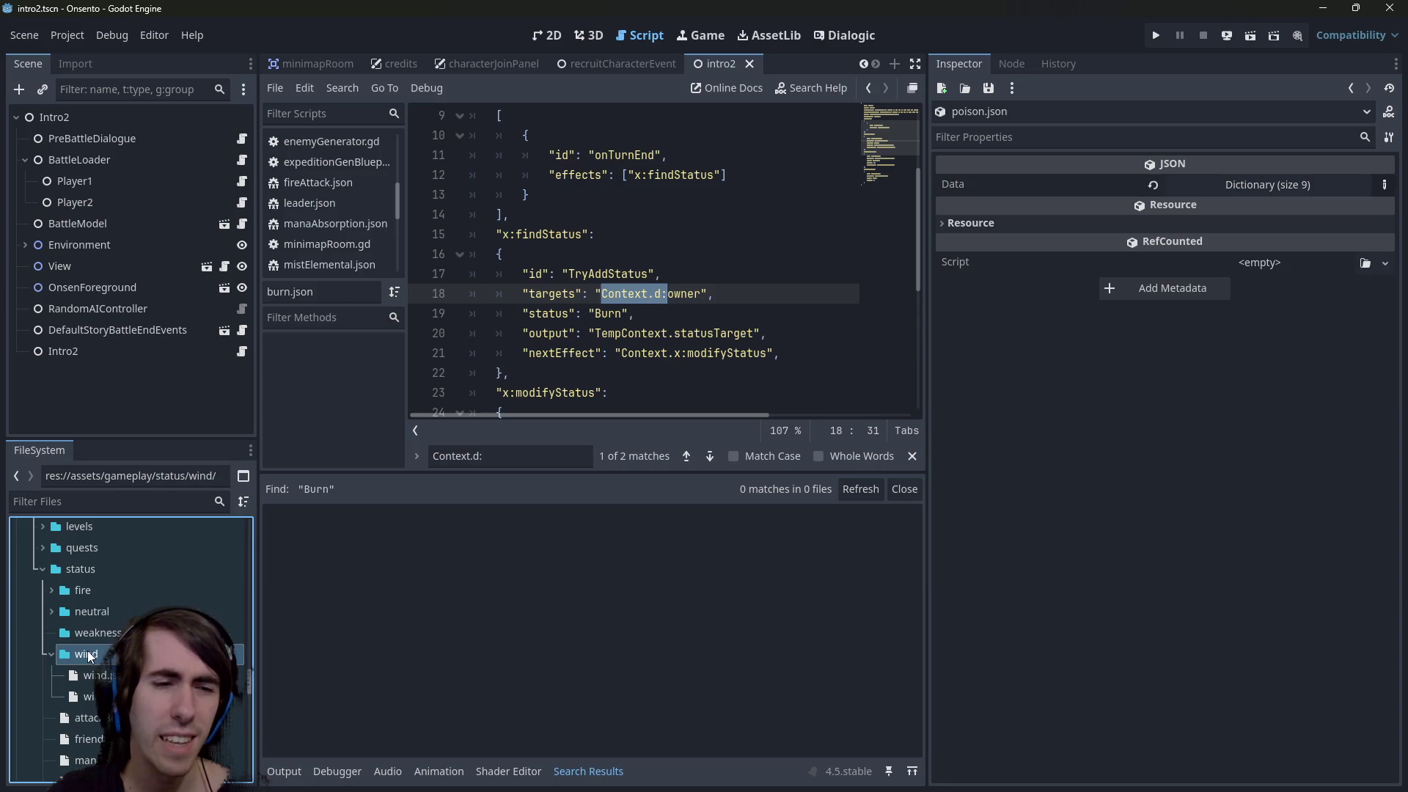
scroll(86, 650, "down", 1)
left_click(95, 643)
Duplicate wind.json as weakness.json, move it into the weakness folder, and open it
key("ctrl+d")
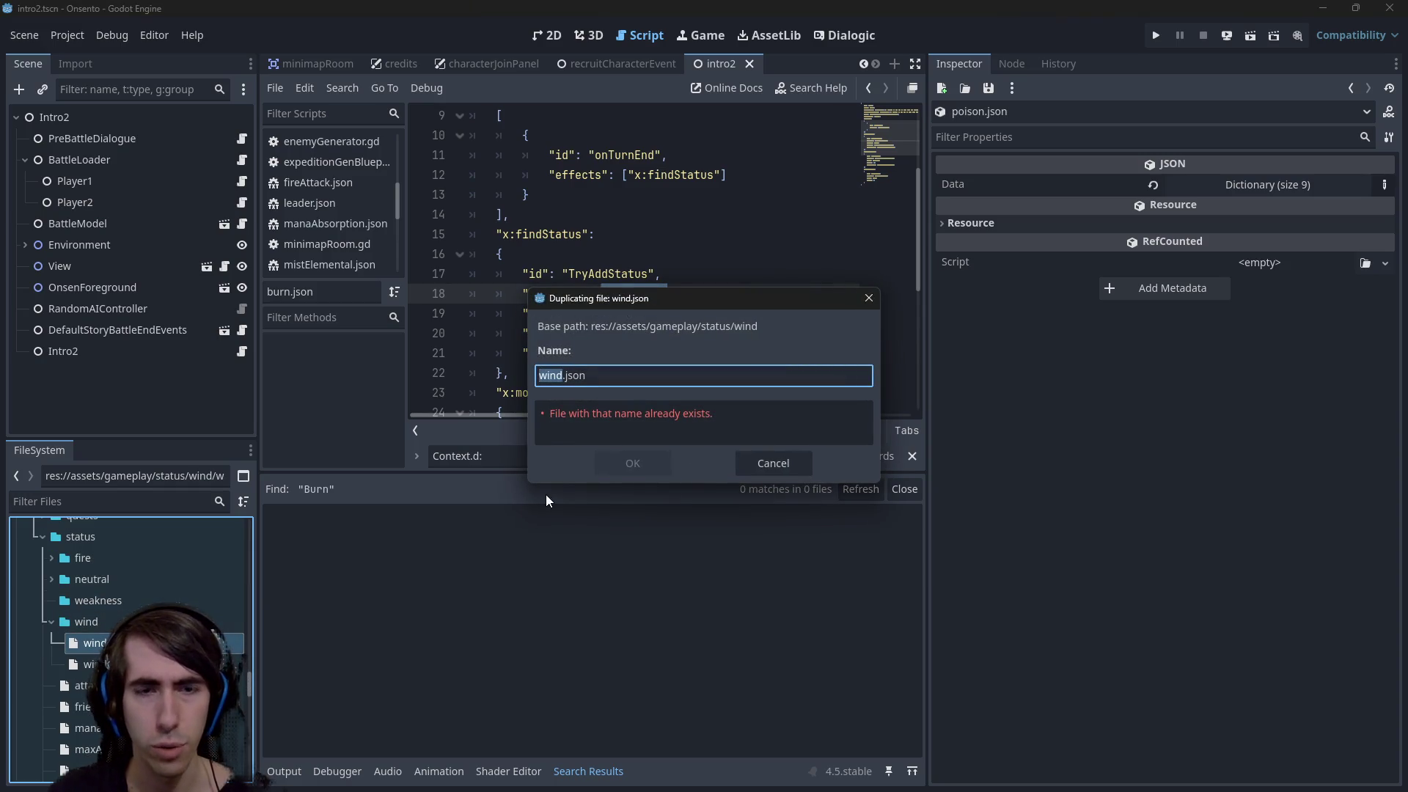
type("weakness")
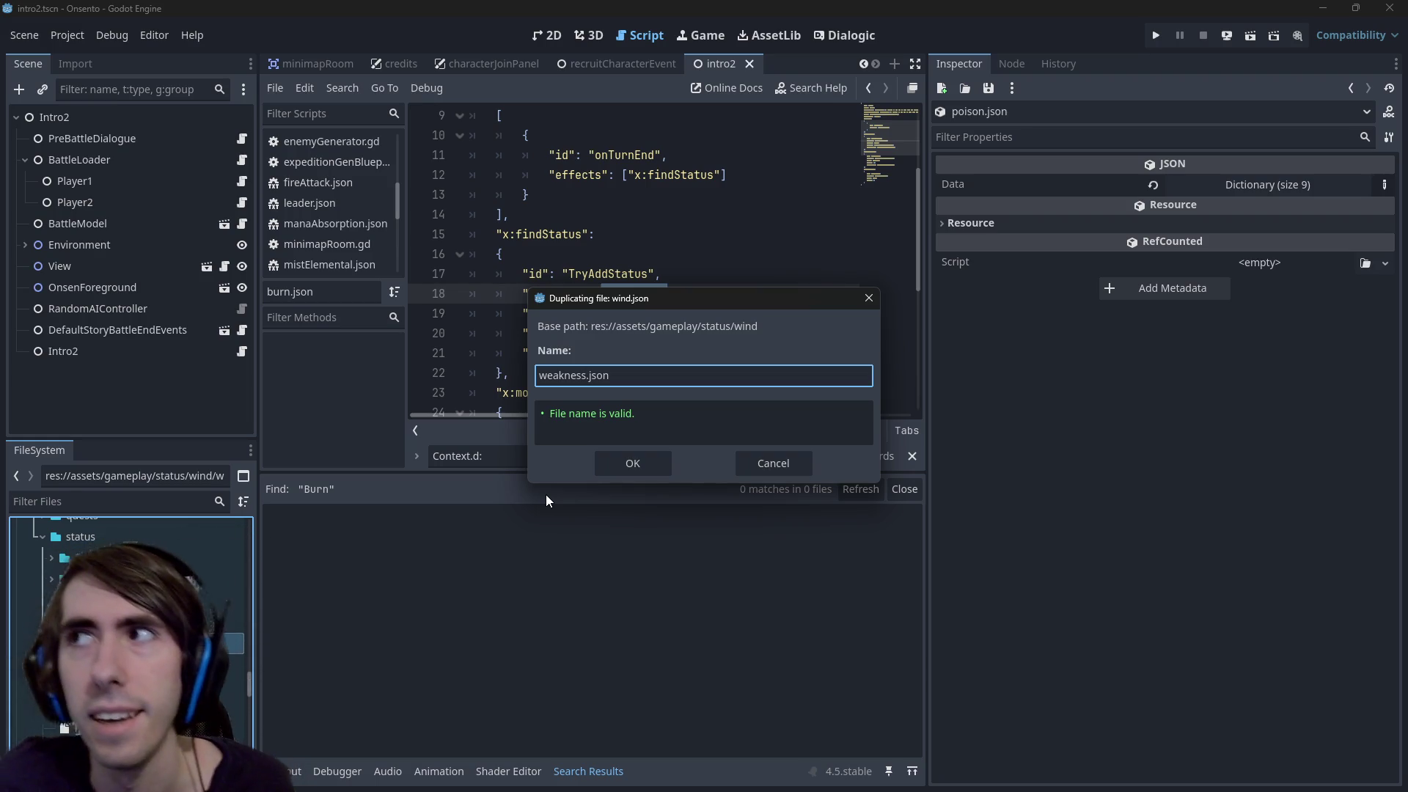
key("Return")
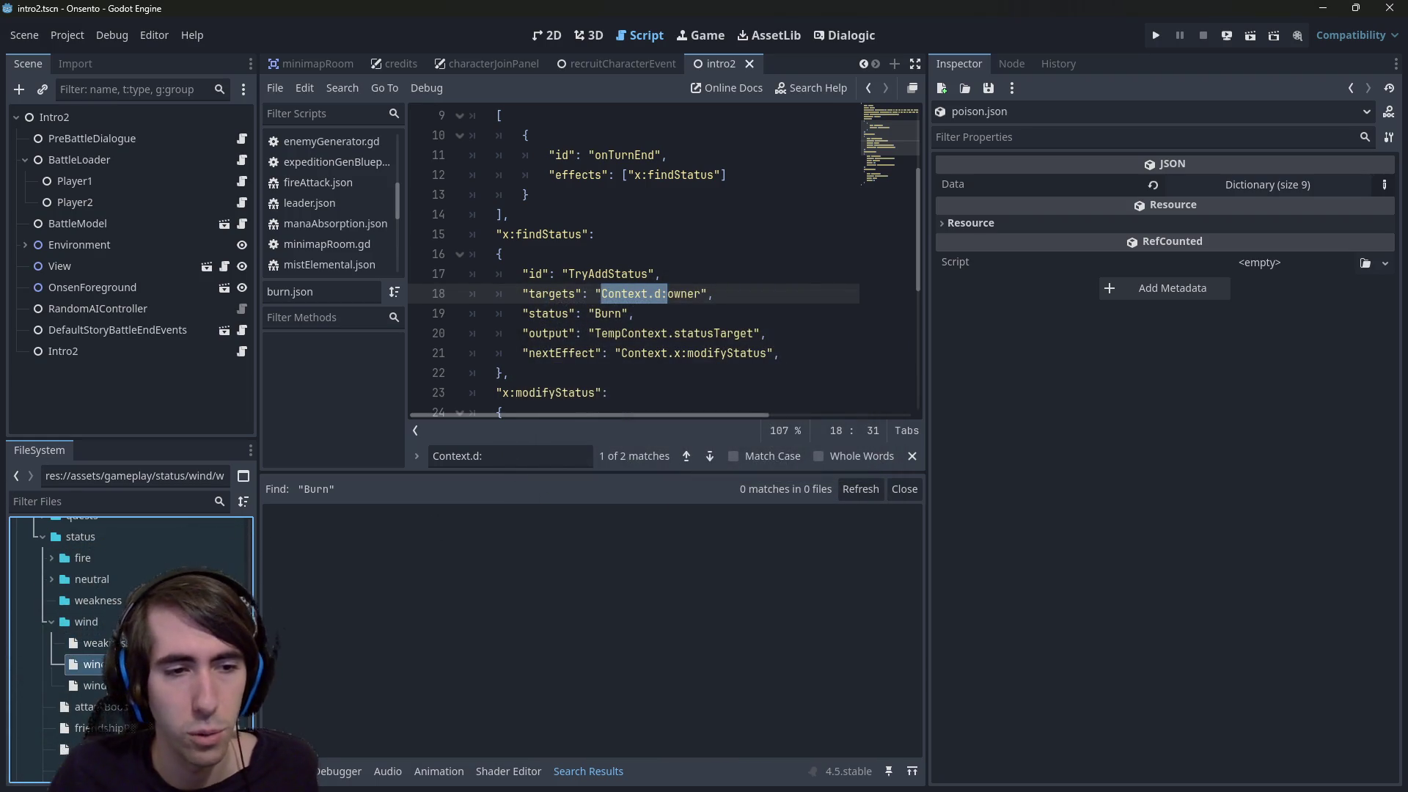
left_click_drag(113, 615, 103, 603)
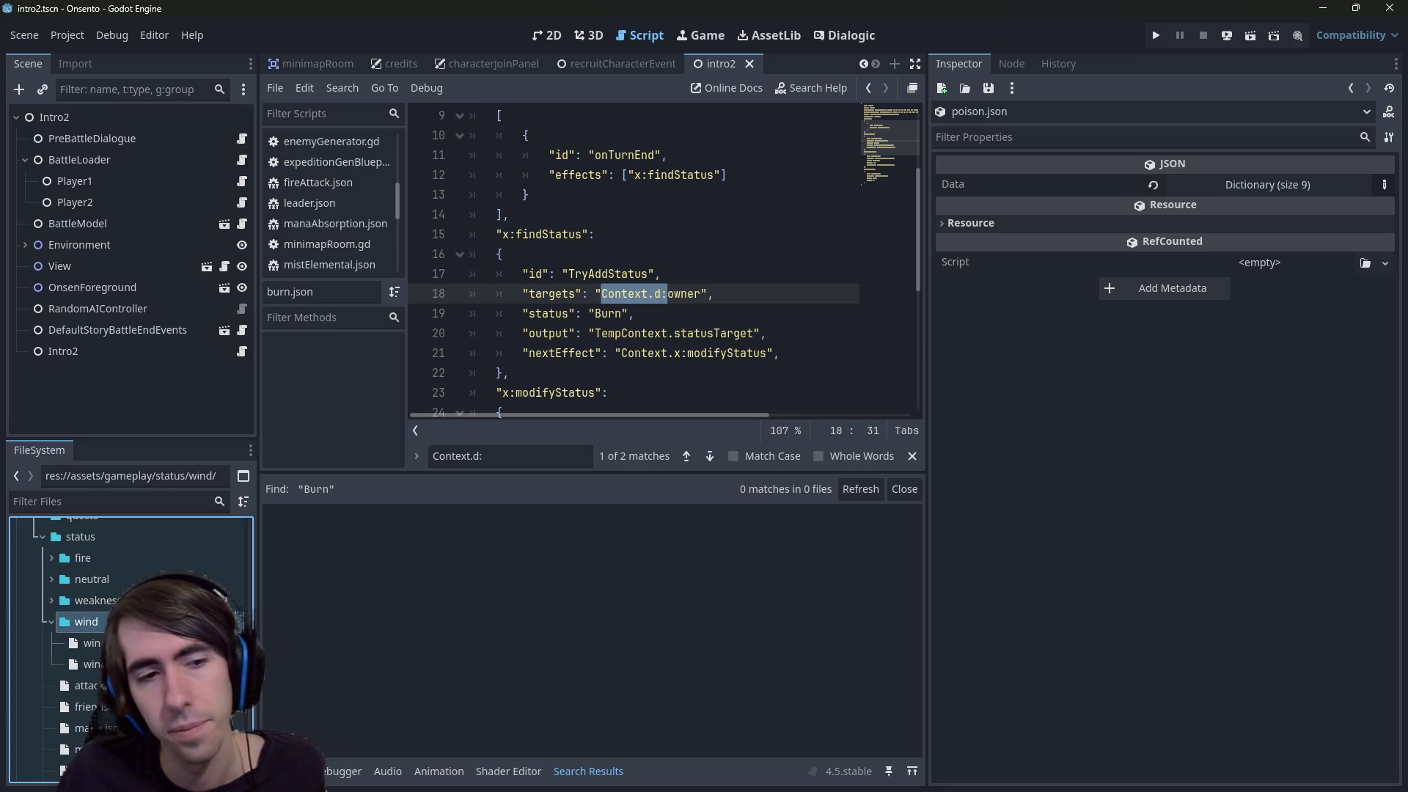
double_click(91, 622)
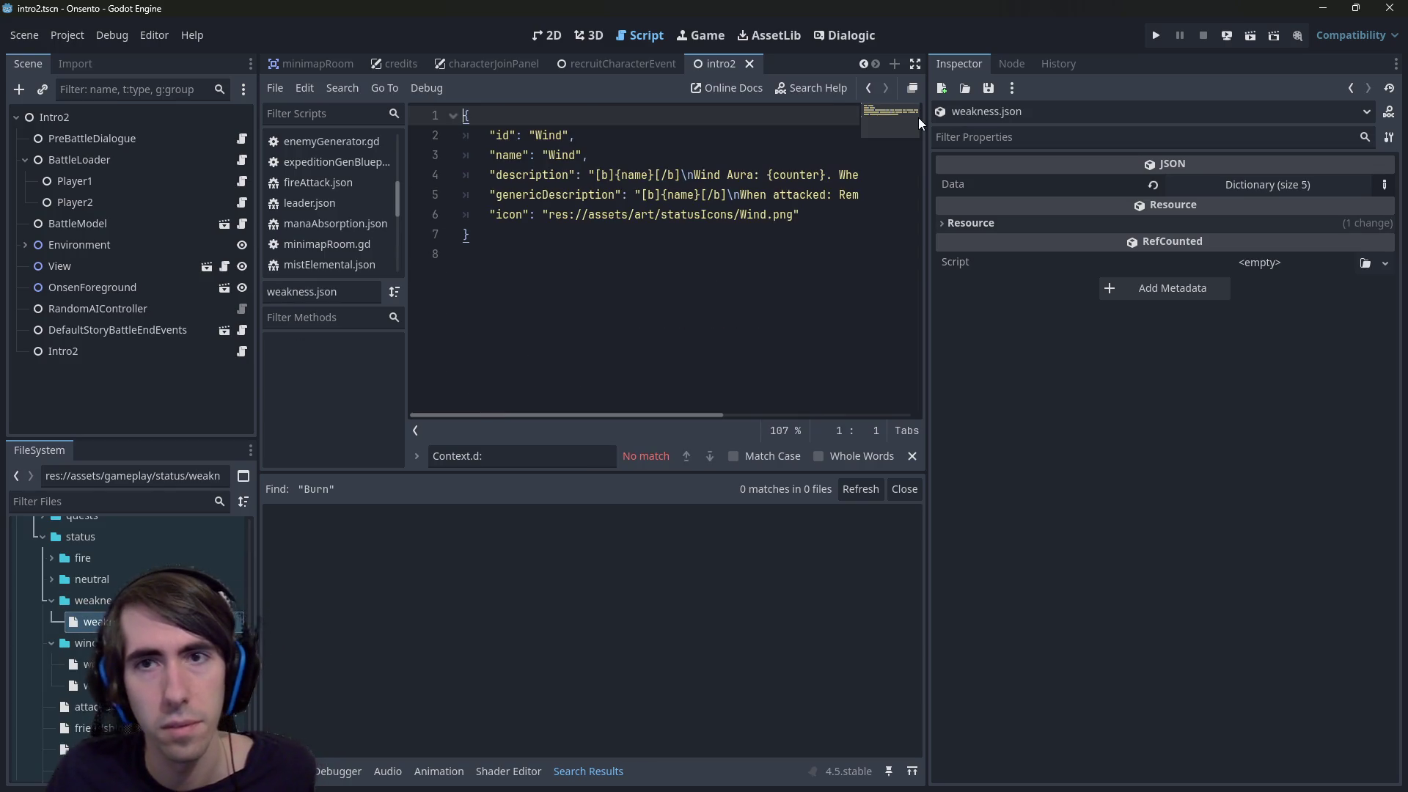
Change the id and name from Wind to Weakness and save weakness.json
left_click_drag(928, 125, 1094, 126)
double_click(545, 135)
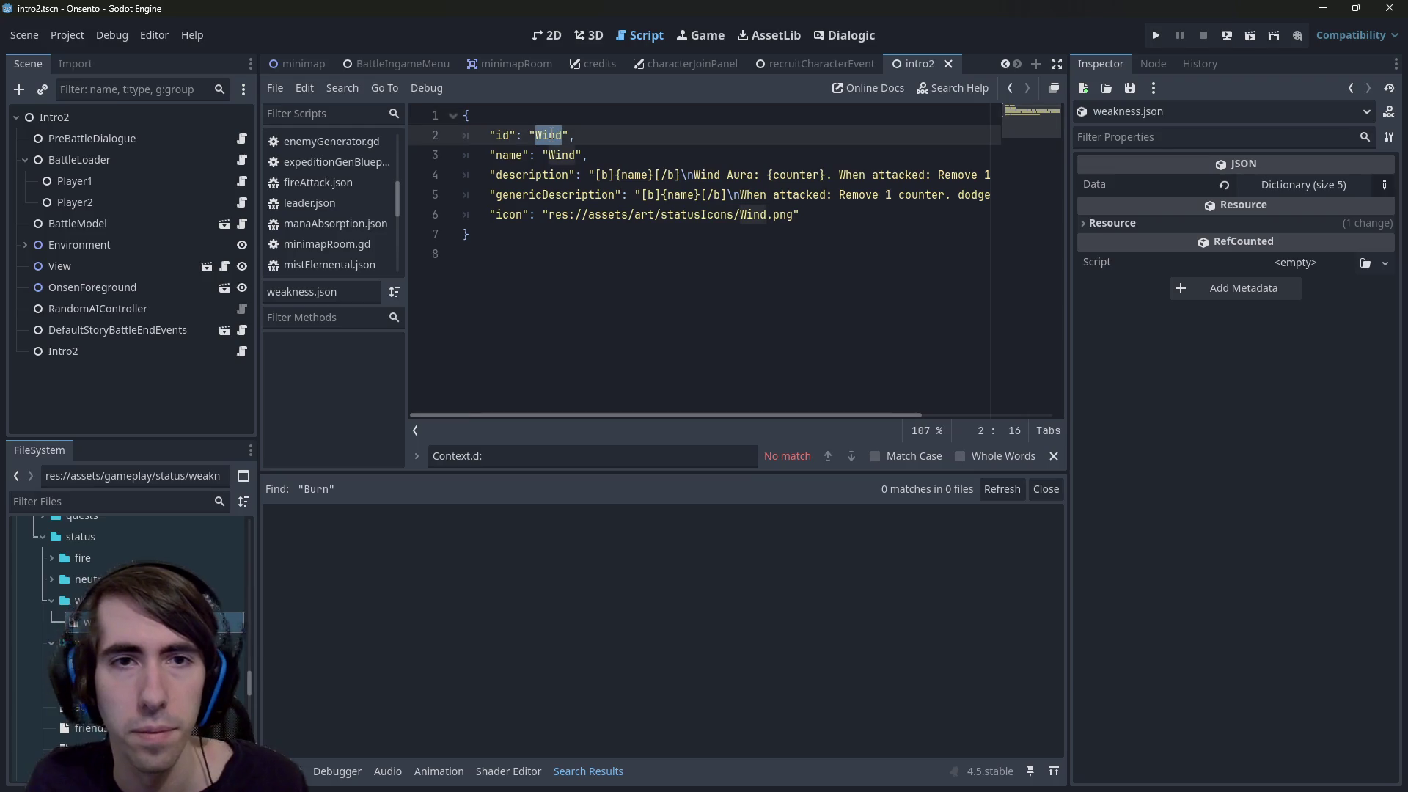
key("ctrl+d")
type("Weakess")
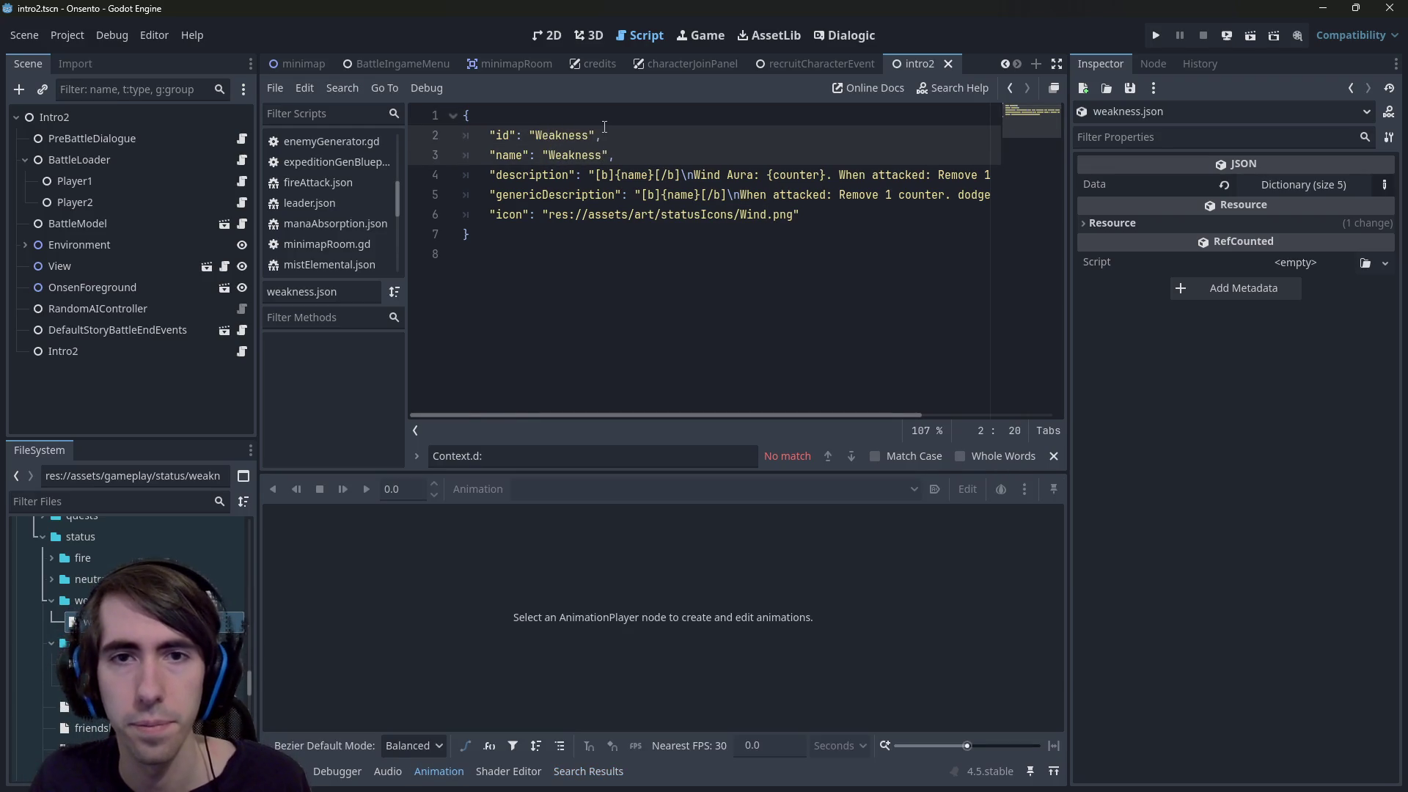
key("ctrl+s")
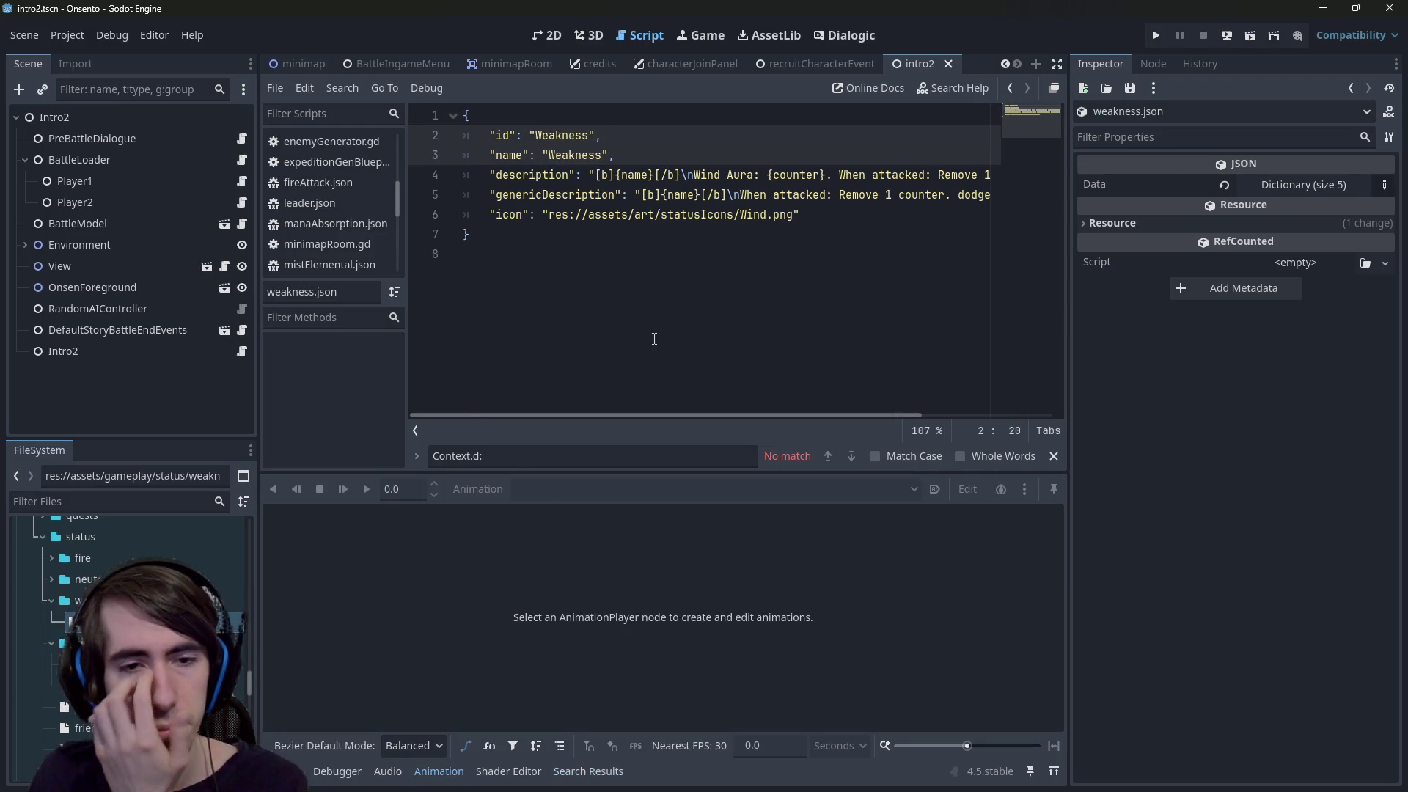
Replace 'Wind Aura' at the start of the description with 'Weakness'
key("alt+o")
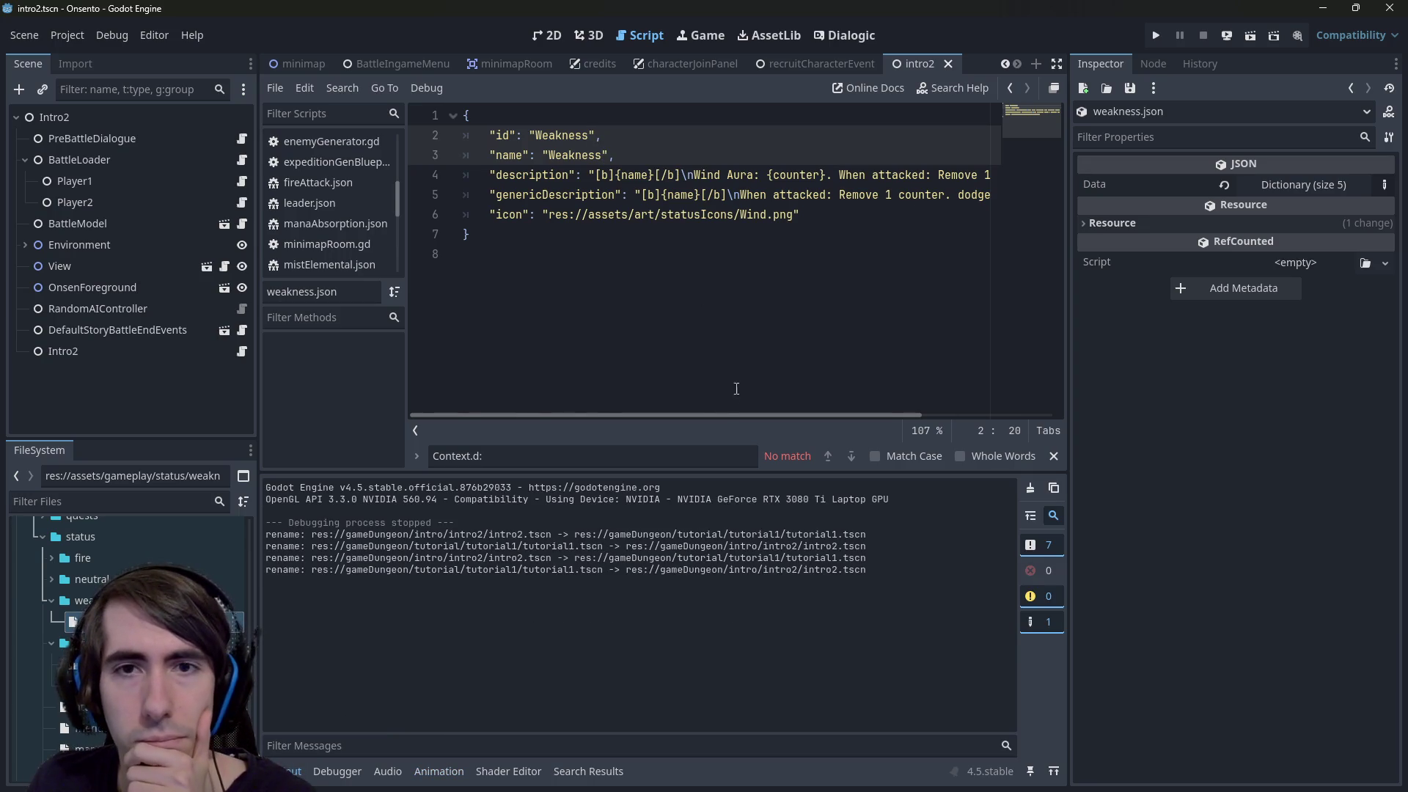
left_click_drag(692, 473, 692, 598)
left_click(709, 174)
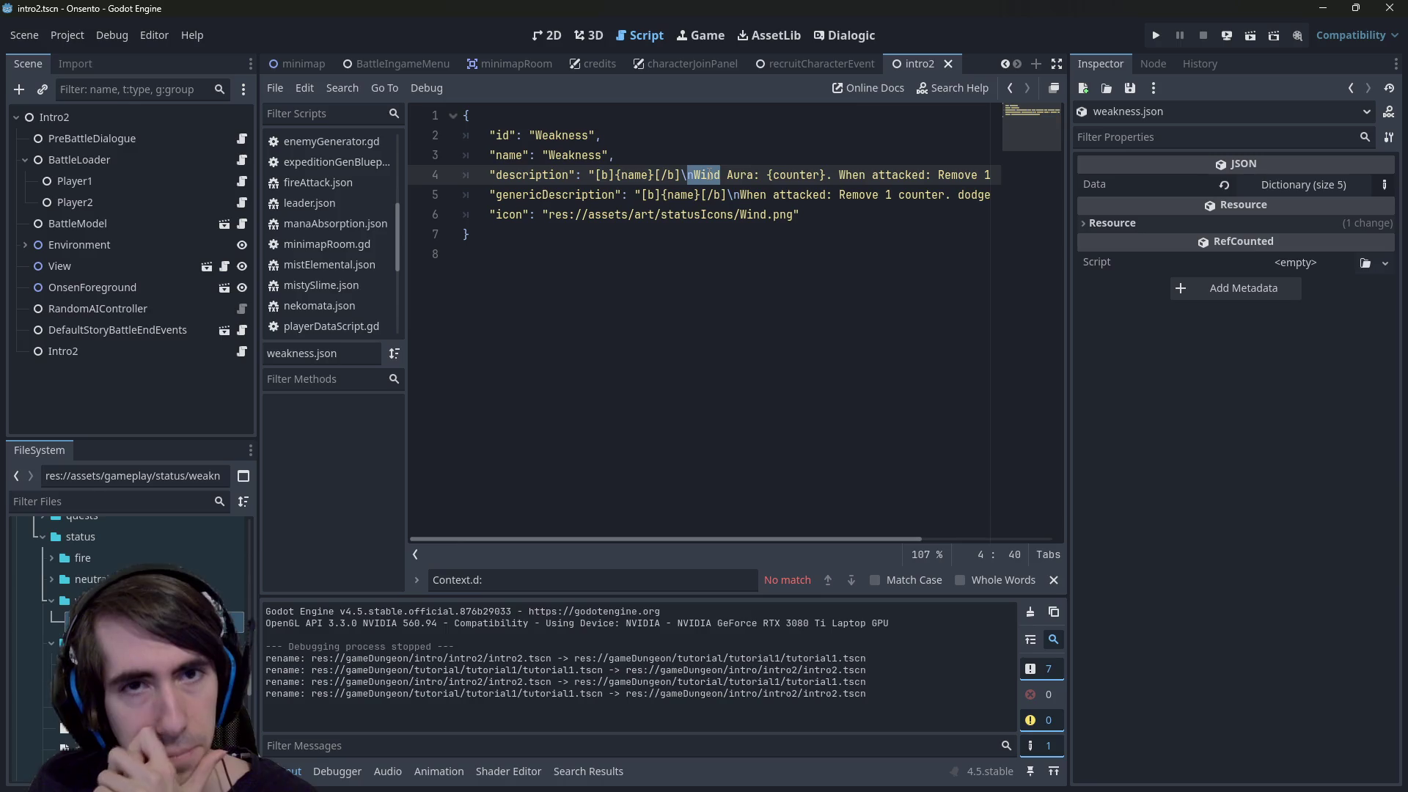
type("Weakness")
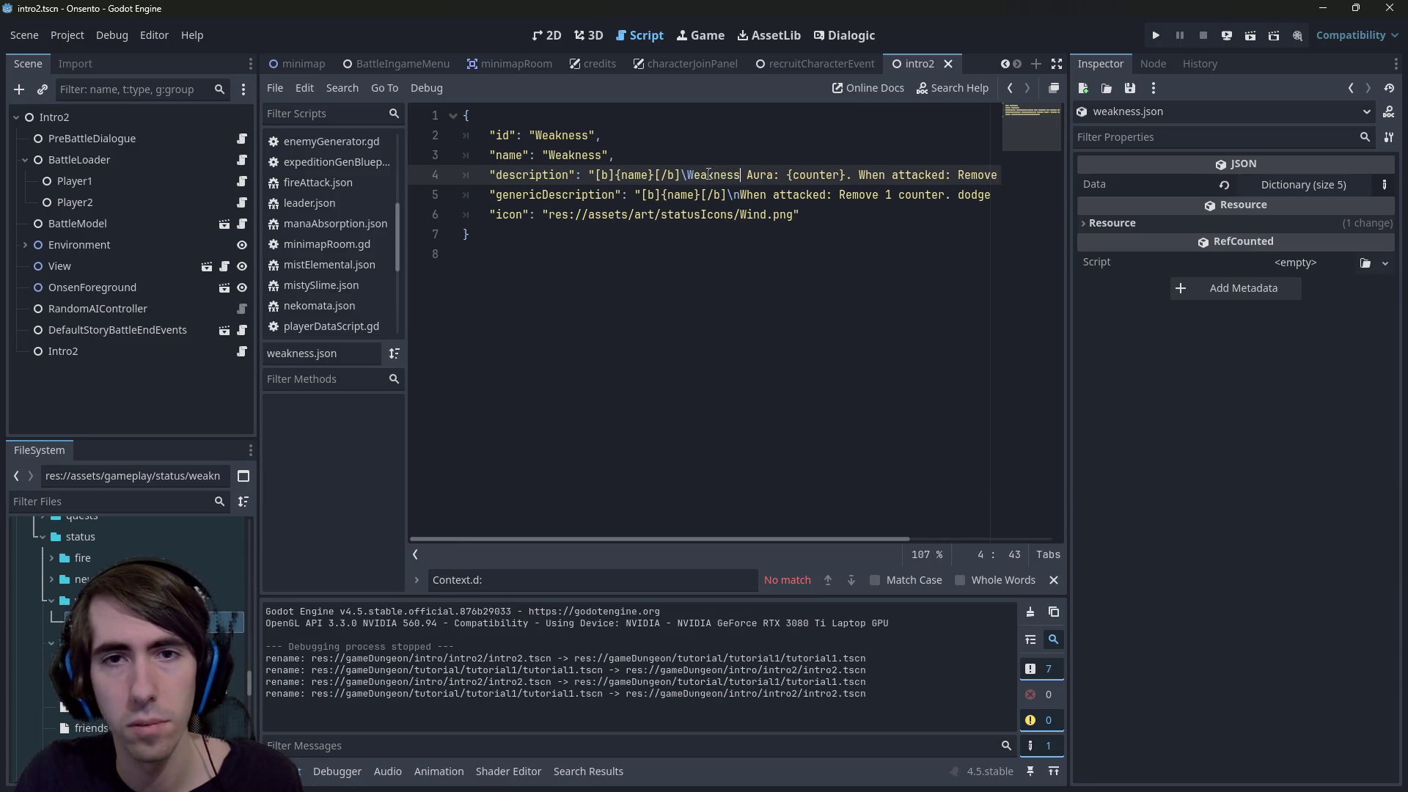
key("ctrl+z")
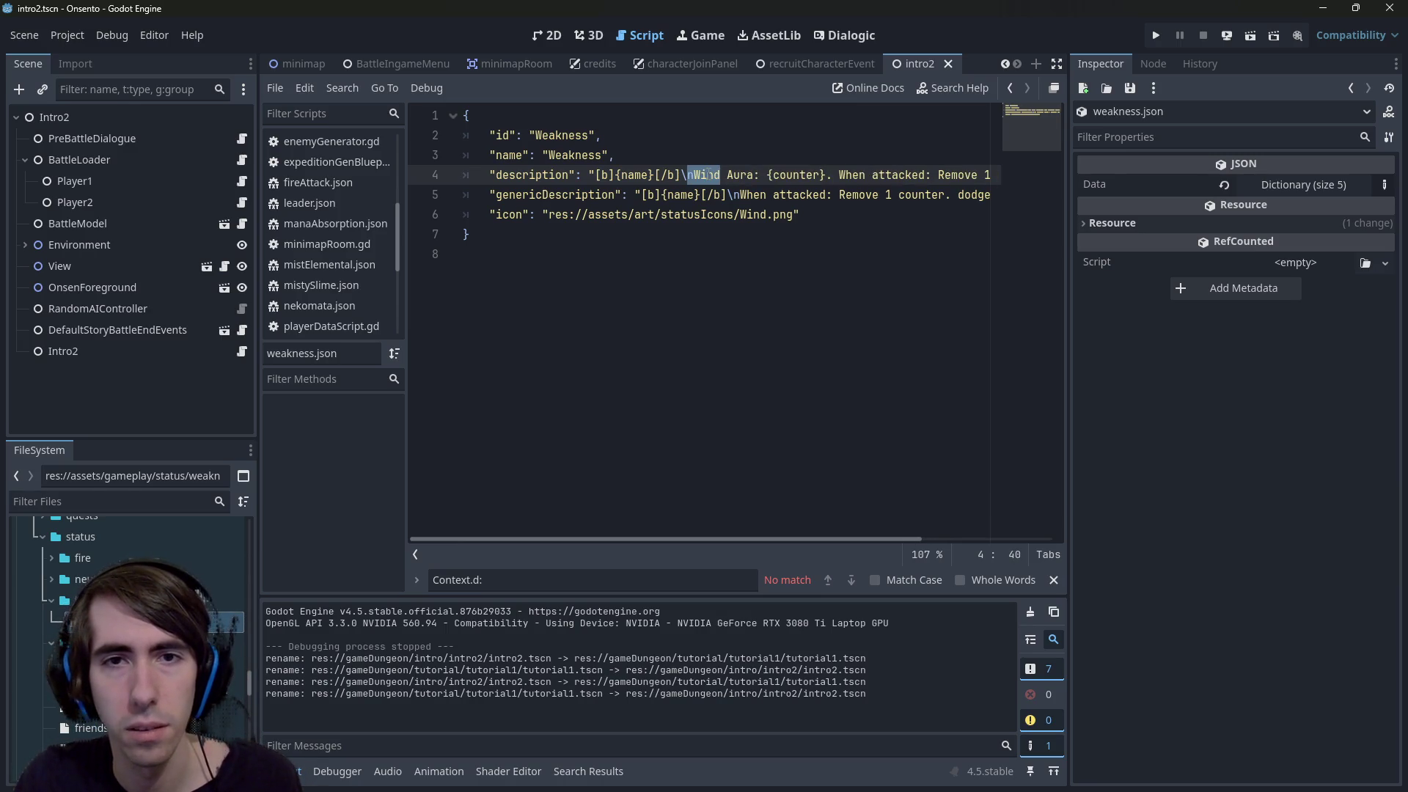
type("Weakness")
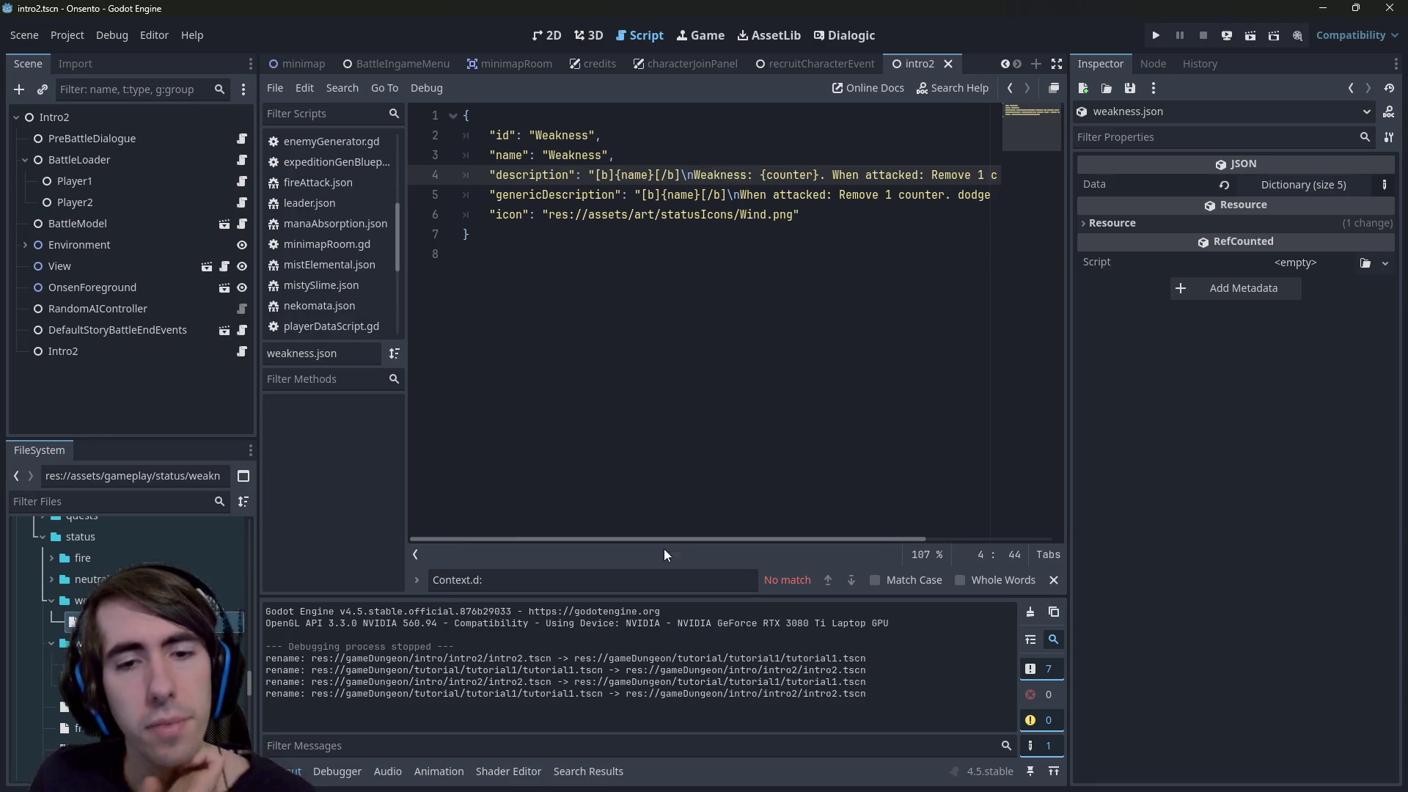
left_click_drag(662, 538, 819, 545)
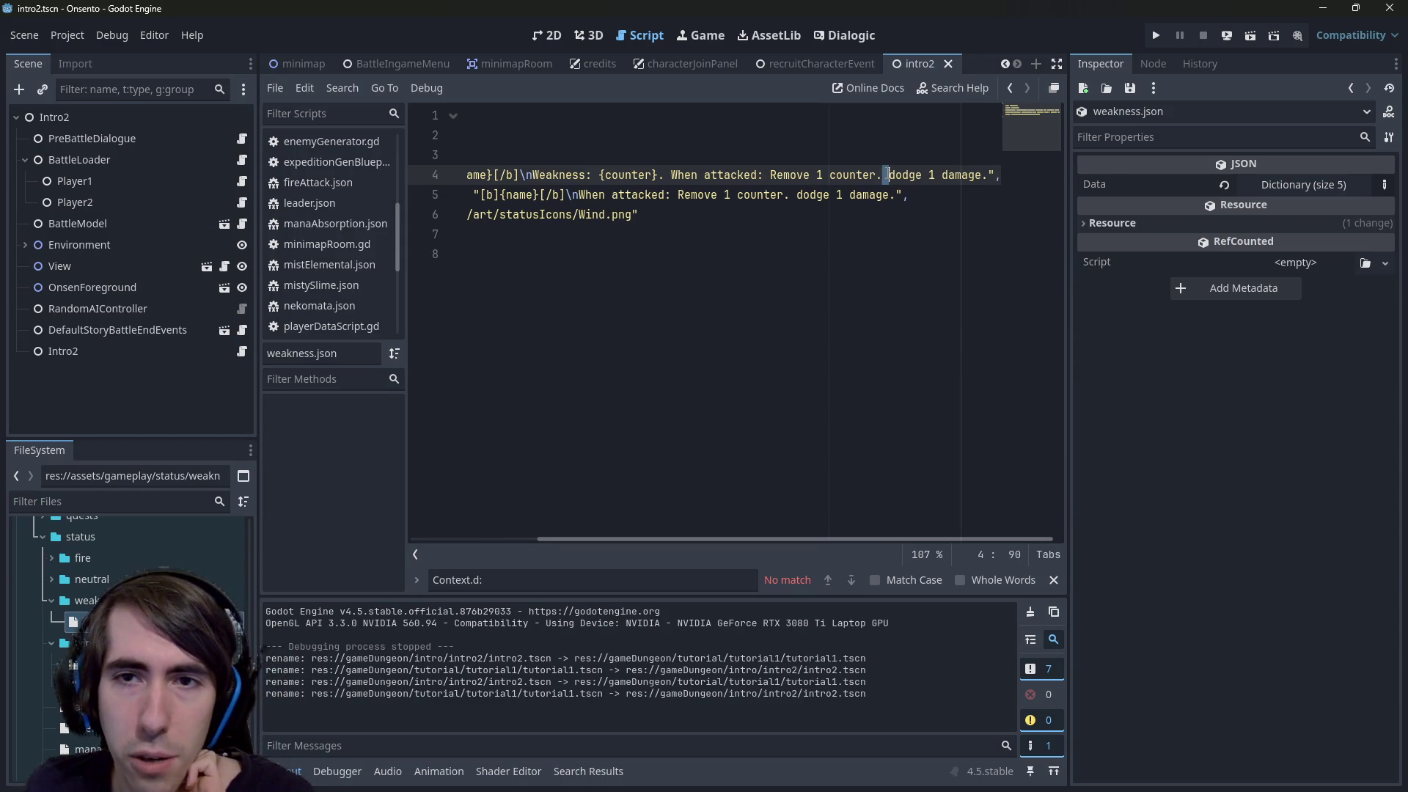
left_click_drag(891, 175, 989, 175)
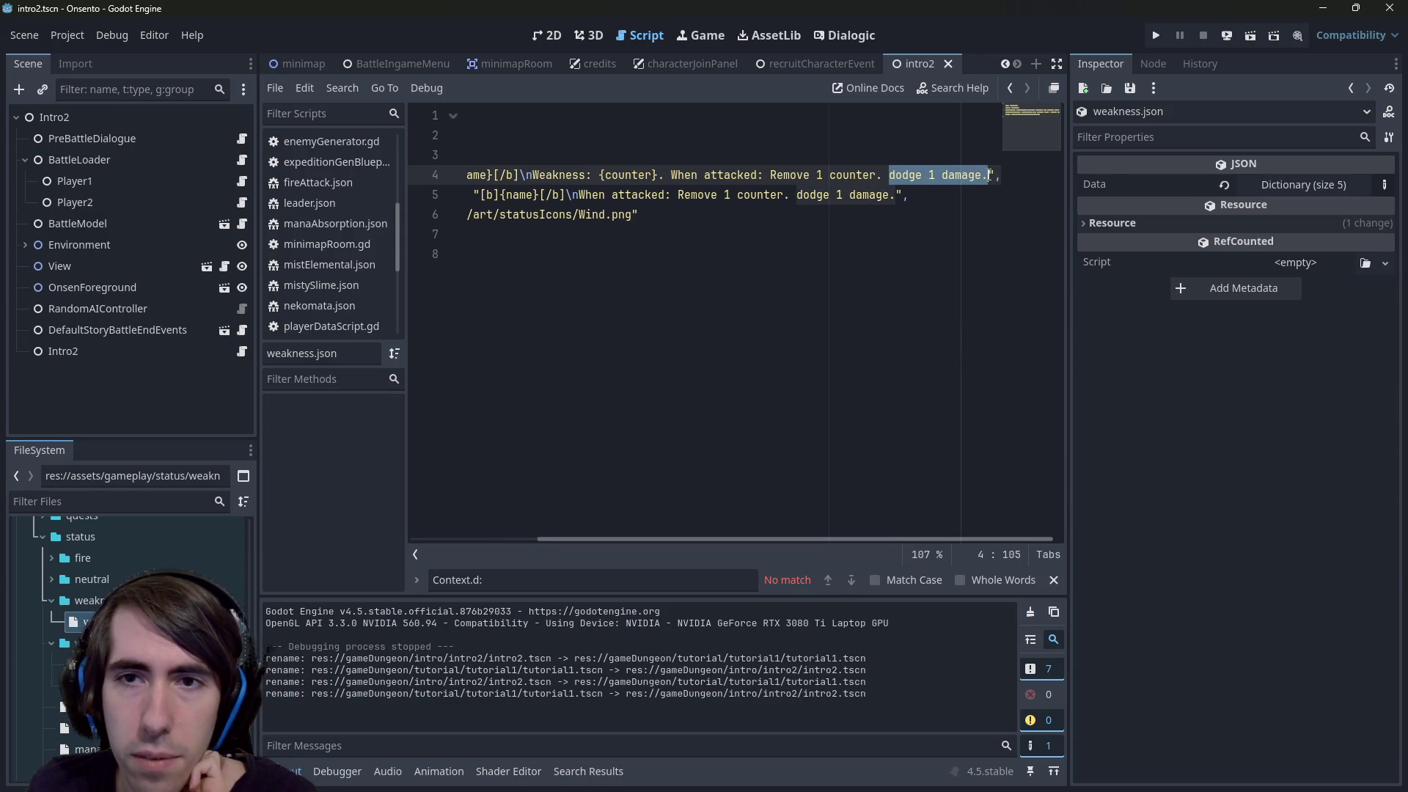
left_click(81, 601)
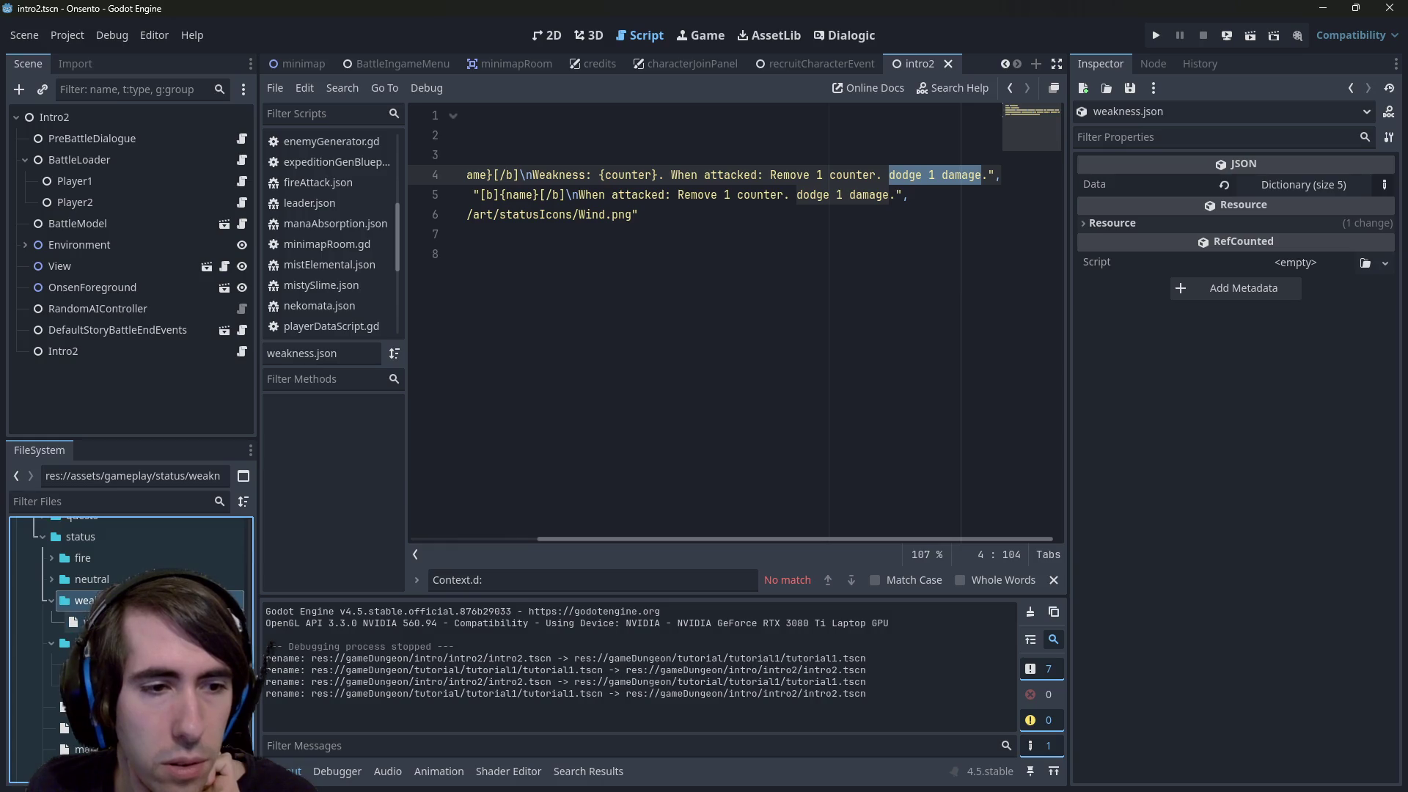
Capitalise 'Dodge' in the wind.json description and save
key("Return")
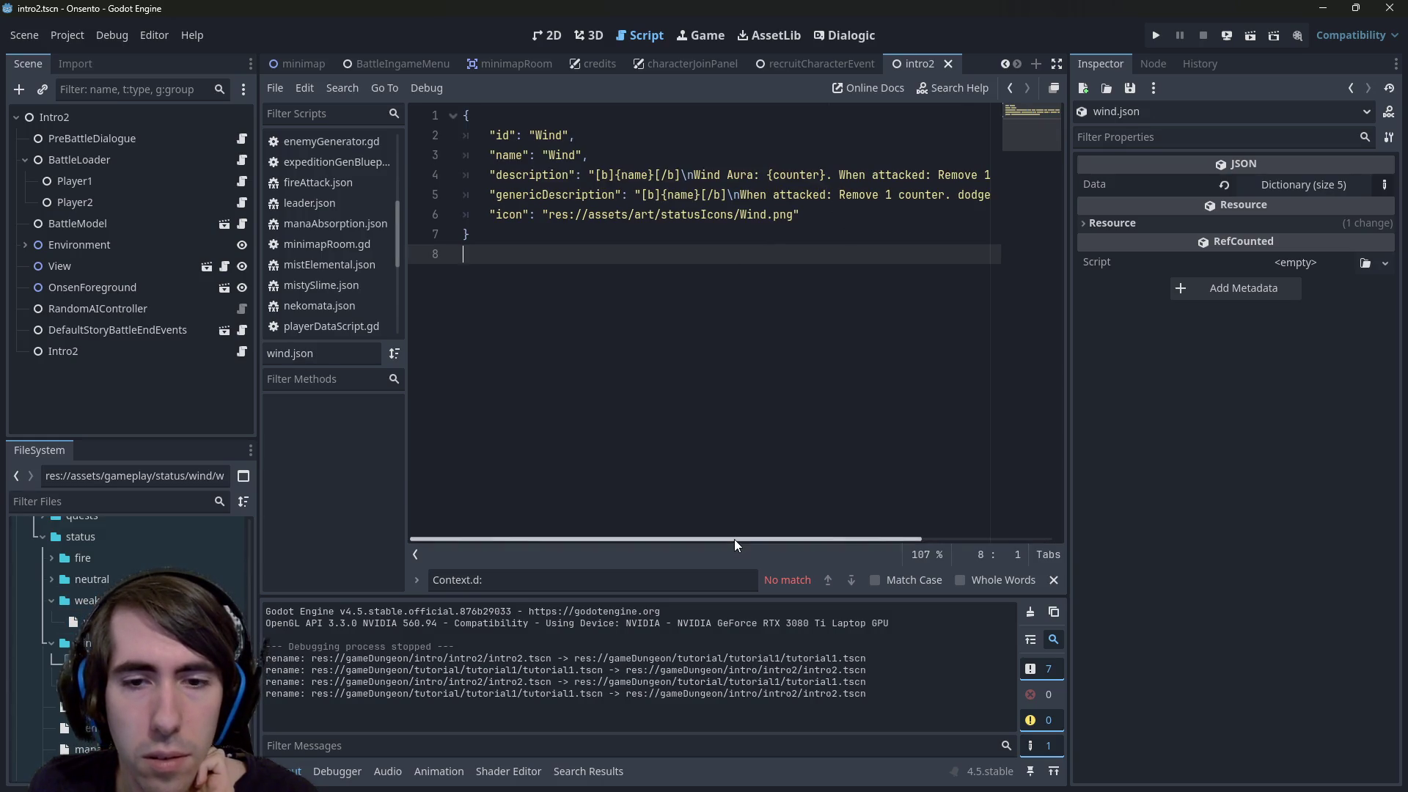
left_click_drag(734, 539, 865, 540)
left_click(895, 176)
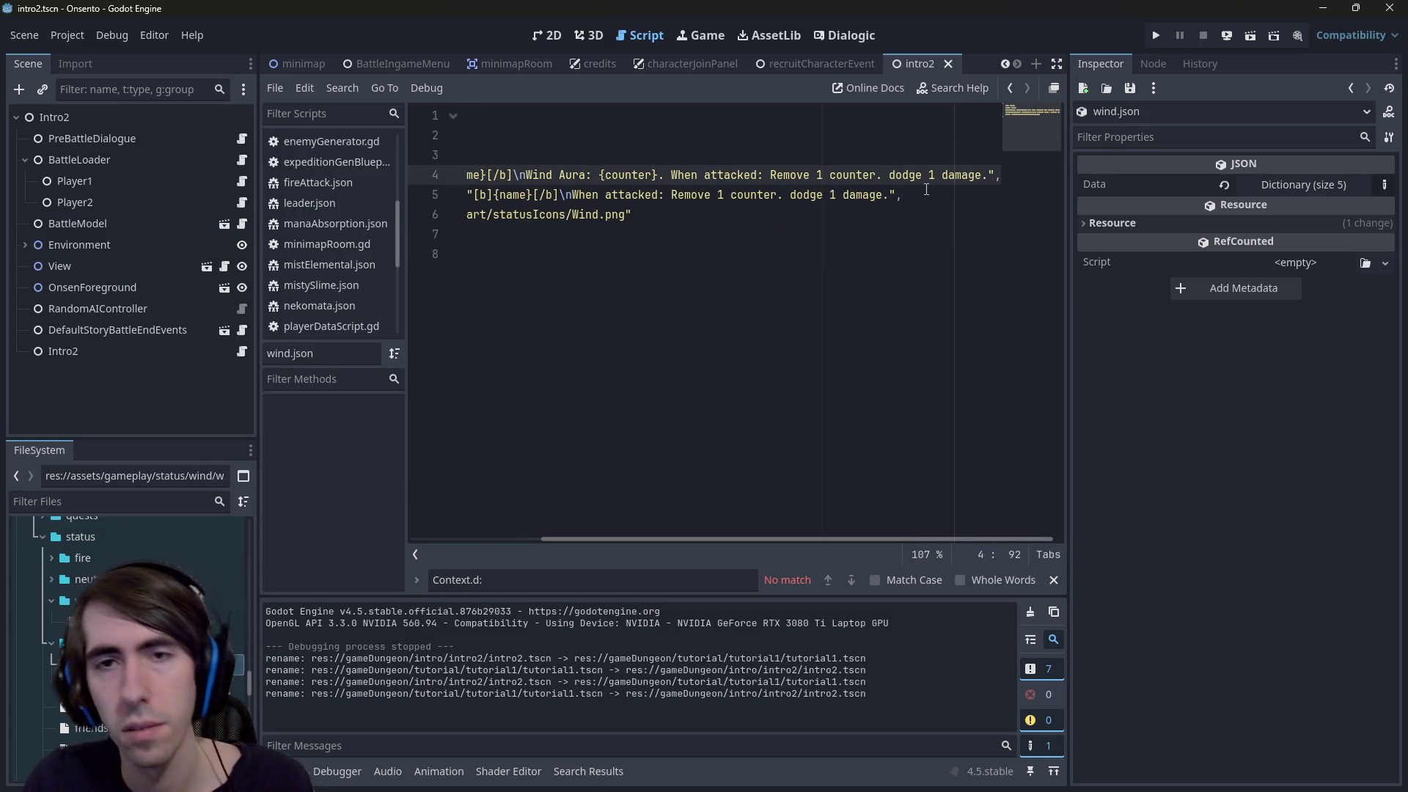
key("BackSpace")
type("D")
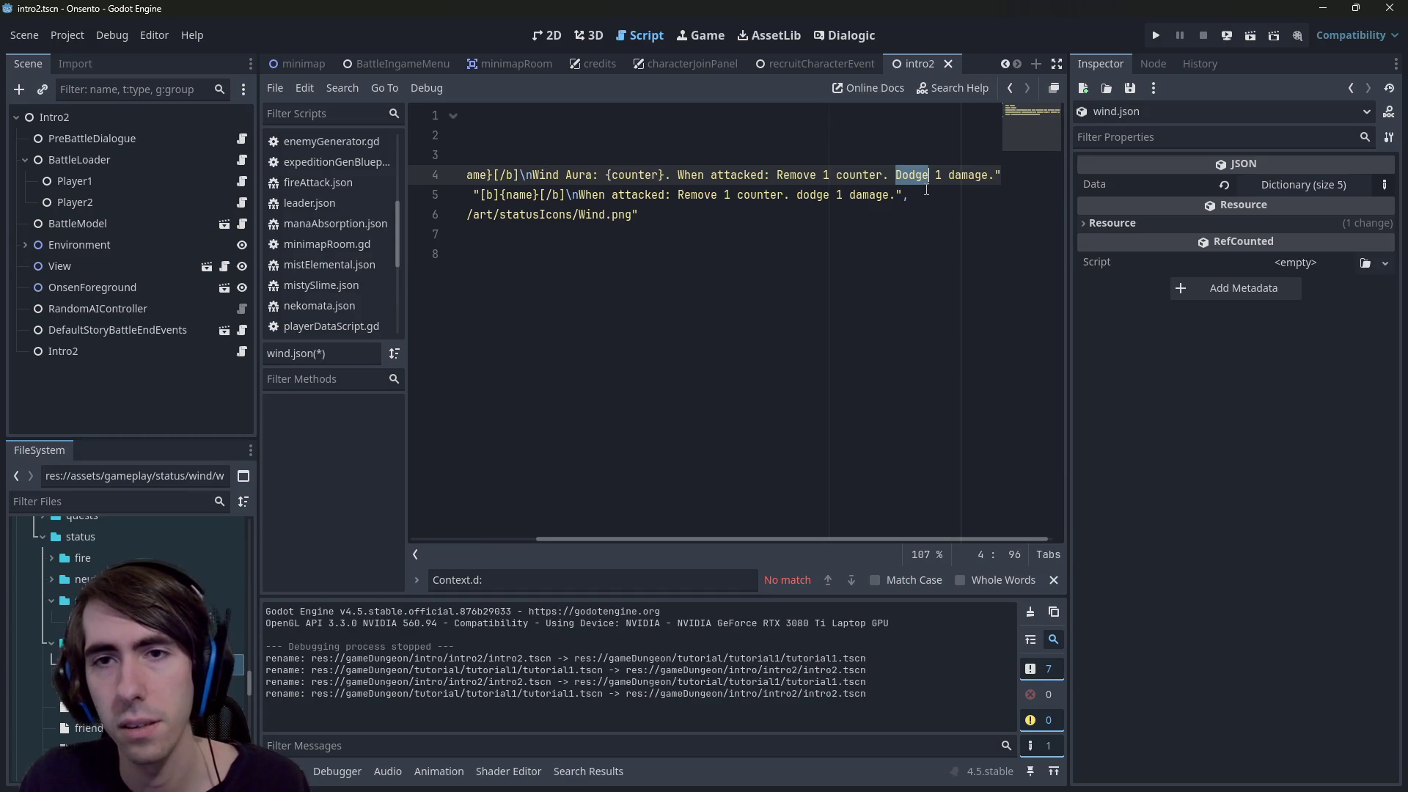
type("Blo")
key("ctrl+s")
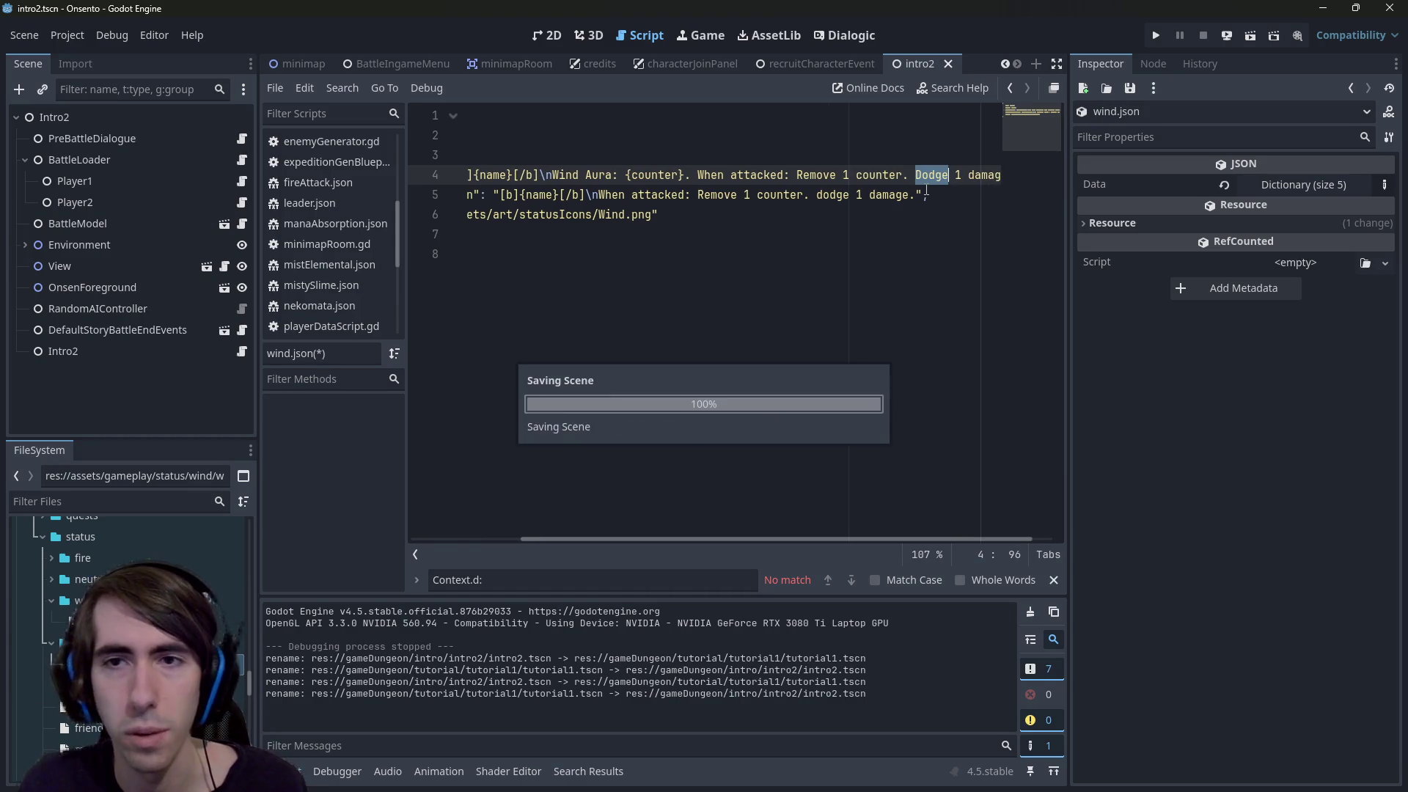
double_click(81, 621)
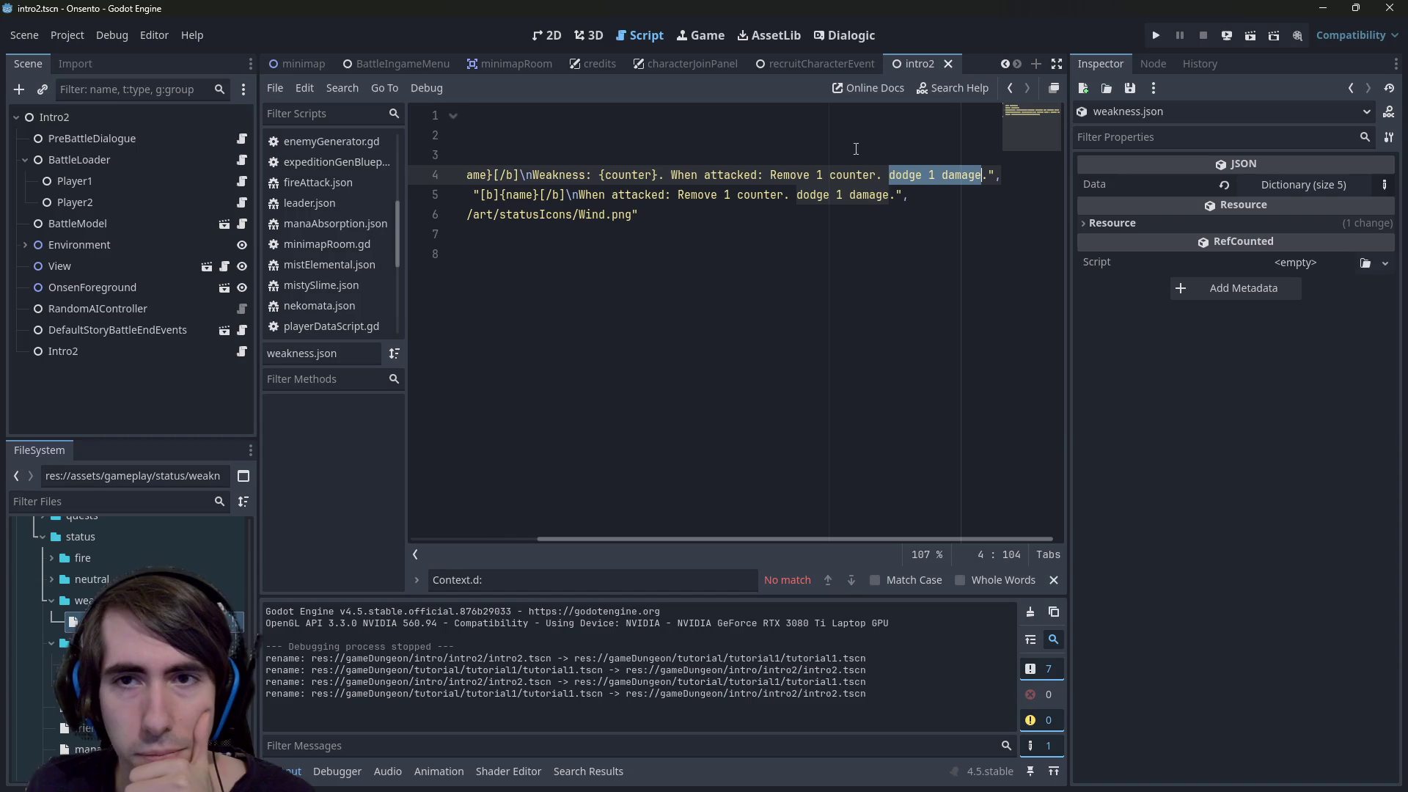
double_click(80, 664)
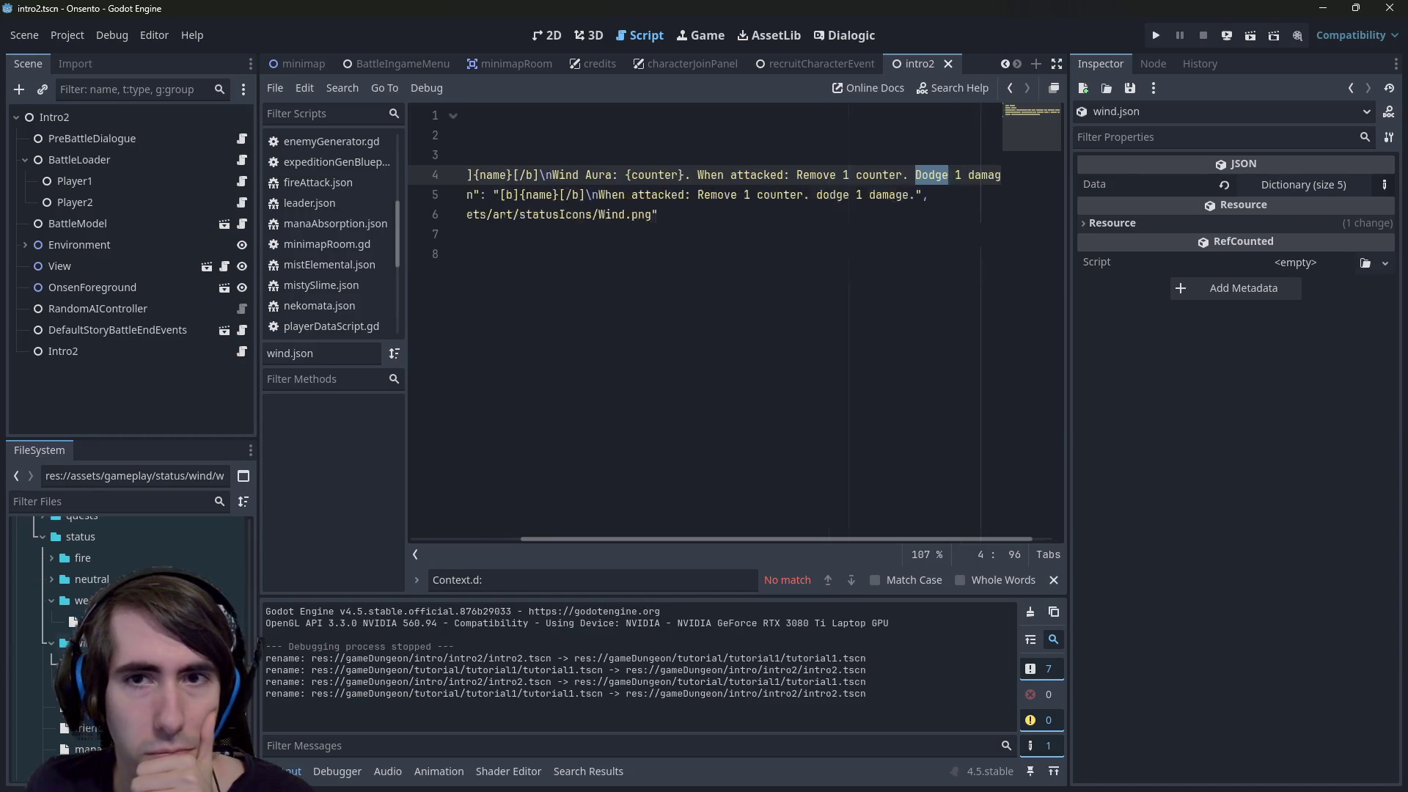
Move 'Dodge 1 damage' ahead of 'Remove 1 counter' in the wind.json generic description and save
left_click(818, 195)
type("D")
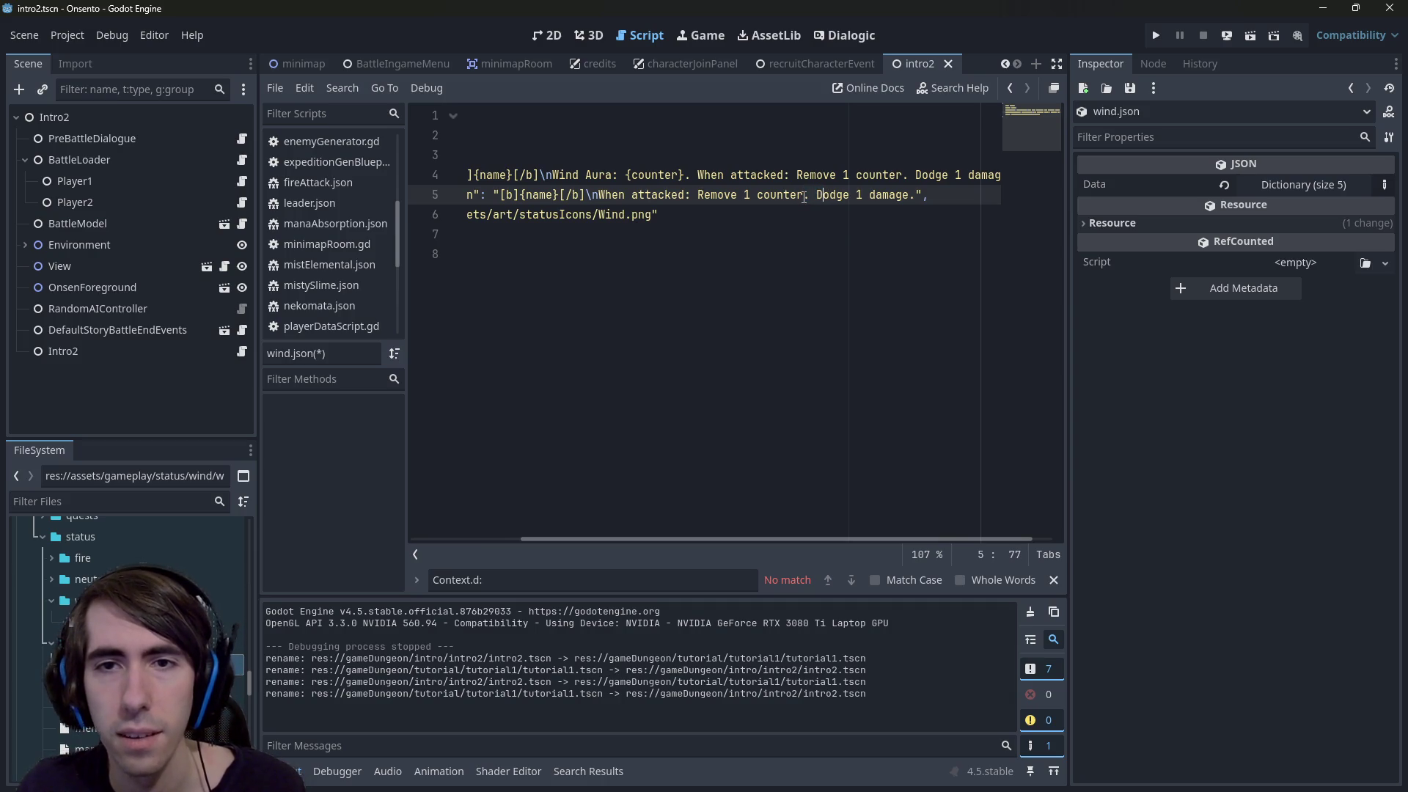
key("ctrl+shift+Right")
key("ctrl+shift+Right")
key("ctrl+shift+Right")
key("ctrl+c")
key("ctrl+Left")
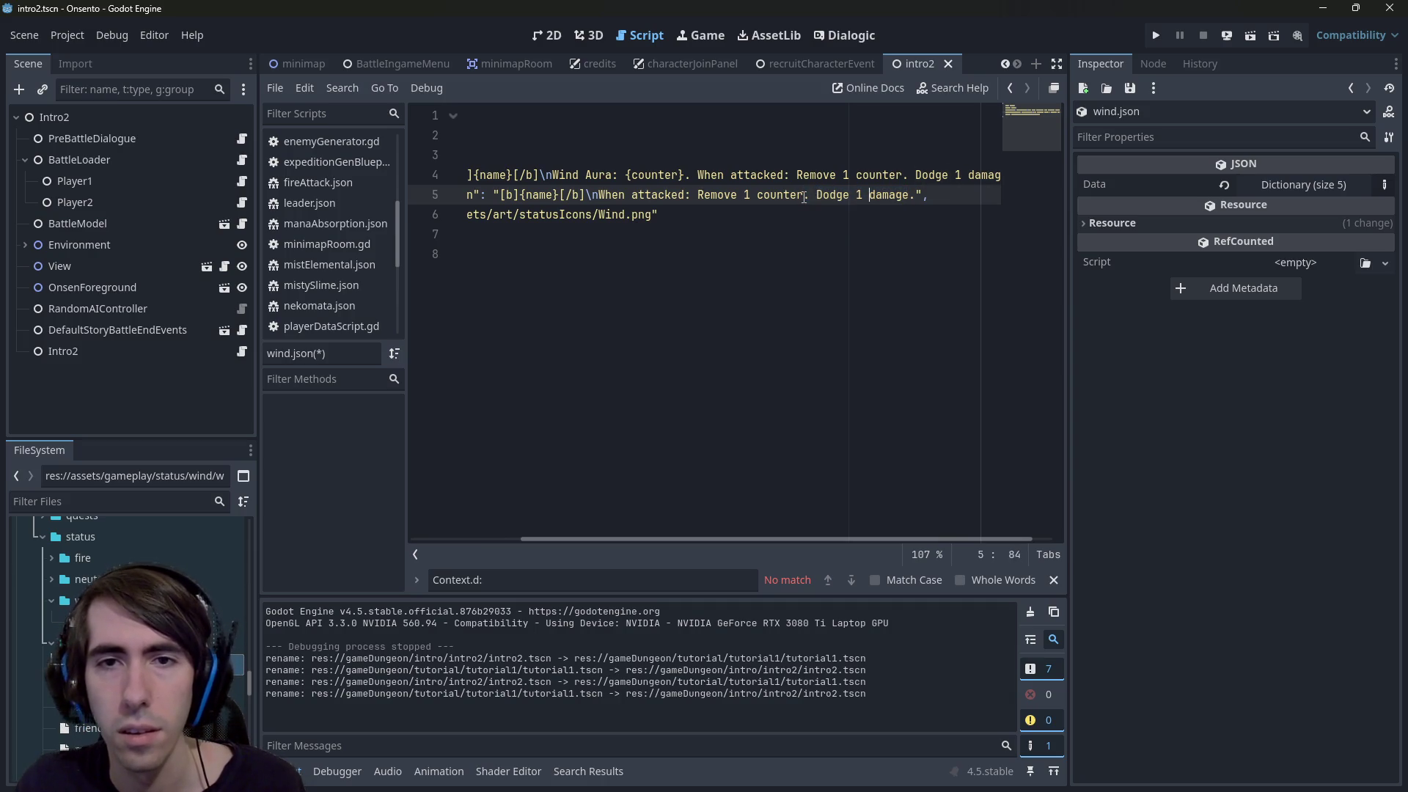
key("ctrl+v")
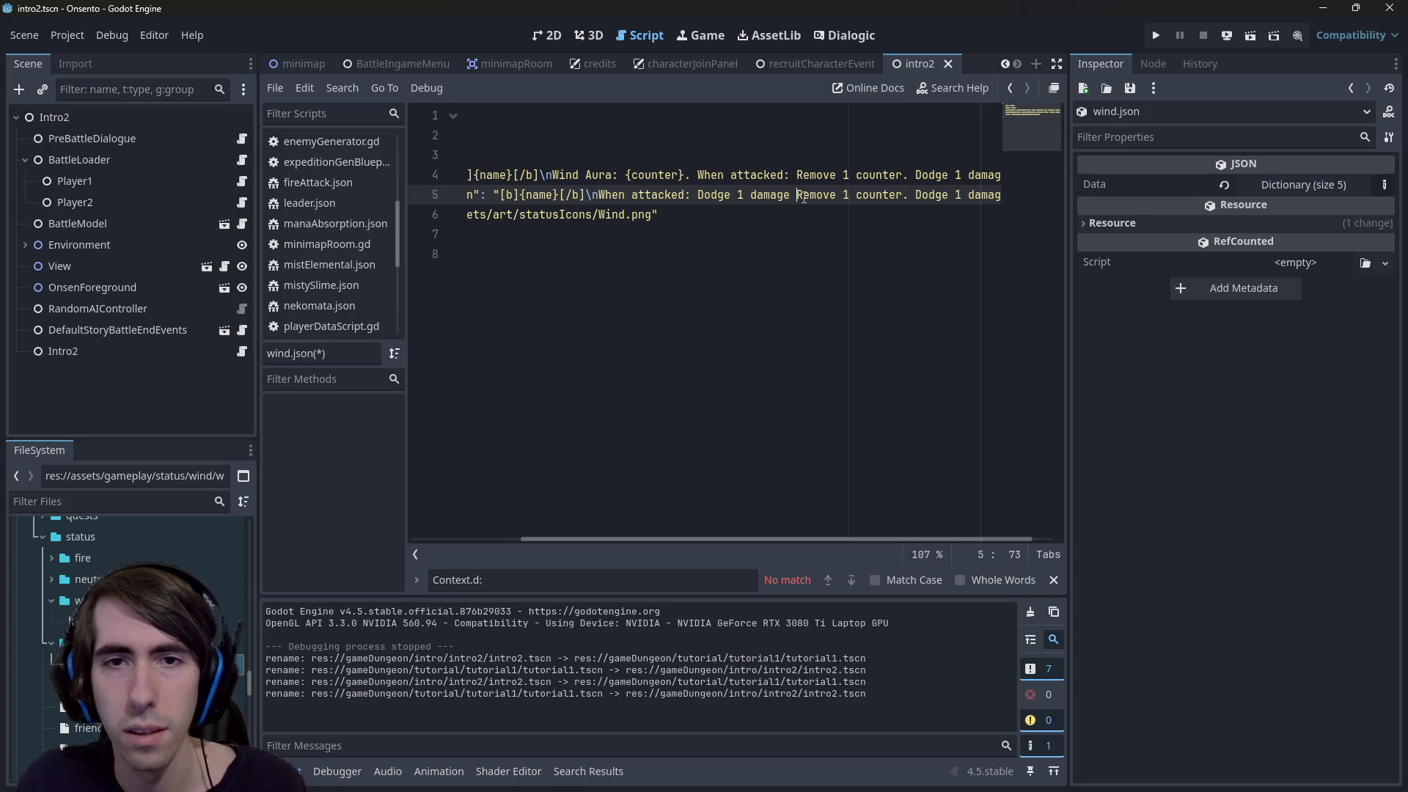
type("and r")
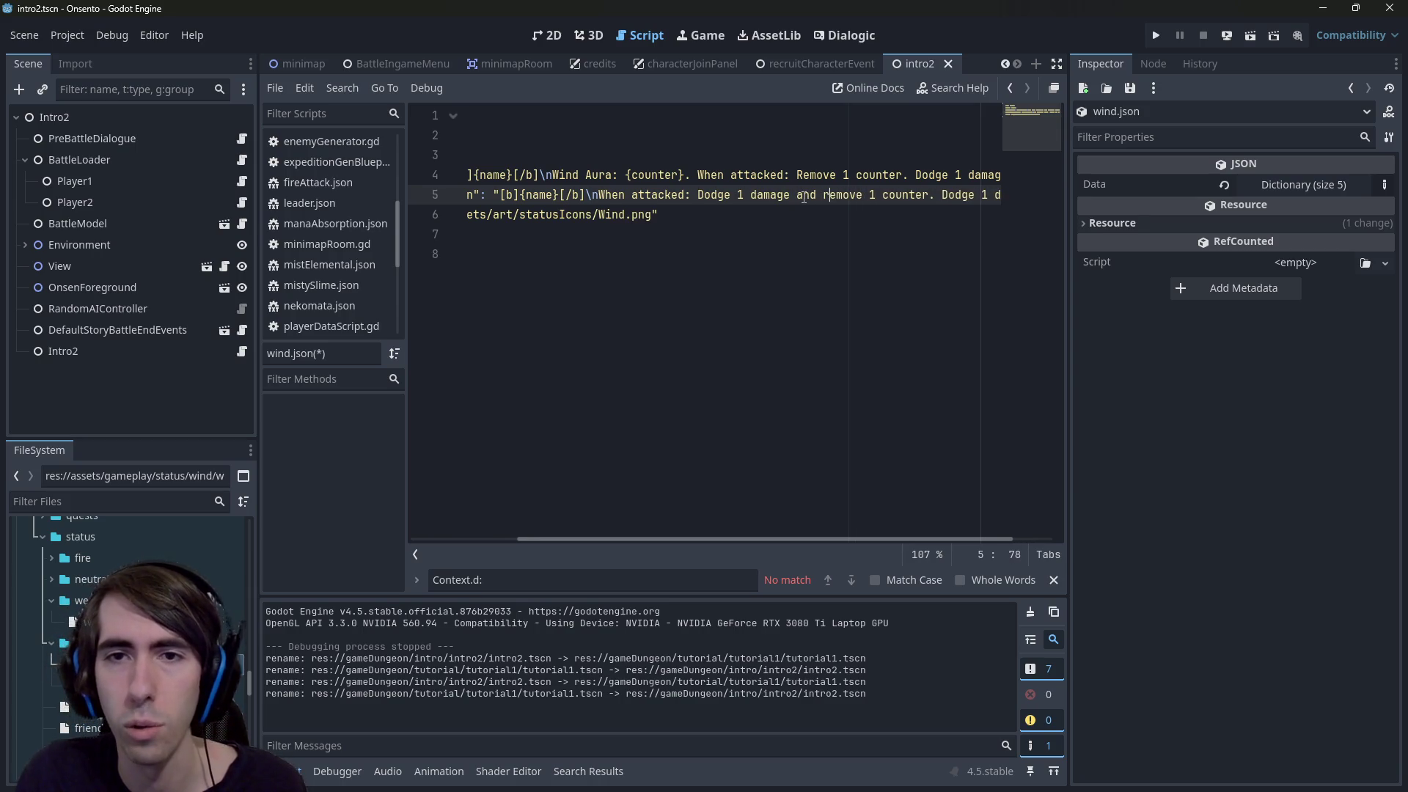
key("ctrl+Left")
key("ctrl+shift+Right")
key("ctrl+shift+Right")
key("ctrl+shift+Right")
key("shift+Right")
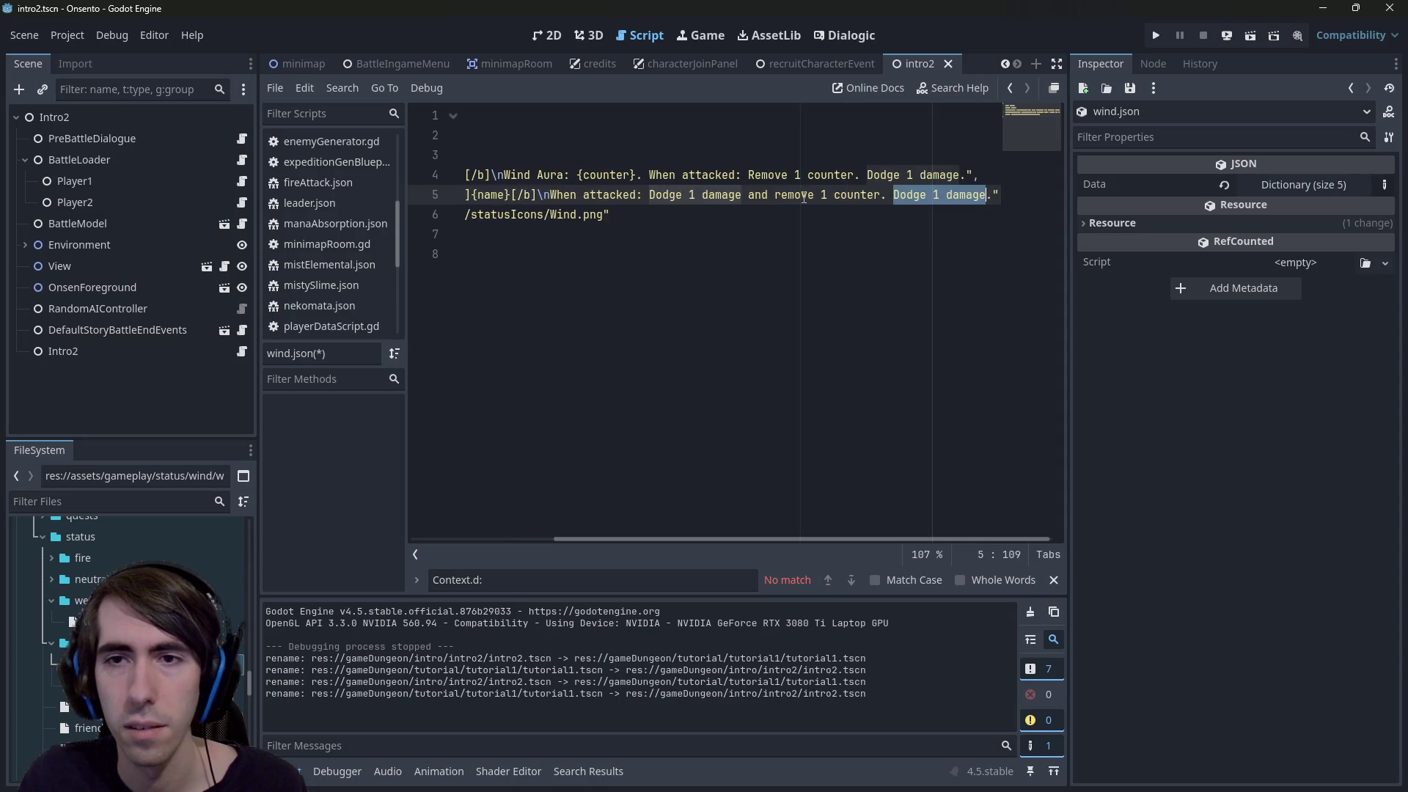
key("BackSpace")
key("ctrl+s")
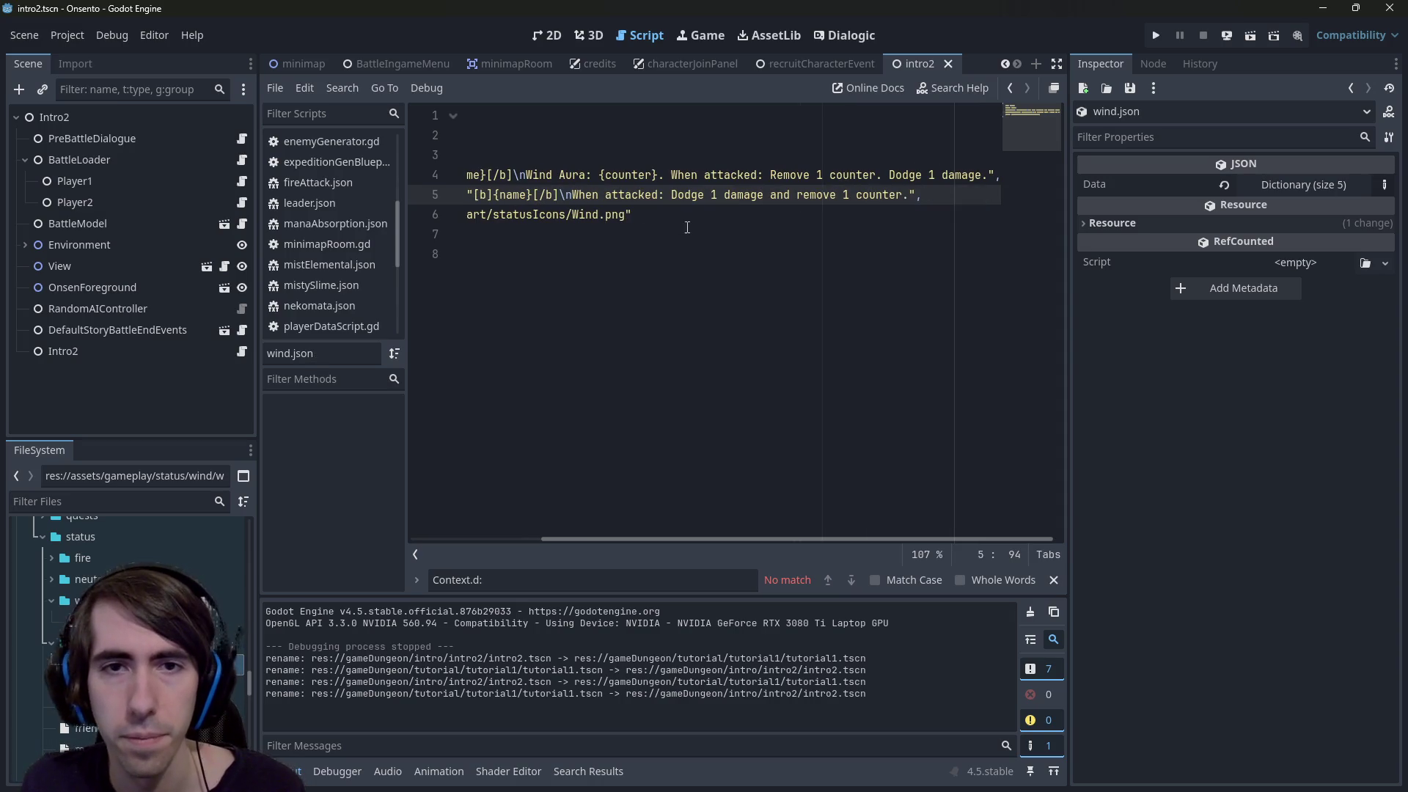
Move 'Dodge 1 damage' ahead of 'Remove 1 counter' in the description line too
left_click_drag(890, 176, 985, 181)
key("BackSpace")
key("BackSpace")
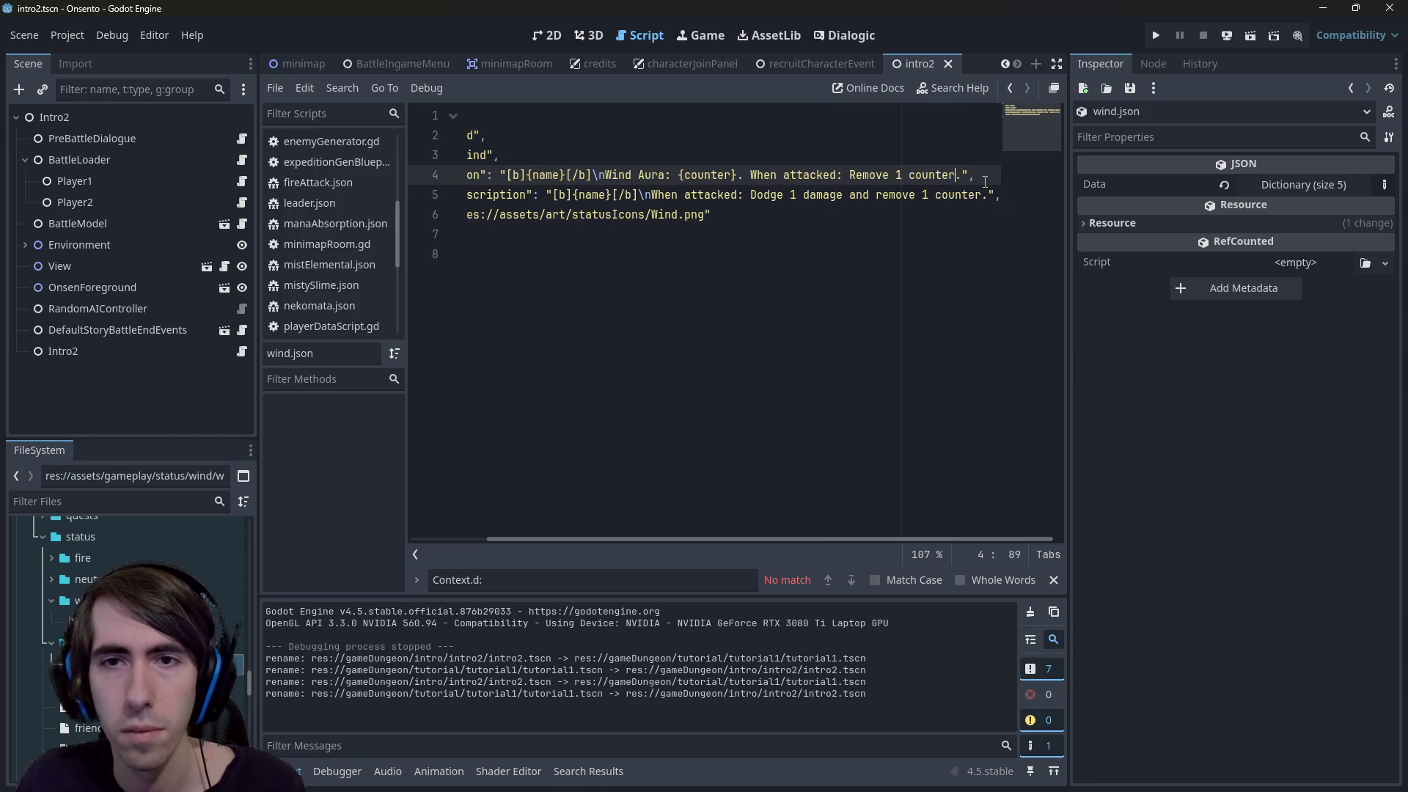
key("ctrl+Left")
key("ctrl+Left")
key("ctrl+Left")
key("ctrl+v")
type("a")
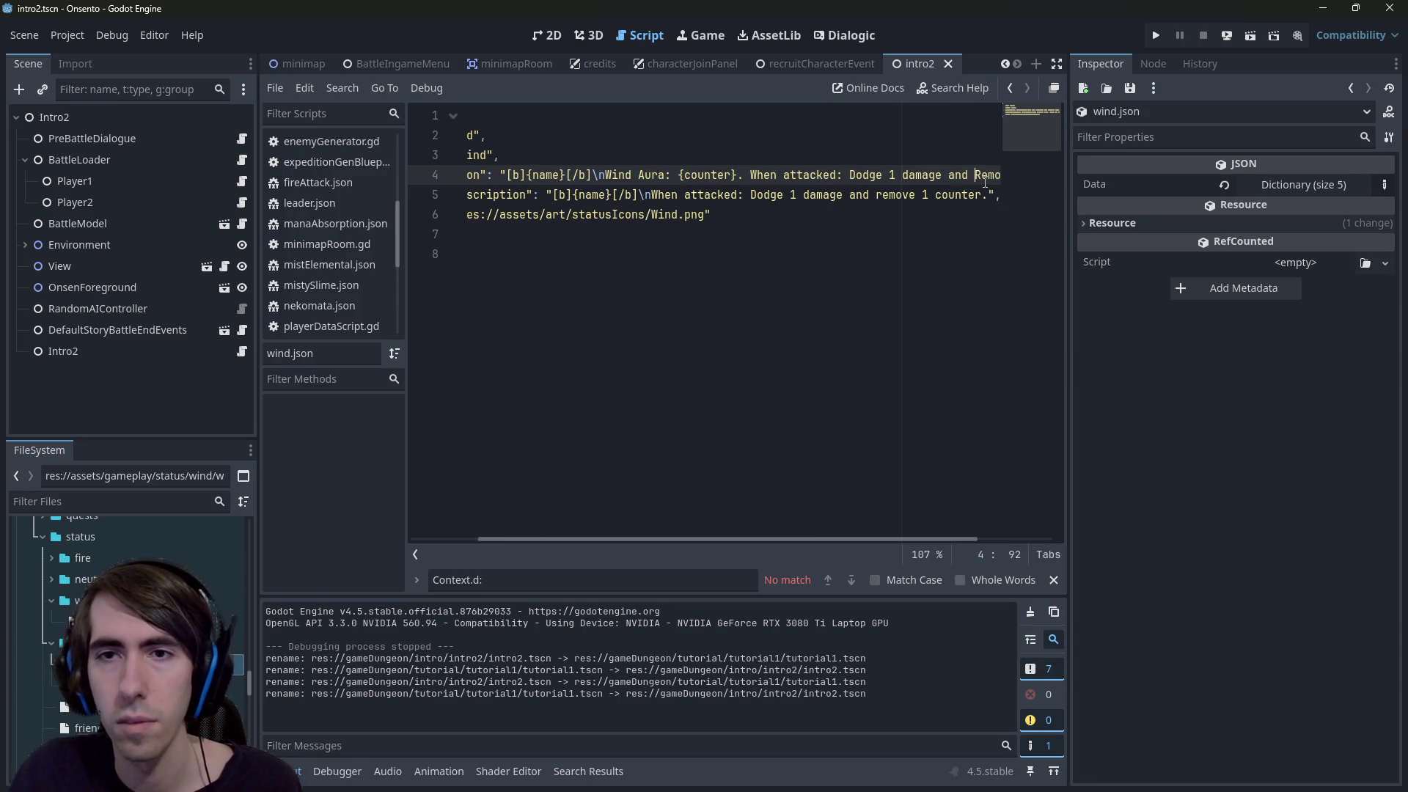
key("ctrl+z")
key("ctrl+shift+z")
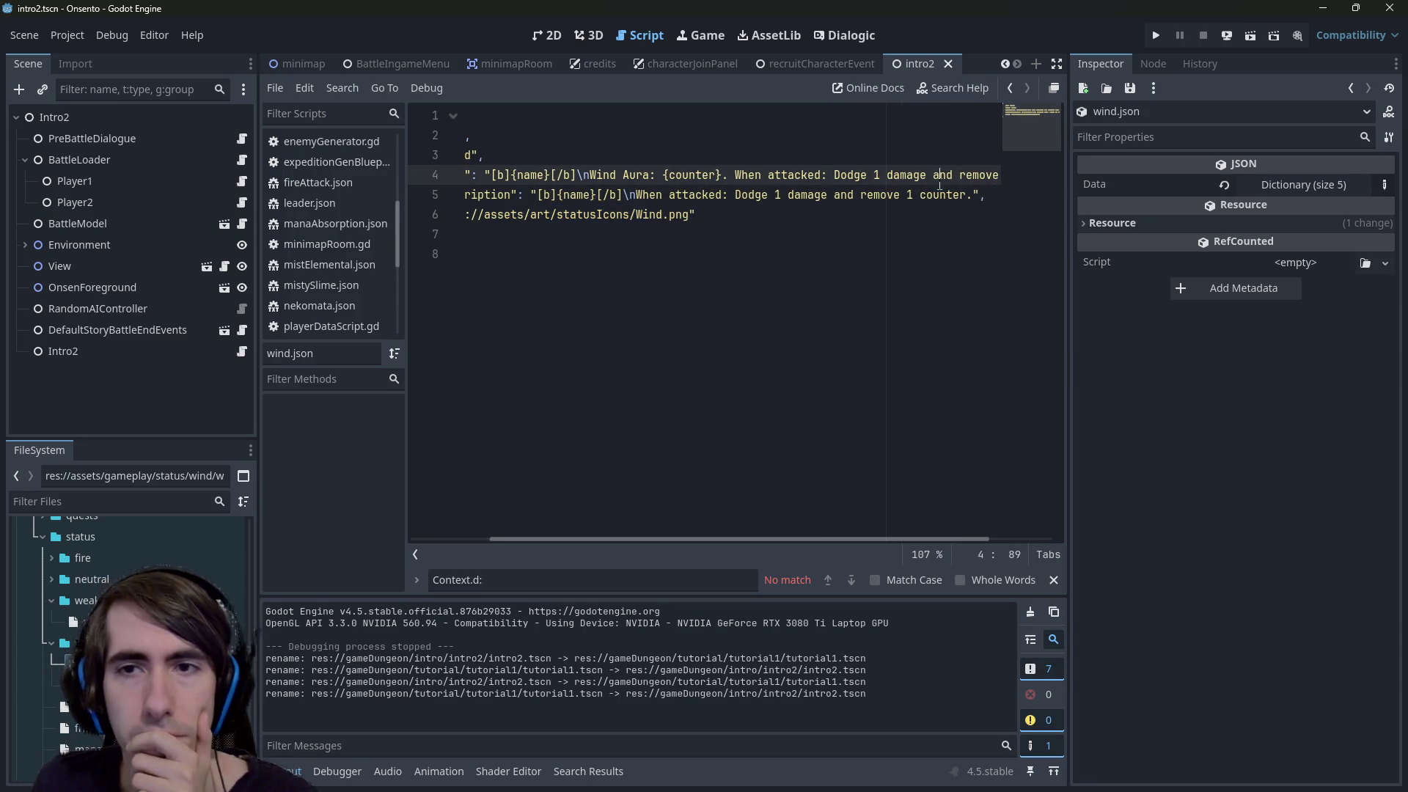
Replace 'and' with a period in both wind.json descriptions, save, and reopen weakness.json
double_click(89, 621)
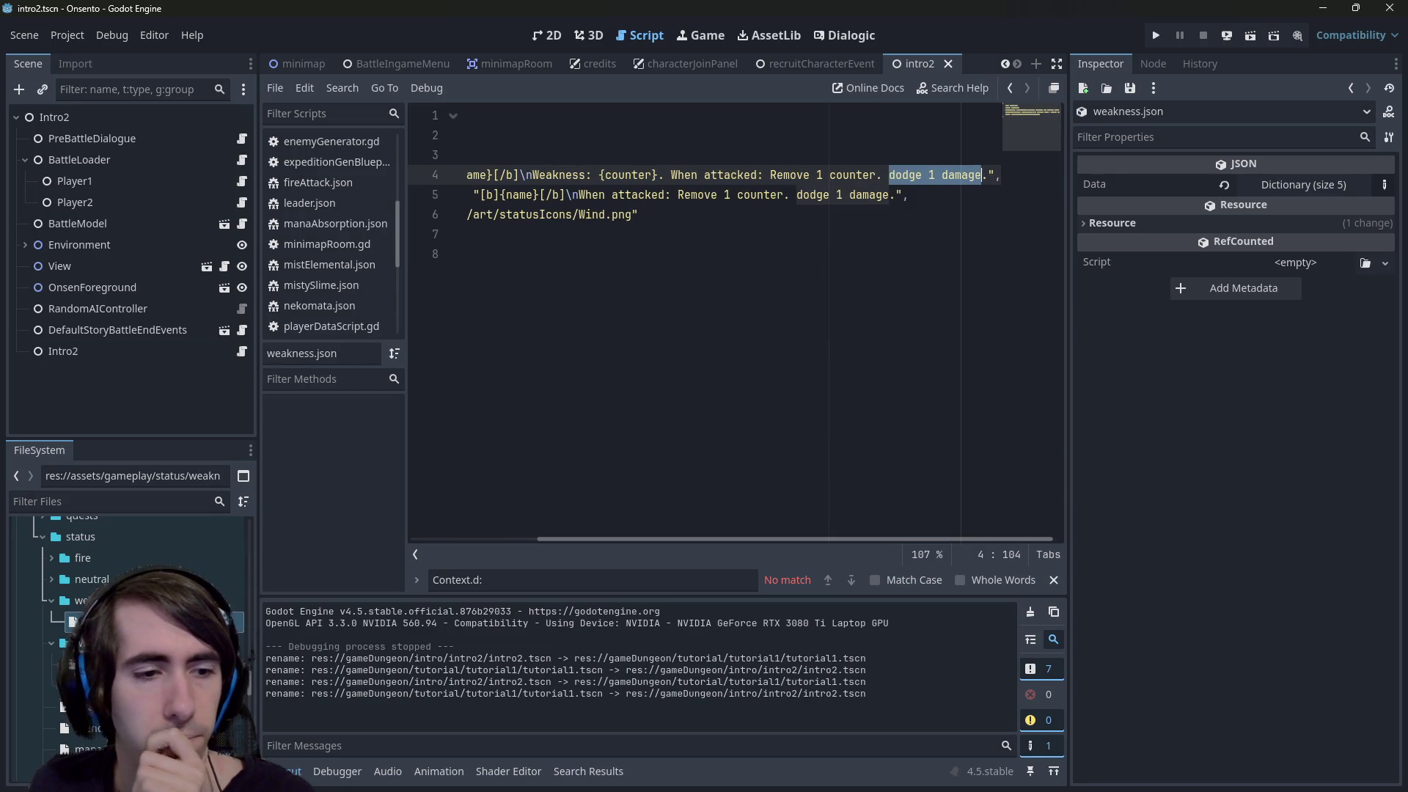
double_click(81, 664)
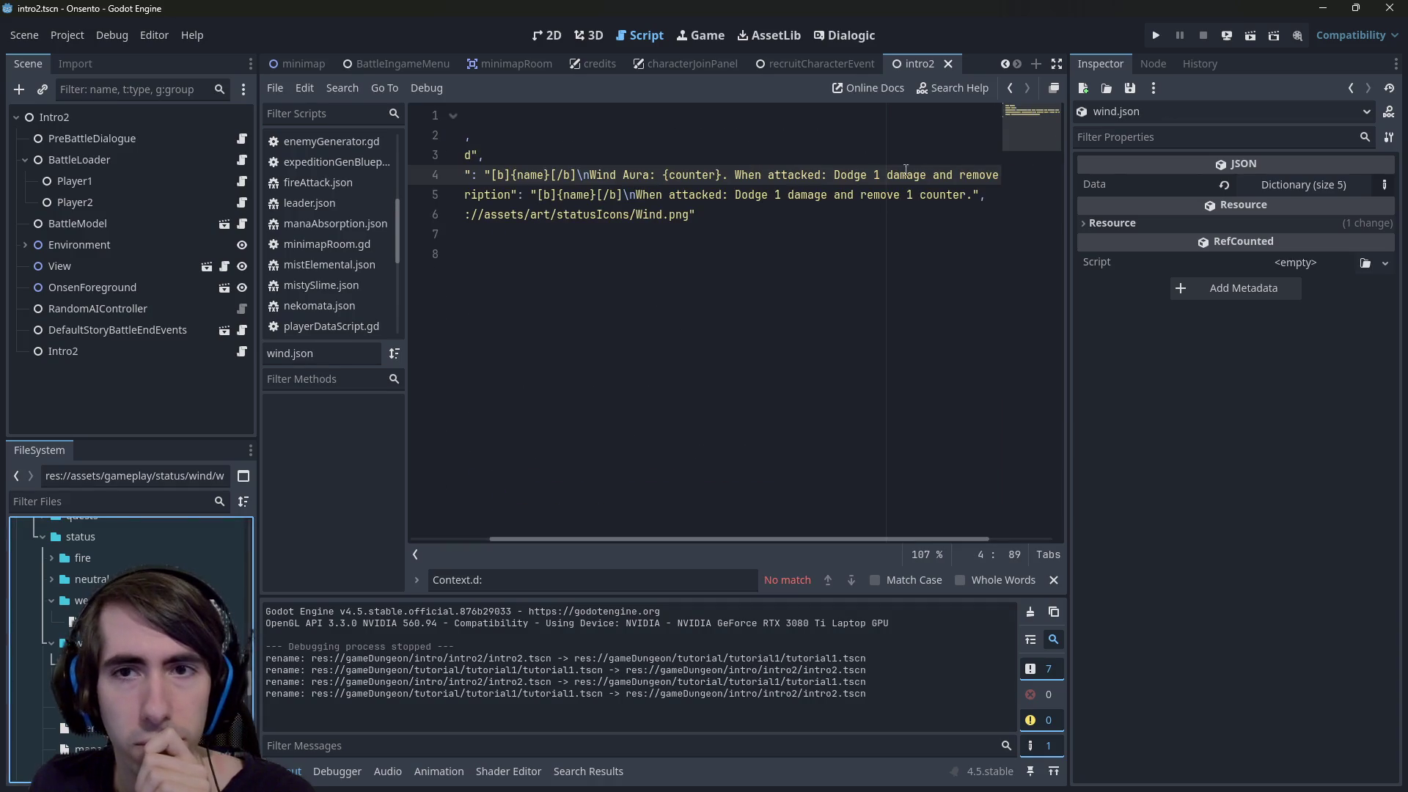
key("ctrl+d")
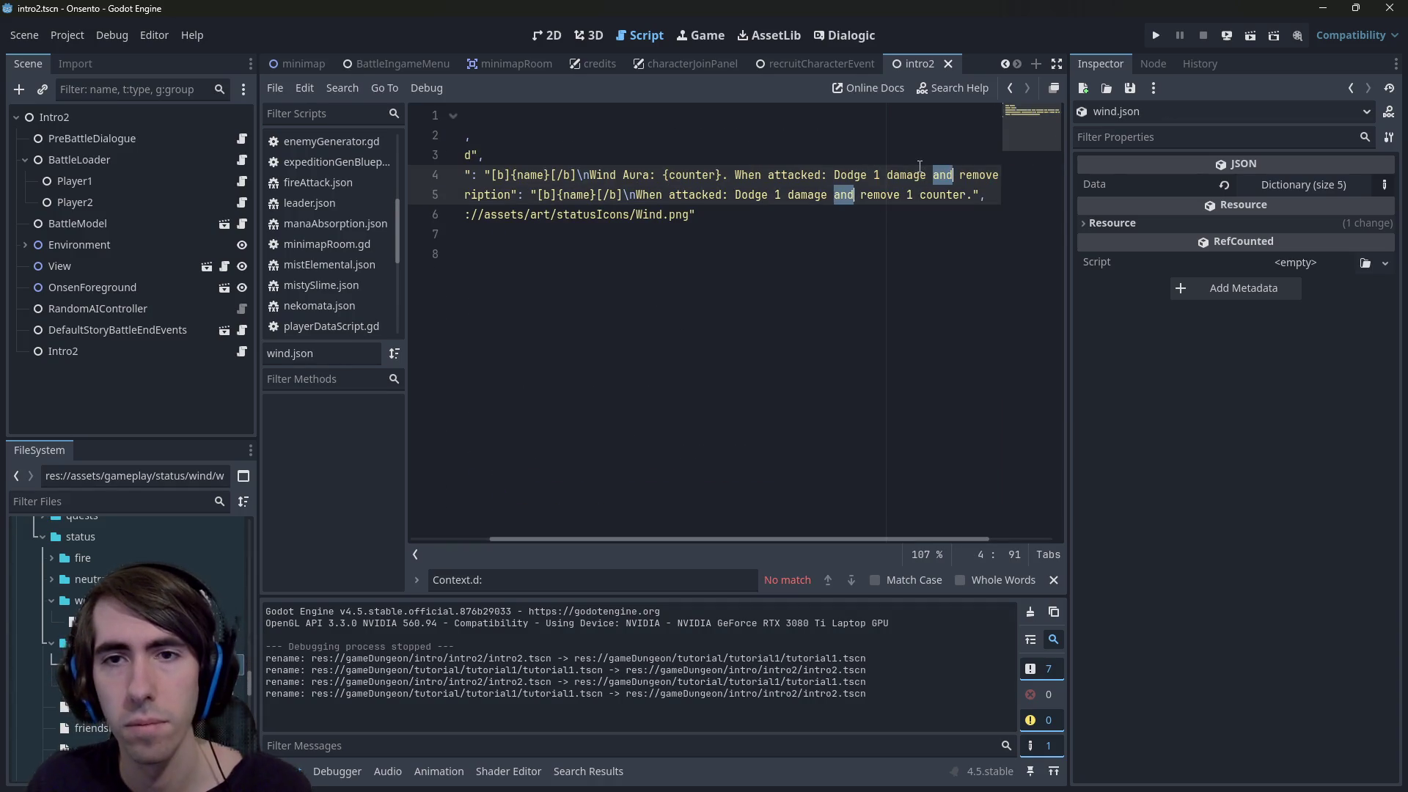
key("BackSpace")
key("BackSpace")
type(".")
key("Right")
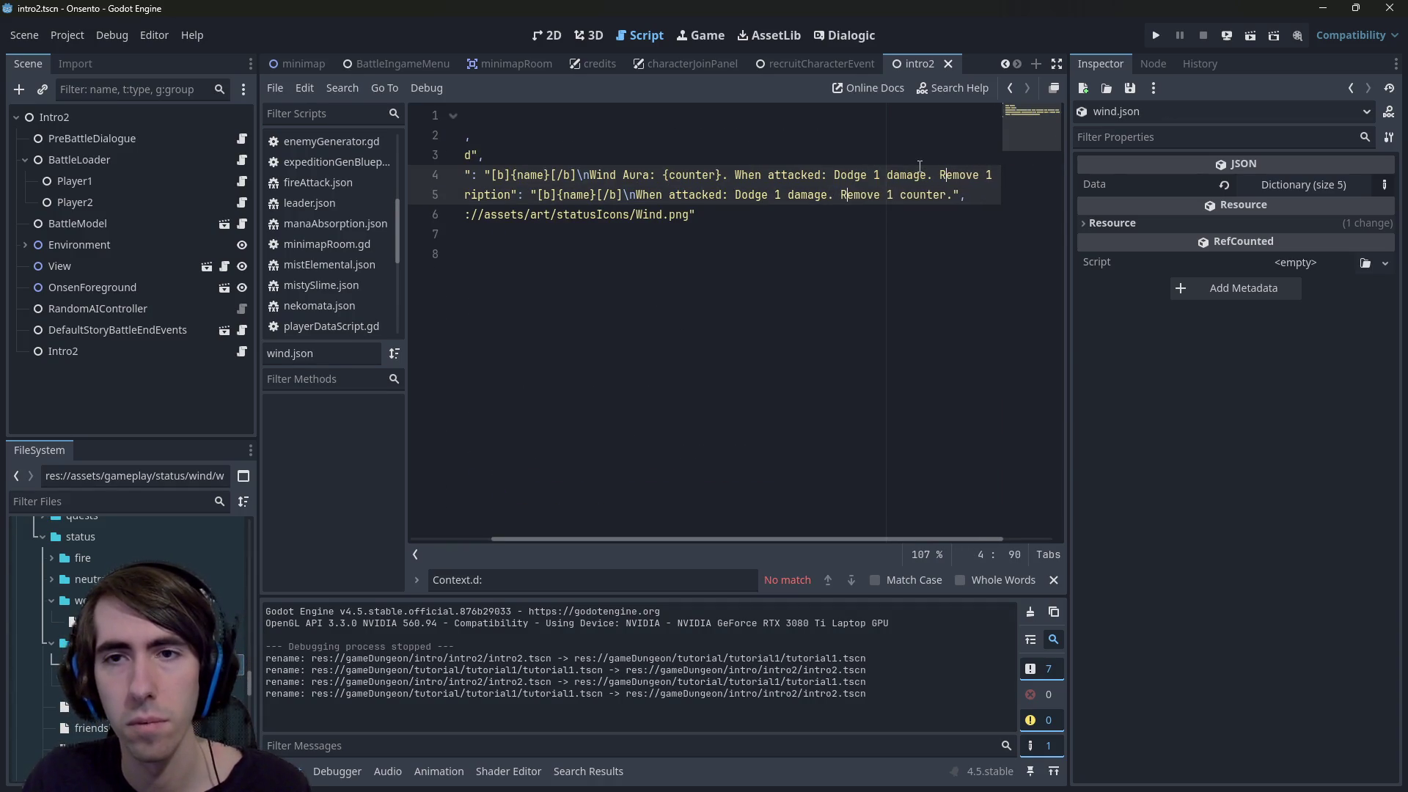
key("ctrl+s")
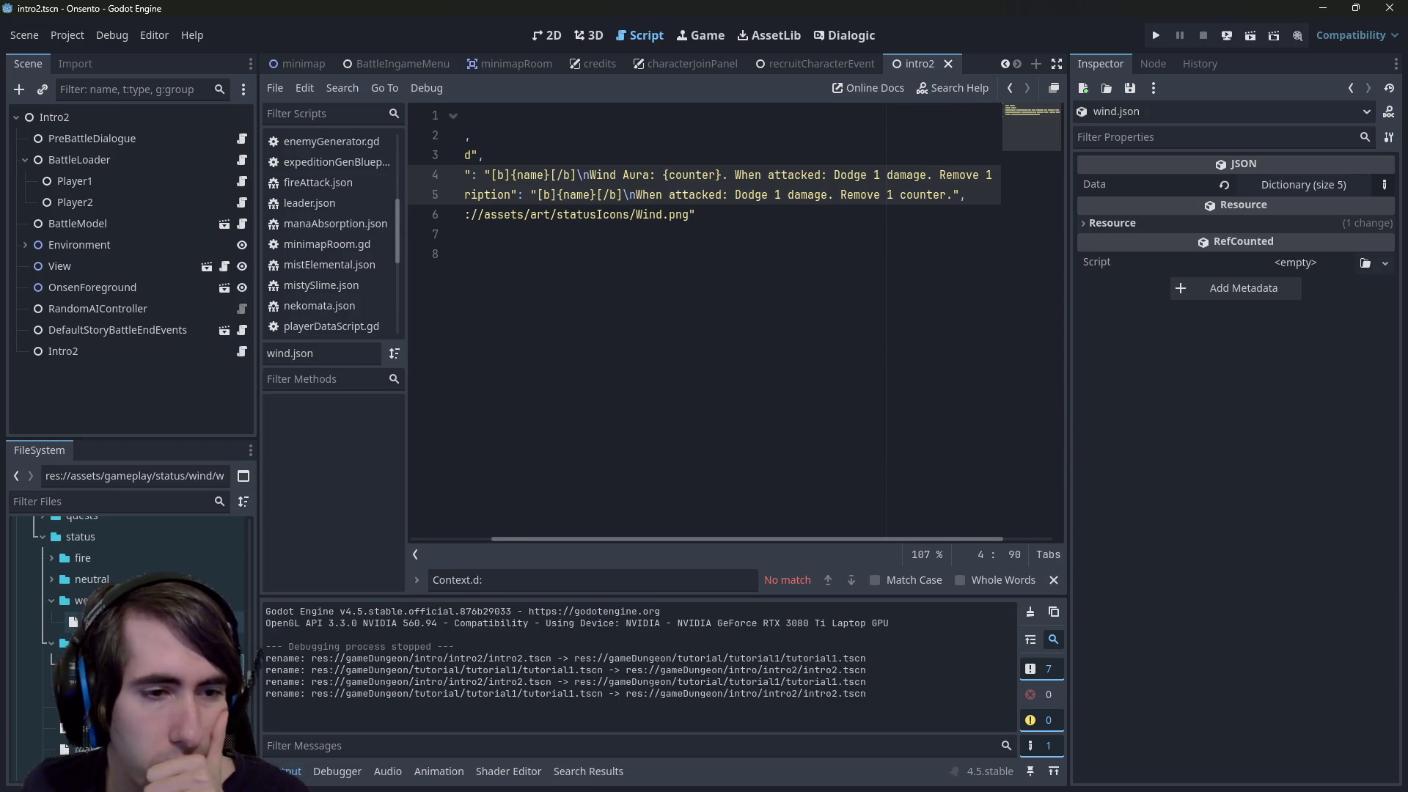
double_click(146, 622)
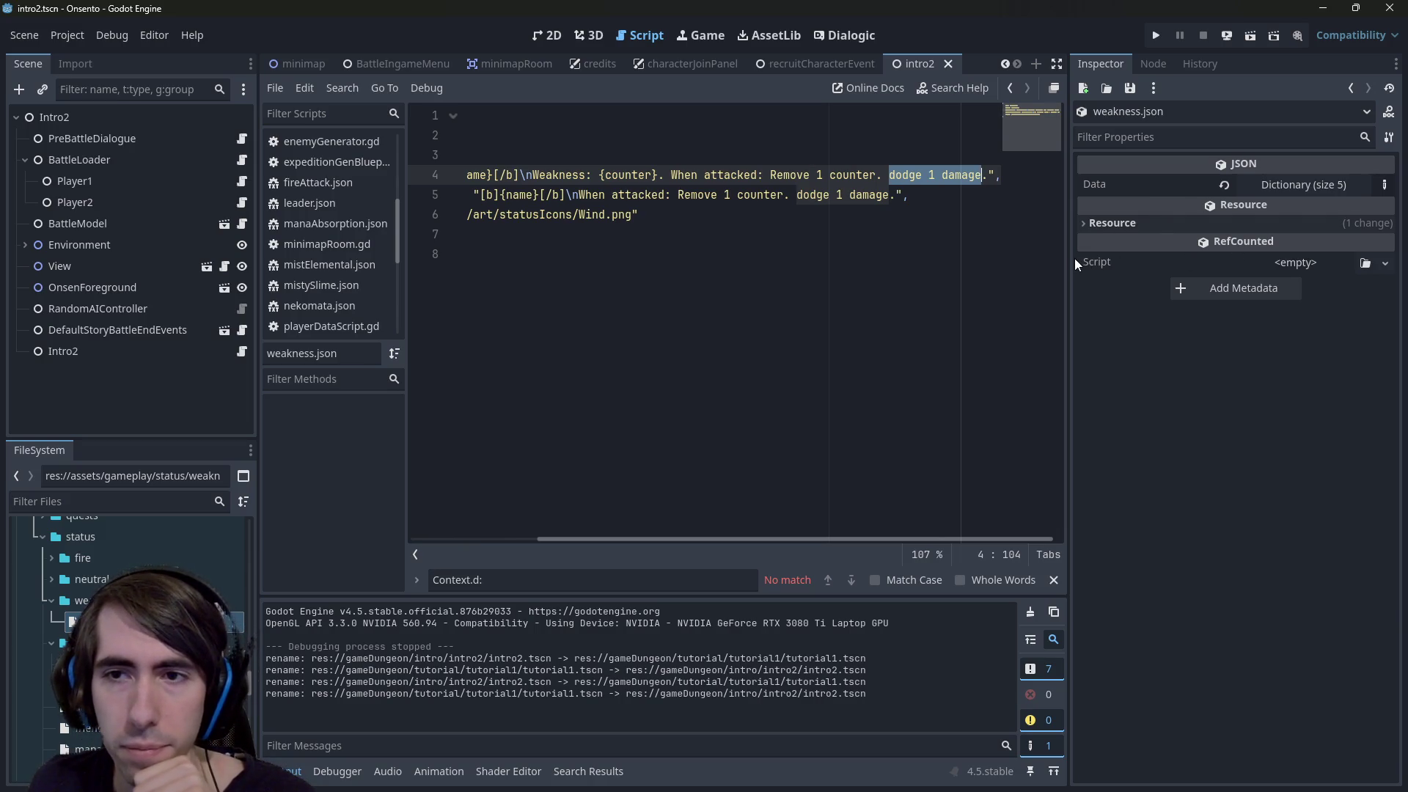
left_click_drag(1069, 258, 1192, 258)
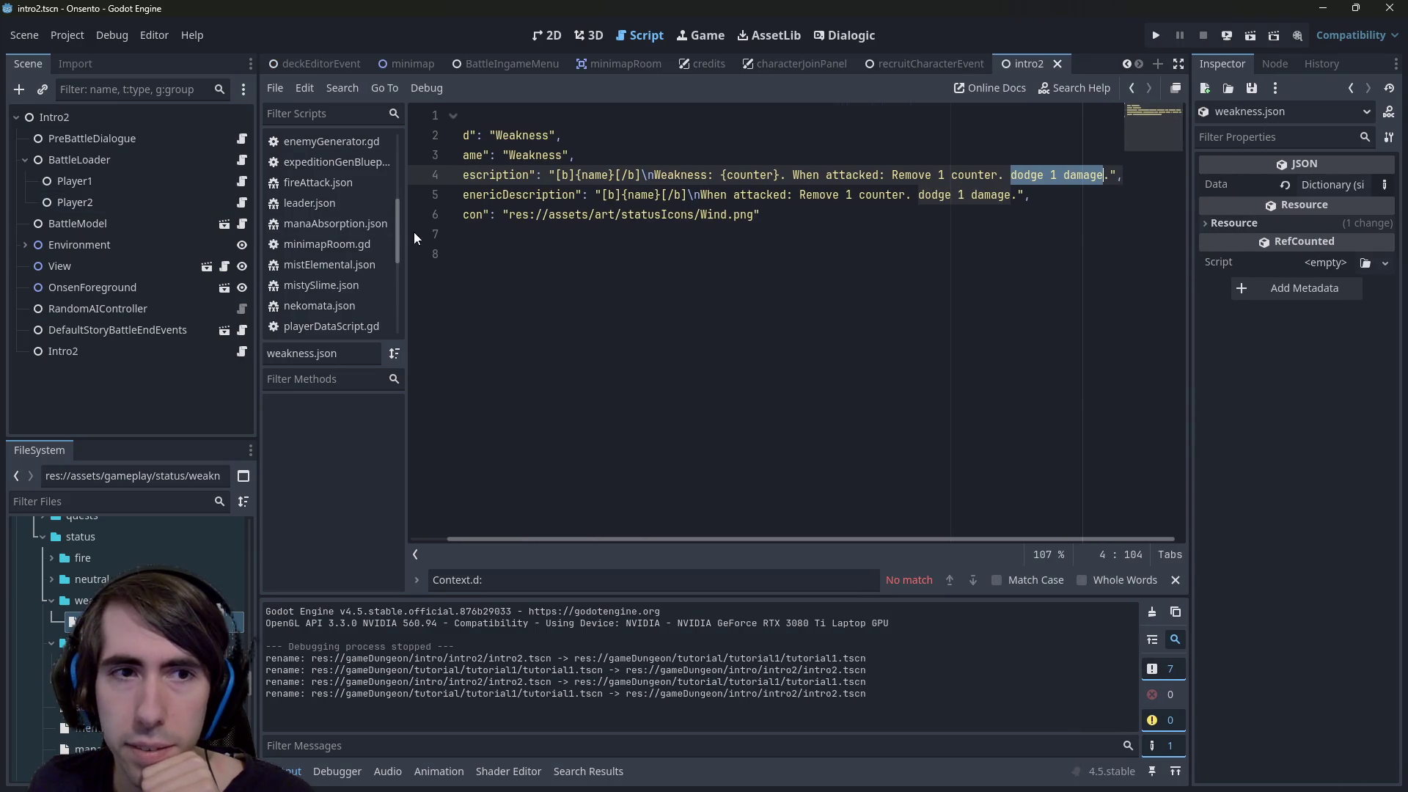
Add 'When reaching 0: Deal 3 damages' to the Weakness description, remove the stray period, and save
left_click_drag(405, 231, 303, 239)
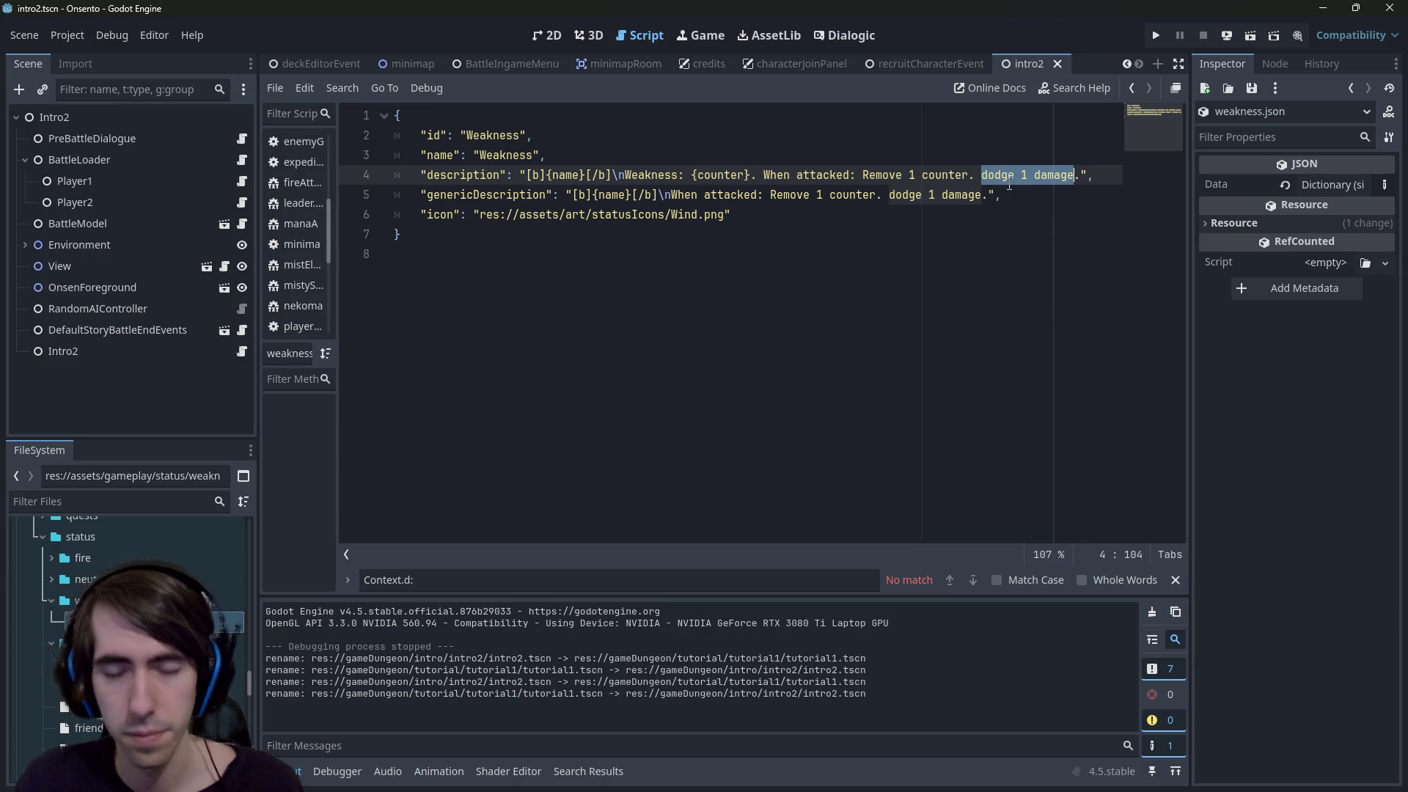
type("W")
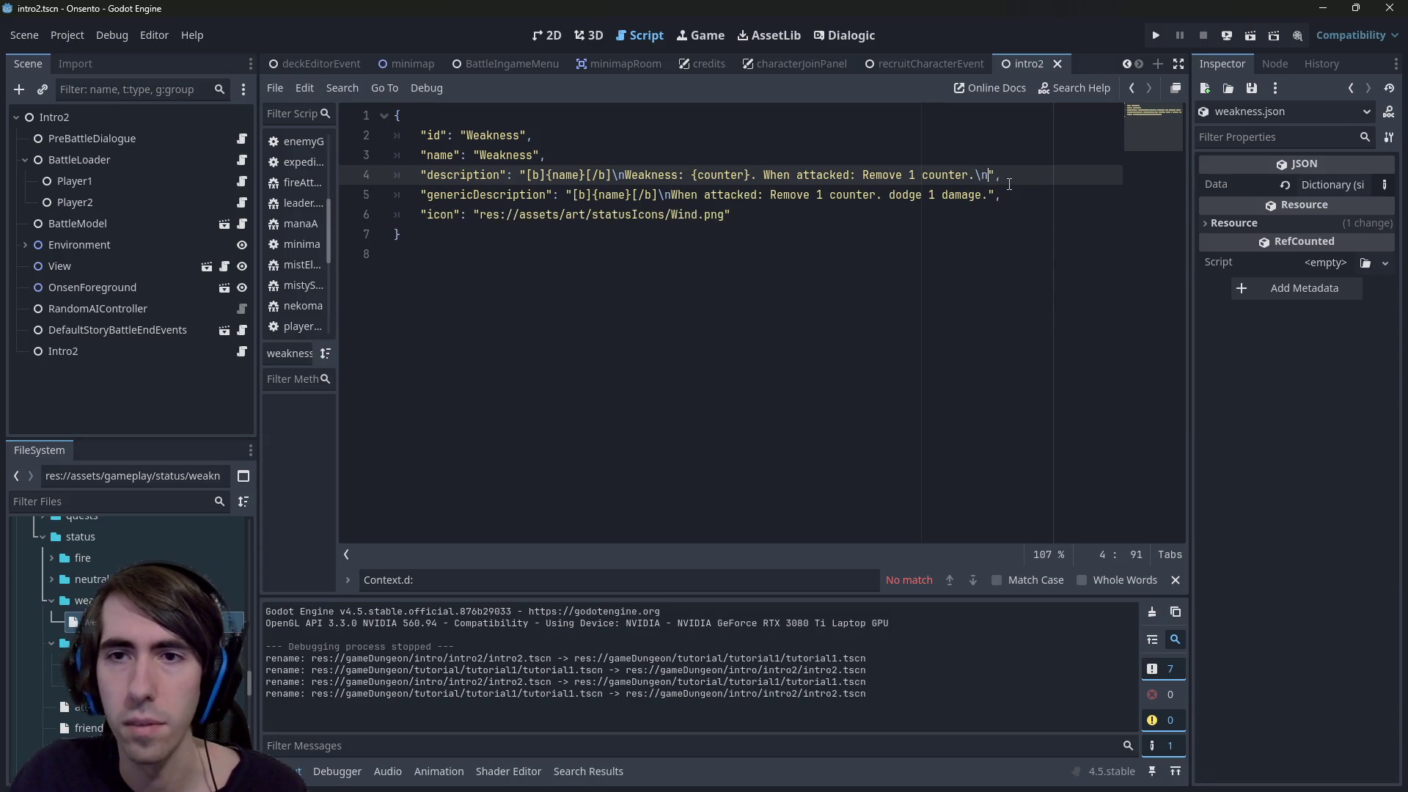
type("nWhen ")
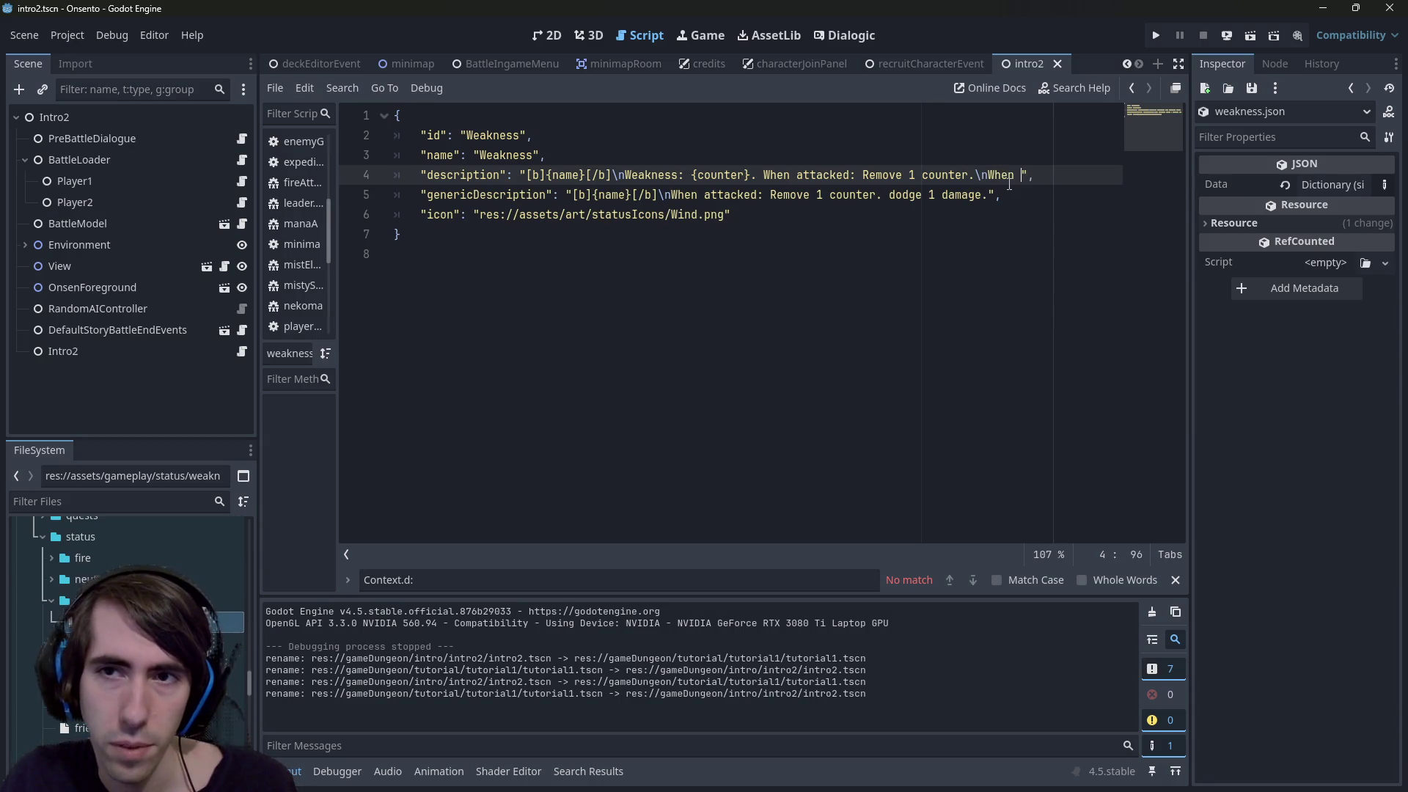
type("removed")
key("ctrl+BackSpace")
type("reach")
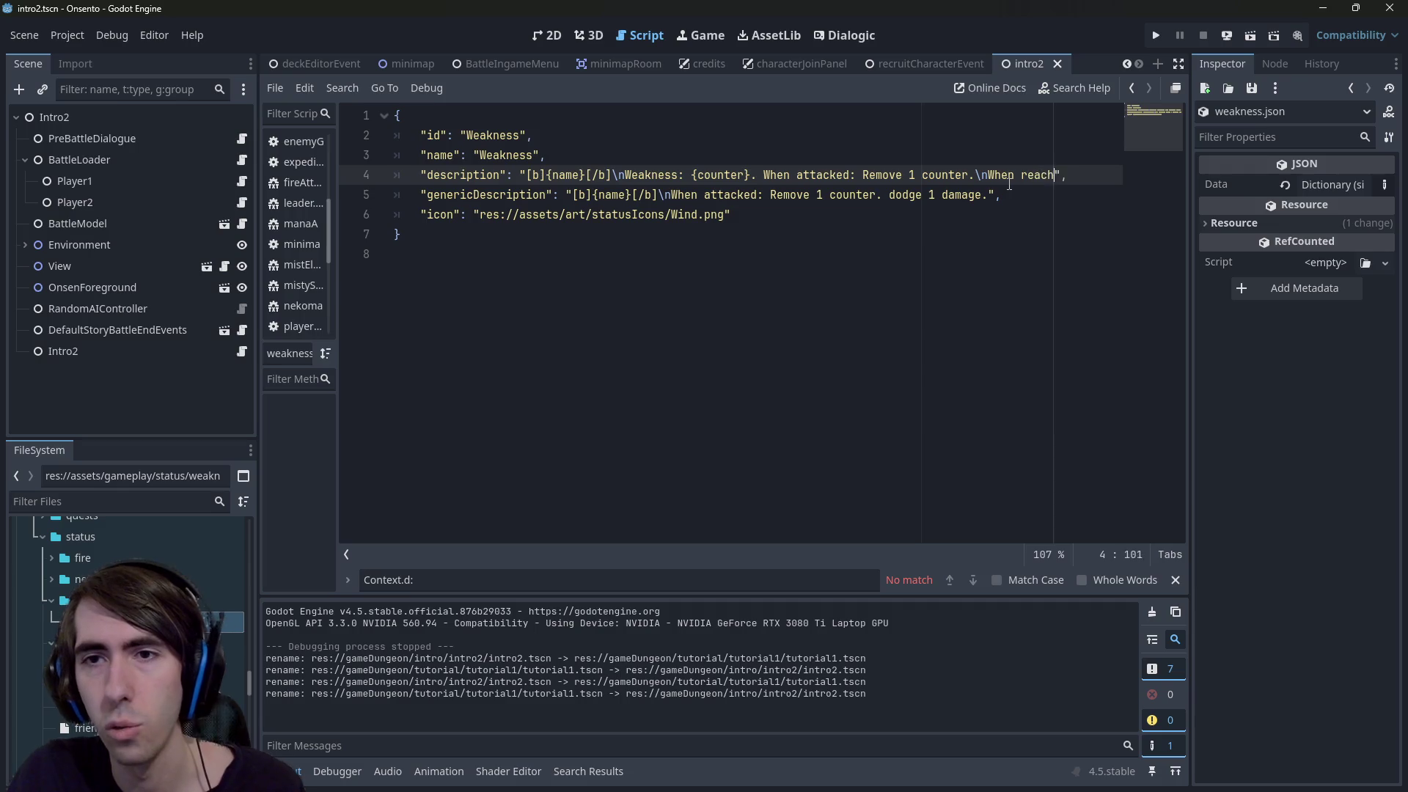
type("ing 0:")
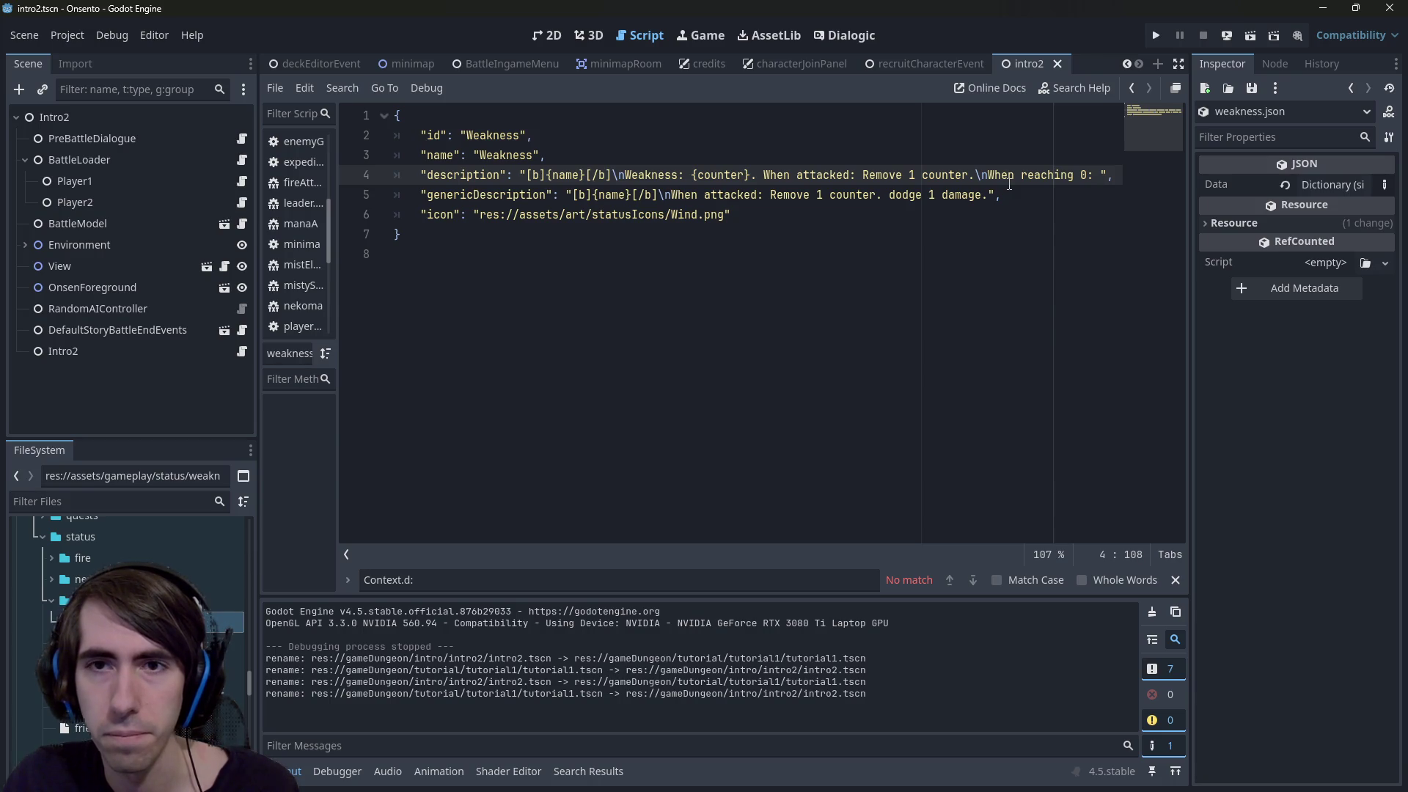
type("Deal 3 damage")
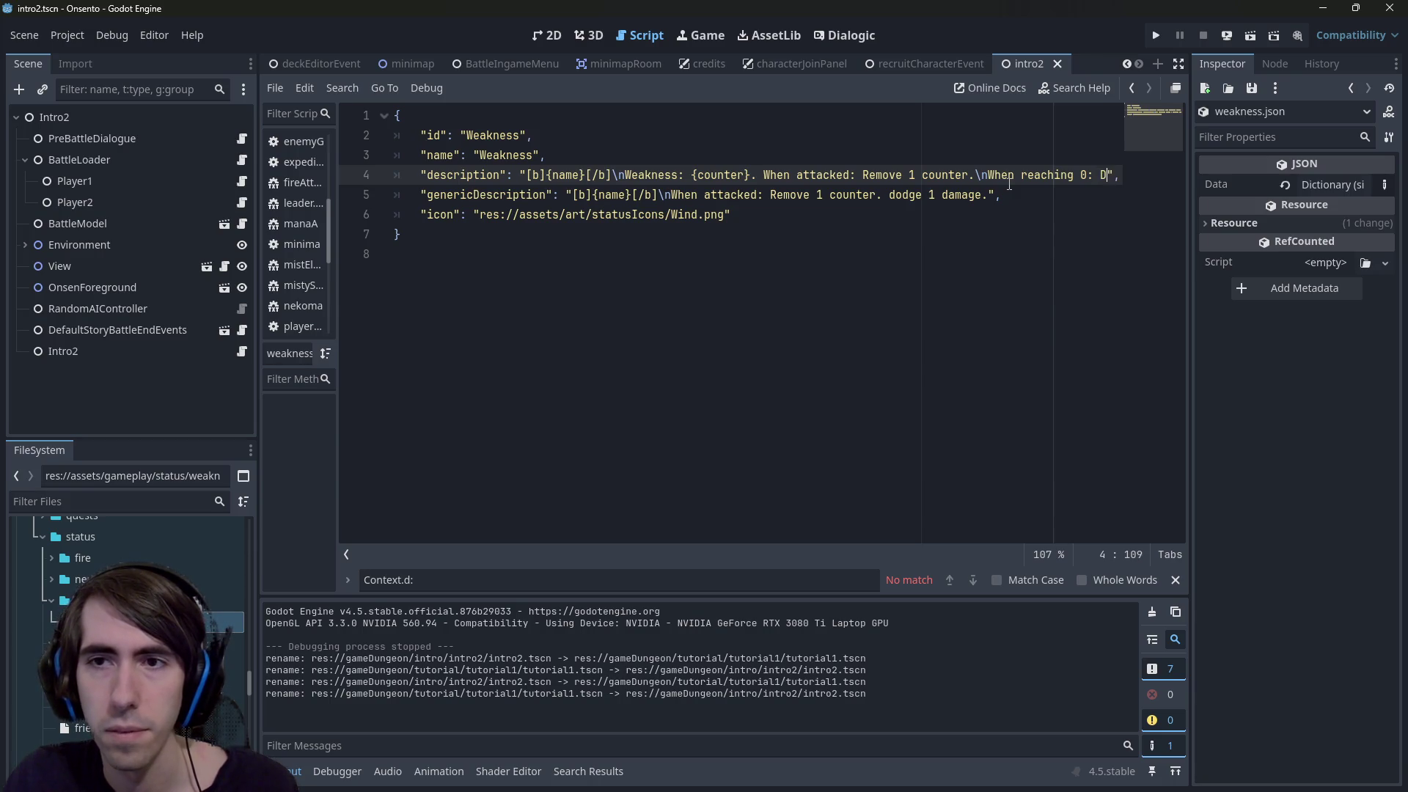
type("s")
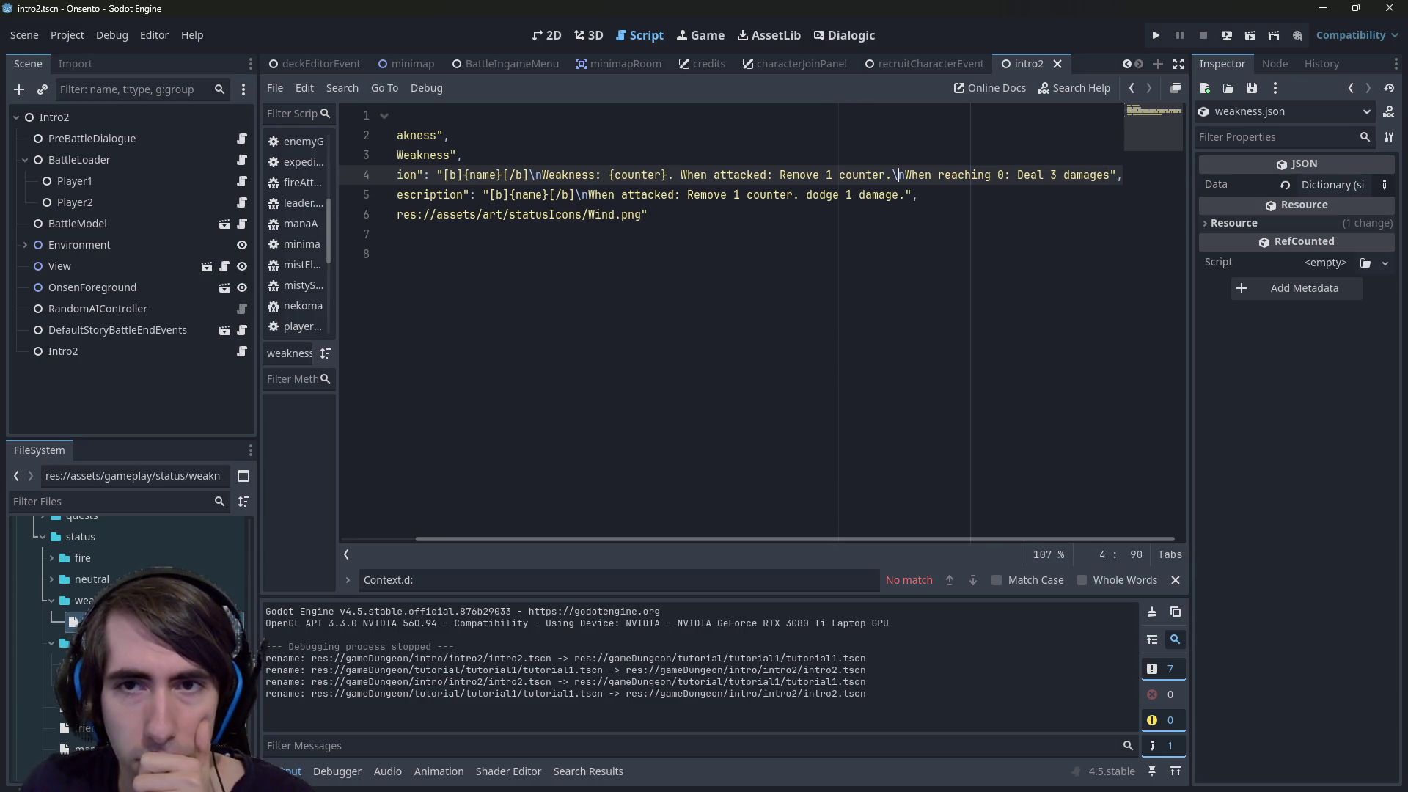
key("BackSpace")
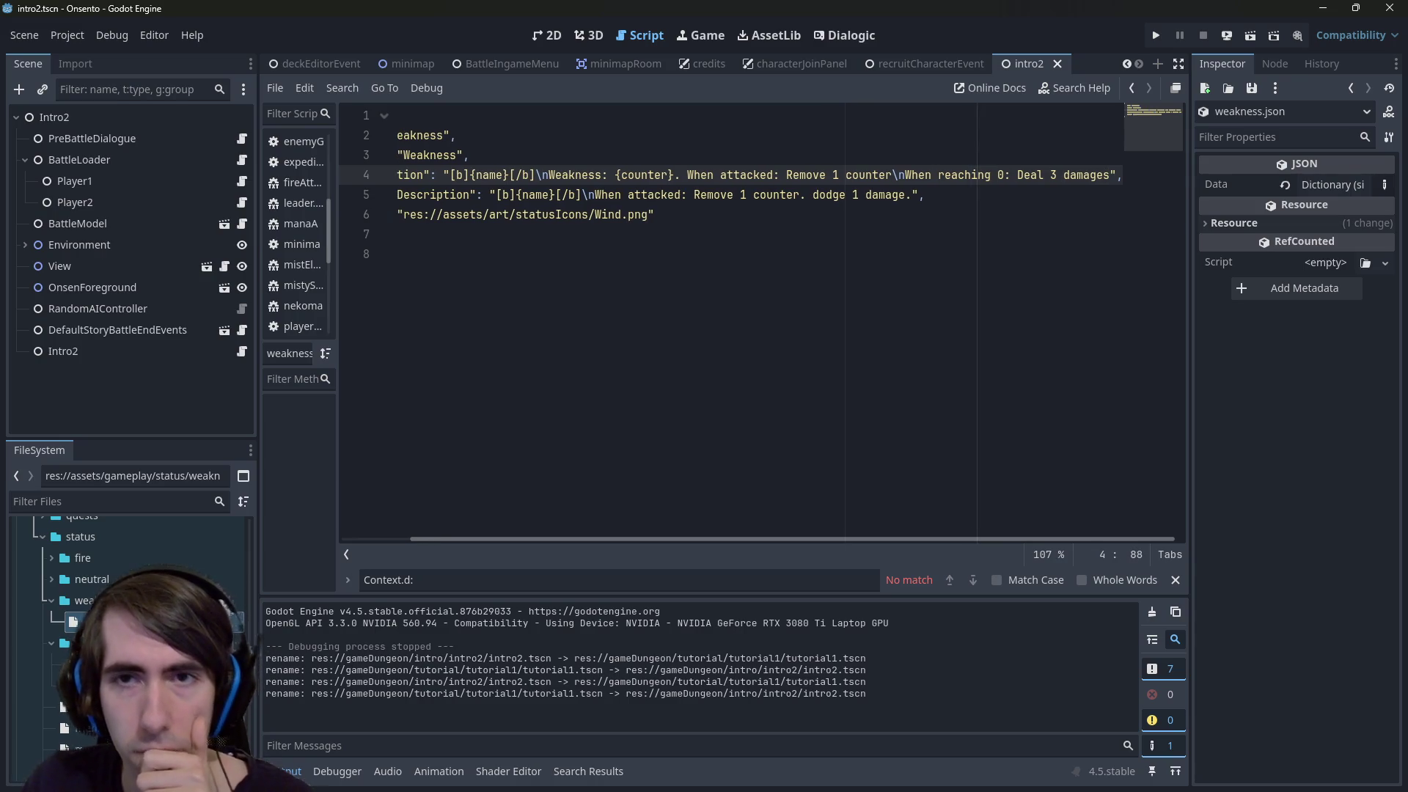
key("ctrl+s")
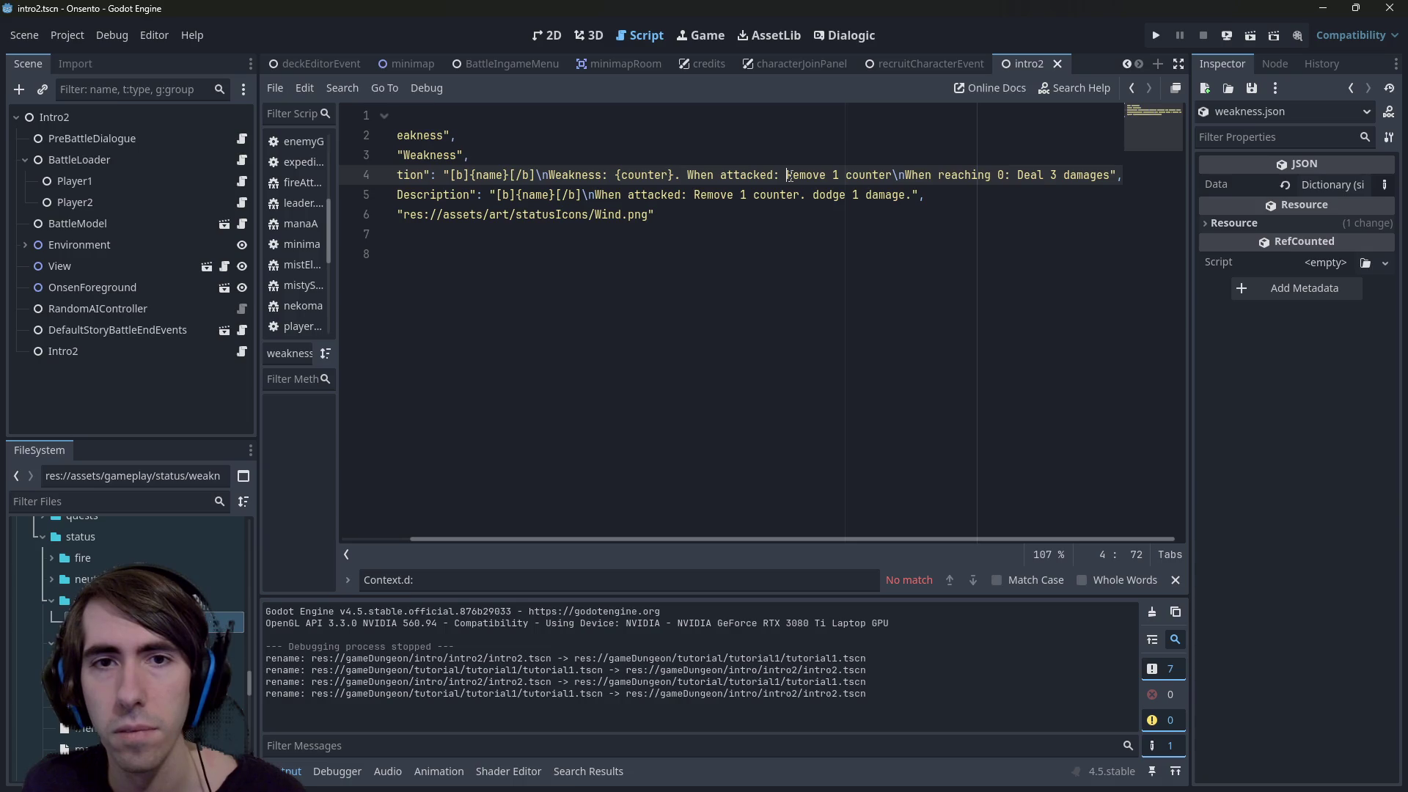
Copy the description's effect text over the generic description's effect, then show the 2D view
mouse_move(790, 176)
left_mouse_down()
mouse_move(1126, 176)
mouse_move(1113, 176)
left_mouse_up()
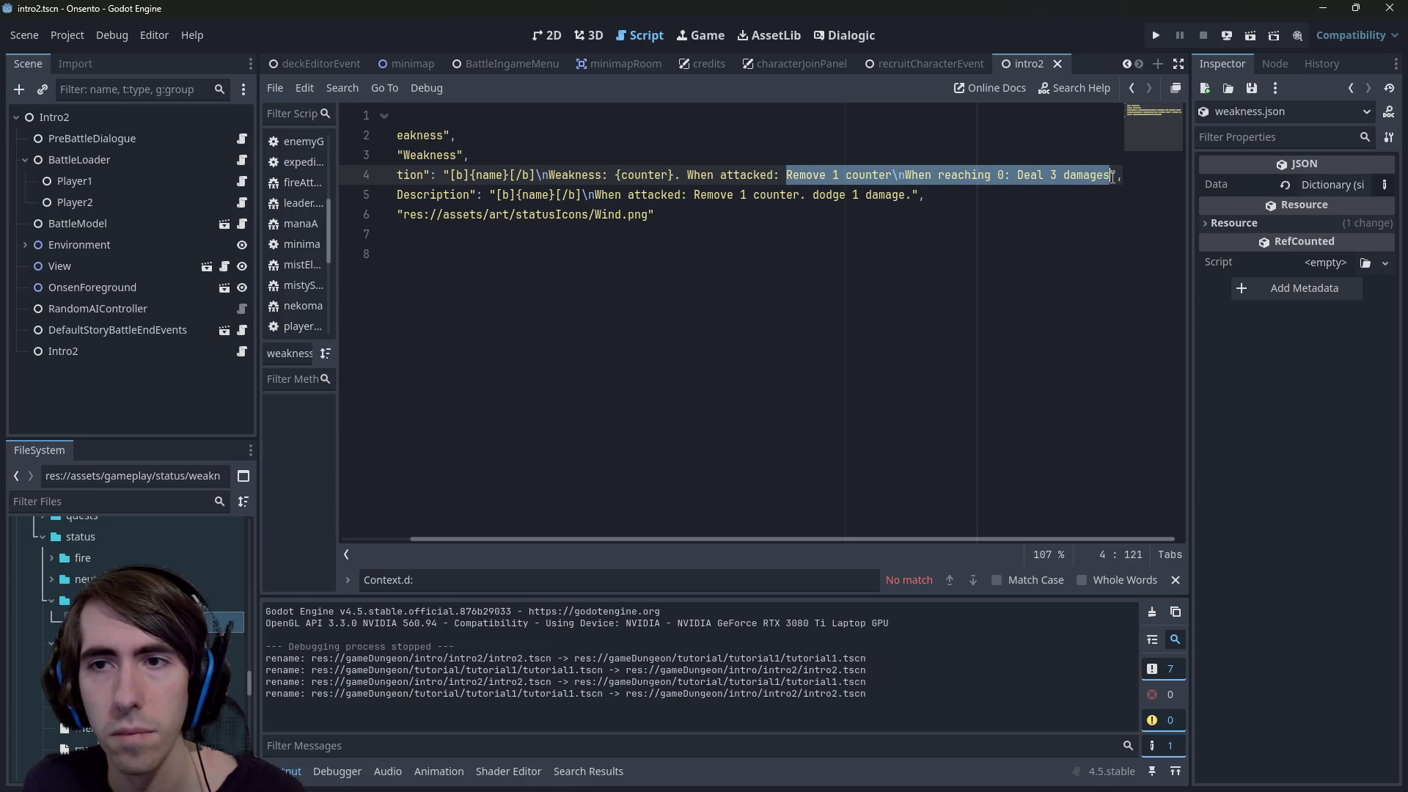
key("ctrl+c")
left_click_drag(695, 194, 918, 194)
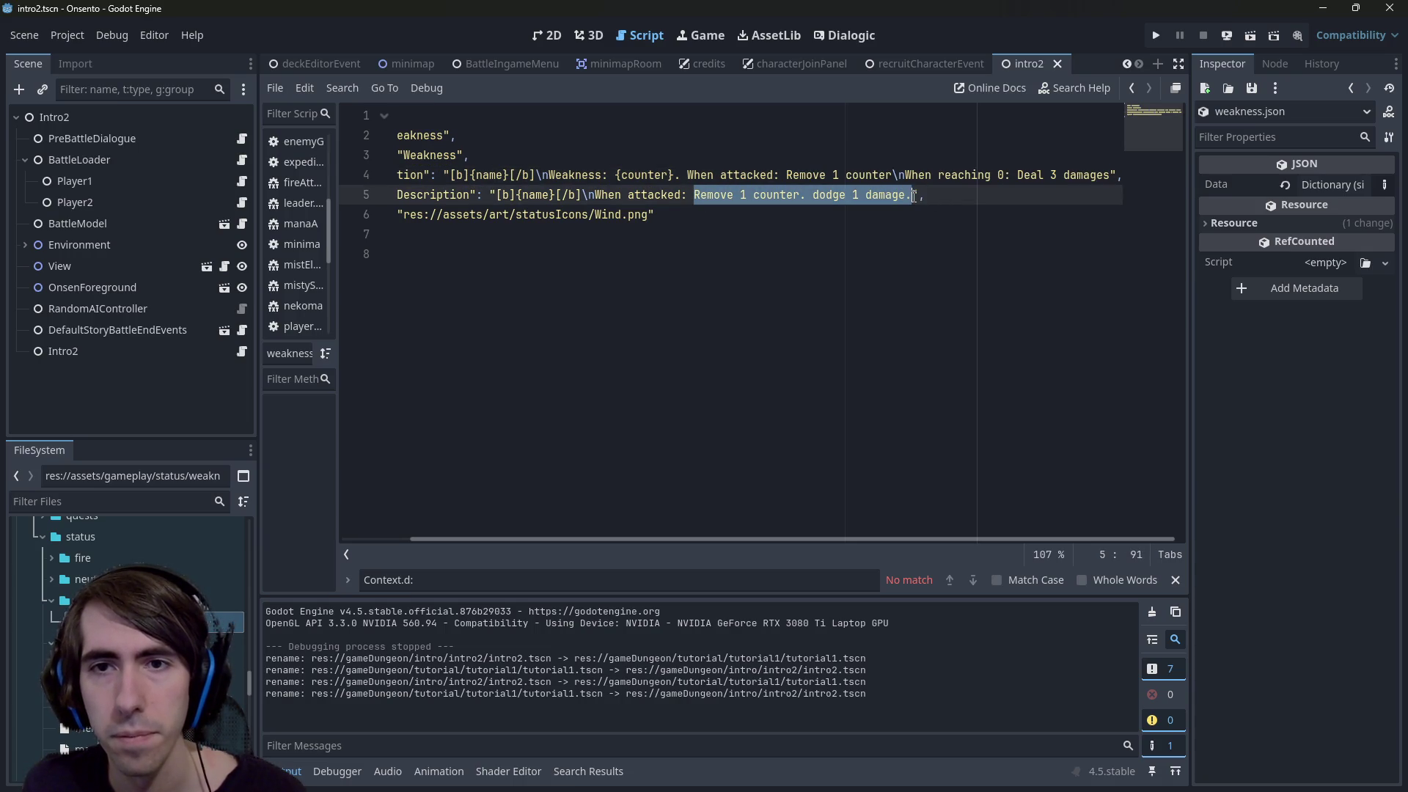
key("ctrl+v")
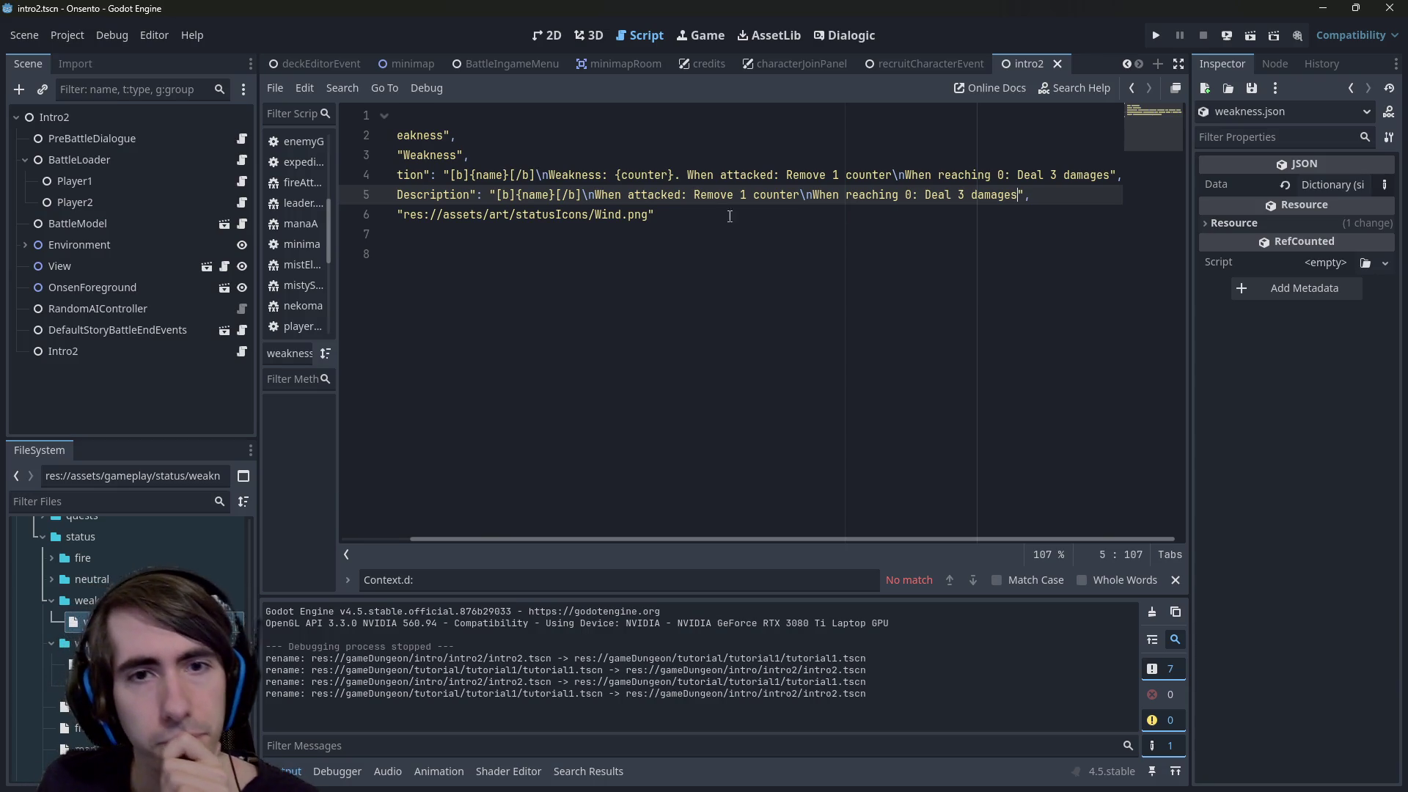
left_click_drag(729, 216, 347, 199)
left_click(664, 230)
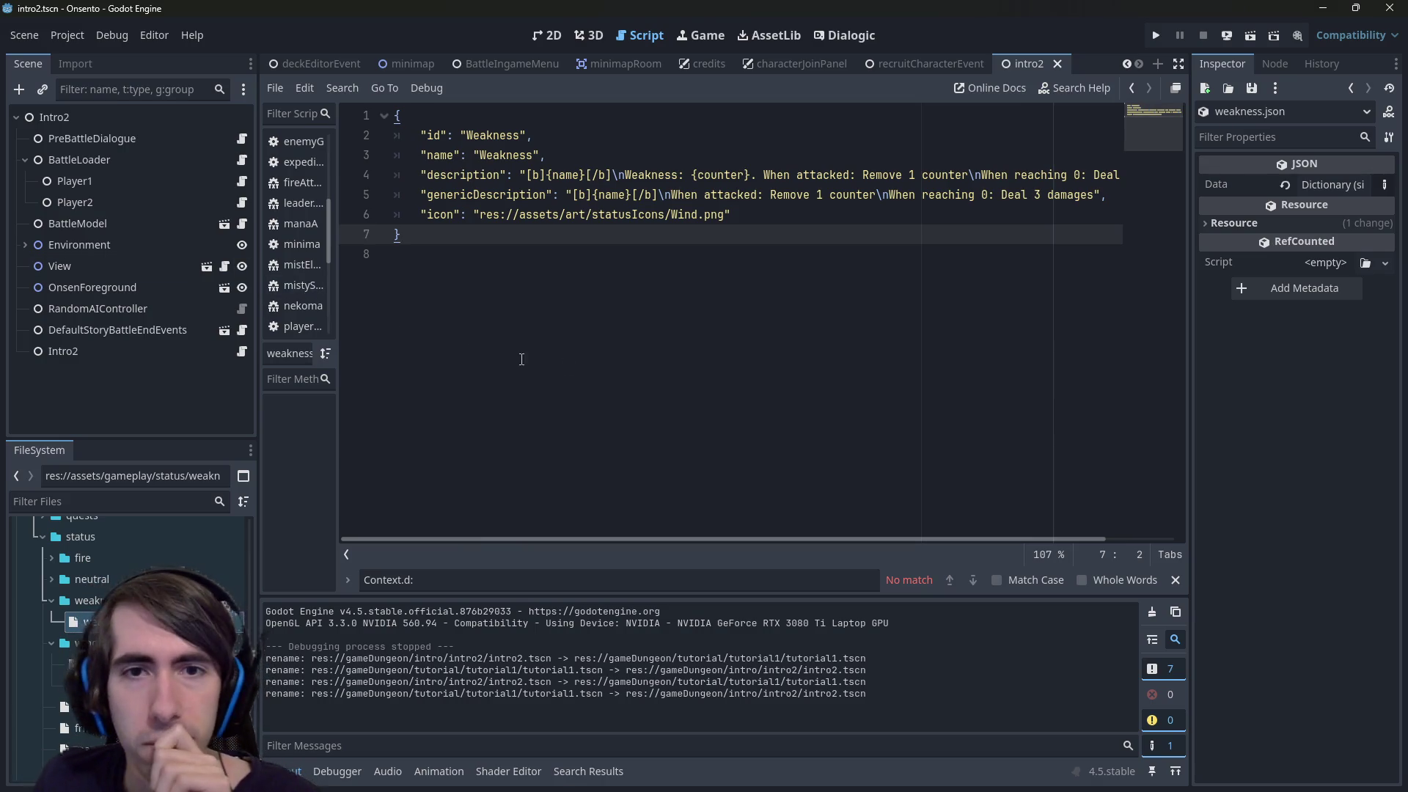
left_click(951, 211)
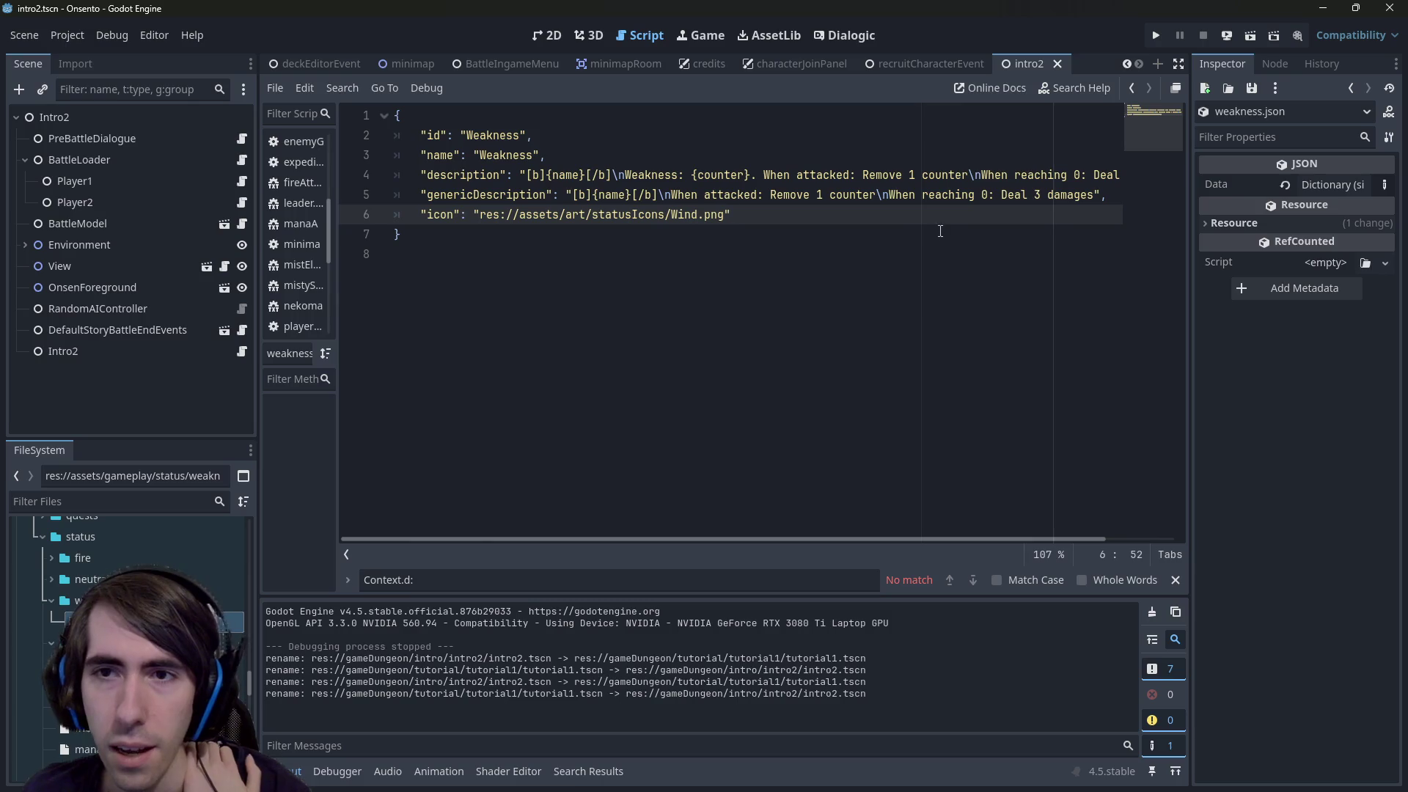
left_click(547, 36)
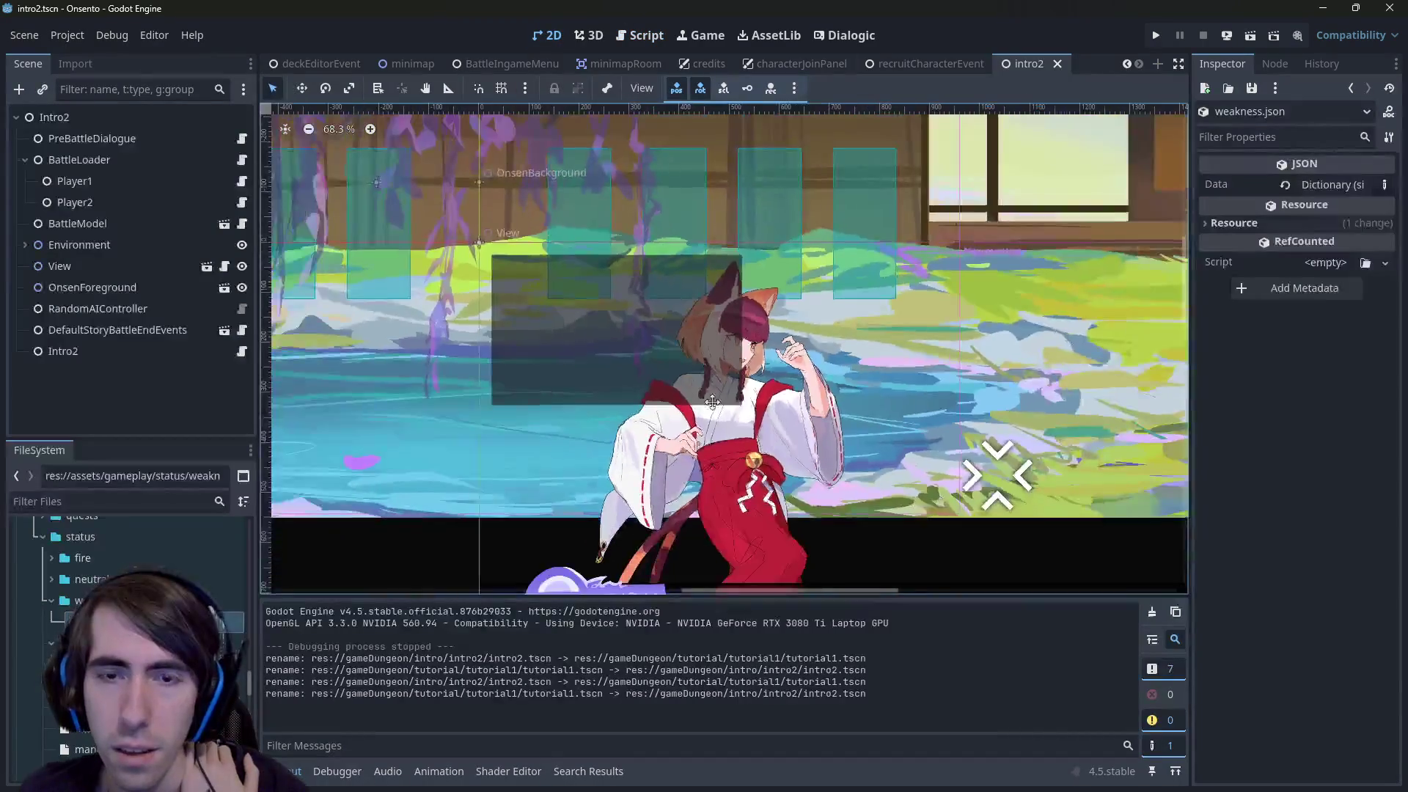
Zoom out the 2D canvas, then return to weakness.json in the script editor
scroll(596, 346, "down", 3)
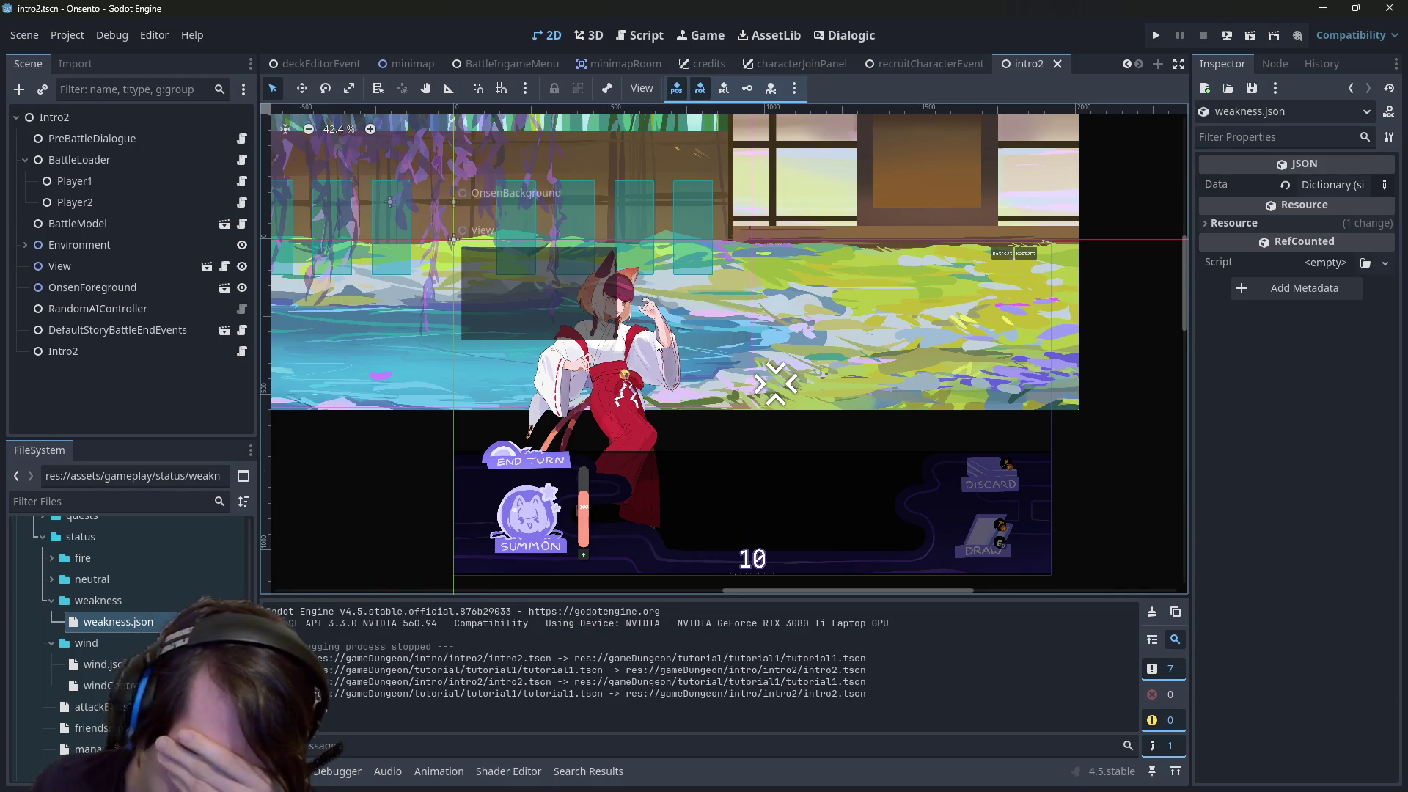
left_click(641, 35)
left_click(546, 35)
left_click(637, 36)
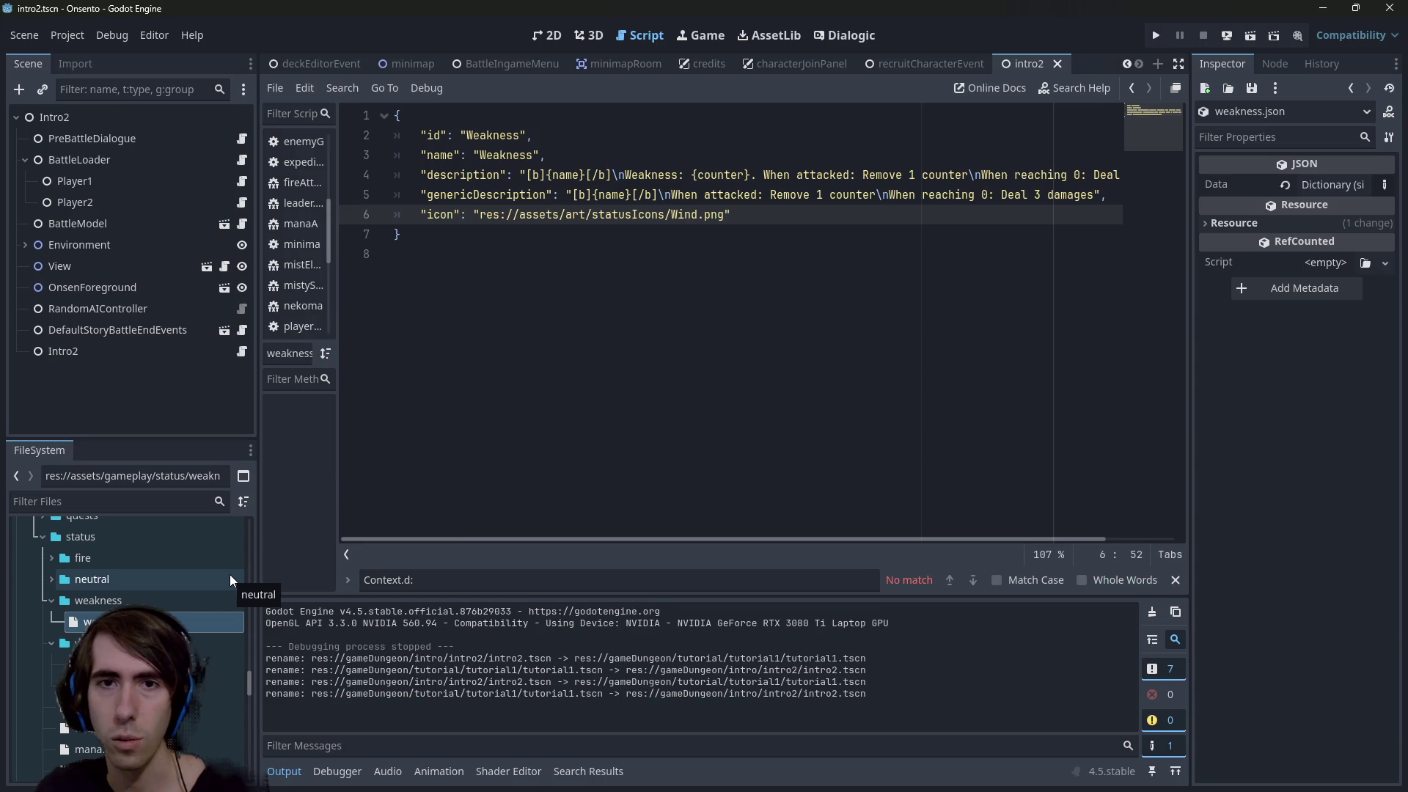
Replace 'When attacked' with 'On damages' in both weakness.json descriptions and save
left_click(837, 195)
double_click(821, 175)
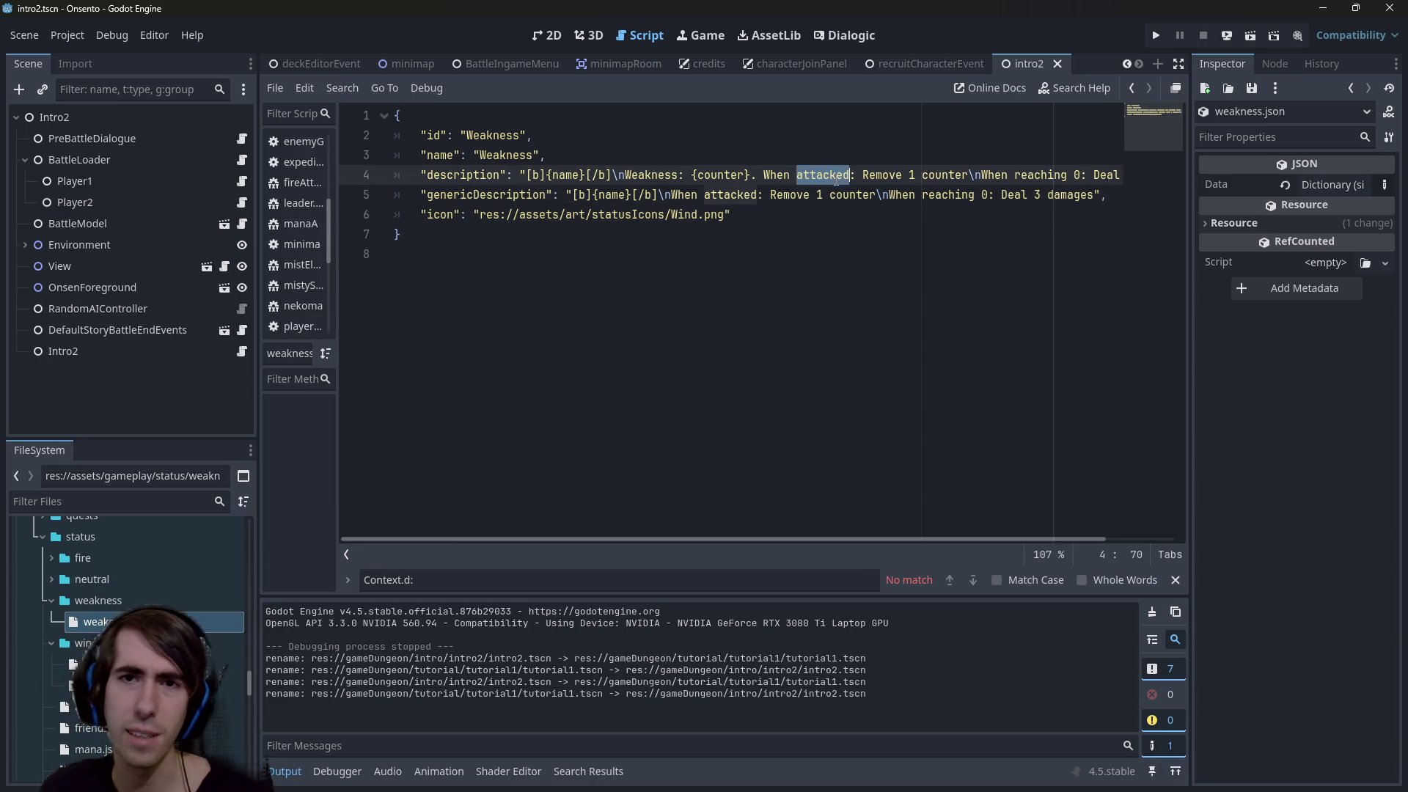
left_click(764, 175, "shift")
type("On damaged")
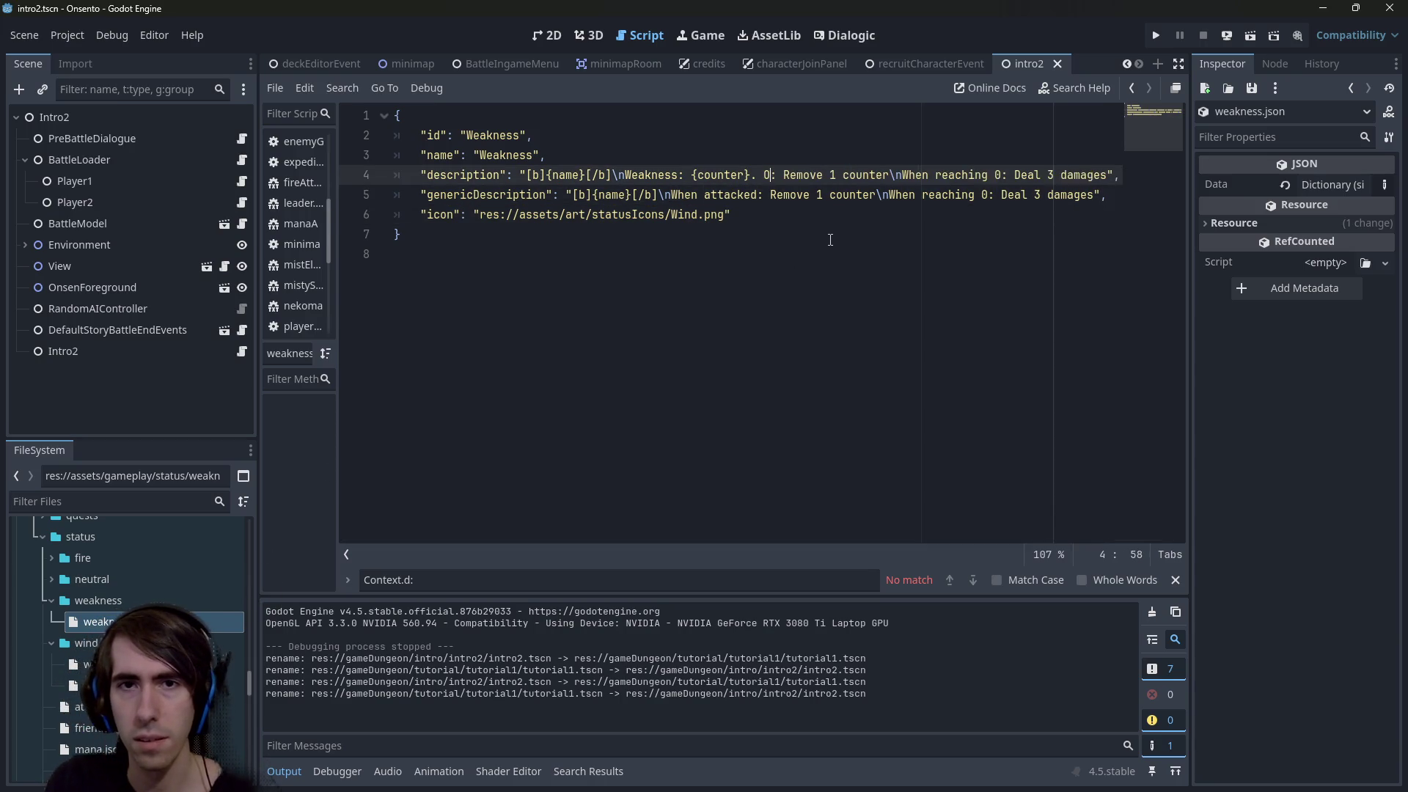
key("ctrl+z")
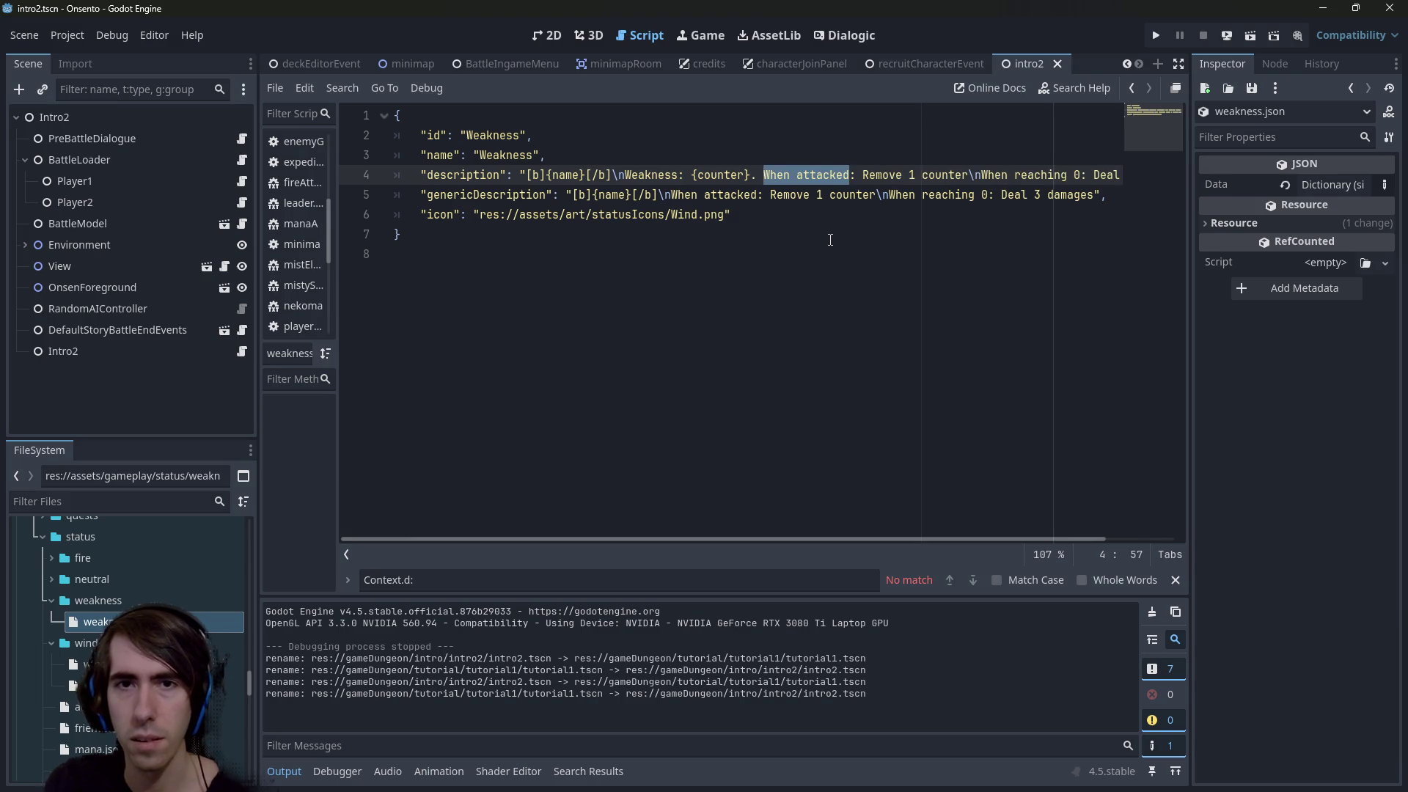
type("On damages")
key("ctrl+shift+Left")
key("ctrl+shift+Left")
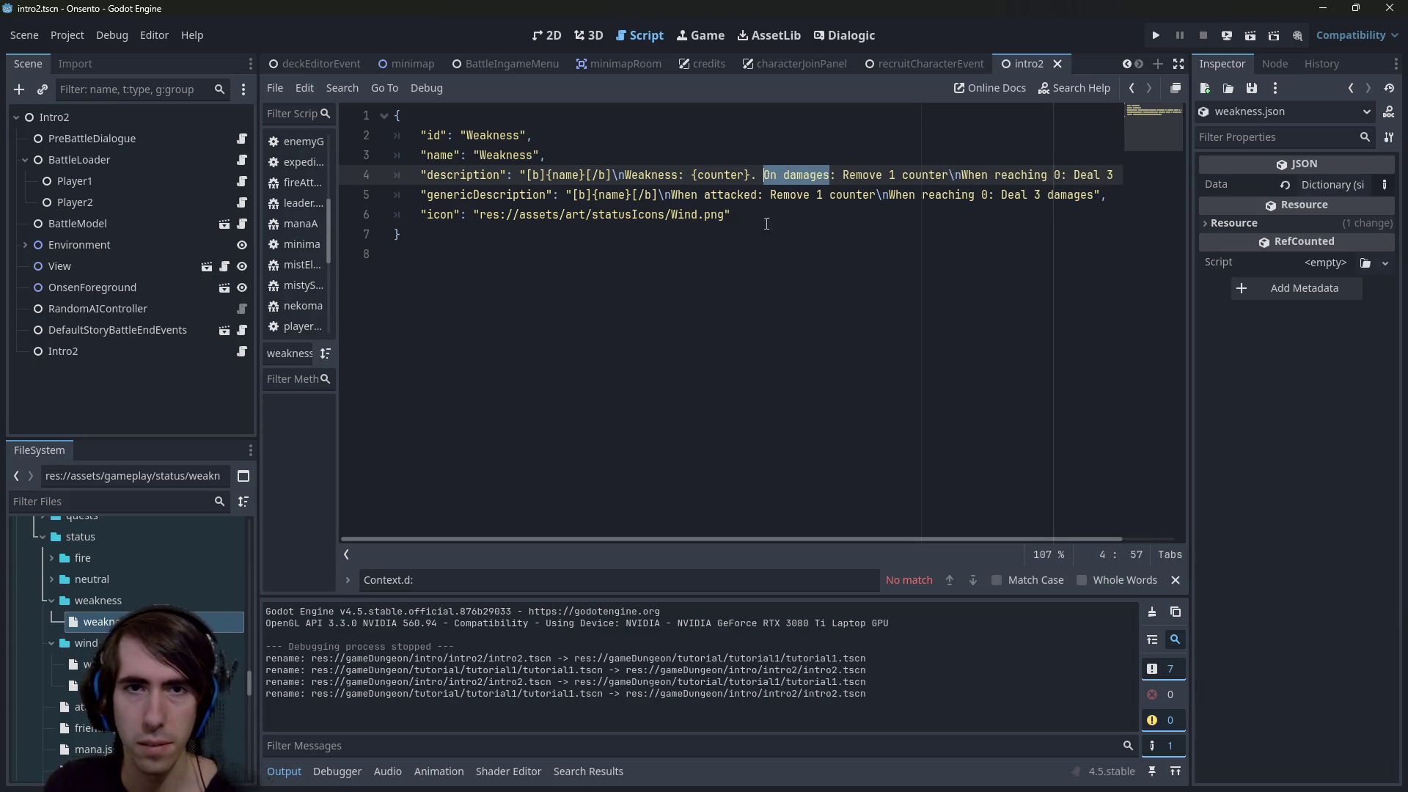
key("ctrl+c")
left_click_drag(671, 195, 757, 194)
key("ctrl+v")
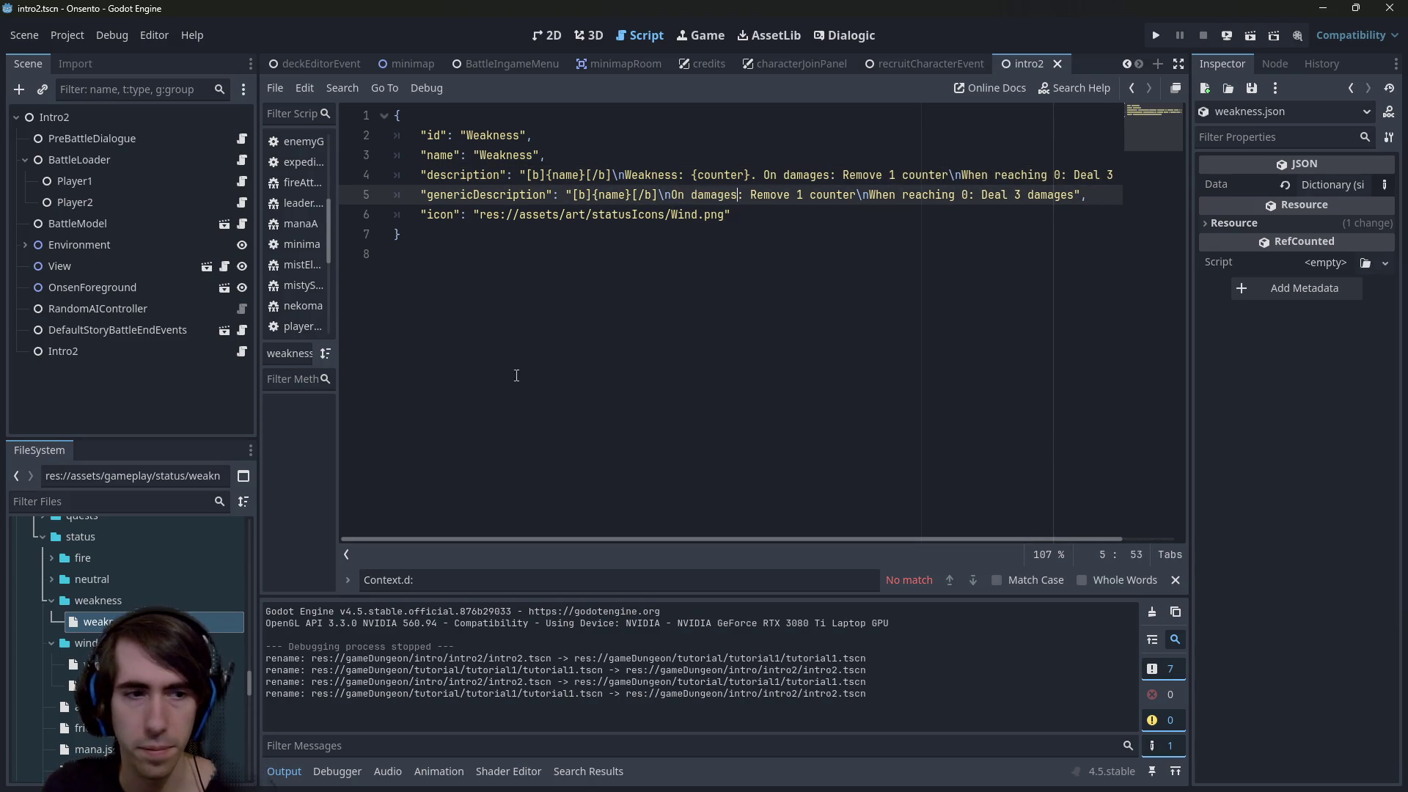
key("ctrl+s")
Make the same 'On damages' change in both wind.json descriptions, save, and reopen weakness.json
double_click(154, 663)
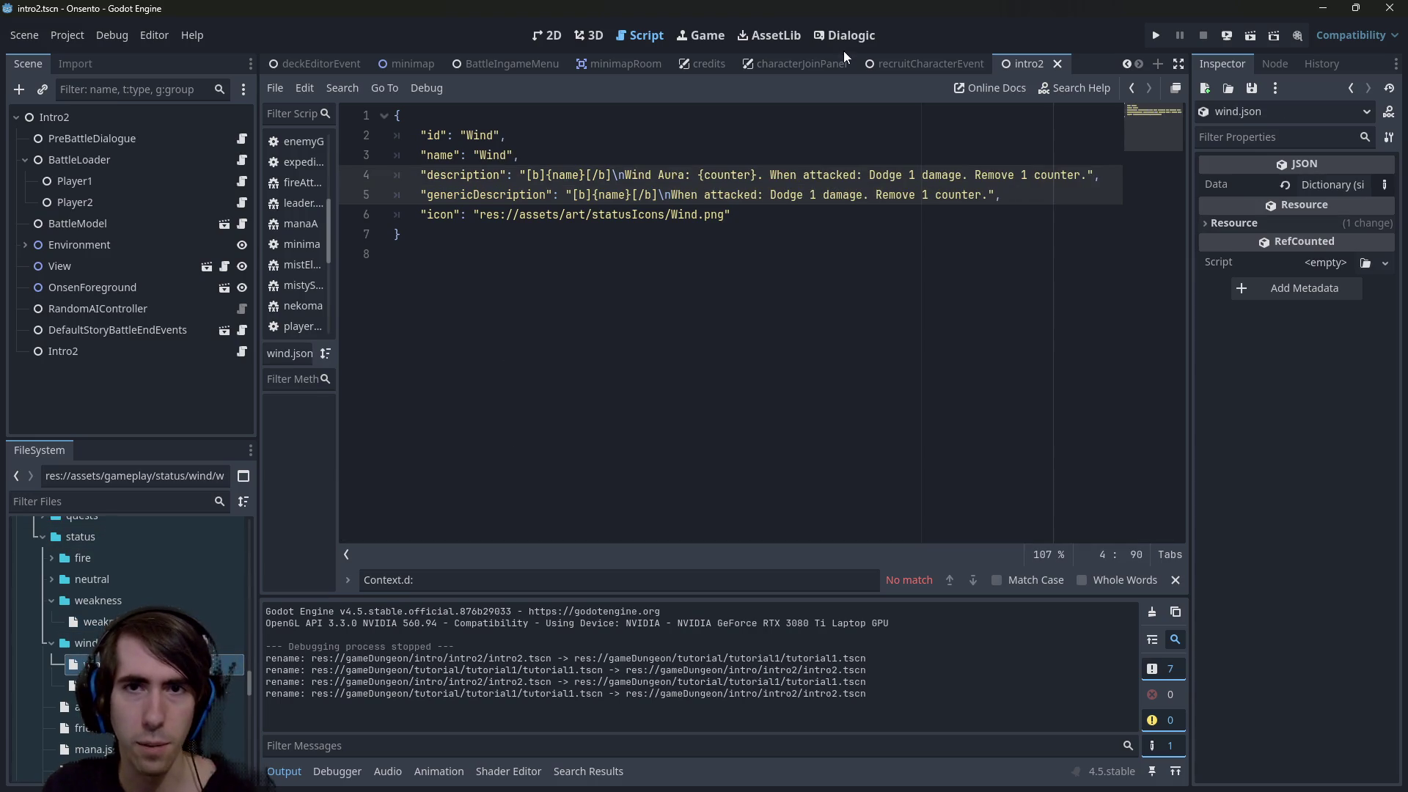
left_click_drag(771, 174, 861, 175)
key("ctrl+v")
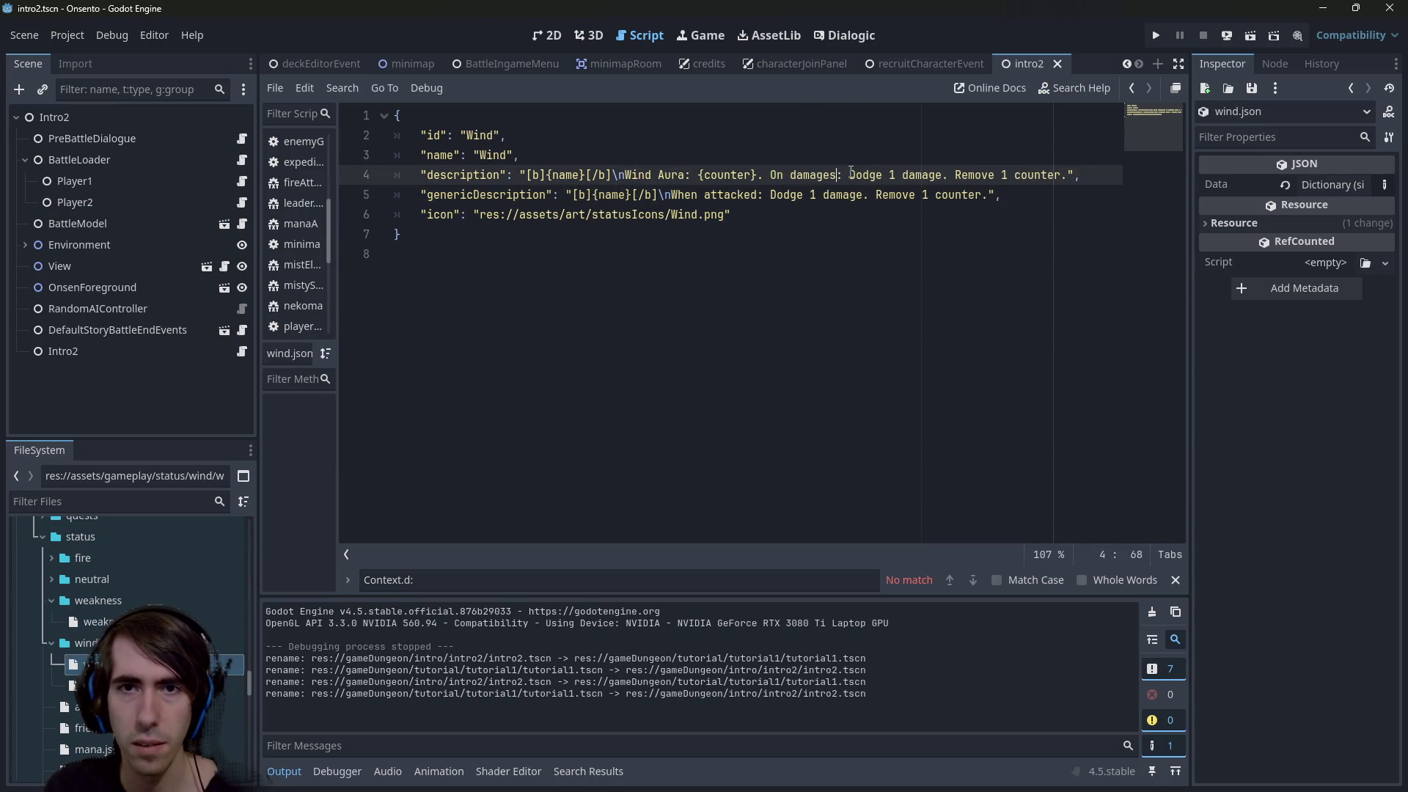
left_click_drag(672, 195, 757, 194)
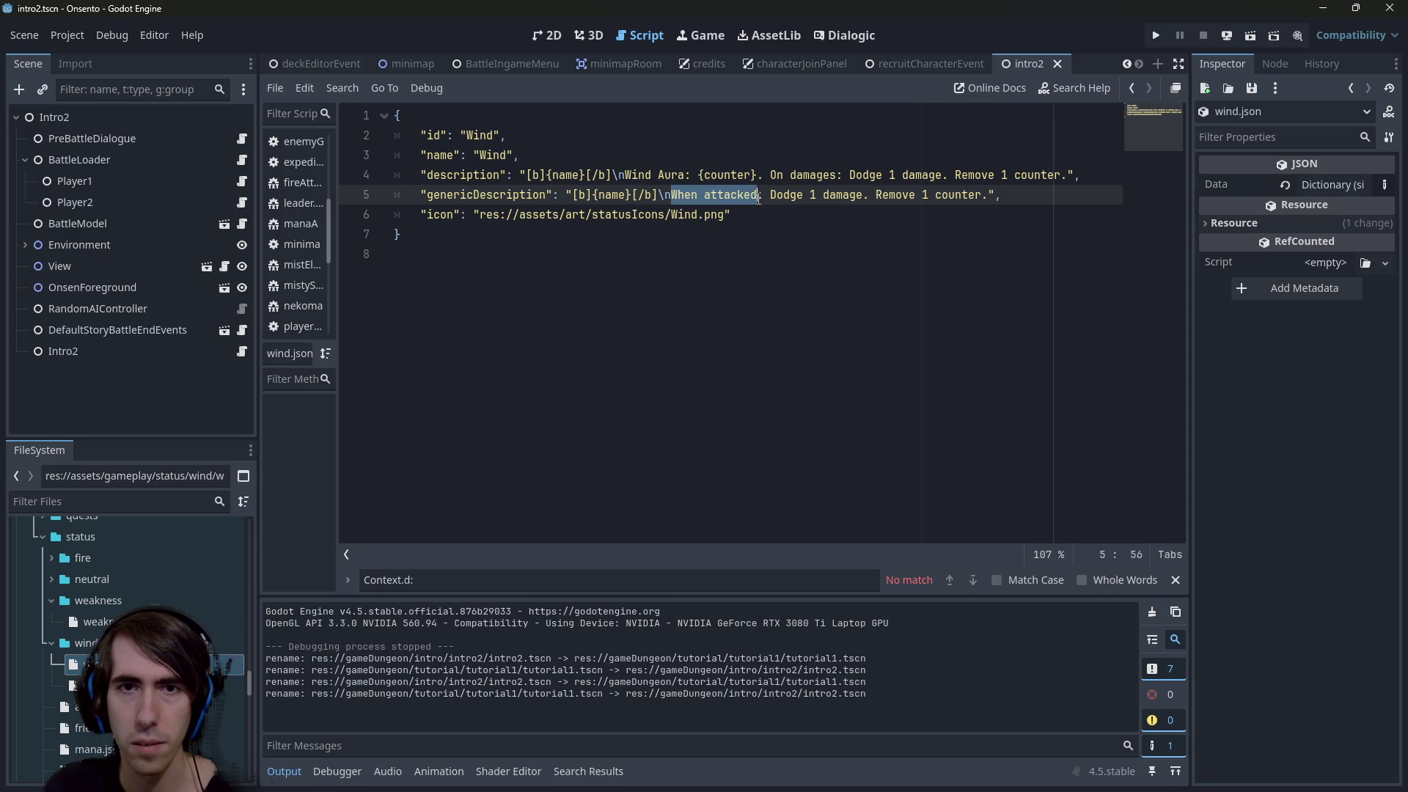
key("ctrl+v")
key("ctrl+s")
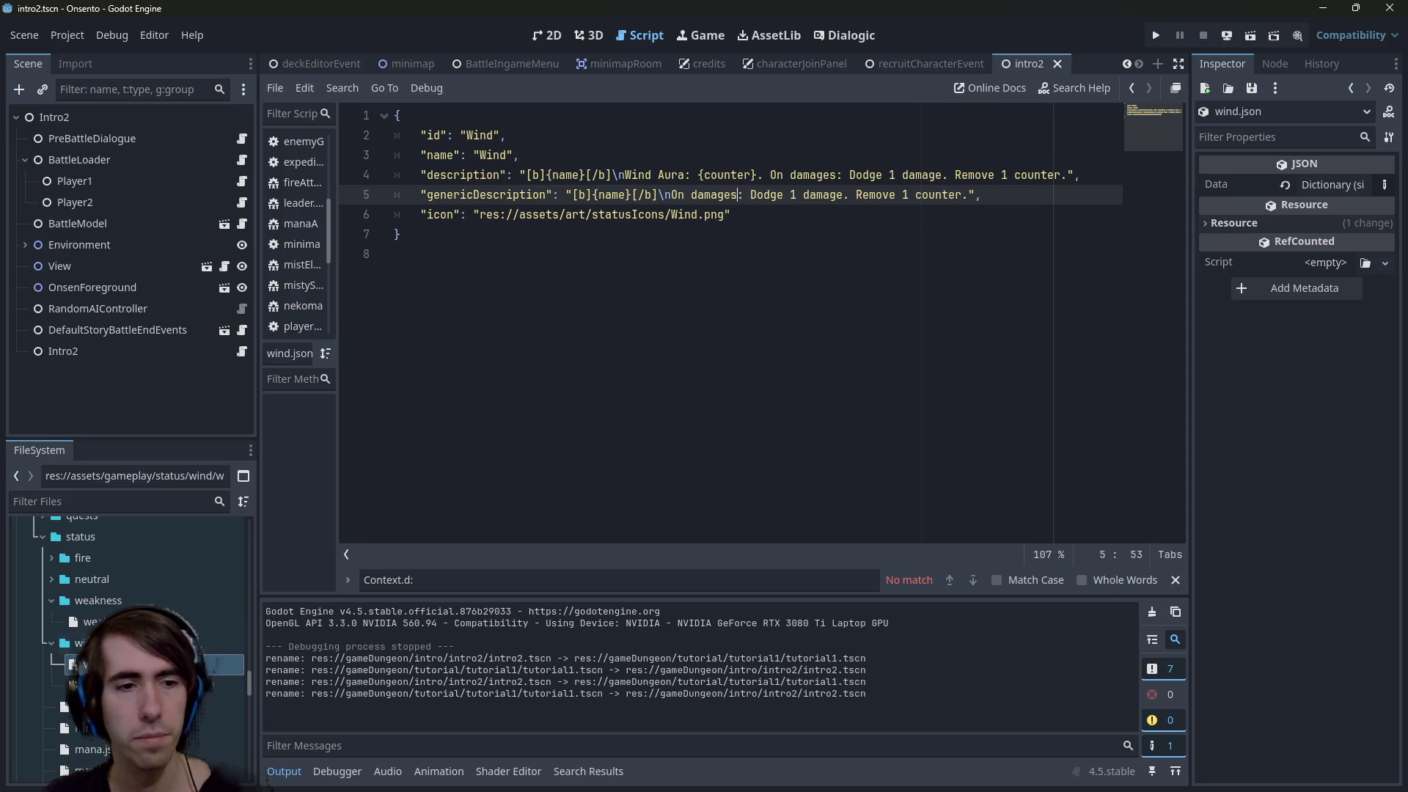
double_click(147, 621)
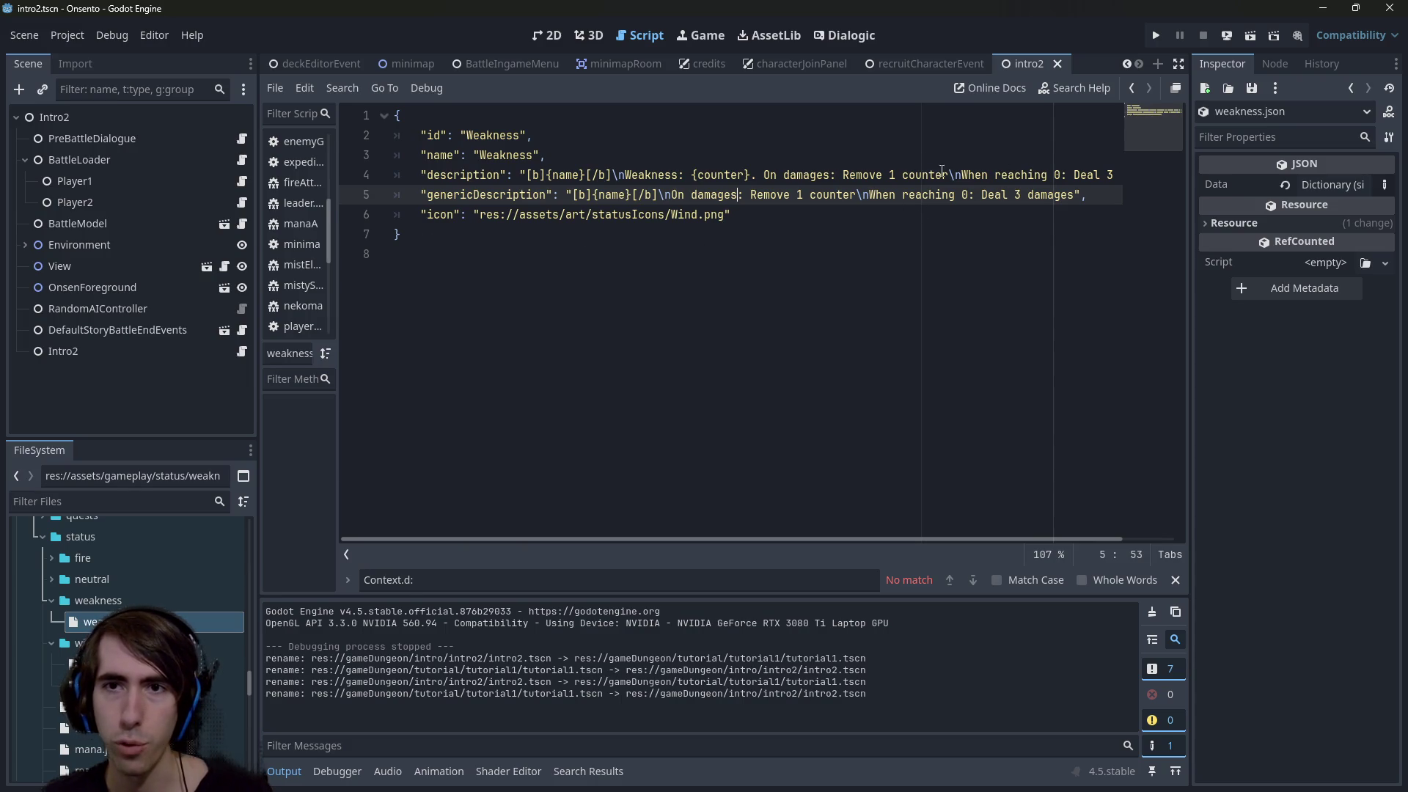
left_click_drag(942, 171, 1129, 171)
left_click(1054, 189)
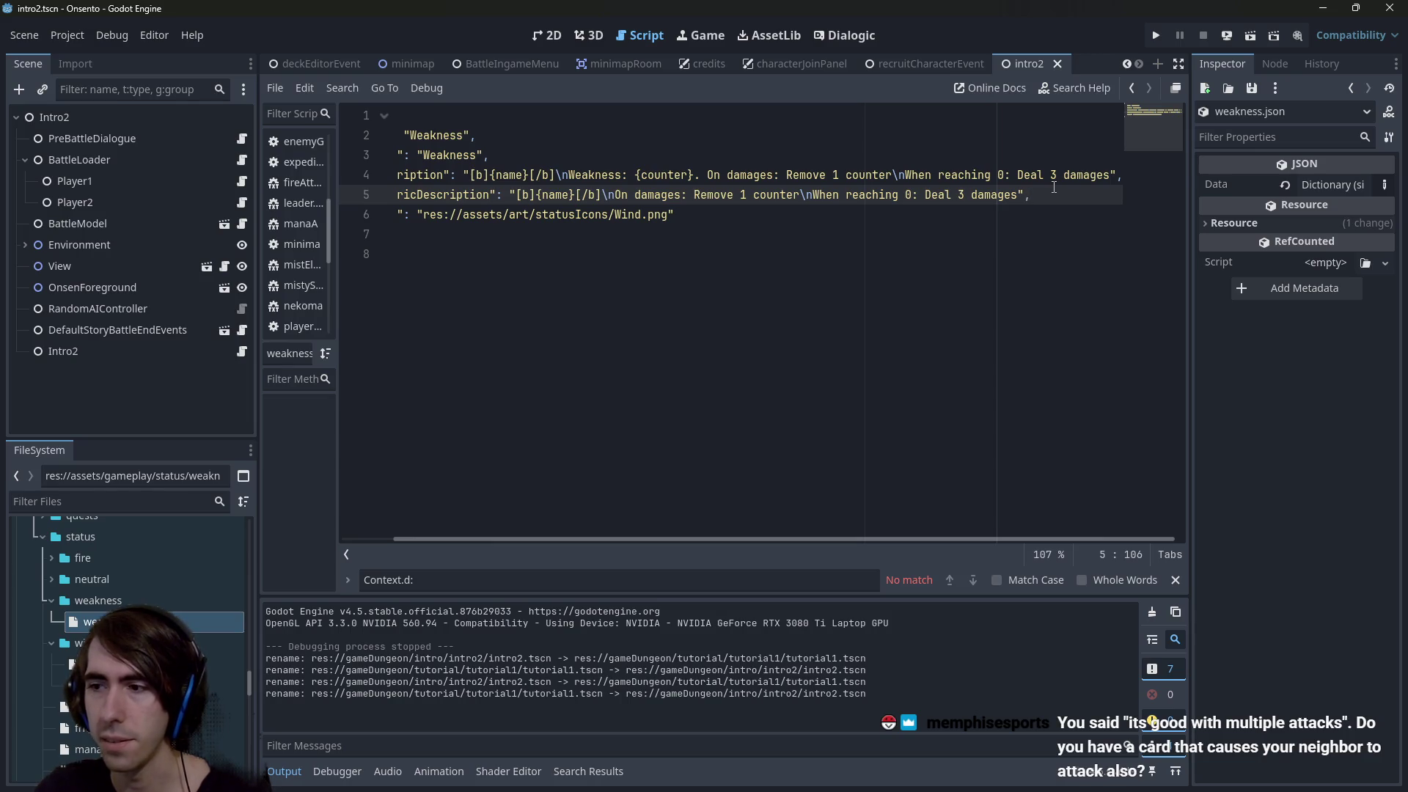
Switch to the 2D view and run the project to test the Weakness status
left_click(556, 34)
scroll(129, 638, "down", 3)
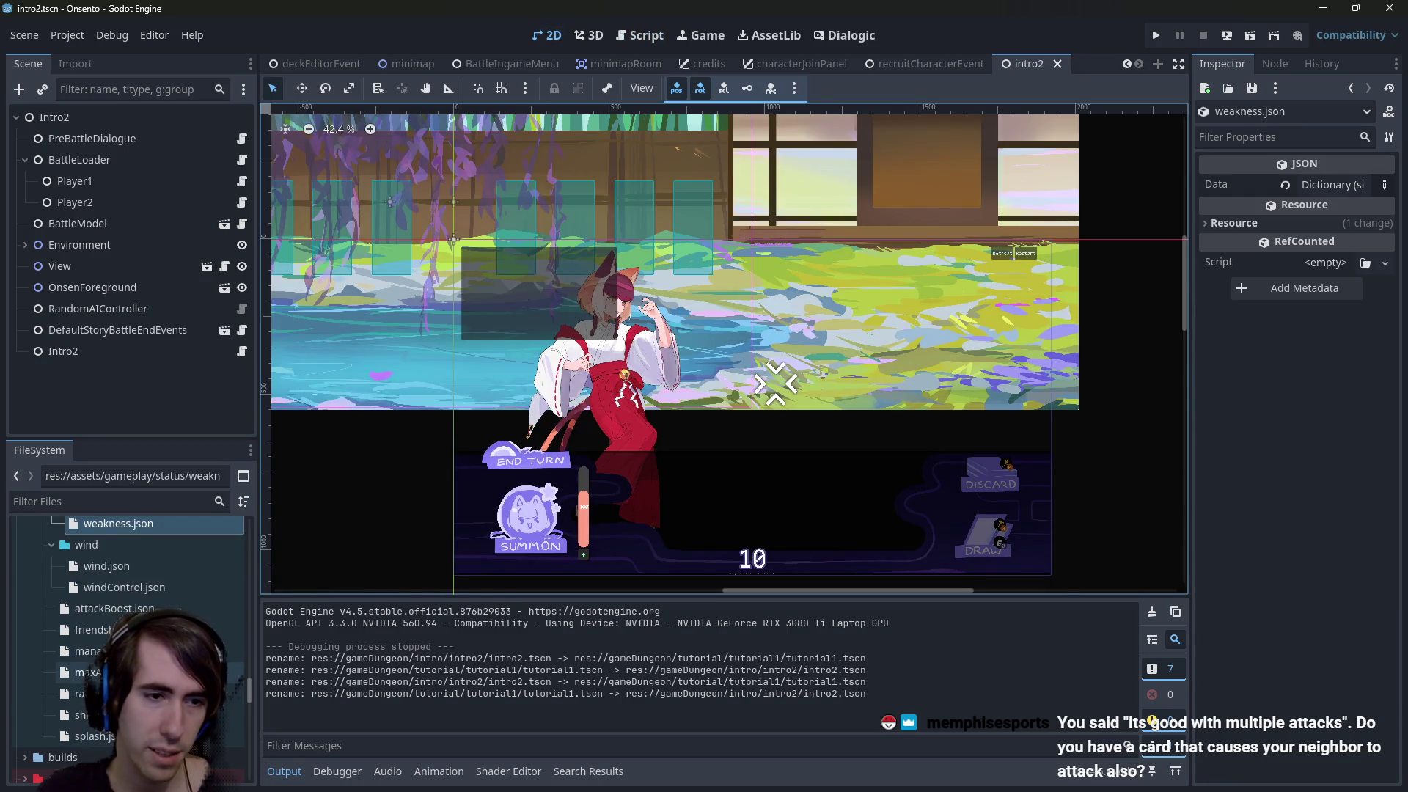
scroll(129, 638, "up", 8)
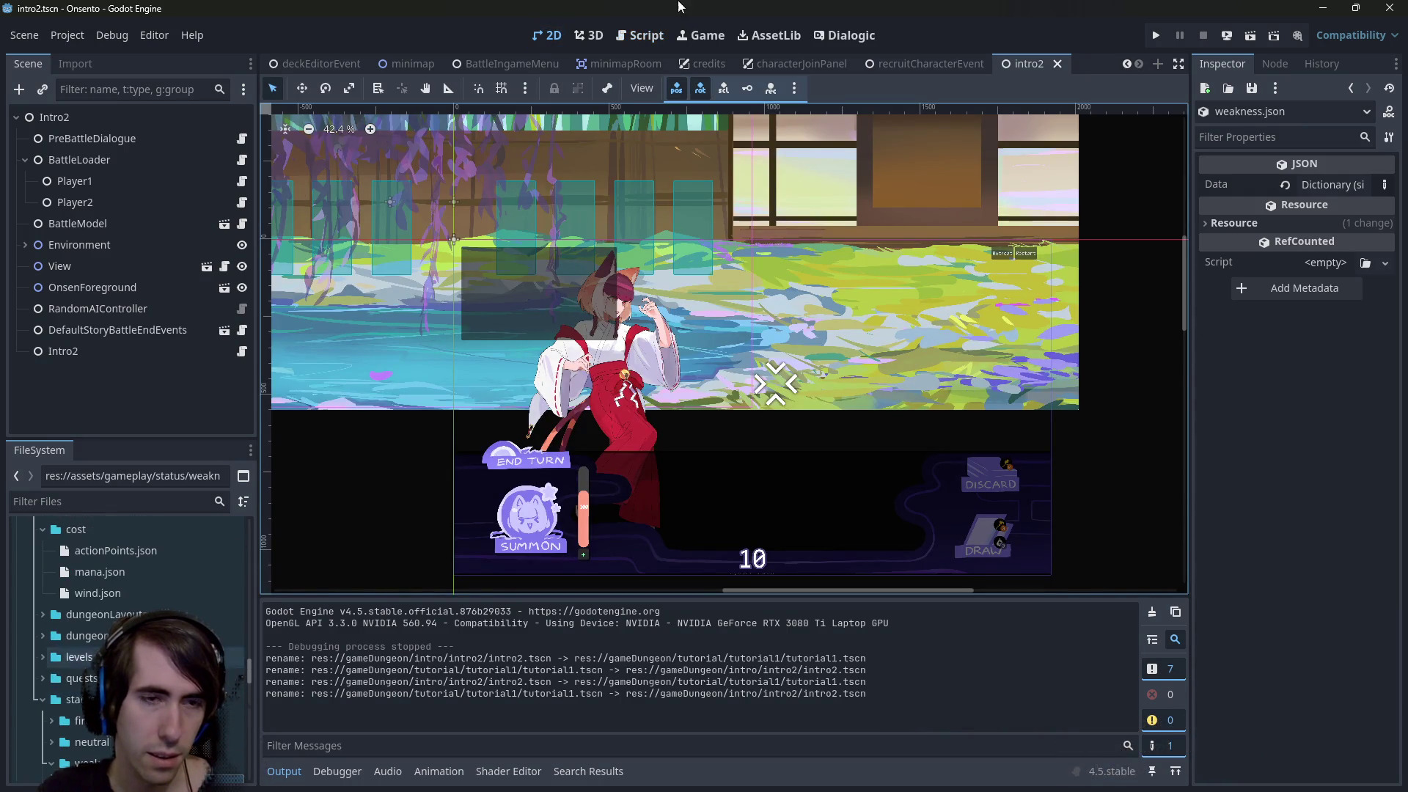
left_click(1243, 43)
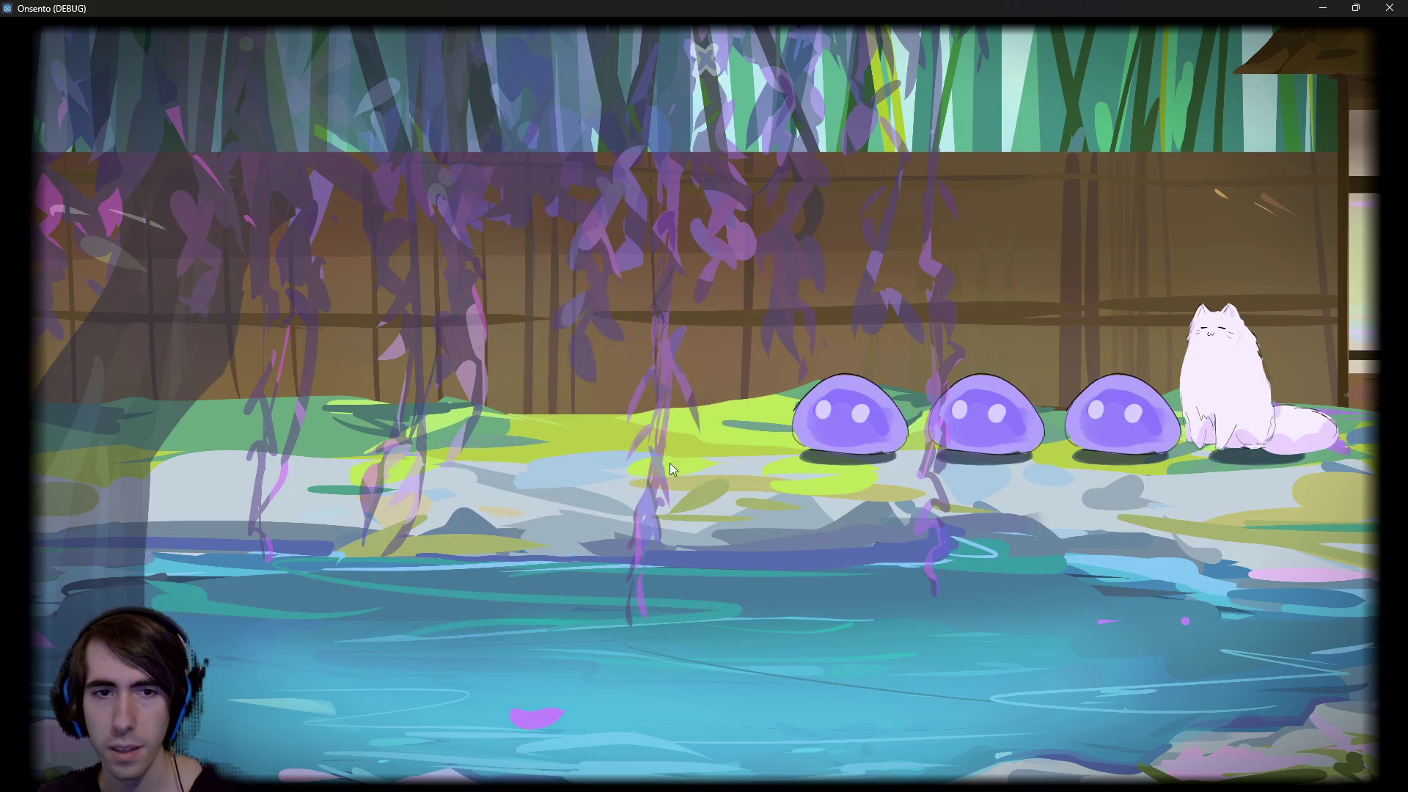
Attack the first slime and end the turn to let the enemies act
left_click(246, 513)
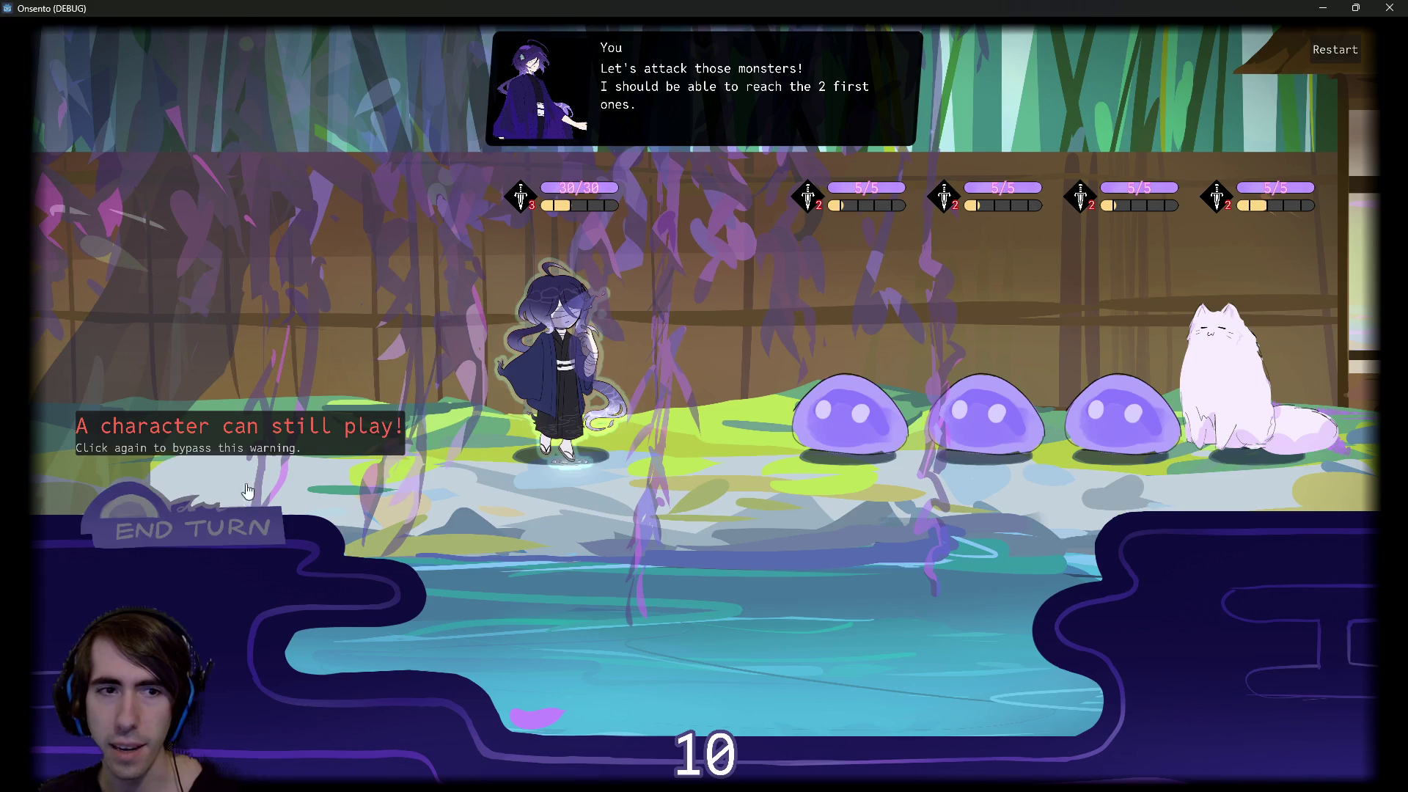
left_click(851, 418)
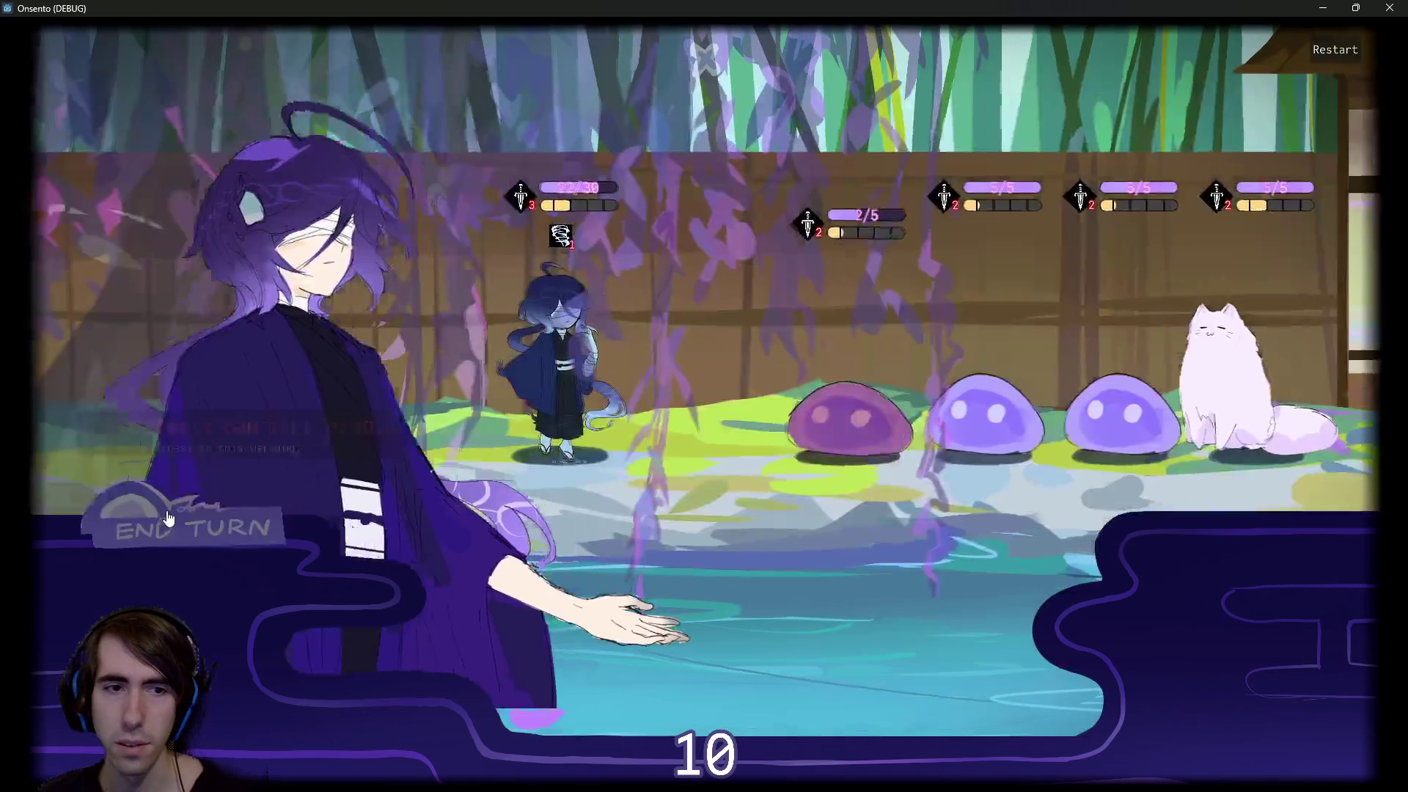
left_click(167, 518)
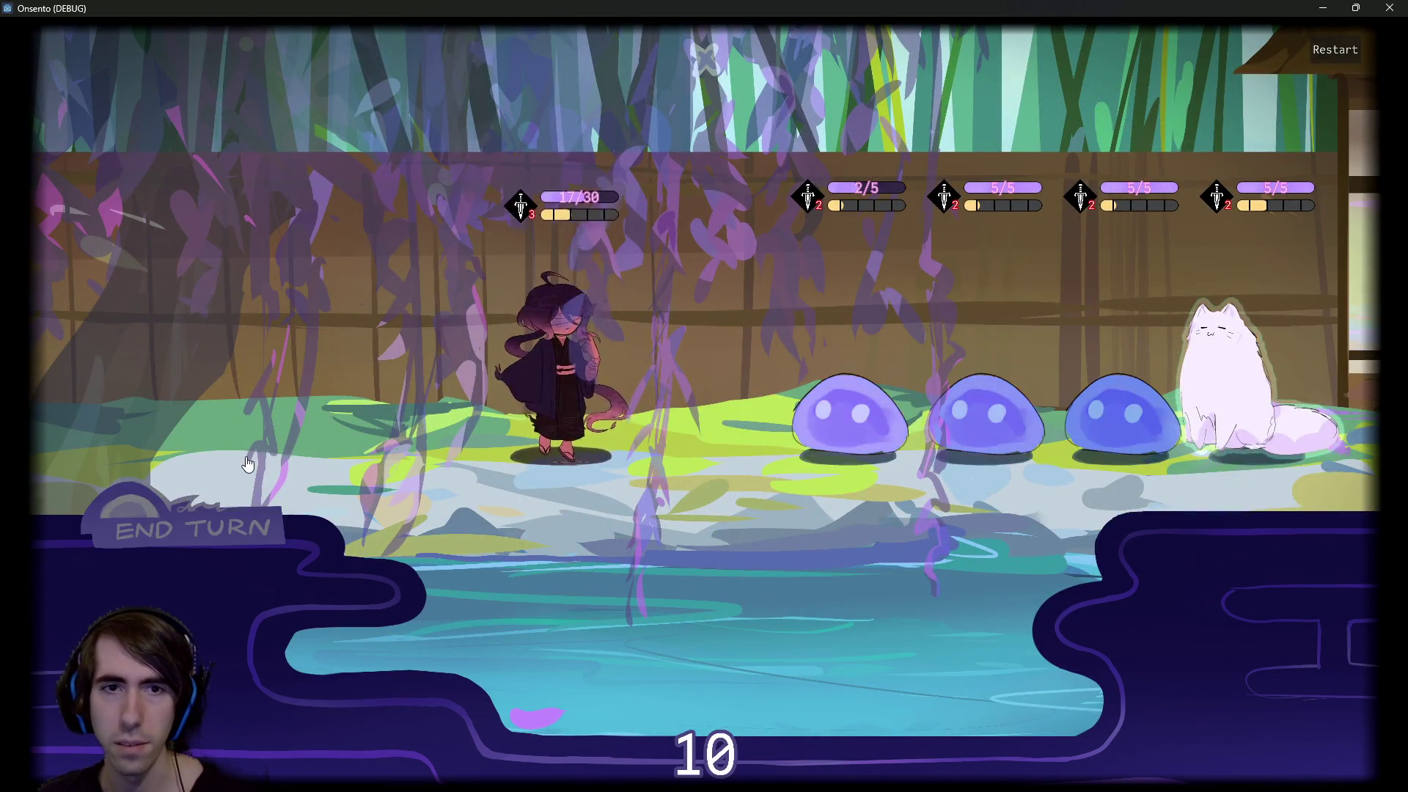
left_click(539, 380)
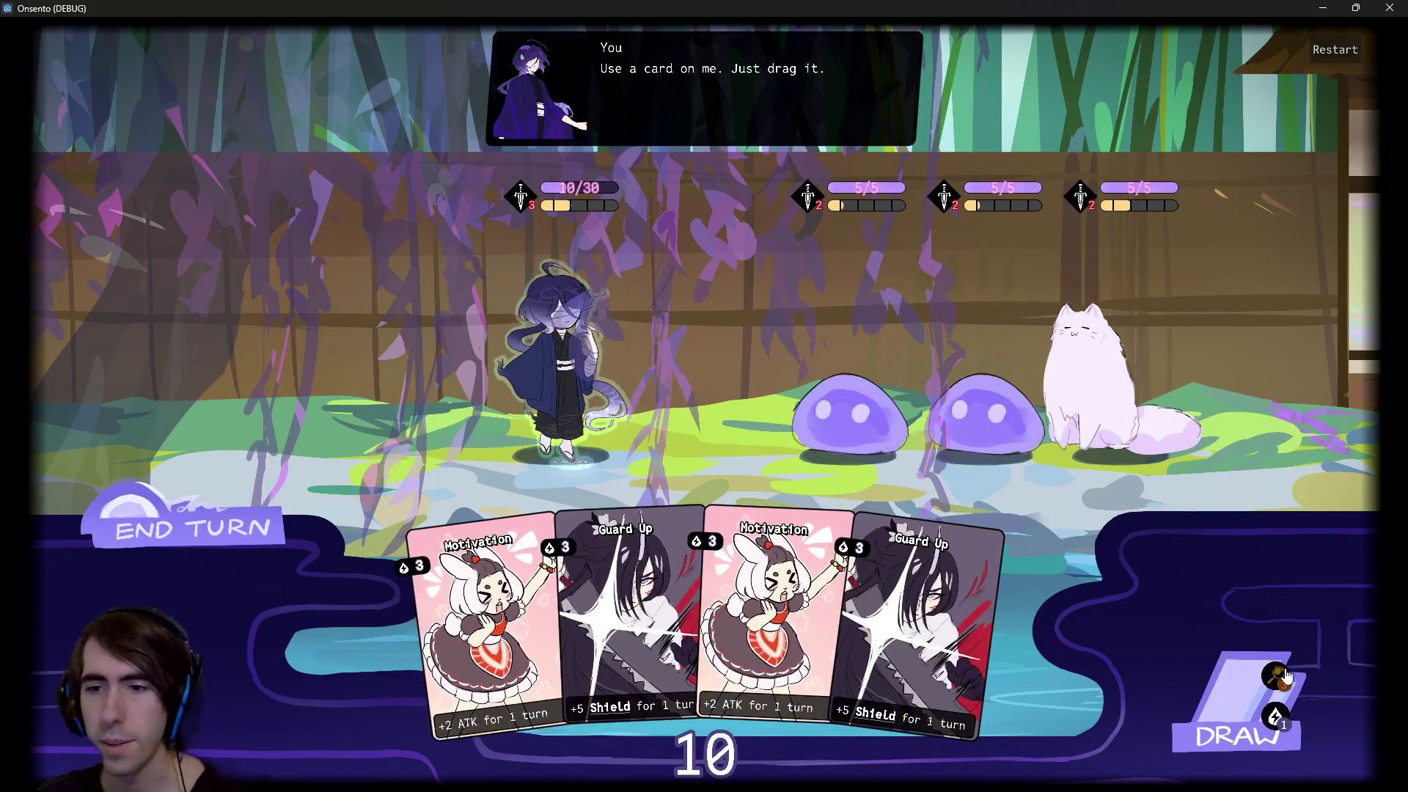
Check the draw pile, then play Overclock on your own character
left_click(1276, 675)
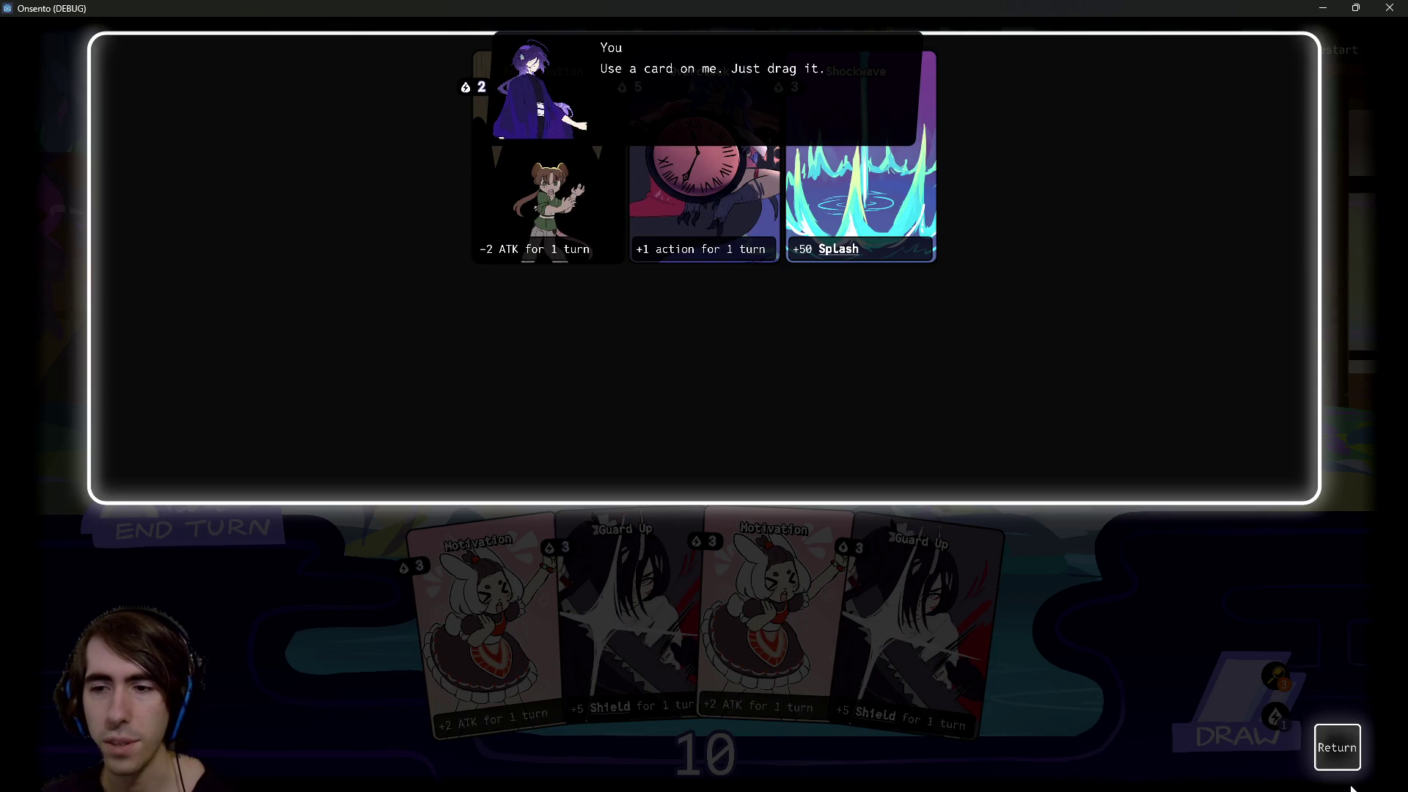
left_click(1337, 747)
left_click(1240, 700)
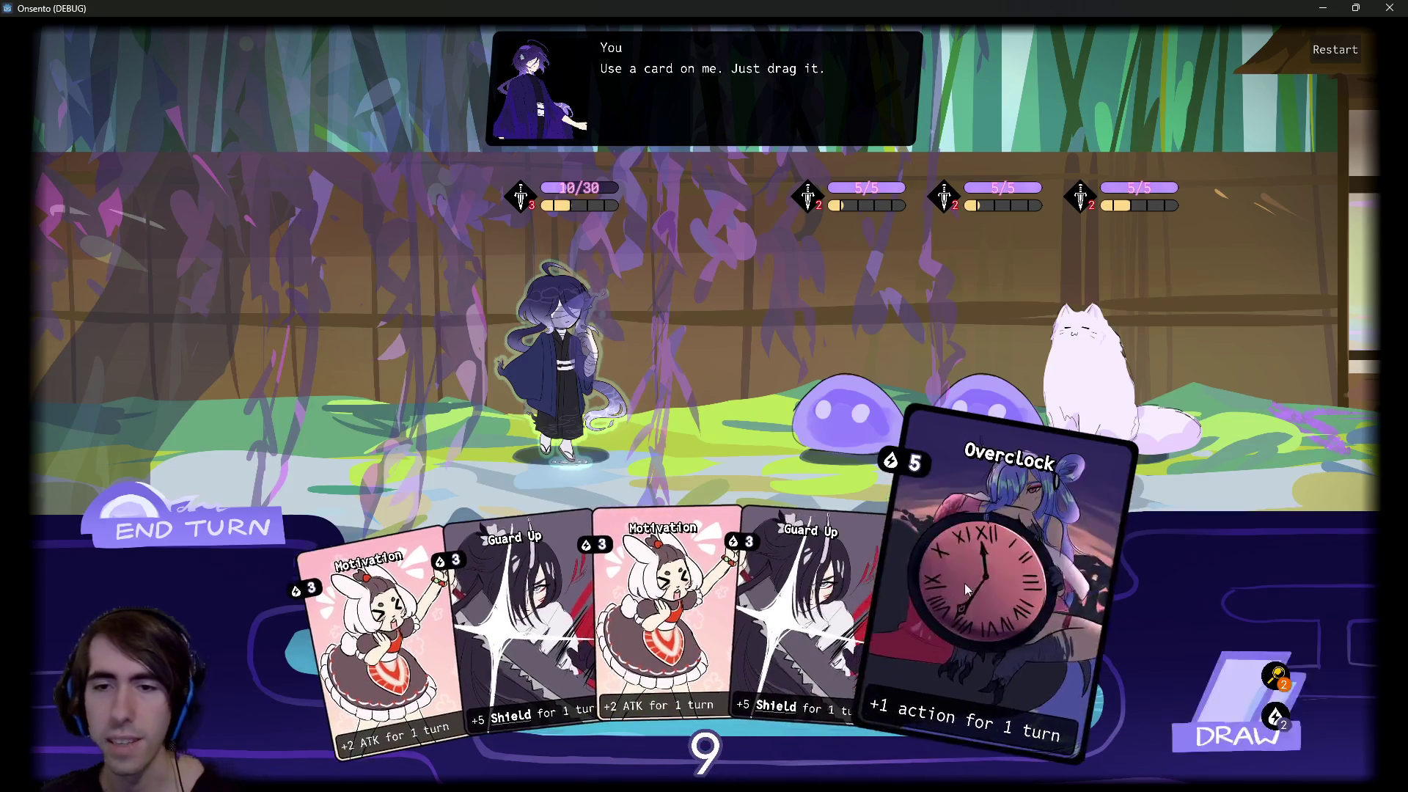
mouse_move(965, 638)
left_mouse_down()
mouse_move(843, 572)
mouse_move(570, 335)
left_mouse_up()
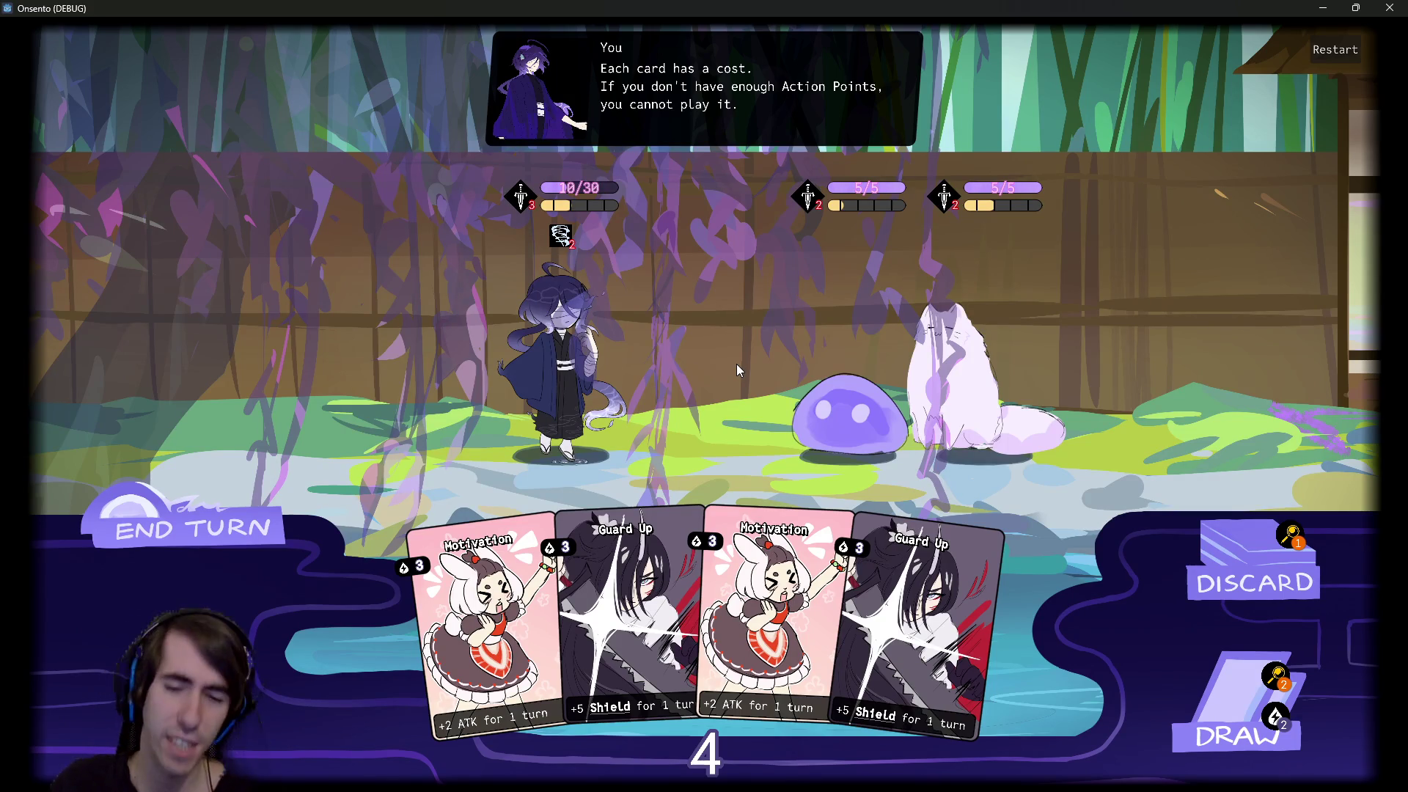
key("alt+Tab")
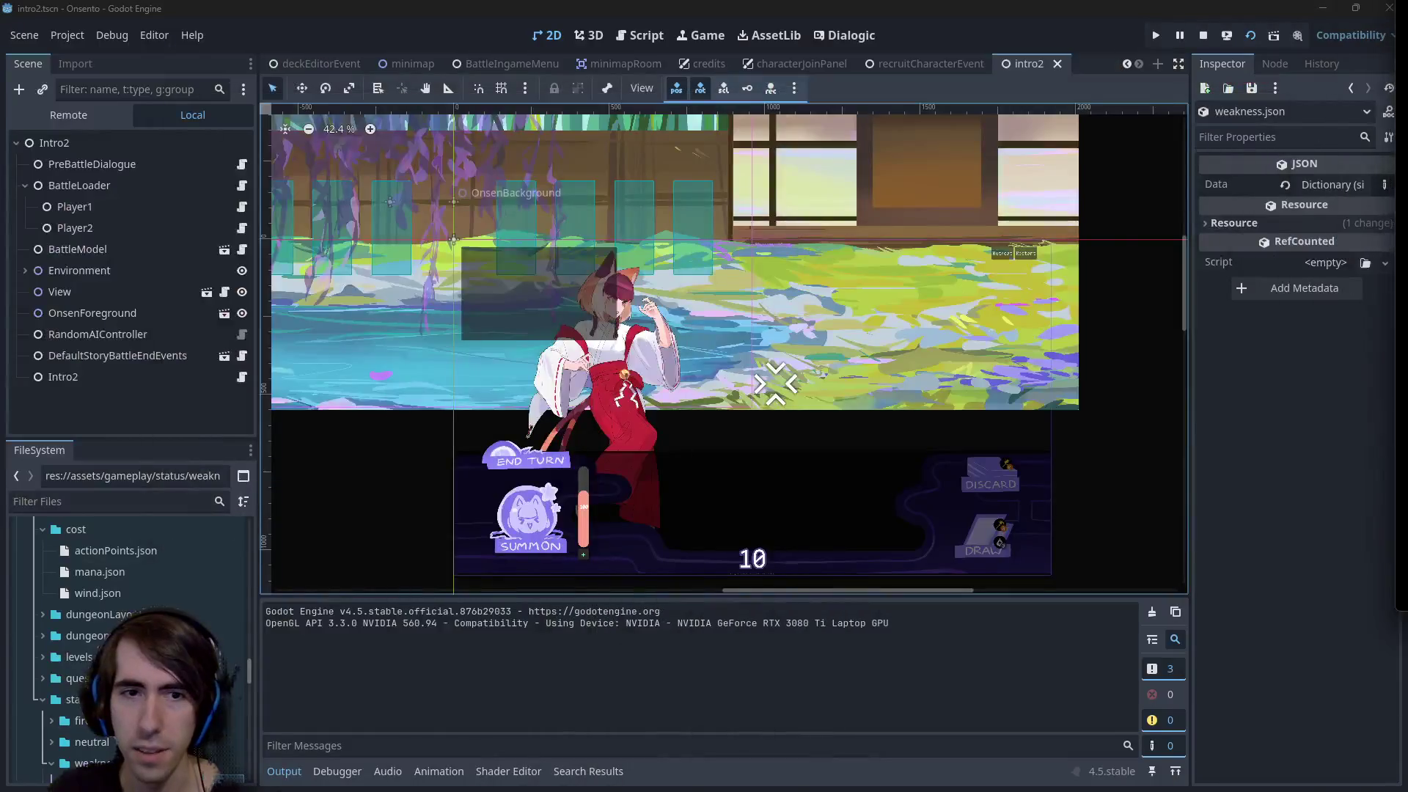
Reread weakness.json's description and generic description lines, then return to the running battle
scroll(100, 595, "down", 2)
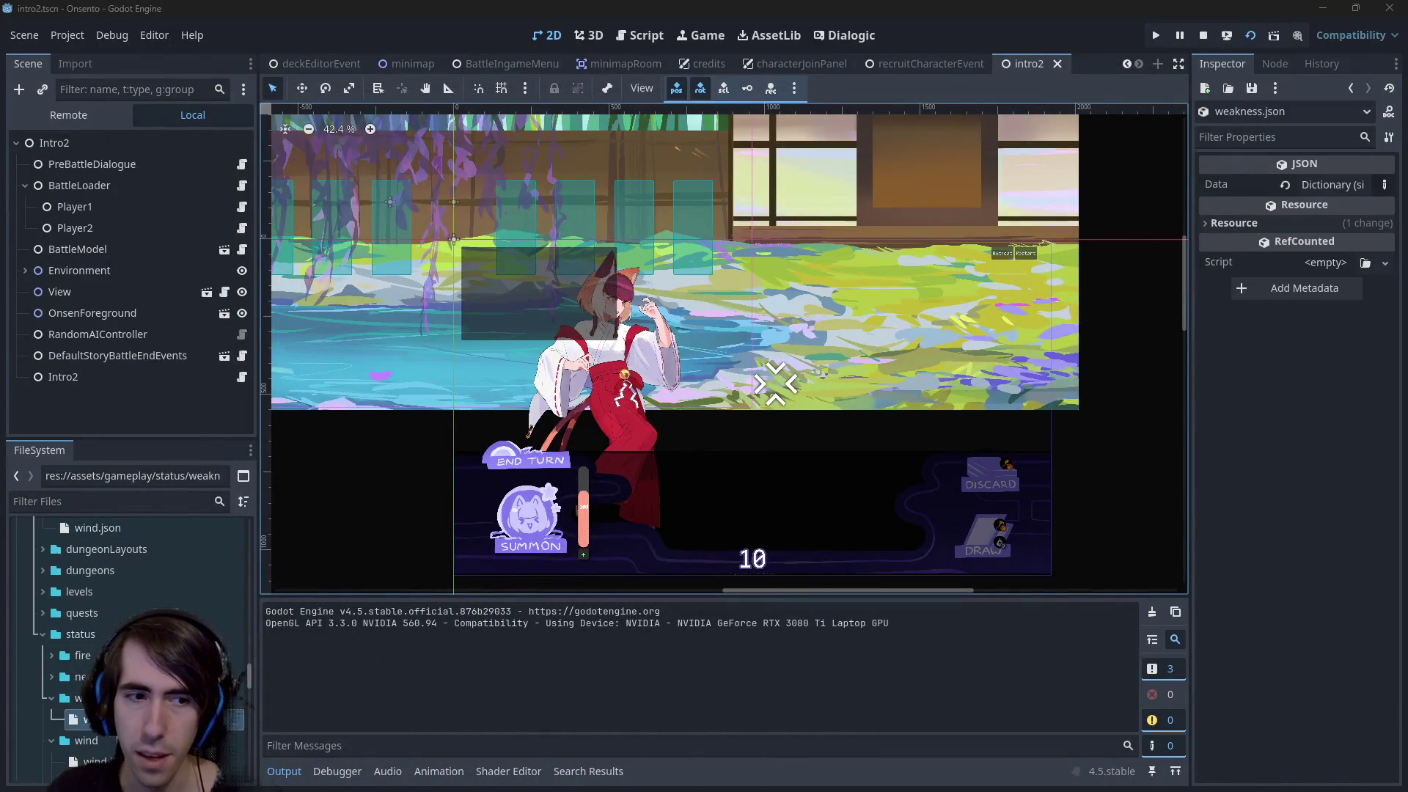
double_click(88, 720)
left_click_drag(729, 215, 453, 176)
left_click(736, 195)
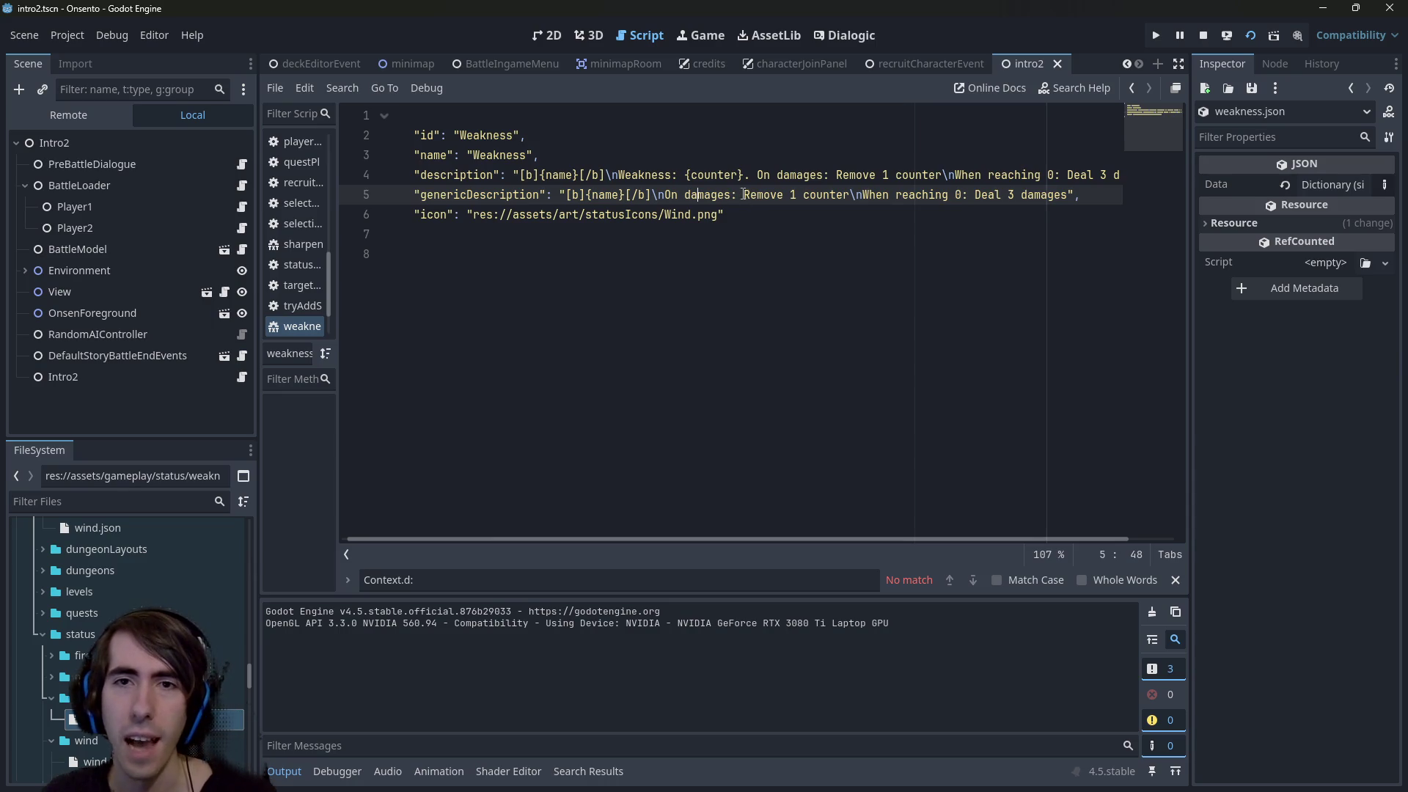
left_click_drag(743, 195, 1067, 195)
left_click(1050, 195)
left_click(1156, 35)
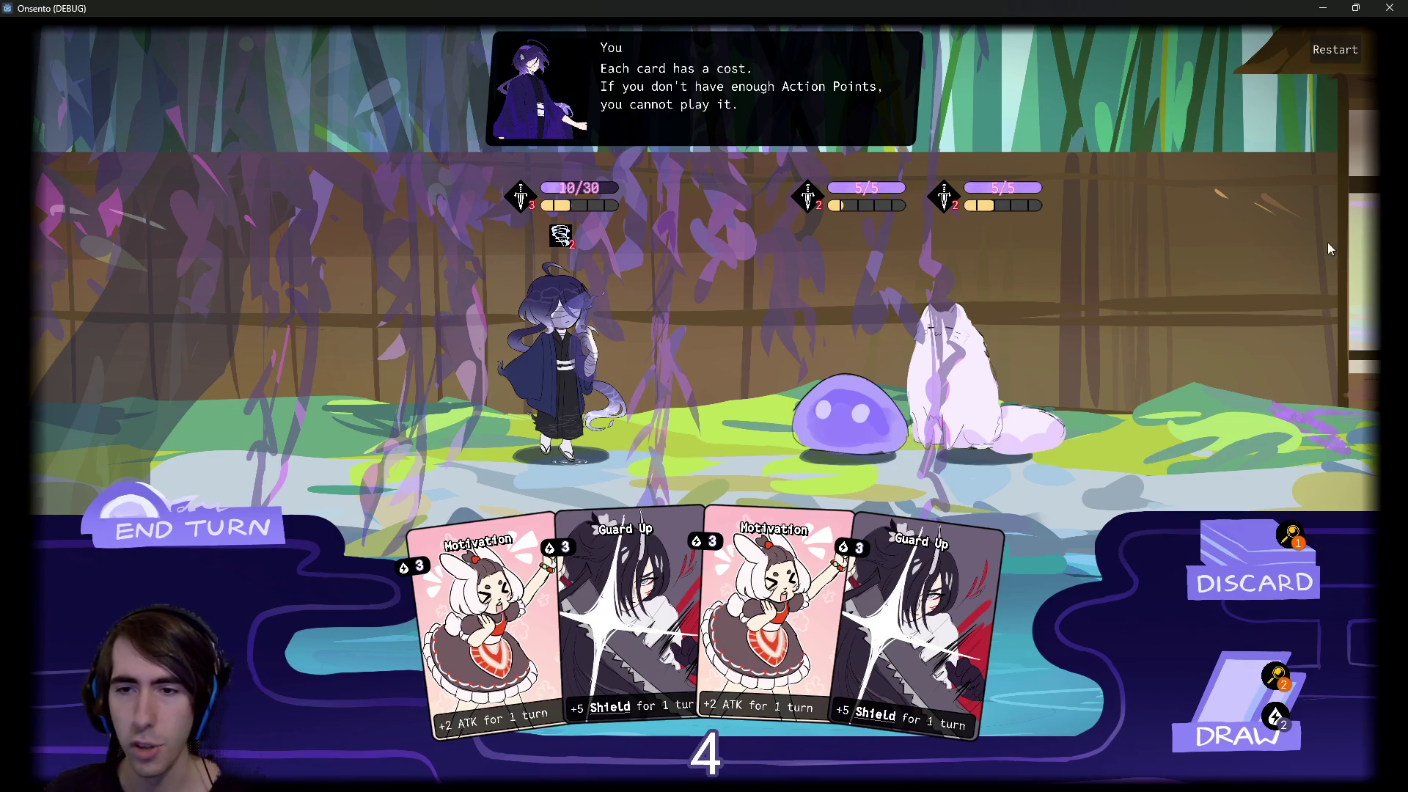
Look through the draw pile, then the discard pile holding the '+1 action for 1 turn' card
left_click(1243, 704)
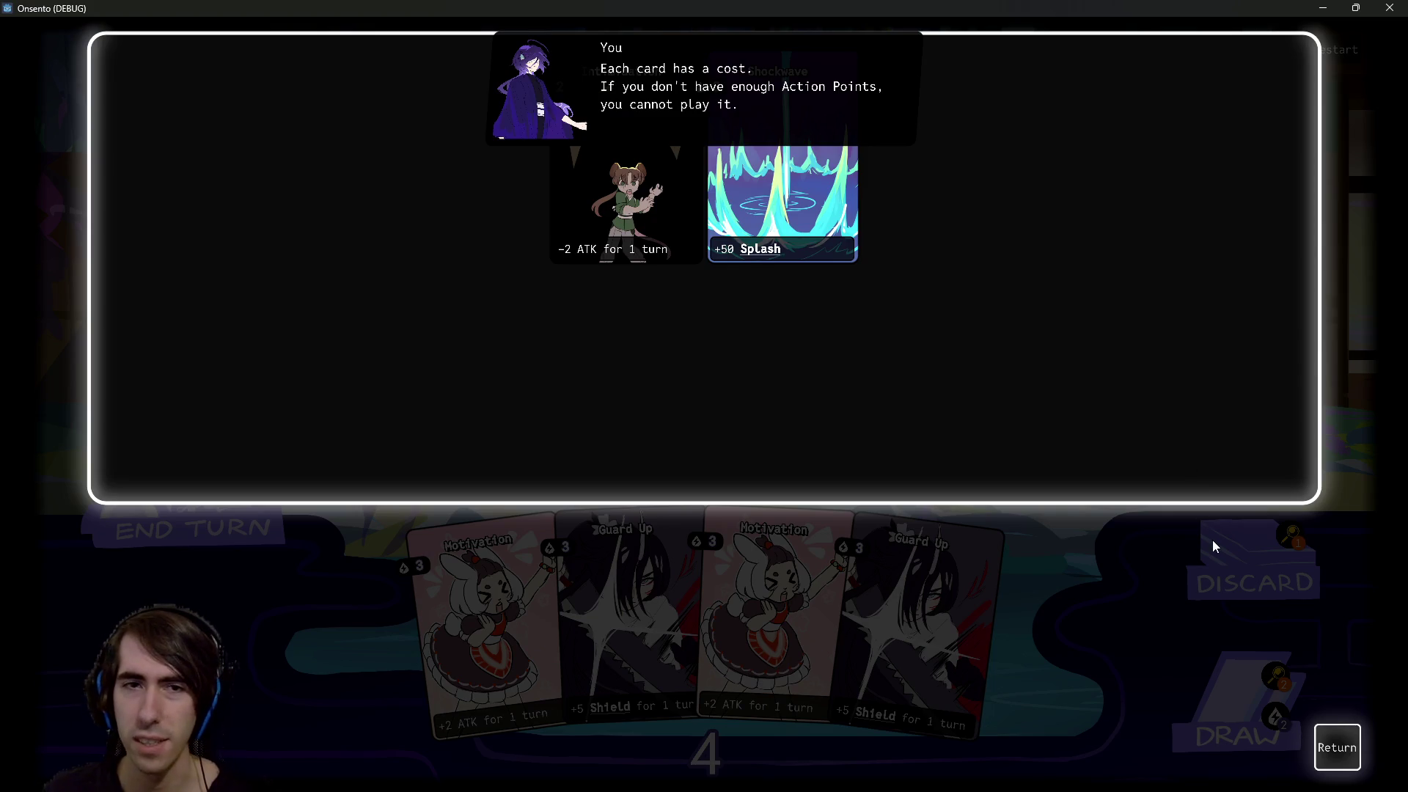
left_click(1337, 747)
left_click(1286, 536)
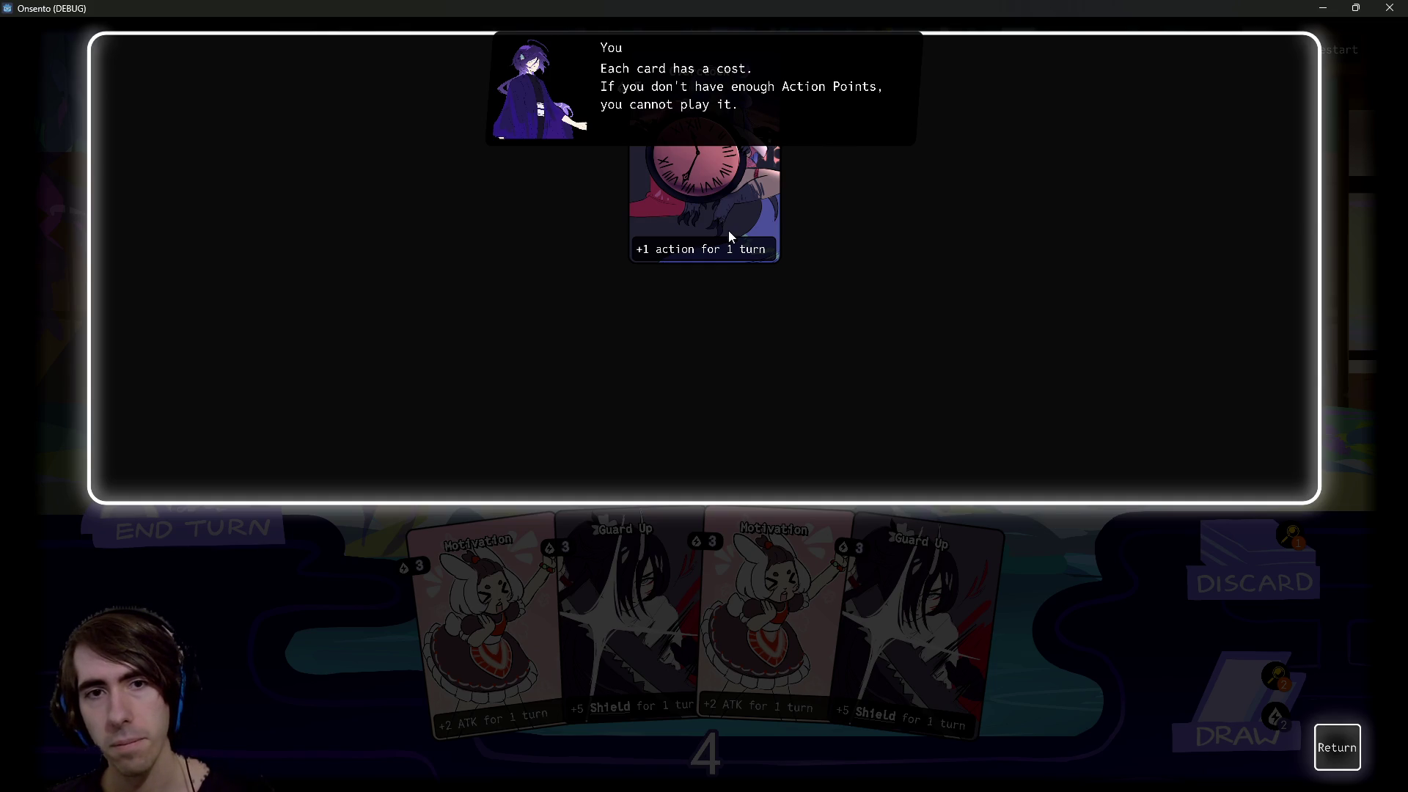
left_click(1337, 747)
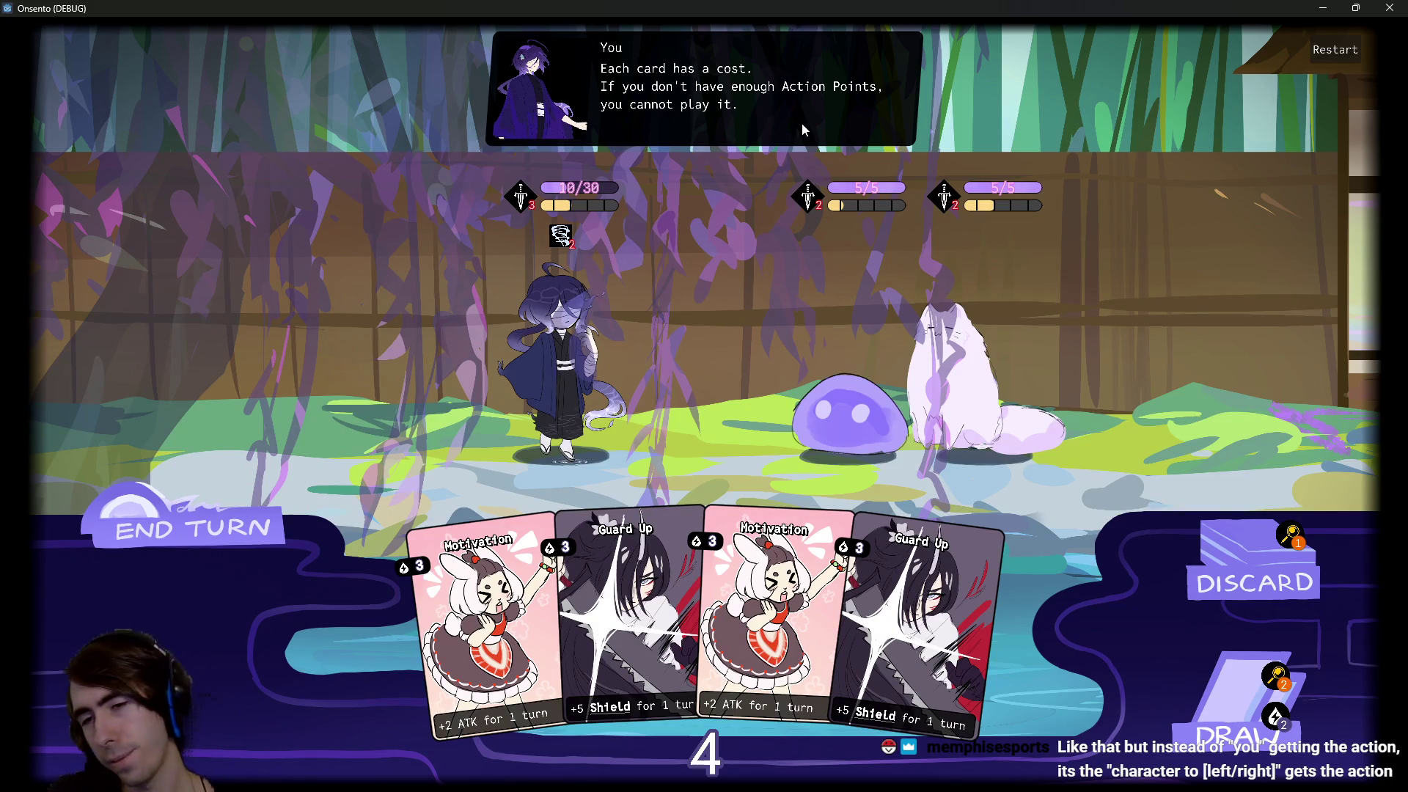
left_click(1258, 561)
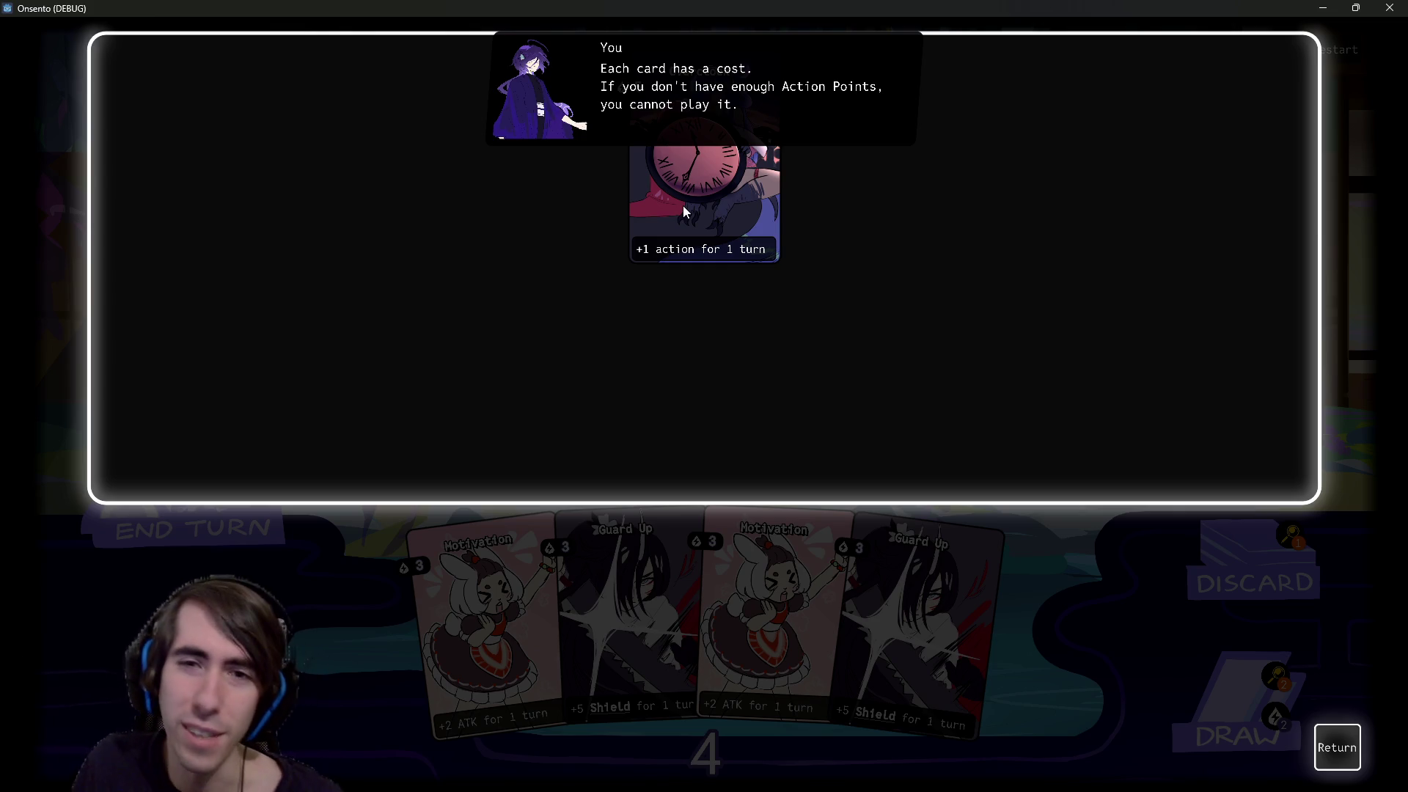
Close the discard pile view and stop the game with F8
left_click(1338, 744)
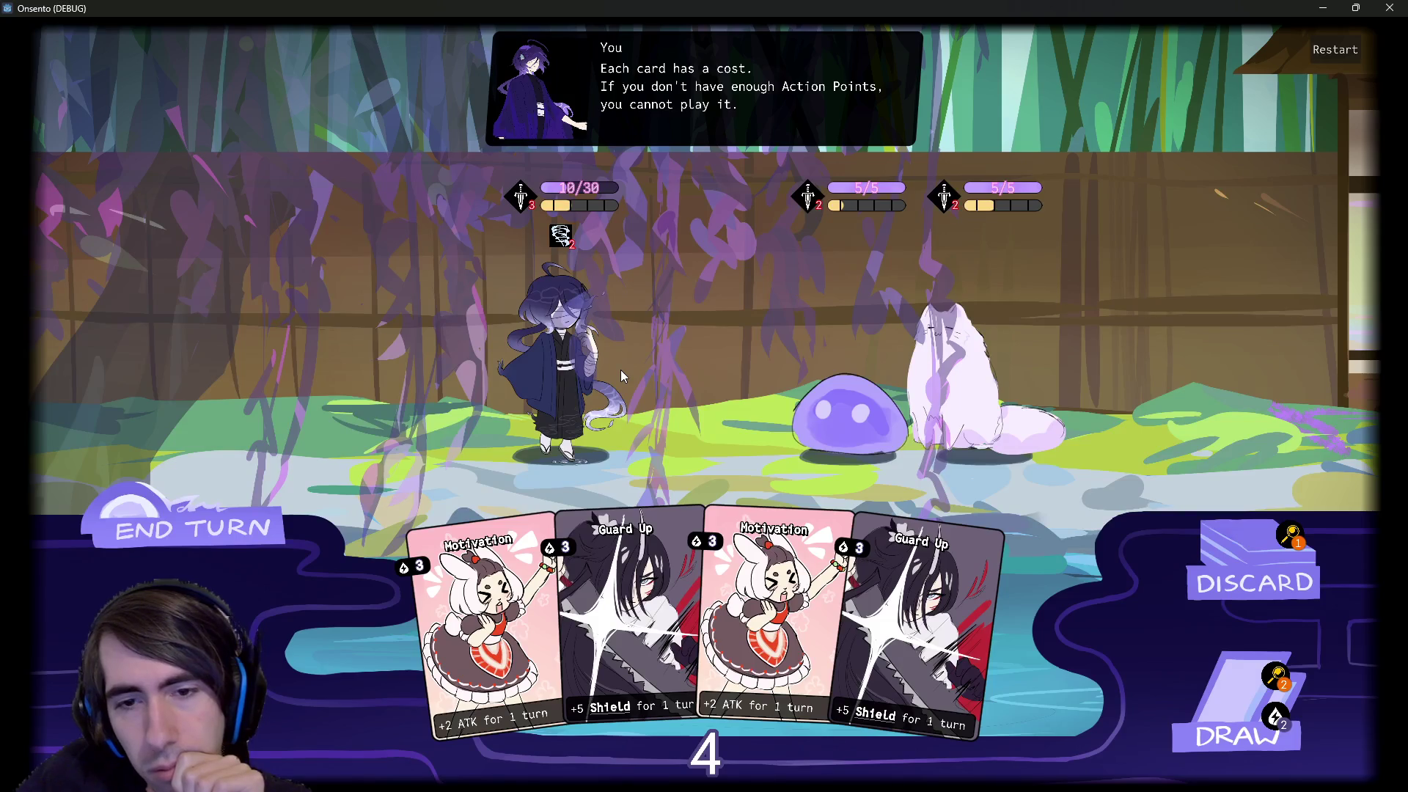
key("F8")
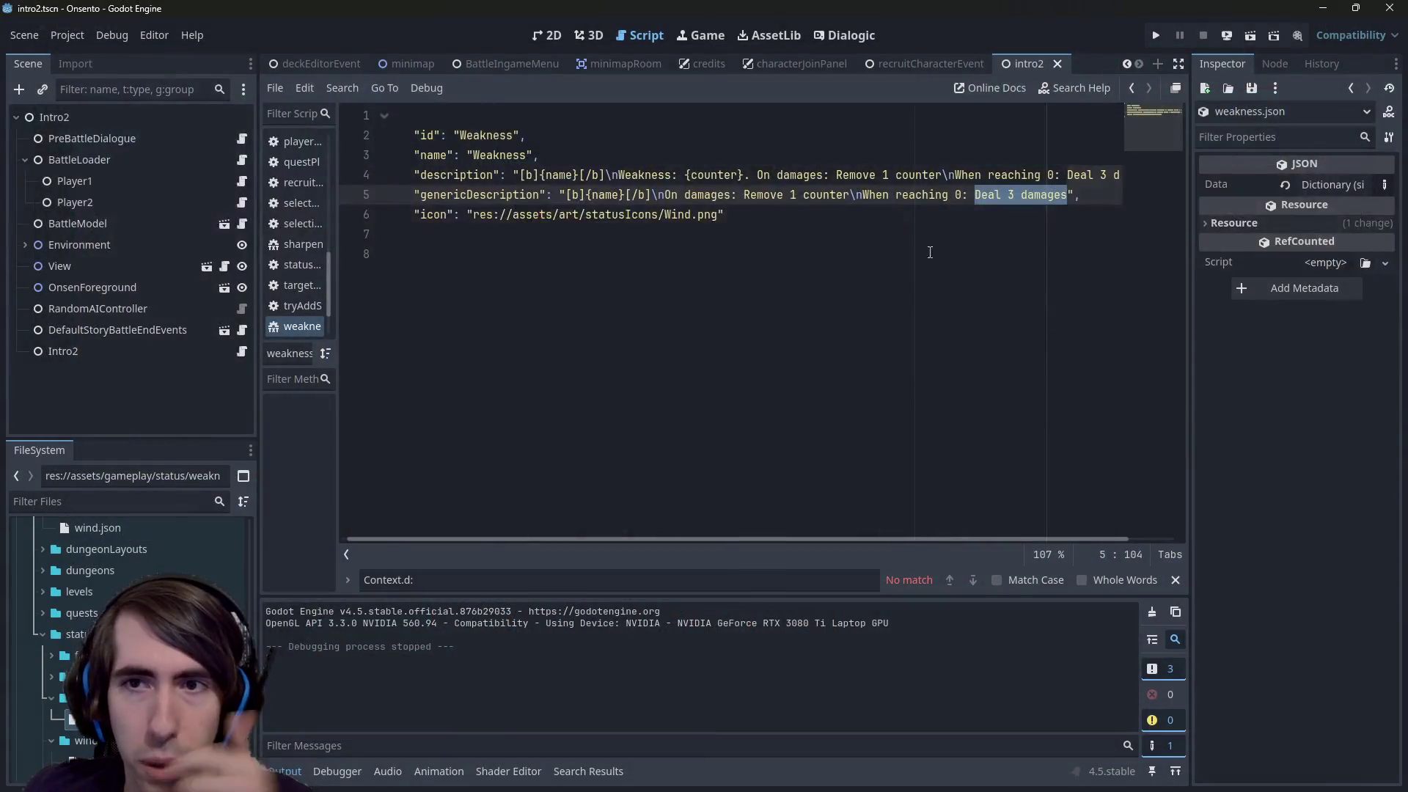
Widen the script editor and change the description's damage from 3 to 10
left_click(1012, 196)
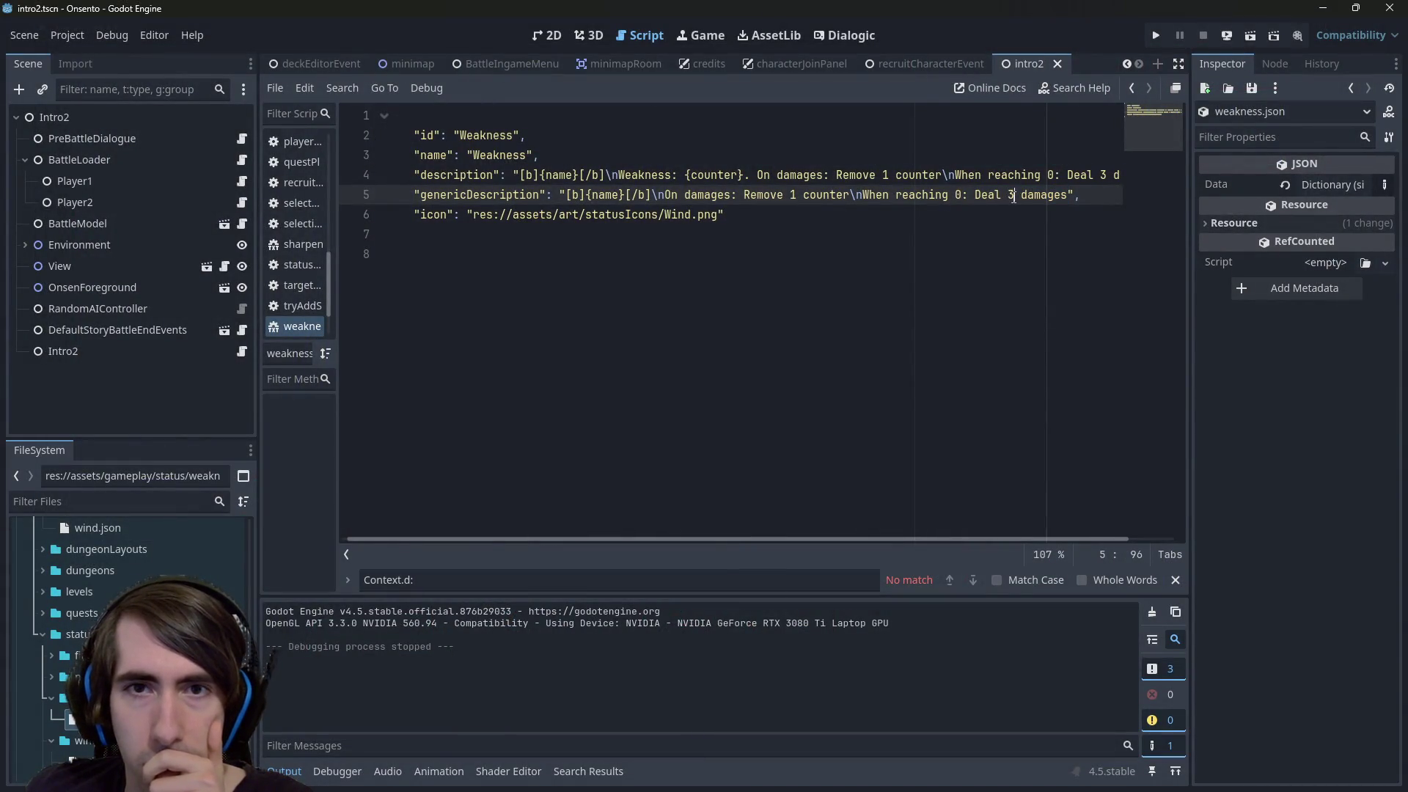
left_click_drag(1192, 271, 1254, 286)
left_click(1109, 174)
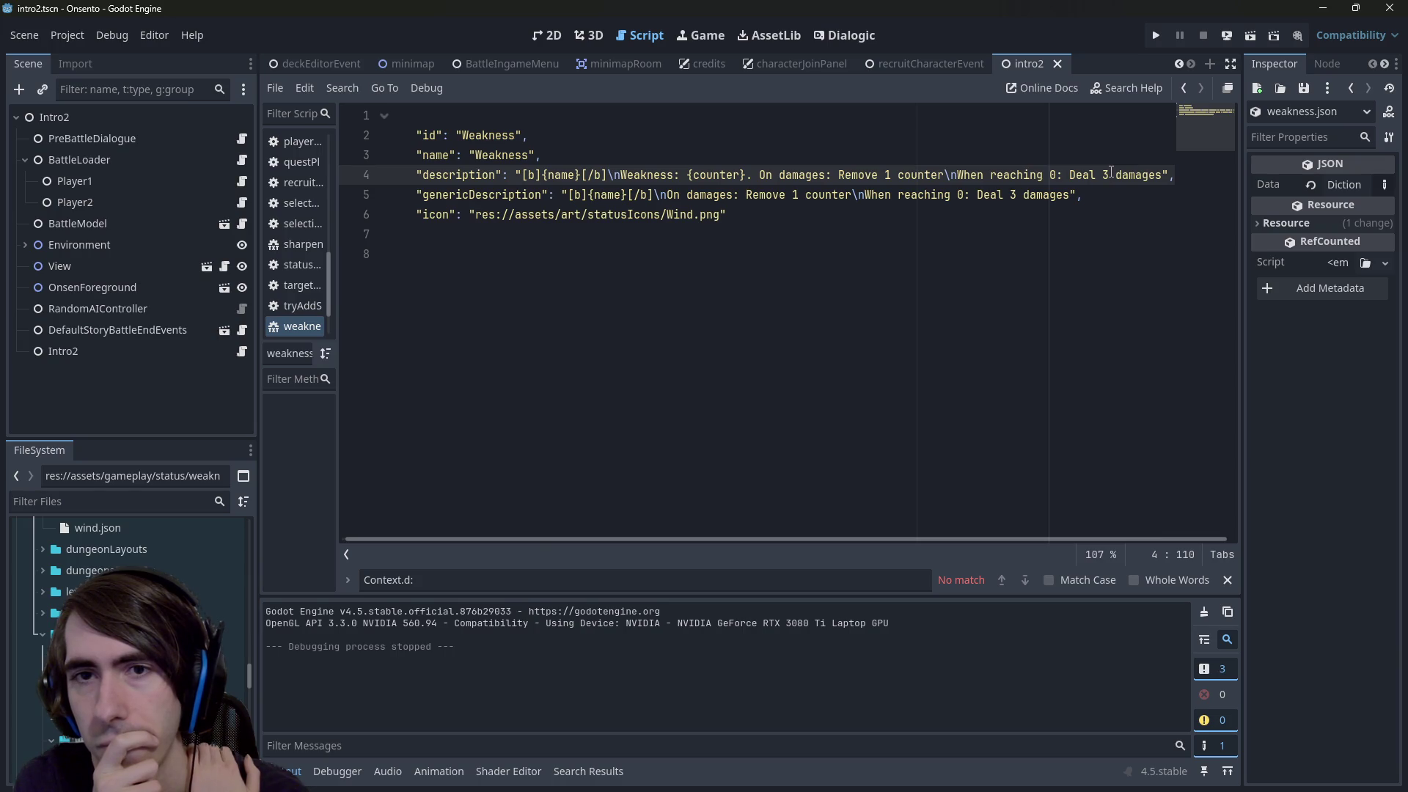
key("BackSpace")
type("19")
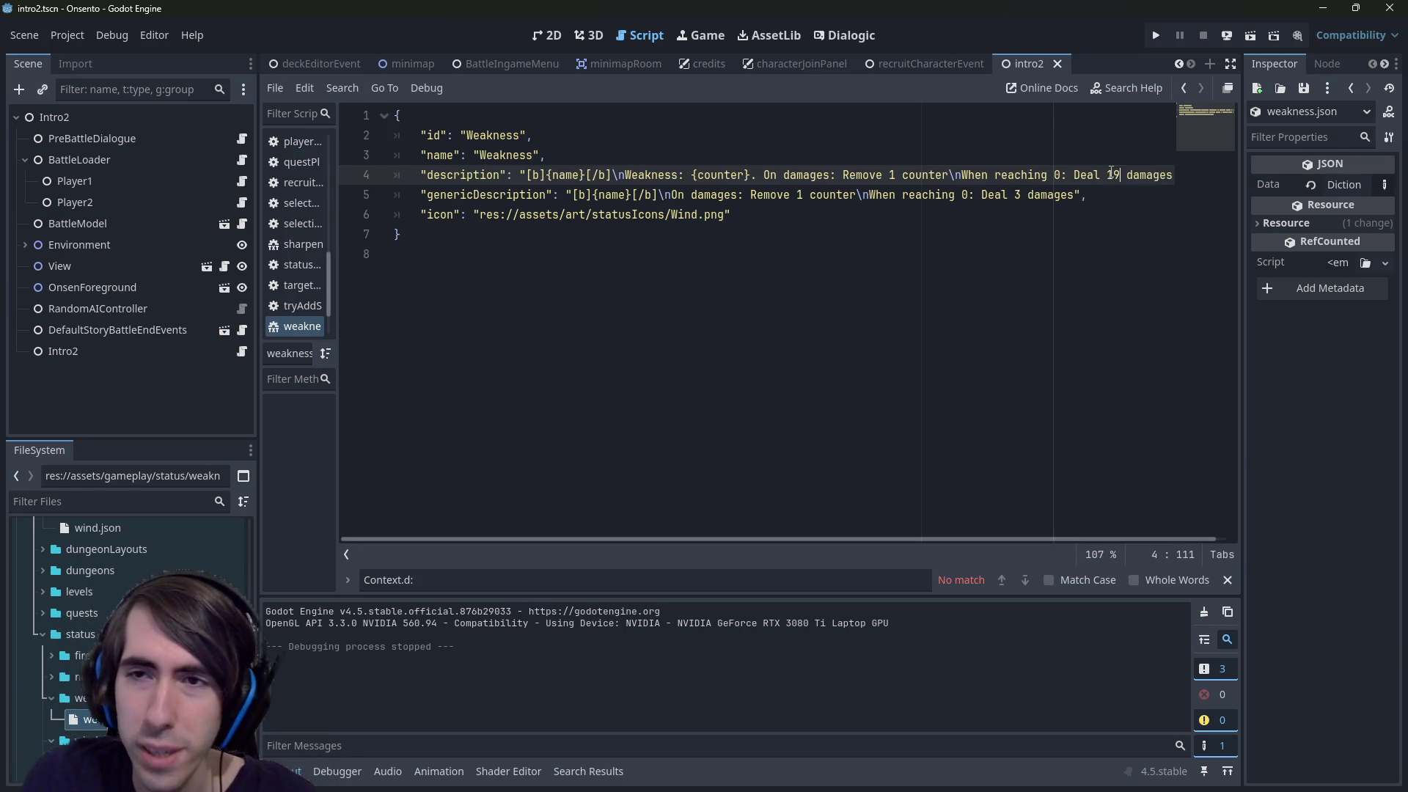
key("Down")
key("Up")
key("BackSpace")
type("0")
Change the generic description's damage from 3 to 10 and save weakness.json
key("Down")
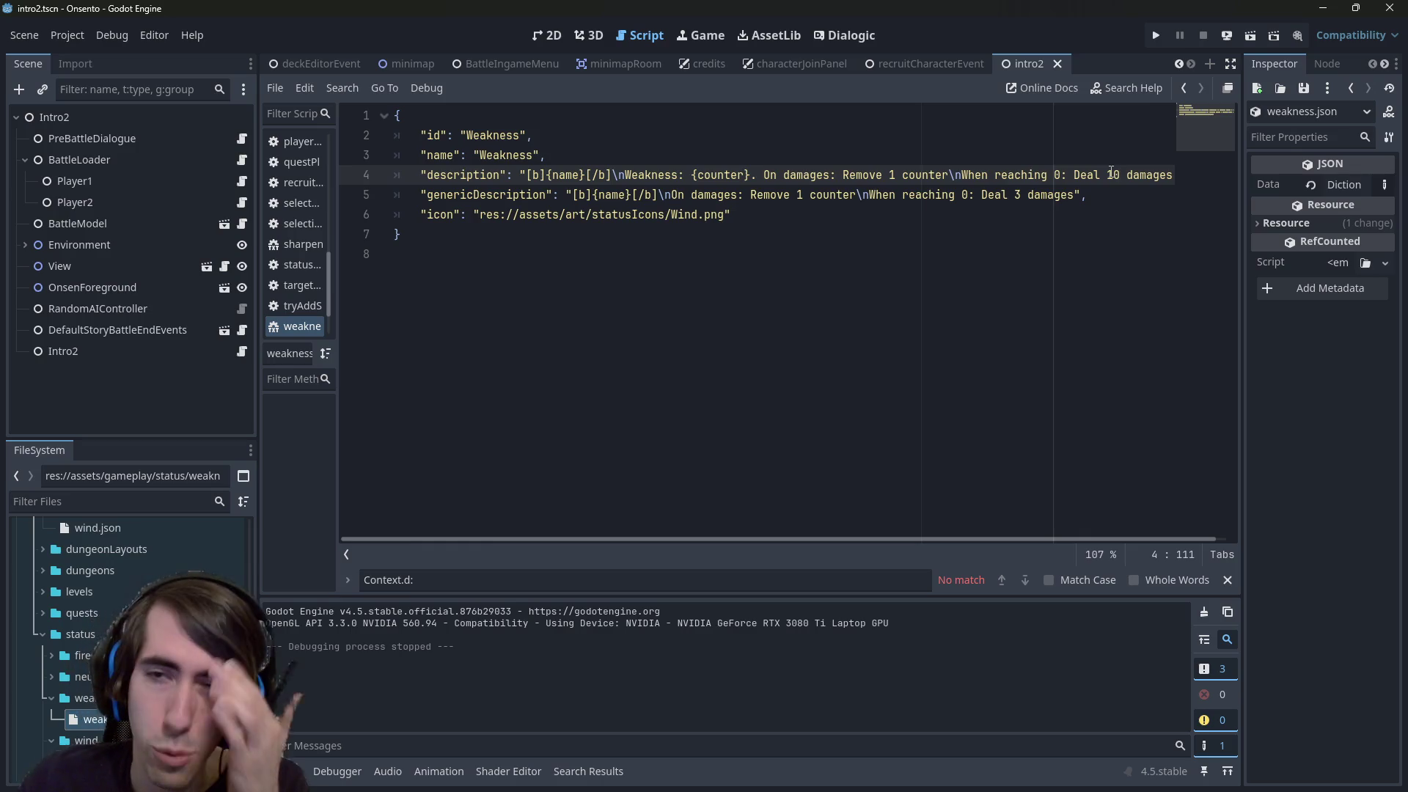
key("Left")
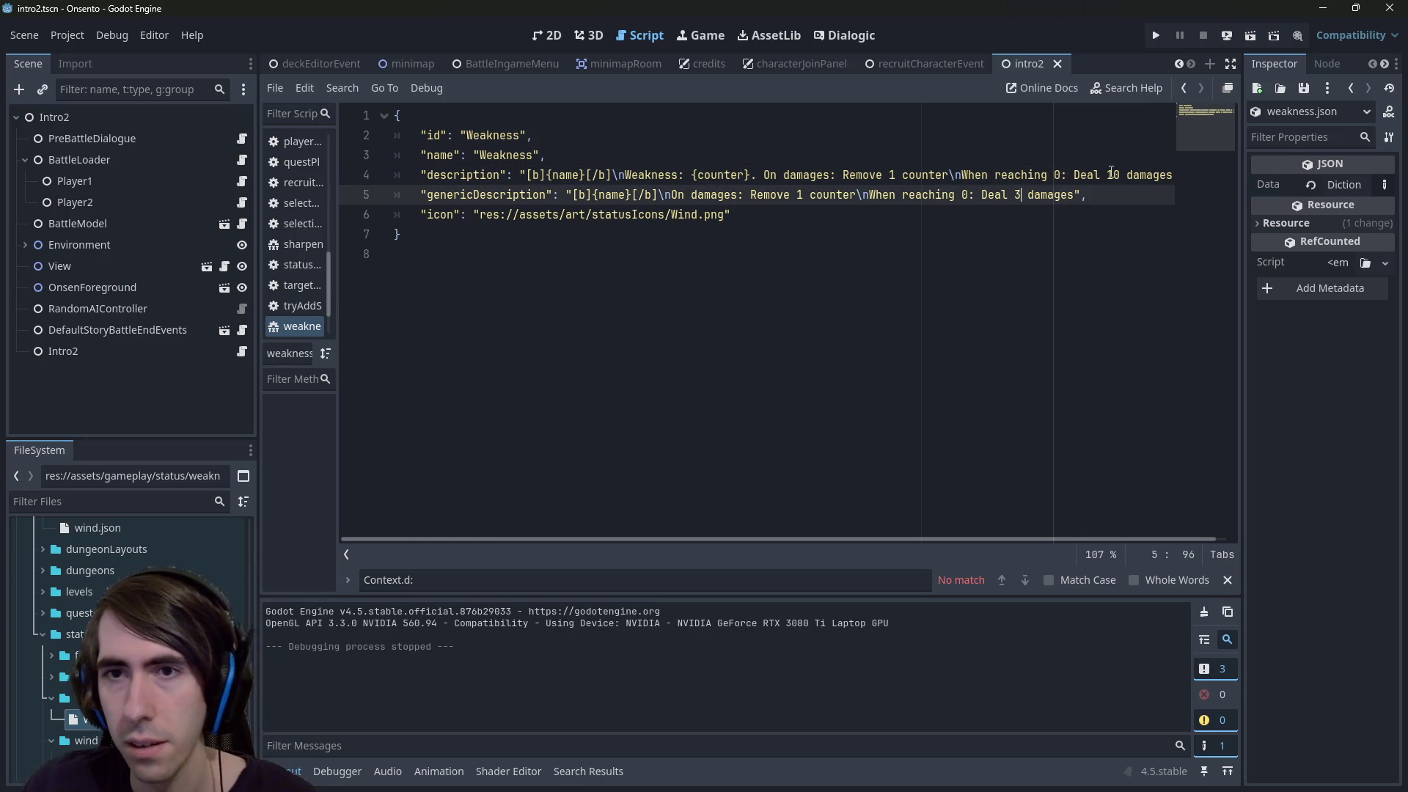
key("Left")
key("Left")
key("Left")
key("BackSpace")
type("10")
key("ctrl+s")
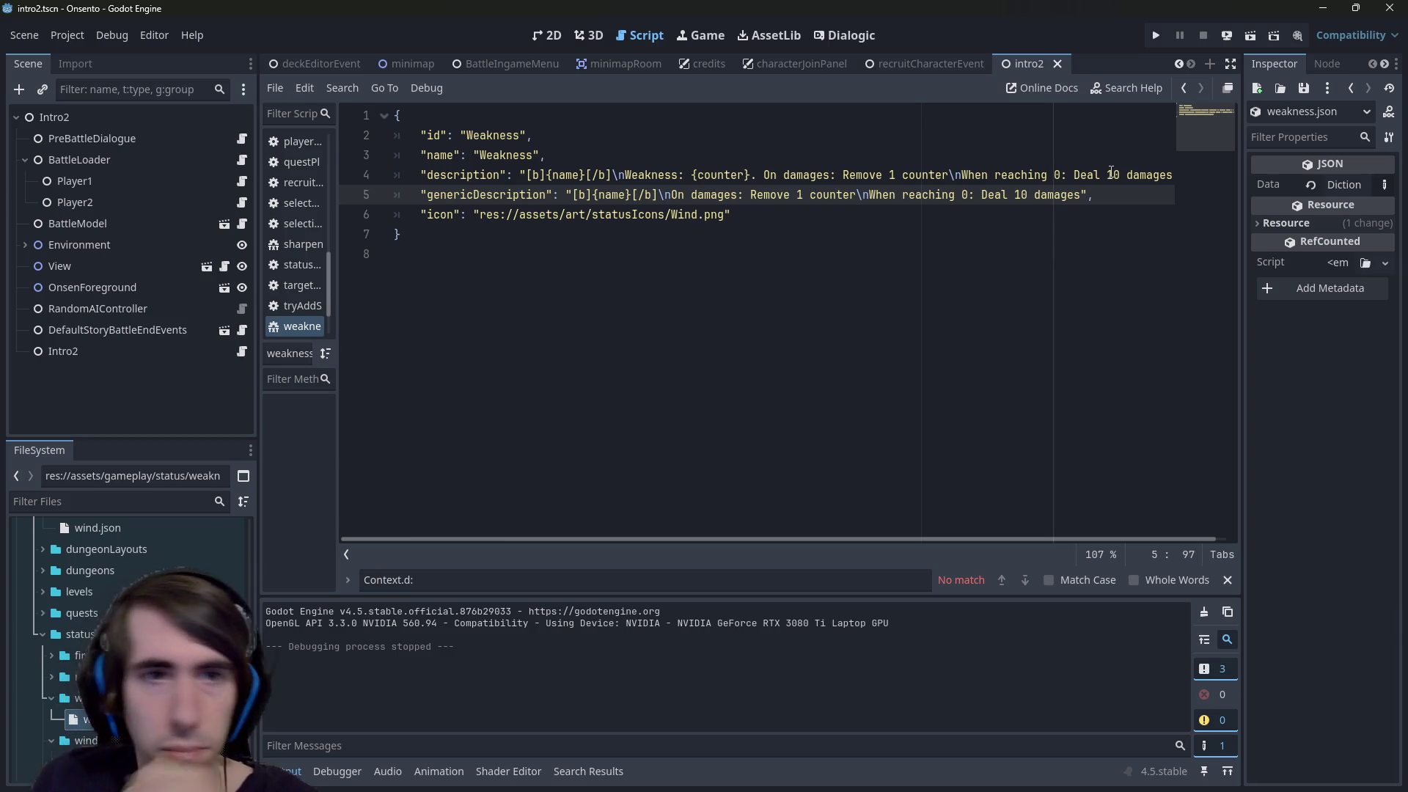
scroll(132, 557, "down", 1)
Expand the status/fire folder and inspect deepBurn.json's component name and triggers
scroll(132, 587, "down", 2)
left_click(73, 664)
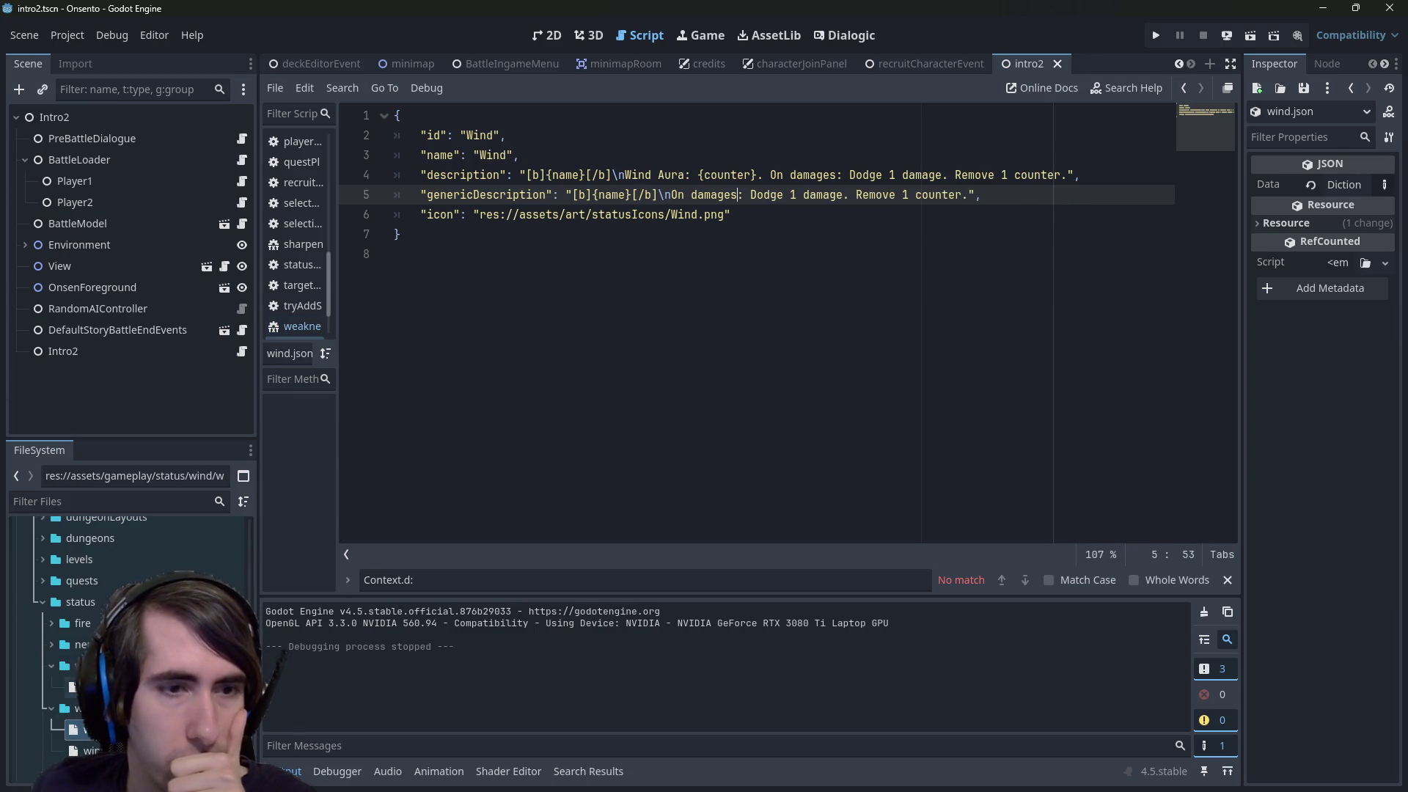
left_click(88, 622)
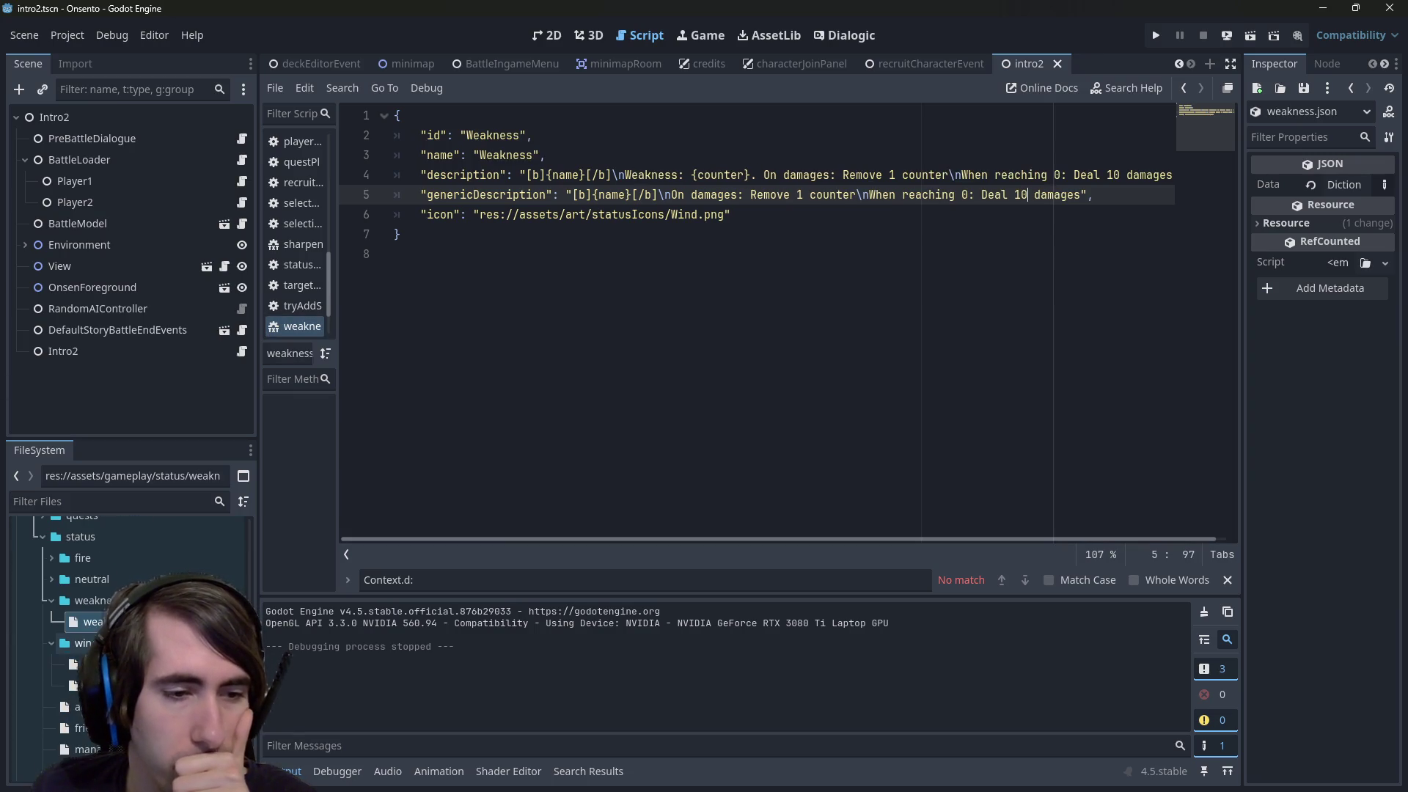
double_click(99, 579)
double_click(104, 556)
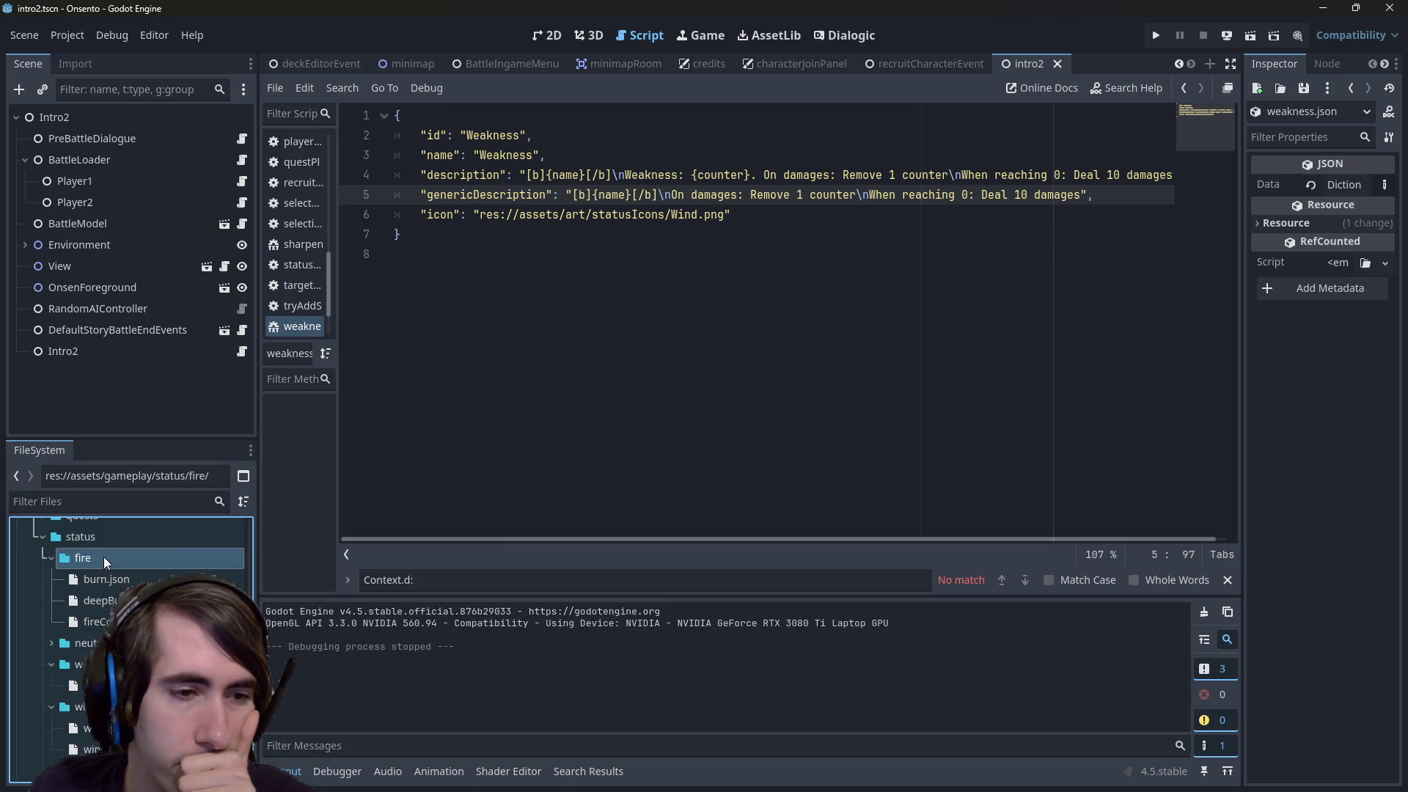
left_click(107, 601)
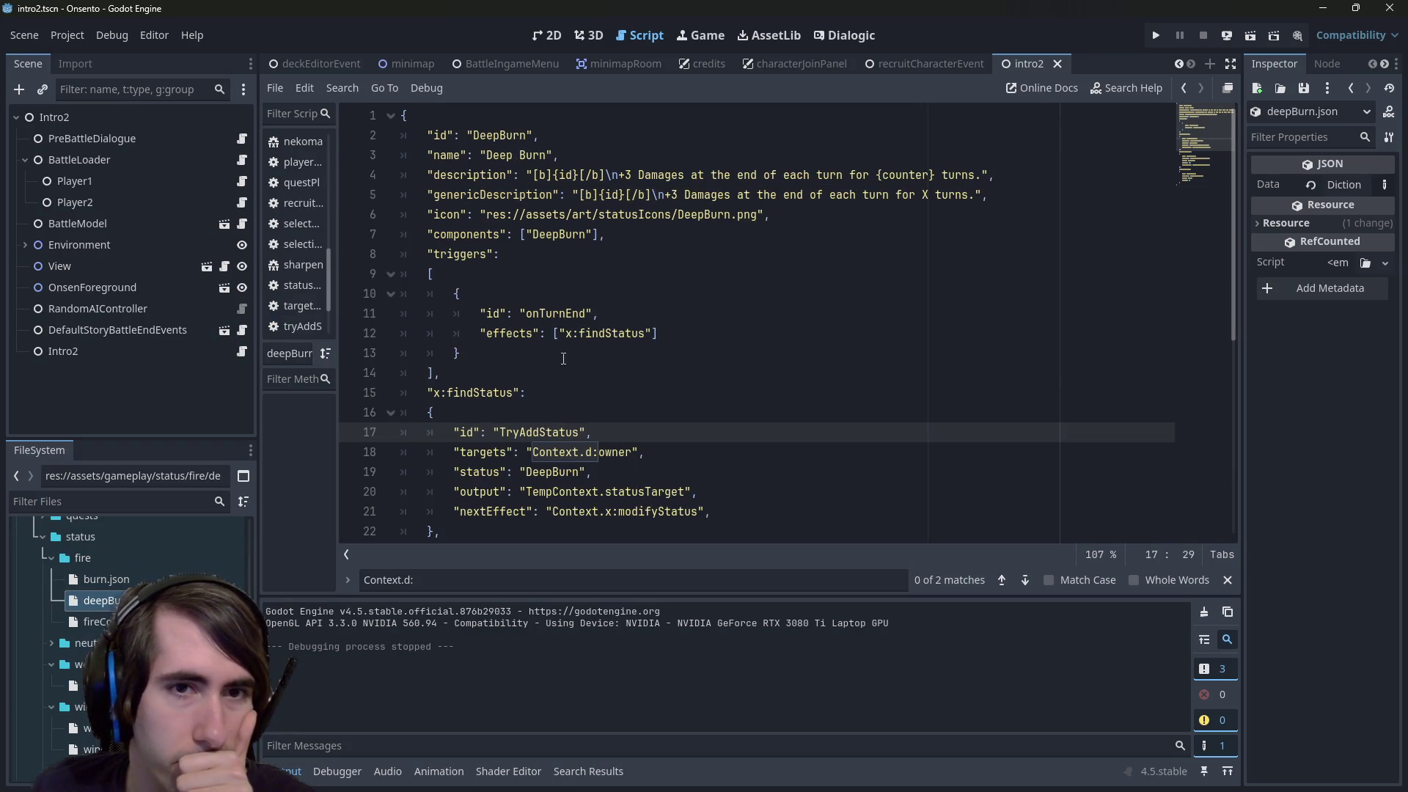
left_click(549, 234)
double_click(549, 234)
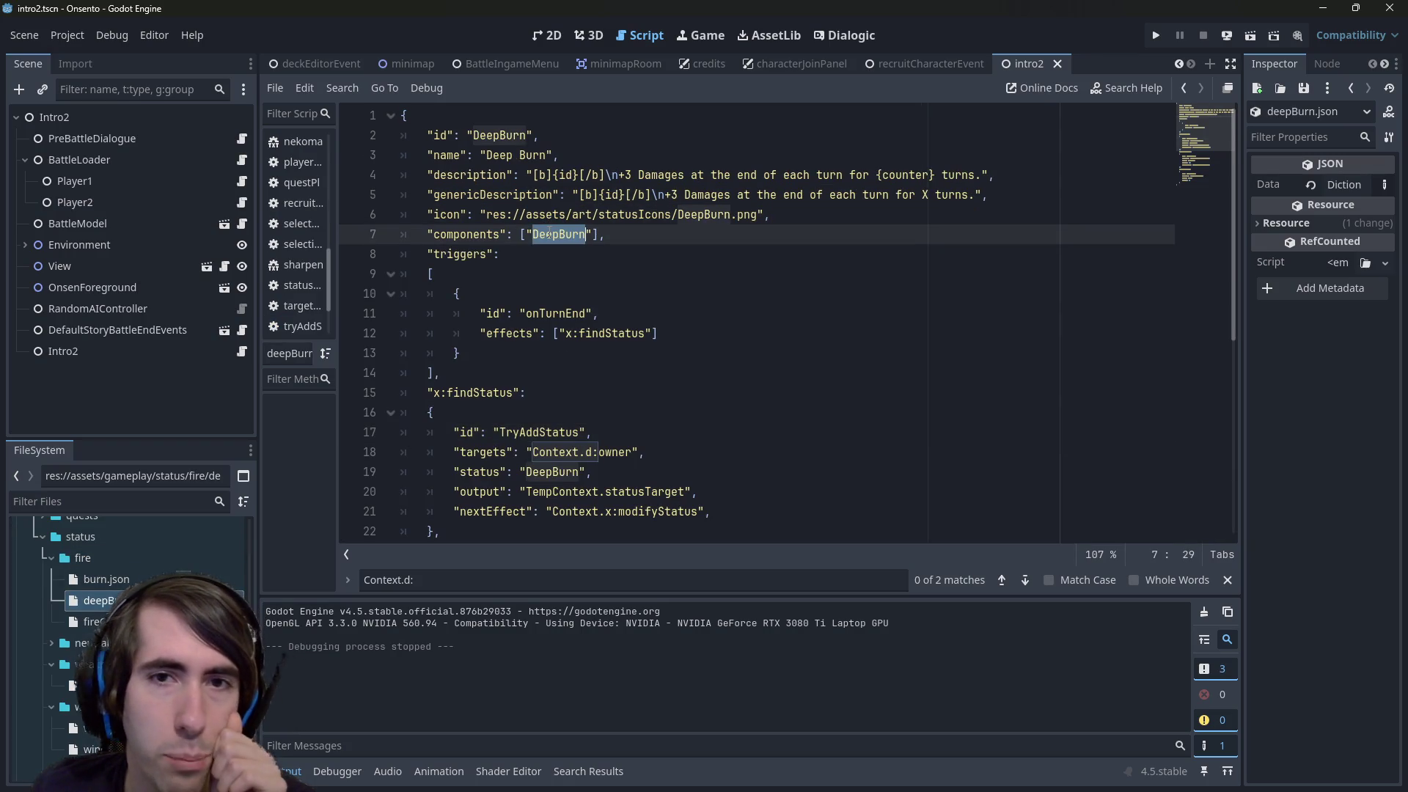
double_click(460, 254)
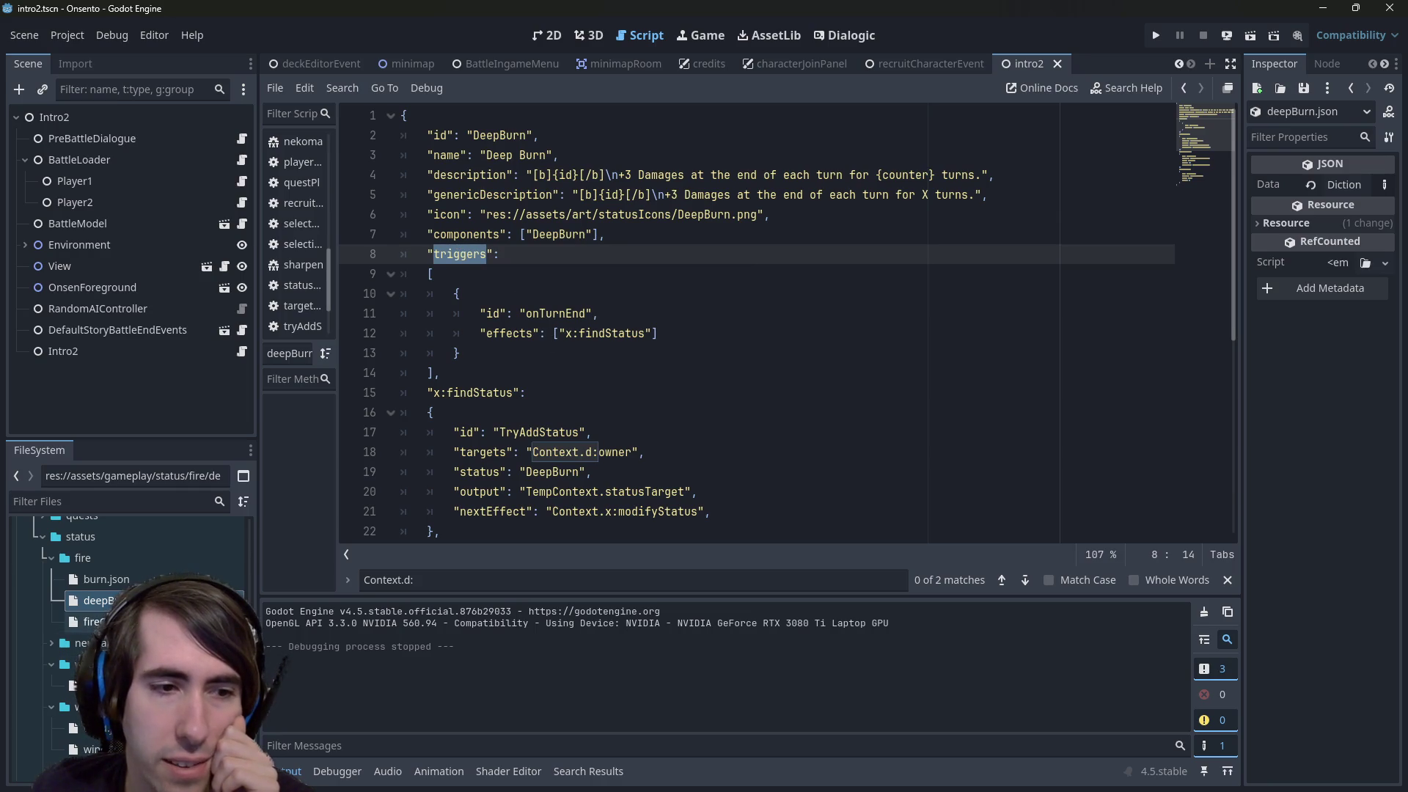
Open fireControl.json, examine its onHitEffect trigger, and compare it against wind.json
left_click(94, 621)
double_click(575, 293)
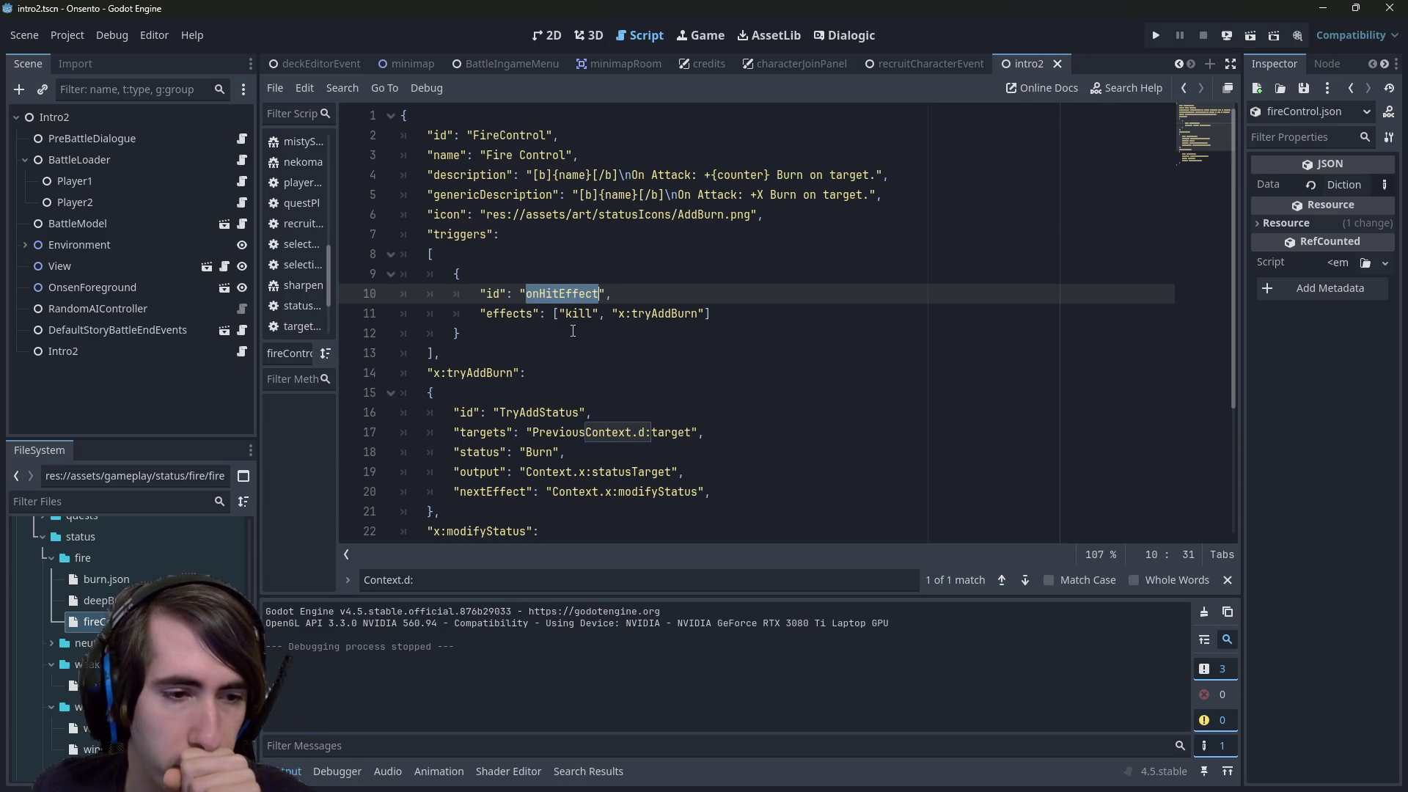
double_click(84, 729)
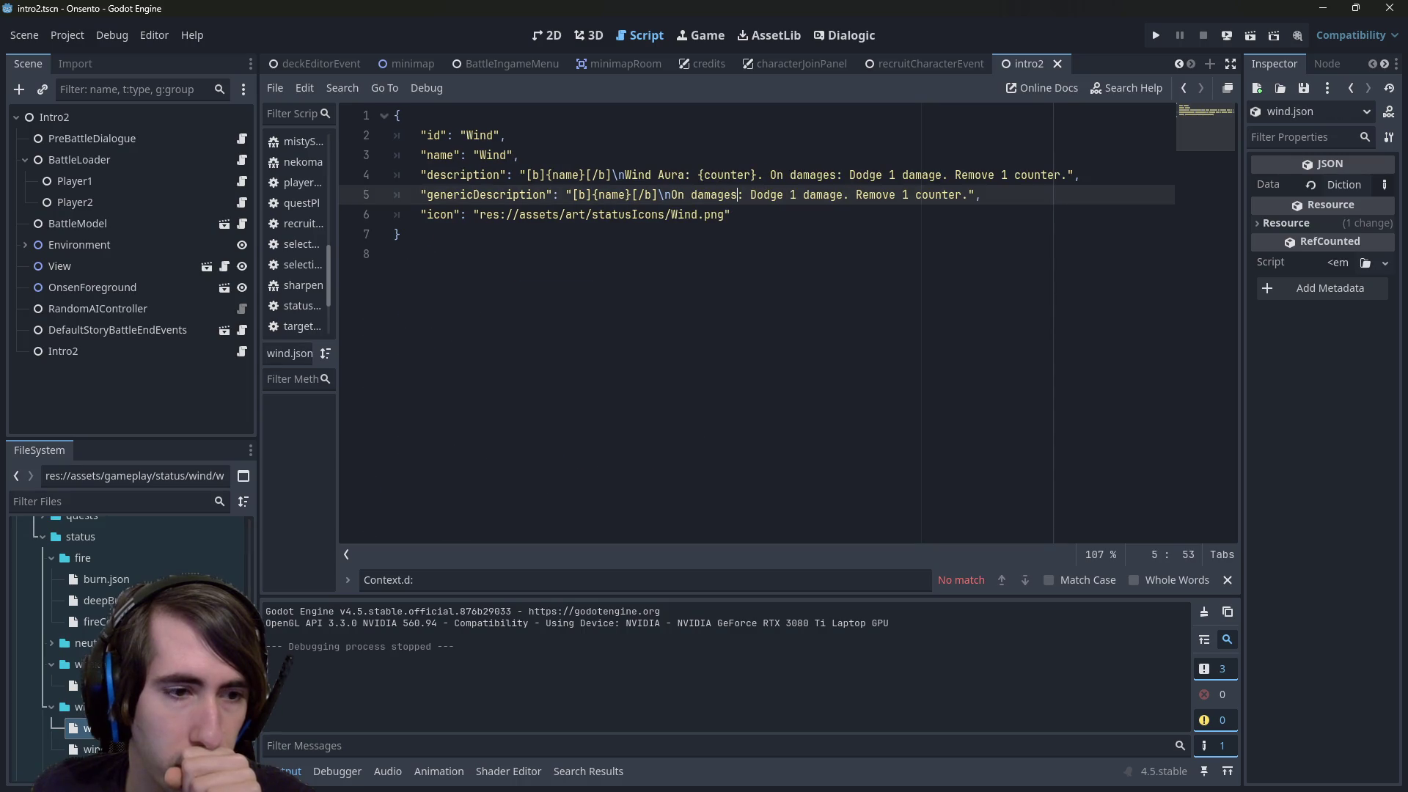
double_click(94, 621)
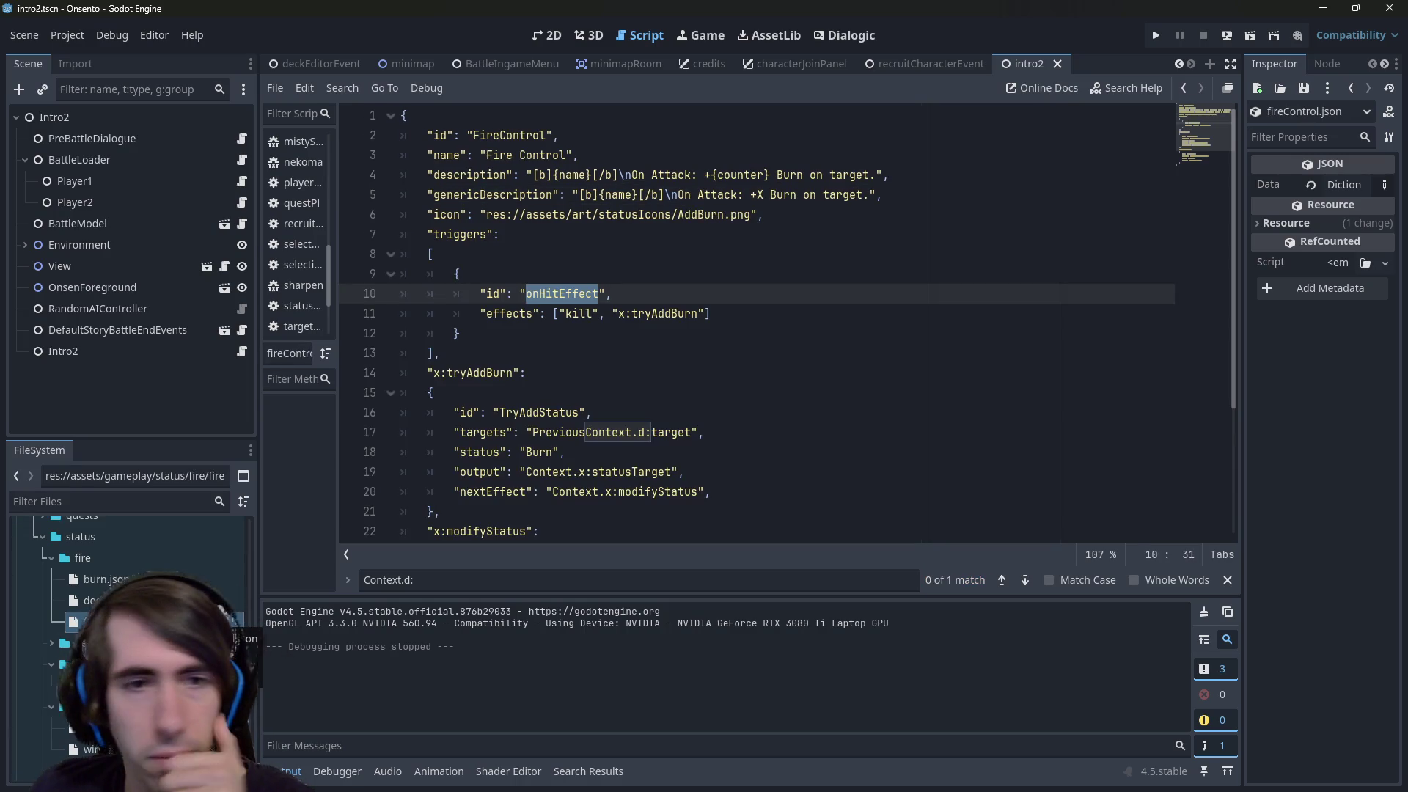
left_click(103, 600)
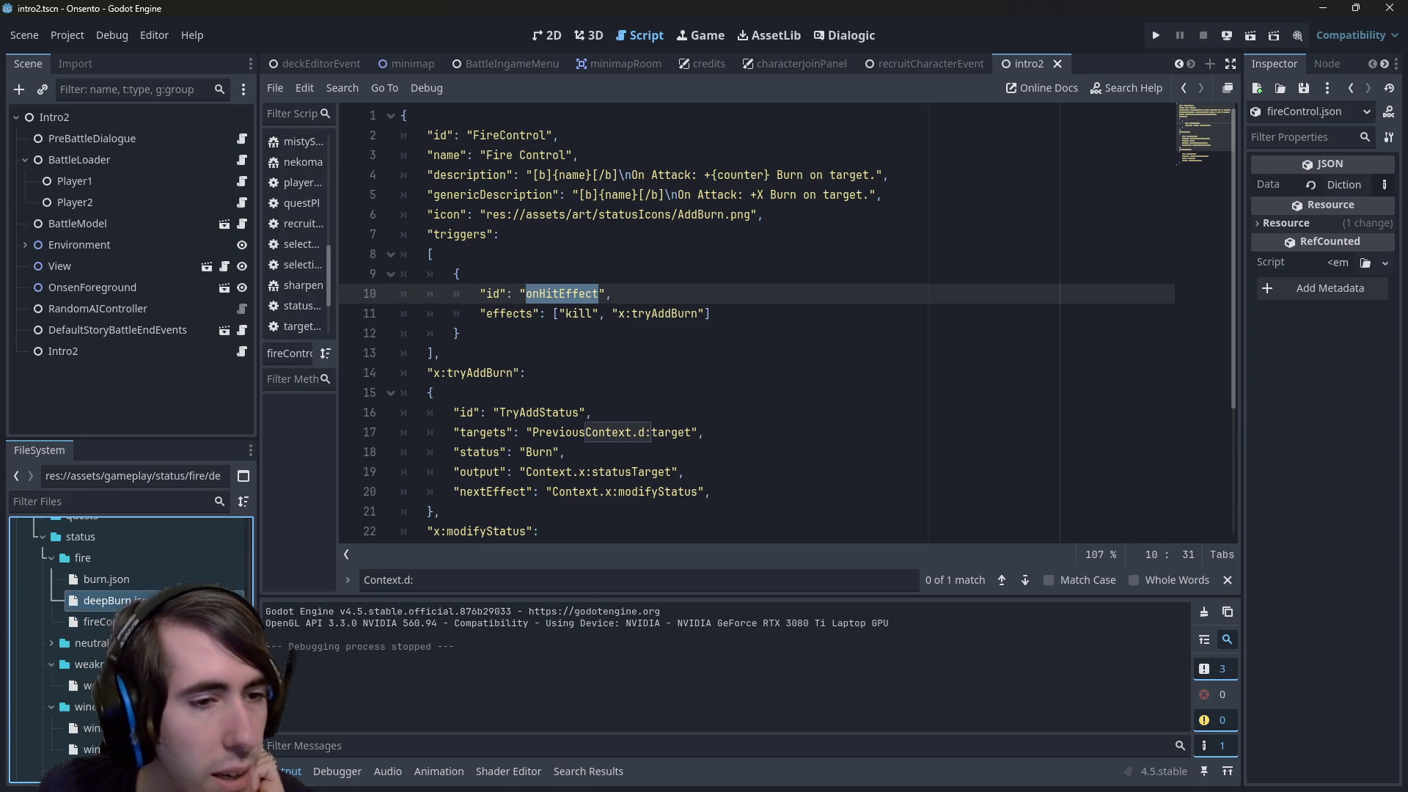
Reopen weakness.json and place the caret at the end of the generic description line
double_click(88, 685)
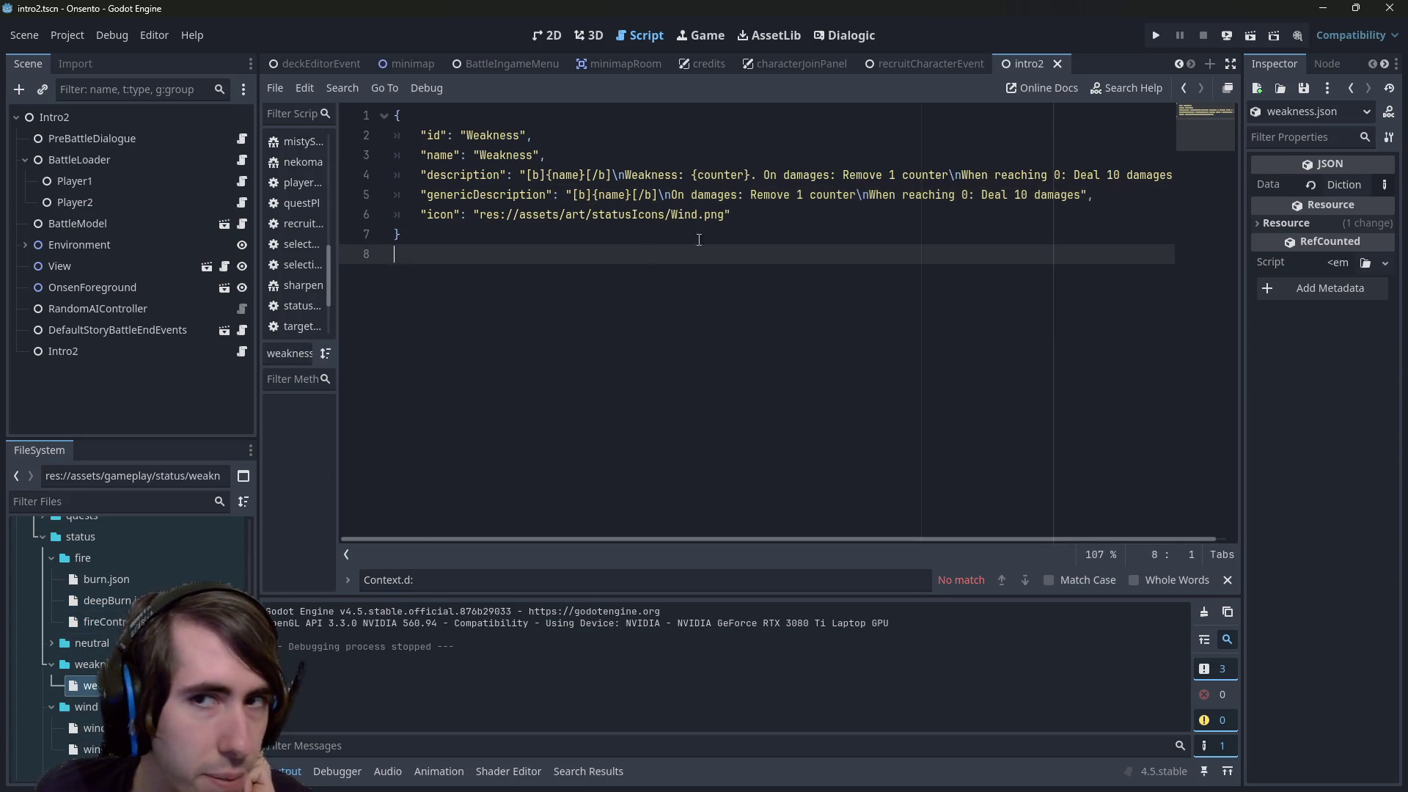
left_click(1147, 197)
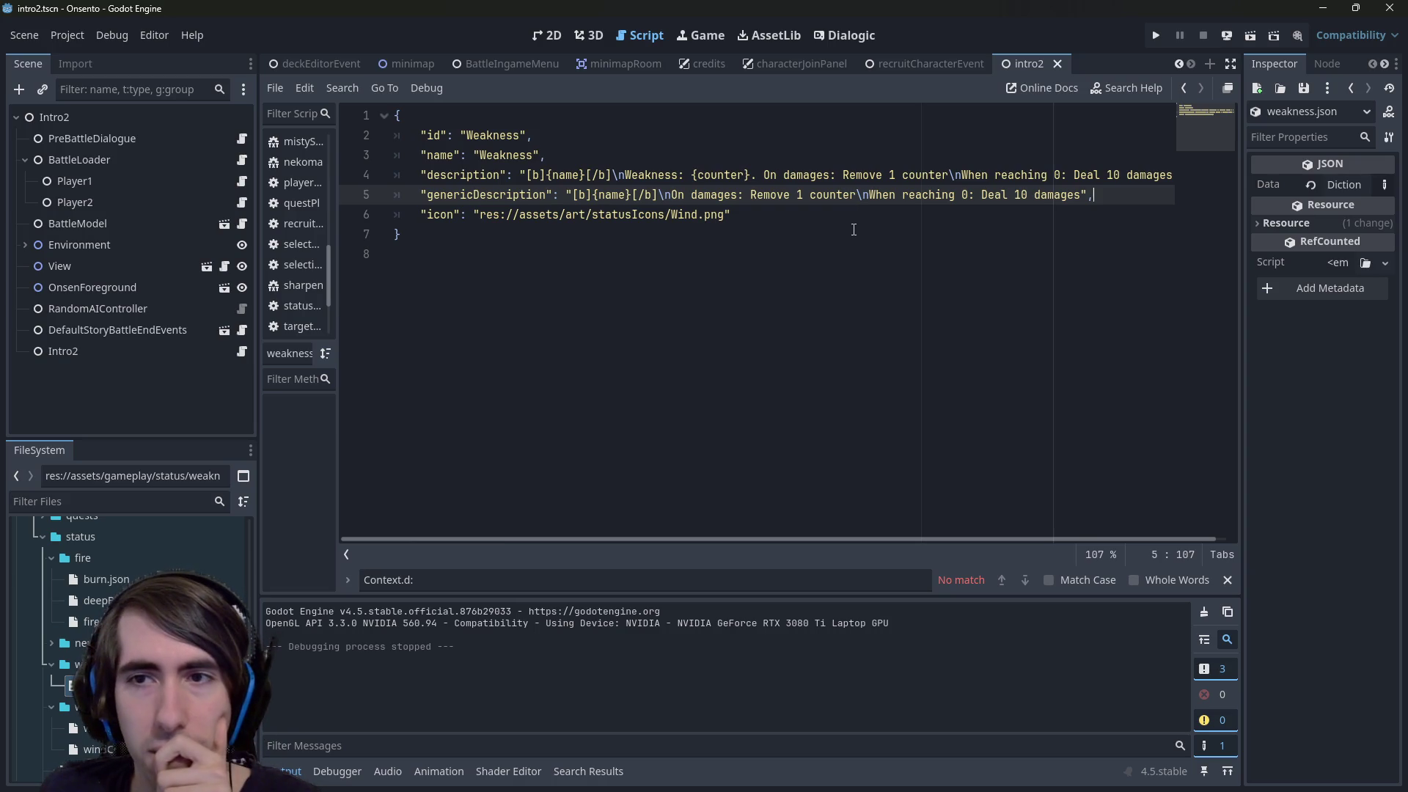
Change the generic description's damage from 10 to 5 and save weakness.json
double_click(1025, 191)
type("5")
key("ctrl+s")
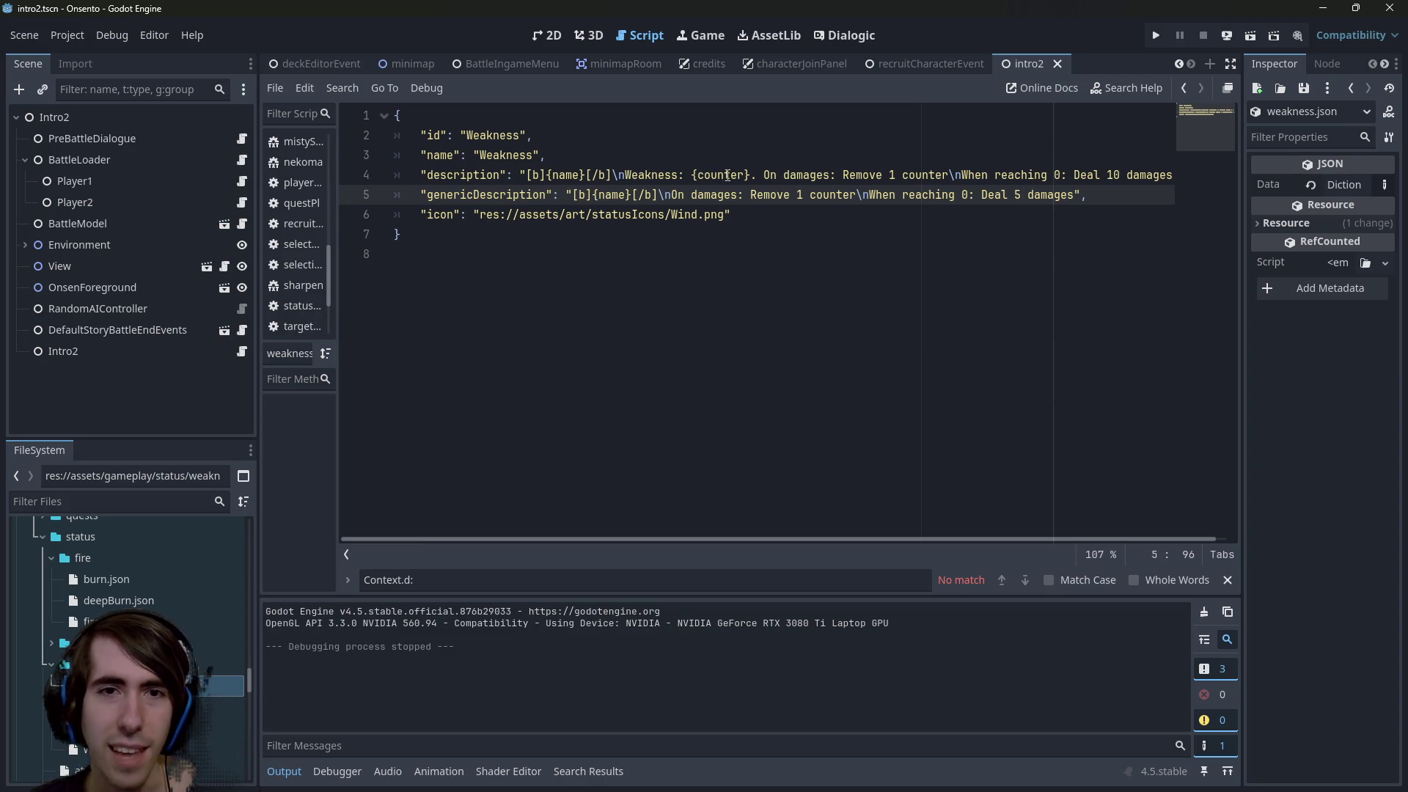
Review the description lines, then run the game to test the change
mouse_move(757, 175)
left_mouse_down()
mouse_move(1188, 174)
mouse_move(710, 179)
left_mouse_up()
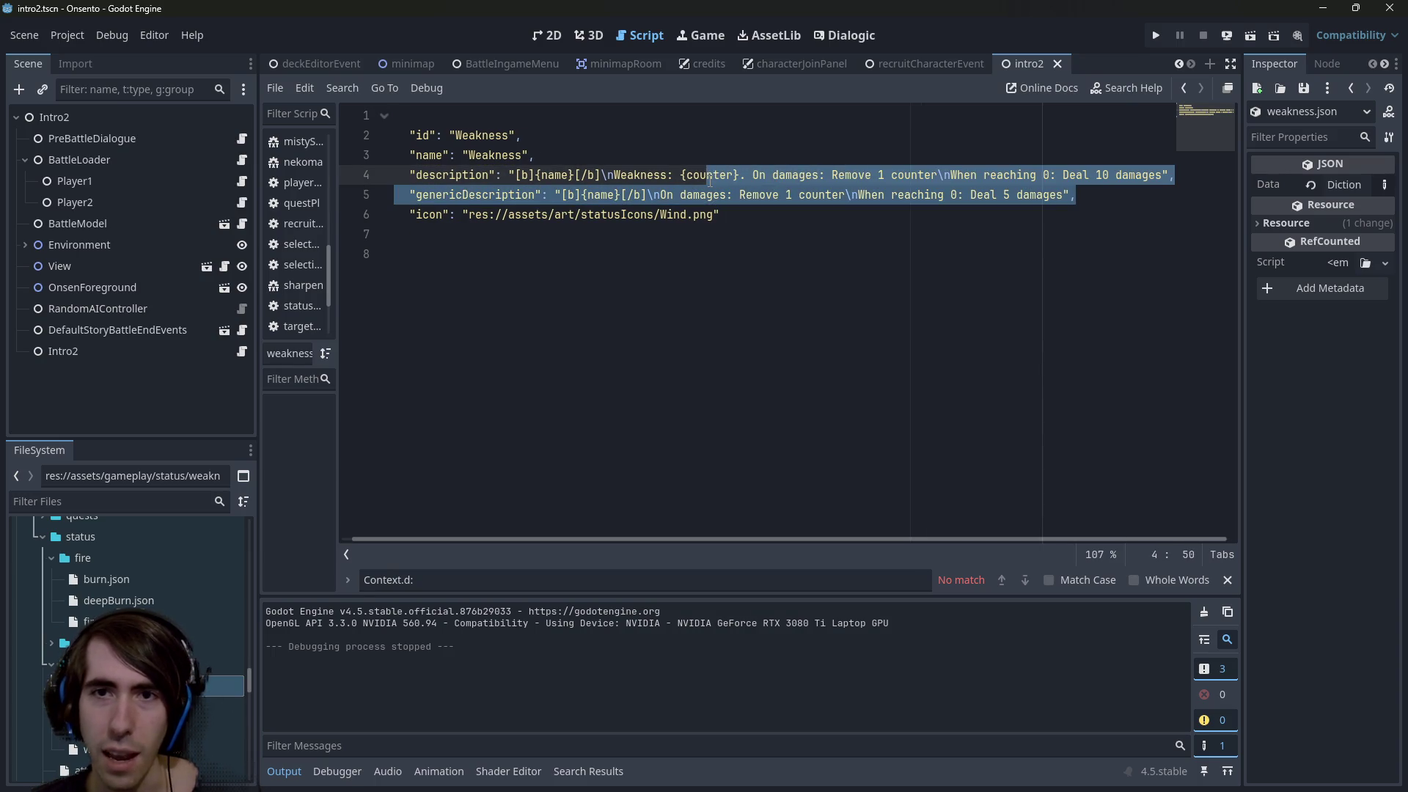
left_click(722, 182)
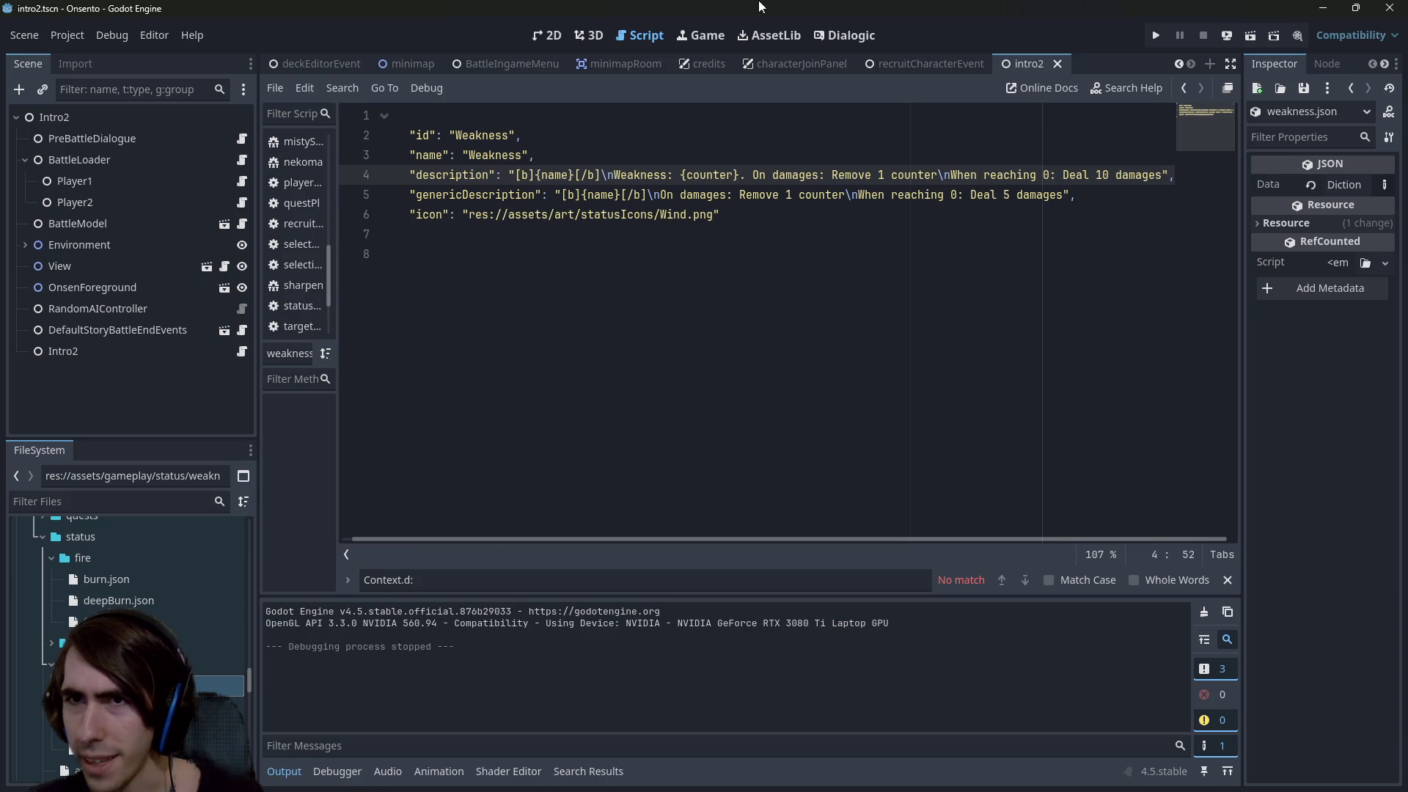
left_click(1251, 36)
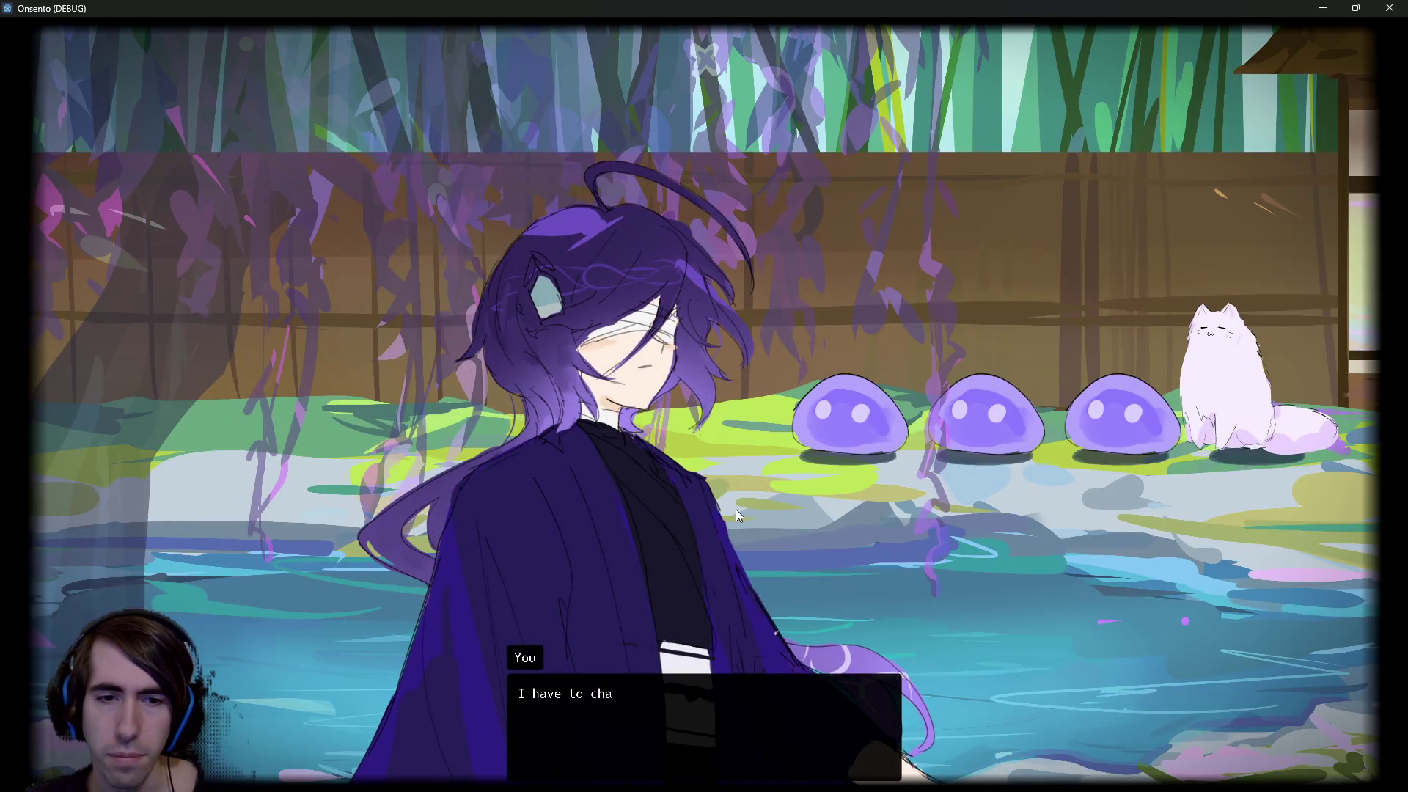
Advance the opening dialogue, end the first turn, and view the draw pile's cards
left_click(736, 509)
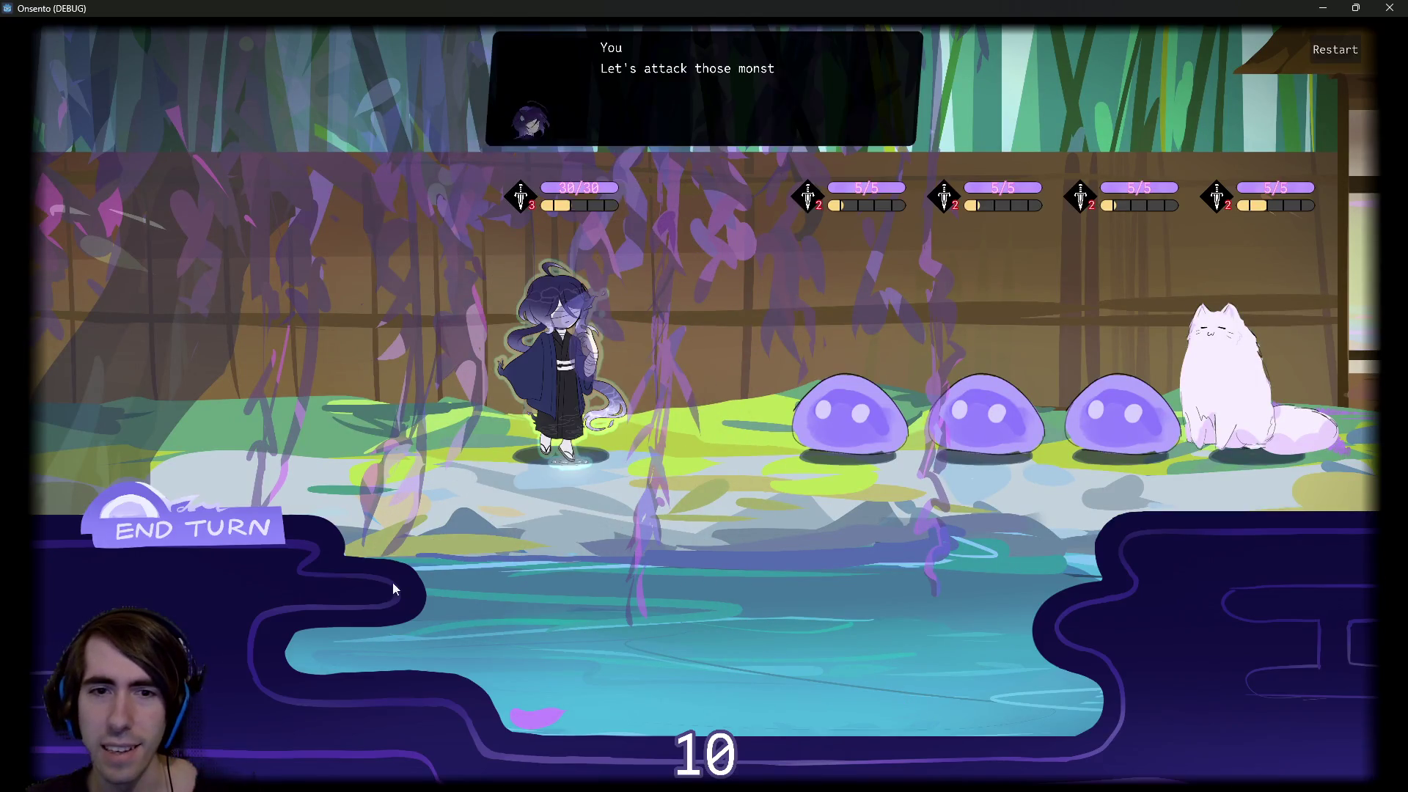
left_click(217, 522)
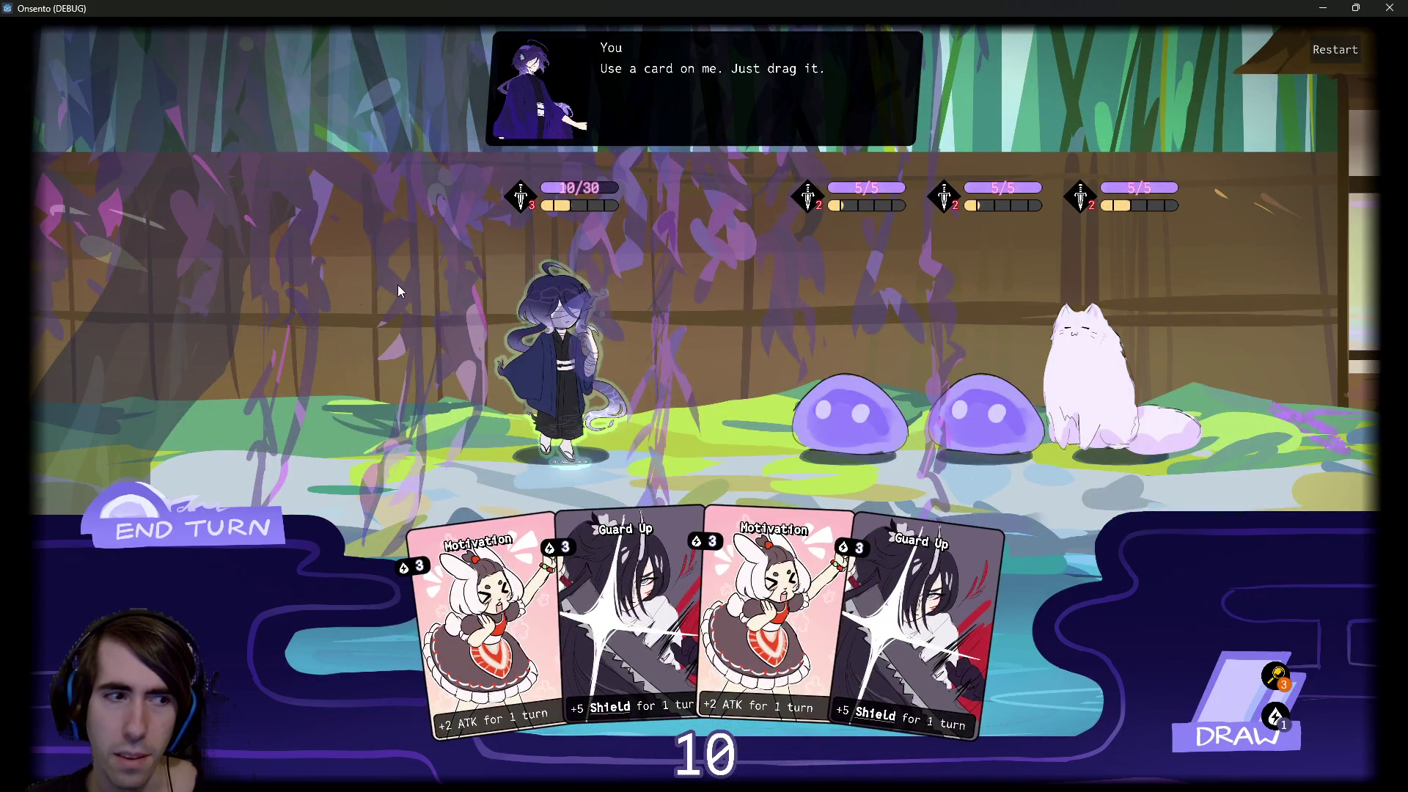
left_click(1280, 682)
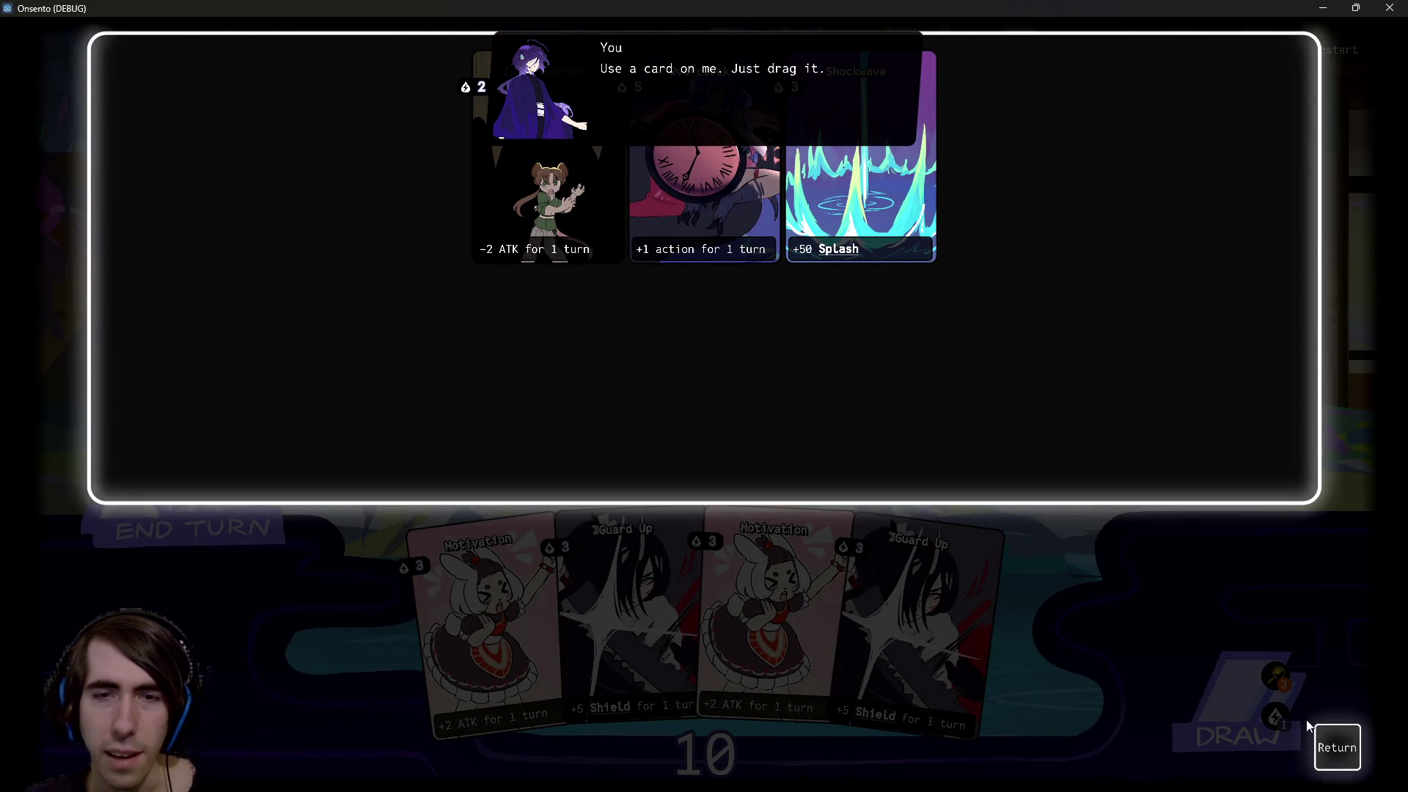
Reopen the draw pile and read the Splash card's description, then return to battle
left_click(1337, 748)
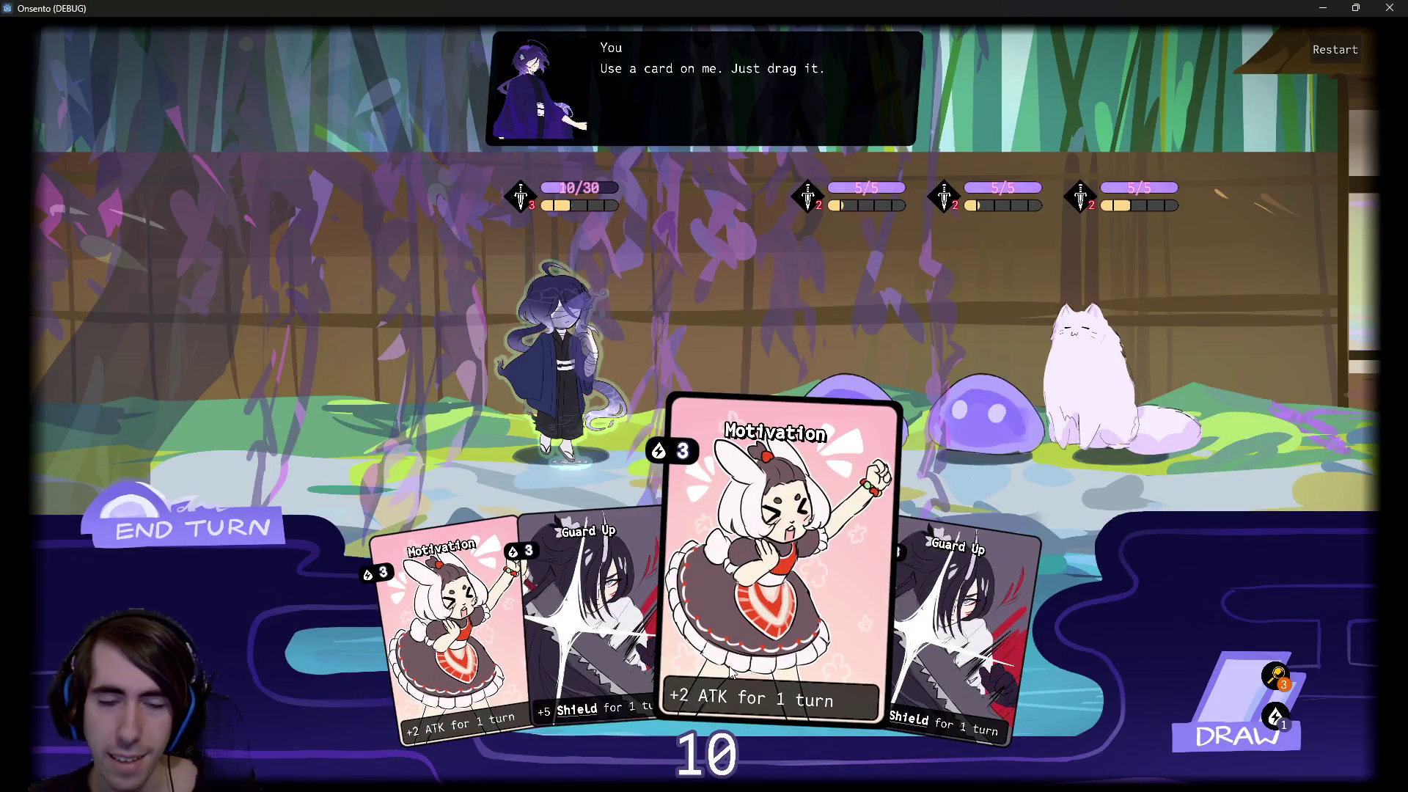
left_click(1263, 669)
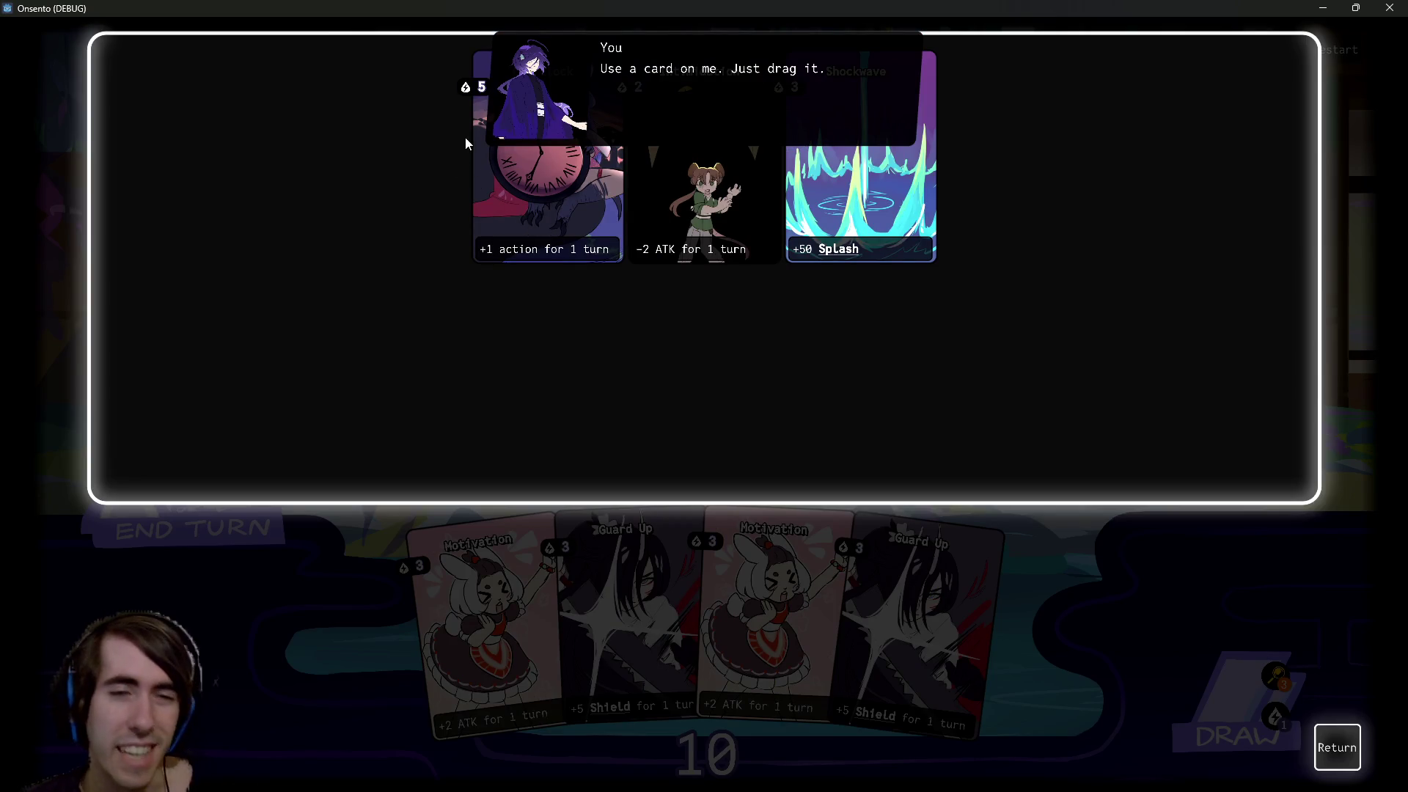
left_click(1338, 747)
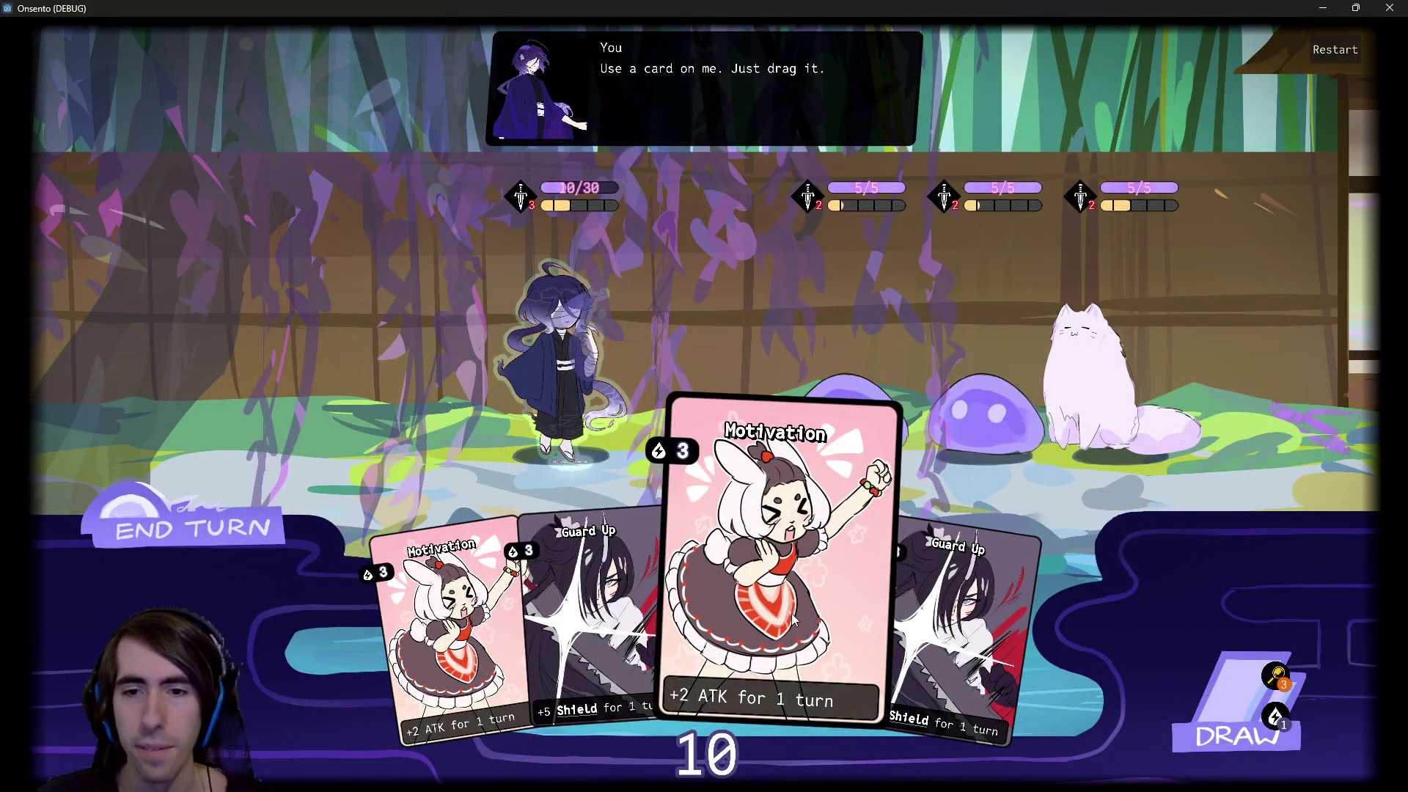
left_click(1274, 675)
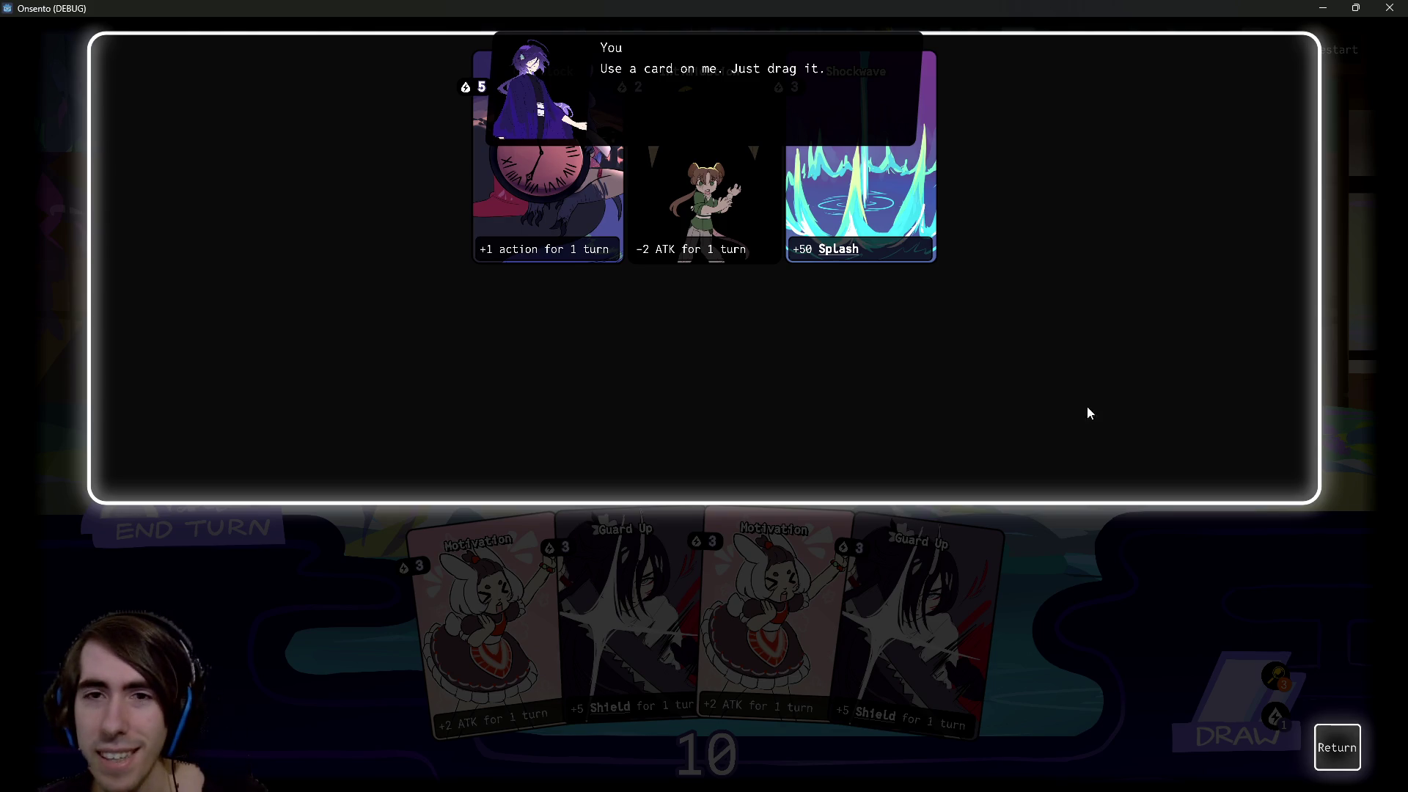
mouse_move(836, 261)
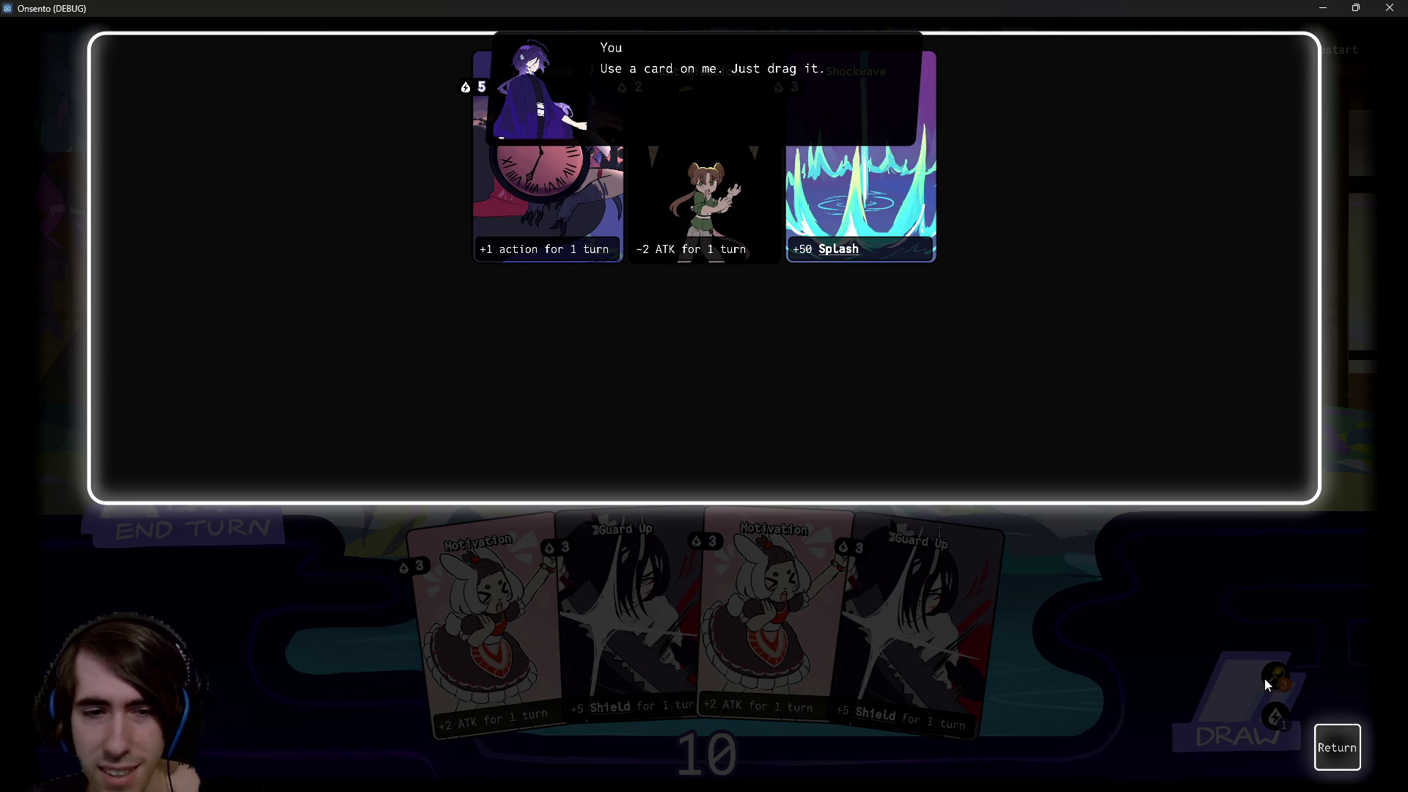
left_click(1338, 737)
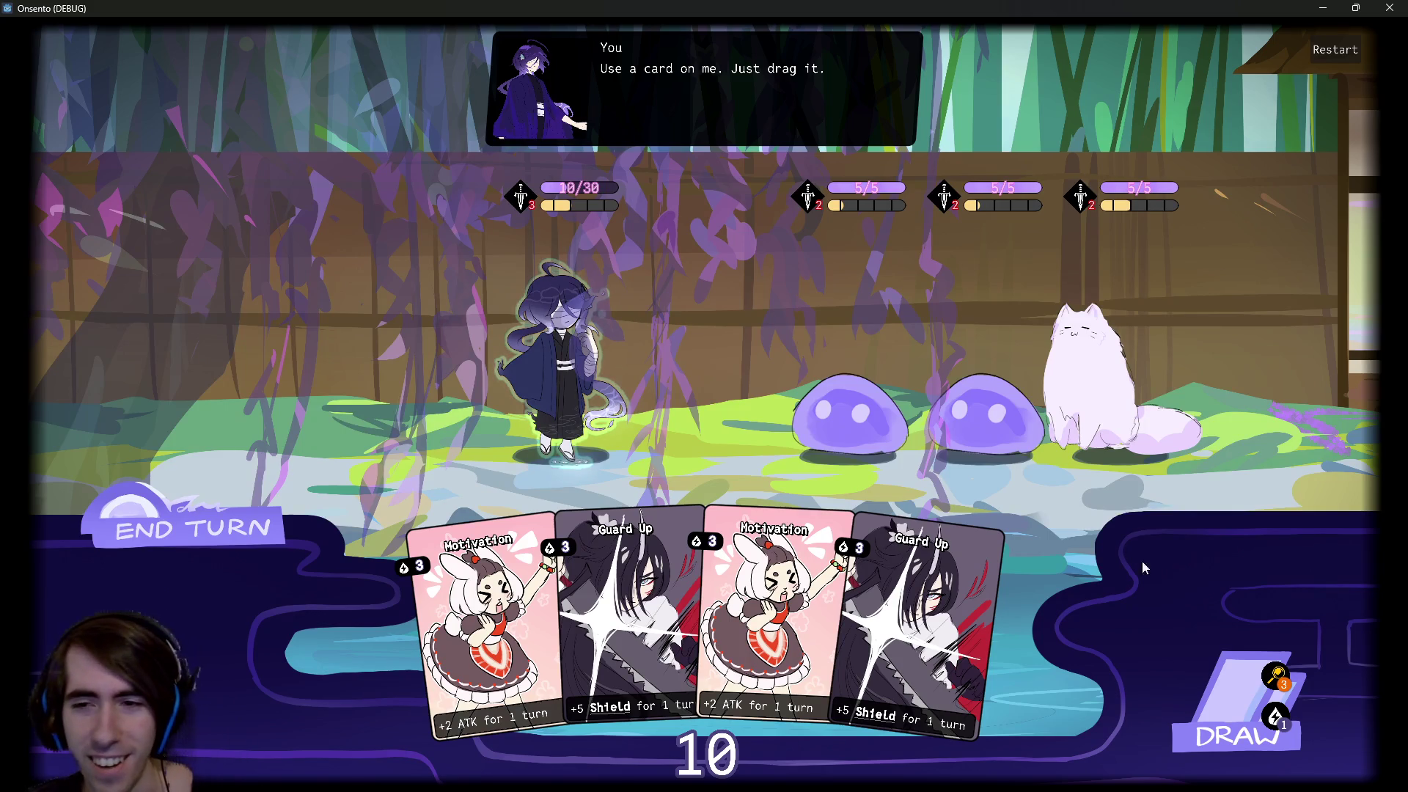
Check the draw pile once more, close it, and return to the Godot editor
left_click(1306, 683)
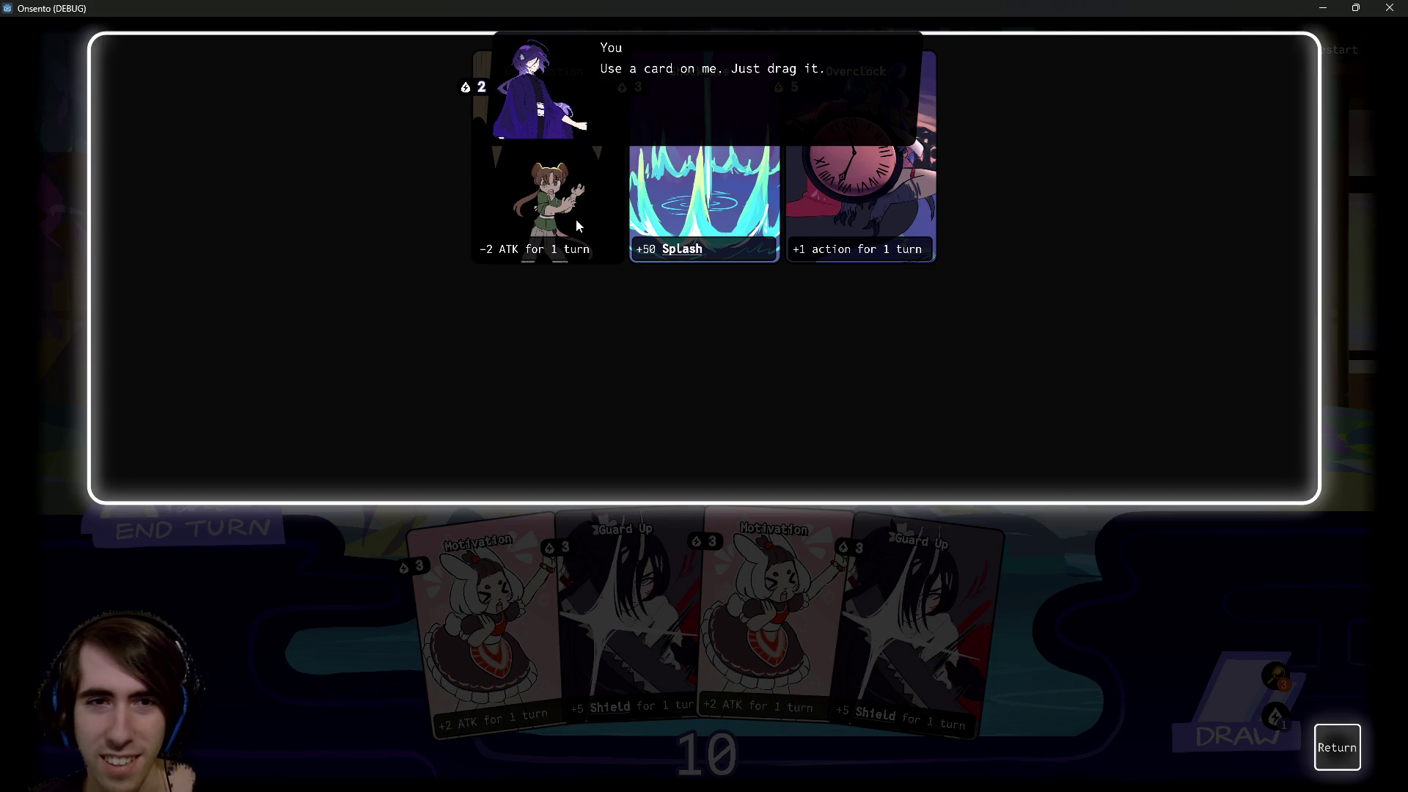
left_click(1334, 734)
key("alt+Tab")
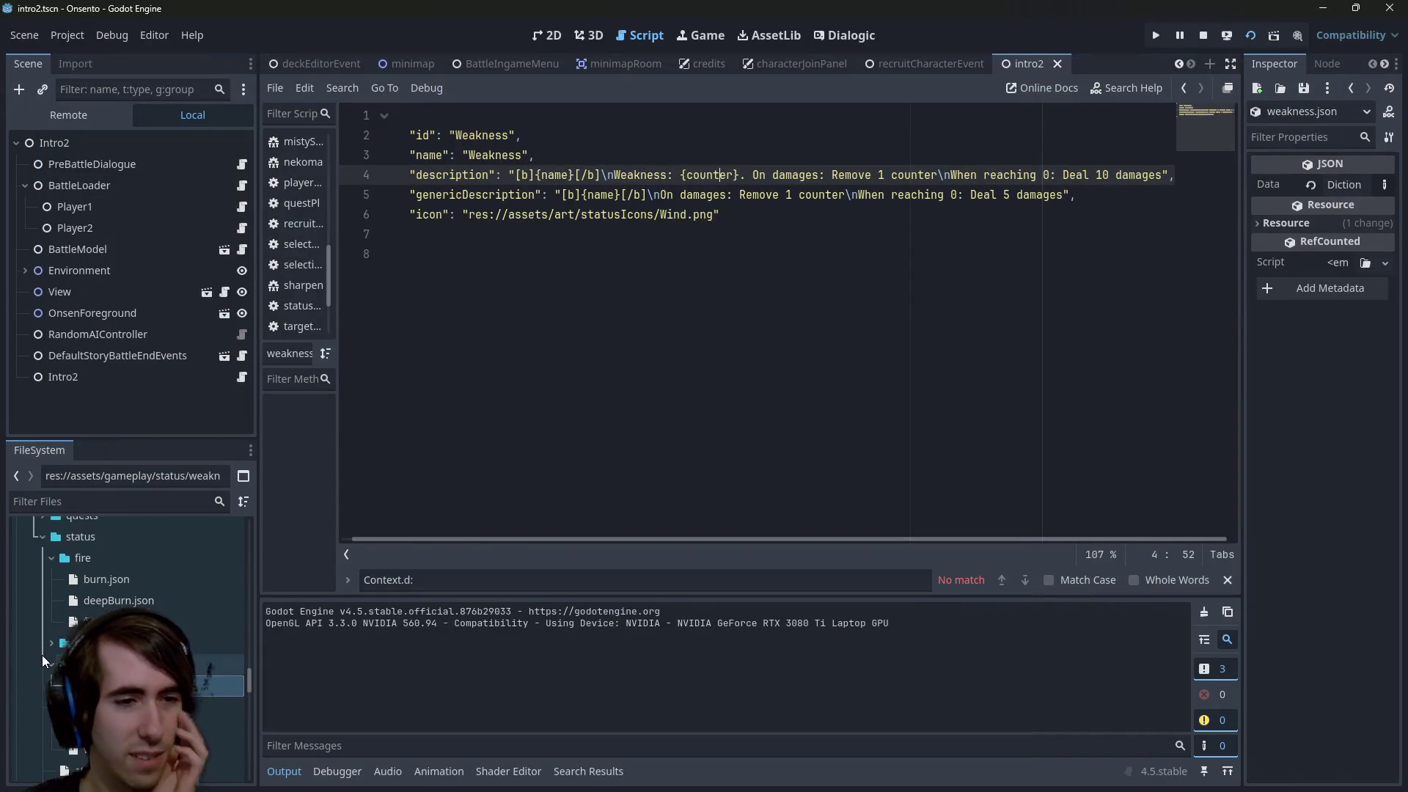
Browse the FileSystem dock from the status files to cards/mana and select a card file
scroll(44, 661, "down", 4)
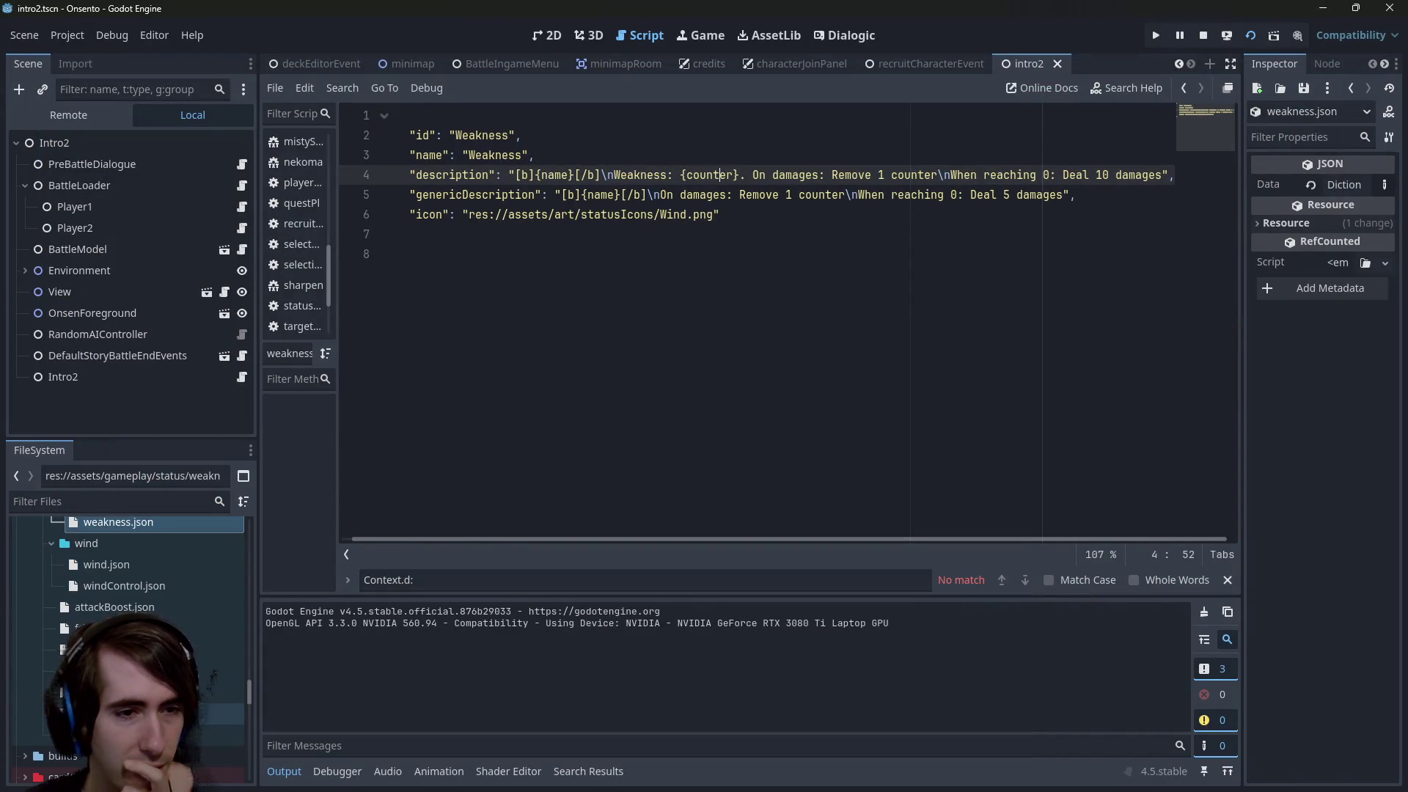
scroll(128, 623, "up", 1)
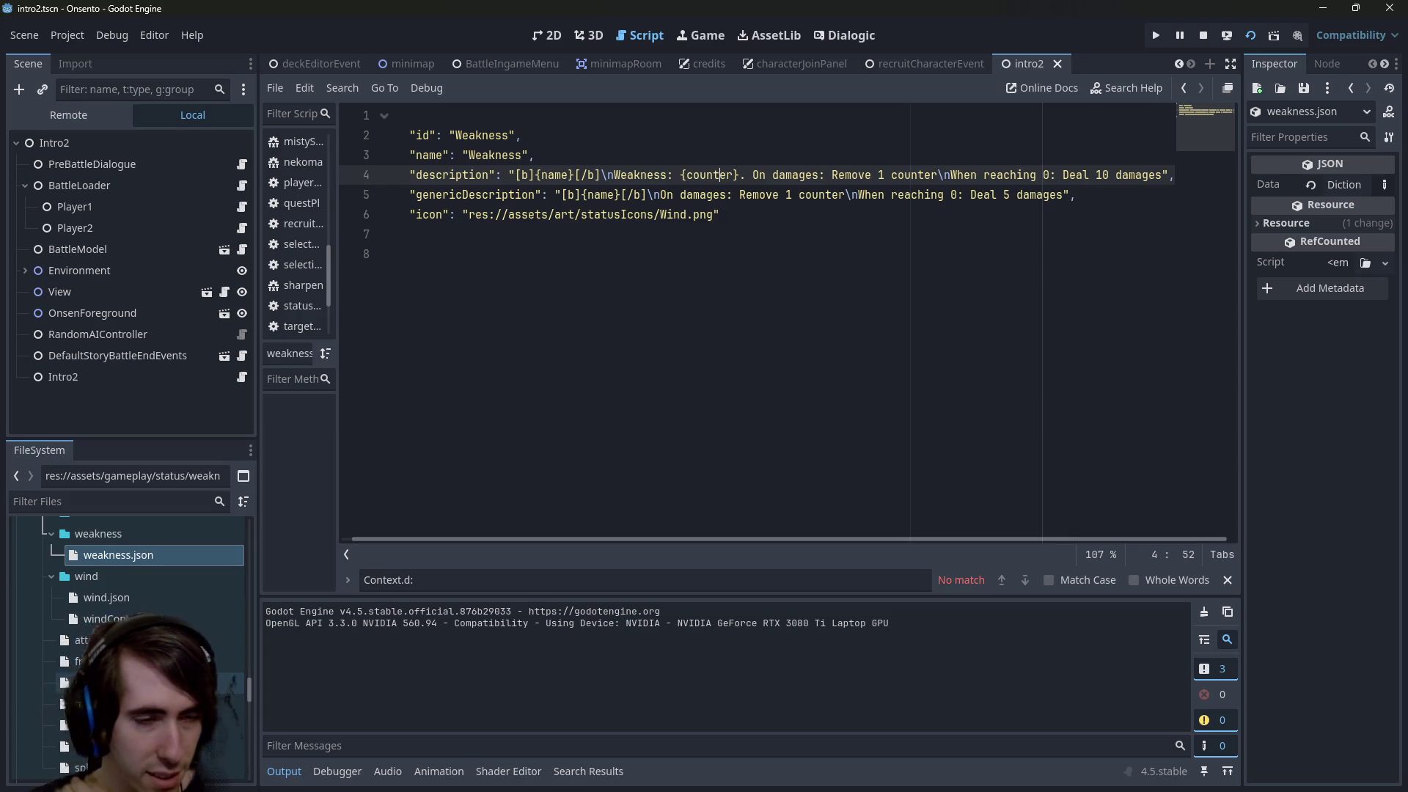
scroll(128, 587, "up", 3)
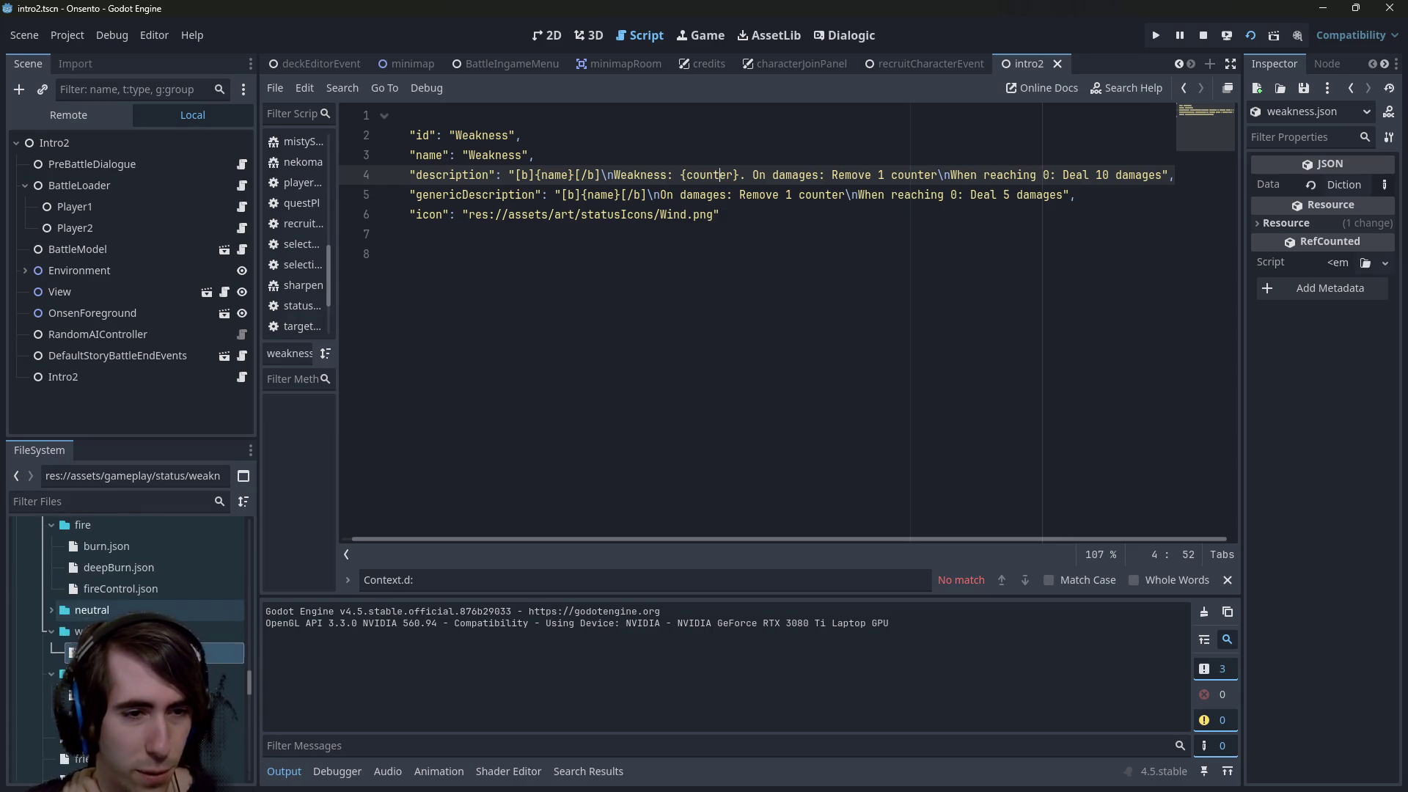
scroll(128, 624, "down", 5)
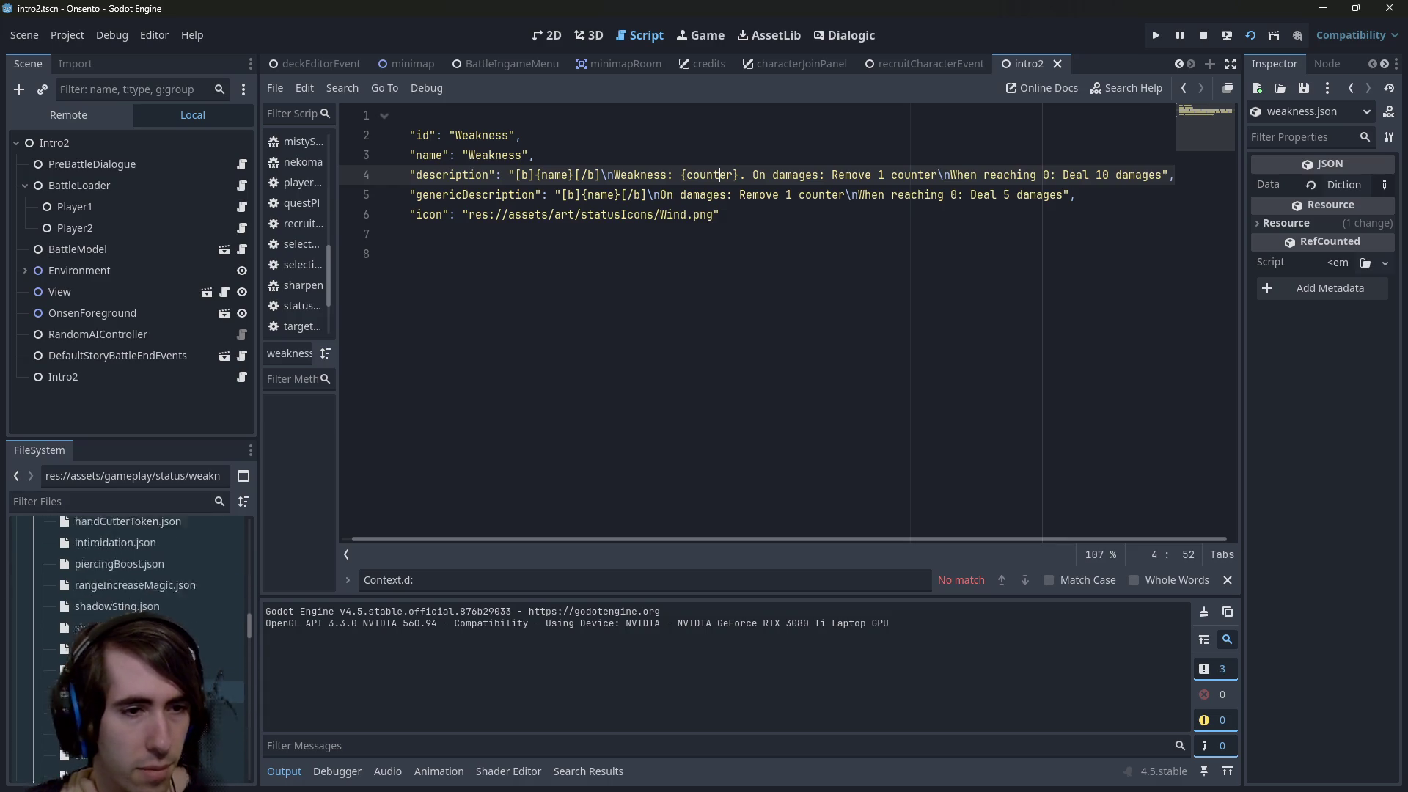
scroll(128, 602, "up", 15)
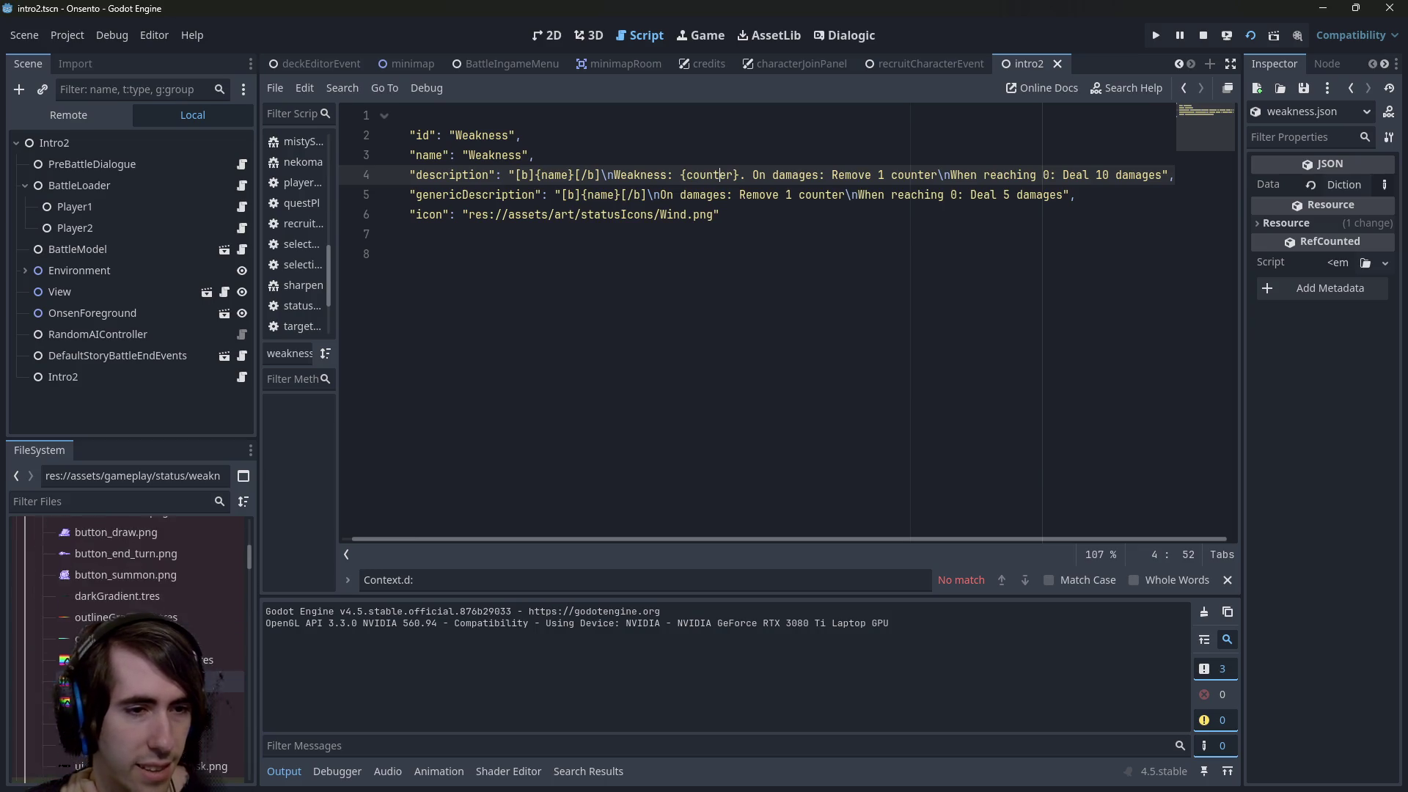
scroll(198, 618, "down", 10)
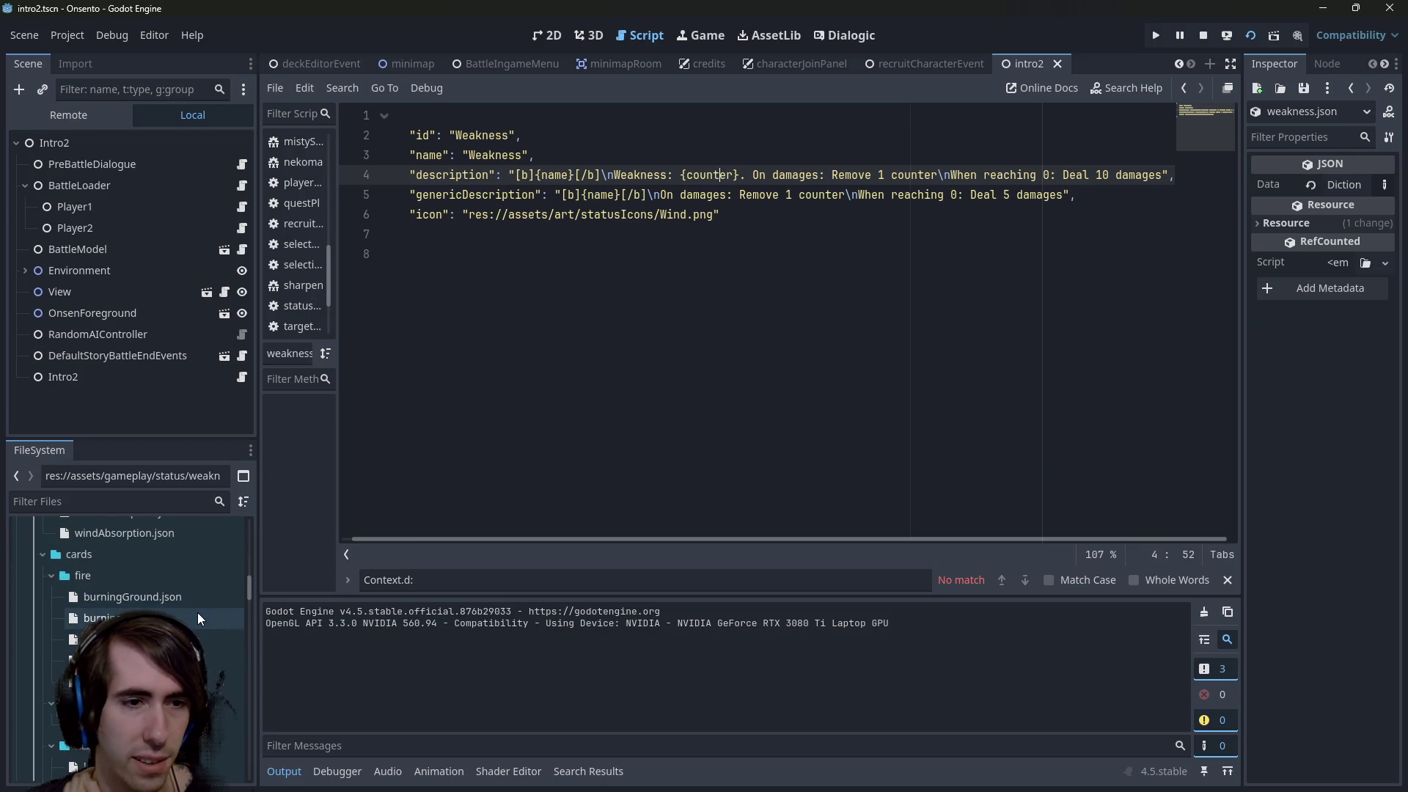
scroll(197, 613, "down", 2)
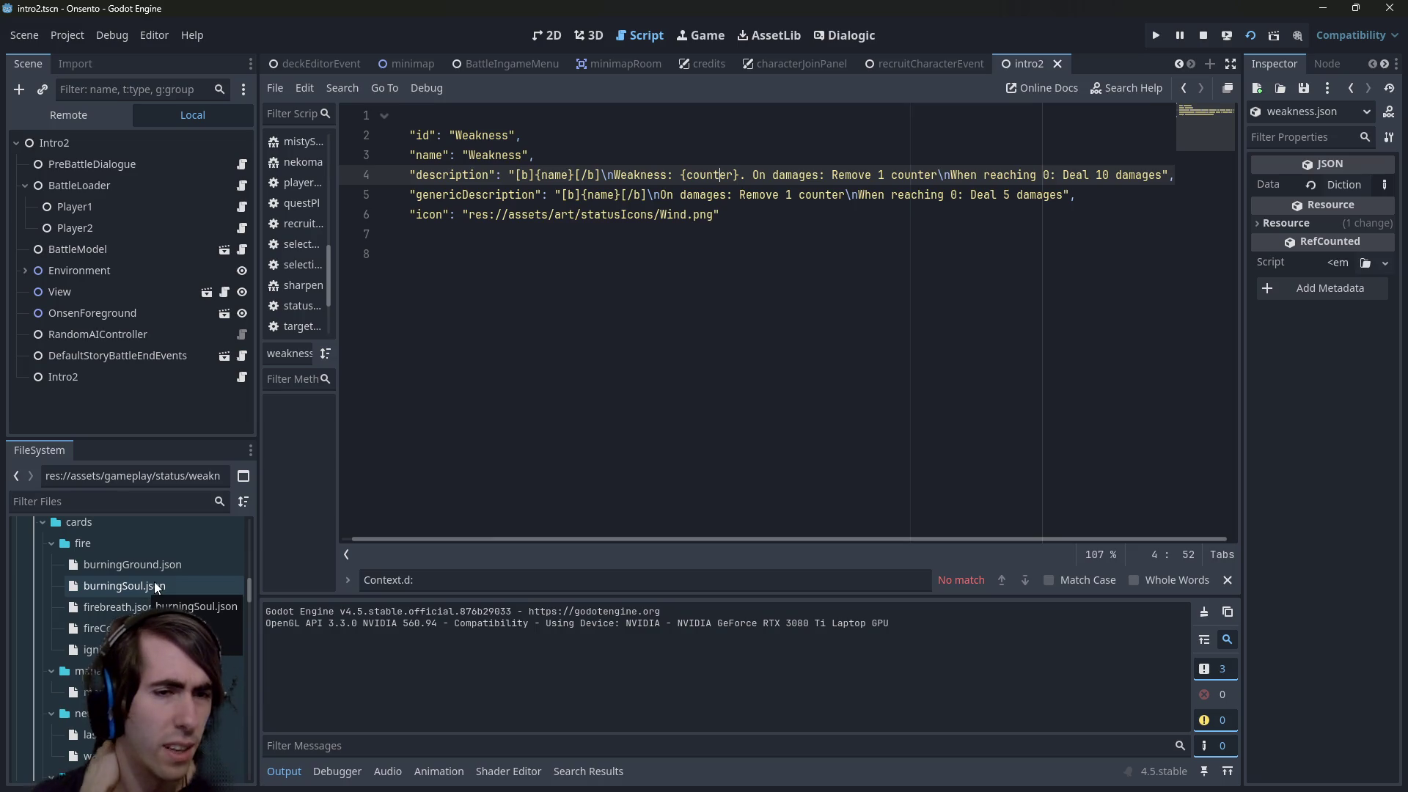
scroll(154, 582, "down", 3)
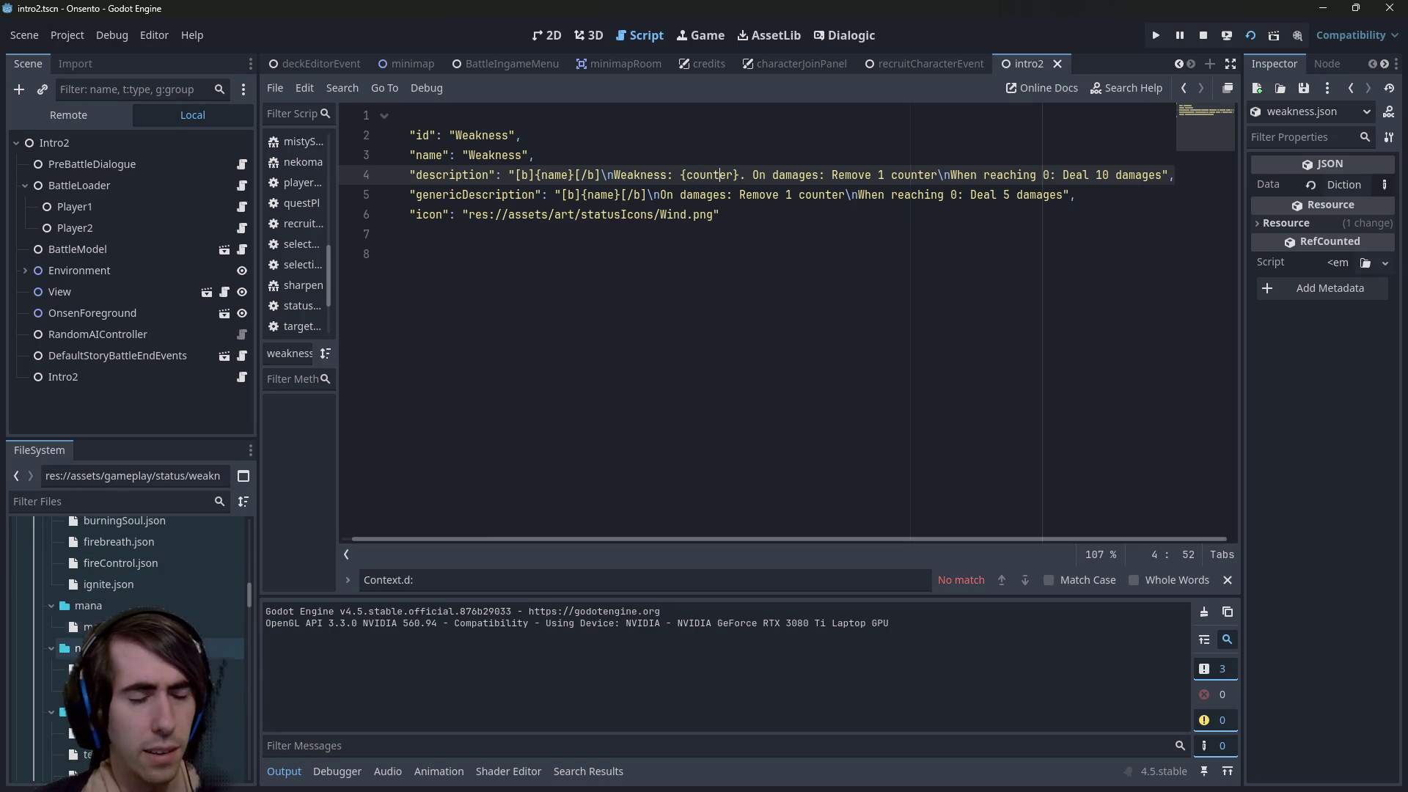
scroll(146, 617, "up", 2)
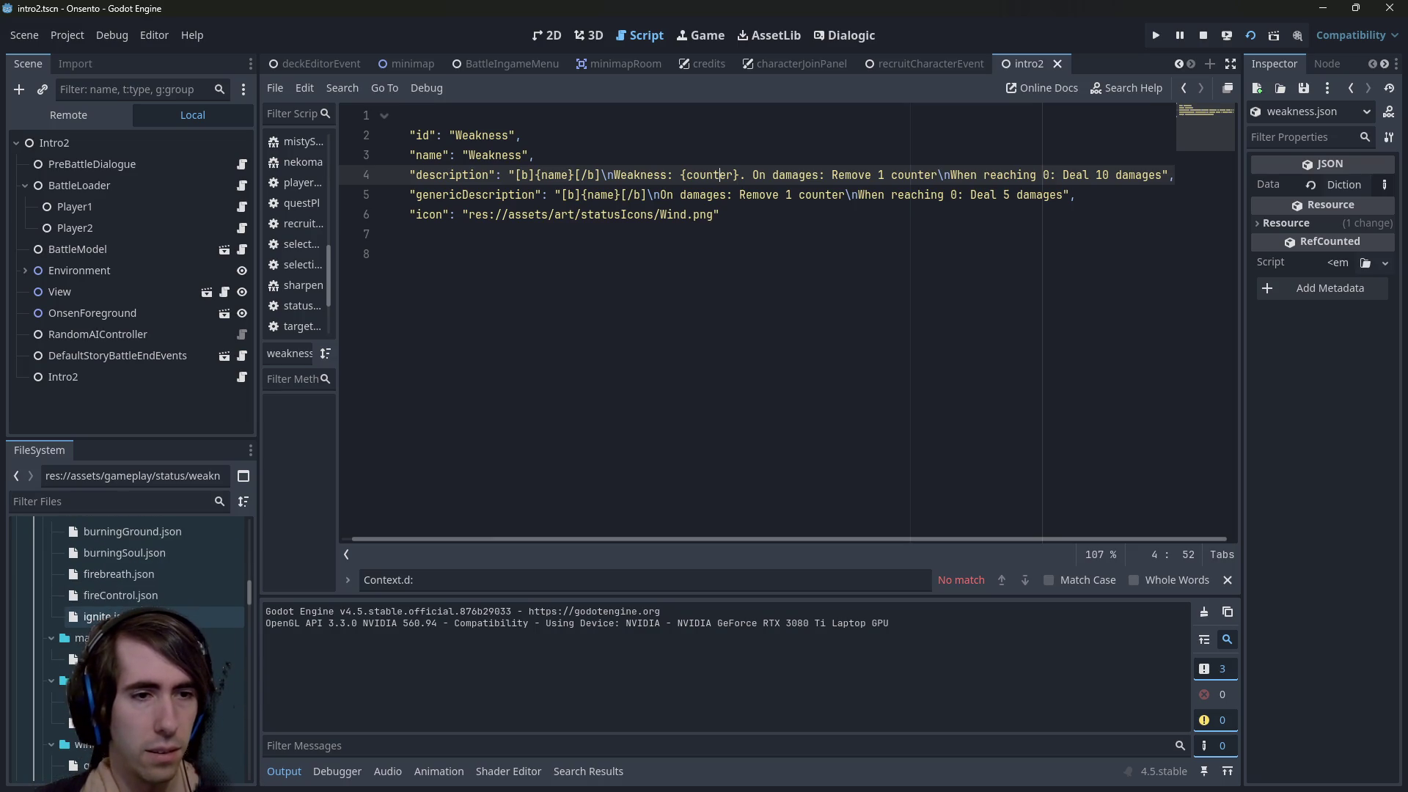
left_click(217, 659)
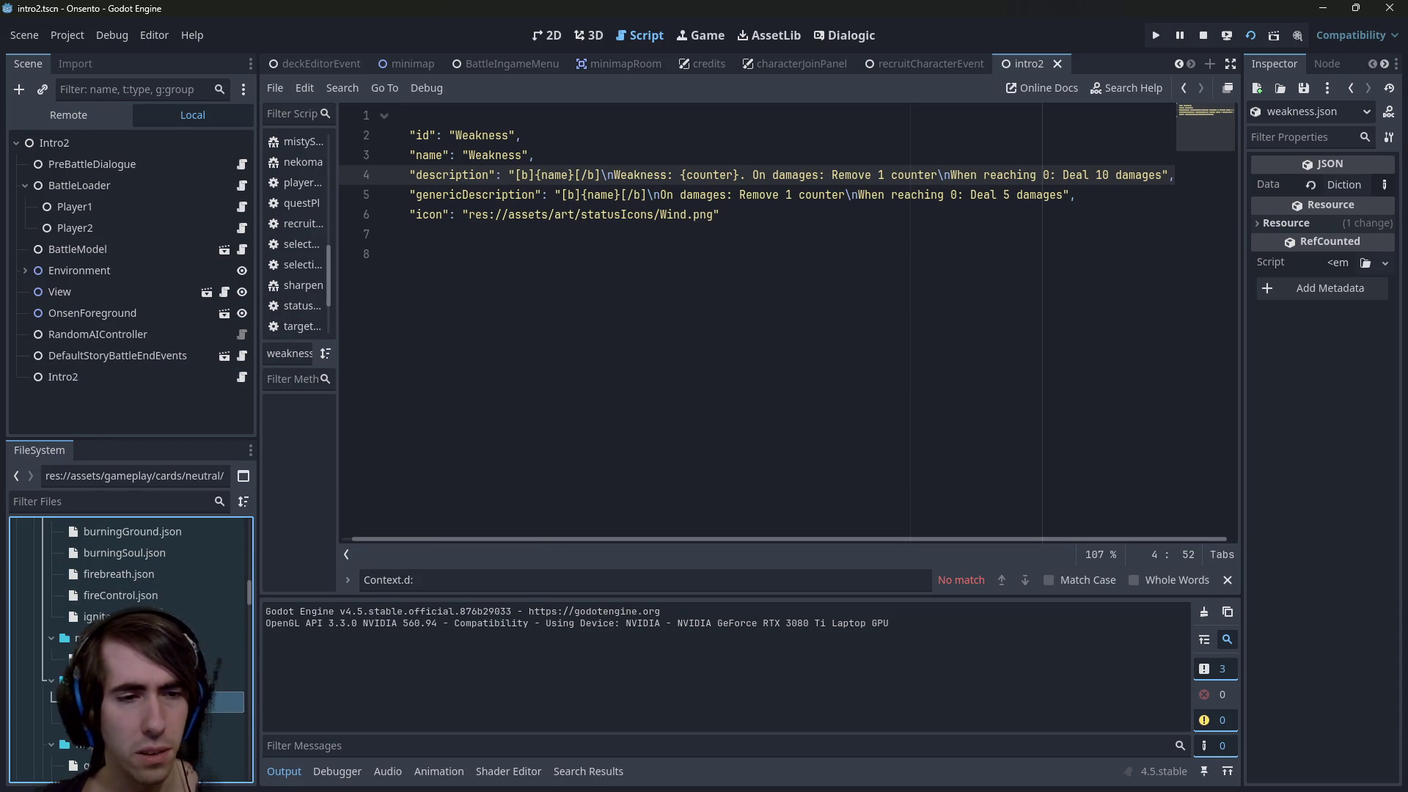
Open lastPunch.json, scroll through its effects, then go back to weakness.json
double_click(146, 659)
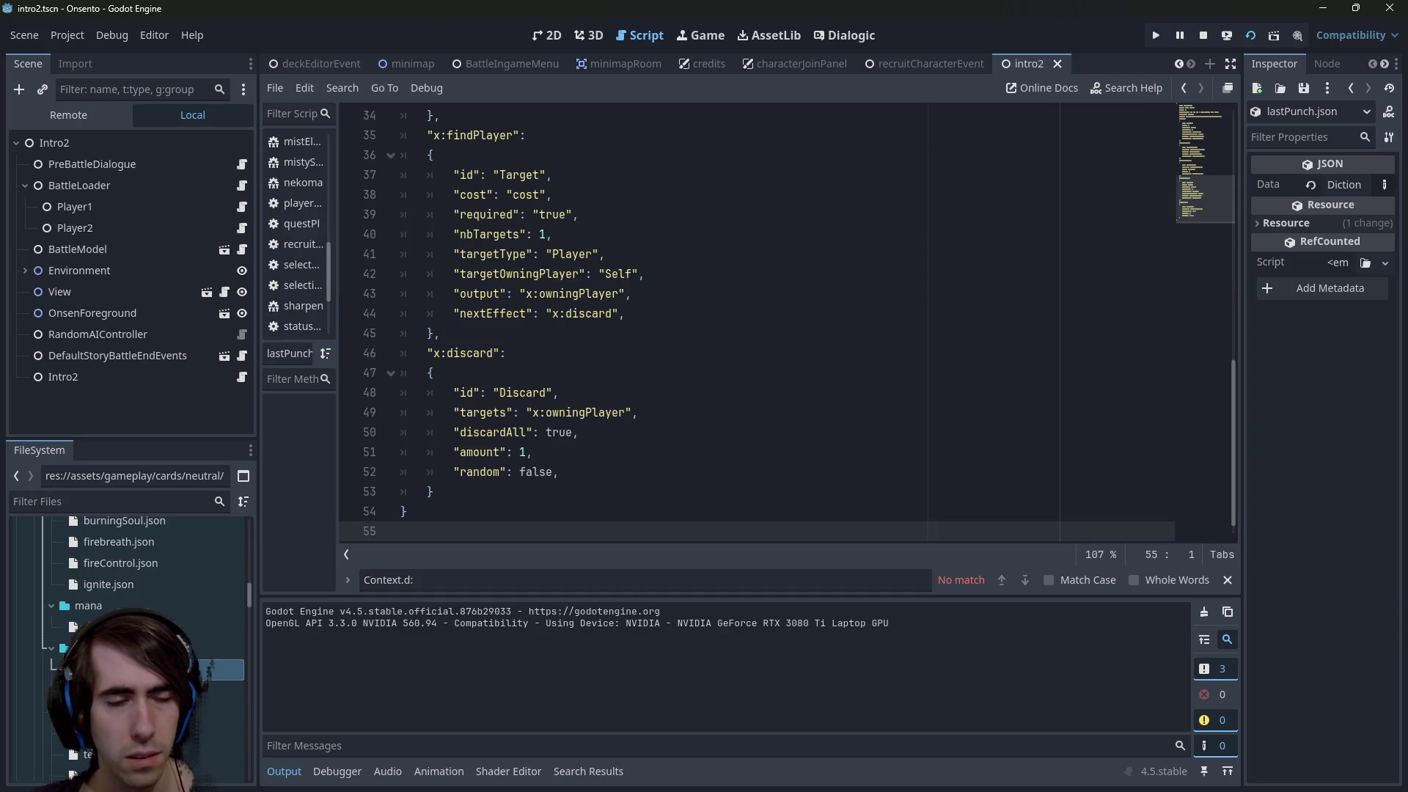
scroll(147, 664, "down", 3)
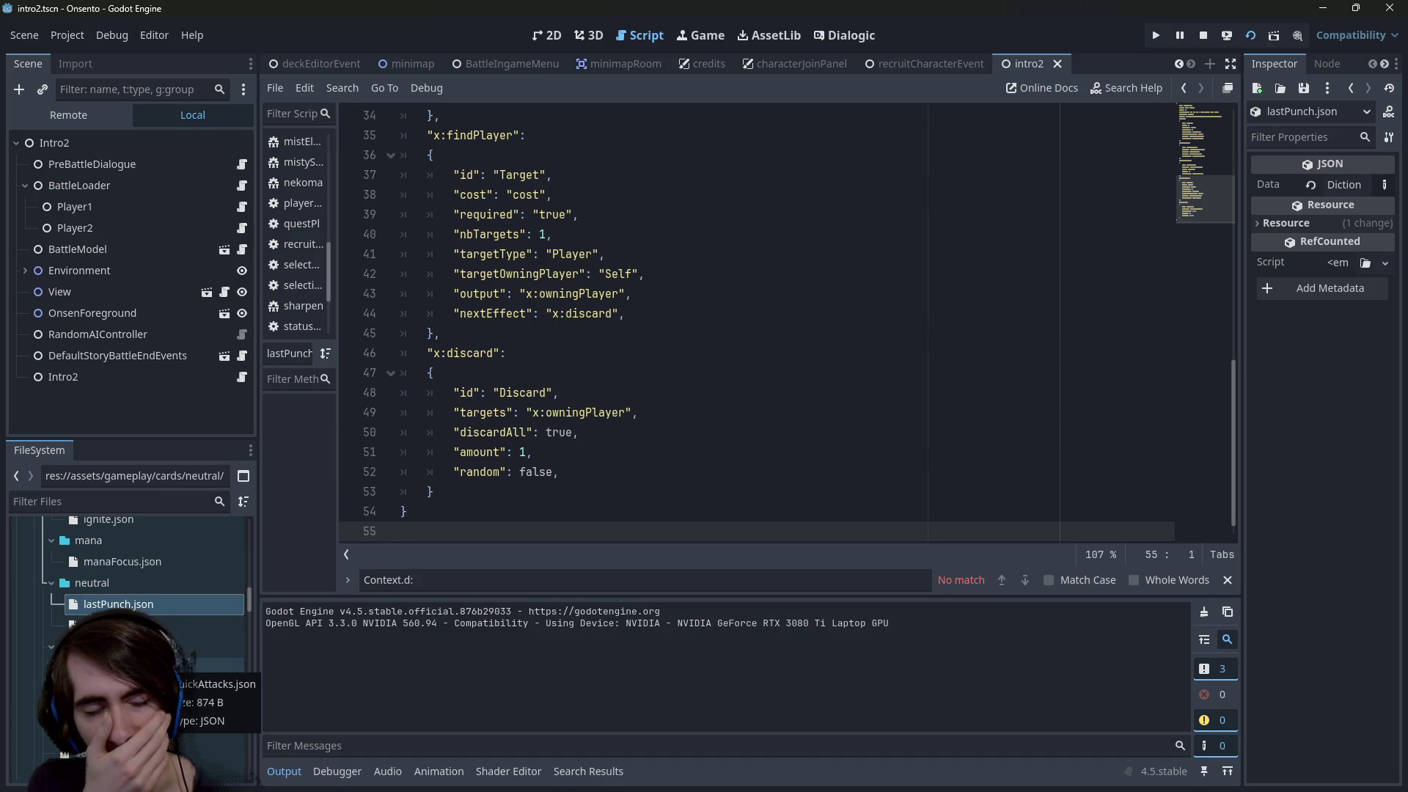
scroll(146, 623, "down", 2)
scroll(147, 627, "down", 1)
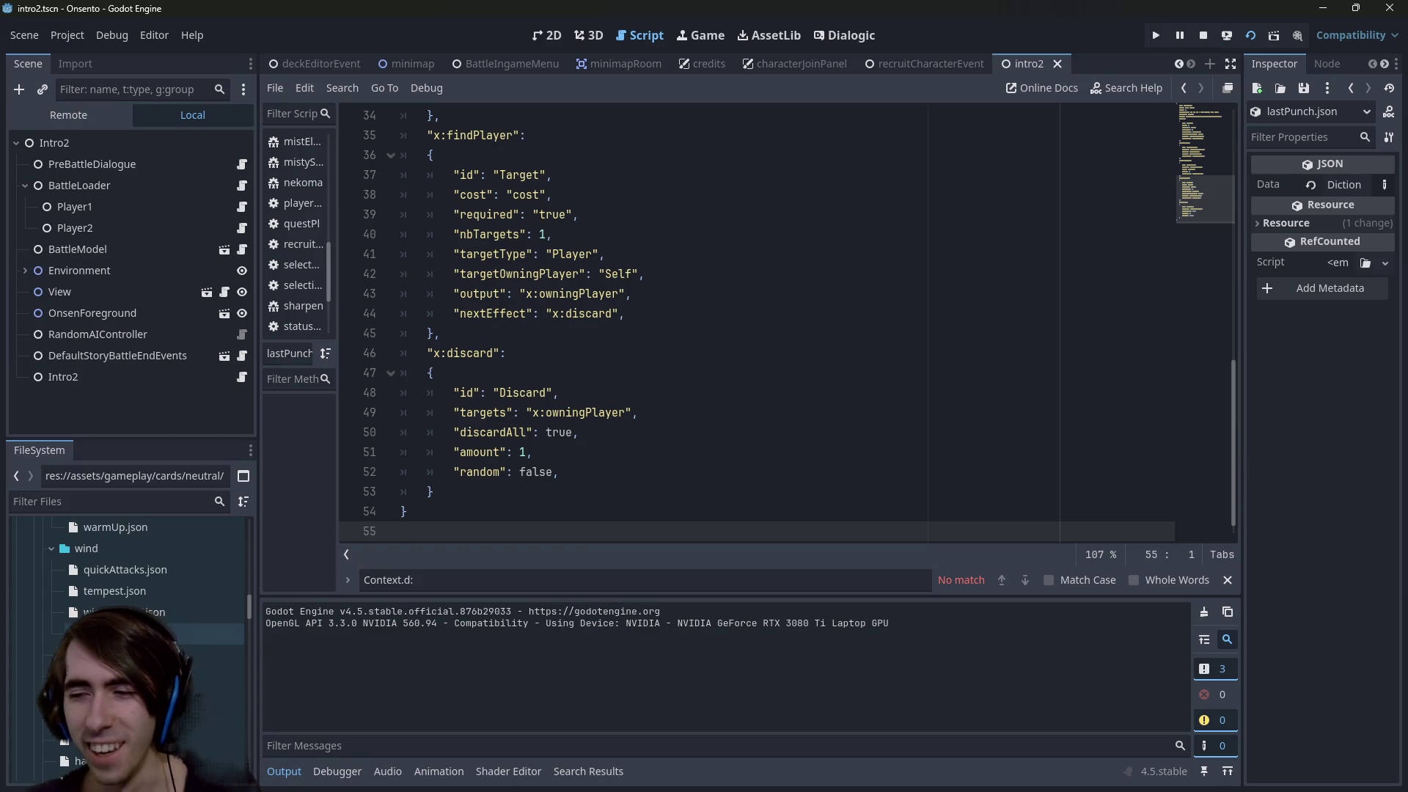
scroll(147, 627, "down", 1)
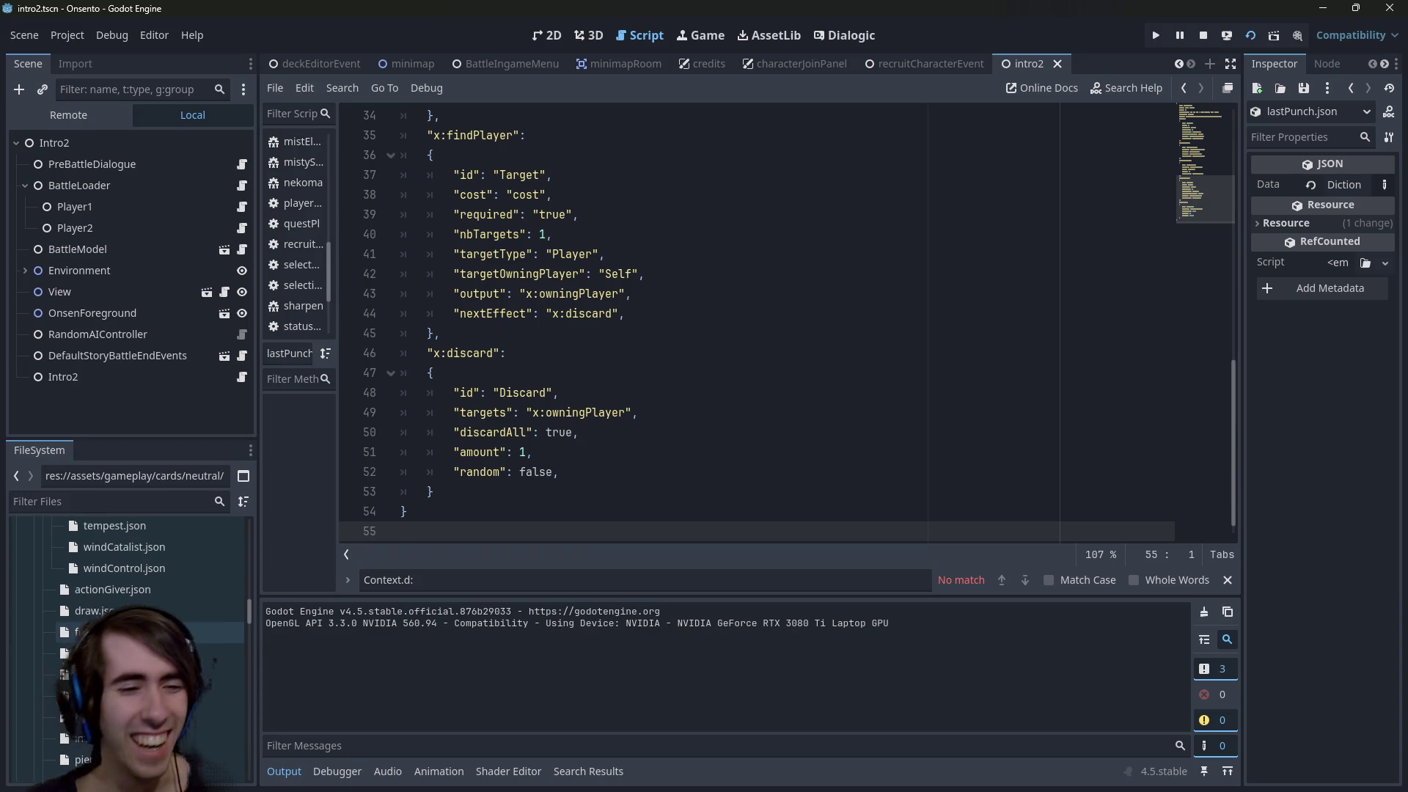
scroll(146, 631, "down", 3)
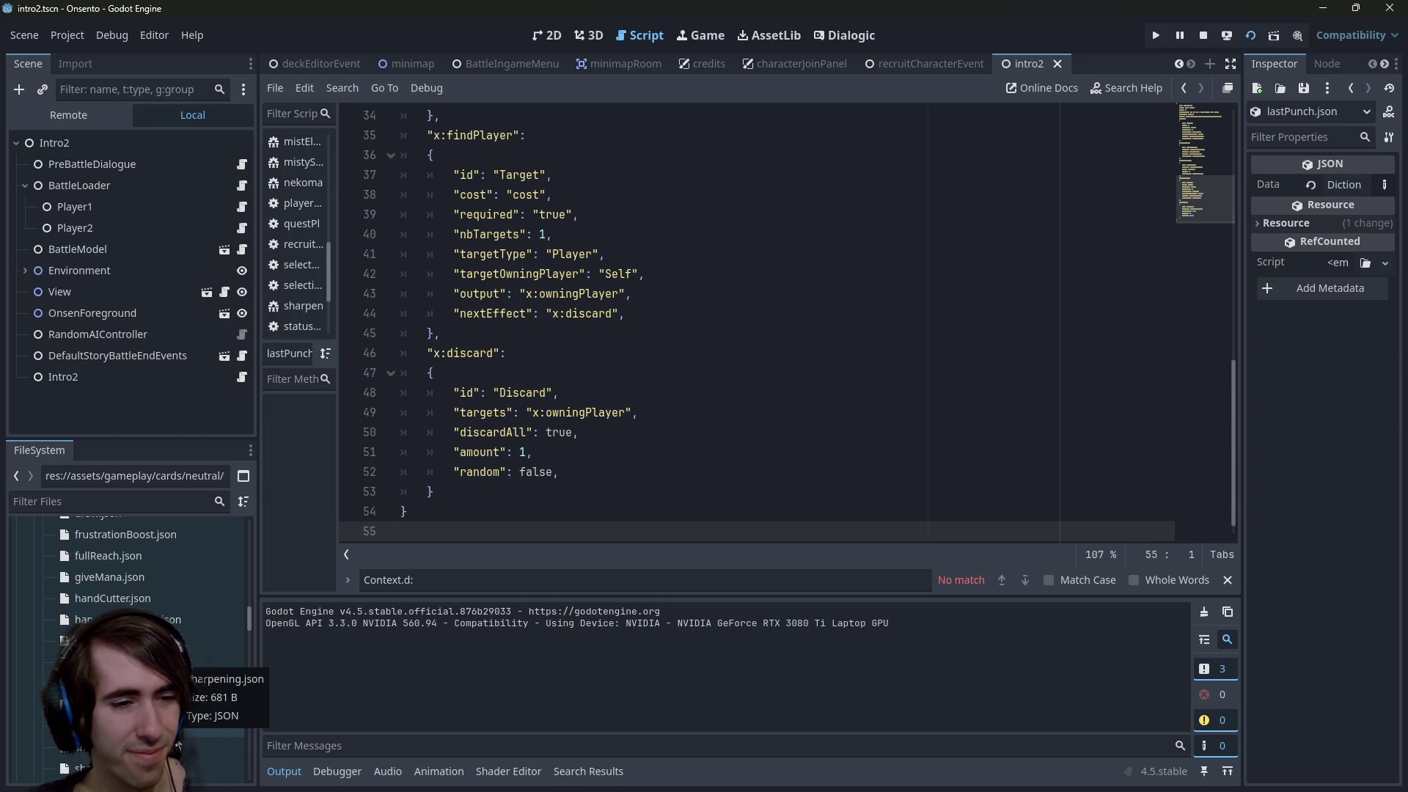
left_click(719, 375)
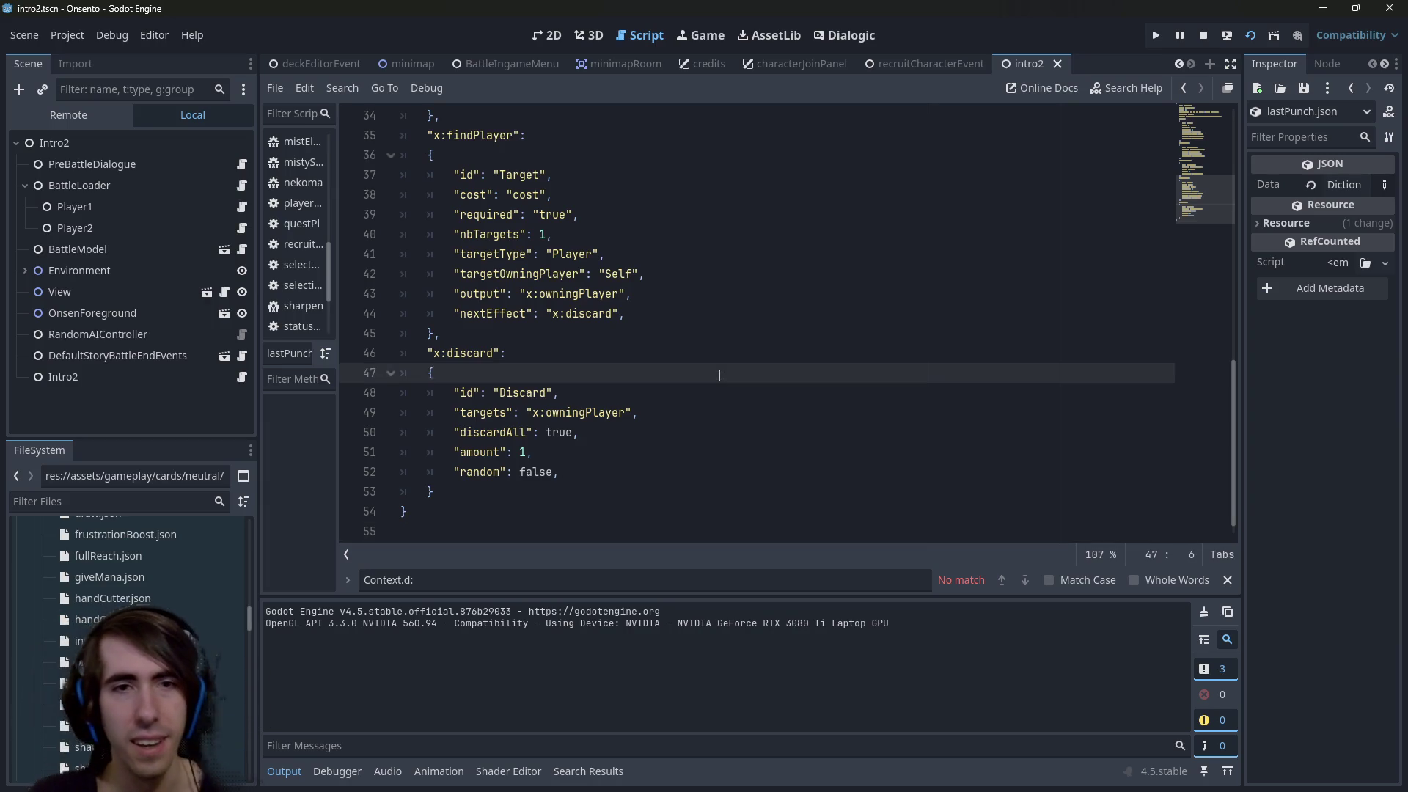
key("alt+Left")
key("alt+Left")
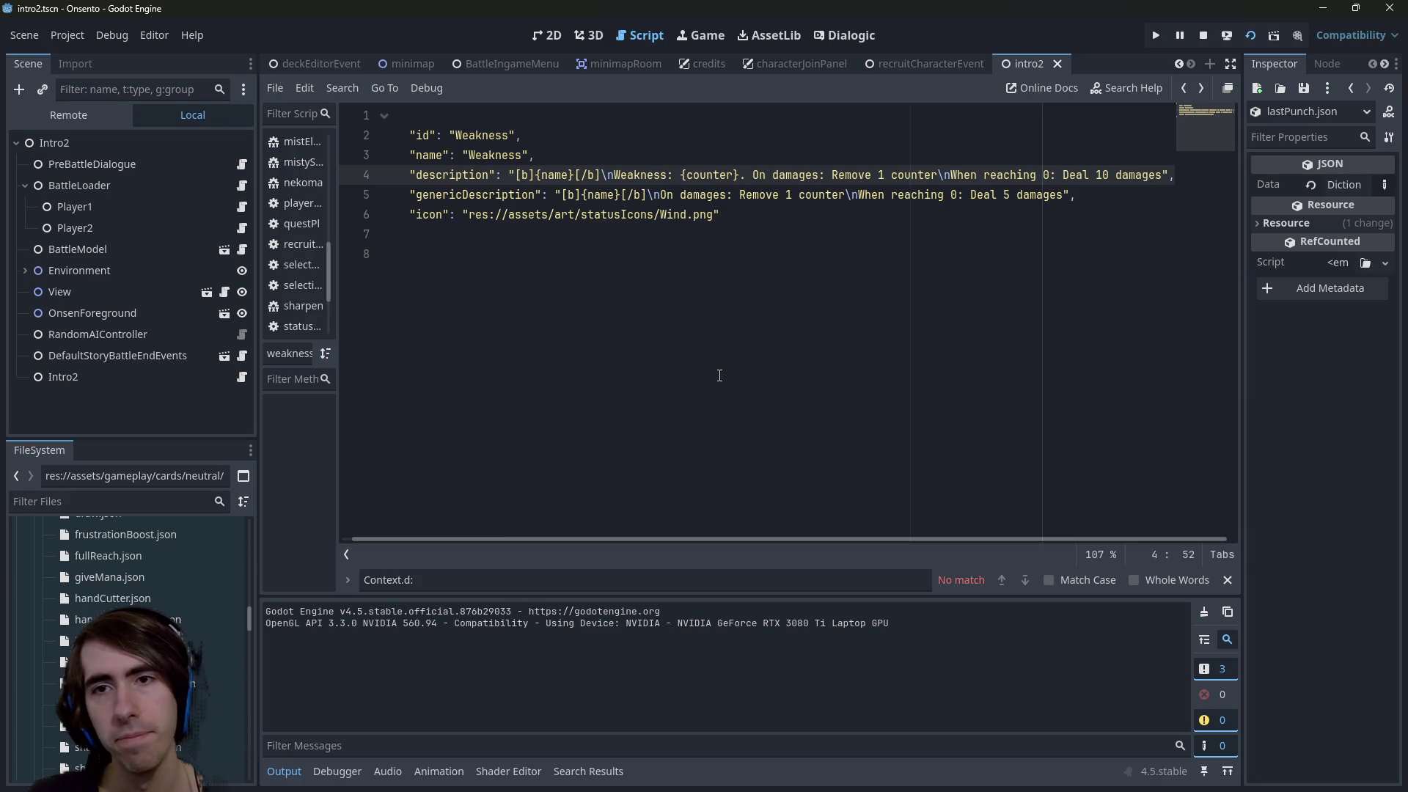
Change the description's damage from 10 to 5 and save weakness.json
double_click(1094, 176)
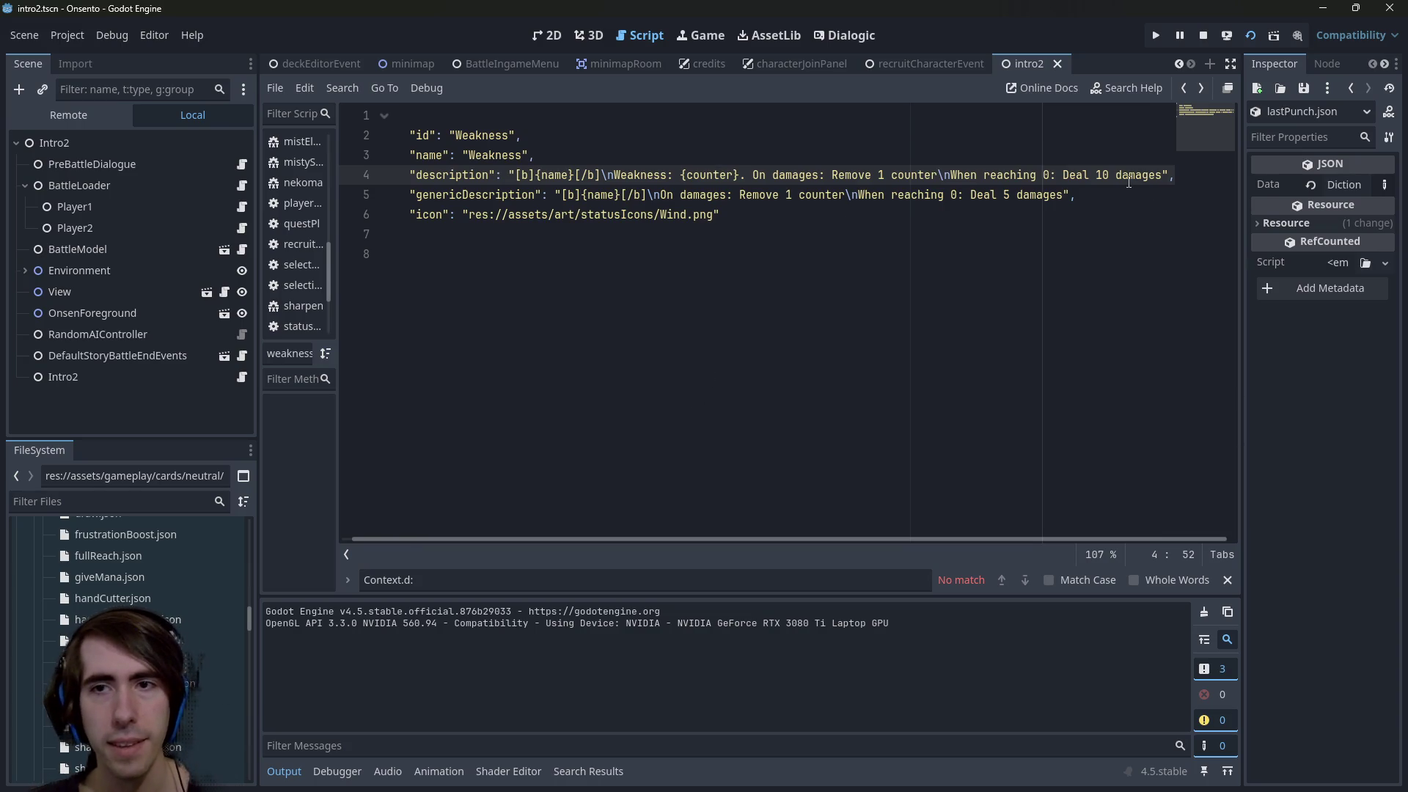
type("5")
key("ctrl+s")
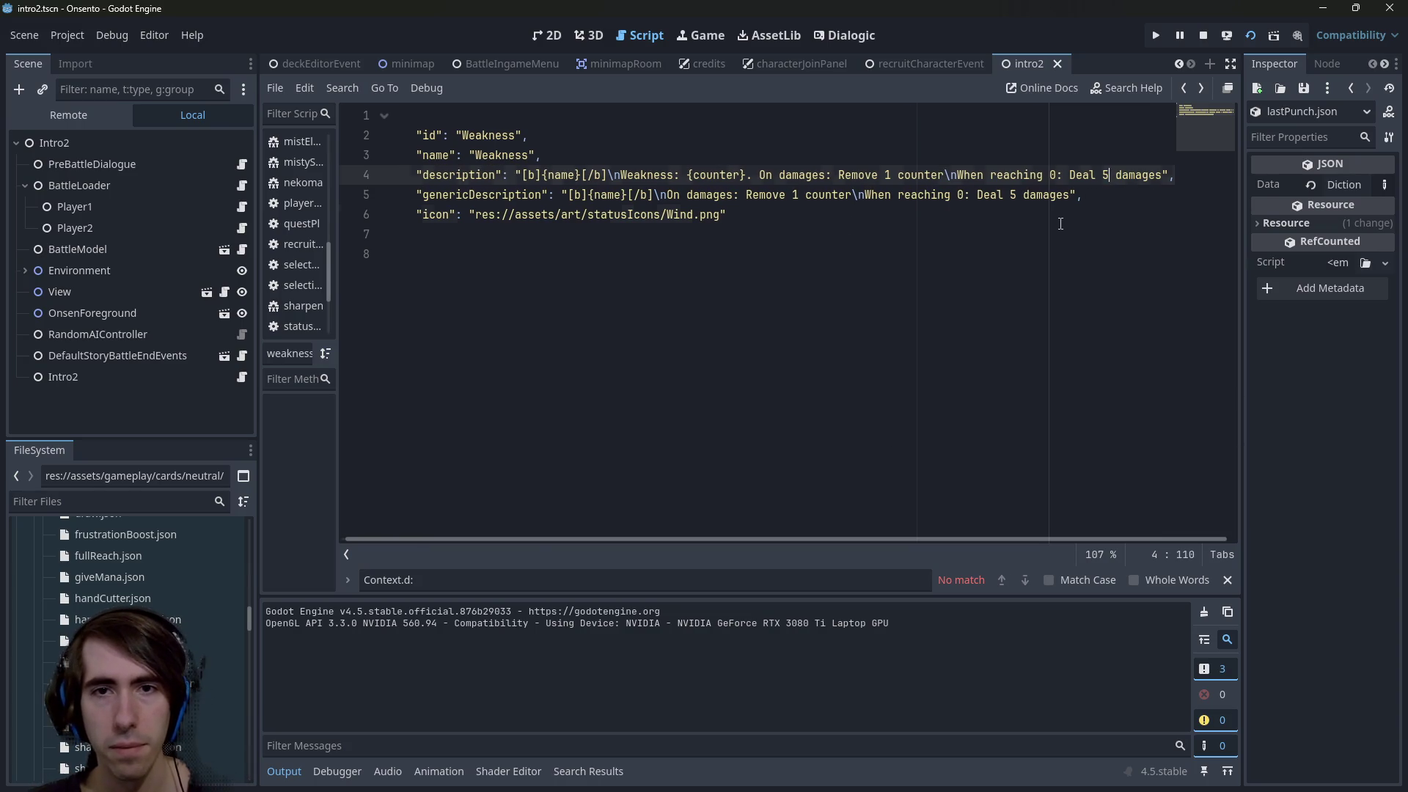
left_click(1055, 221)
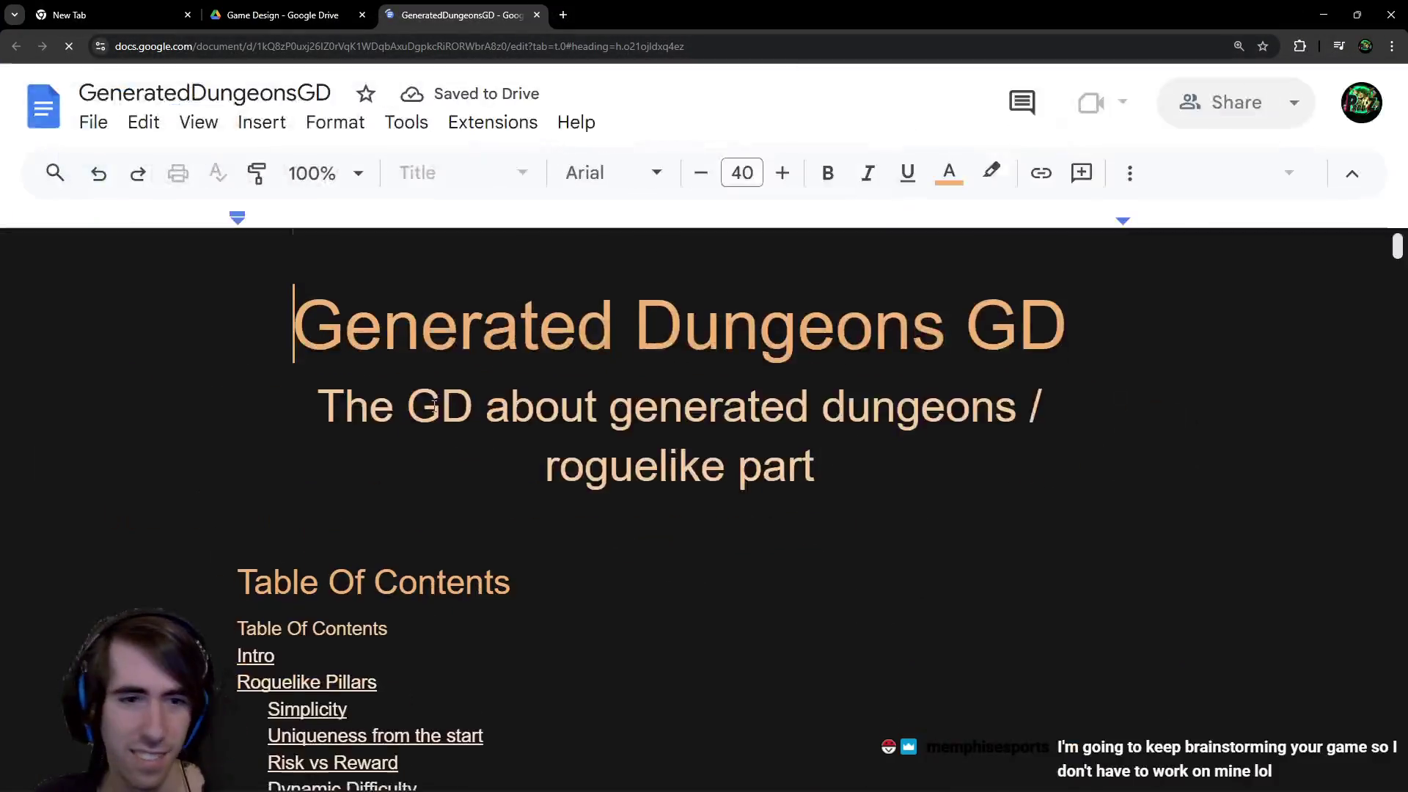
Scroll through the GeneratedDungeonsGD document
scroll(387, 399, "down", 5)
scroll(309, 479, "up", 3, "ctrl")
scroll(308, 479, "down", 1, "ctrl")
scroll(525, 450, "down", 15)
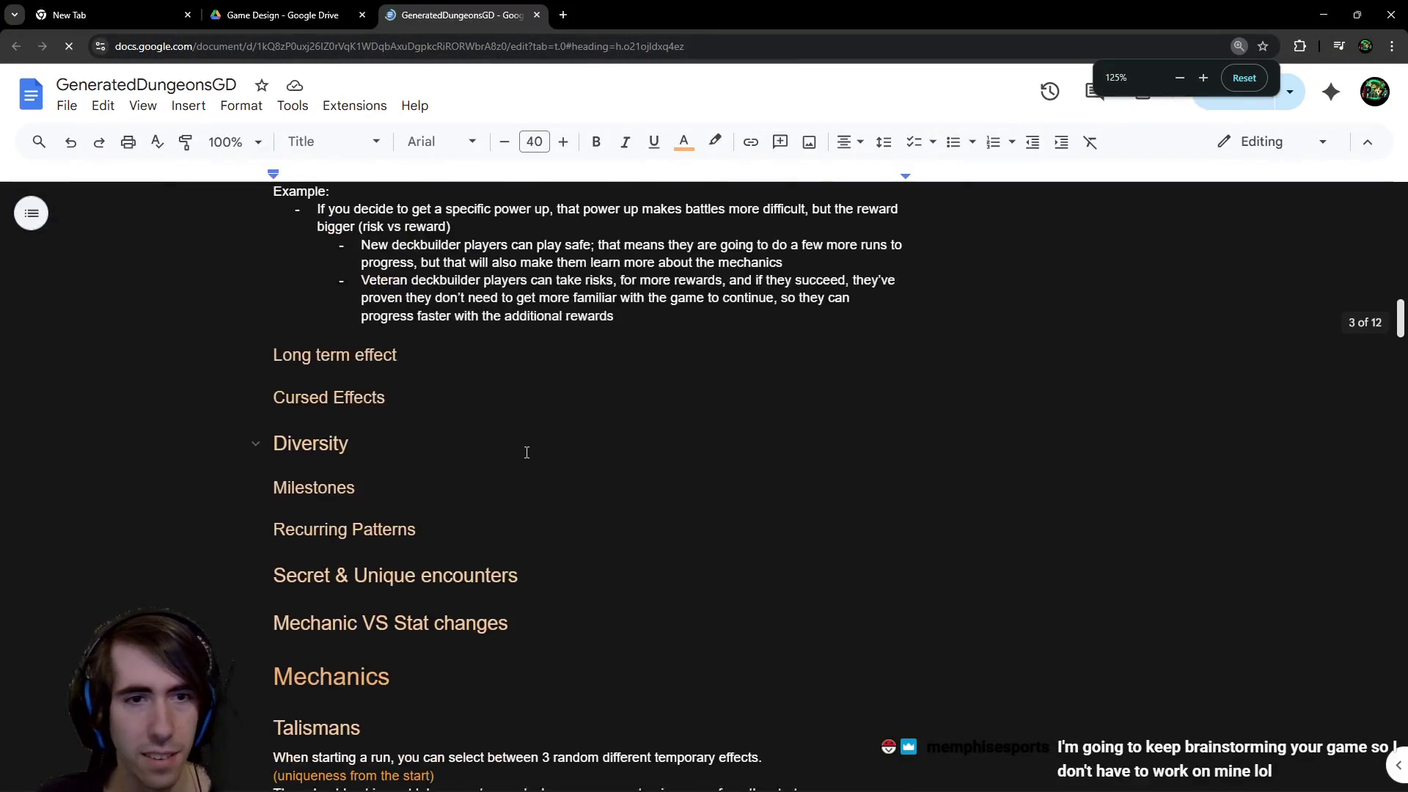
scroll(540, 463, "down", 20)
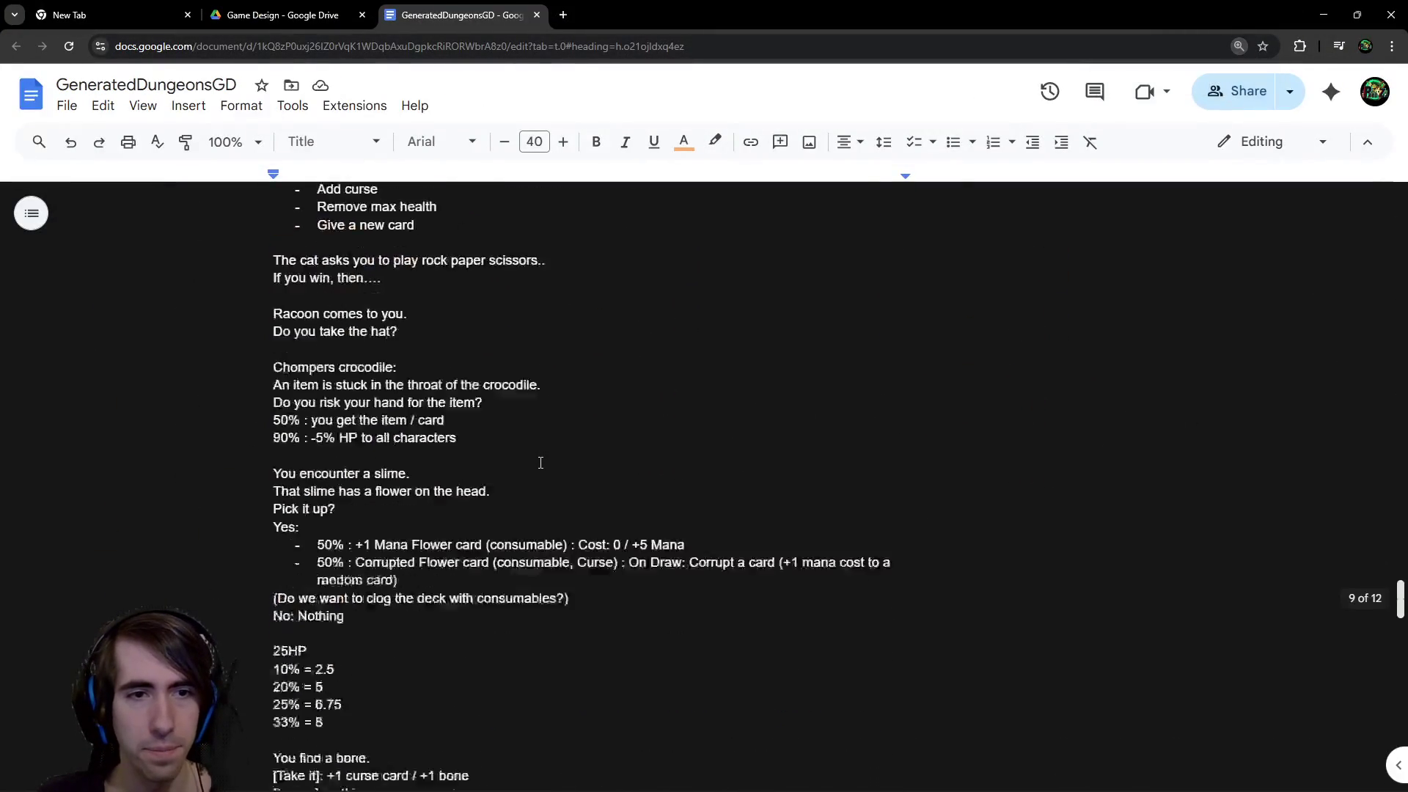
scroll(540, 462, "down", 5)
scroll(540, 462, "up", 7)
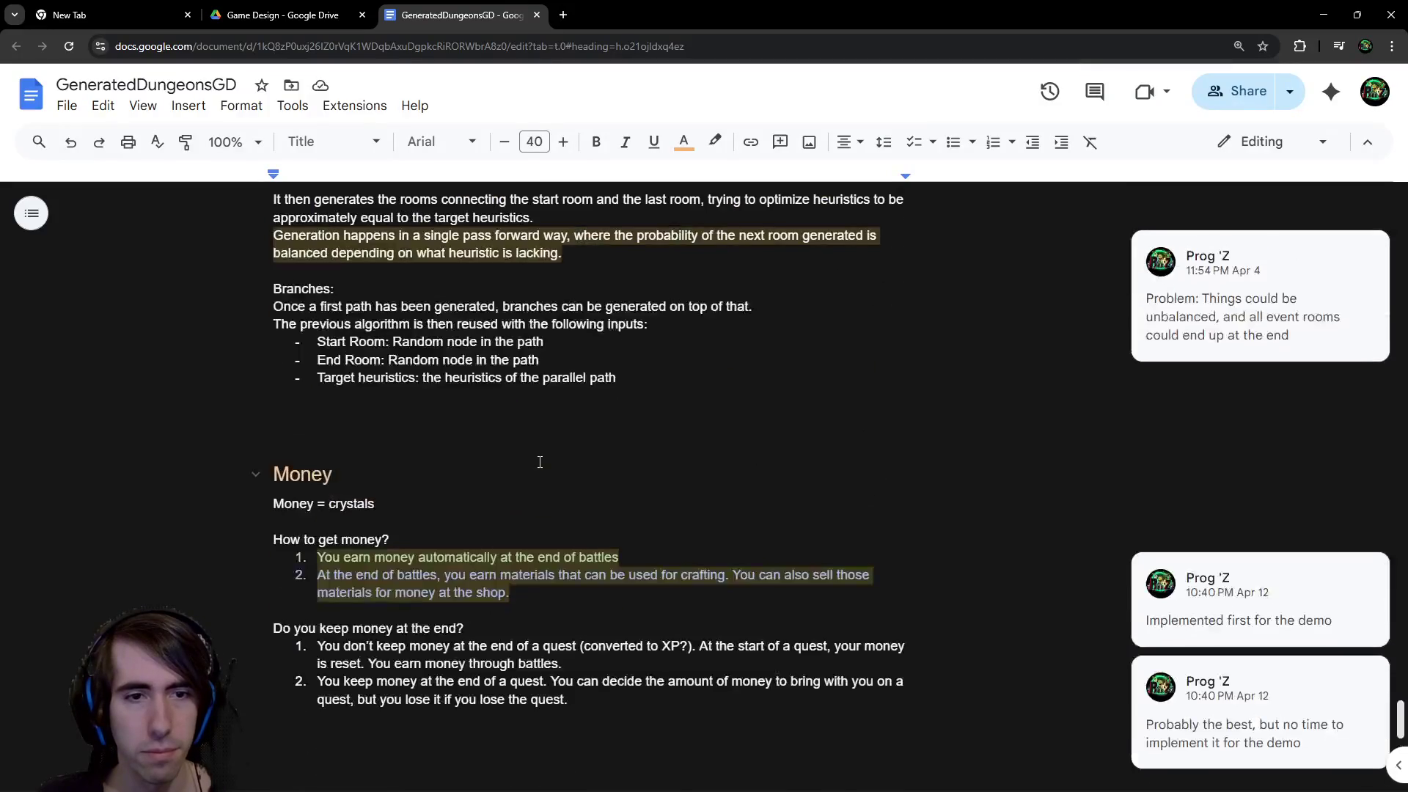
Switch to the Game Design Drive tab, close the empty tab, and open Archetypes
left_click(328, 6)
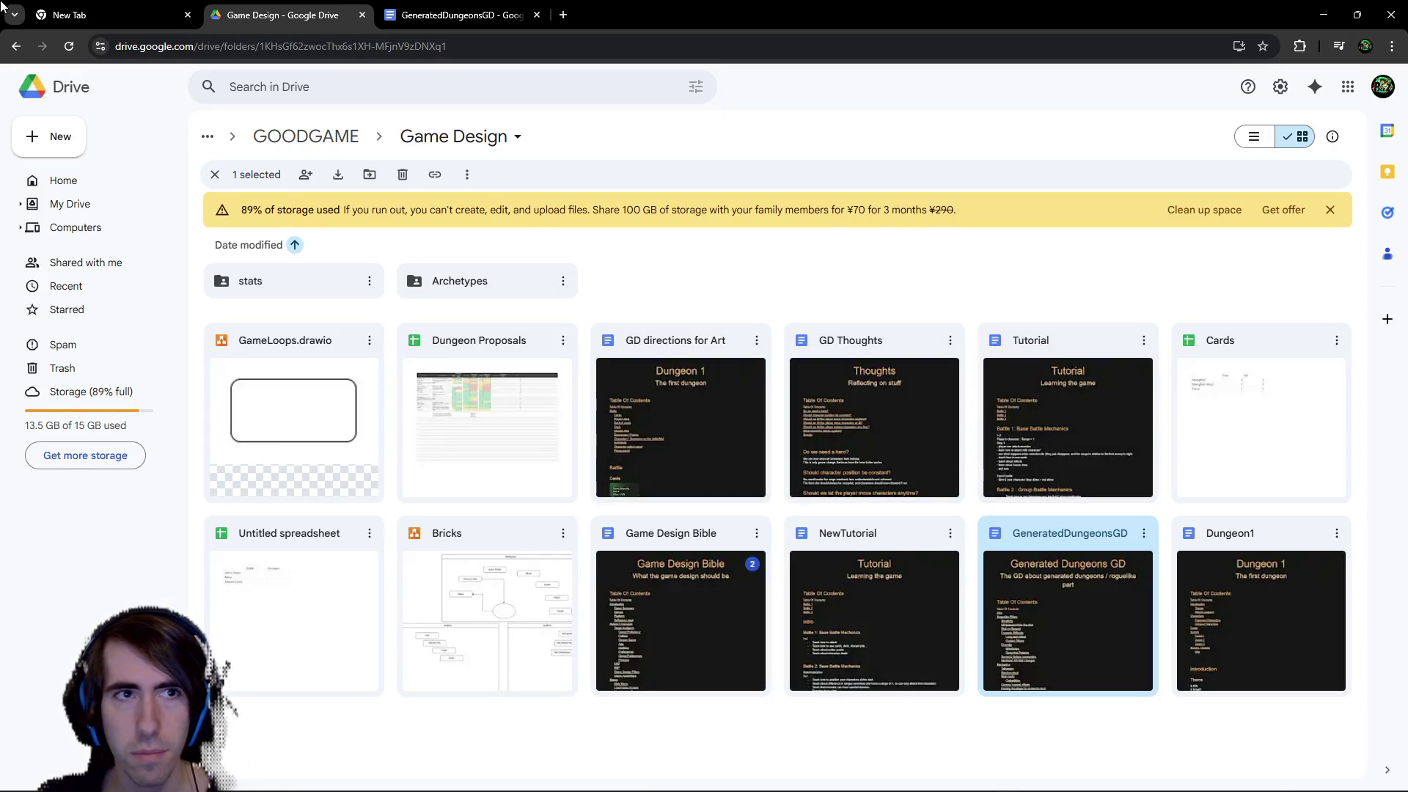
left_click(188, 15)
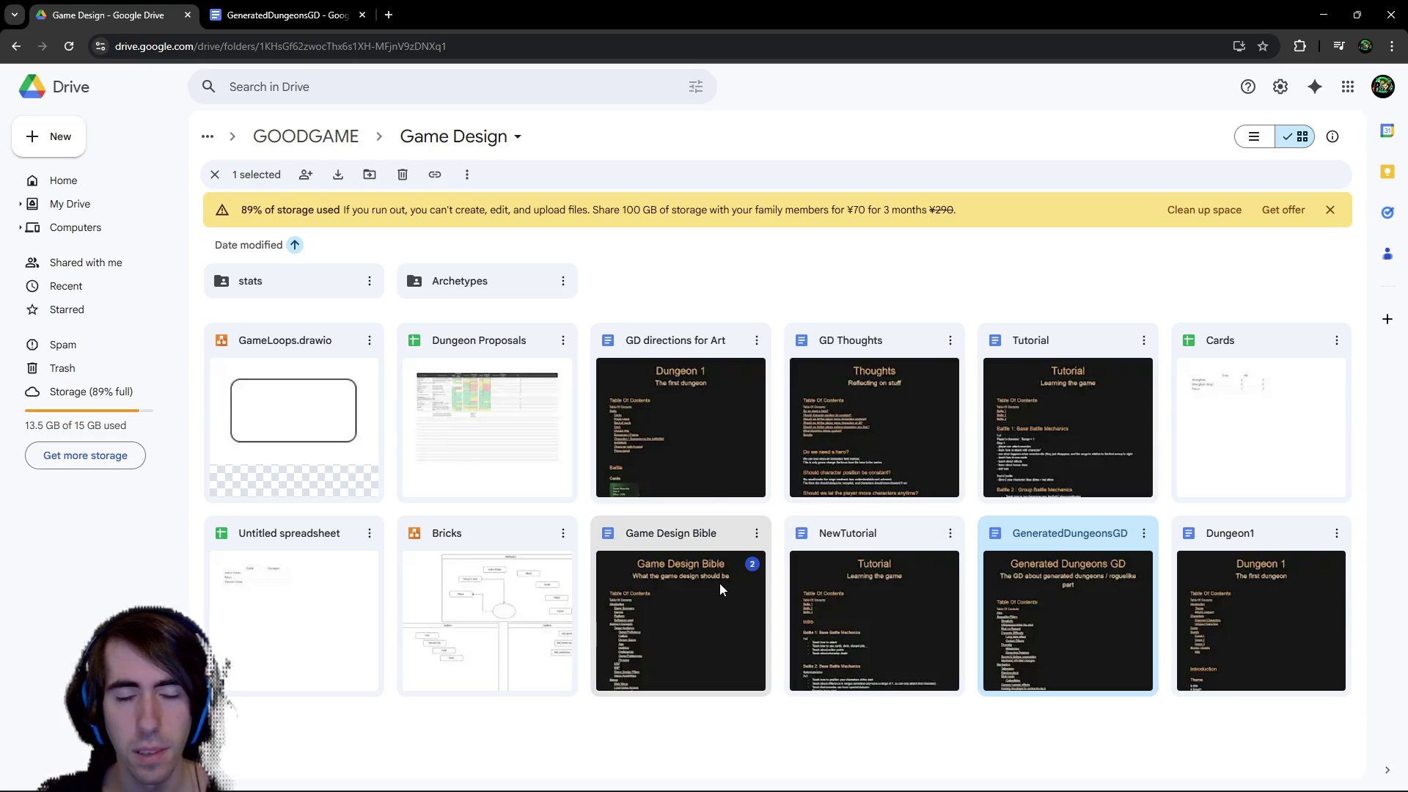
double_click(418, 281)
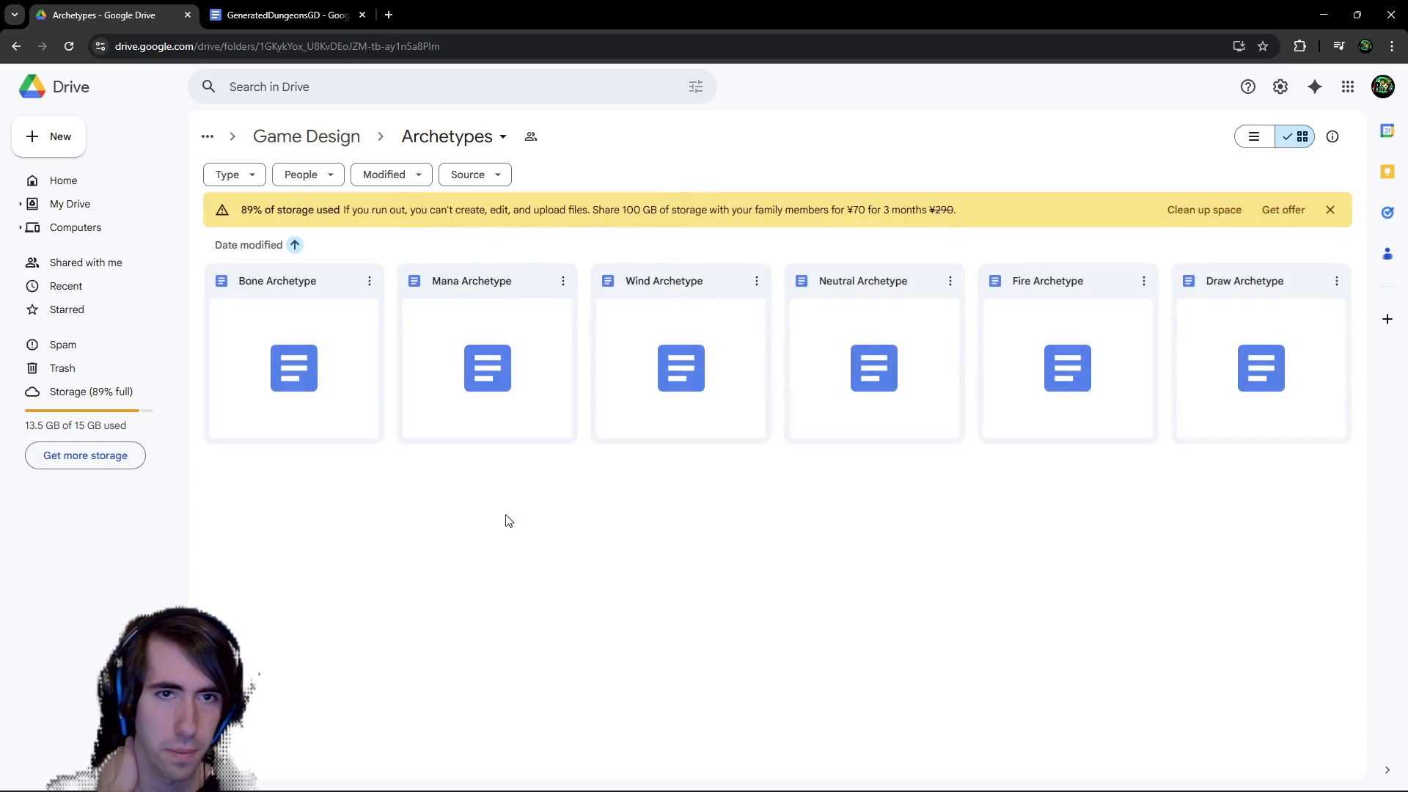
Open Bone Archetype and scroll its Cards list: scrolls, Lich items and Bone Throne
double_click(351, 377)
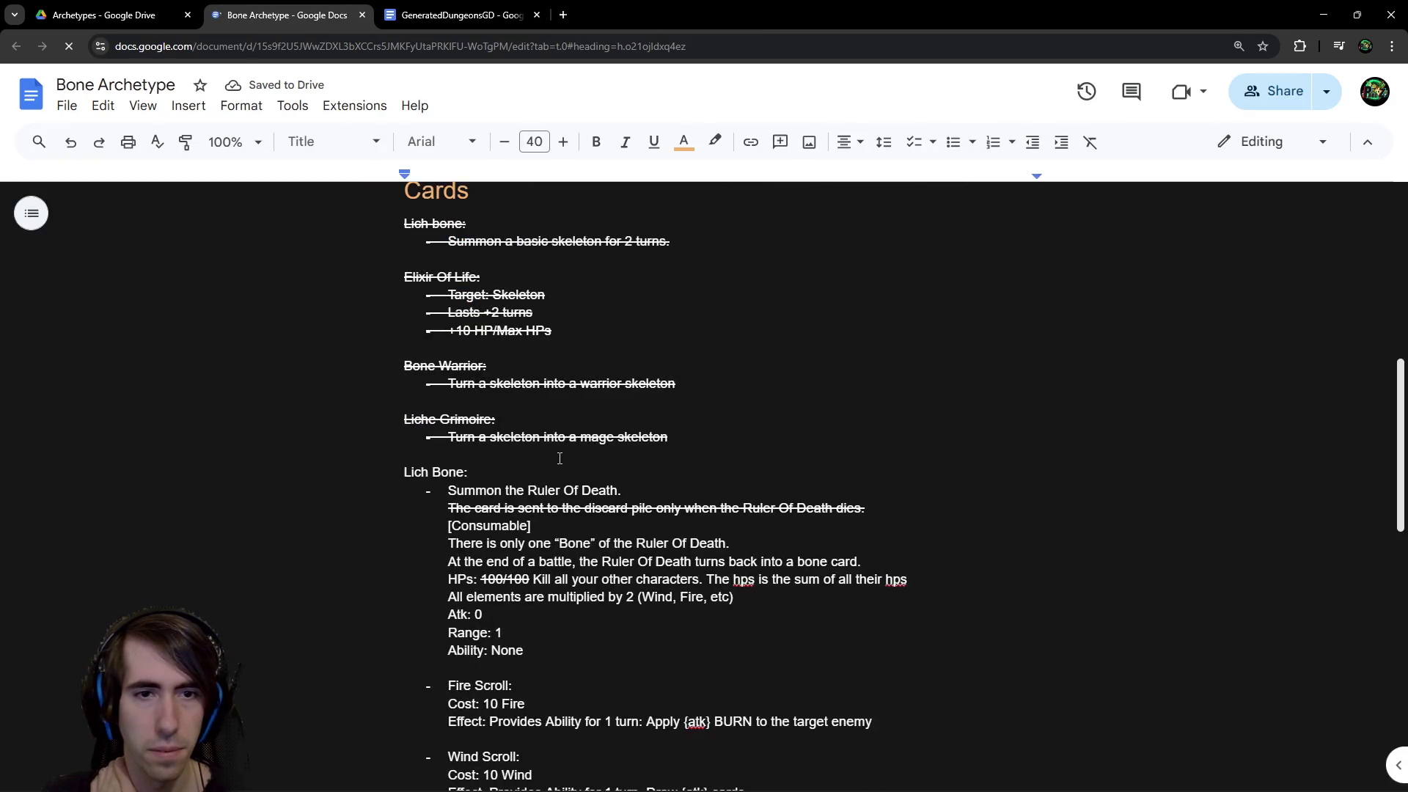
scroll(560, 459, "down", 8)
scroll(560, 459, "up", 4)
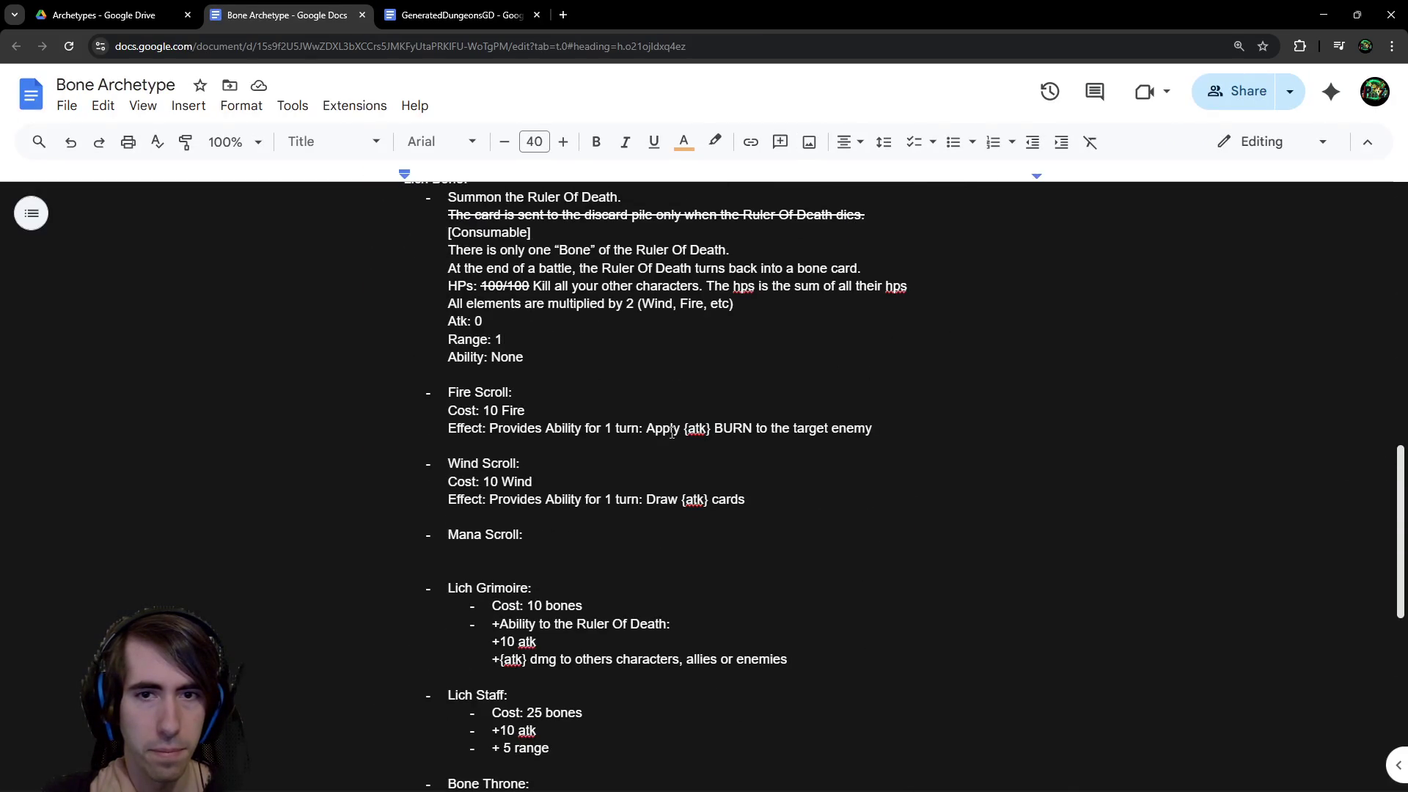
scroll(549, 517, "down", 2)
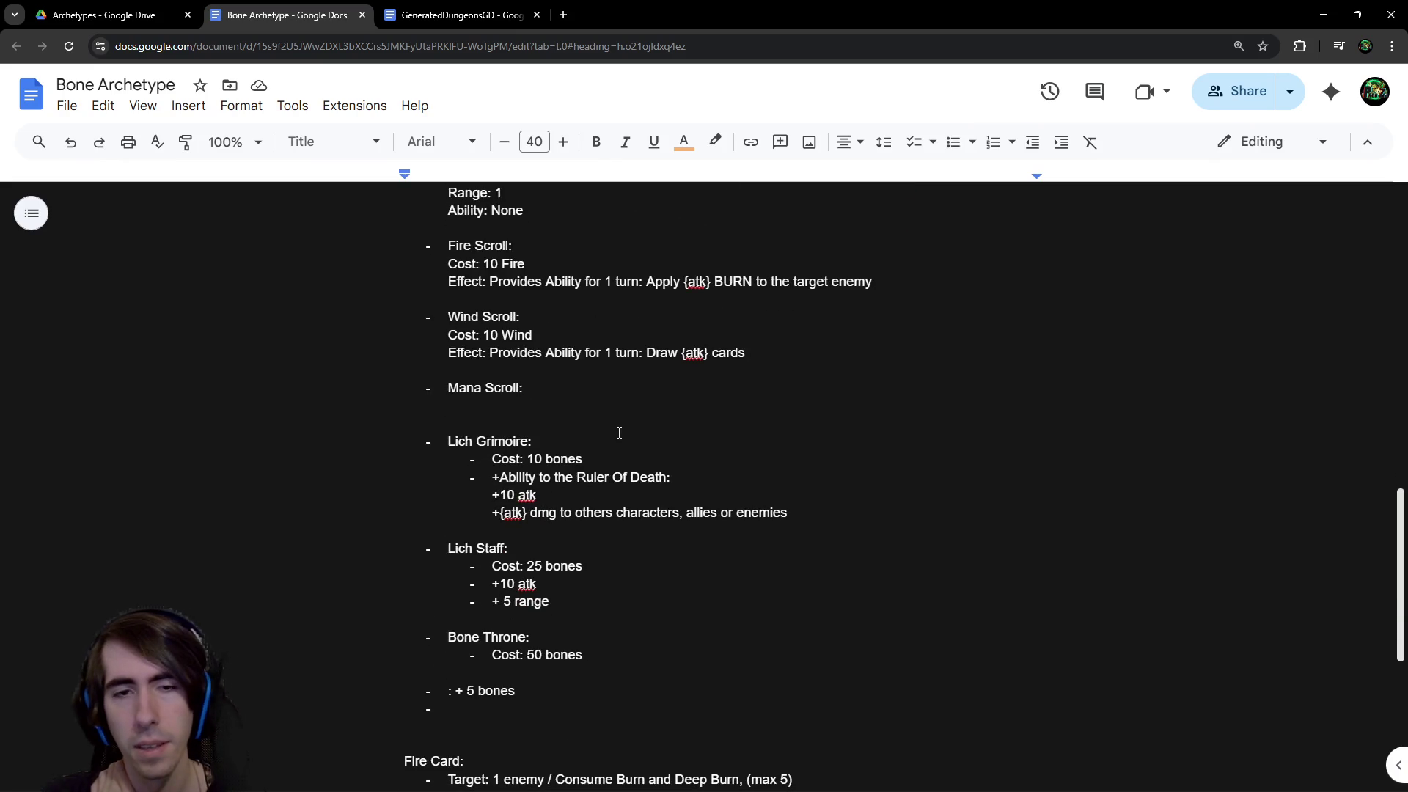
scroll(619, 433, "down", 1)
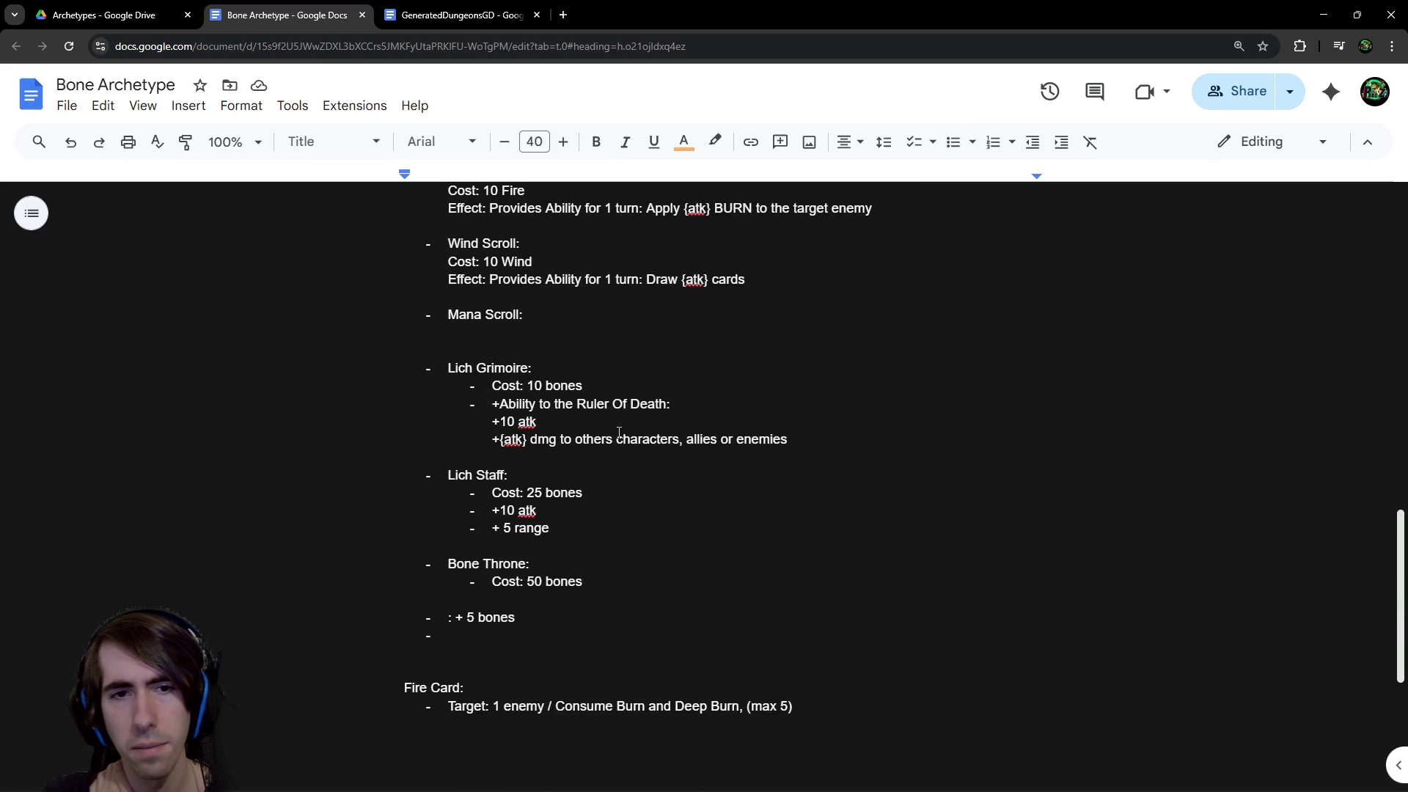
Switch to the GeneratedDungeonsGD design document and scroll back up to its beginning
left_click(460, 20)
scroll(670, 486, "down", 10)
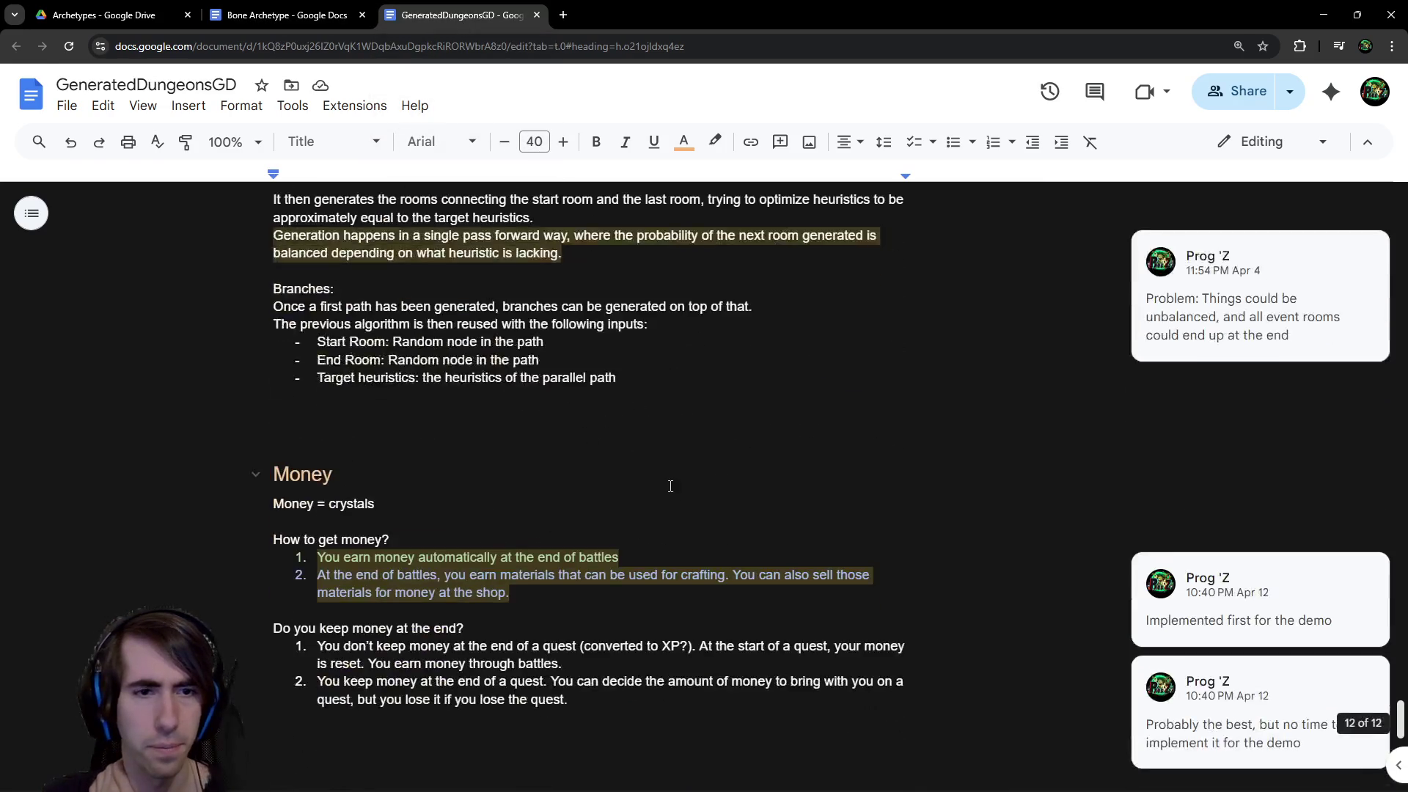
scroll(670, 486, "up", 20)
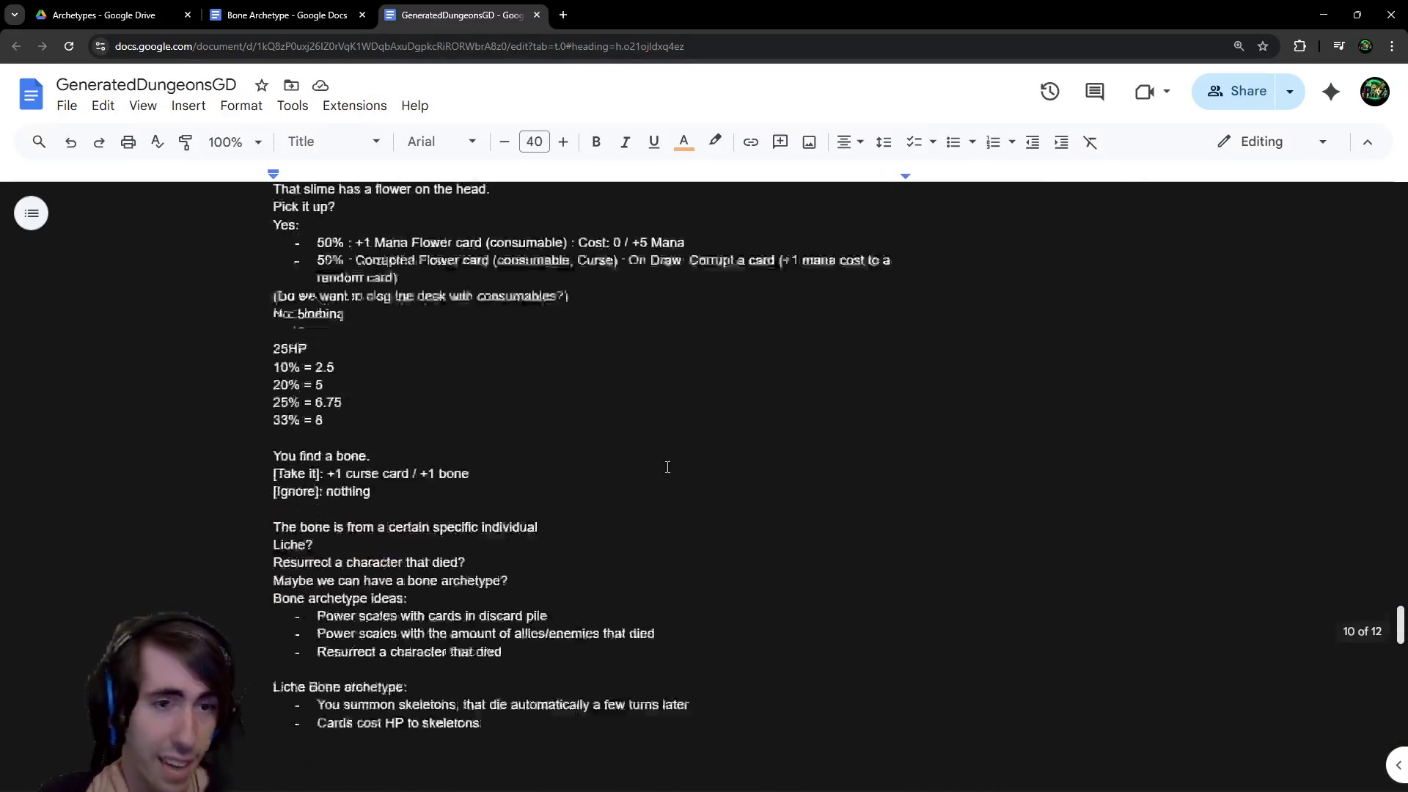
scroll(668, 464, "up", 20)
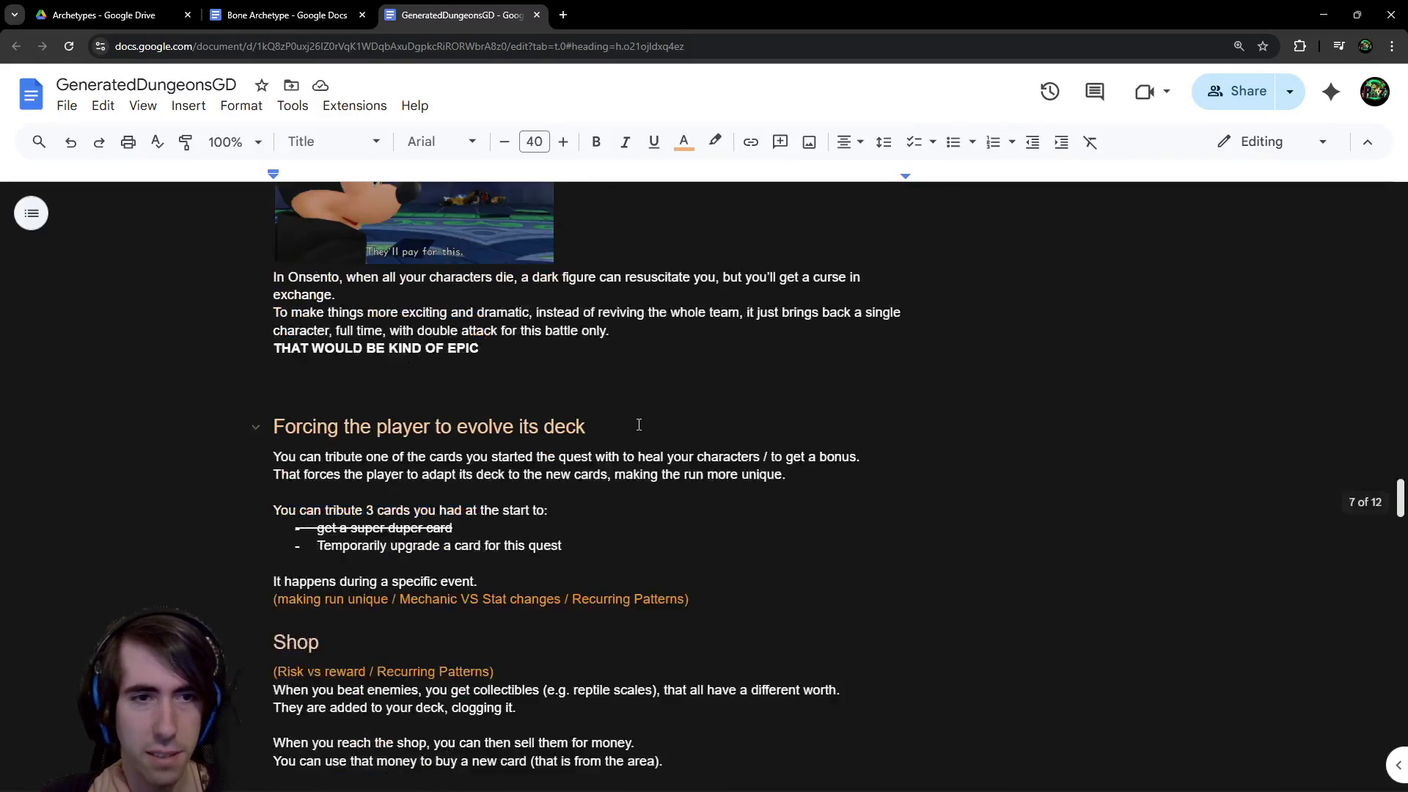
scroll(639, 397, "up", 20)
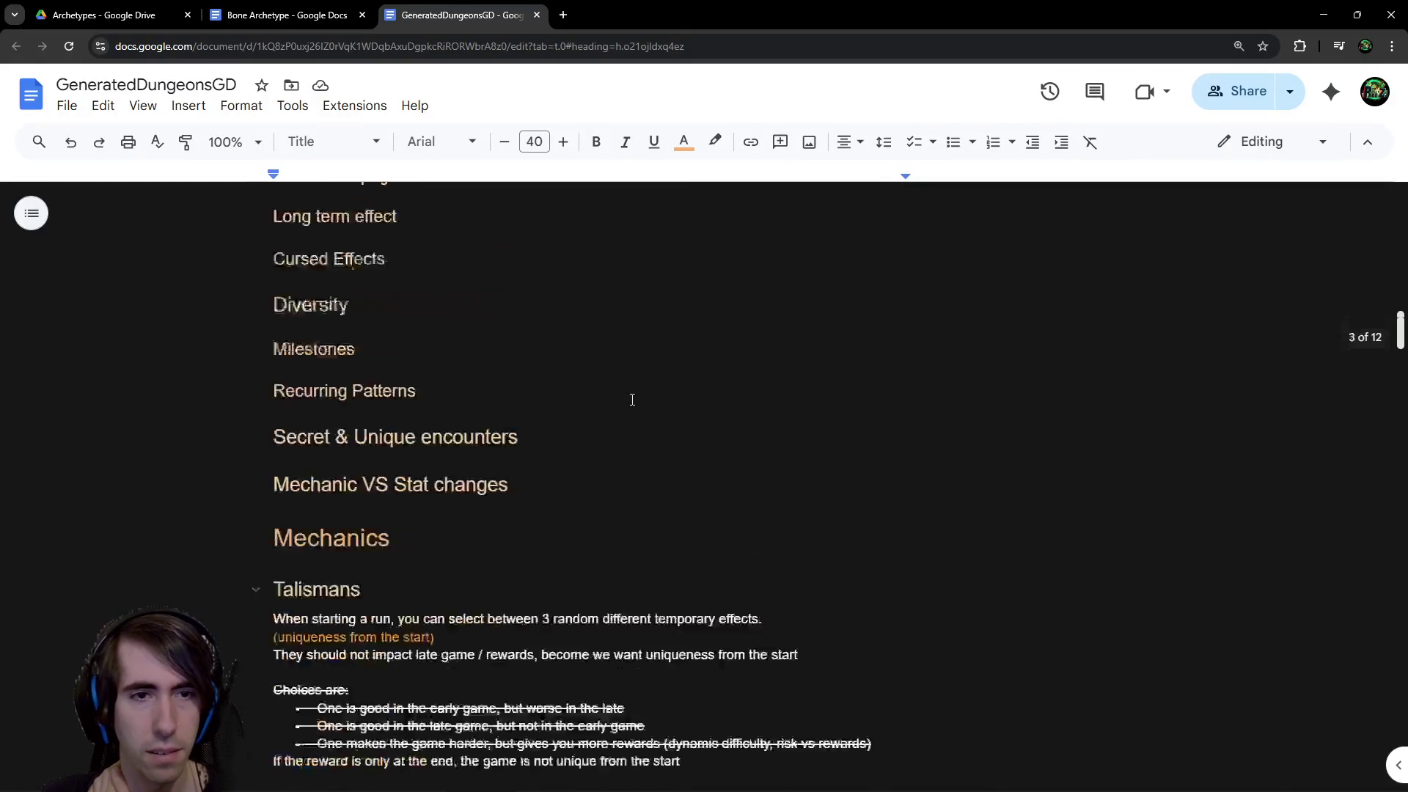
scroll(622, 405, "up", 10)
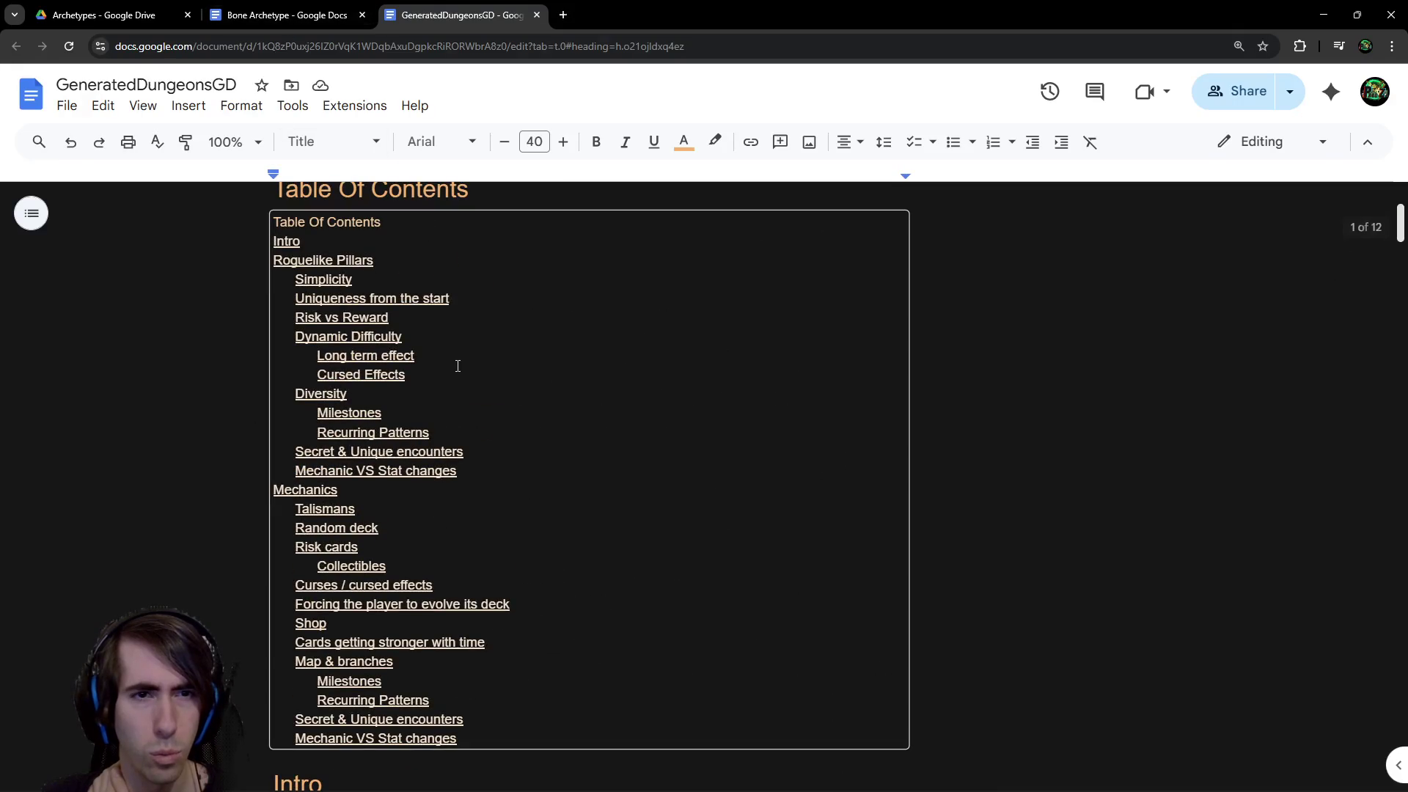
Read further down the GeneratedDungeonsGD document, then return to Drive's Archetypes folder
scroll(746, 397, "down", 6)
scroll(746, 397, "down", 15)
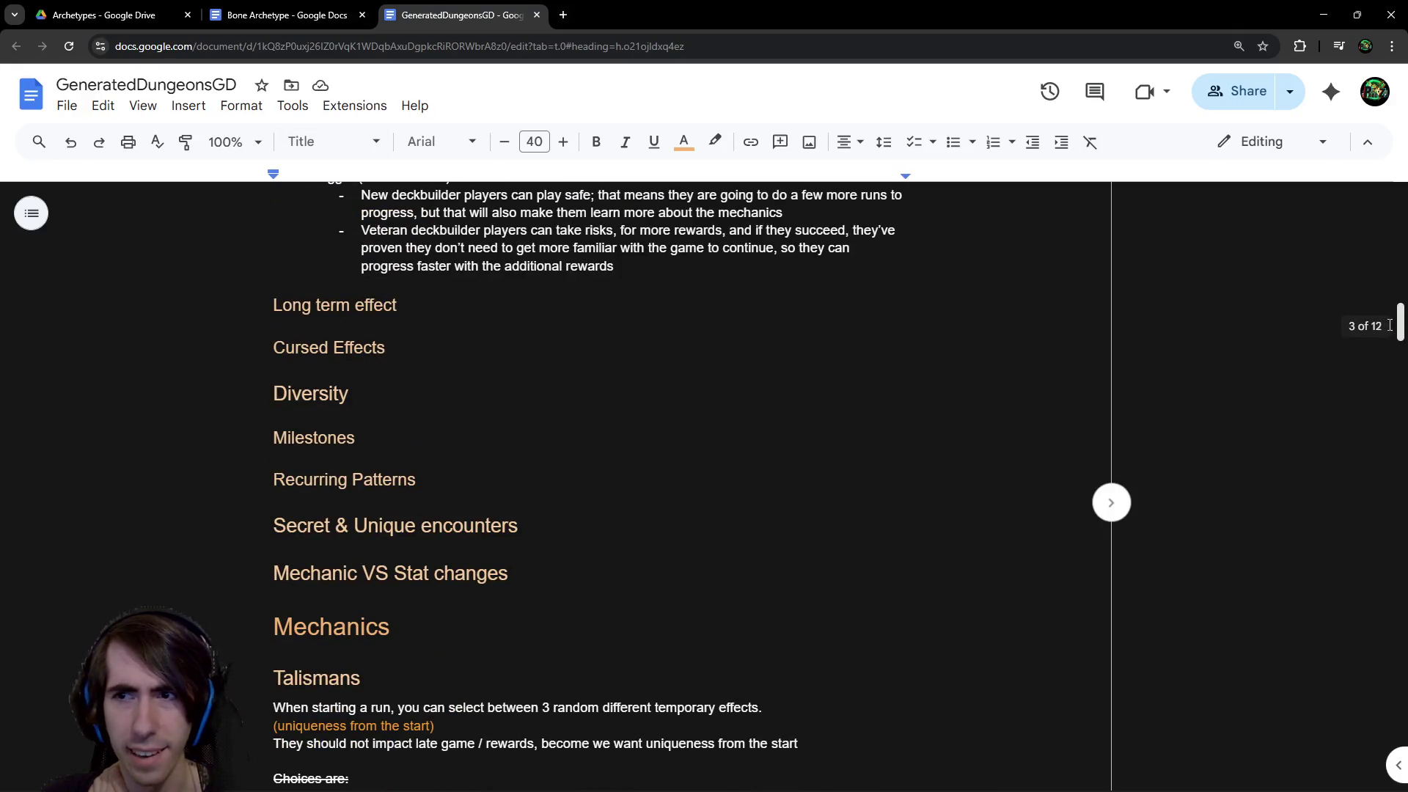
scroll(1387, 407, "down", 8)
left_click_drag(1386, 407, 1377, 624)
scroll(1377, 624, "down", 11)
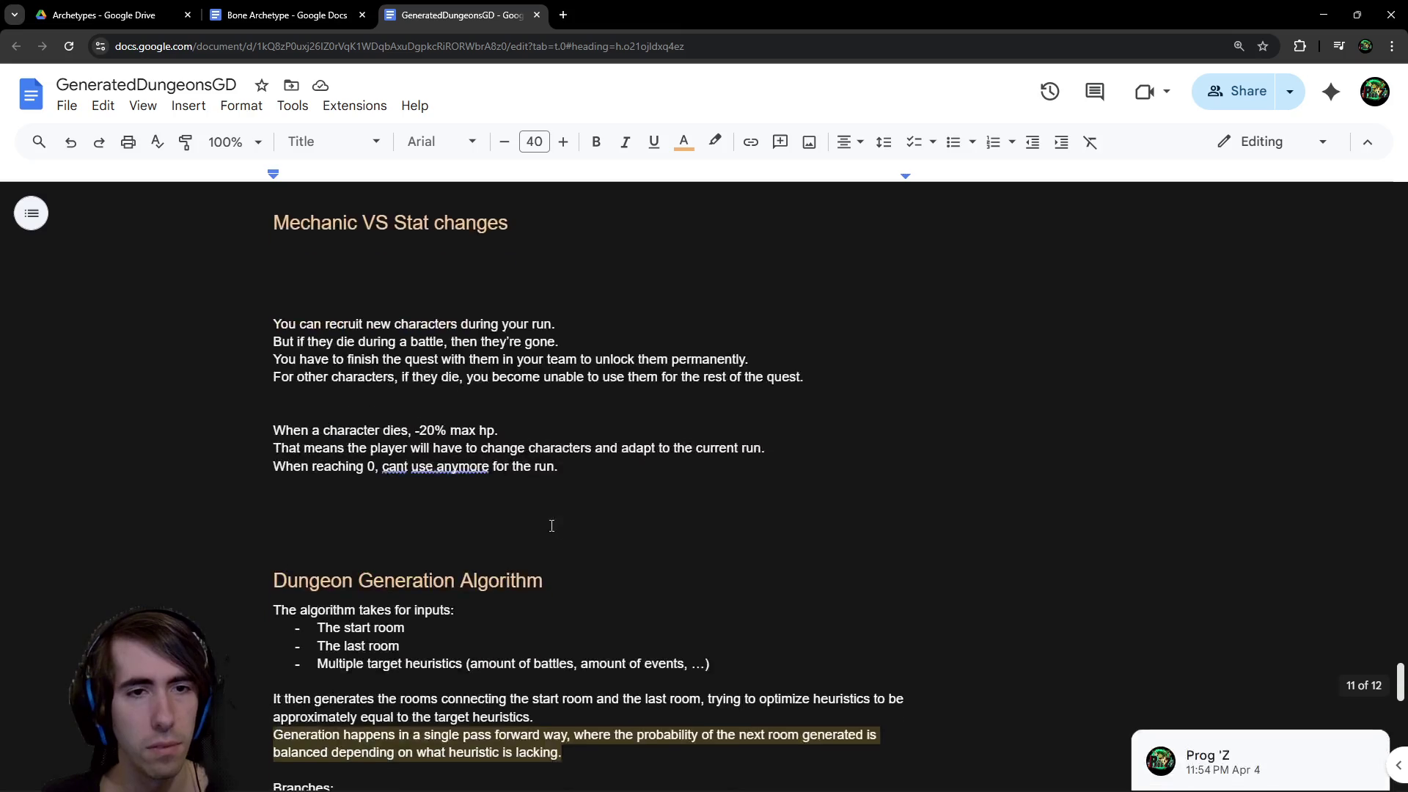
scroll(366, 358, "down", 10)
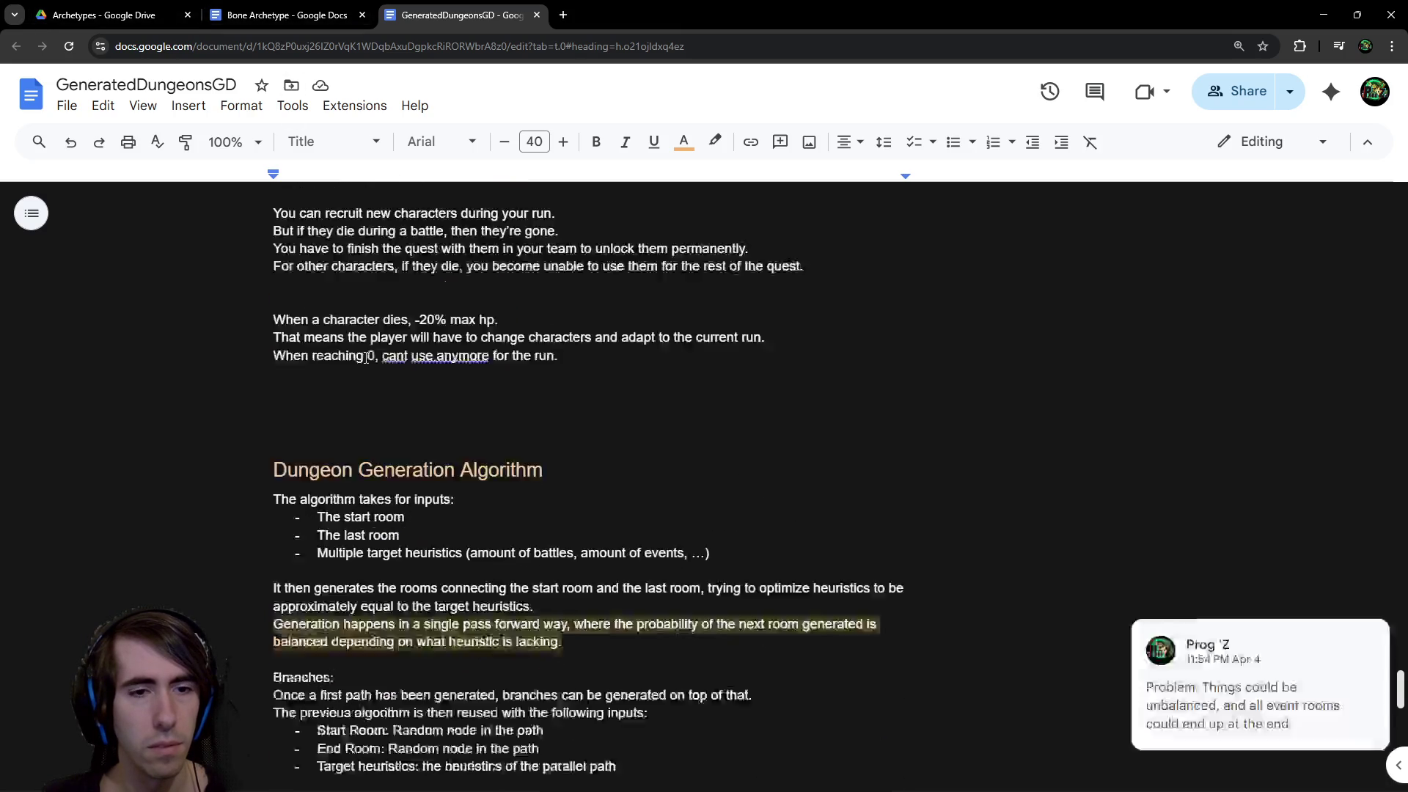
left_click(110, 14)
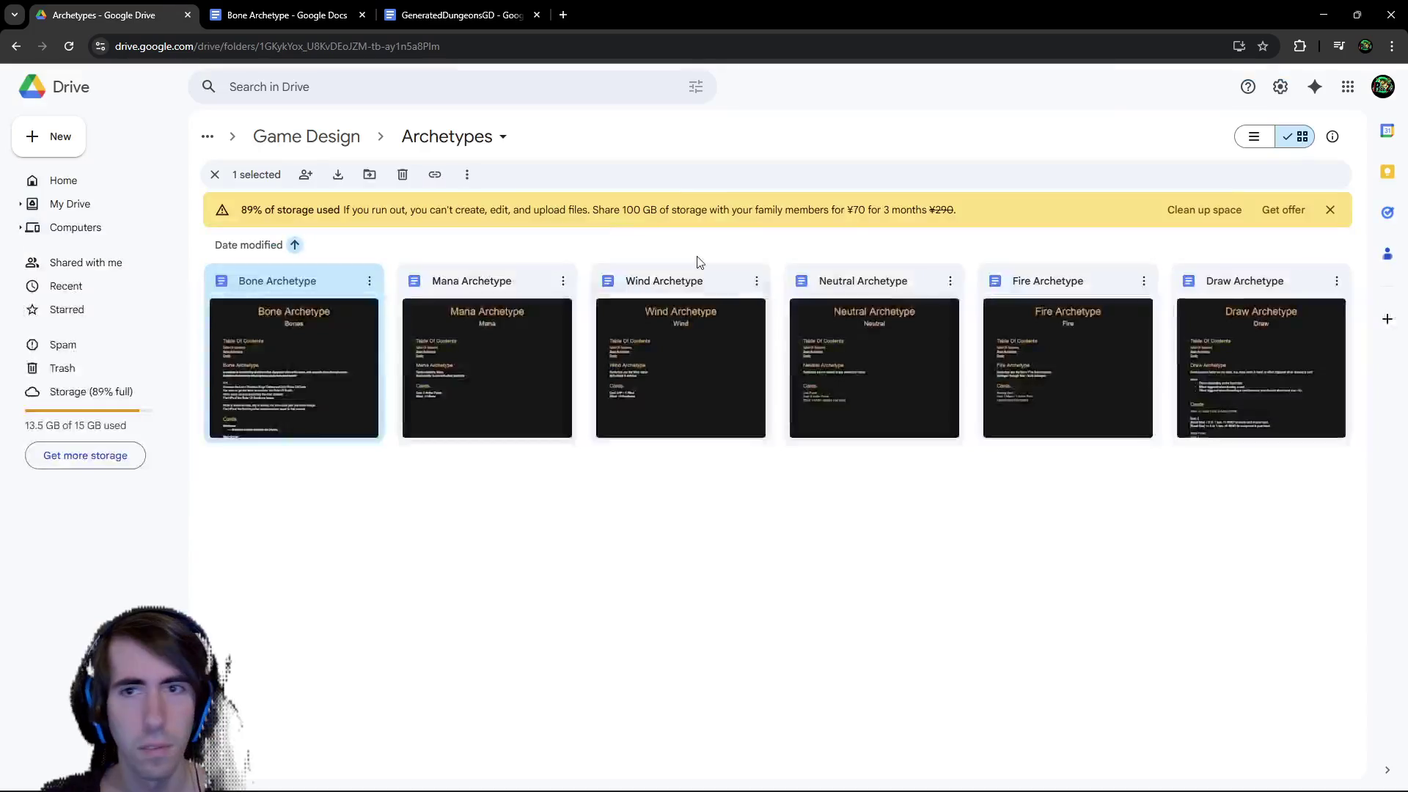
Go up to the Game Design folder and open the Dungeon1 card-ideas document
left_click(351, 142)
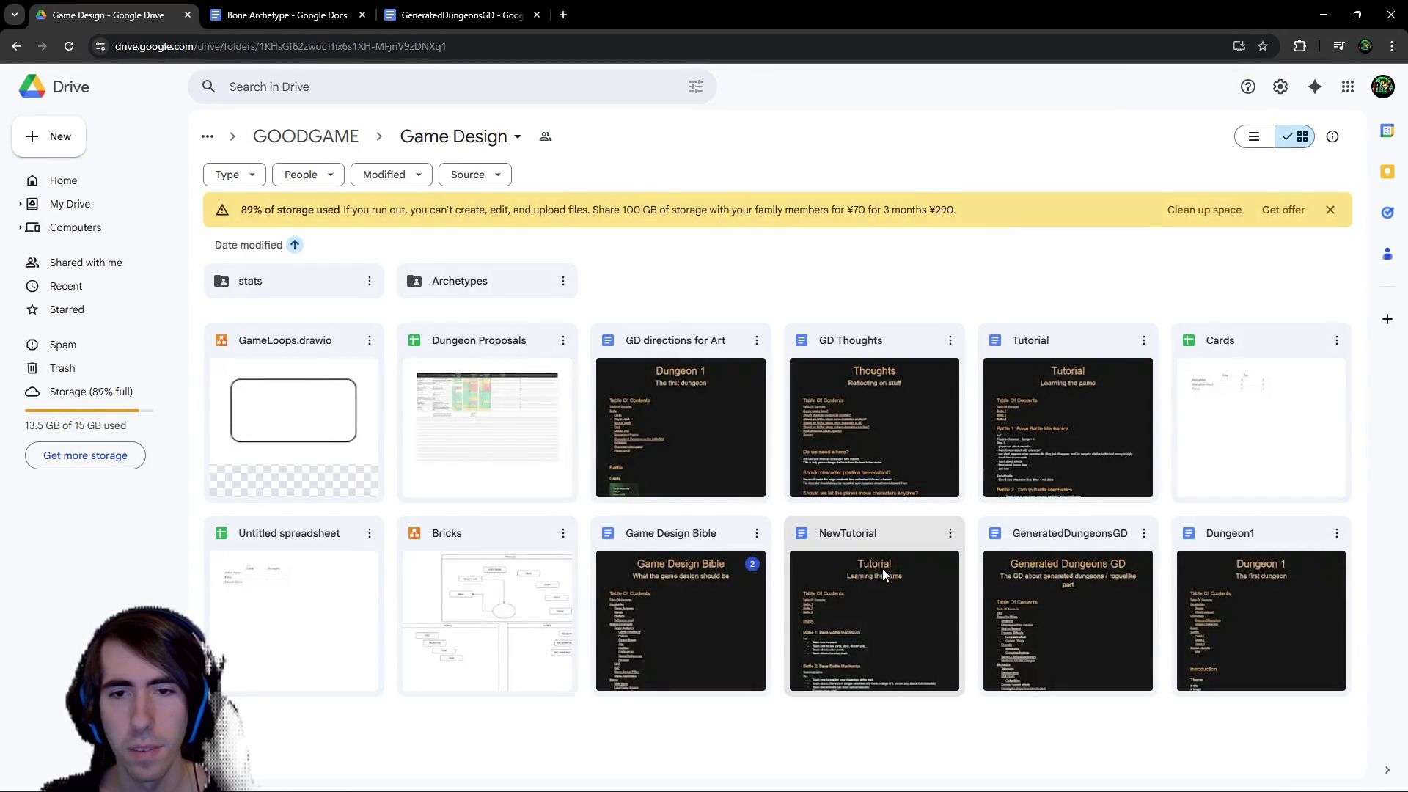
double_click(1218, 563)
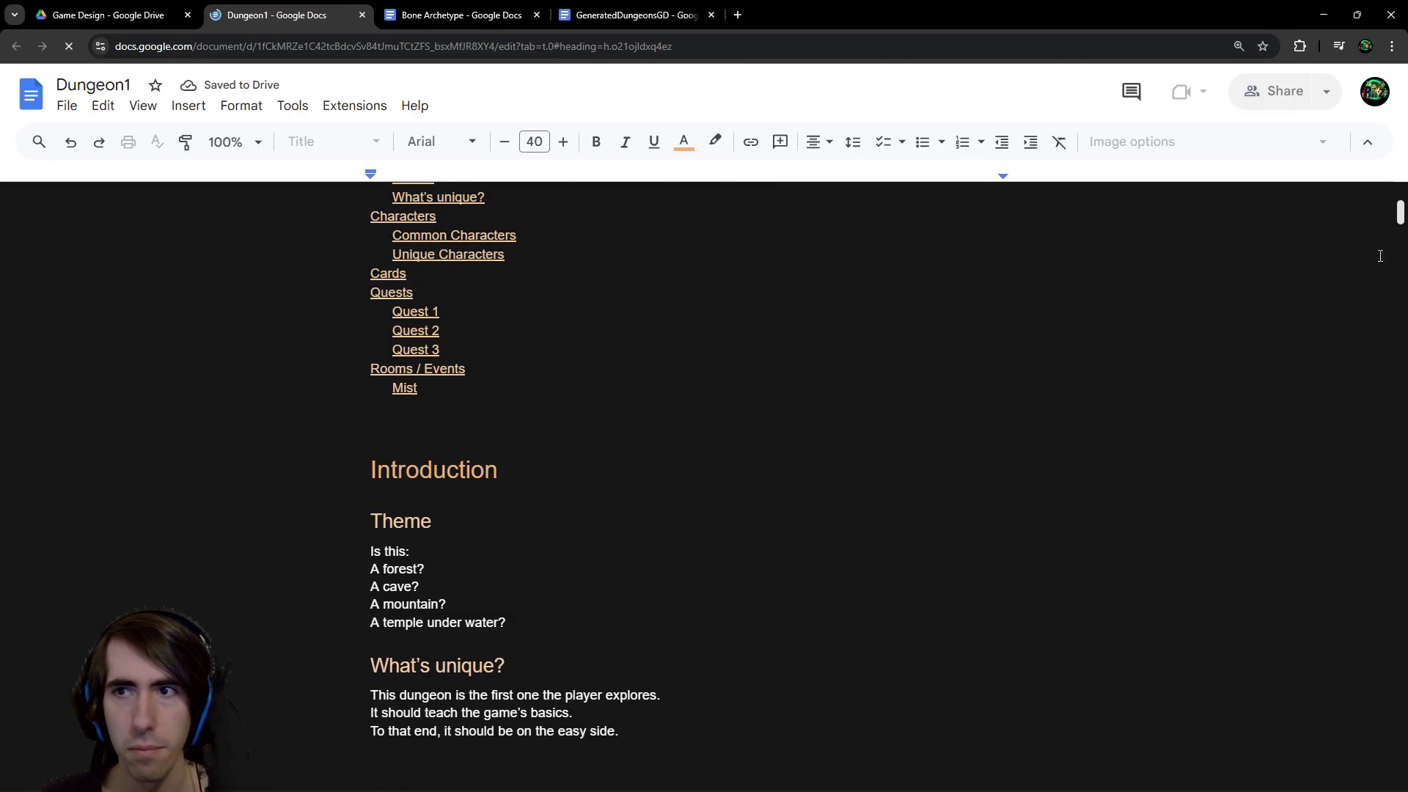
left_click_drag(1403, 261, 1403, 561)
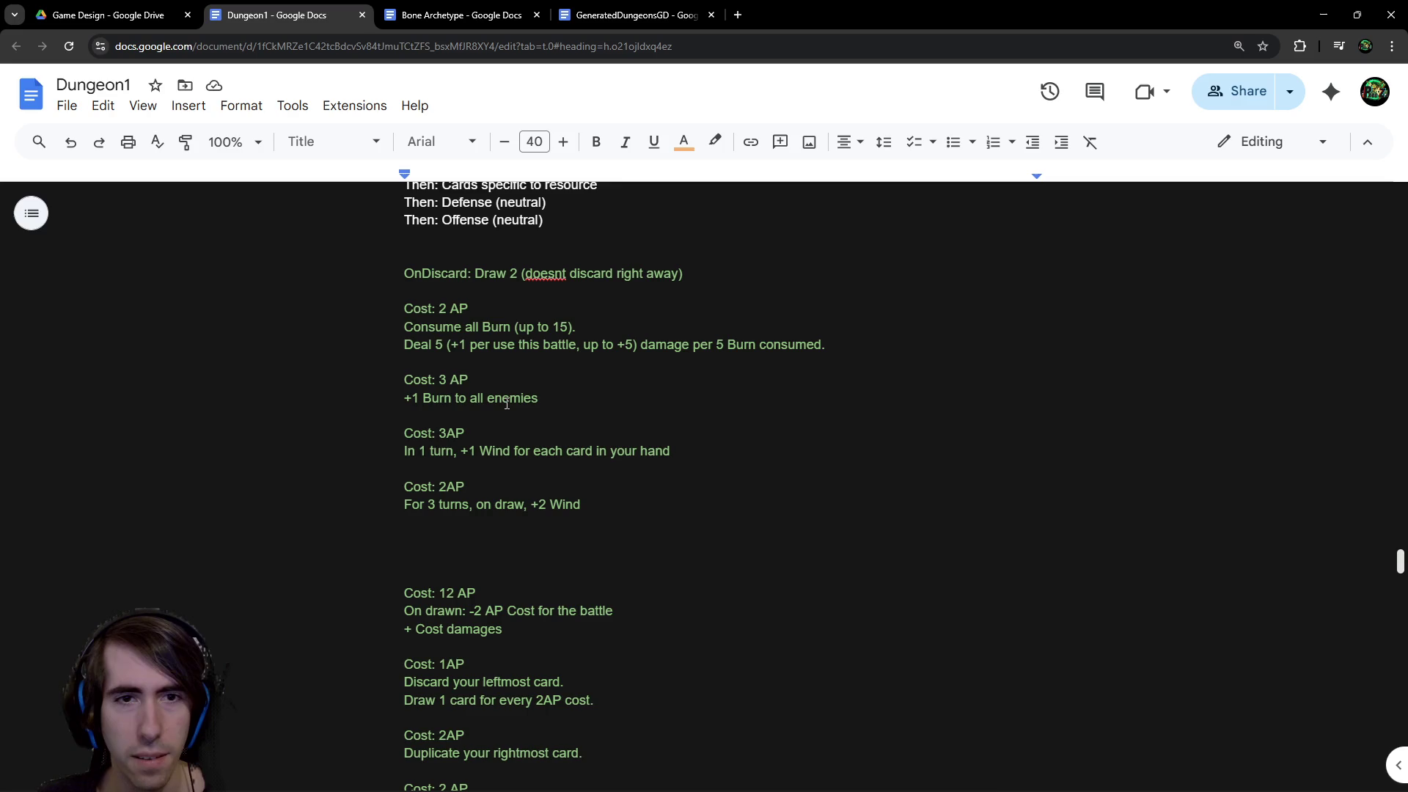
scroll(506, 402, "down", 1)
scroll(506, 402, "up", 1)
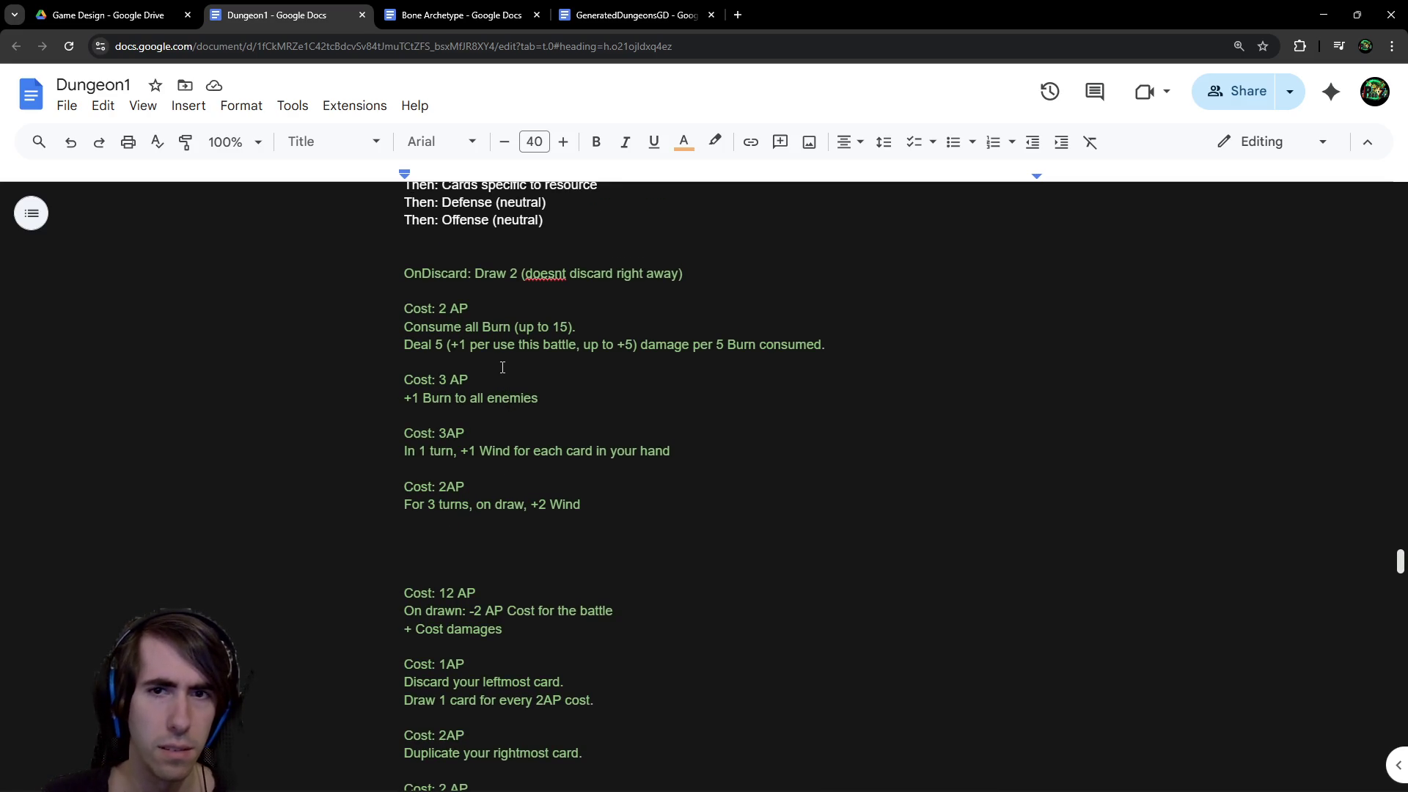
scroll(503, 367, "down", 4)
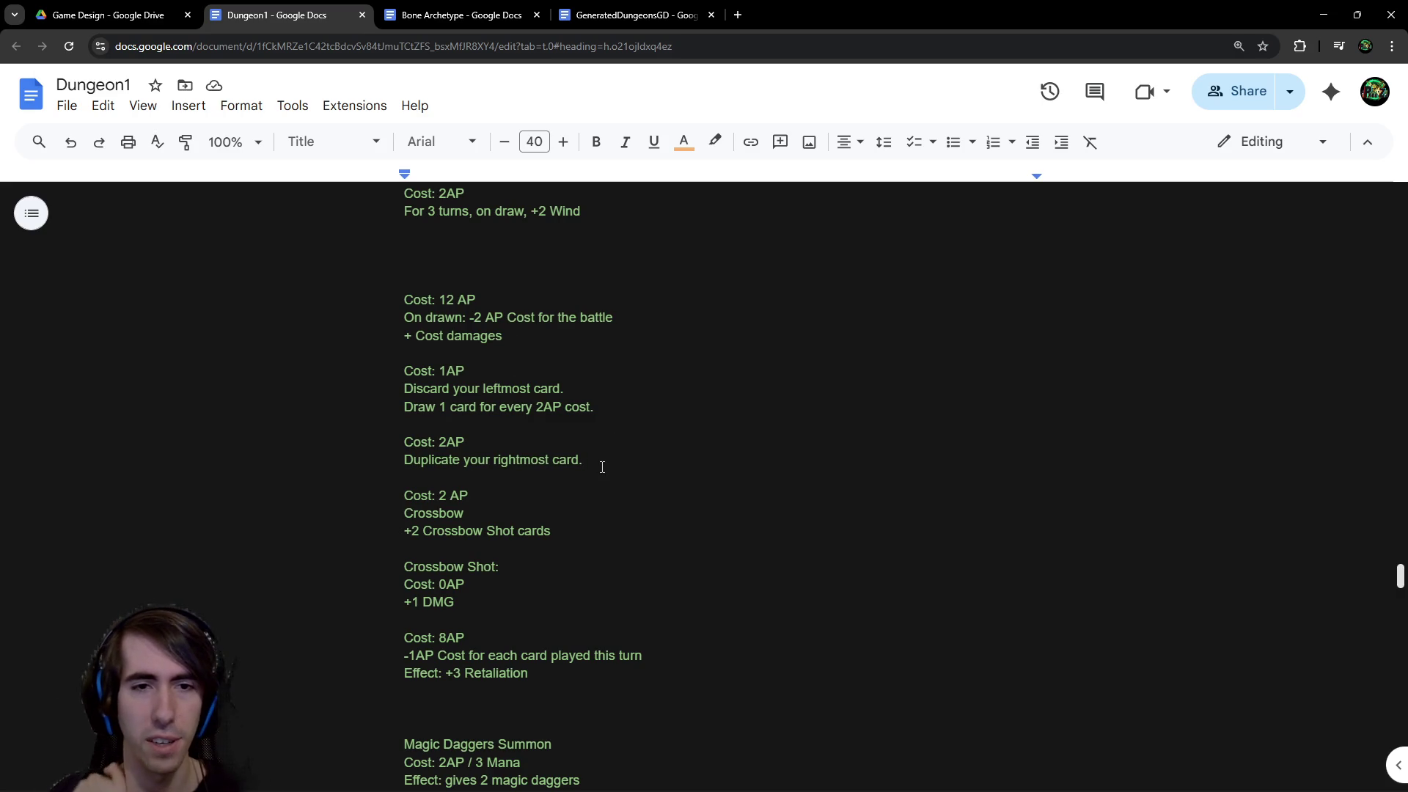
Select the Cost: 2AP duplicate-card entry and another card, then return to Game Design in Drive
left_click_drag(602, 467, 443, 429)
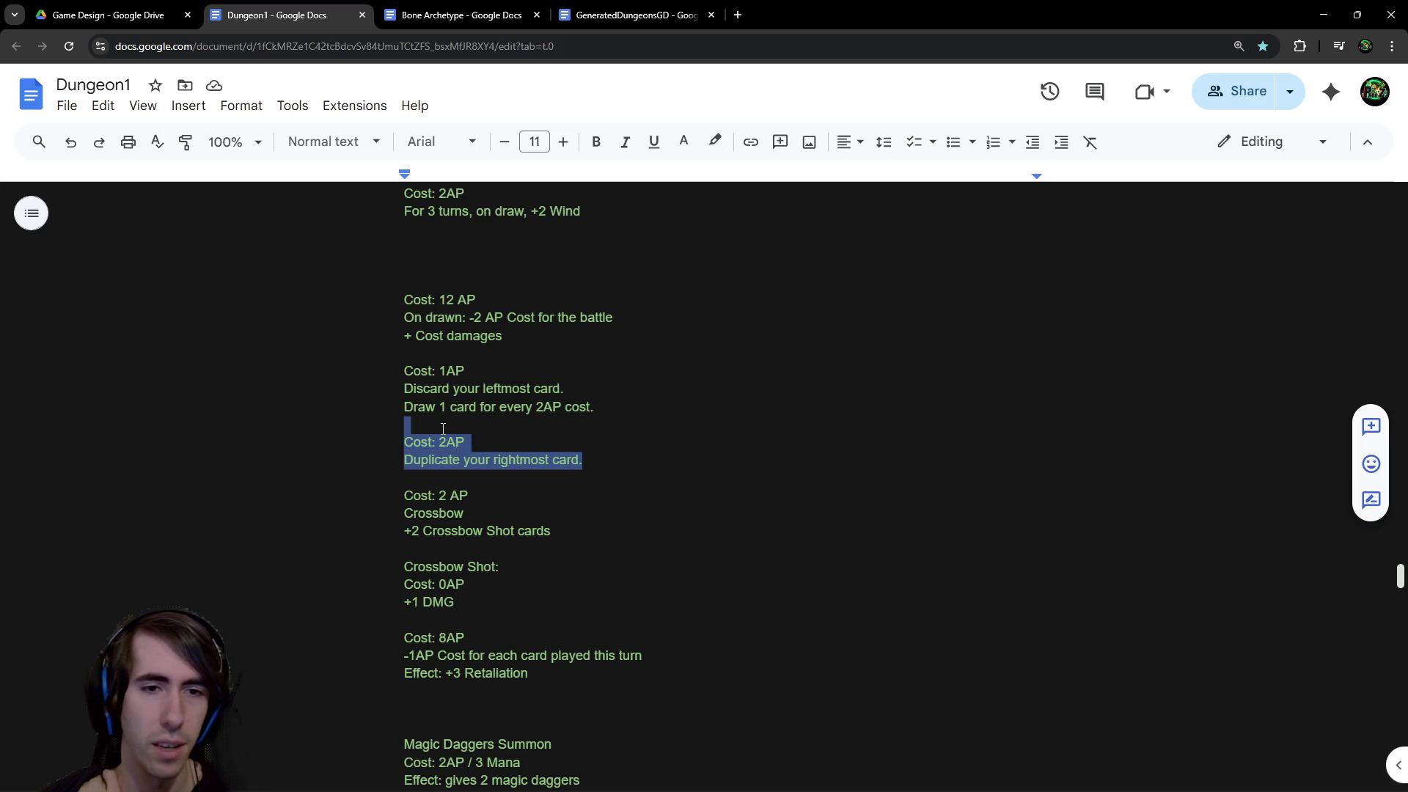
scroll(452, 430, "down", 2)
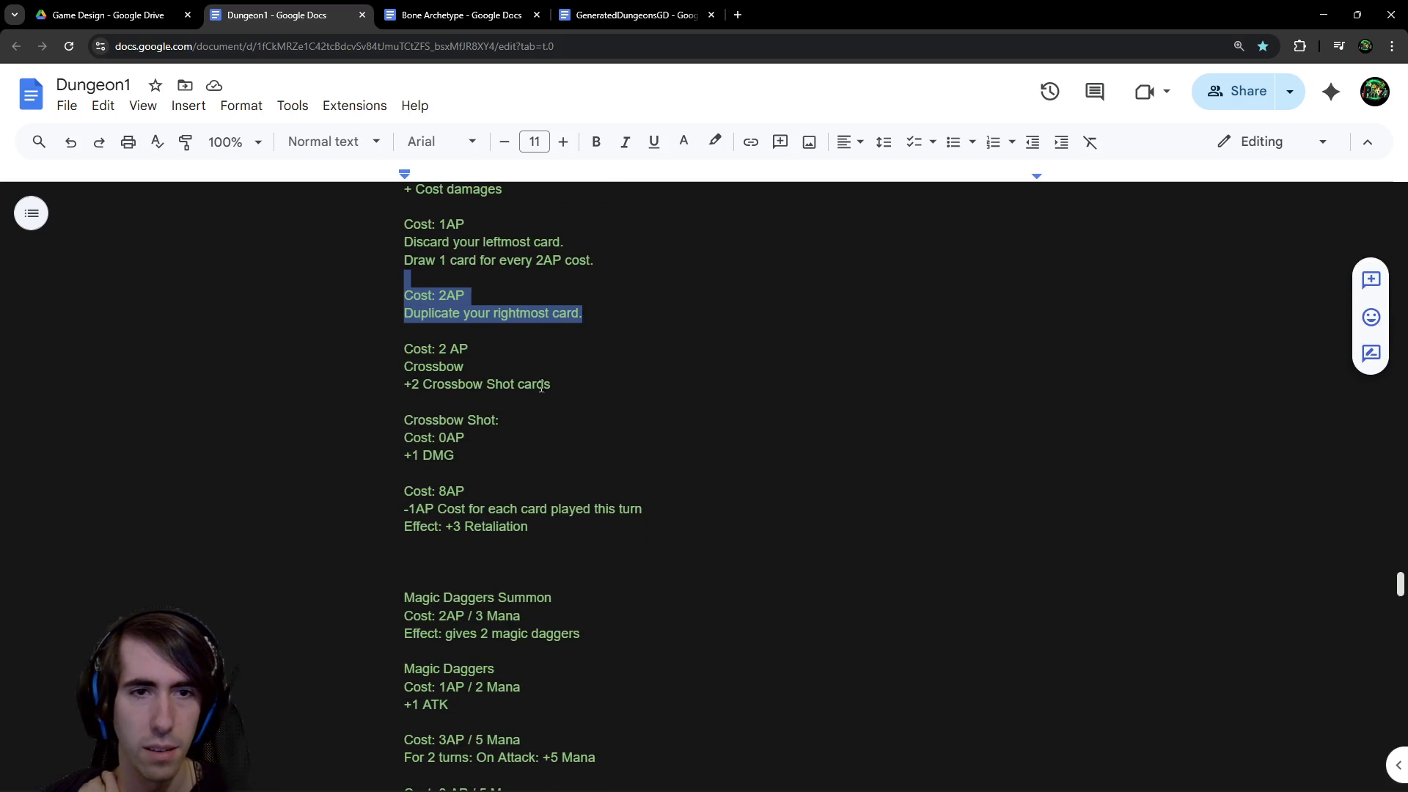
mouse_move(552, 386)
left_mouse_down()
mouse_move(410, 365)
mouse_move(400, 344)
left_mouse_up()
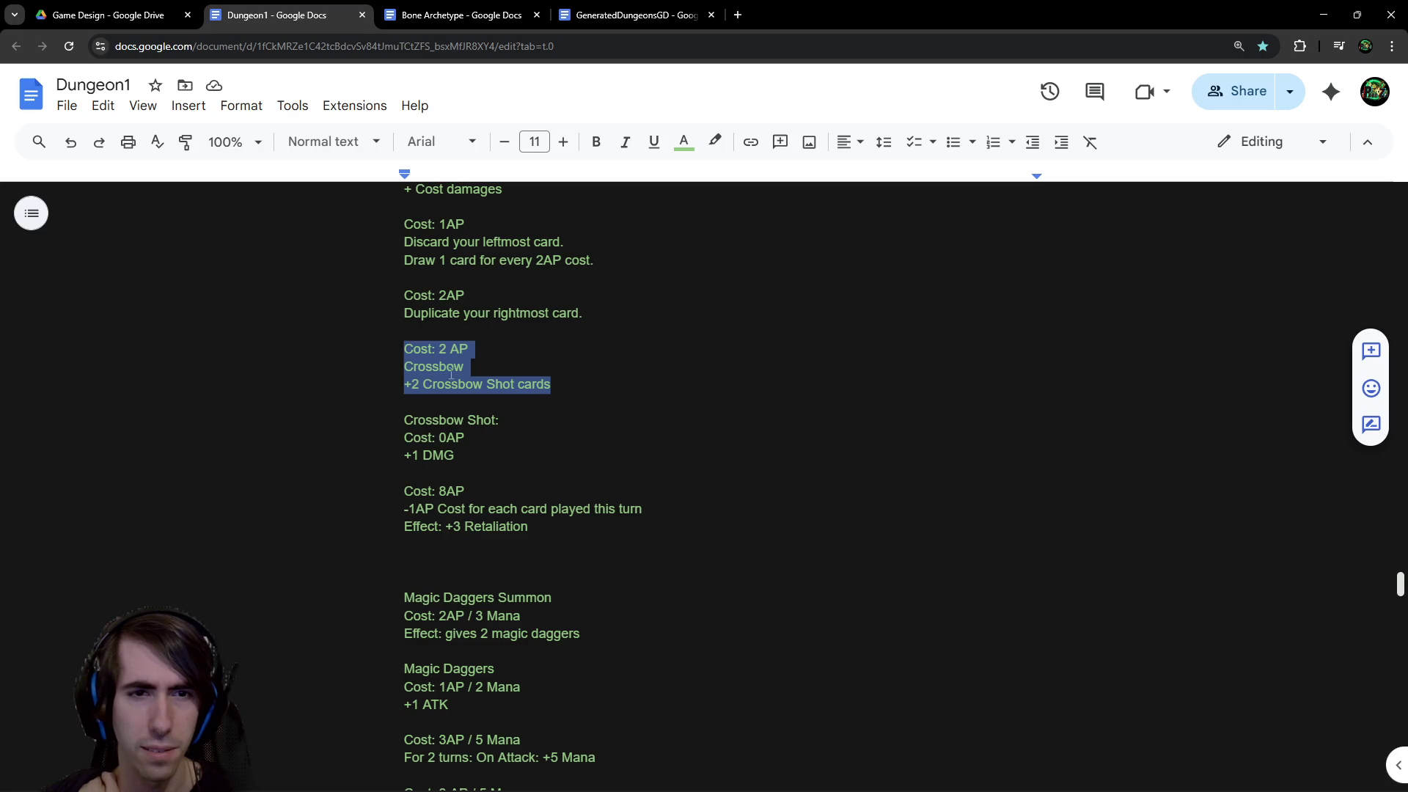
scroll(451, 375, "down", 2)
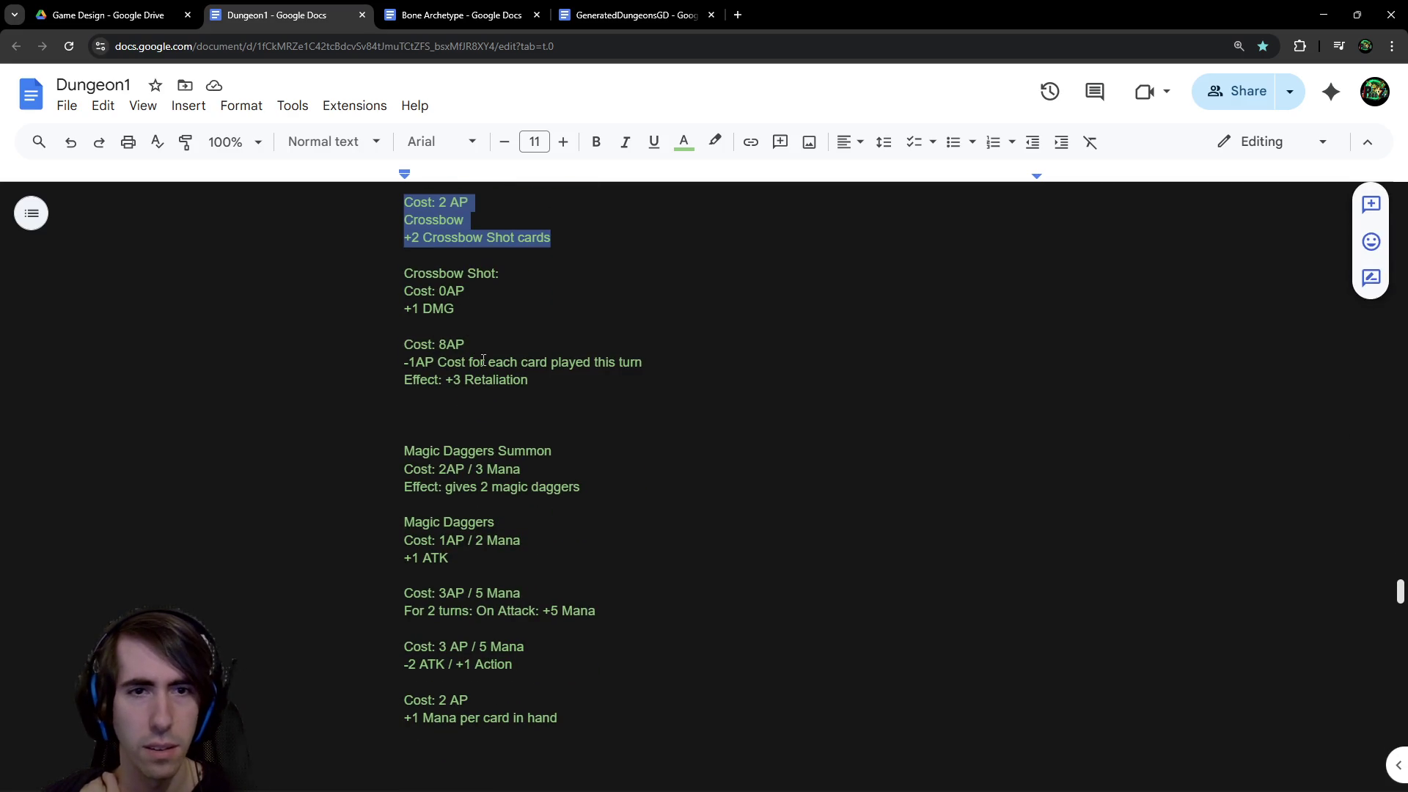
scroll(494, 410, "down", 3)
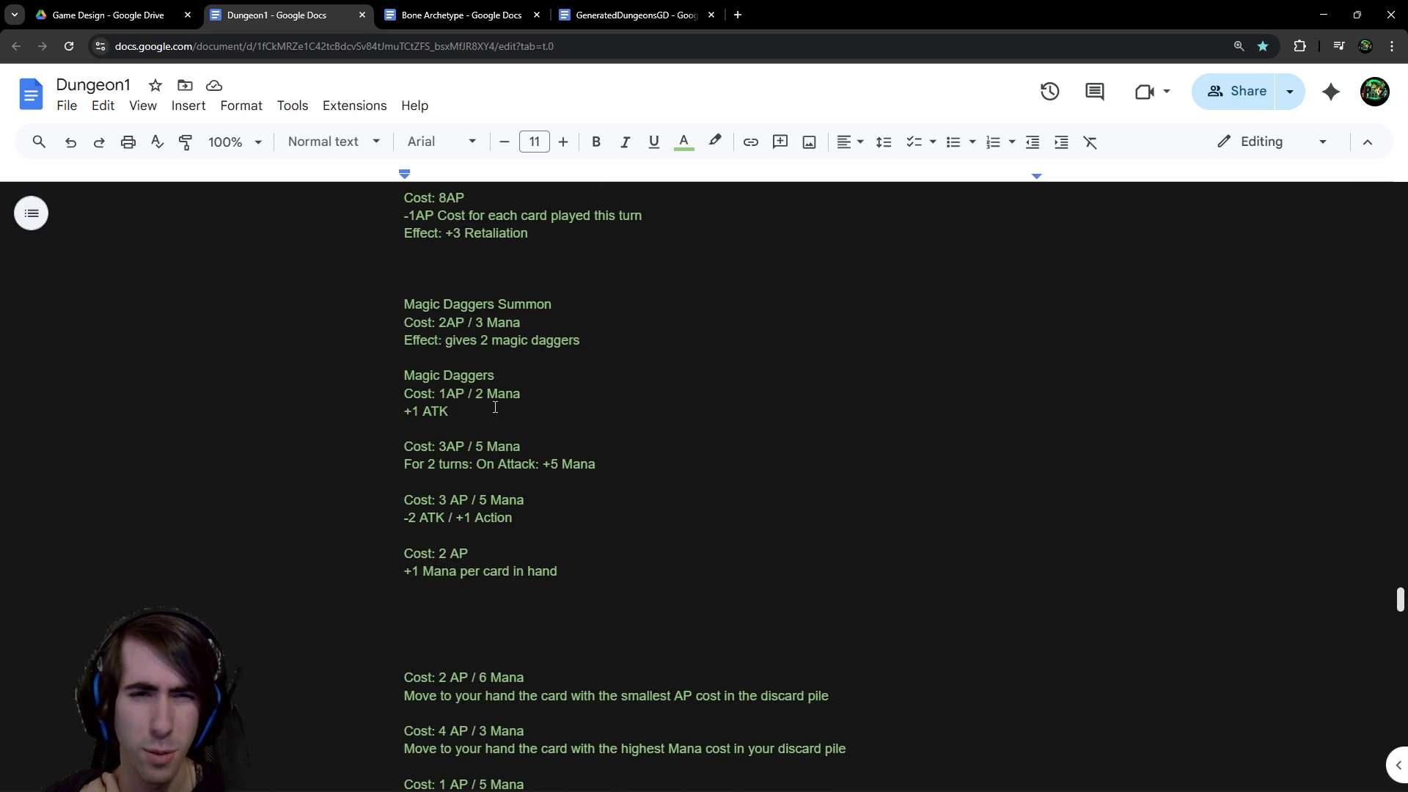
scroll(494, 403, "down", 3)
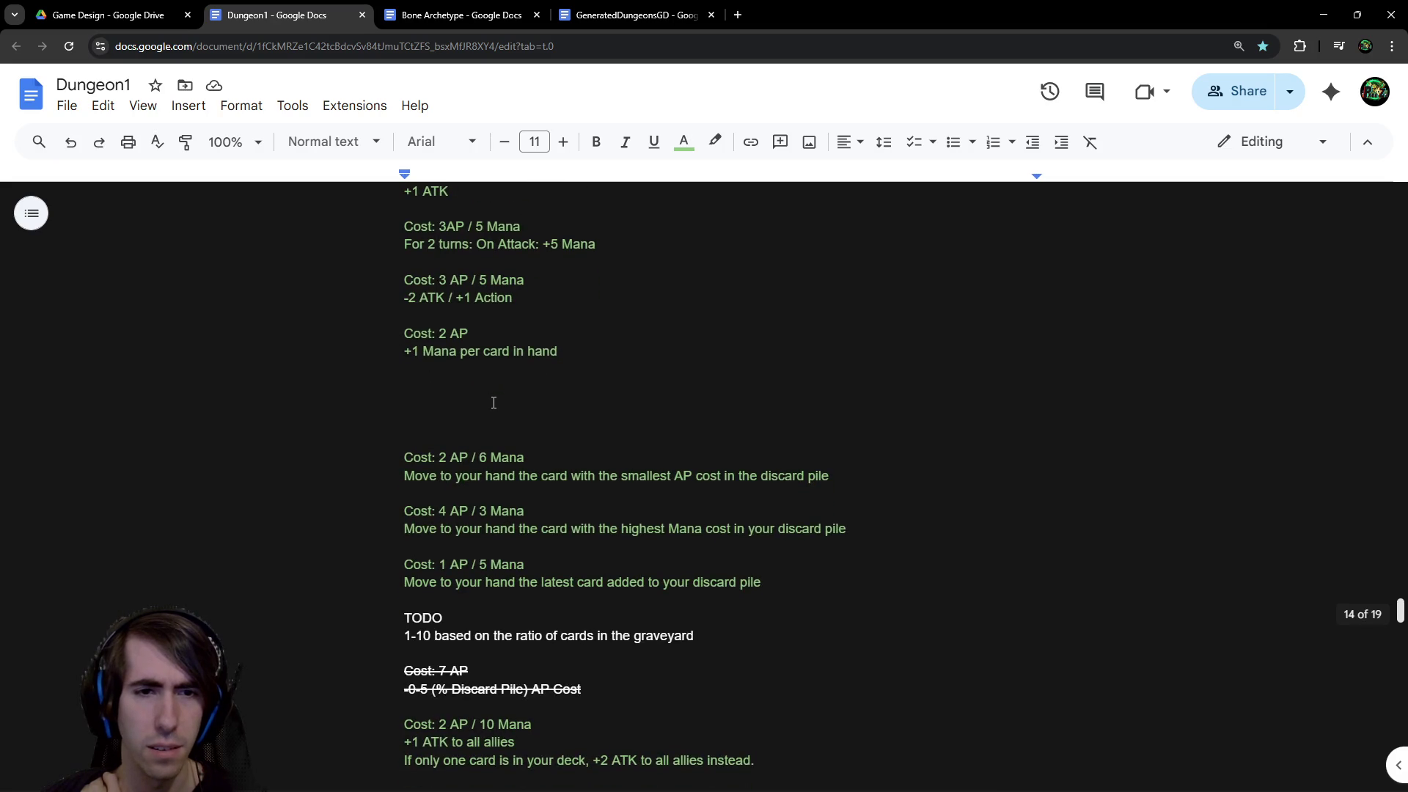
scroll(494, 403, "down", 5)
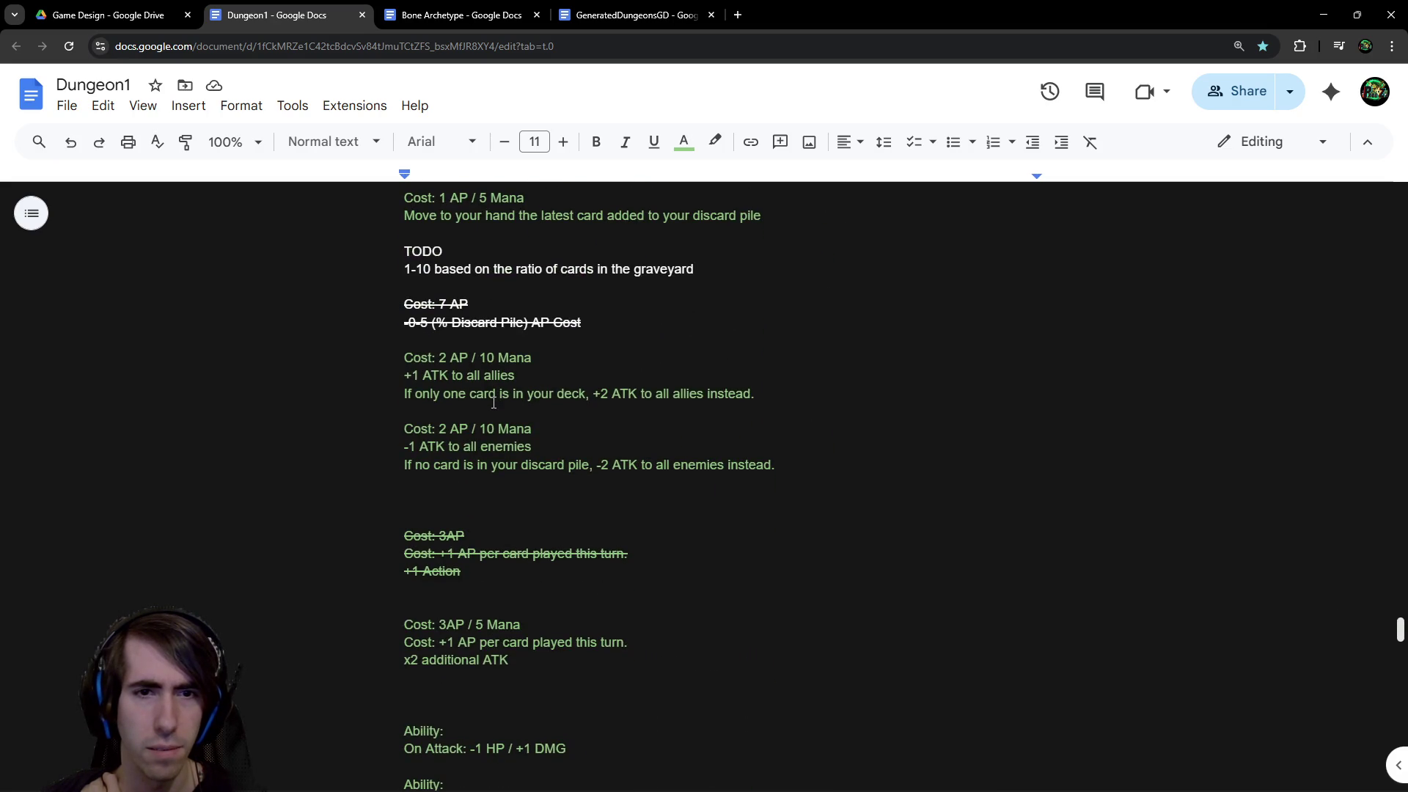
scroll(494, 403, "down", 3)
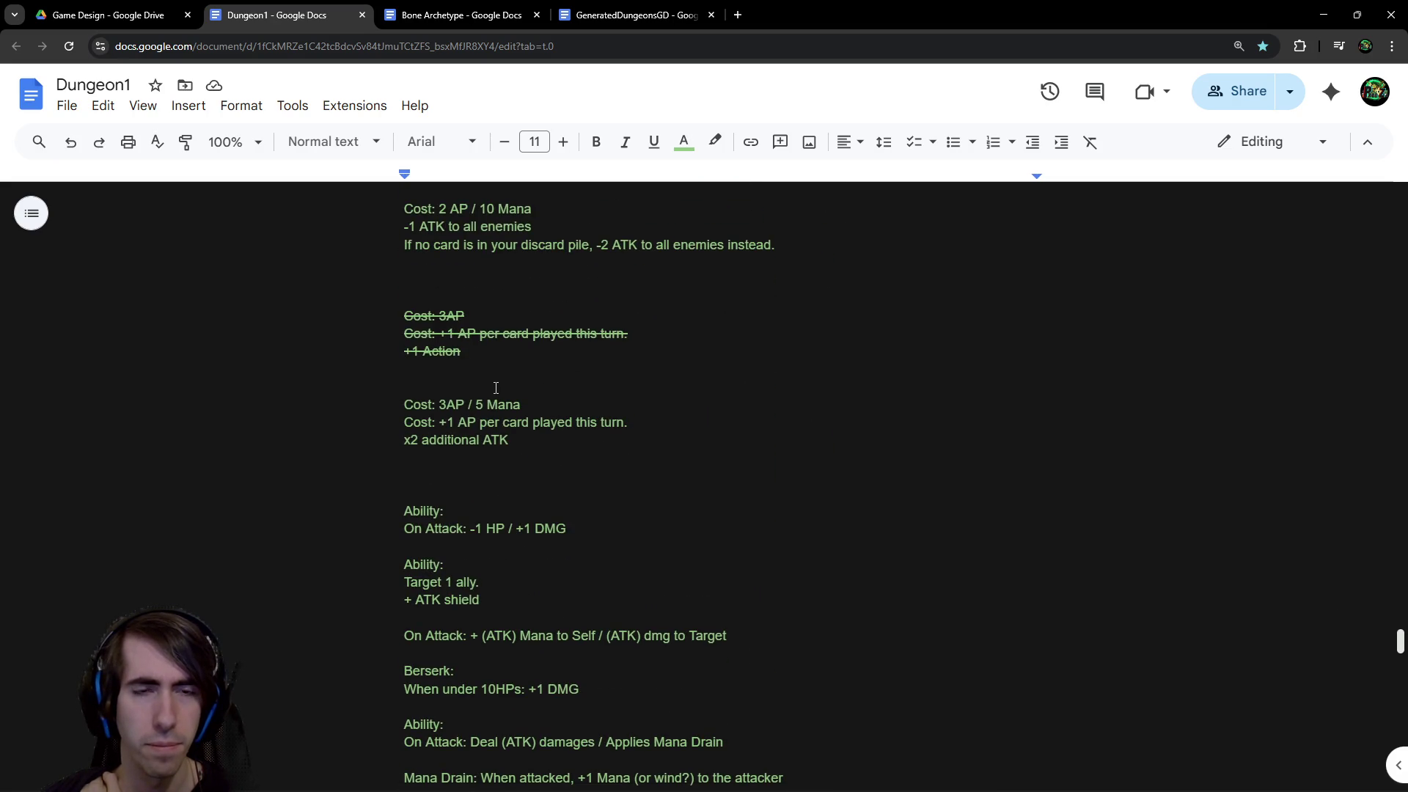
scroll(496, 388, "down", 6)
scroll(496, 388, "up", 3)
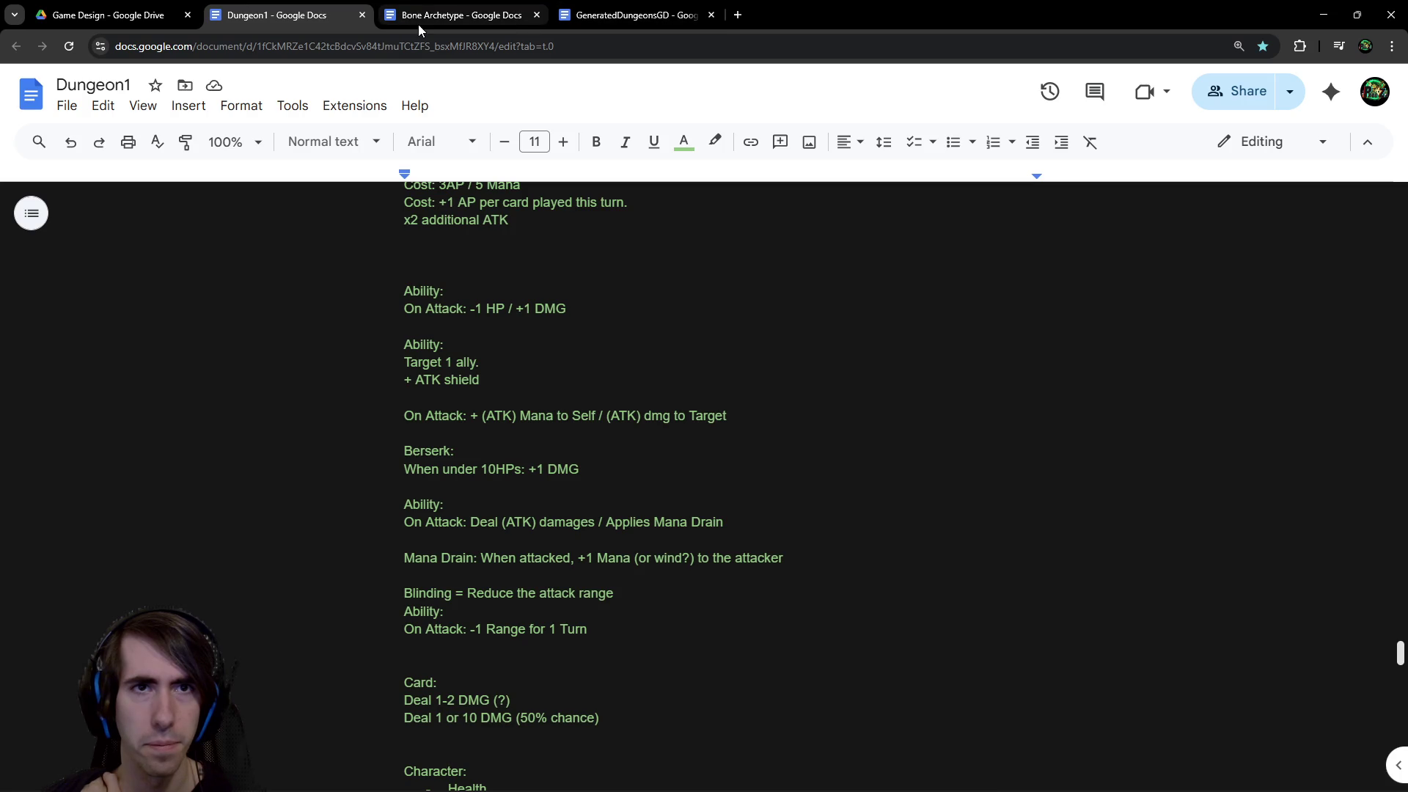
left_click(110, 15)
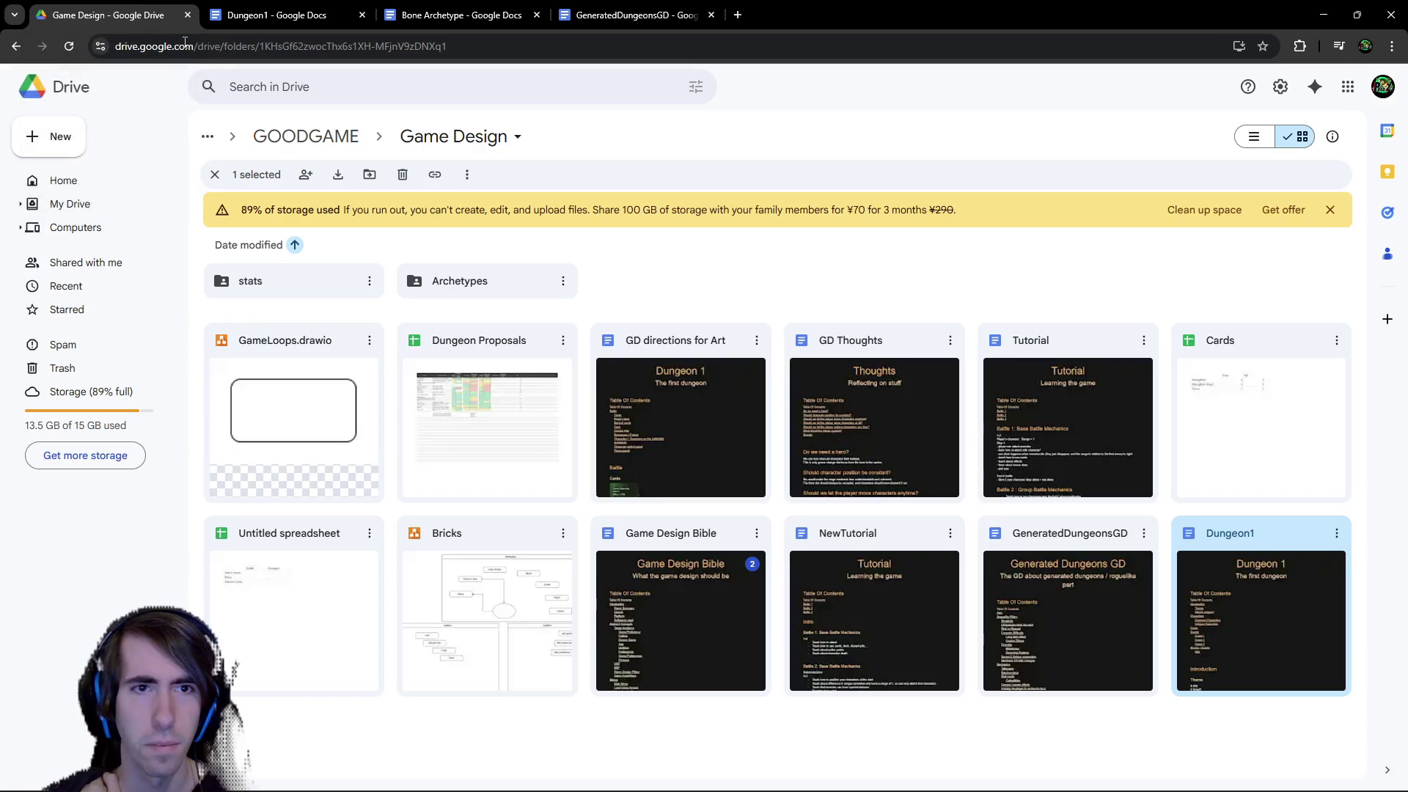
Open the Archetypes folder, then open and close the Neutral Archetype document
double_click(449, 280)
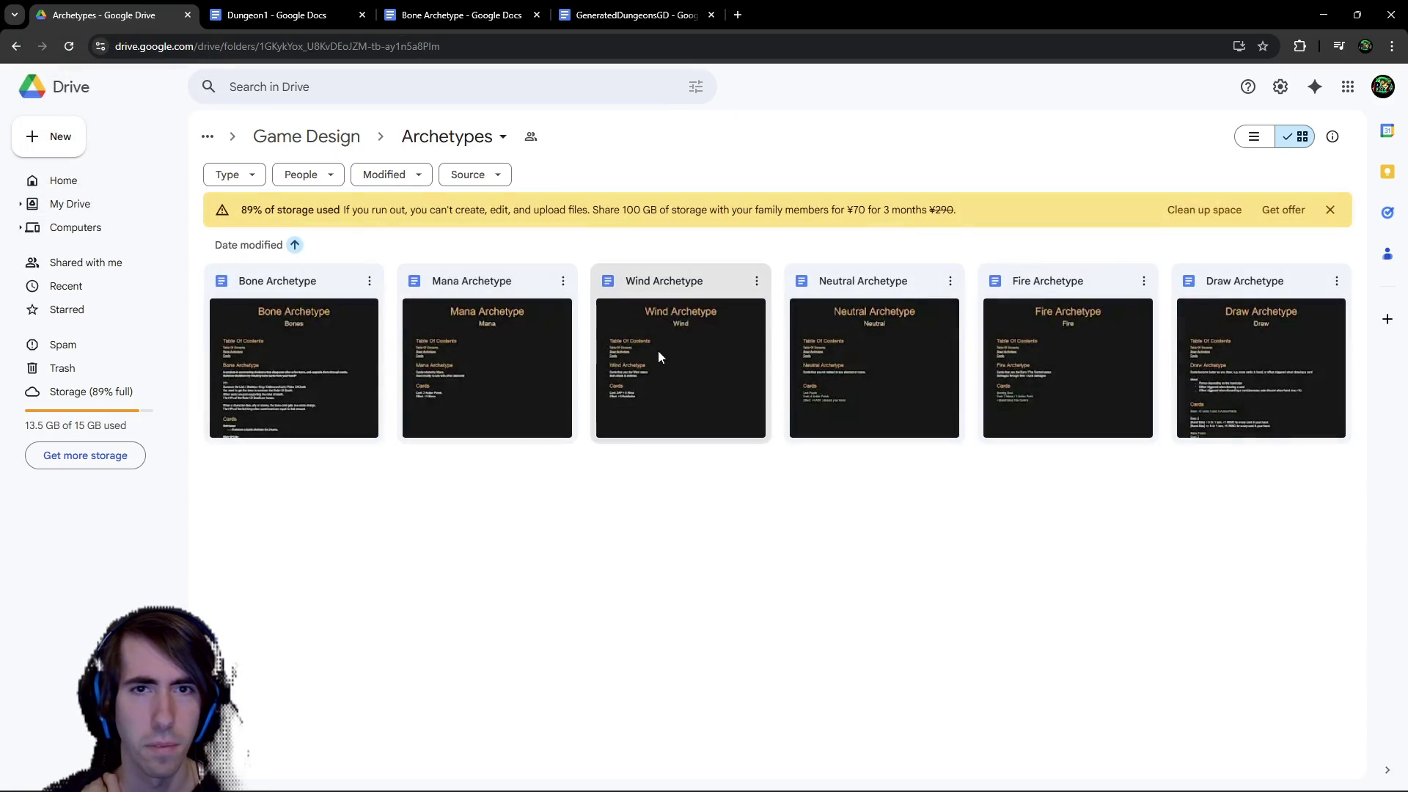
double_click(869, 353)
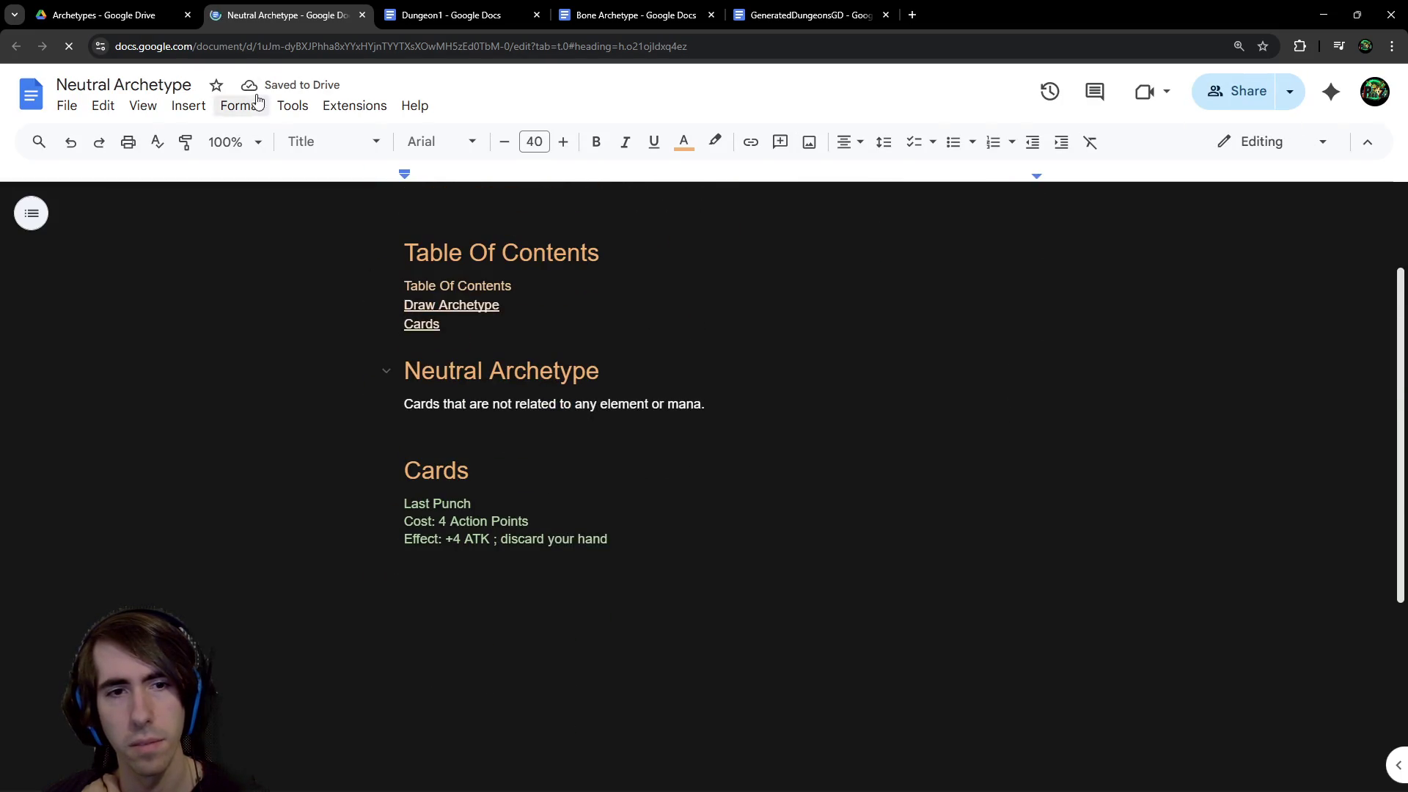
left_click(165, 13)
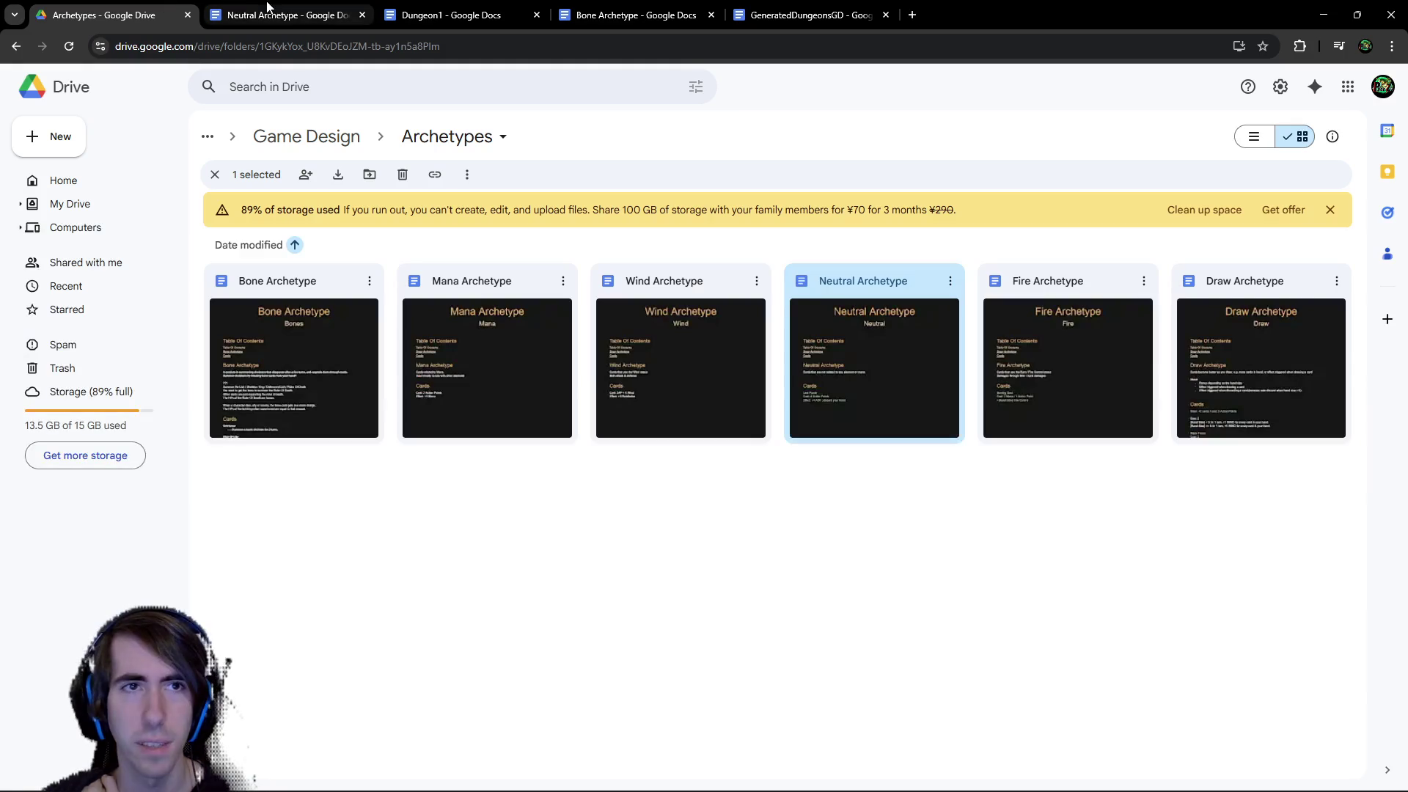
middle_click(280, 20)
Reread Bone Archetype, checking the Fire Scroll's 'Ability for 1 turn' effect, then return to Archetypes
double_click(341, 345)
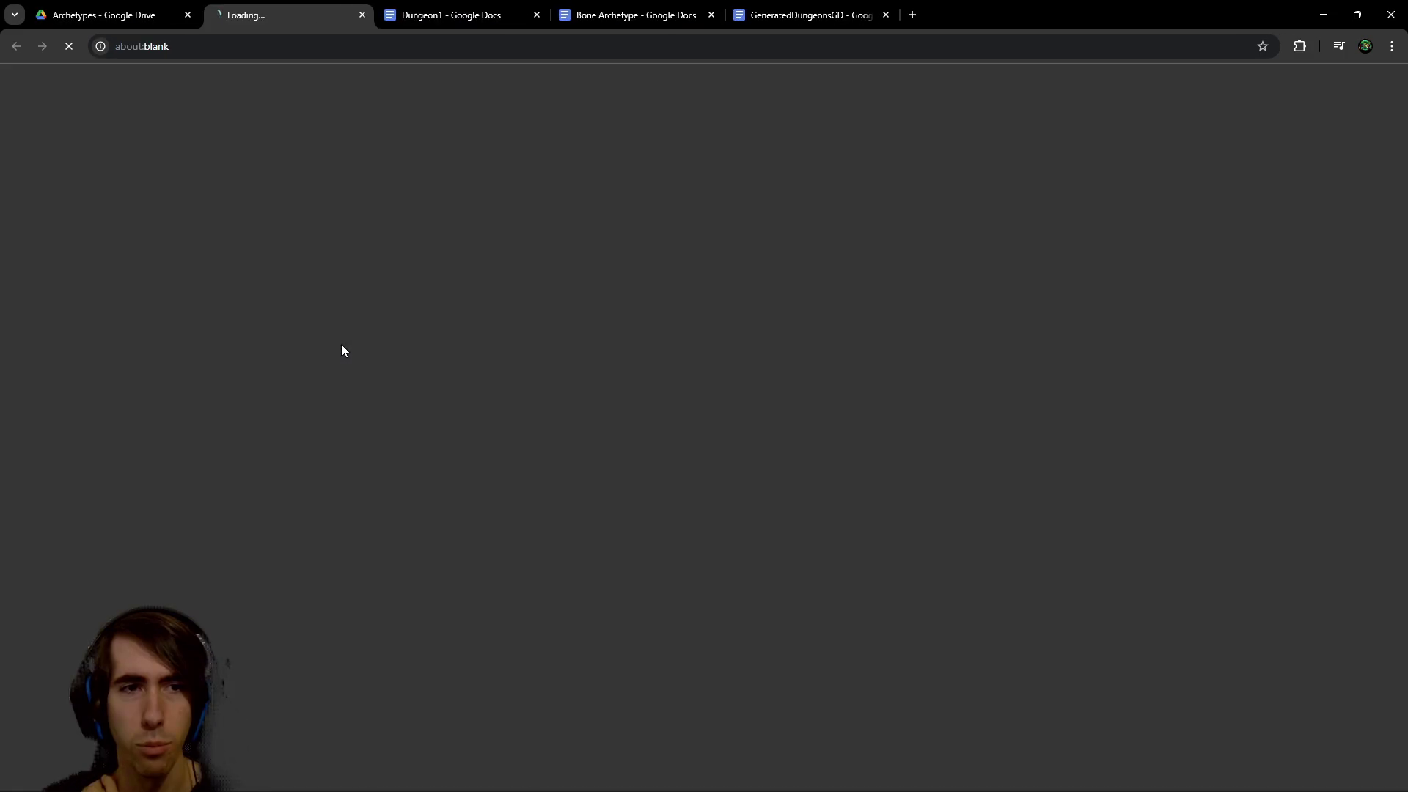
scroll(486, 380, "down", 10)
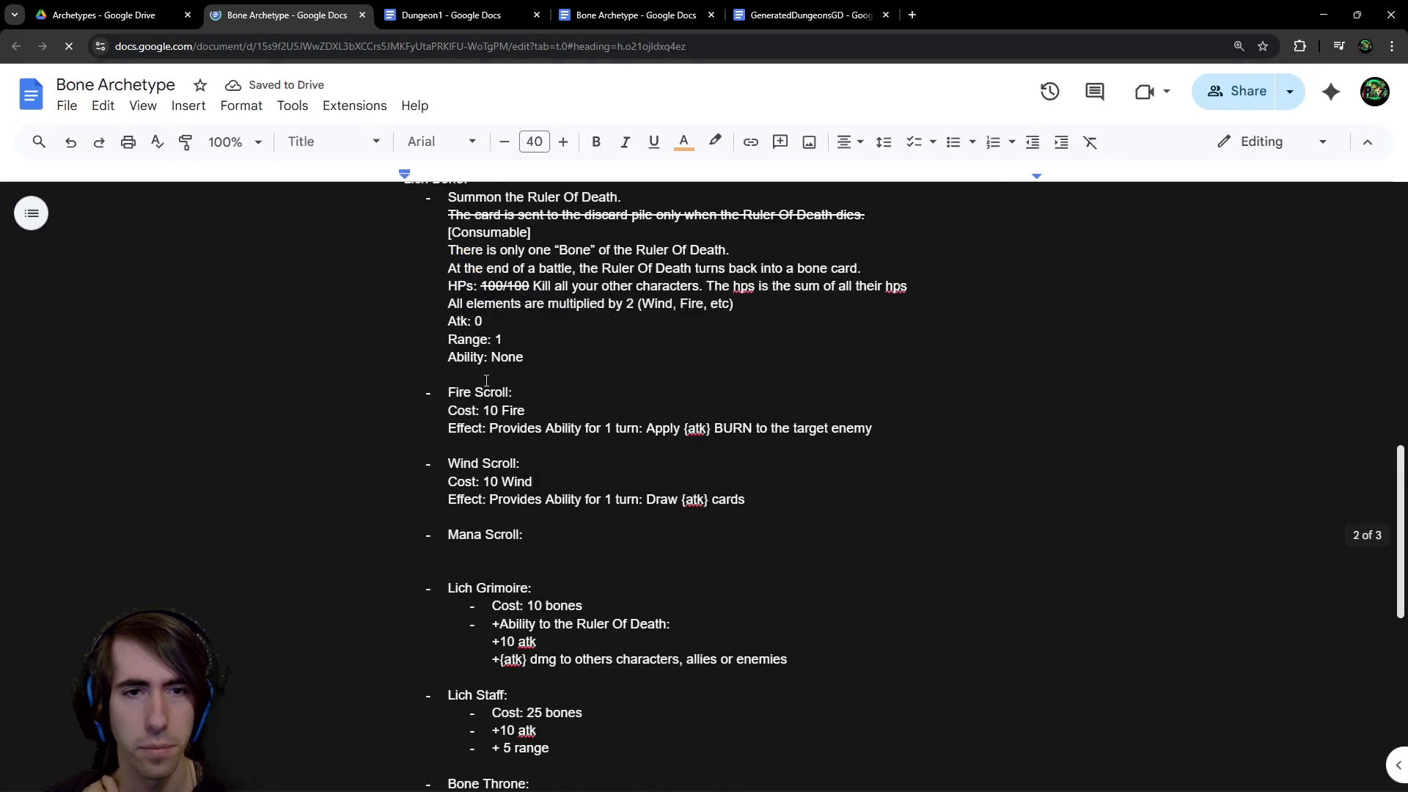
scroll(486, 380, "down", 4)
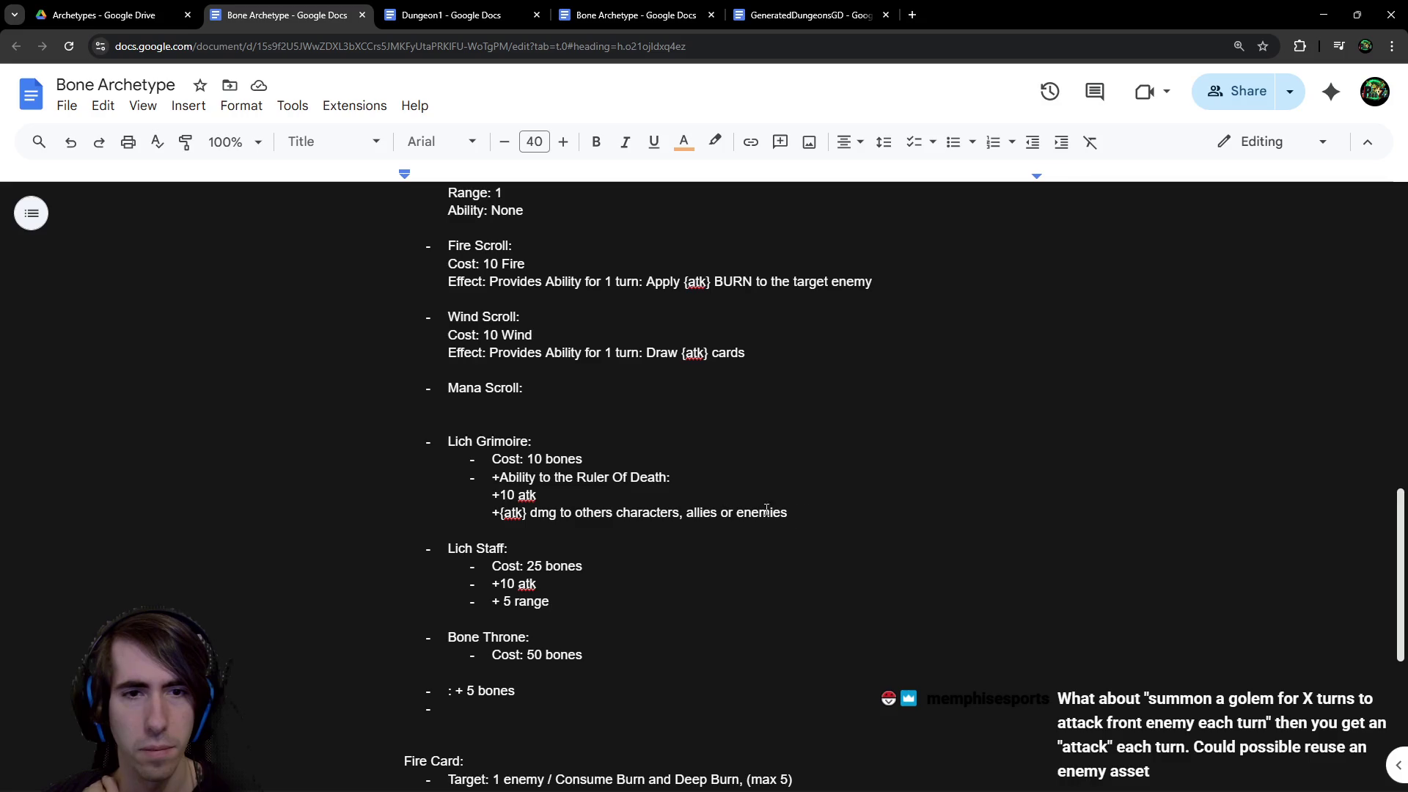
scroll(766, 509, "down", 2)
scroll(664, 441, "up", 1)
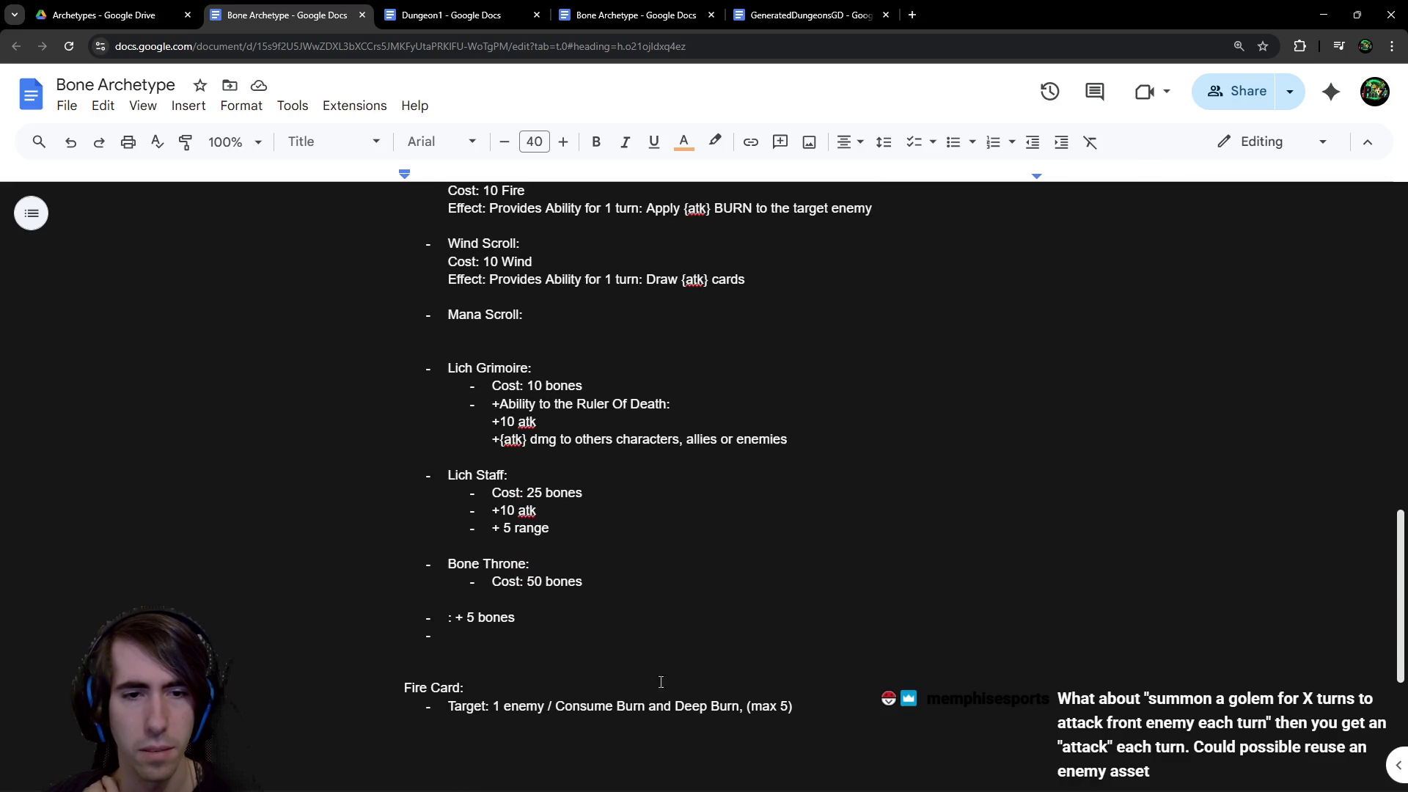
scroll(557, 583, "up", 2)
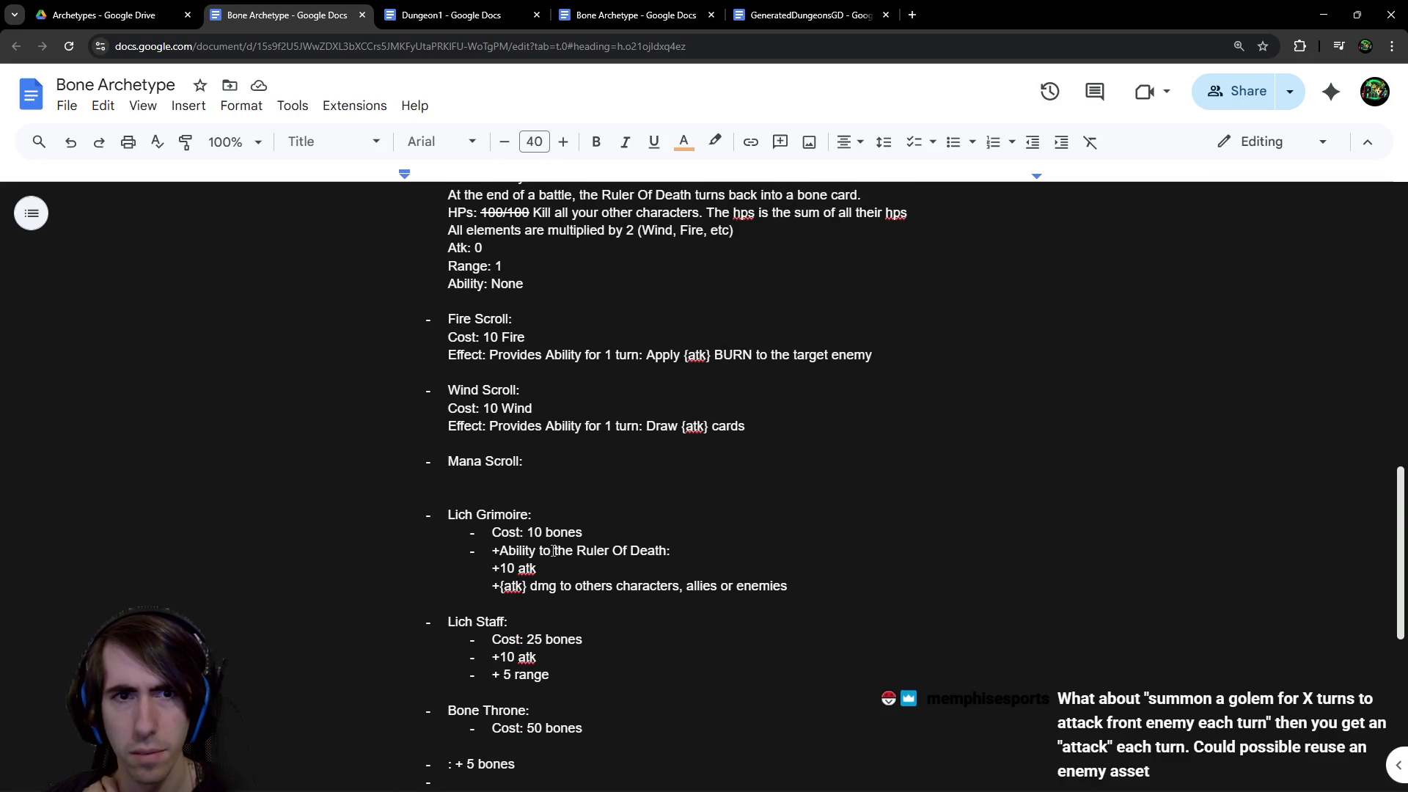
left_click_drag(544, 355, 664, 354)
left_click(664, 354)
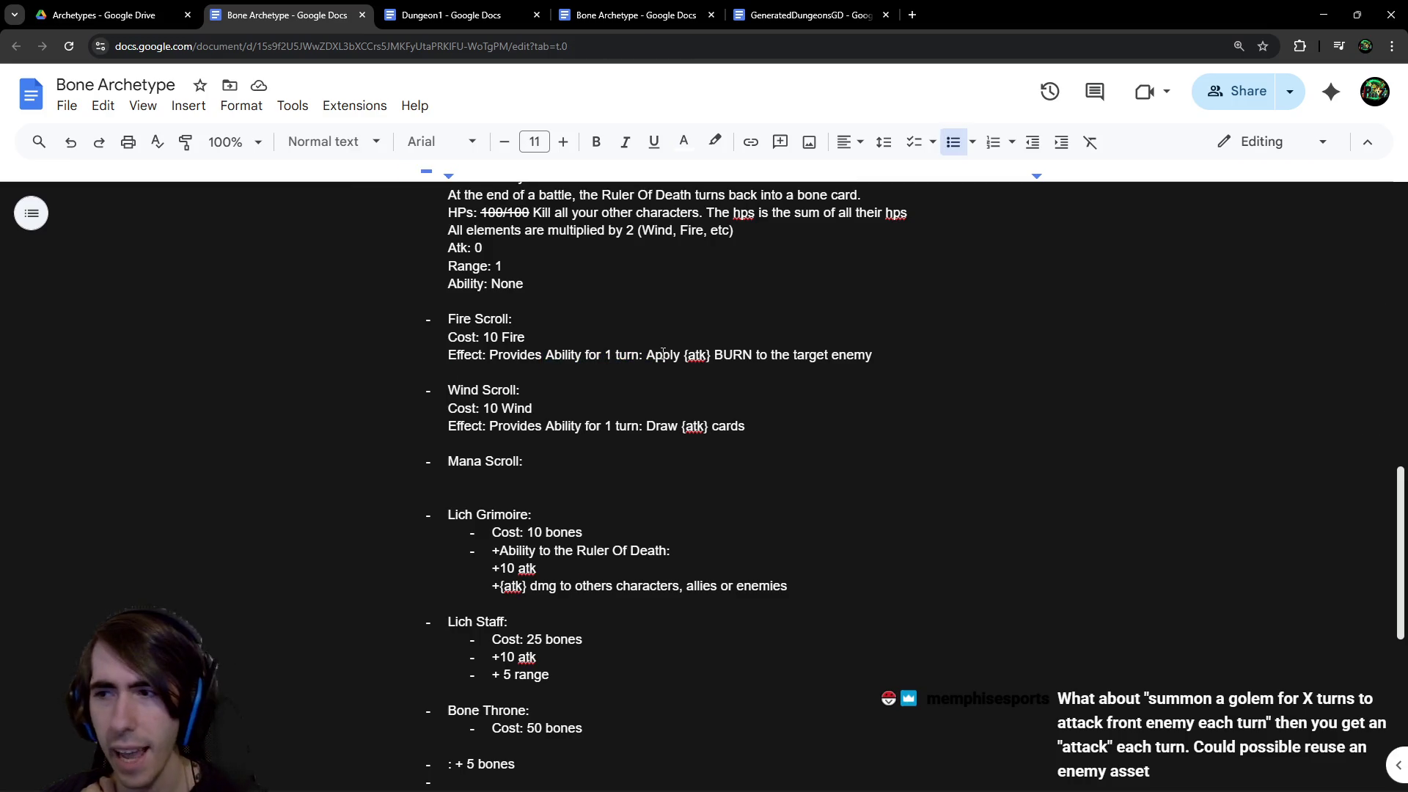
scroll(663, 354, "up", 1)
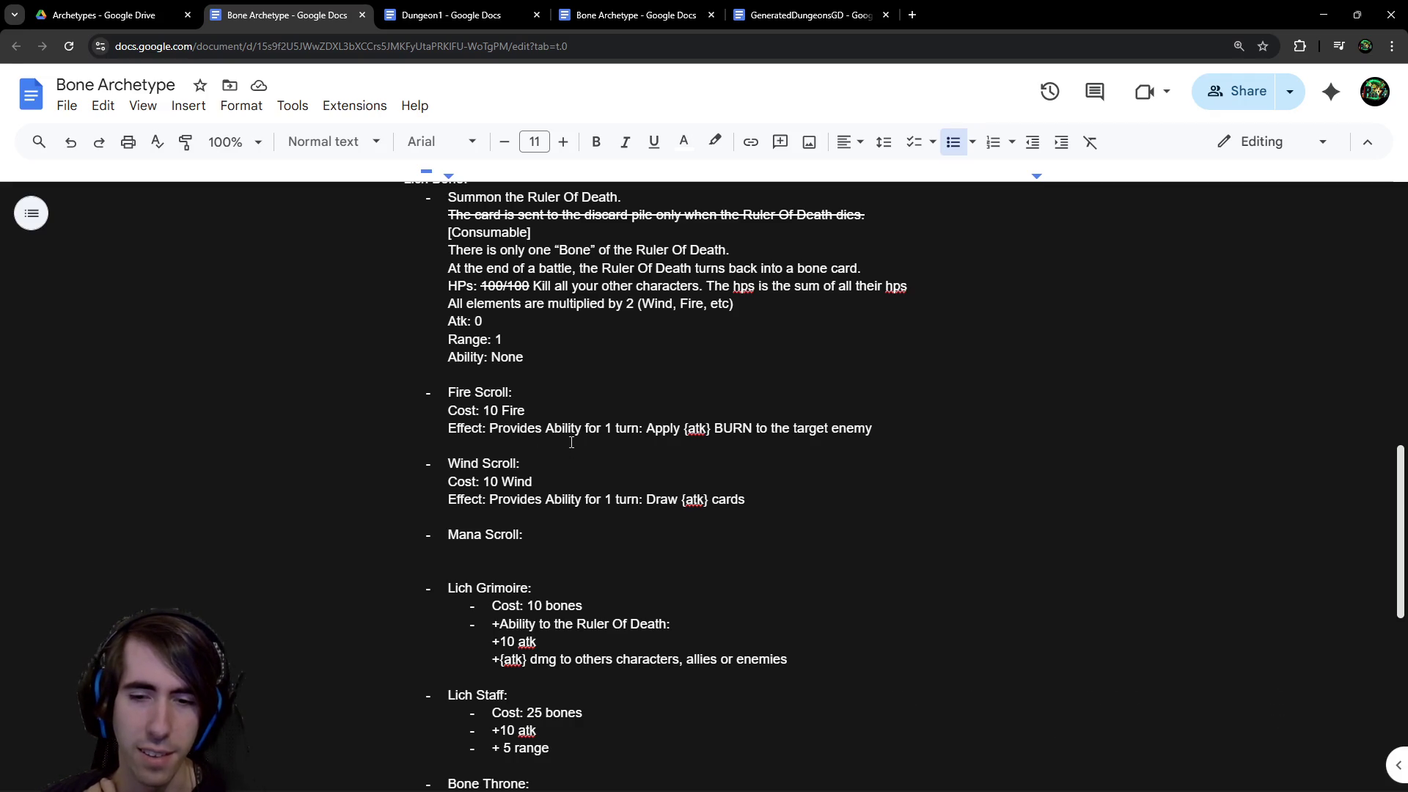
left_click(110, 15)
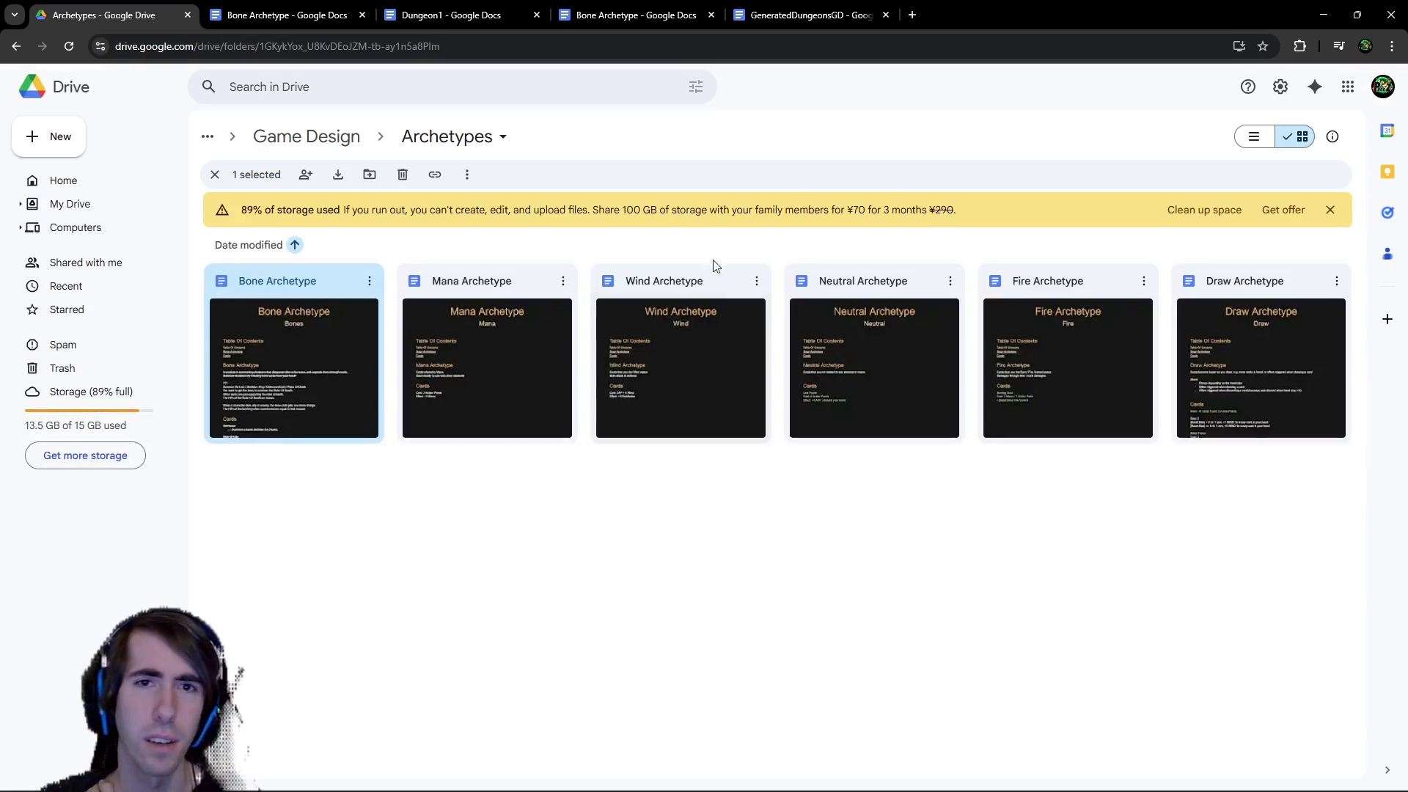
left_click(307, 137)
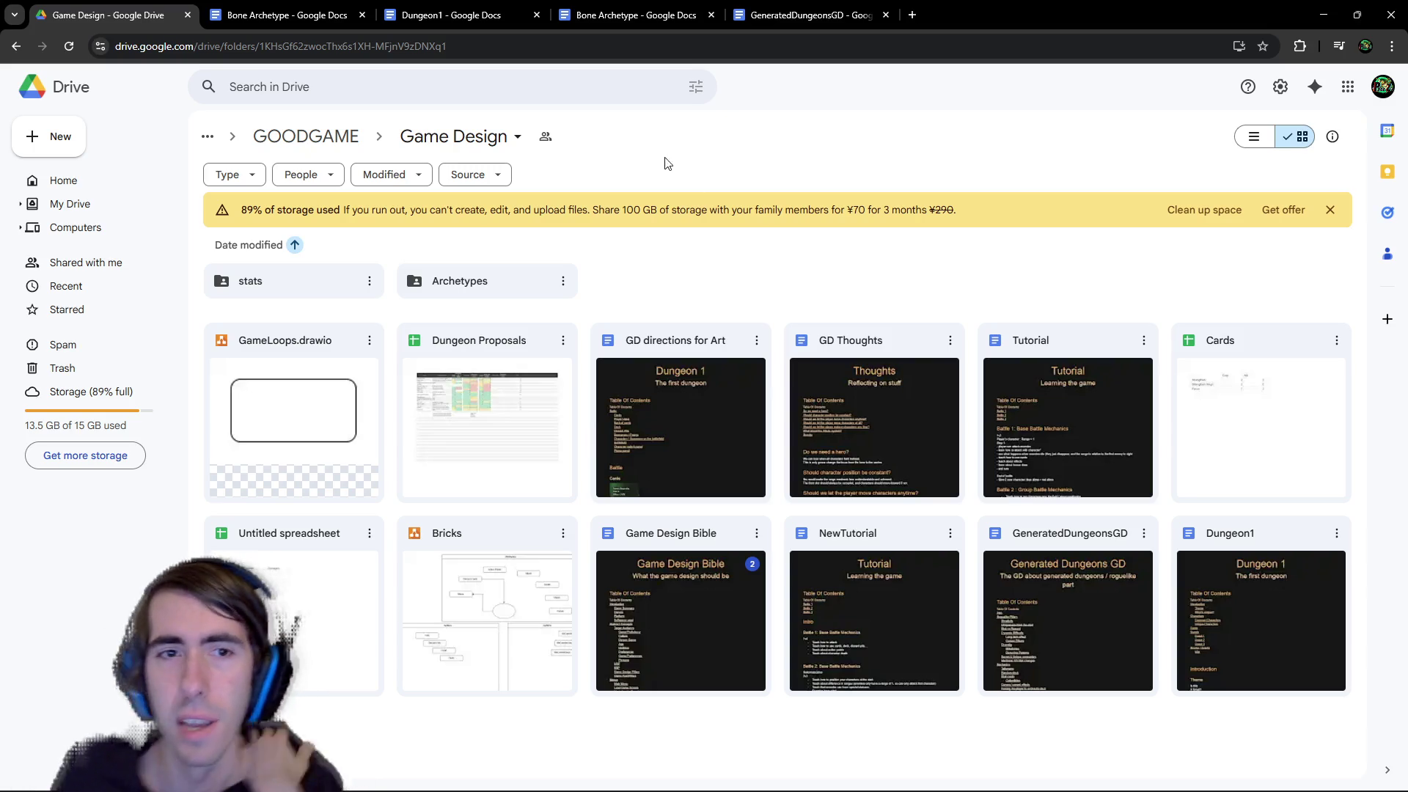
double_click(495, 278)
left_click(323, 380)
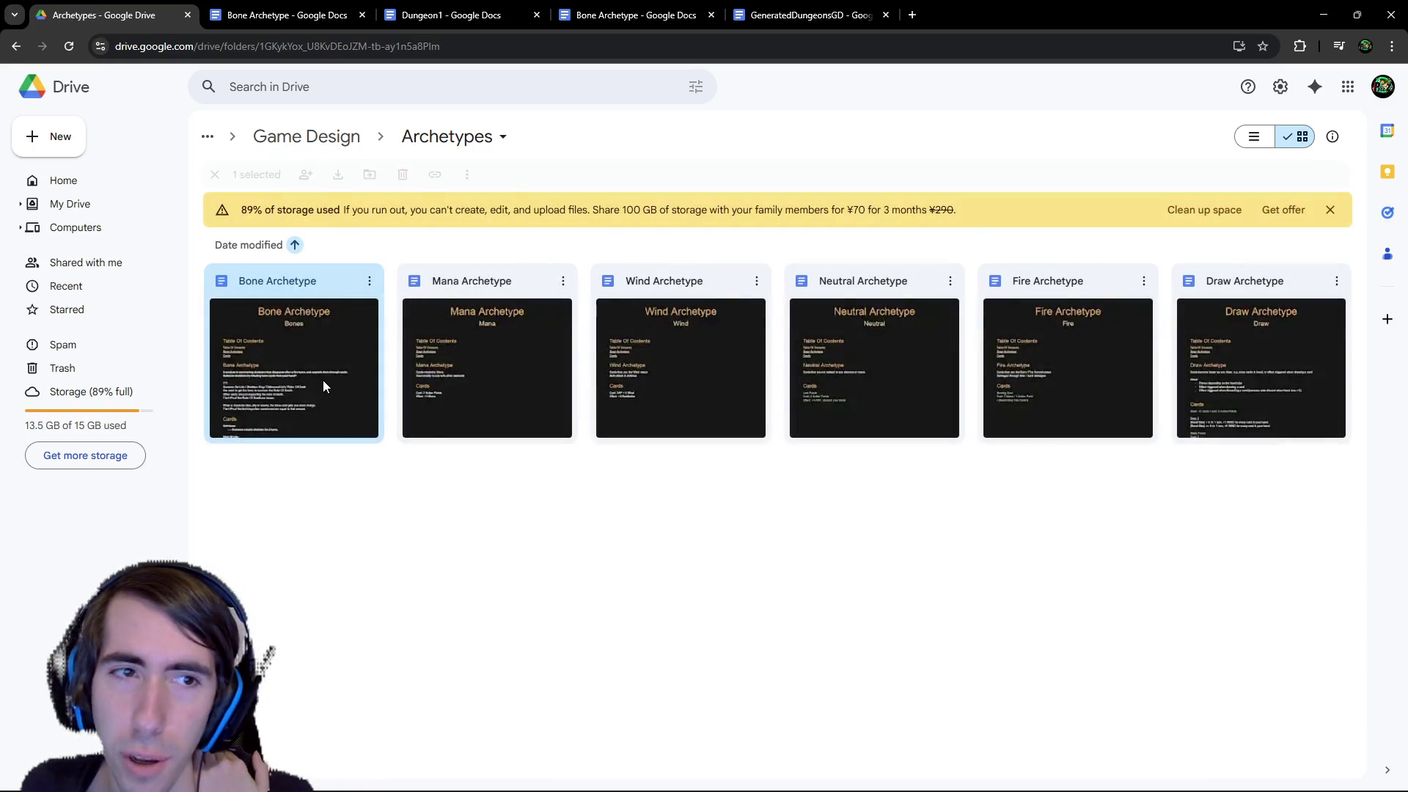
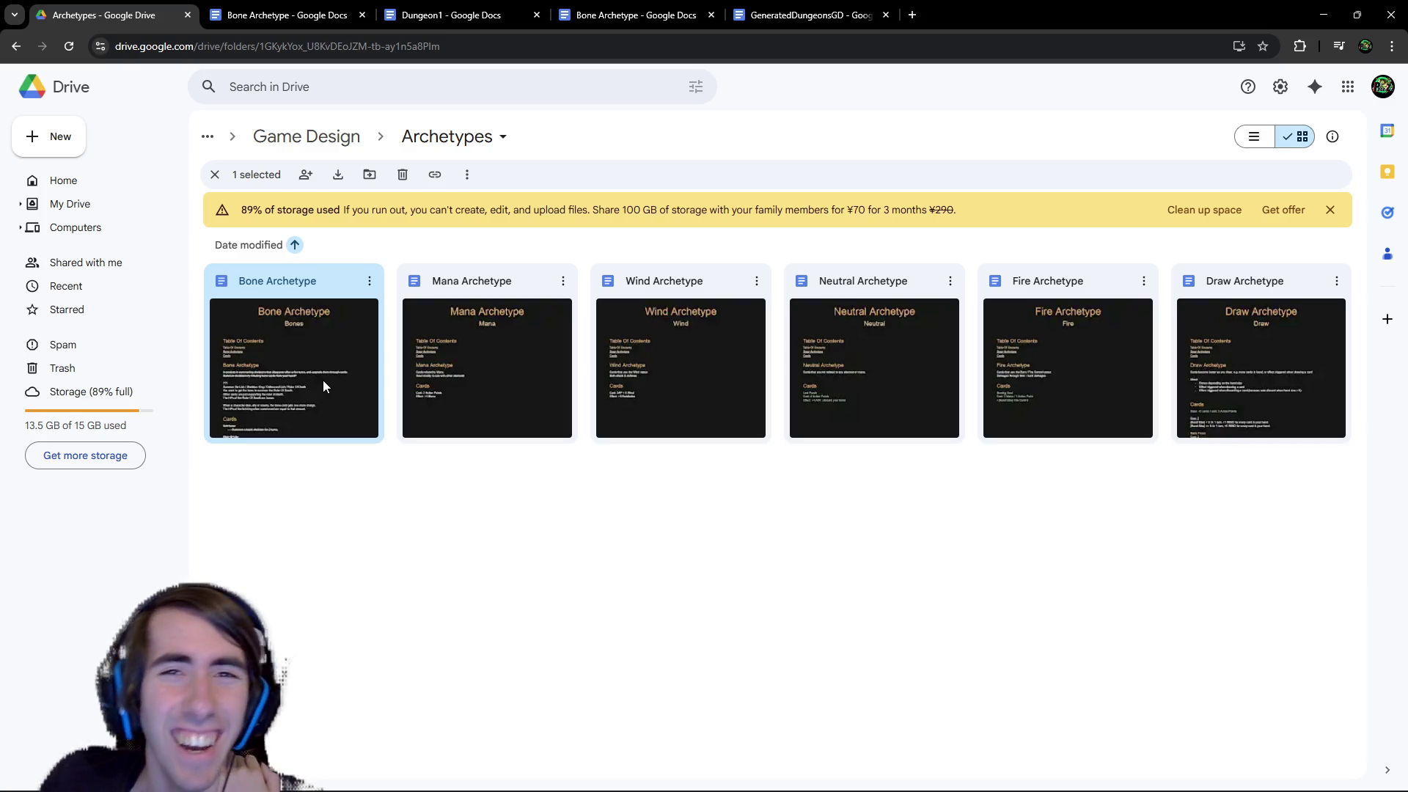
Switch to the Bone Archetype document and scroll down to its Cards section
left_click(576, 17)
scroll(579, 242, "up", 8)
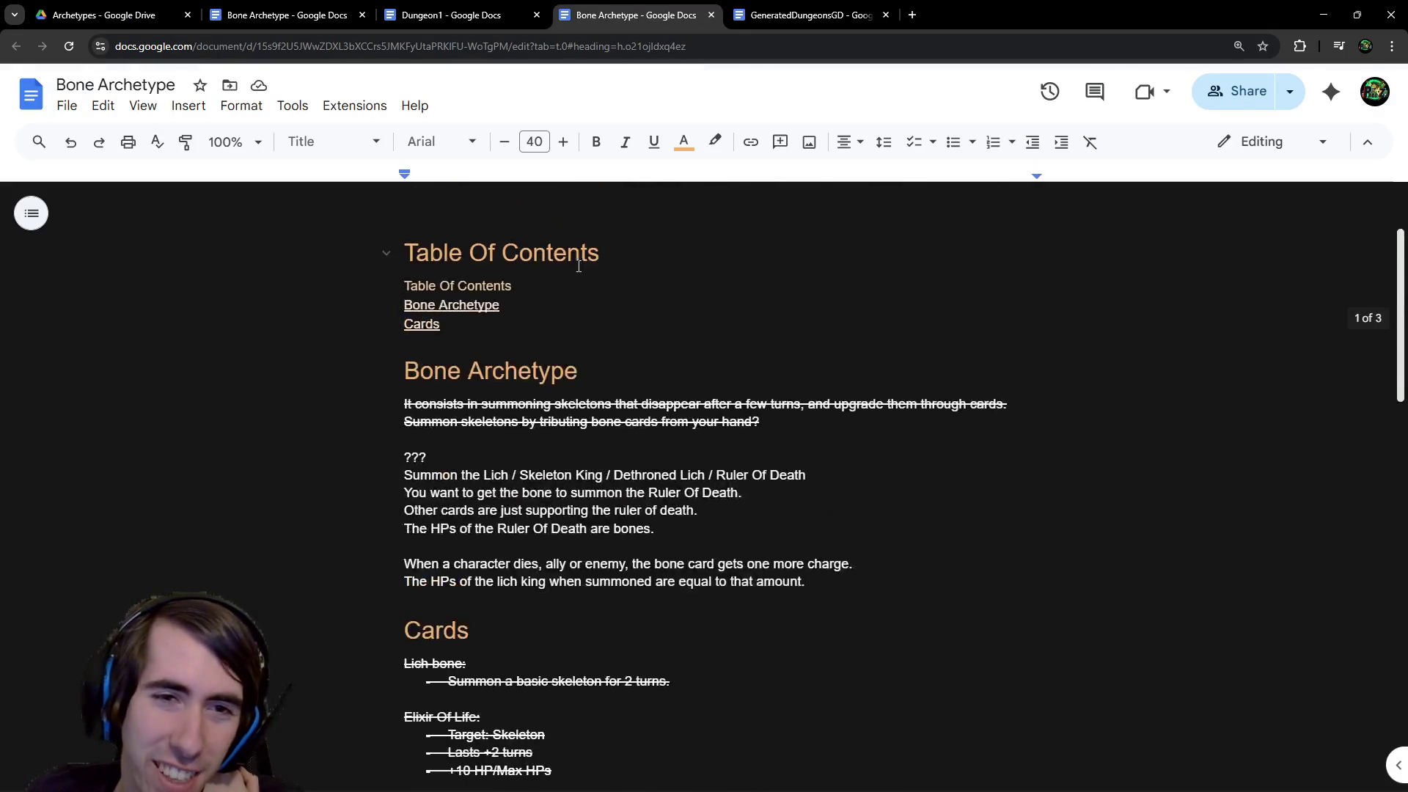
scroll(576, 269, "down", 1)
scroll(576, 269, "up", 1)
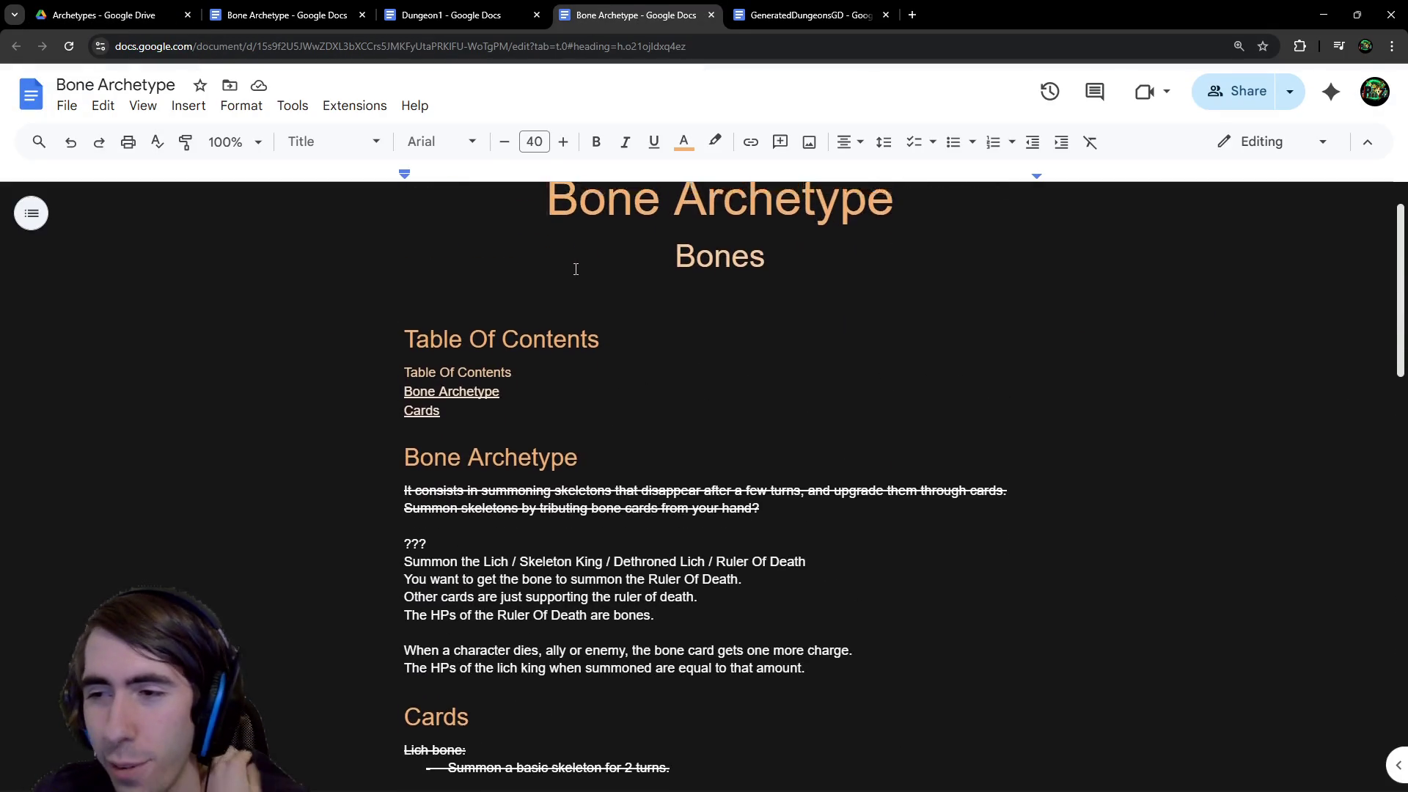
scroll(623, 286, "down", 3)
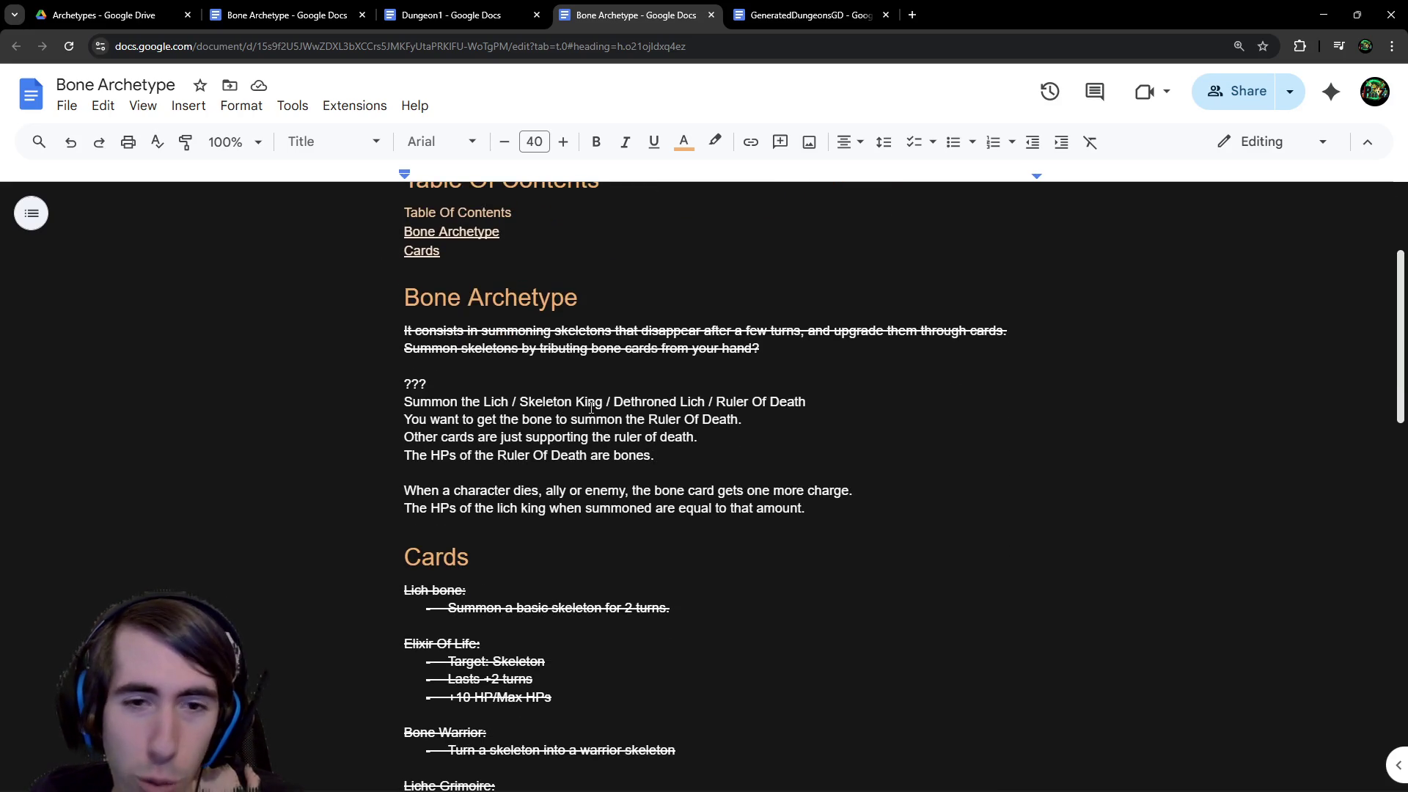
scroll(533, 429, "down", 5)
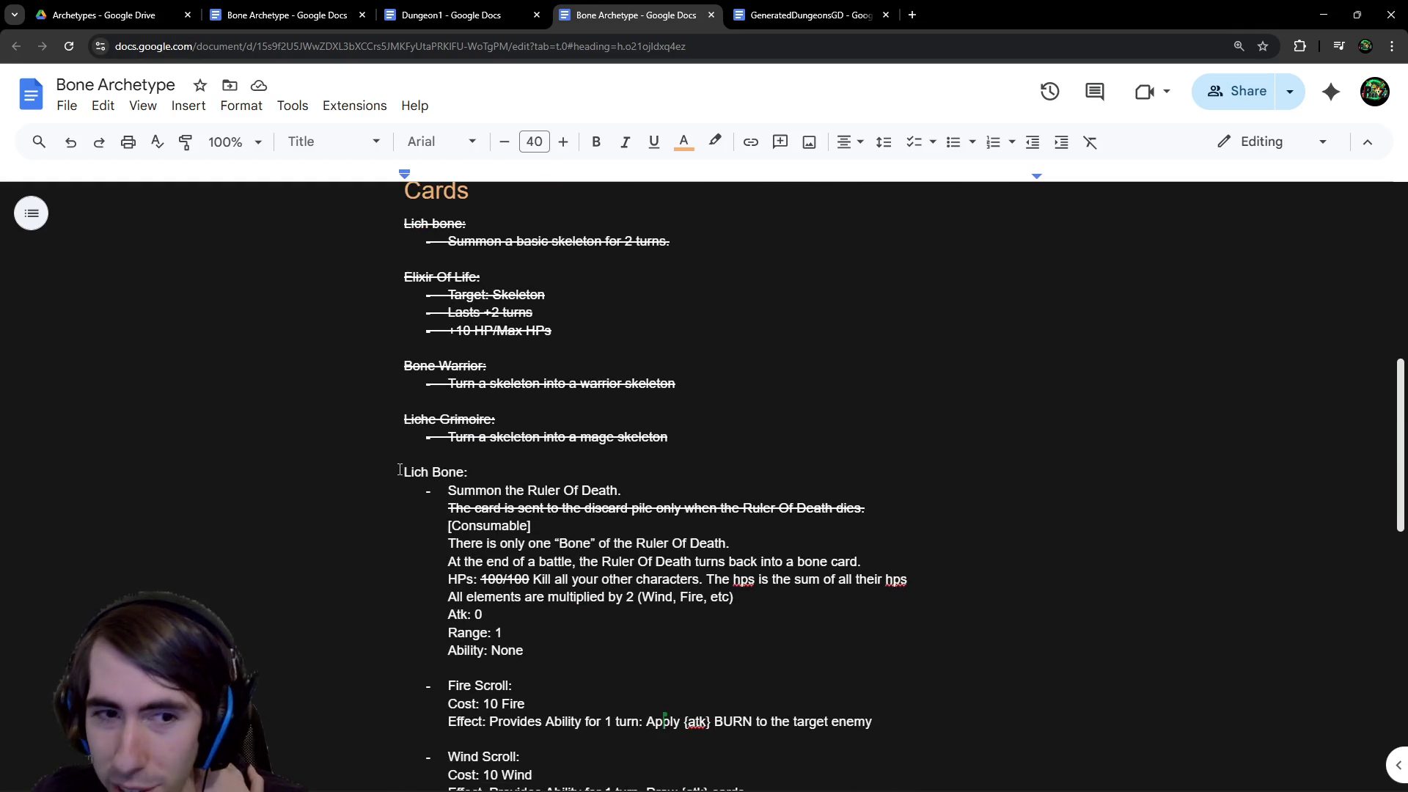
Highlight the Lich Bone card's 'Summon the Ruler Of Death.' line to review it
left_click_drag(400, 470, 463, 469)
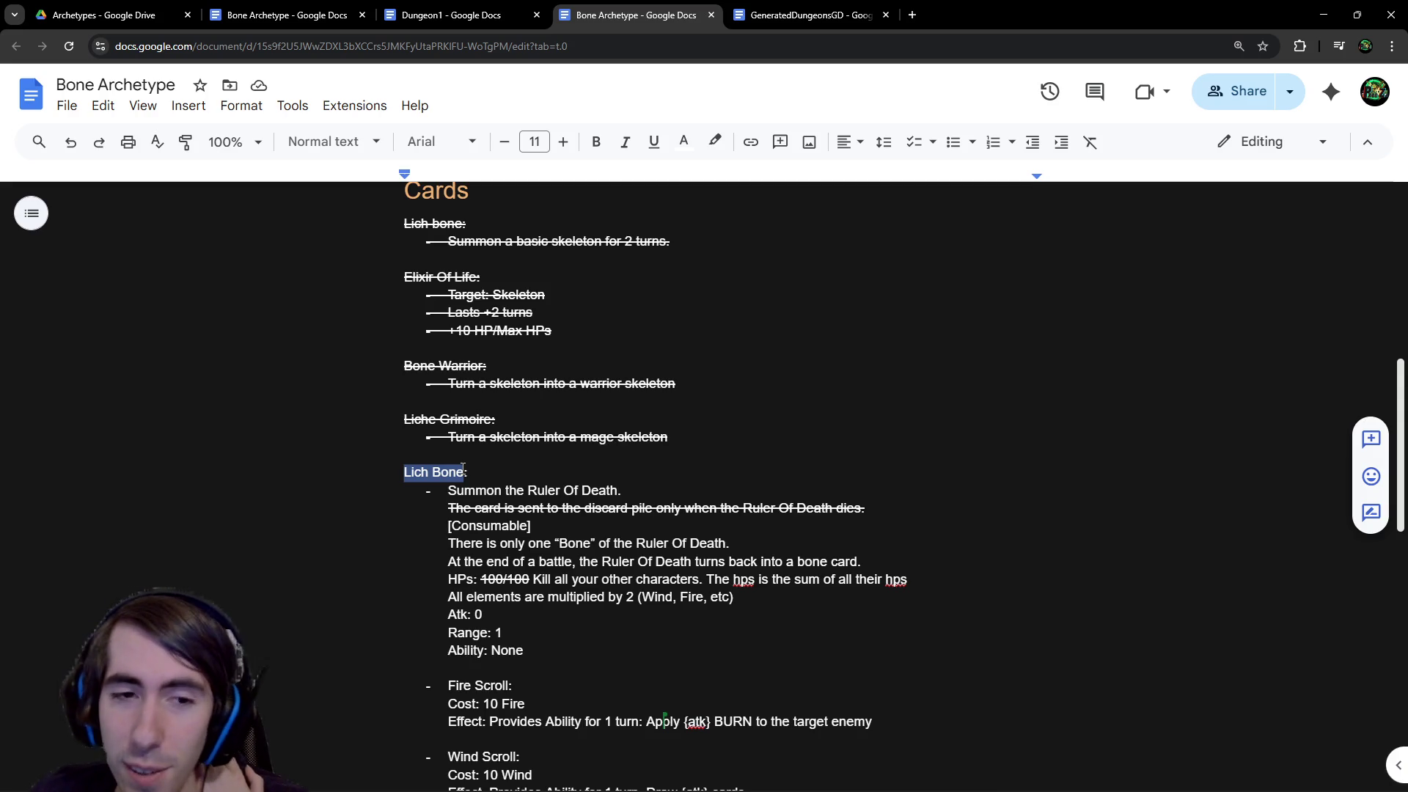
left_click(402, 471)
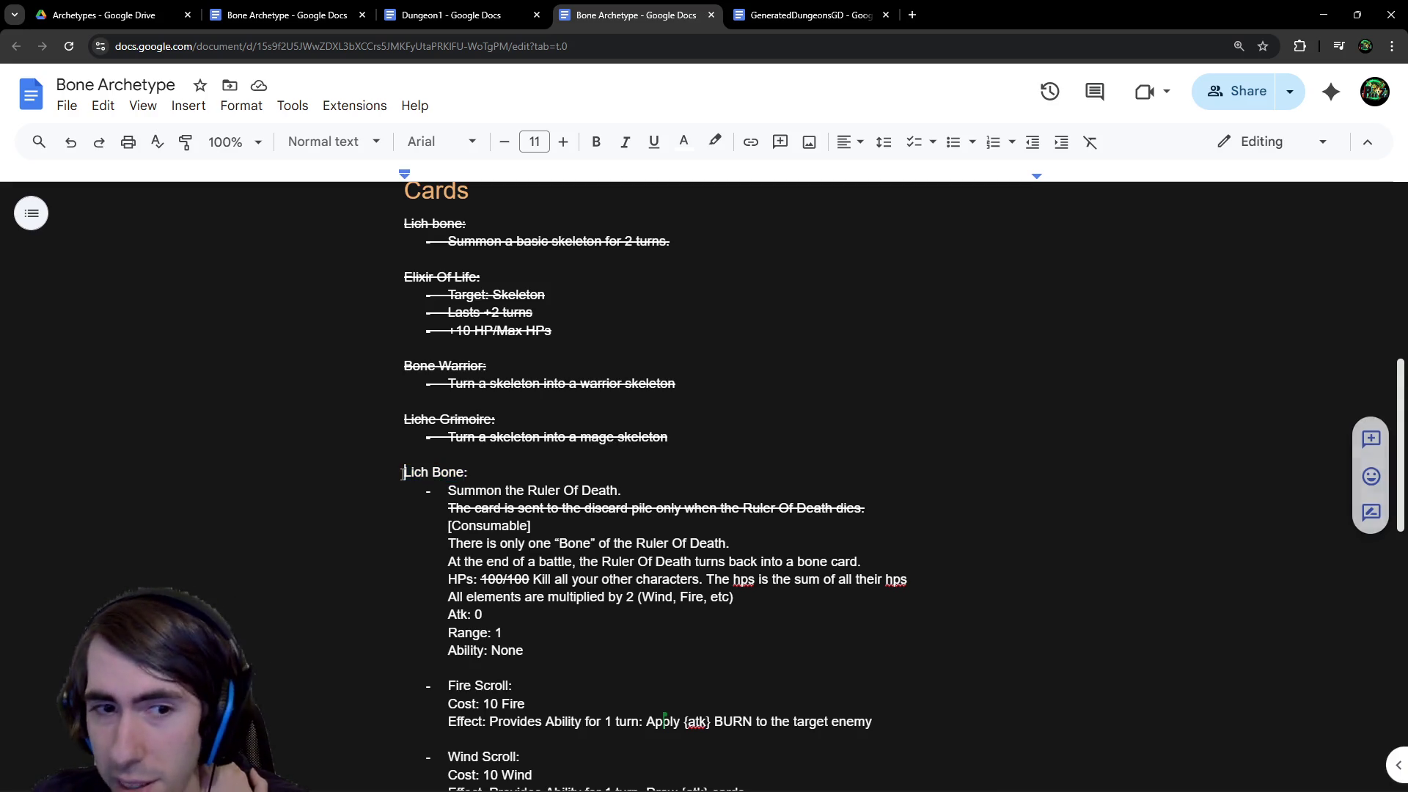
left_click_drag(439, 493, 621, 496)
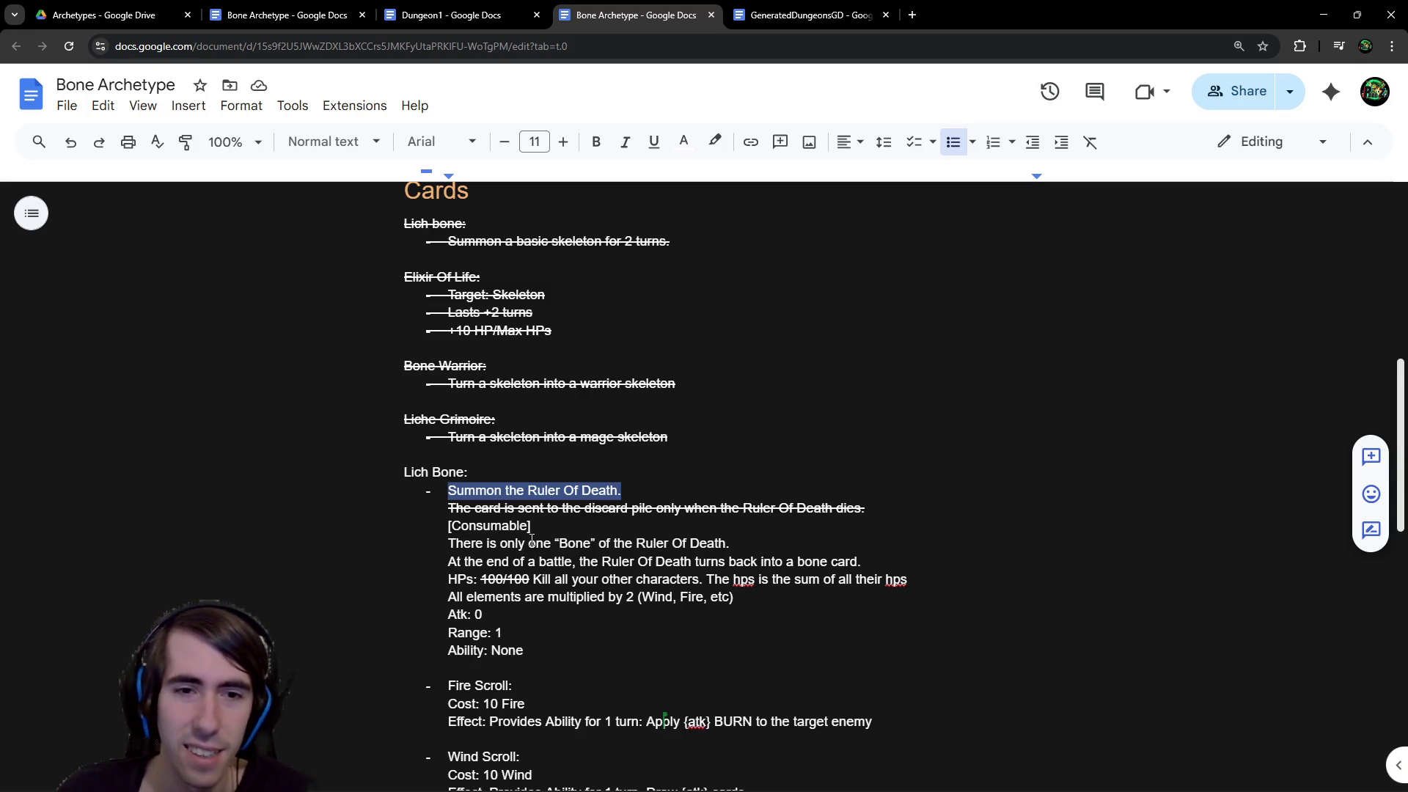
scroll(563, 465, "down", 4)
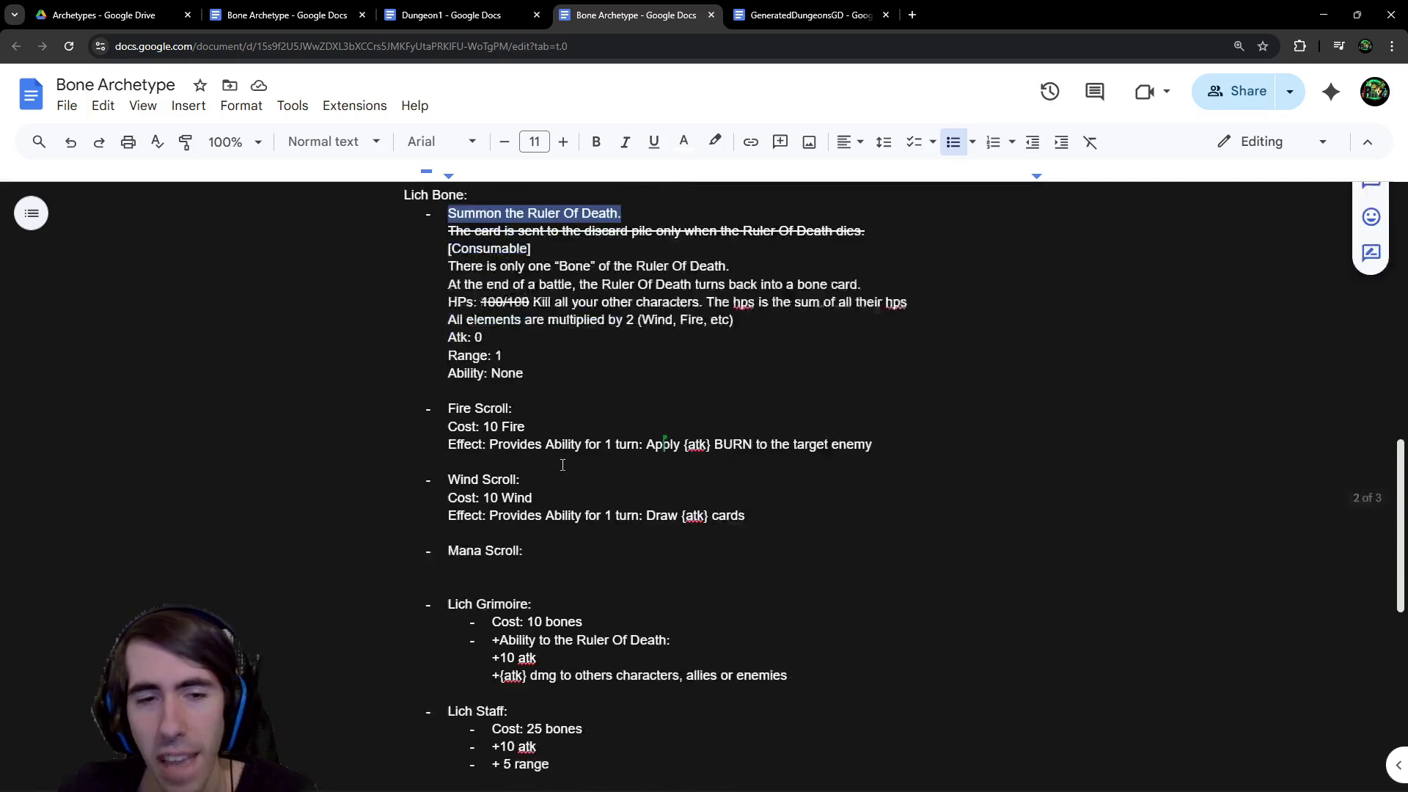
scroll(640, 421, "up", 1)
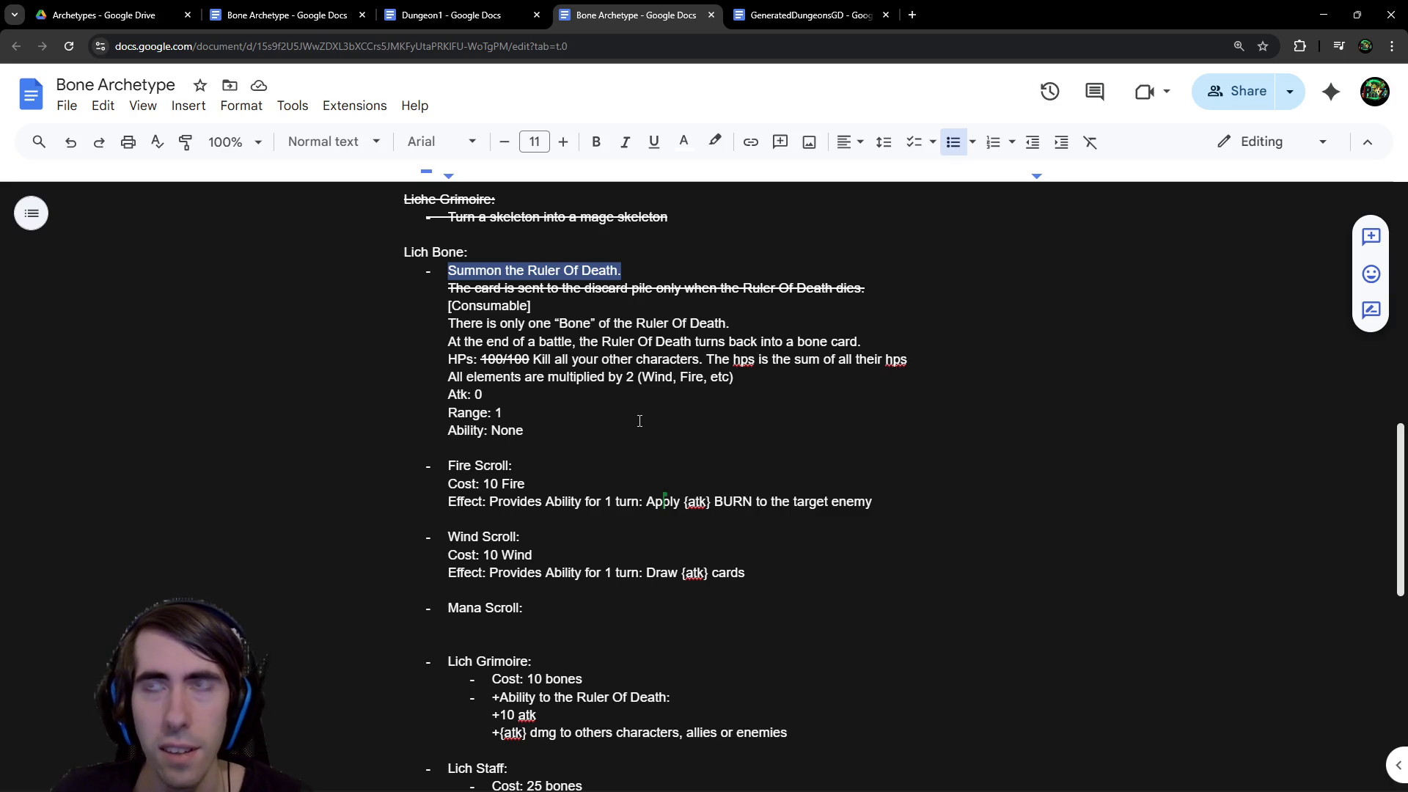
scroll(640, 421, "up", 2)
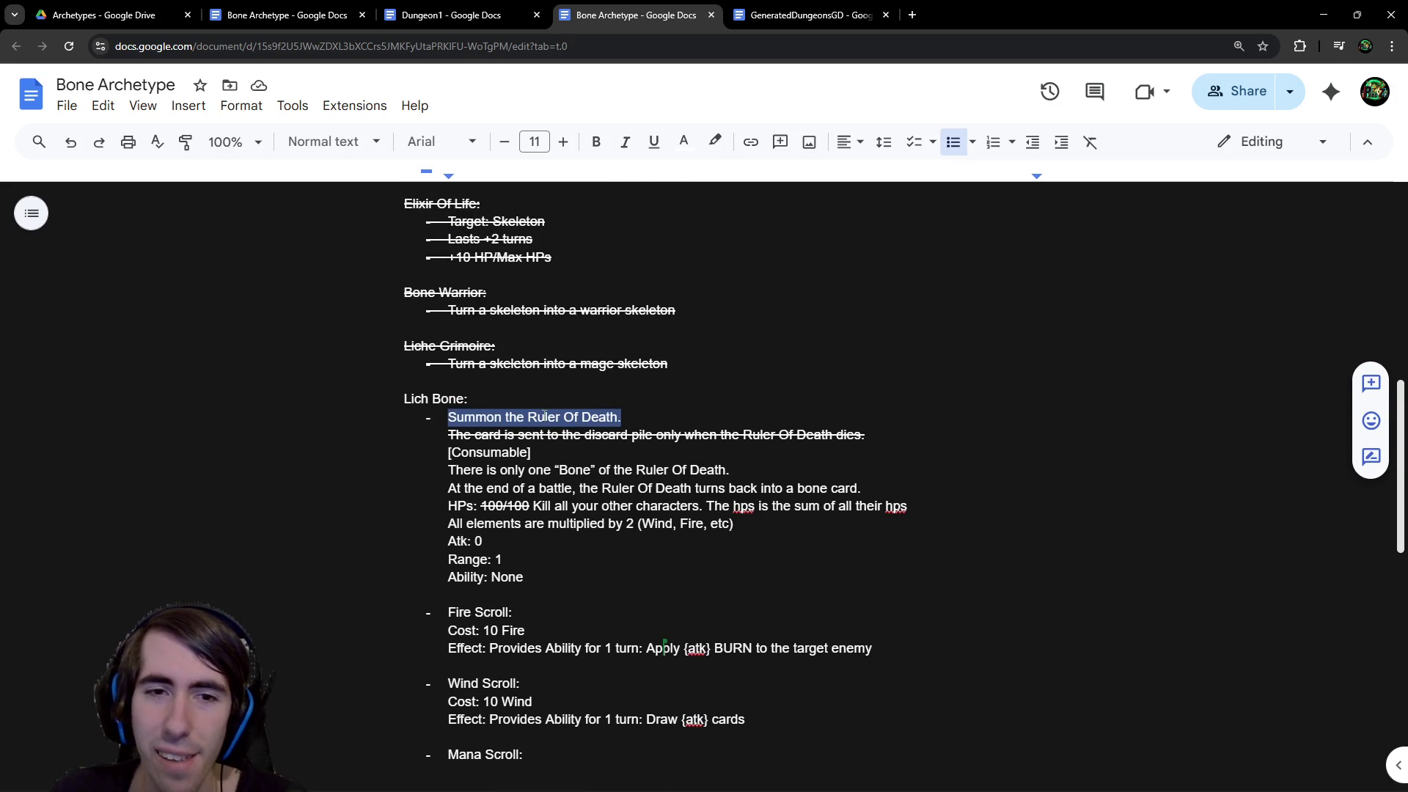
double_click(544, 415)
left_click_drag(450, 414, 619, 415)
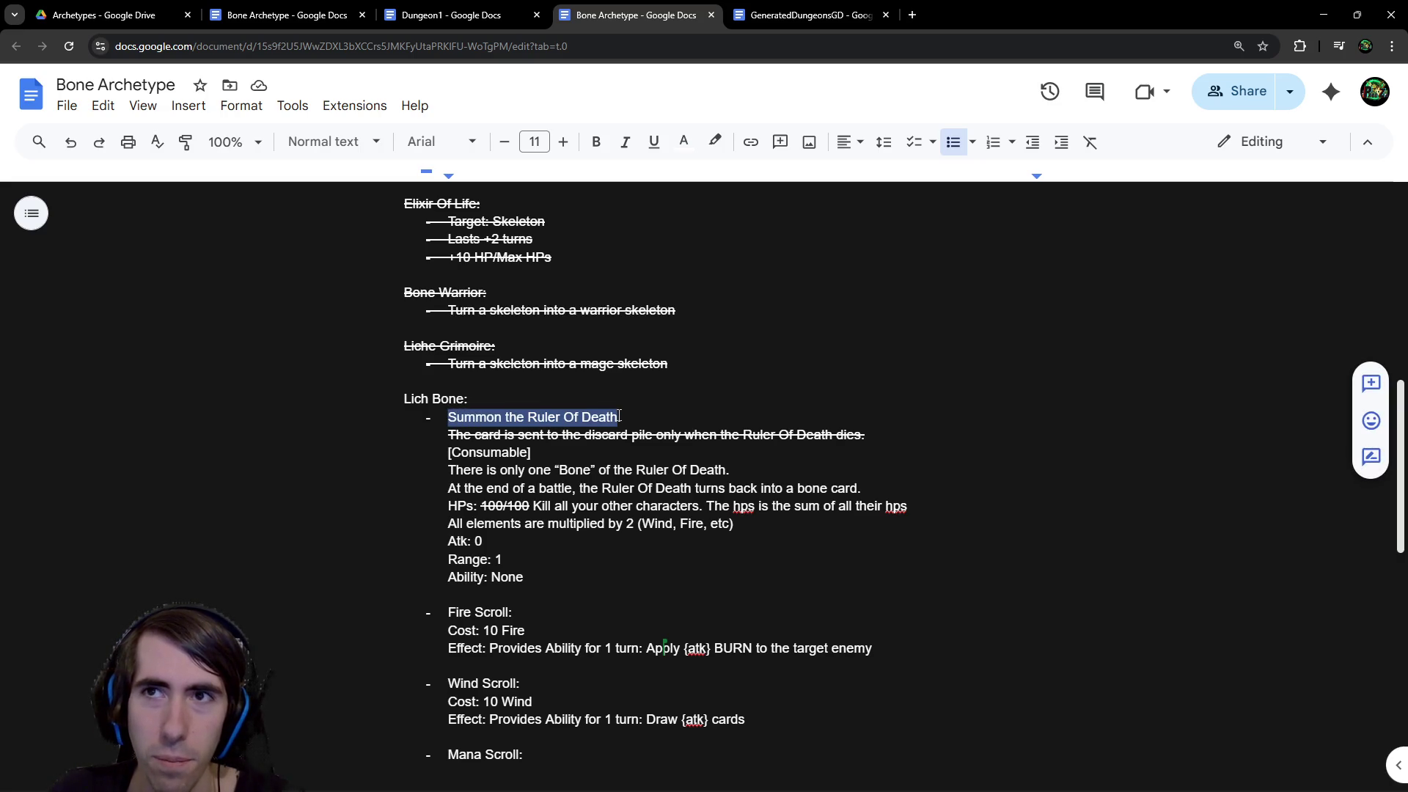
mouse_move(638, 415)
left_mouse_down()
mouse_move(314, 406)
mouse_move(377, 425)
left_mouse_up()
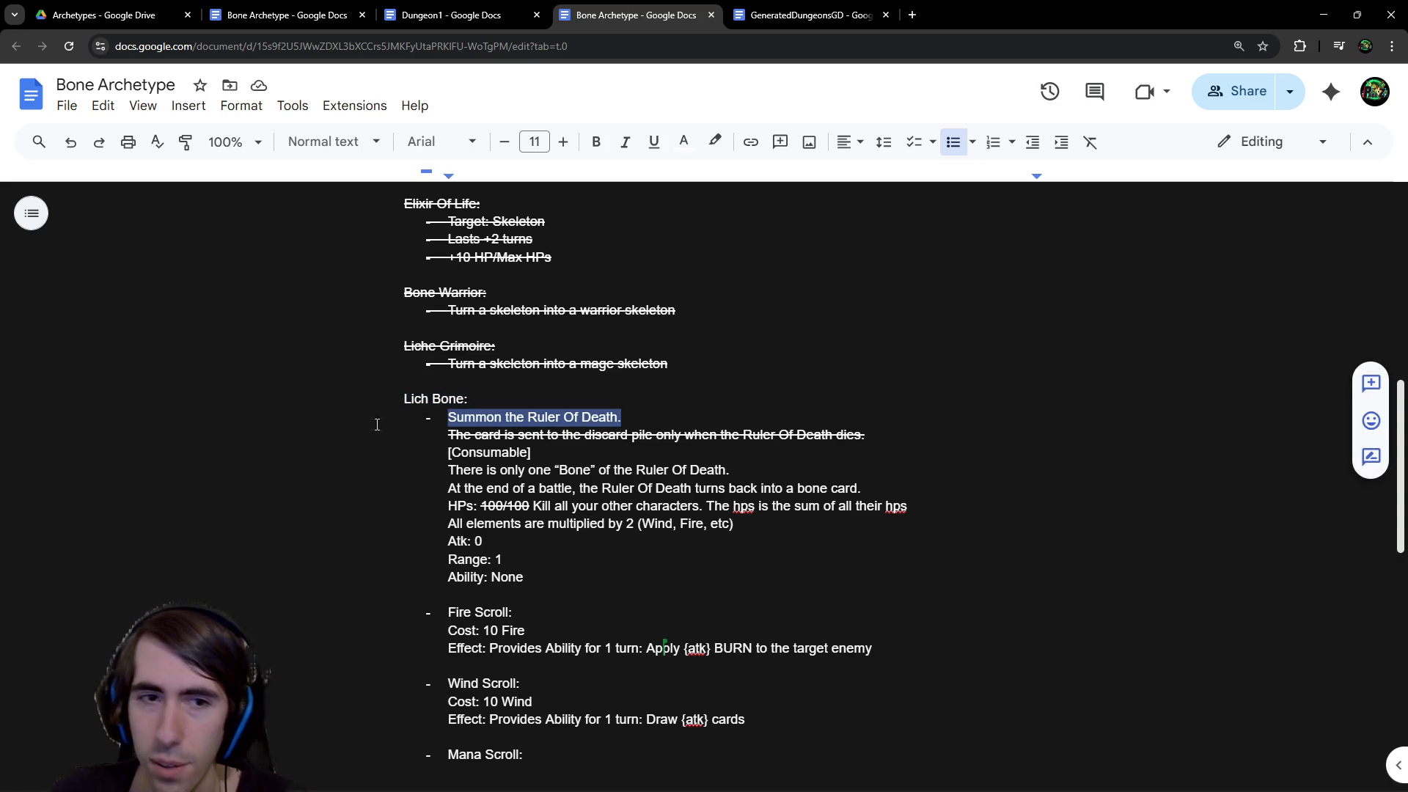
scroll(591, 440, "down", 4)
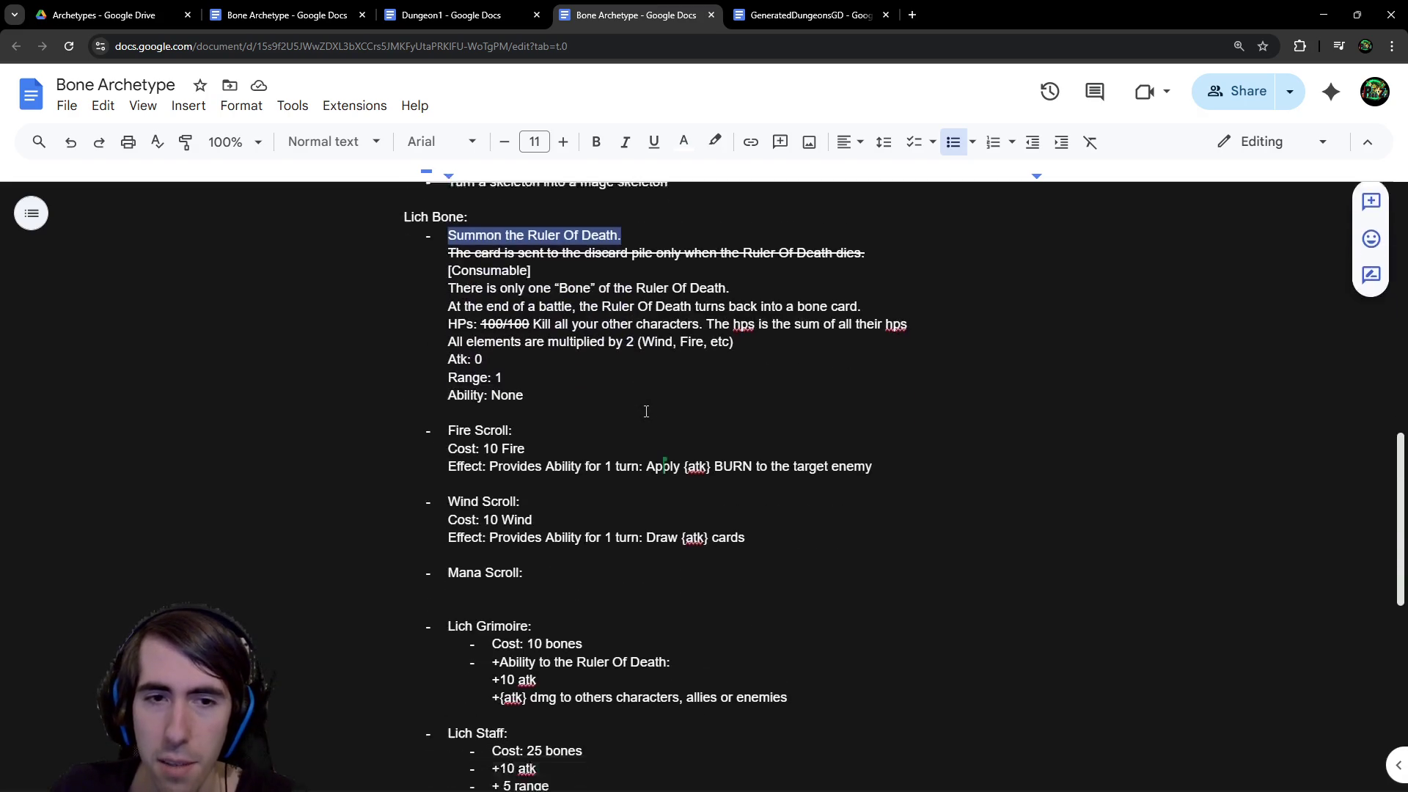
scroll(572, 457, "up", 1)
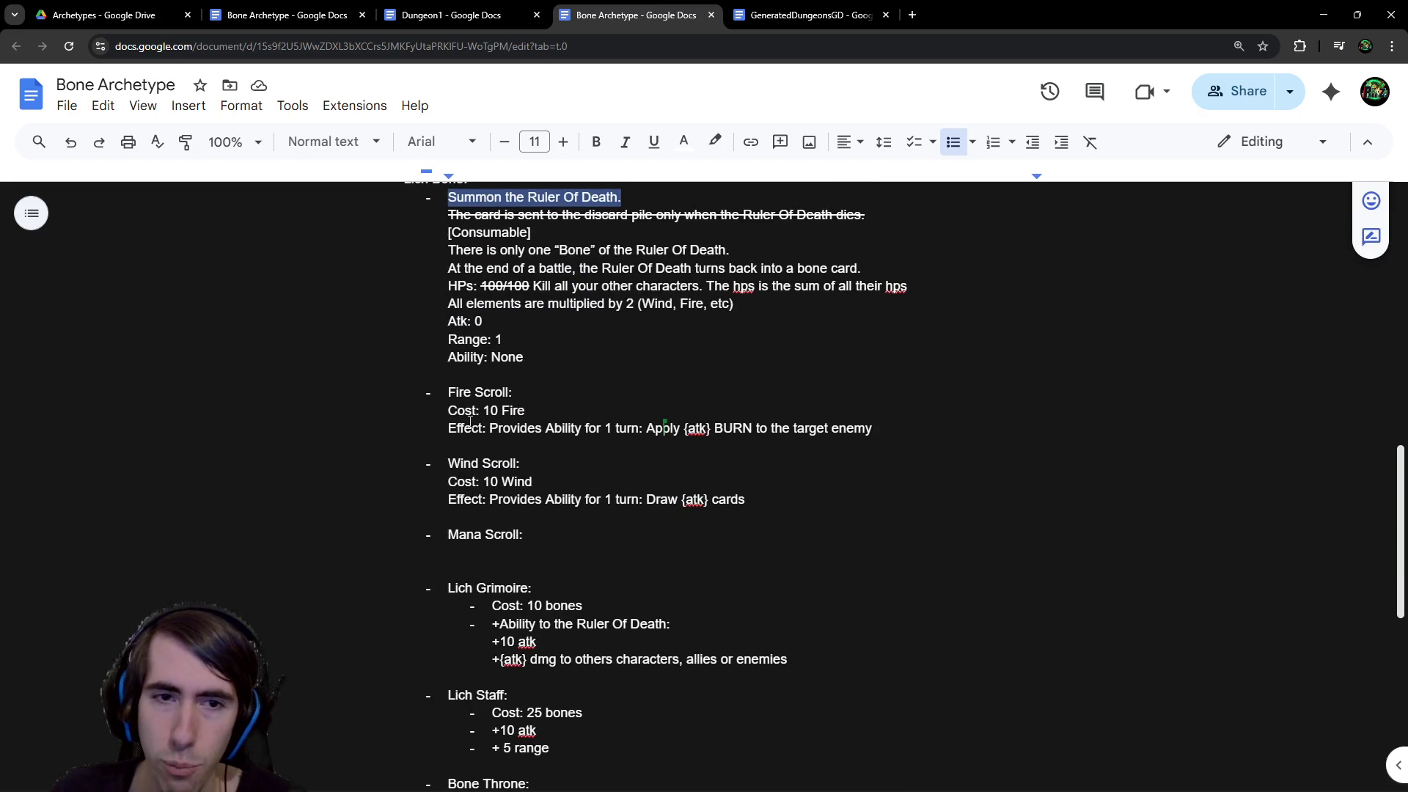
Review the Fire Scroll's ability wording and the Lich Bone card down to 'Ability: None'
left_click_drag(483, 429, 647, 432)
left_click(648, 432)
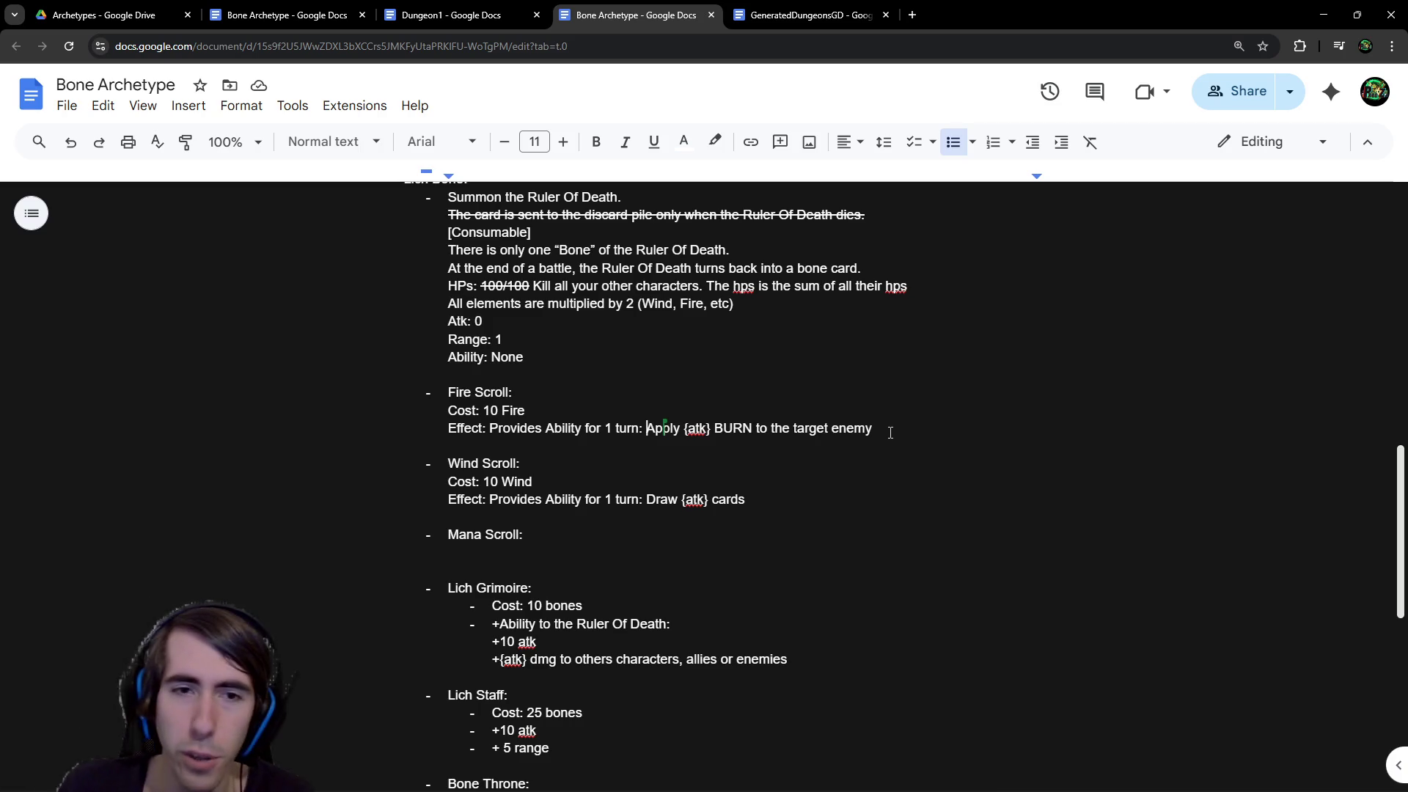
scroll(891, 433, "up", 2)
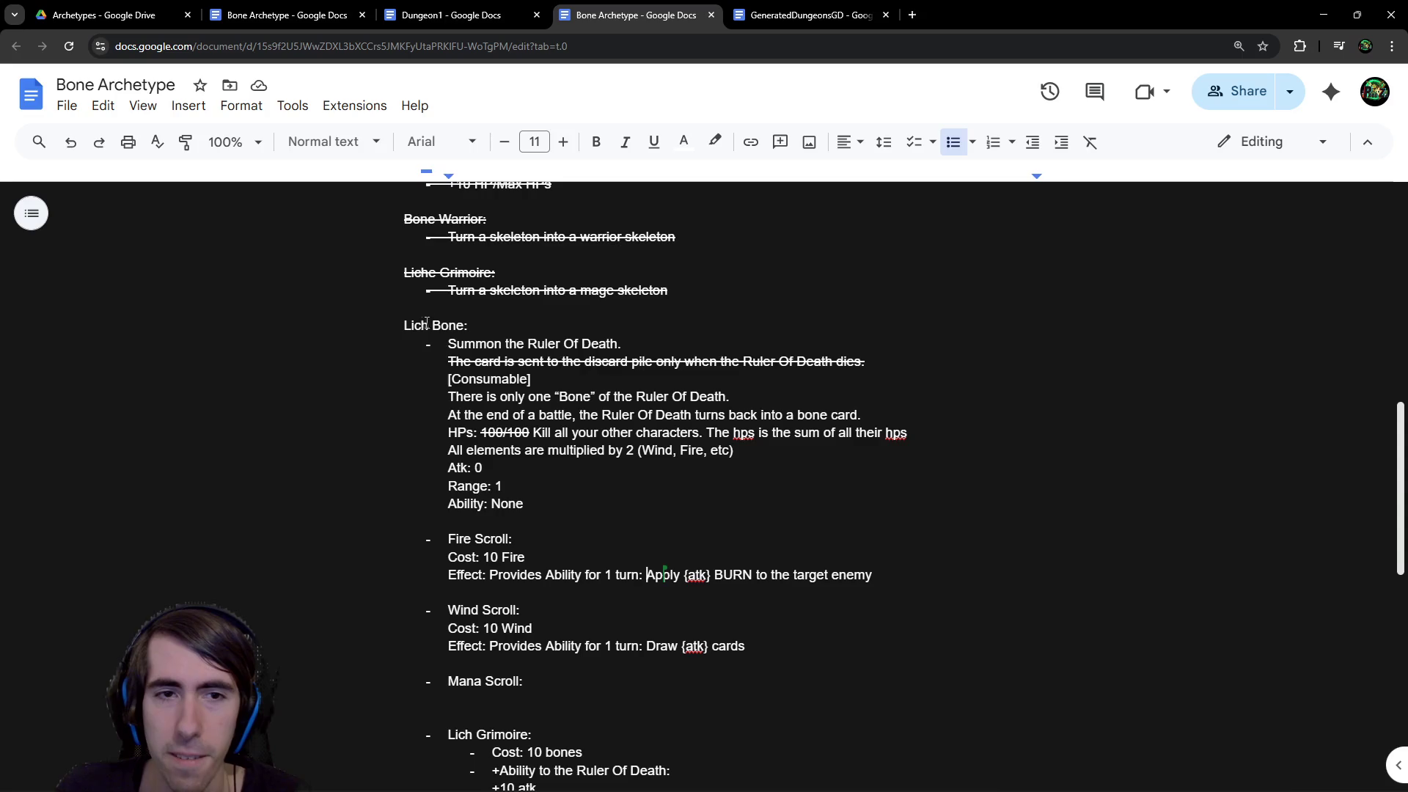
mouse_move(418, 325)
left_mouse_down()
mouse_move(514, 379)
mouse_move(539, 504)
left_mouse_up()
left_click(539, 503)
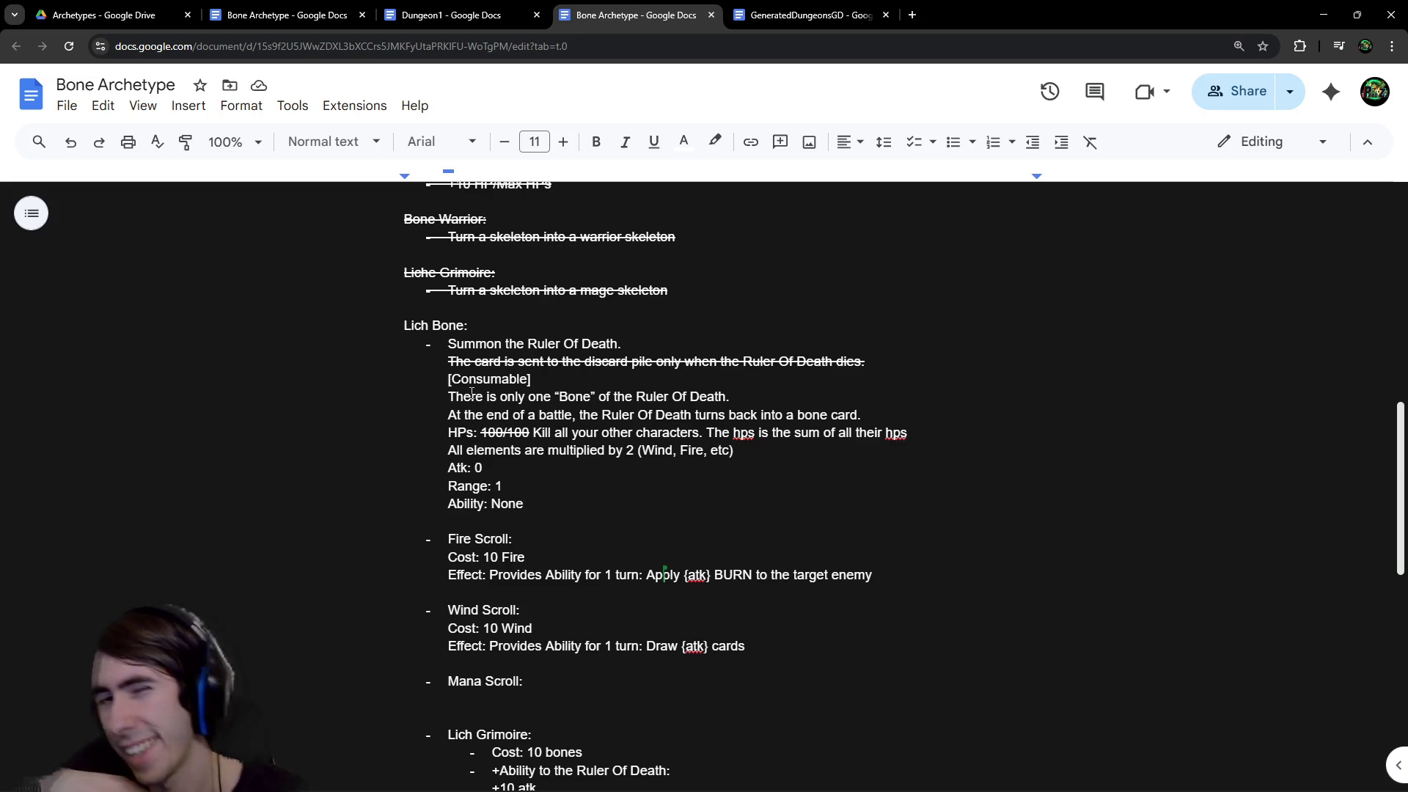
scroll(472, 392, "down", 9)
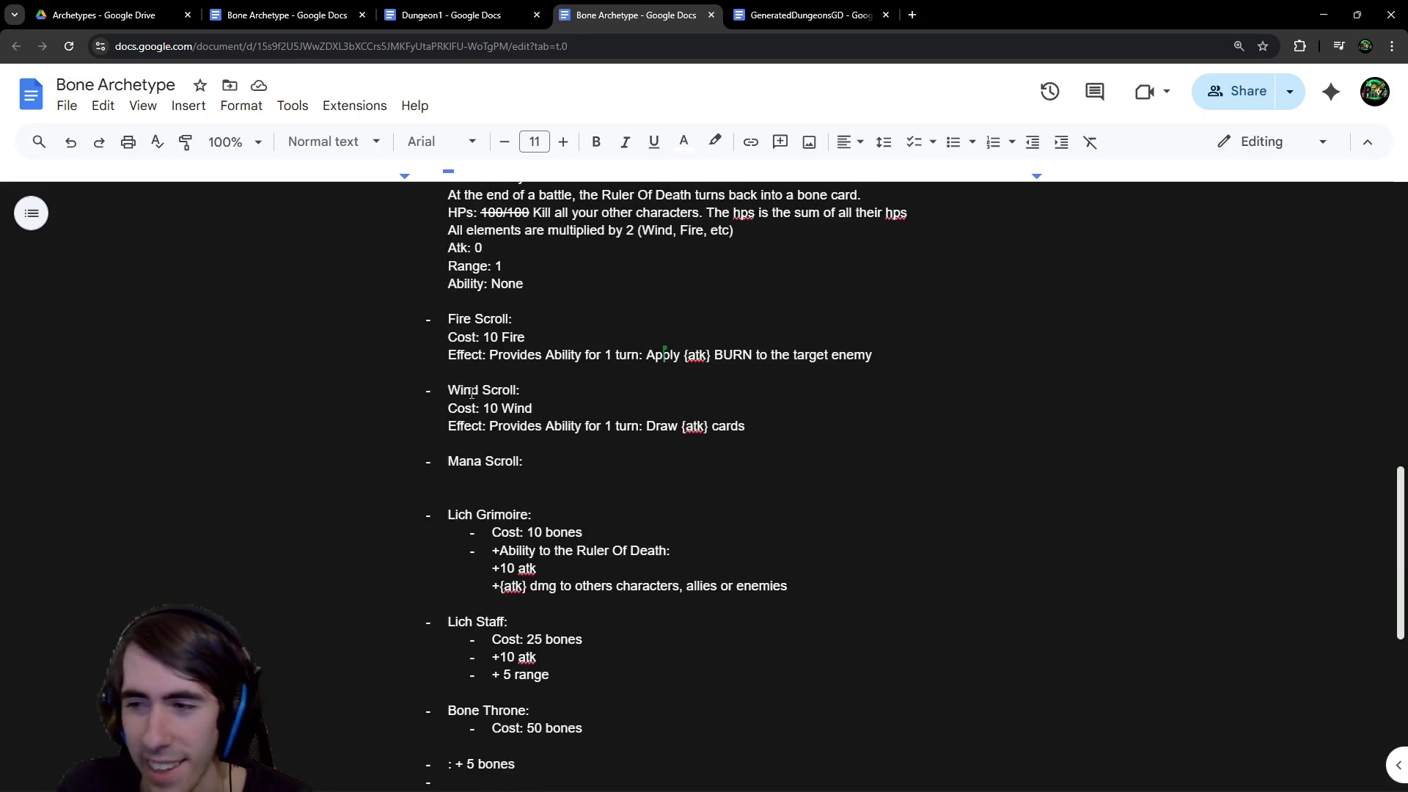
scroll(472, 393, "up", 4)
scroll(471, 393, "up", 5)
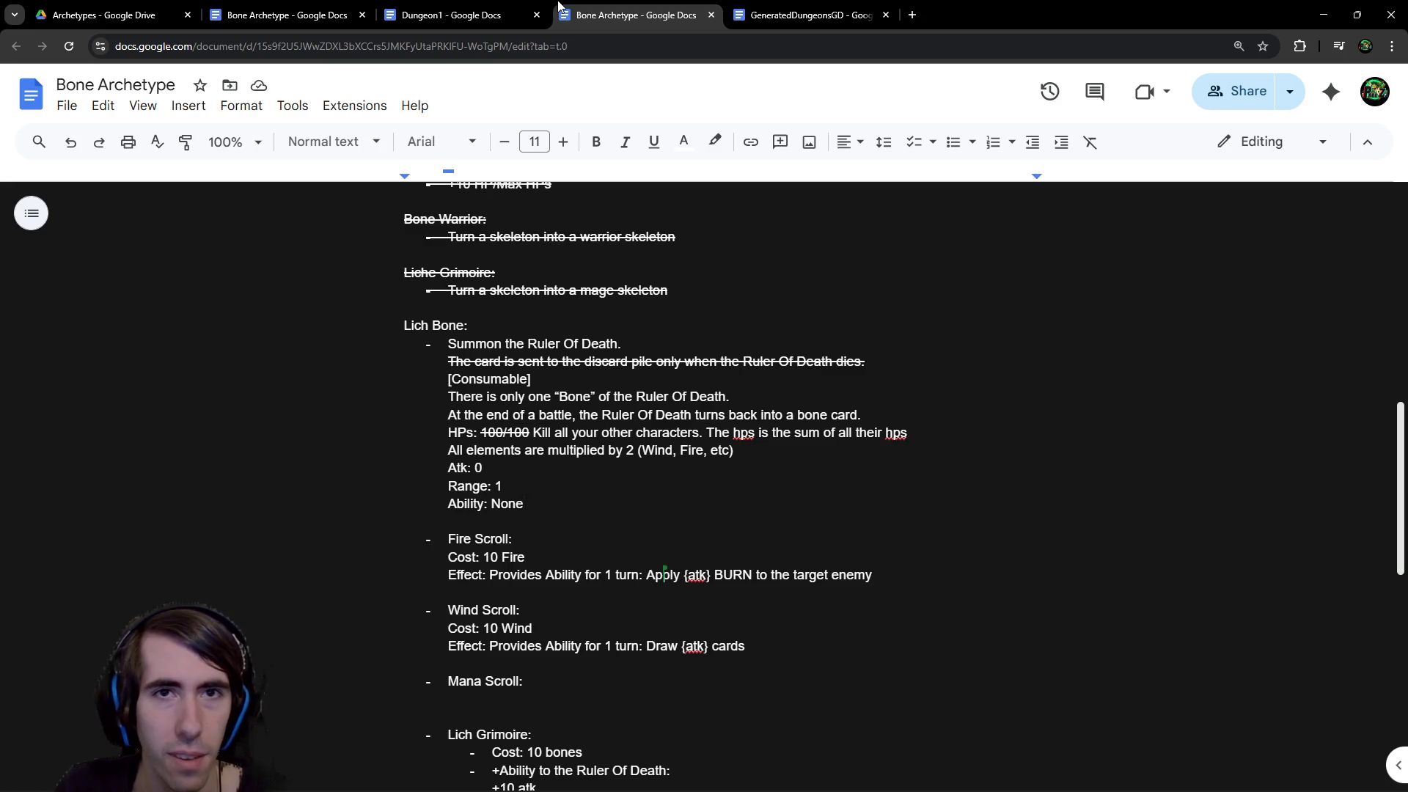
left_click(117, 15)
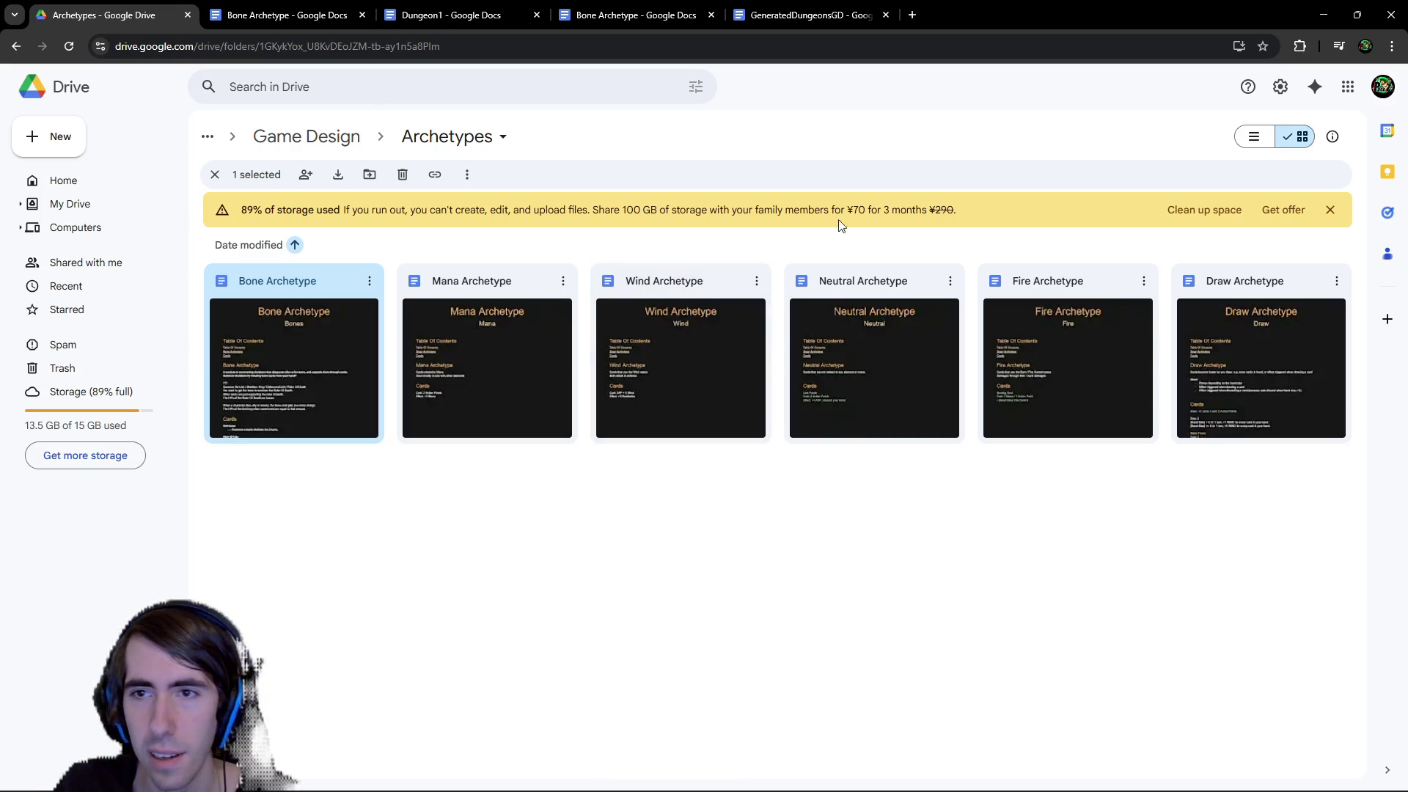
double_click(1209, 324)
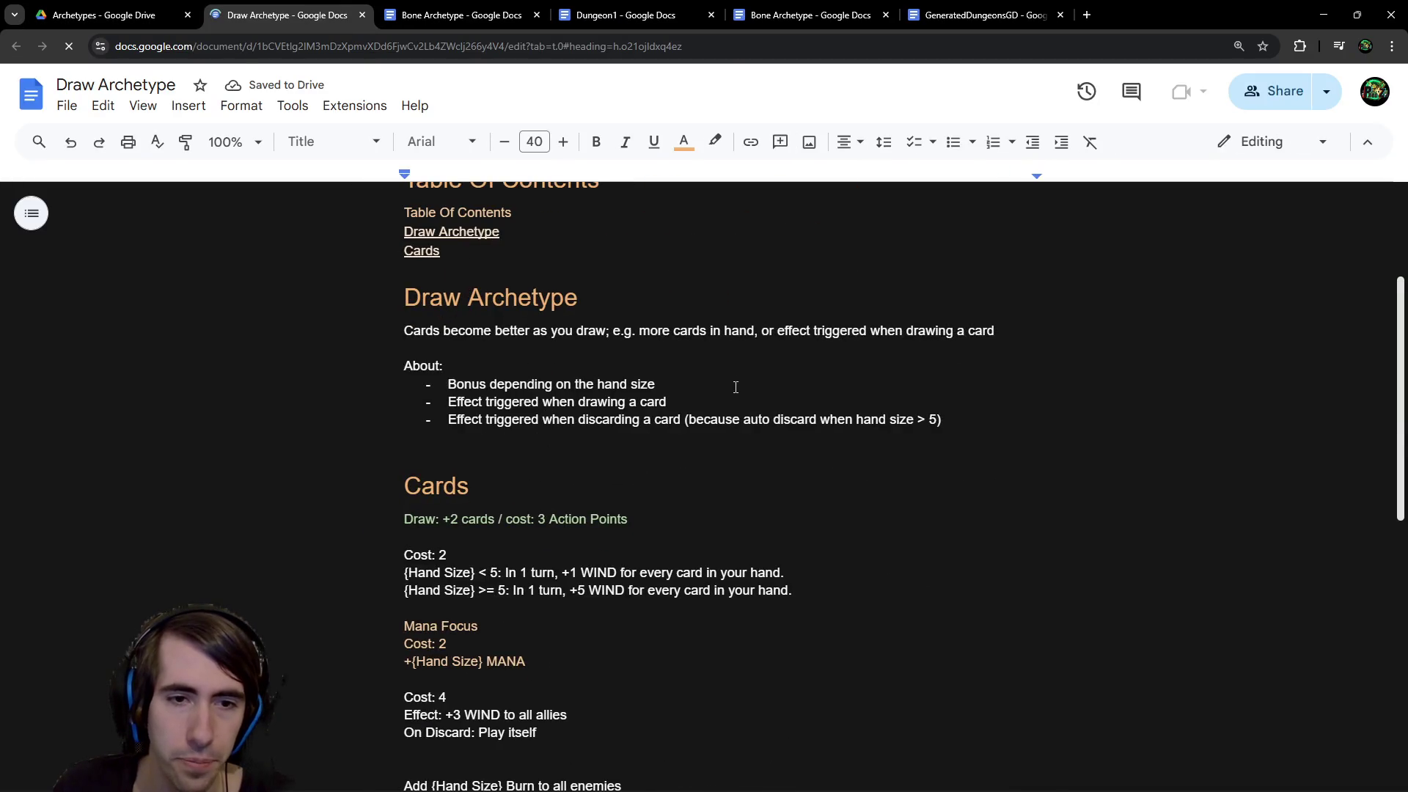
scroll(735, 387, "down", 2)
scroll(735, 387, "up", 3)
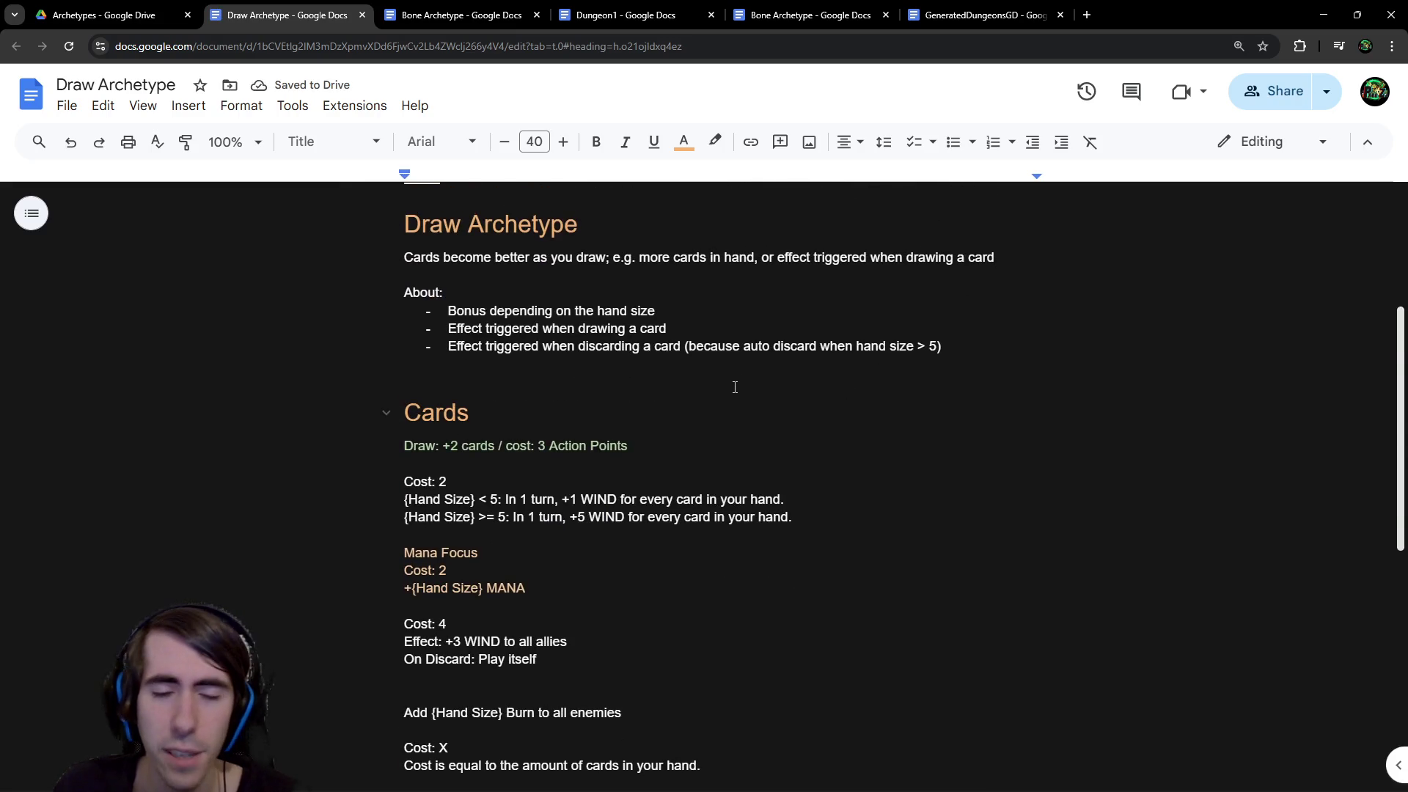
scroll(735, 387, "down", 2)
scroll(735, 388, "up", 3)
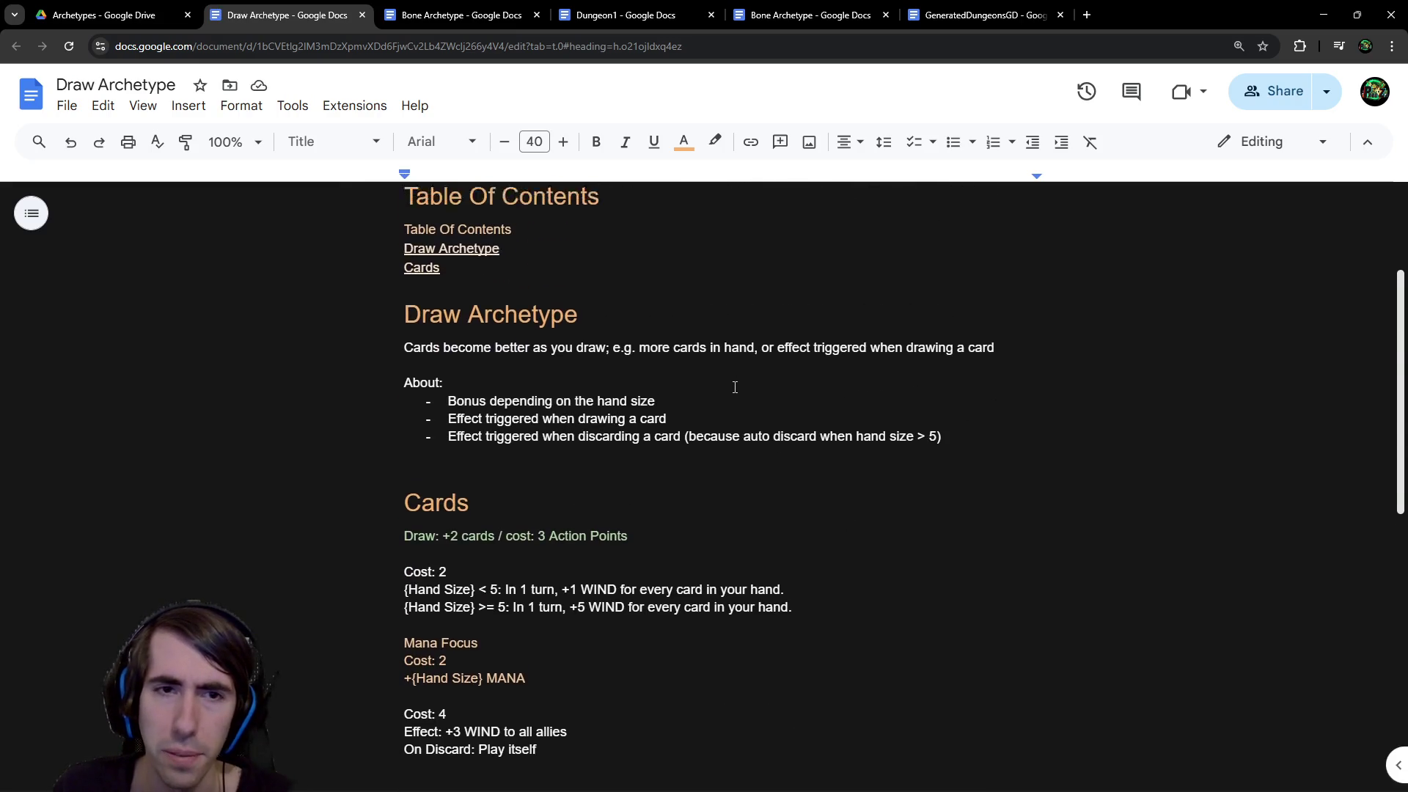
scroll(735, 387, "down", 2)
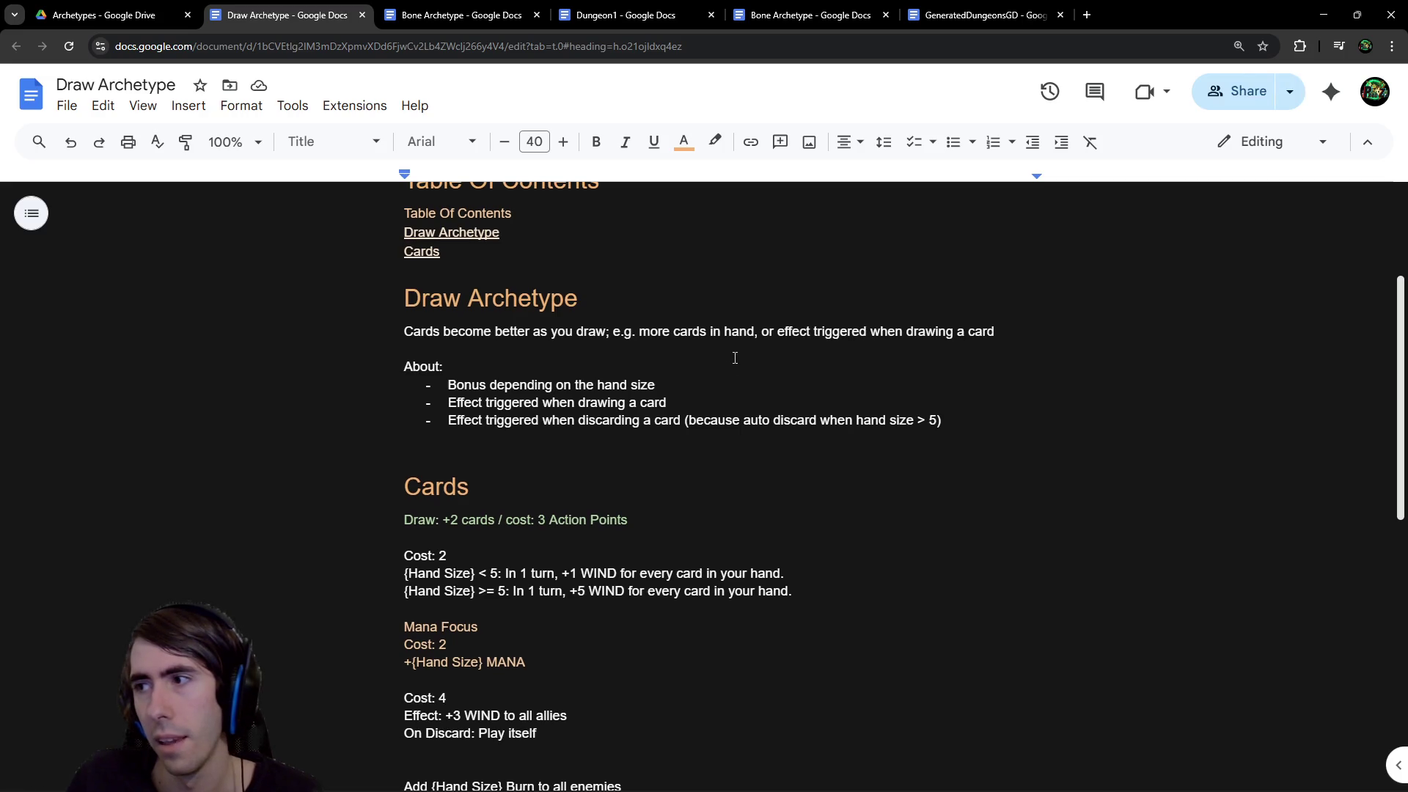
scroll(748, 513, "up", 2)
scroll(733, 539, "down", 2)
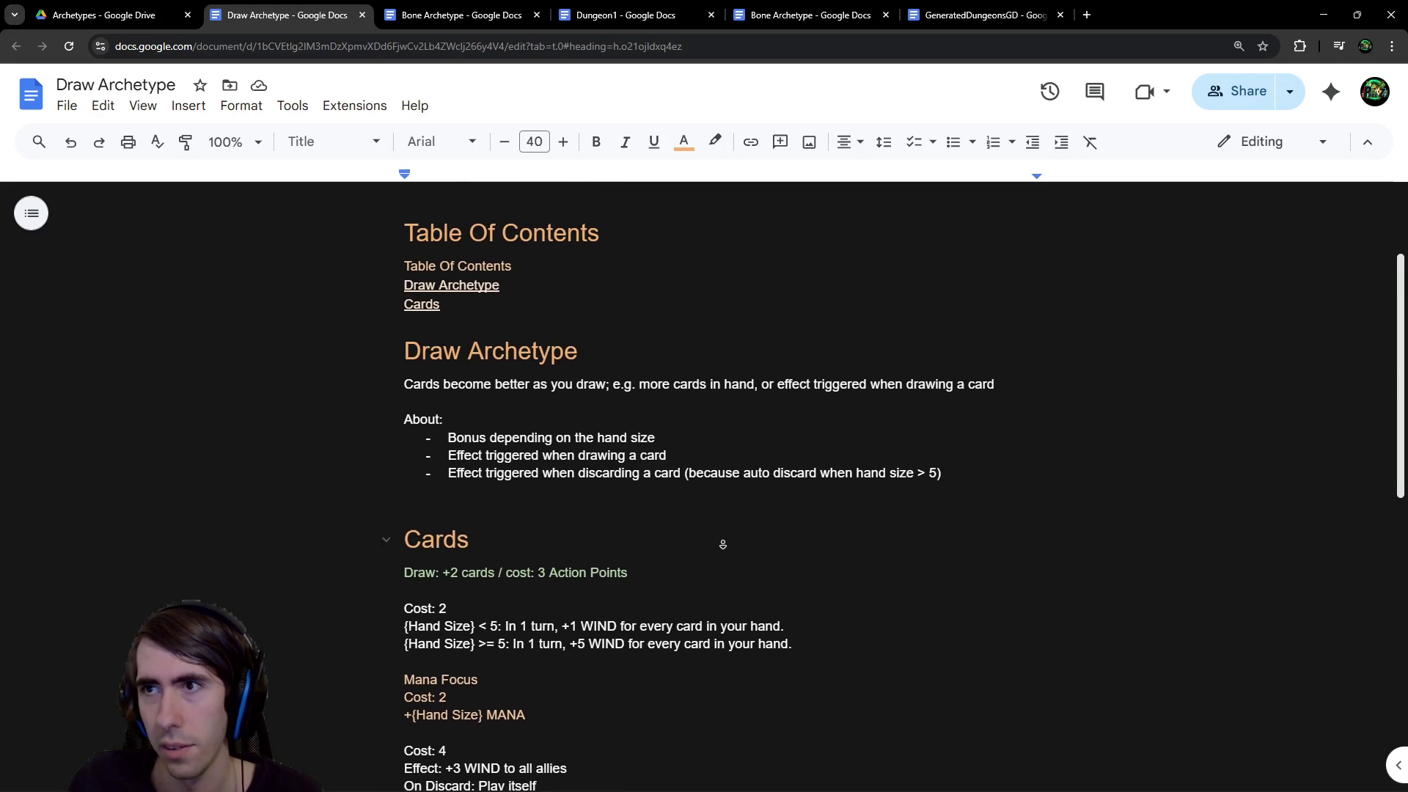
scroll(707, 491, "up", 2)
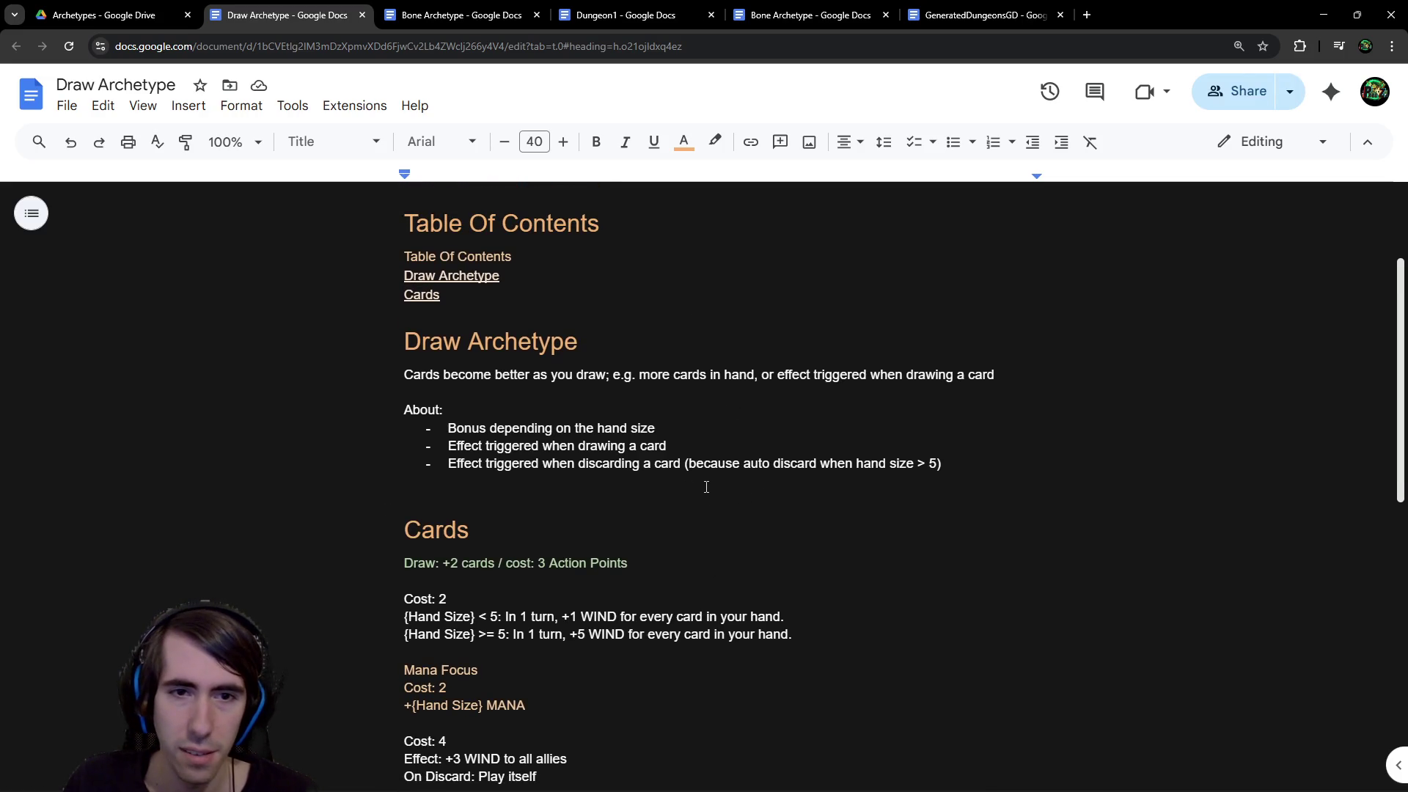
scroll(614, 472, "down", 5)
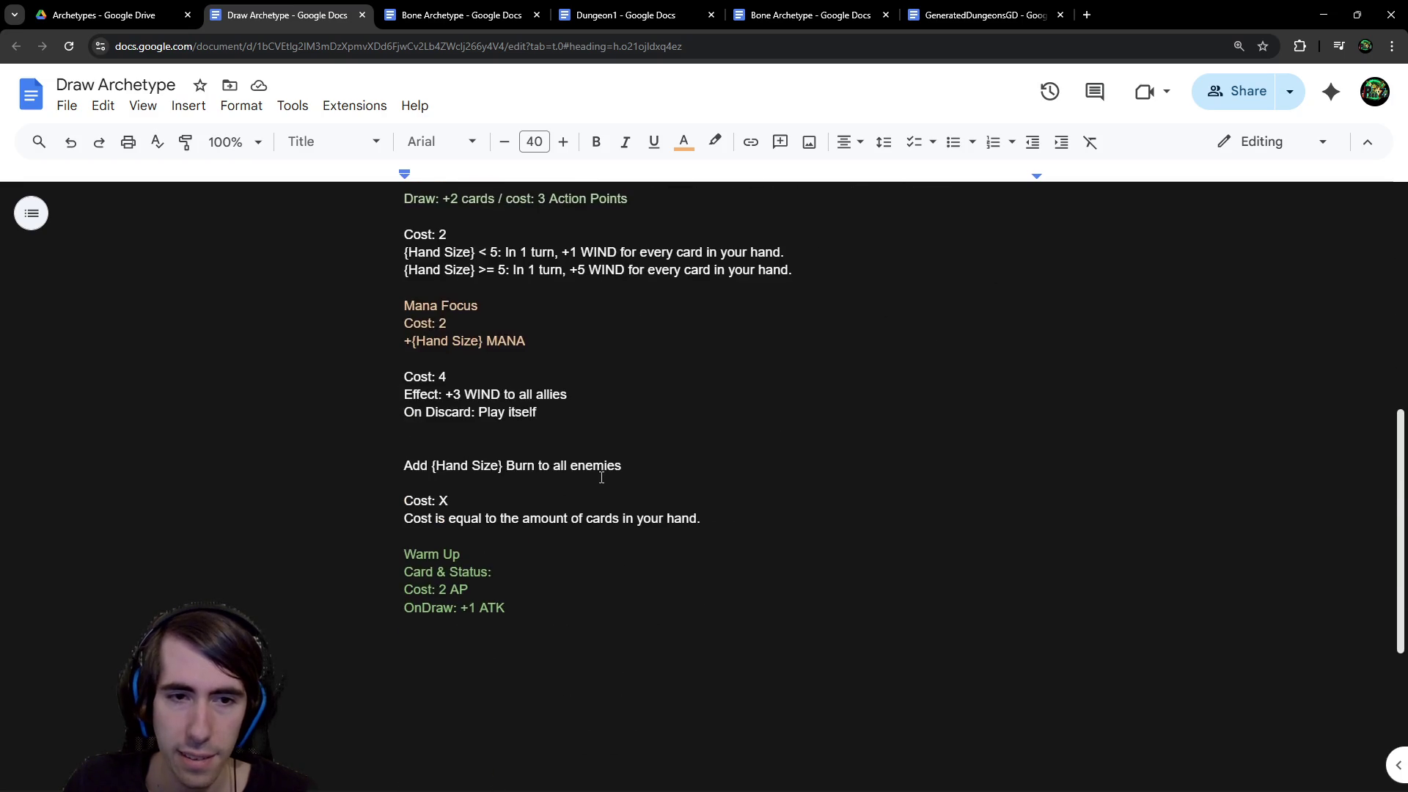
scroll(606, 469, "up", 3)
scroll(586, 492, "down", 1)
left_click_drag(546, 677, 381, 639)
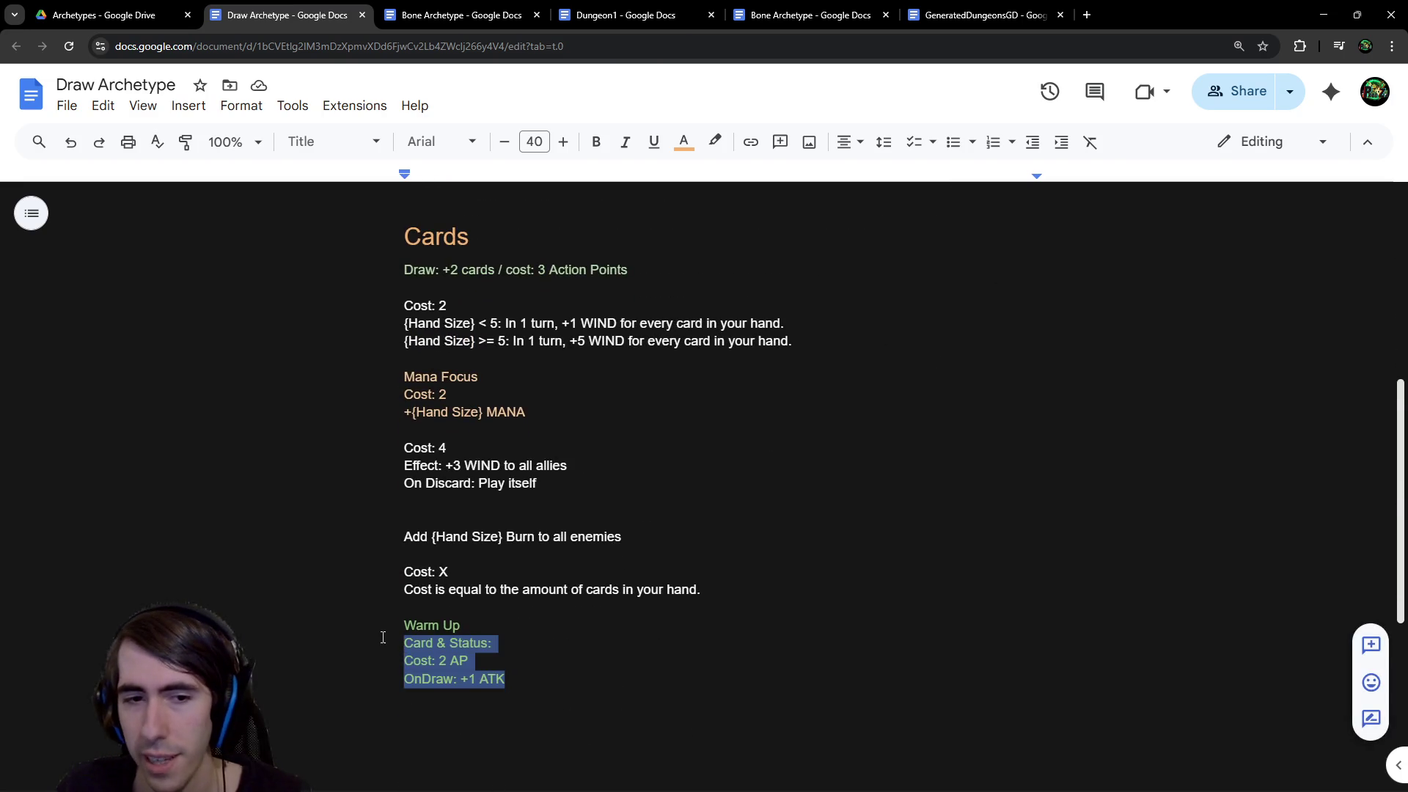
left_click(485, 690)
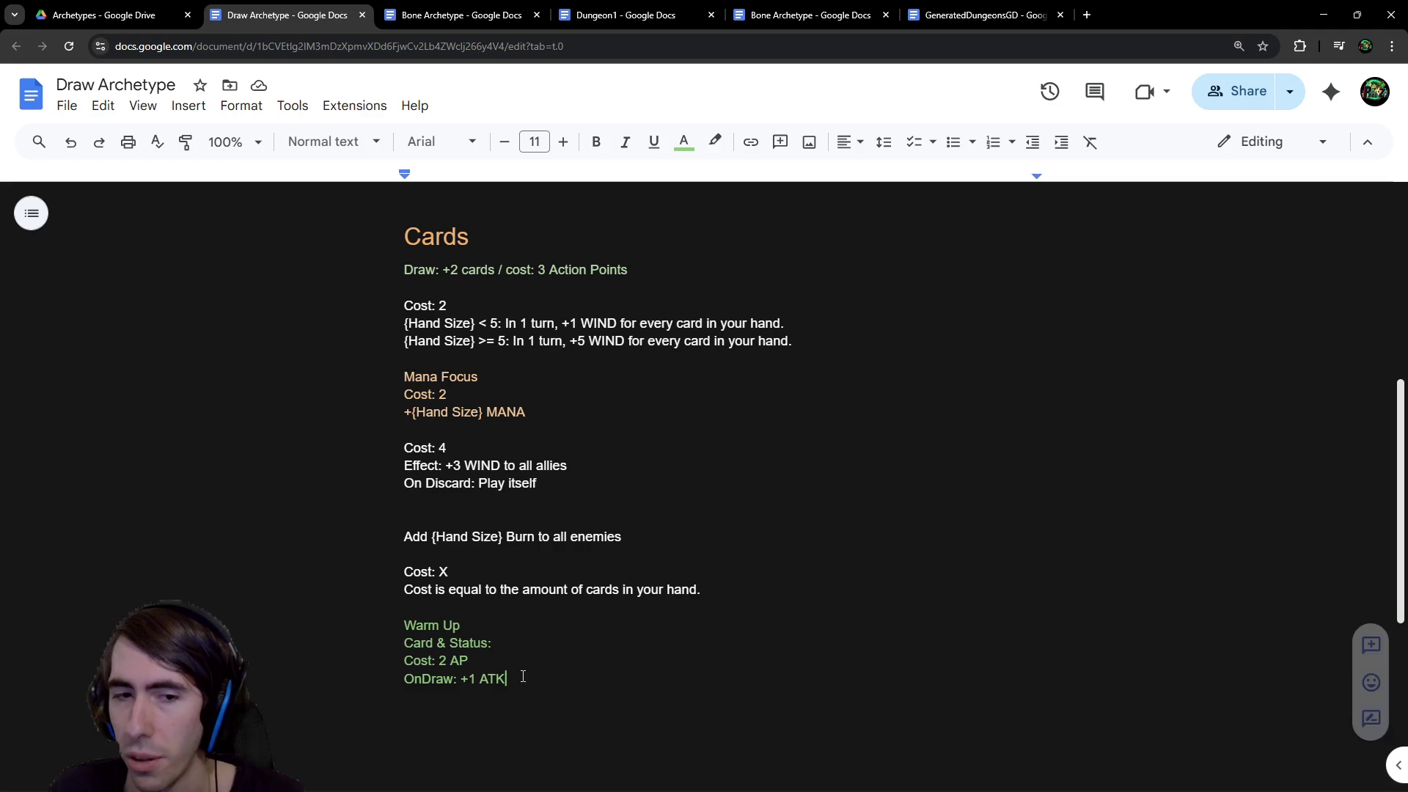
left_click_drag(518, 676, 465, 675)
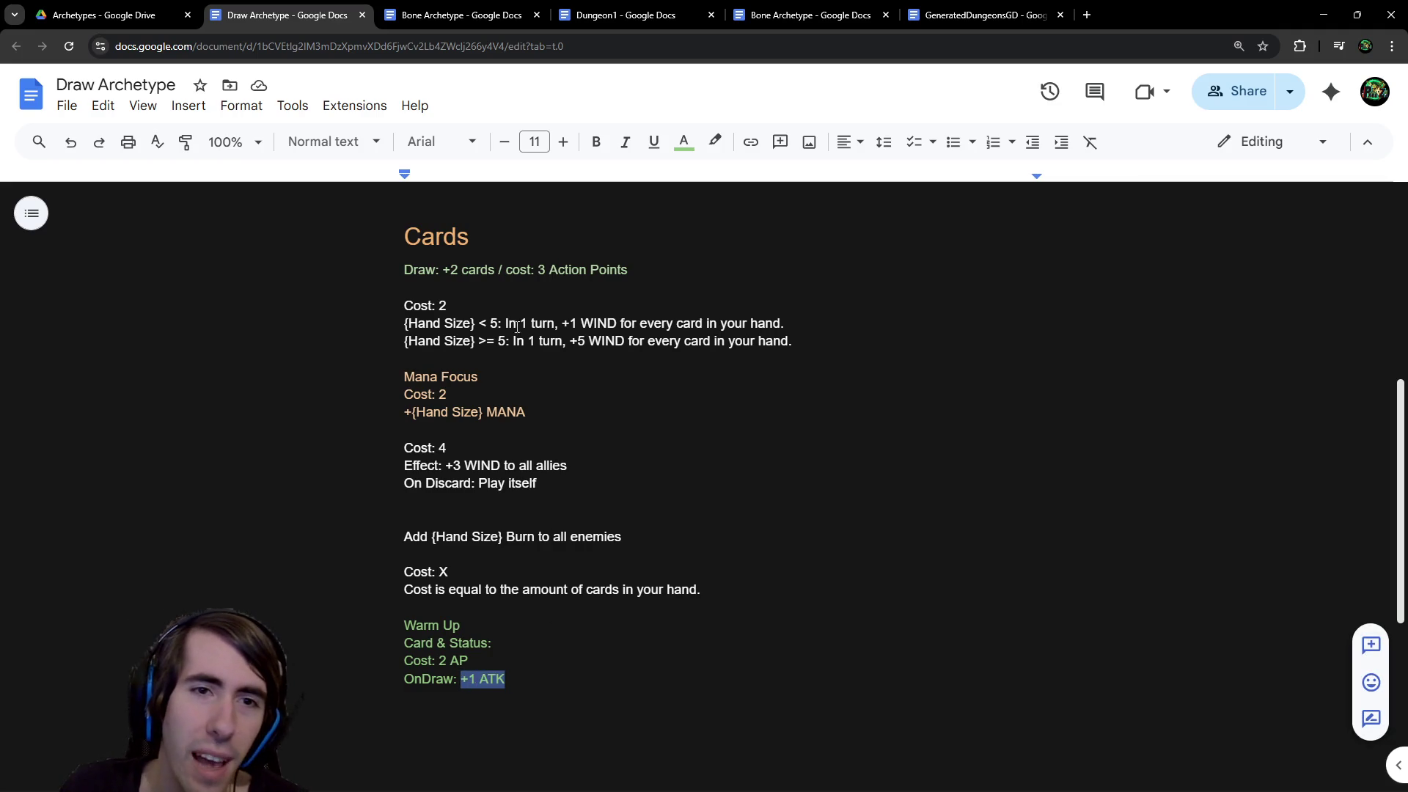
mouse_move(653, 267)
left_mouse_down()
mouse_move(305, 248)
mouse_move(318, 275)
left_mouse_up()
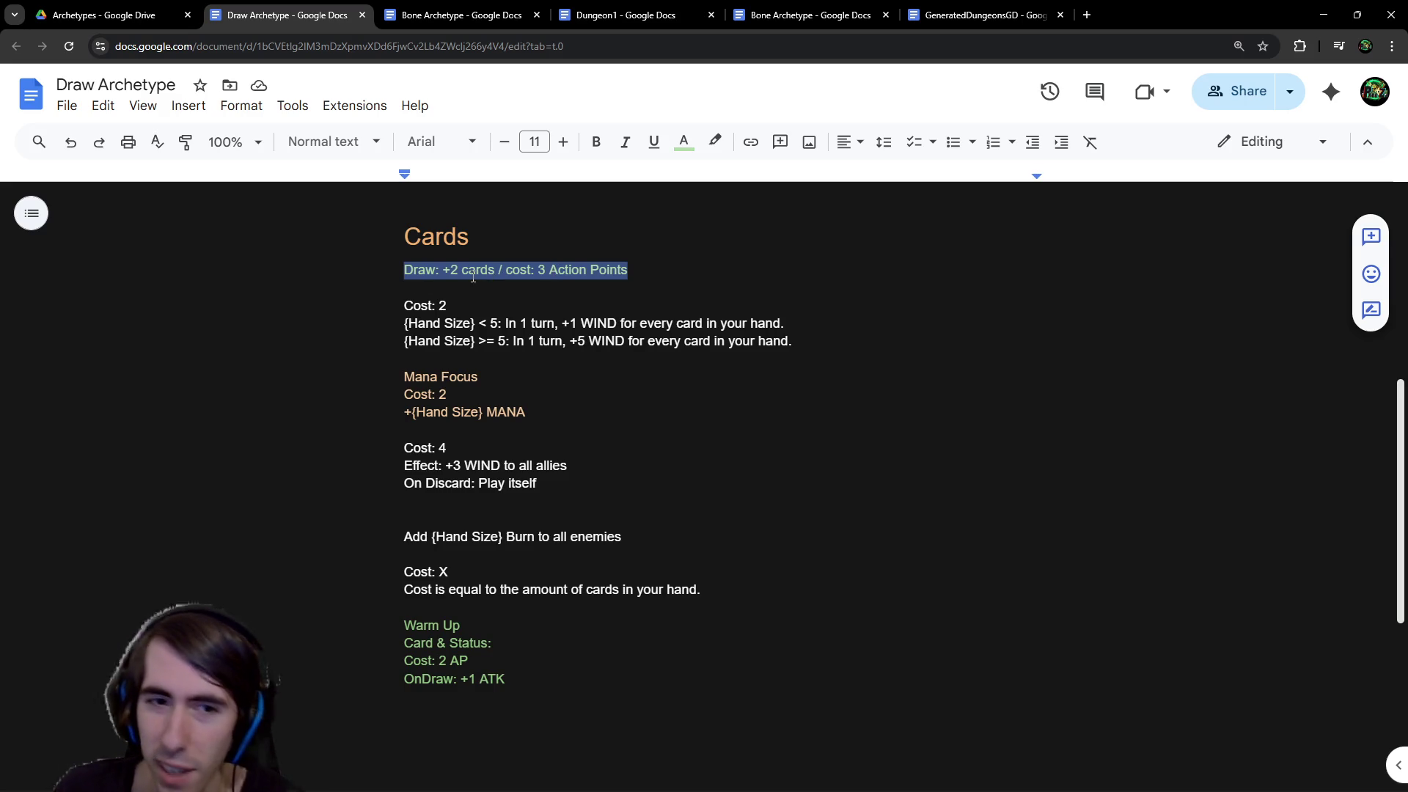
mouse_move(514, 679)
left_mouse_down()
mouse_move(462, 678)
mouse_move(361, 595)
left_mouse_up()
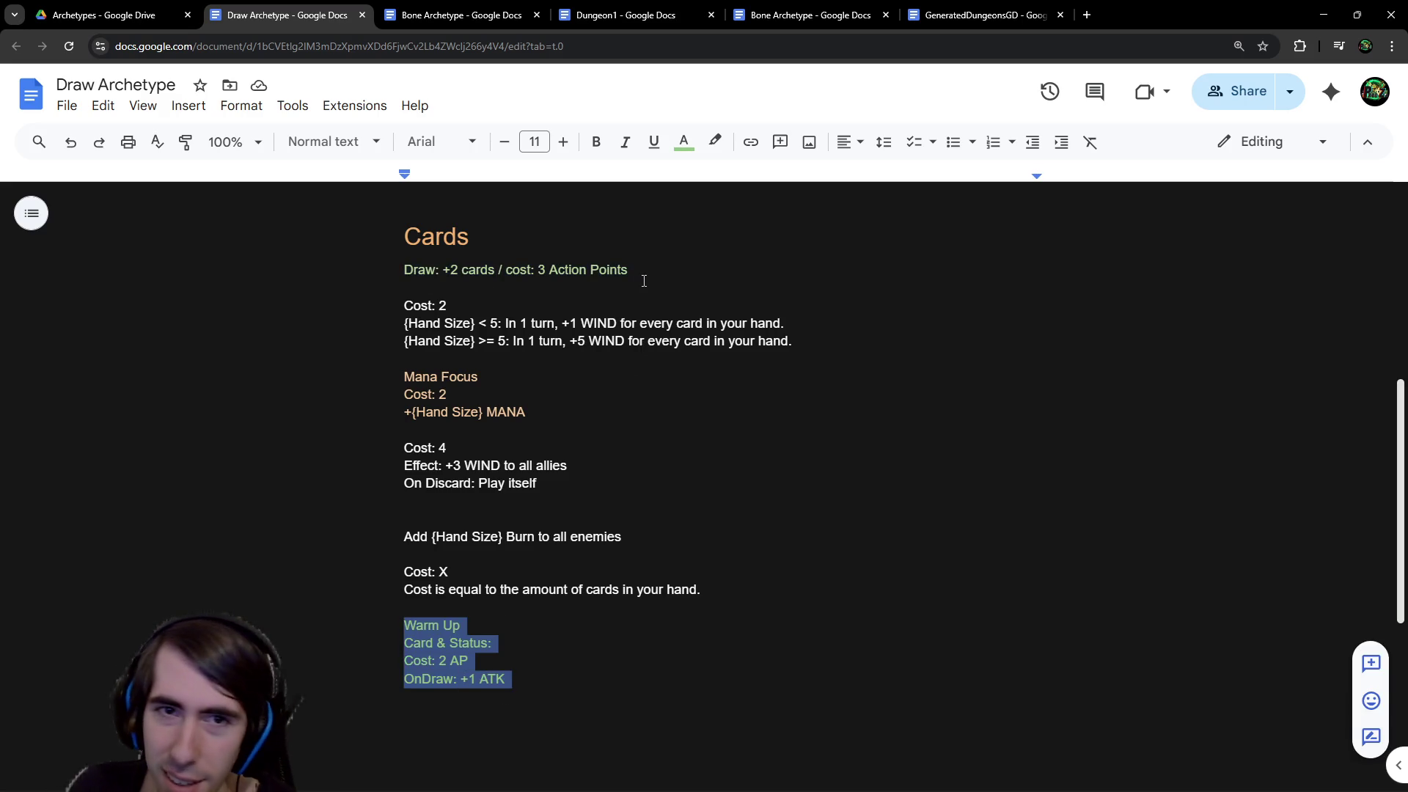
left_click_drag(645, 276, 377, 262)
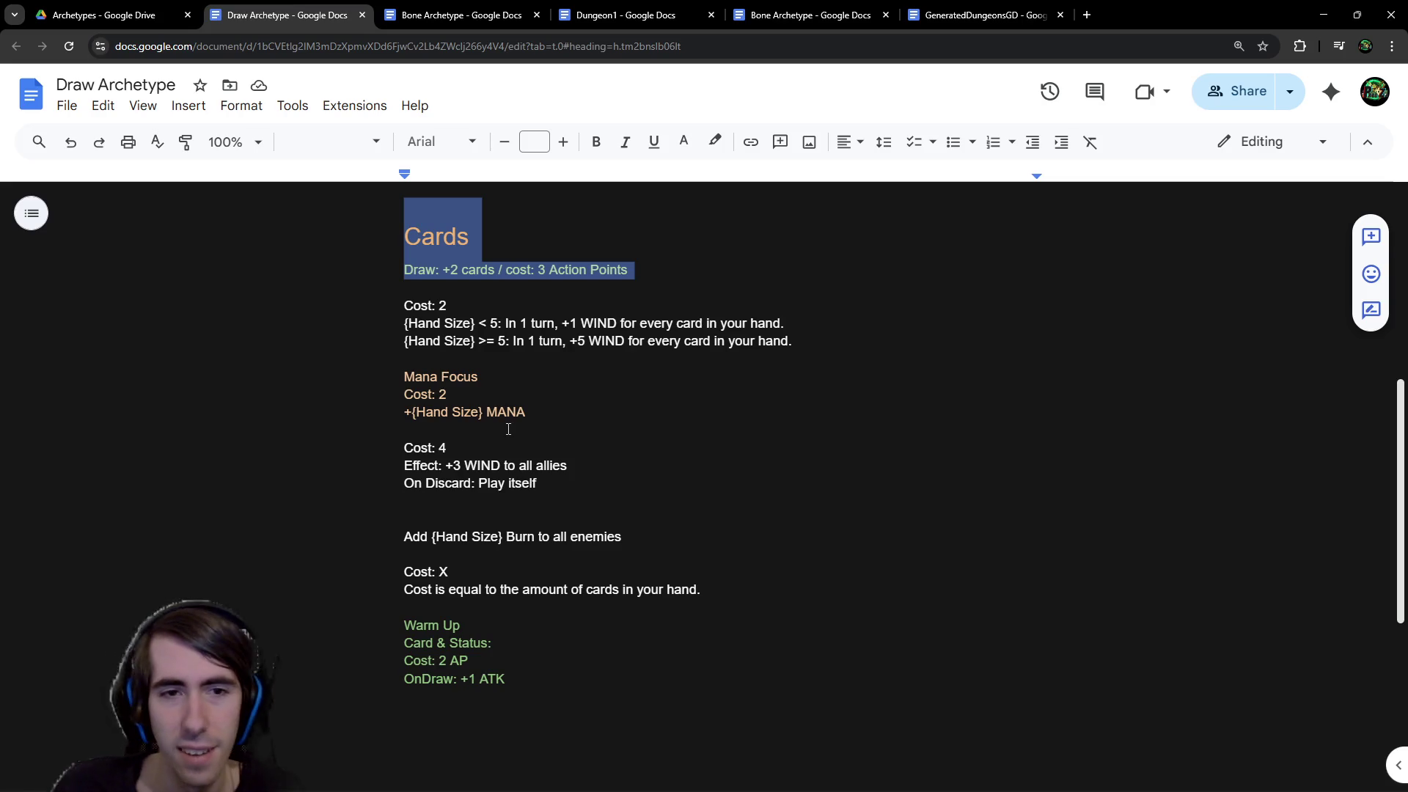
mouse_move(527, 413)
left_mouse_down()
mouse_move(550, 411)
mouse_move(373, 379)
left_mouse_up()
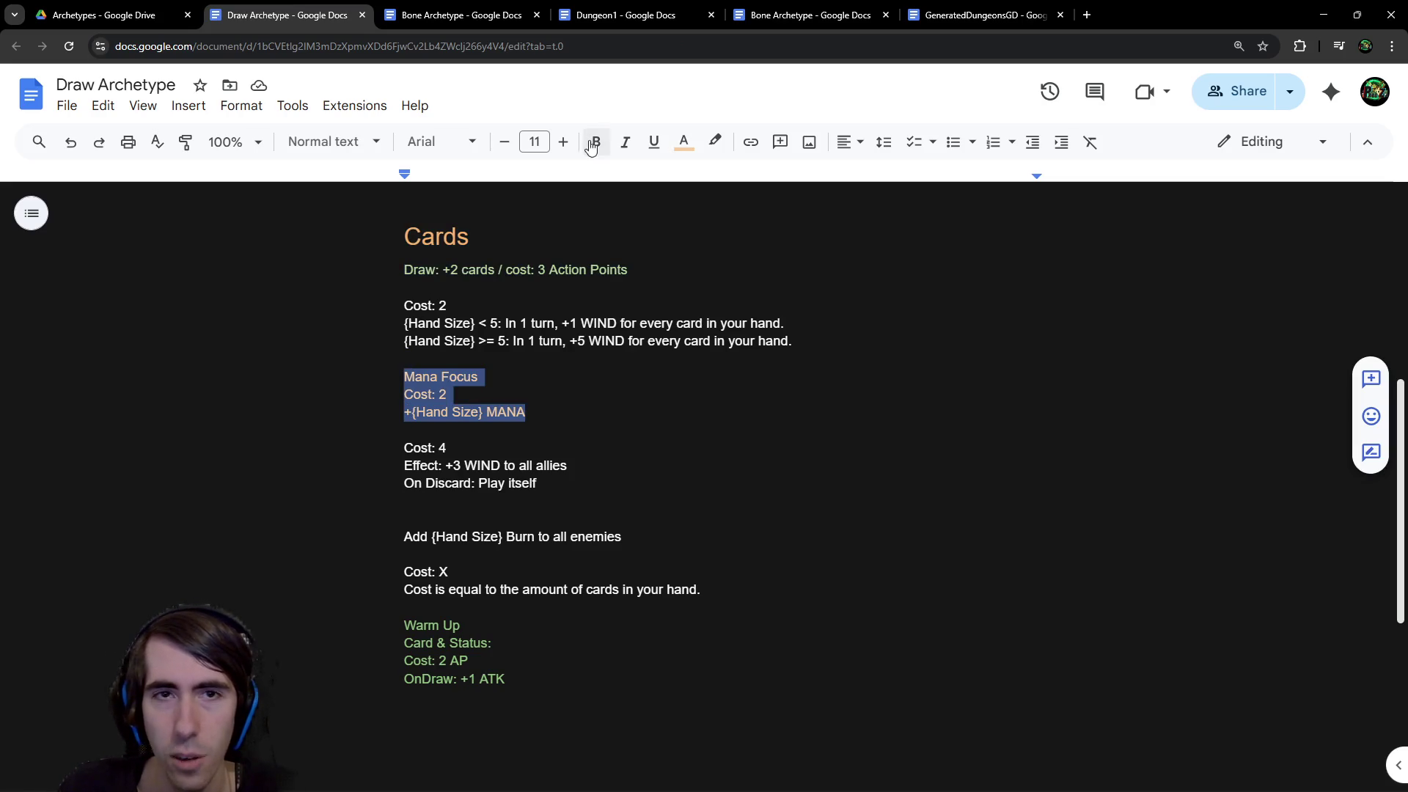
Colour the Mana Focus card block light green
left_click(683, 141)
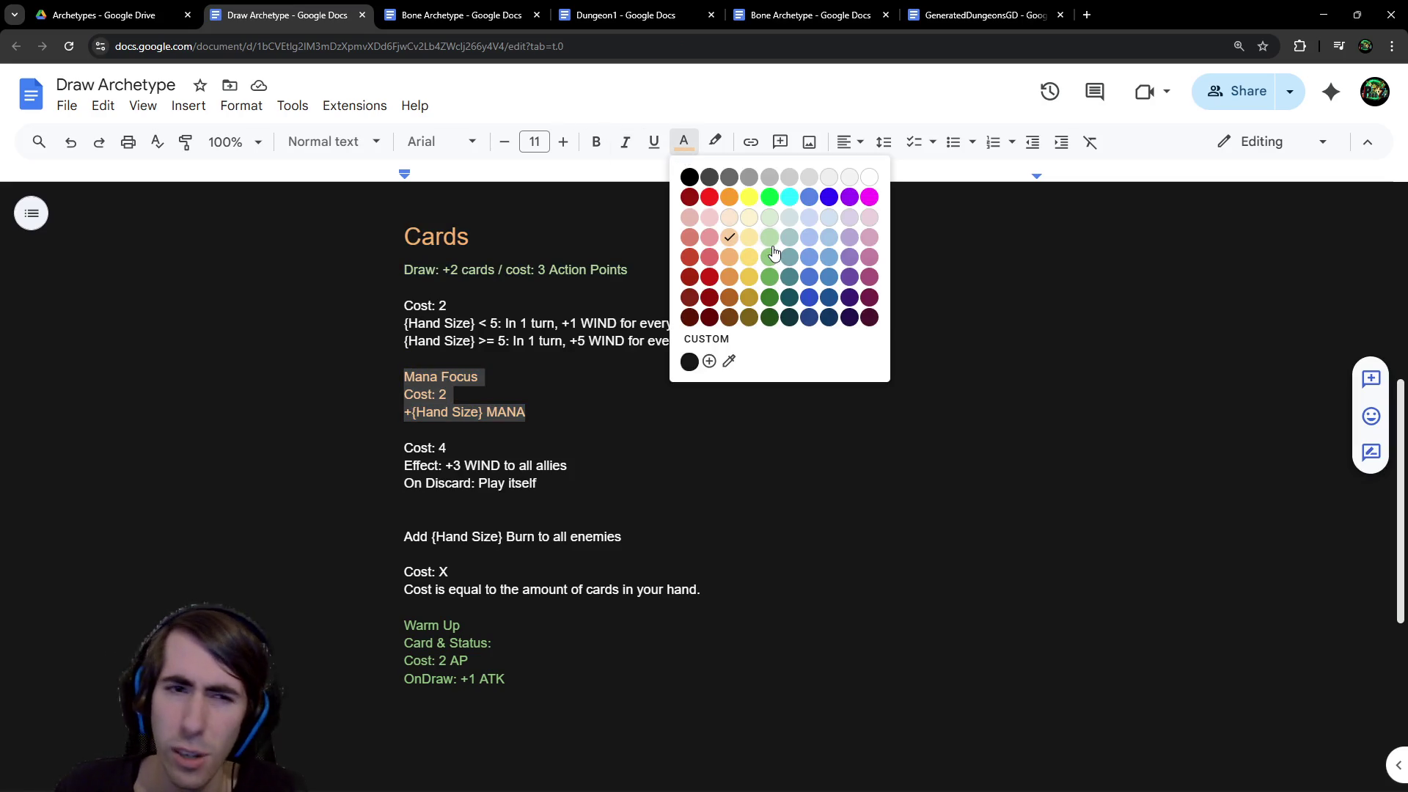
left_click(772, 259)
left_click(674, 394)
mouse_move(528, 413)
left_mouse_down()
mouse_move(411, 396)
mouse_move(400, 374)
left_mouse_up()
left_click(683, 141)
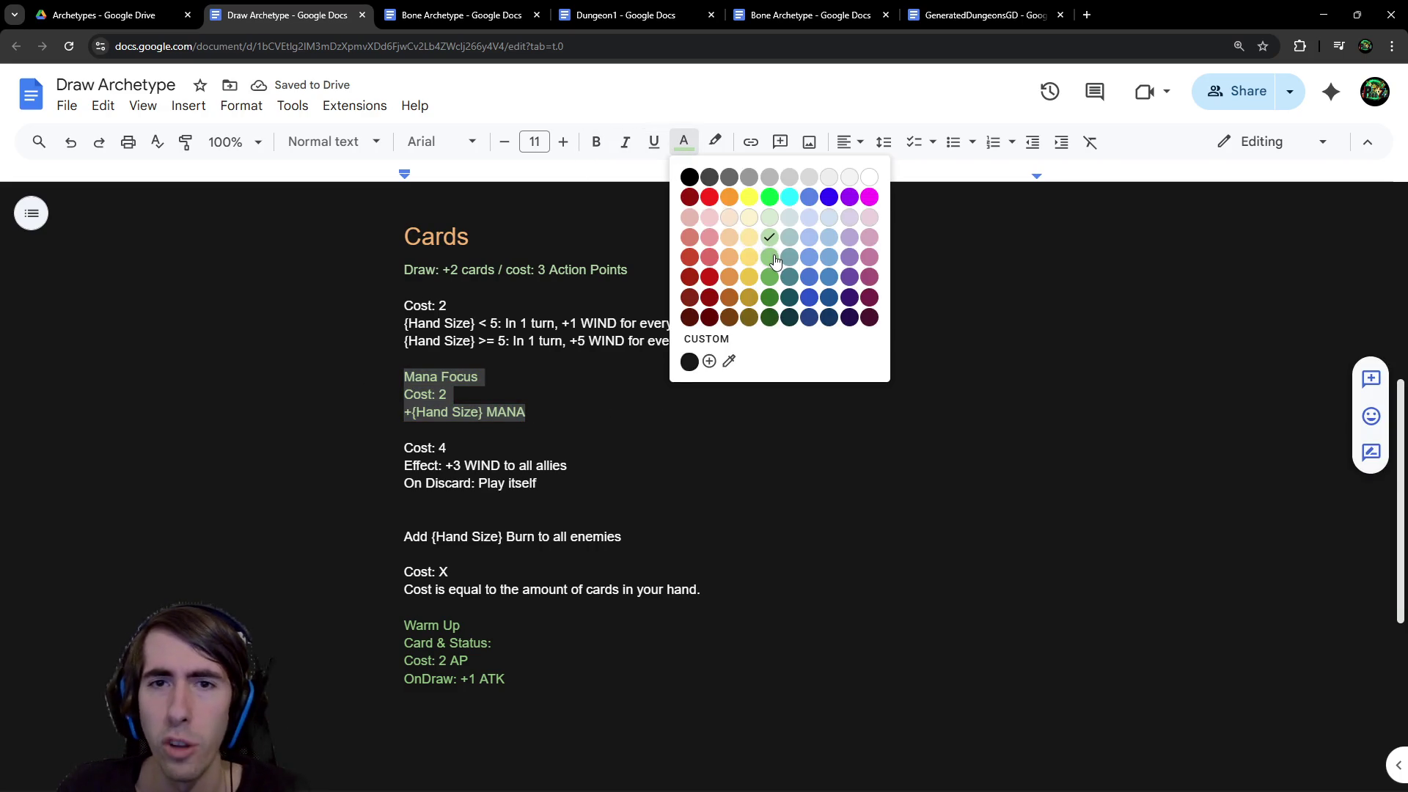
left_click(769, 257)
left_click(600, 374)
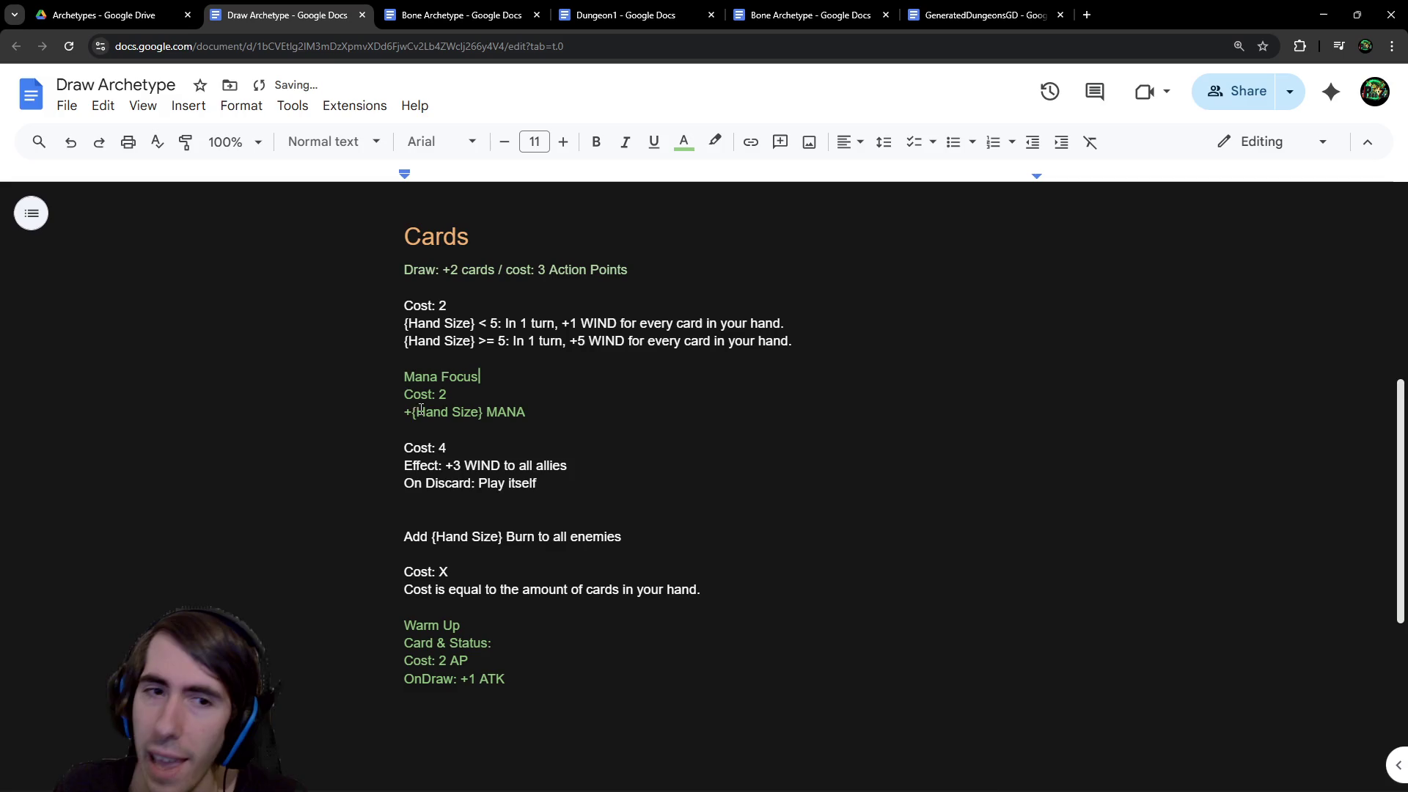
Colour the 'Draw: +2 cards' line light green as well
mouse_move(412, 413)
left_mouse_down()
mouse_move(482, 413)
mouse_move(345, 359)
mouse_move(350, 376)
left_mouse_up()
left_click(481, 412)
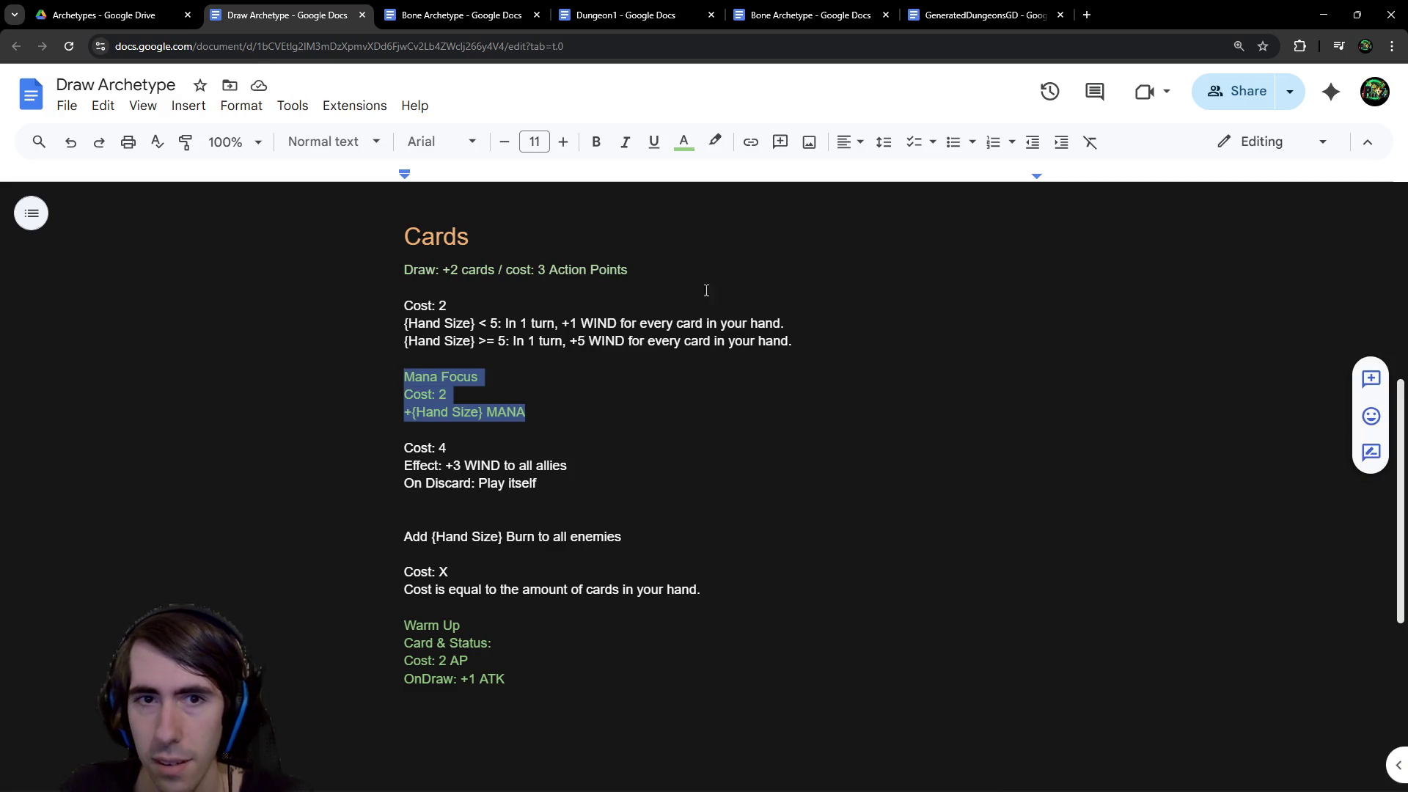
mouse_move(633, 270)
left_mouse_down()
mouse_move(343, 286)
mouse_move(384, 235)
left_mouse_up()
left_click(684, 141)
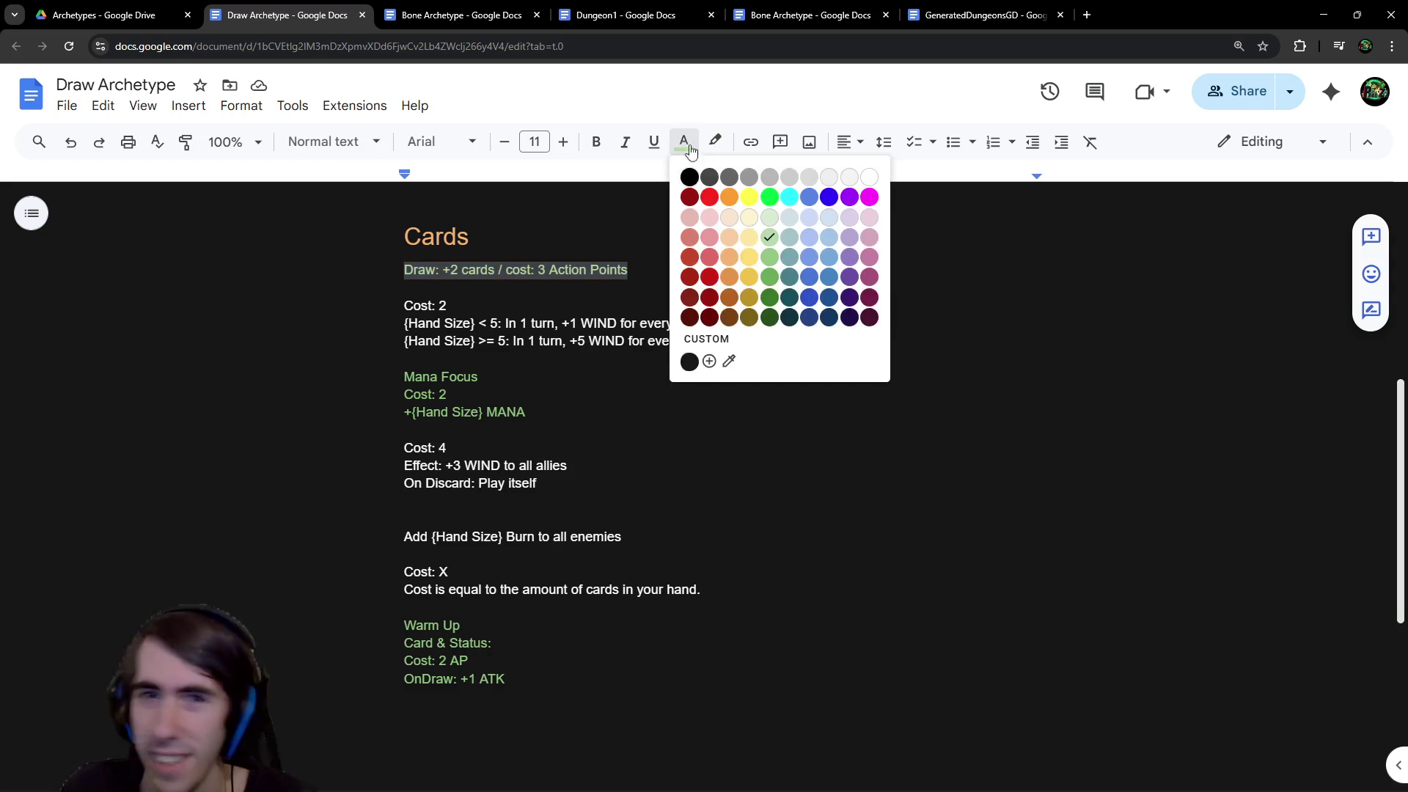
left_click(770, 260)
left_click(699, 360)
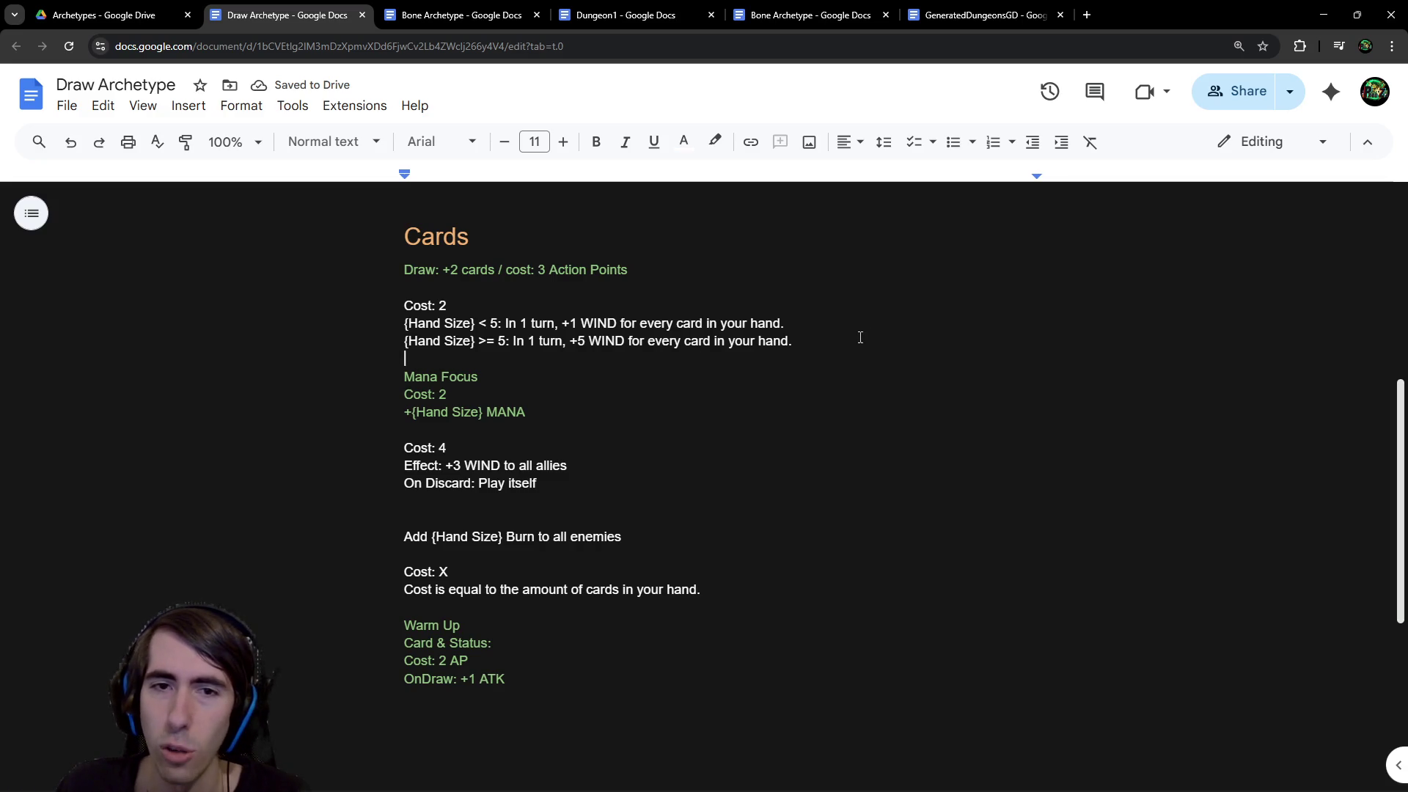
left_click_drag(861, 336, 347, 329)
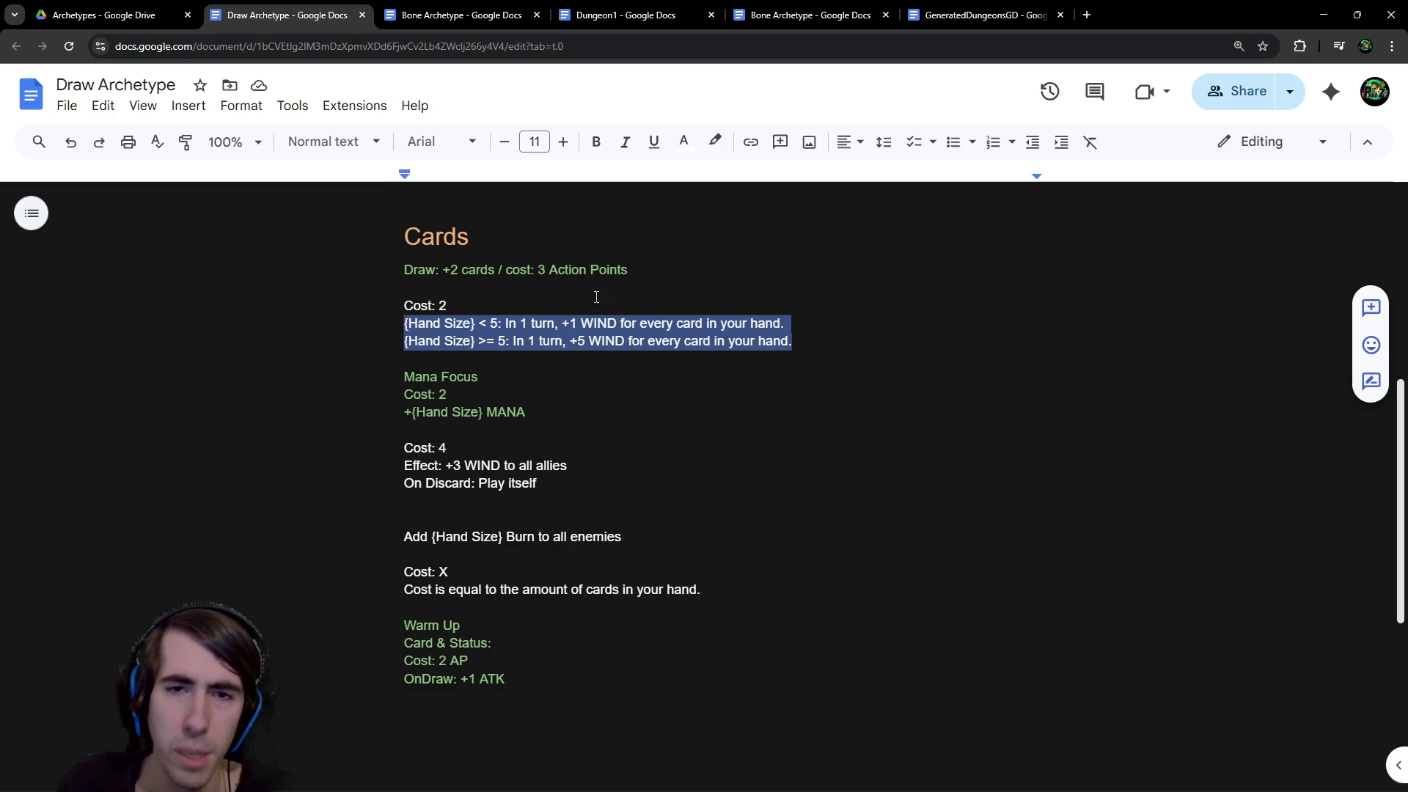
Delete the empty line sitting above 'Add {Hand Size} Burn to all enemies'
left_click(601, 374)
left_click_drag(578, 341, 798, 338)
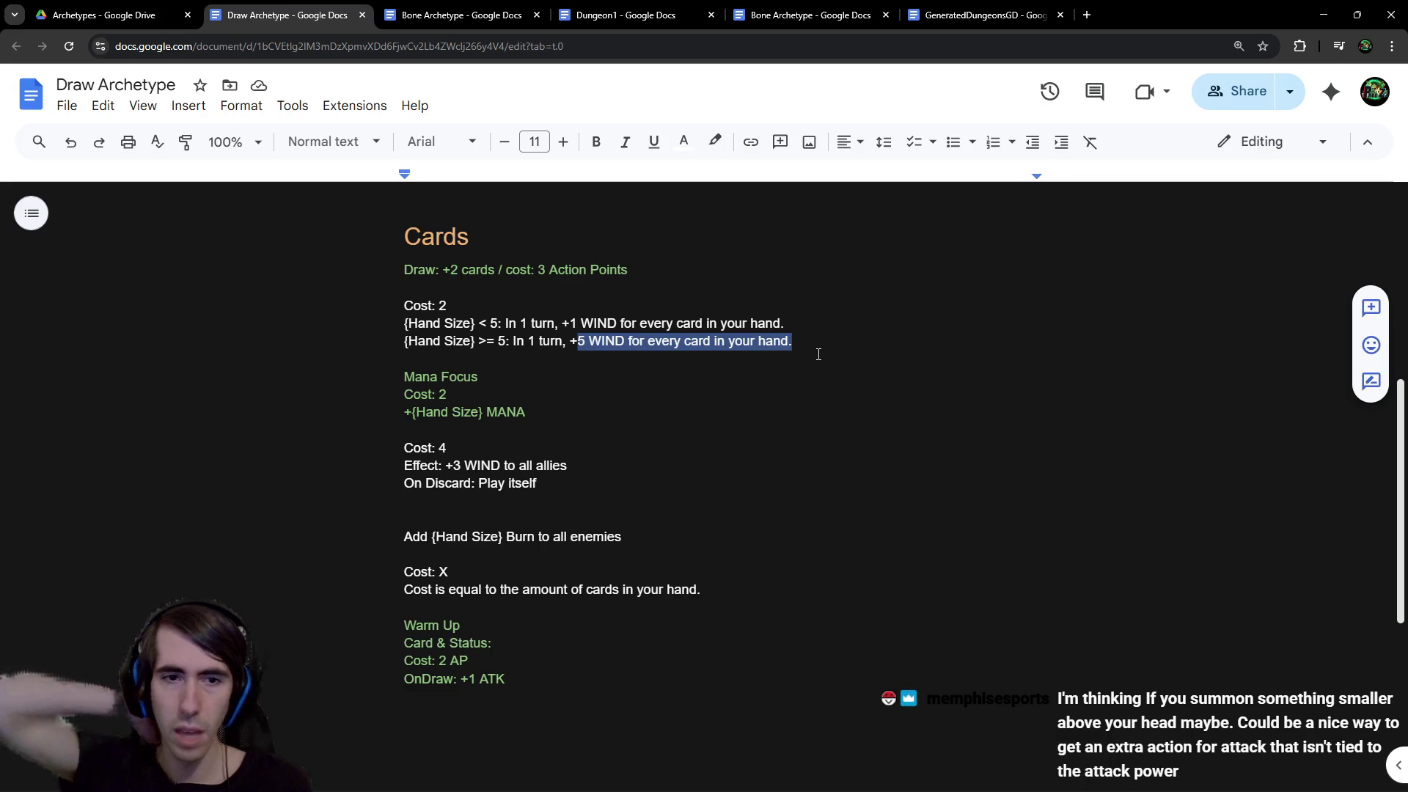
left_click_drag(627, 537, 362, 506)
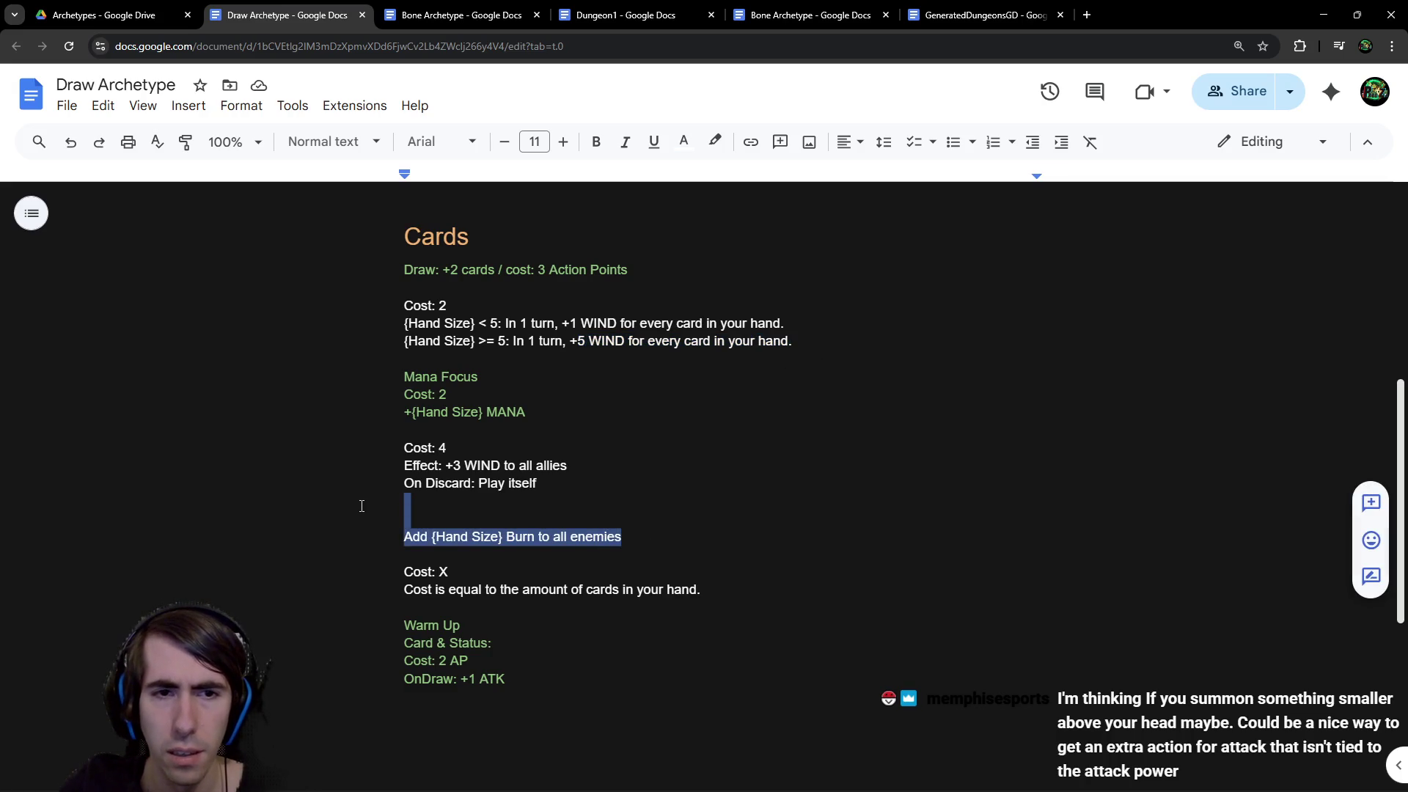
left_click(363, 517)
key("BackSpace")
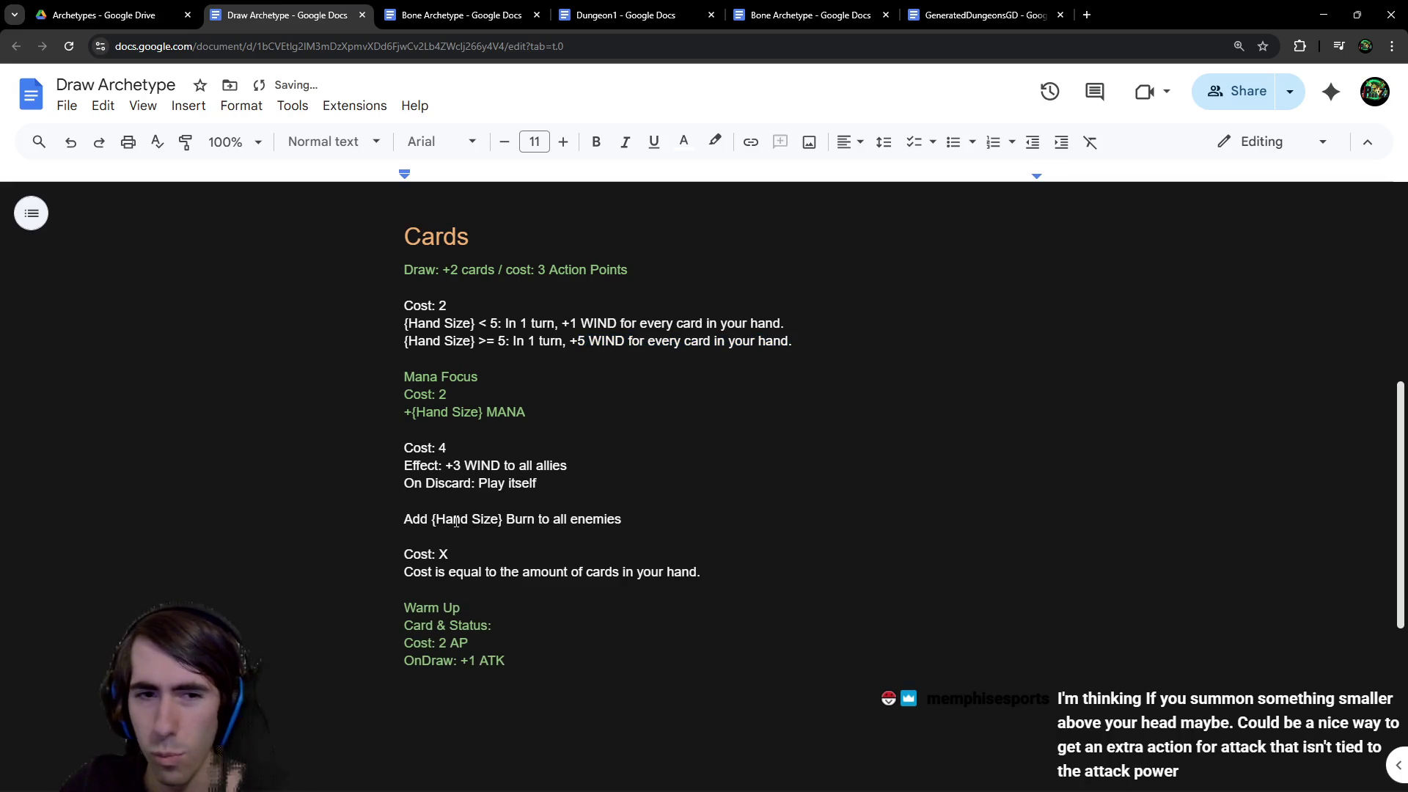
left_click_drag(646, 515, 352, 528)
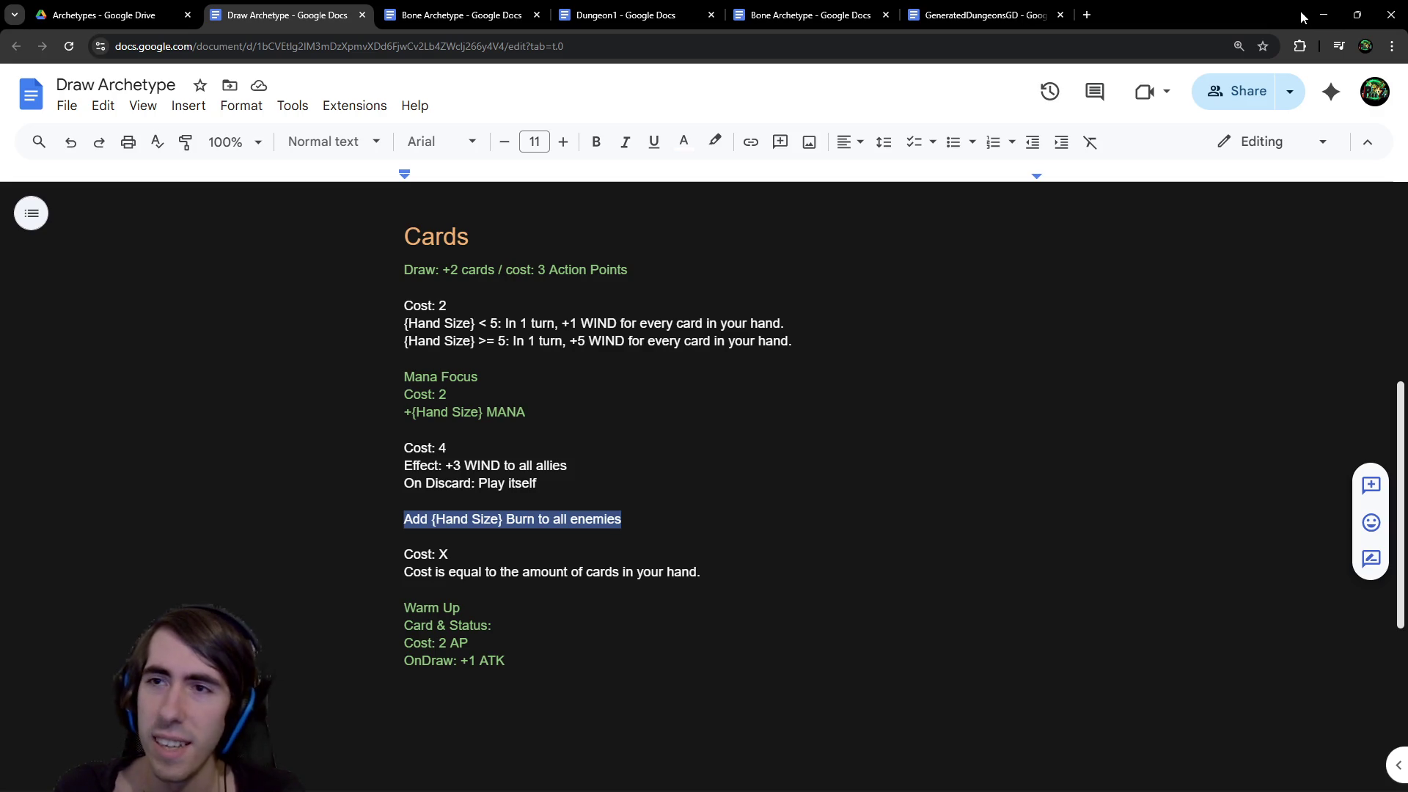
Minimize Chrome to reveal the Godot editor with the Weakness status JSON
left_click(1310, 11)
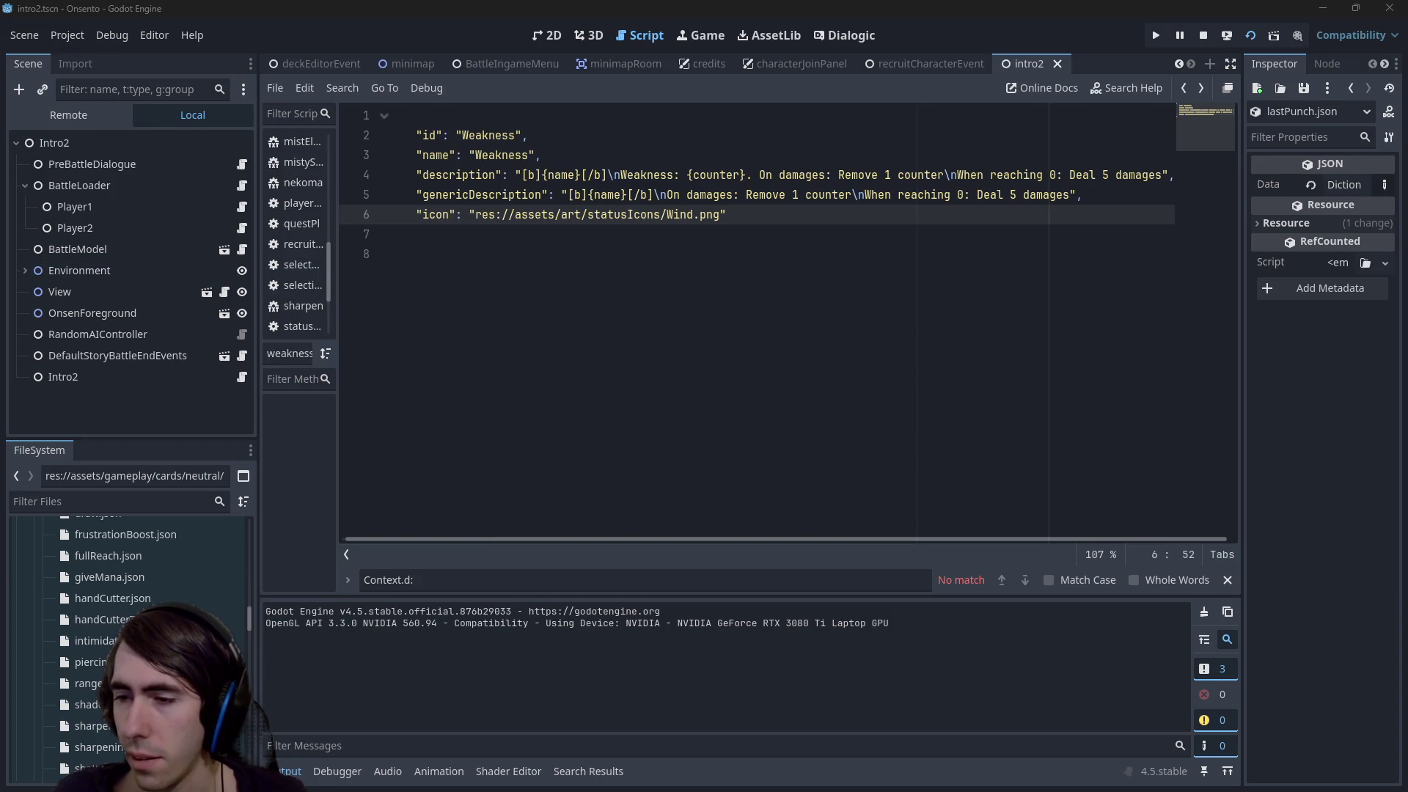
Switch back to Chrome and bring up the Dungeon1 document
key("alt+Tab")
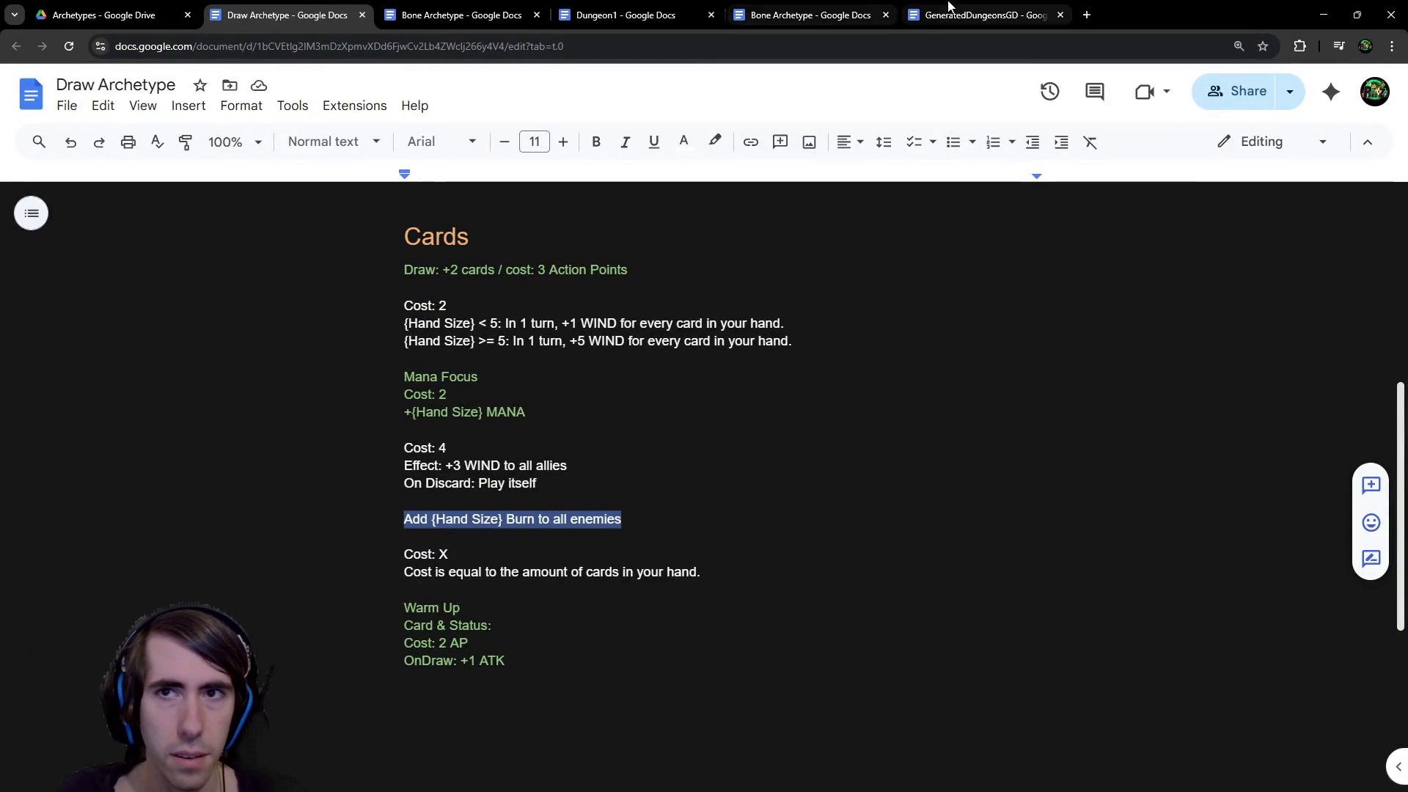
left_click(598, 13)
scroll(605, 411, "down", 5)
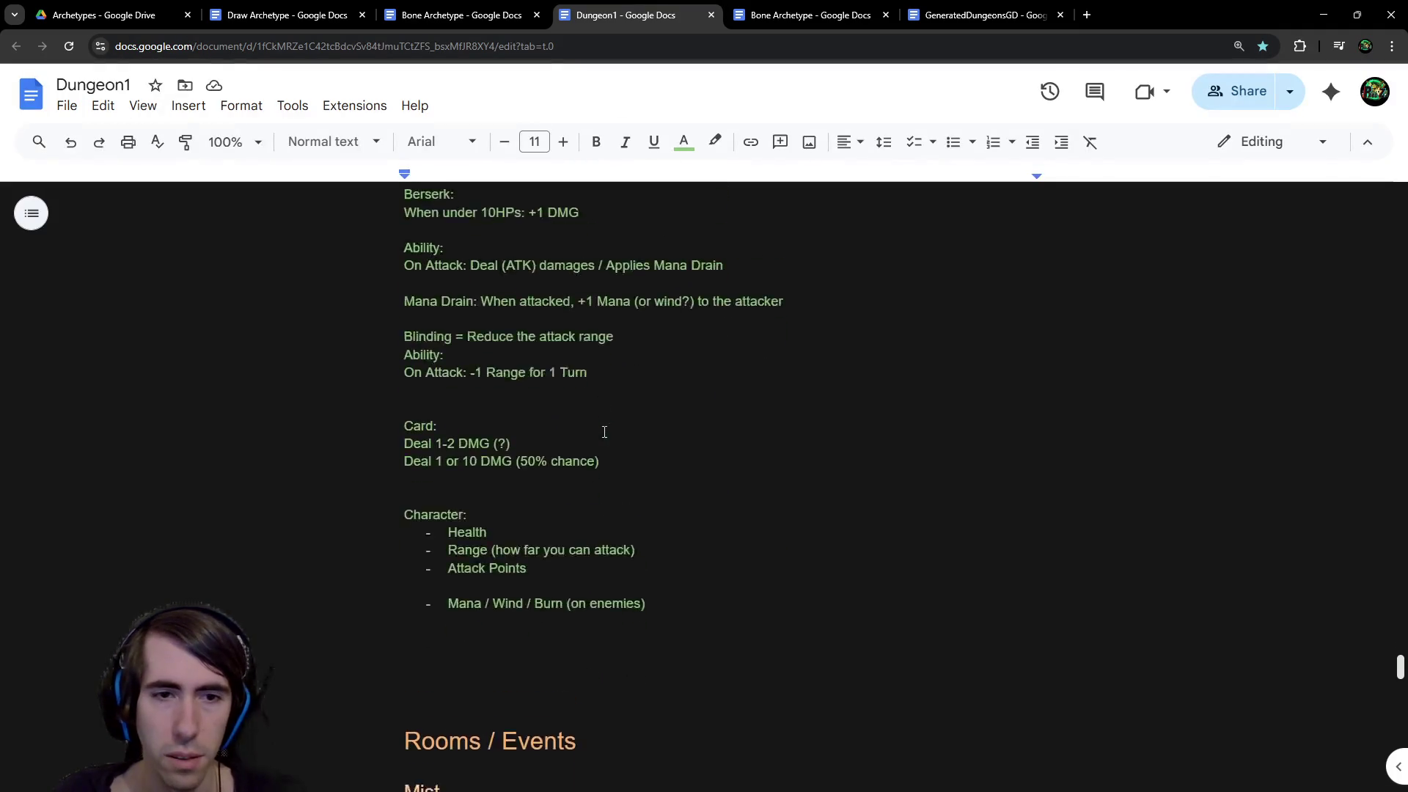
Below the Character list, write 'Card: +1 pet to character that attacks every turn' in yellow
left_click(571, 532)
key("Return")
key("Return")
key("Return")
type("Car")
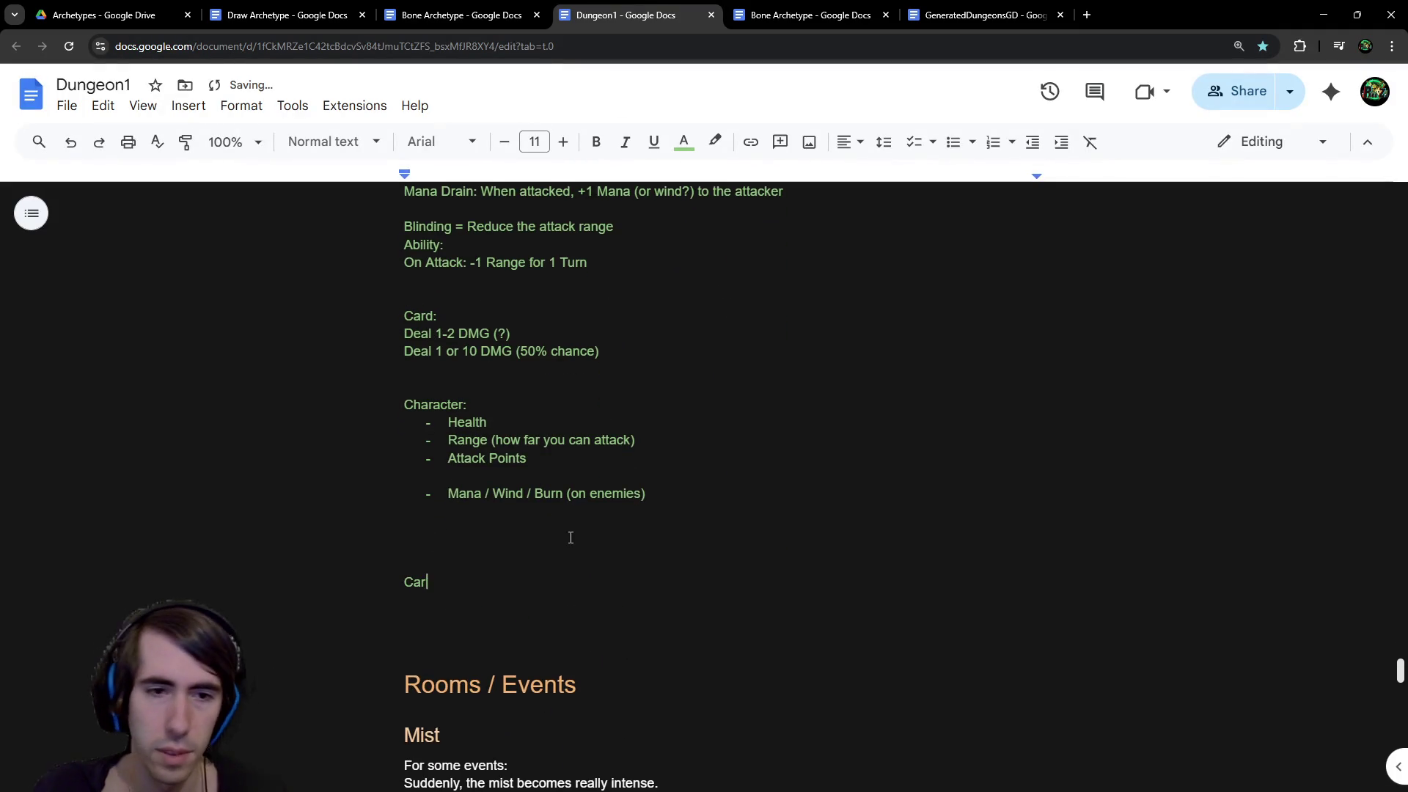
type("d: +1 pet ")
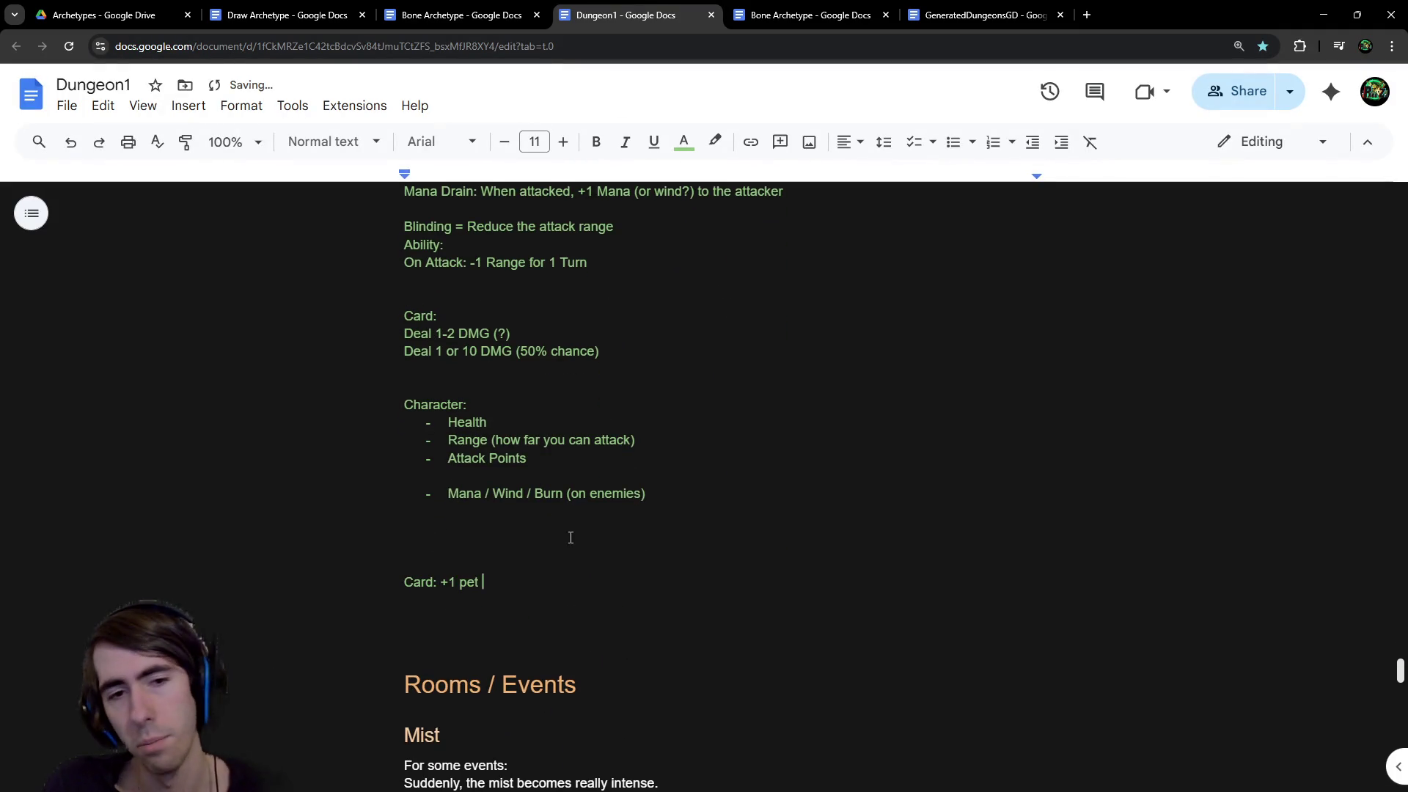
type("to characte")
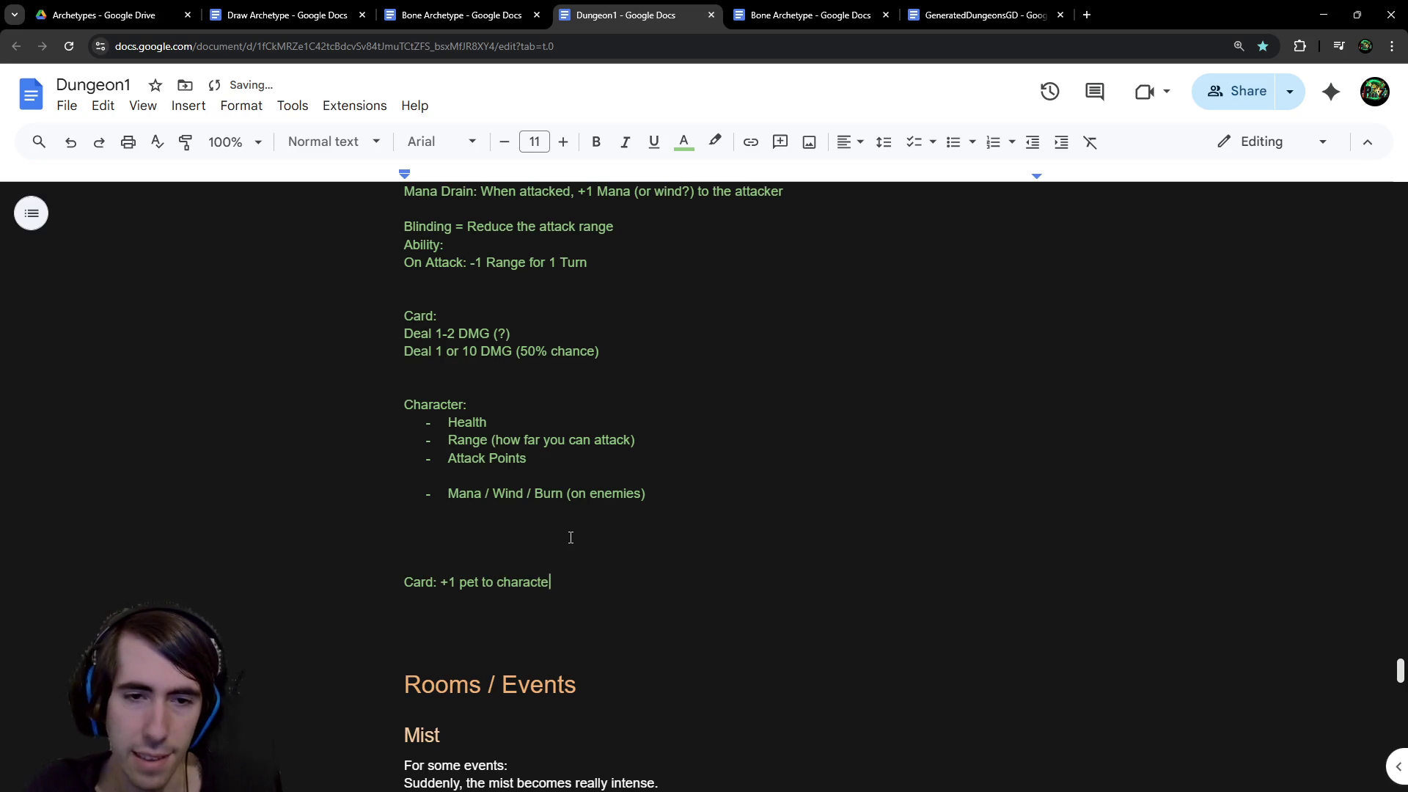
type("r that attacks ever")
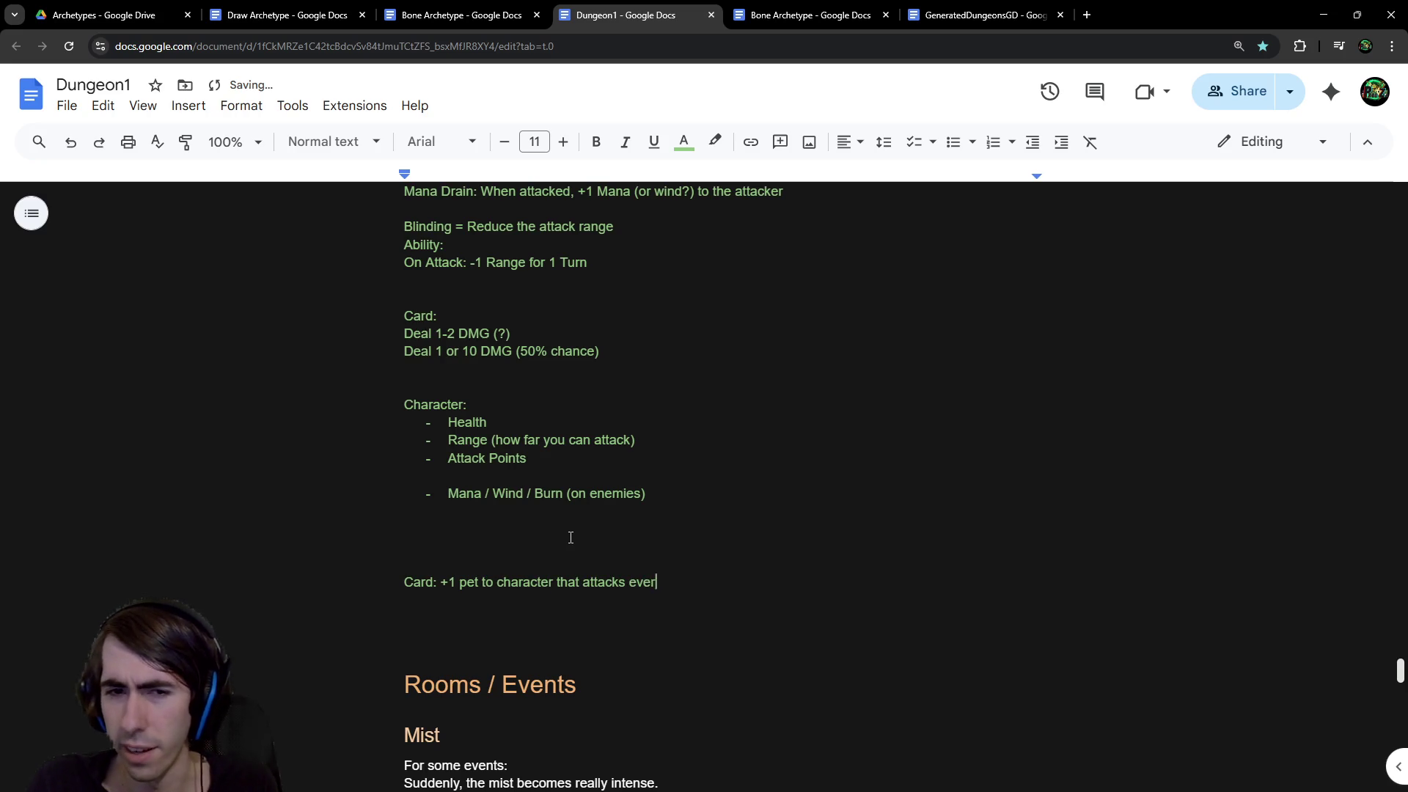
type("y turn (")
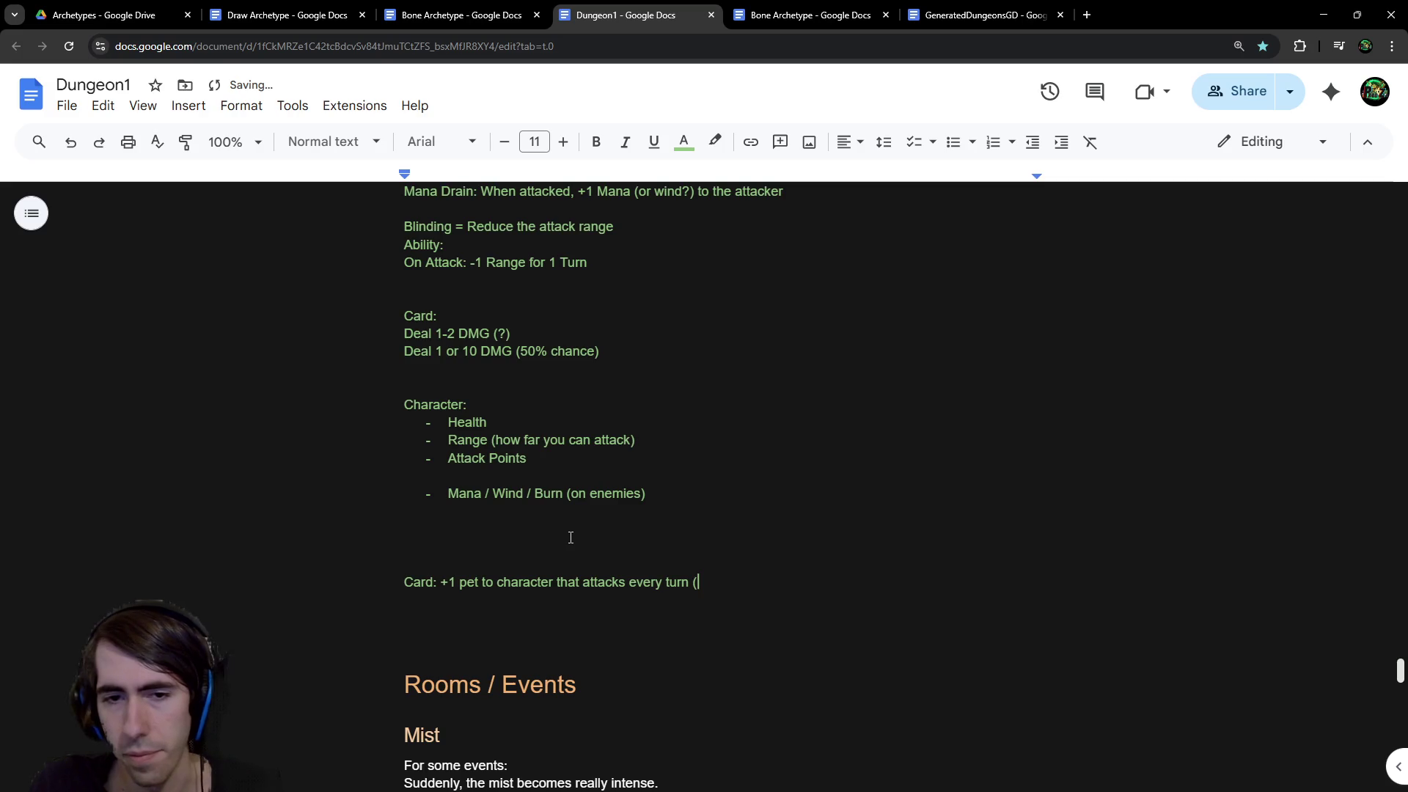
left_click_drag(704, 583, 311, 578)
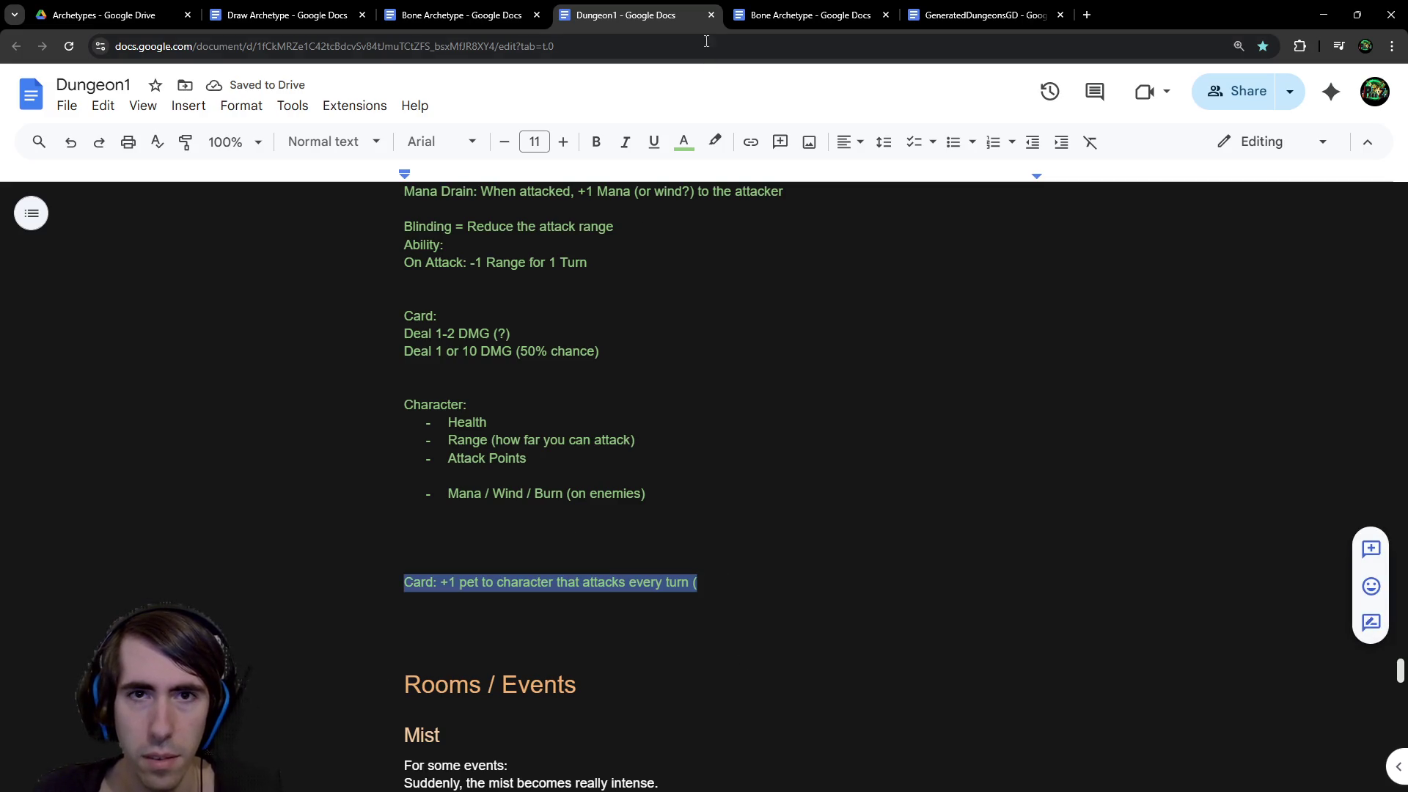
left_click(684, 141)
left_click(754, 253)
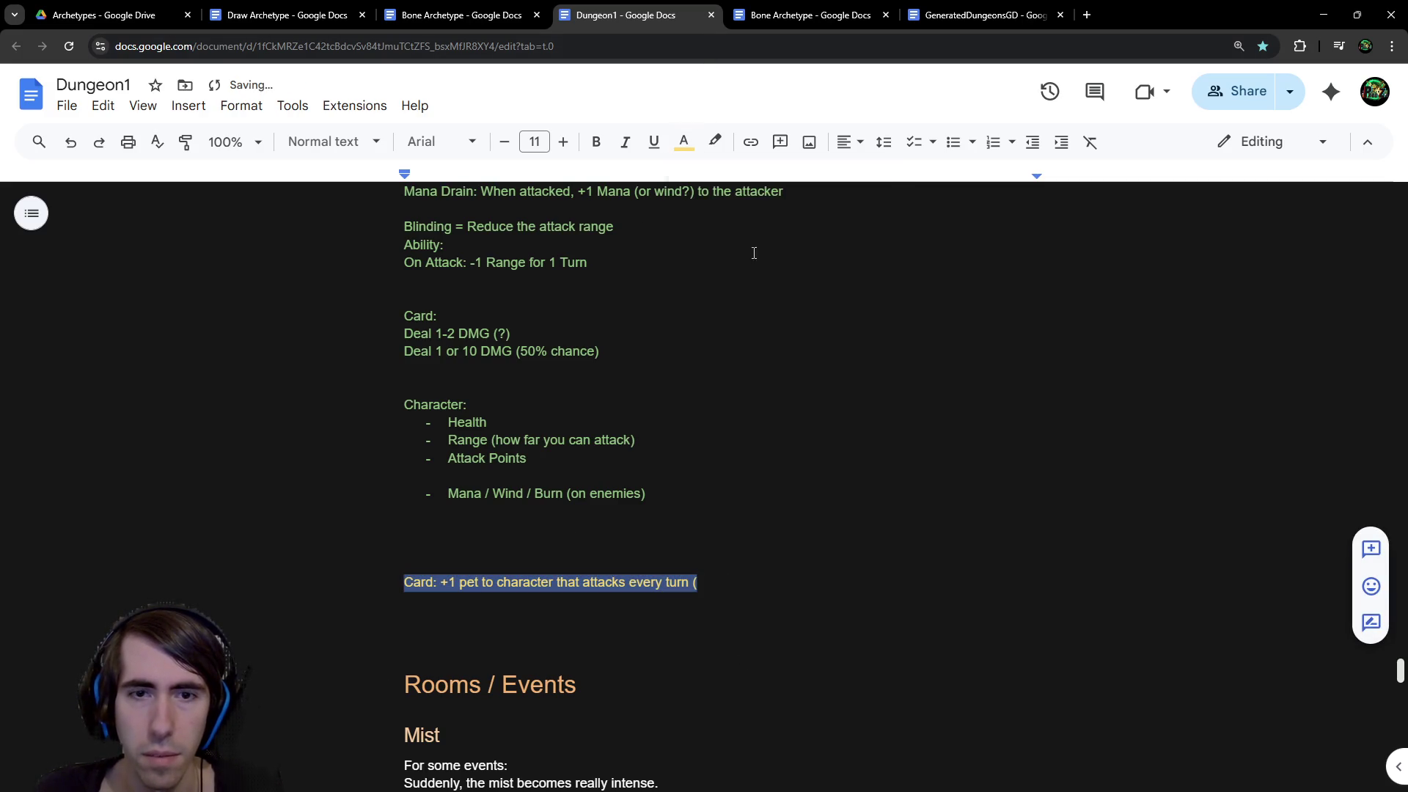
left_click(727, 580)
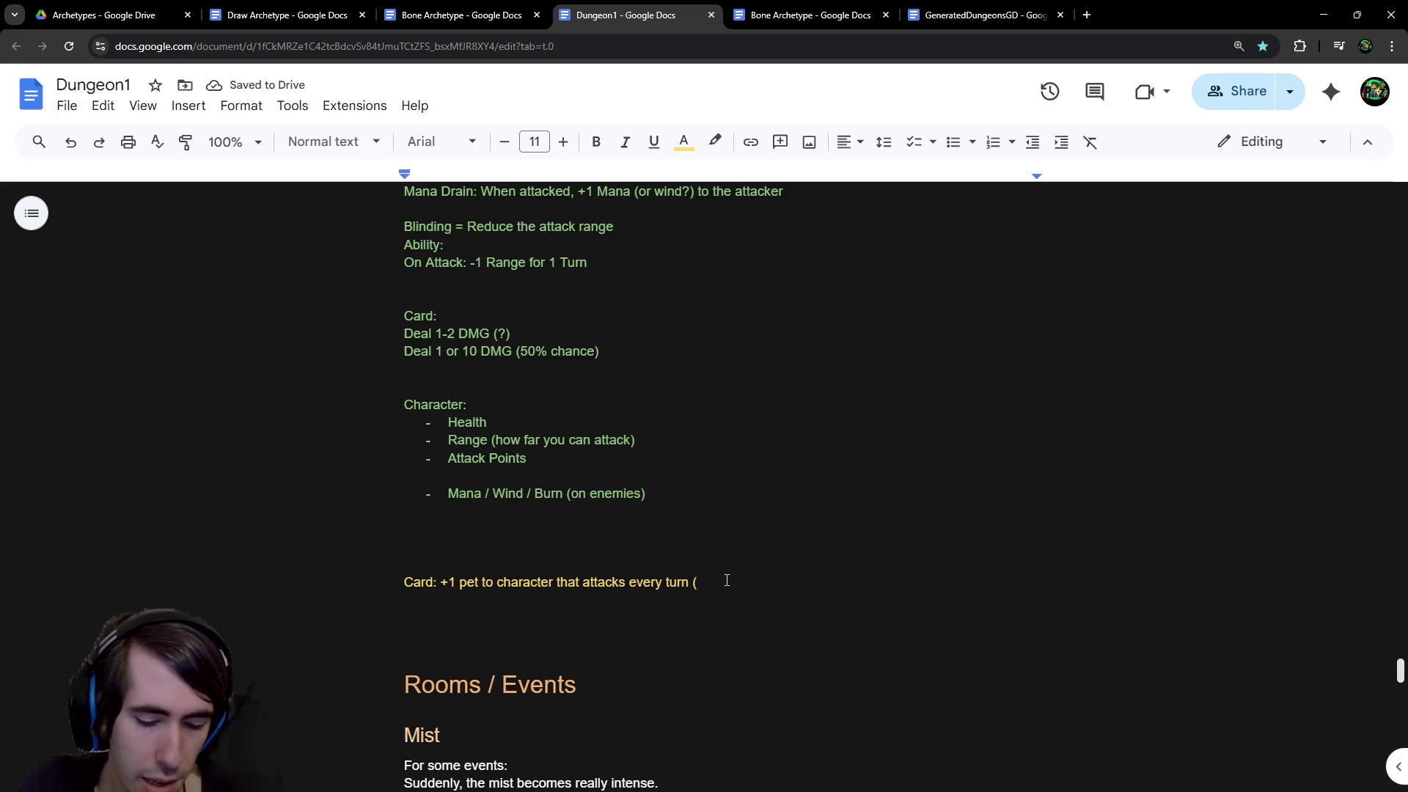
key("BackSpace")
mouse_move(727, 580)
left_mouse_down()
mouse_move(346, 572)
mouse_move(373, 596)
mouse_move(692, 583)
left_mouse_up()
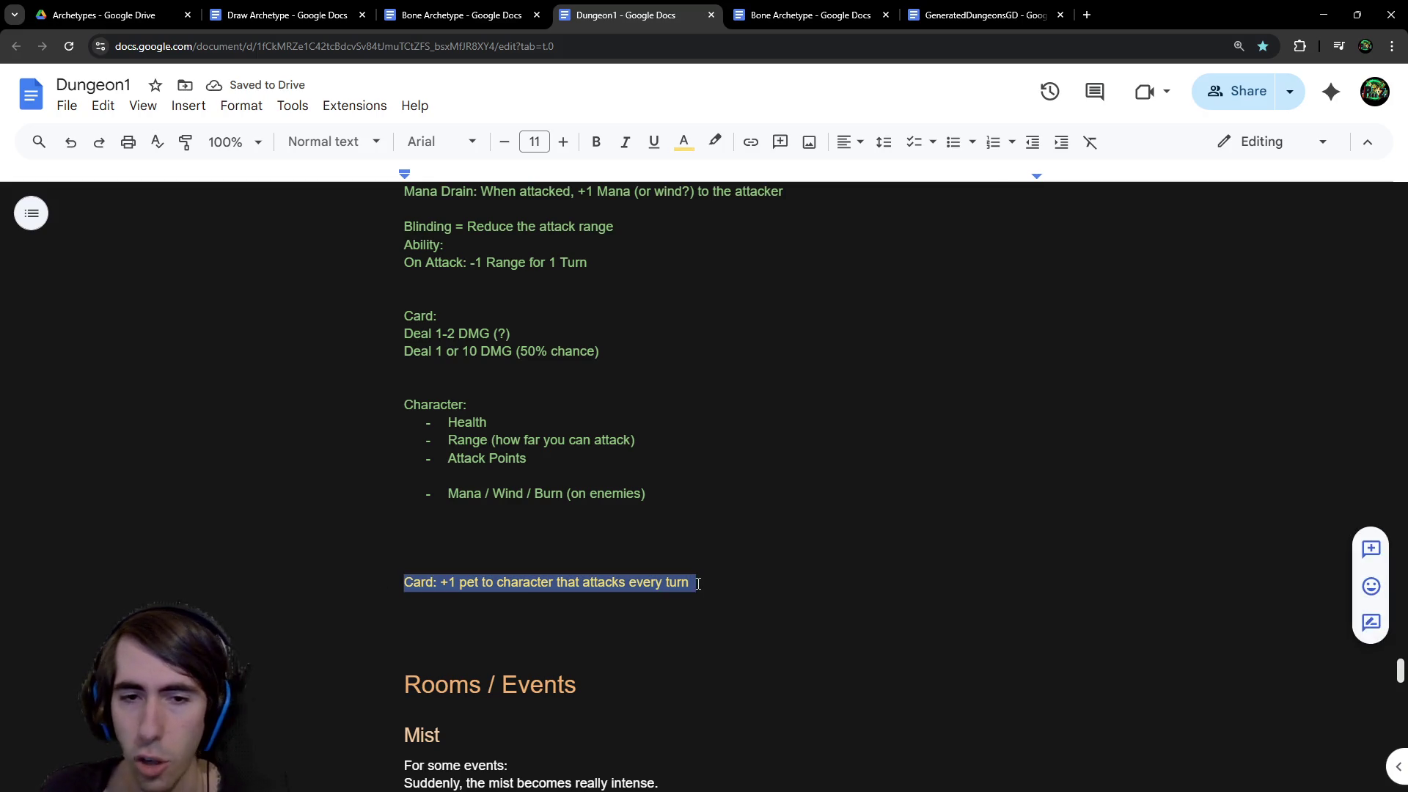
right_click(693, 582)
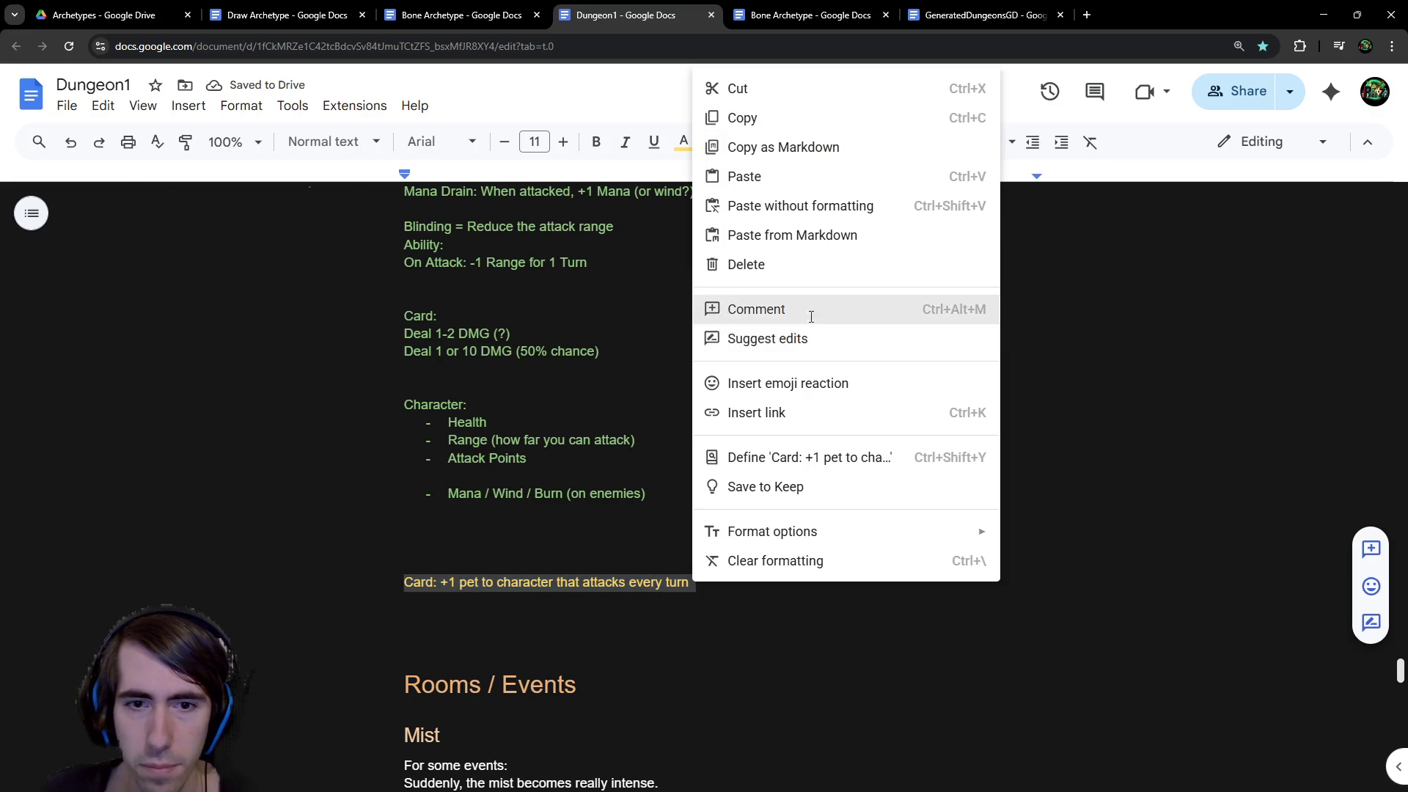
Comment on the Card line: 'Gameplay wise, feels like Burn; requires other cards to interact with it'
left_click(811, 311)
type("Gameplay ")
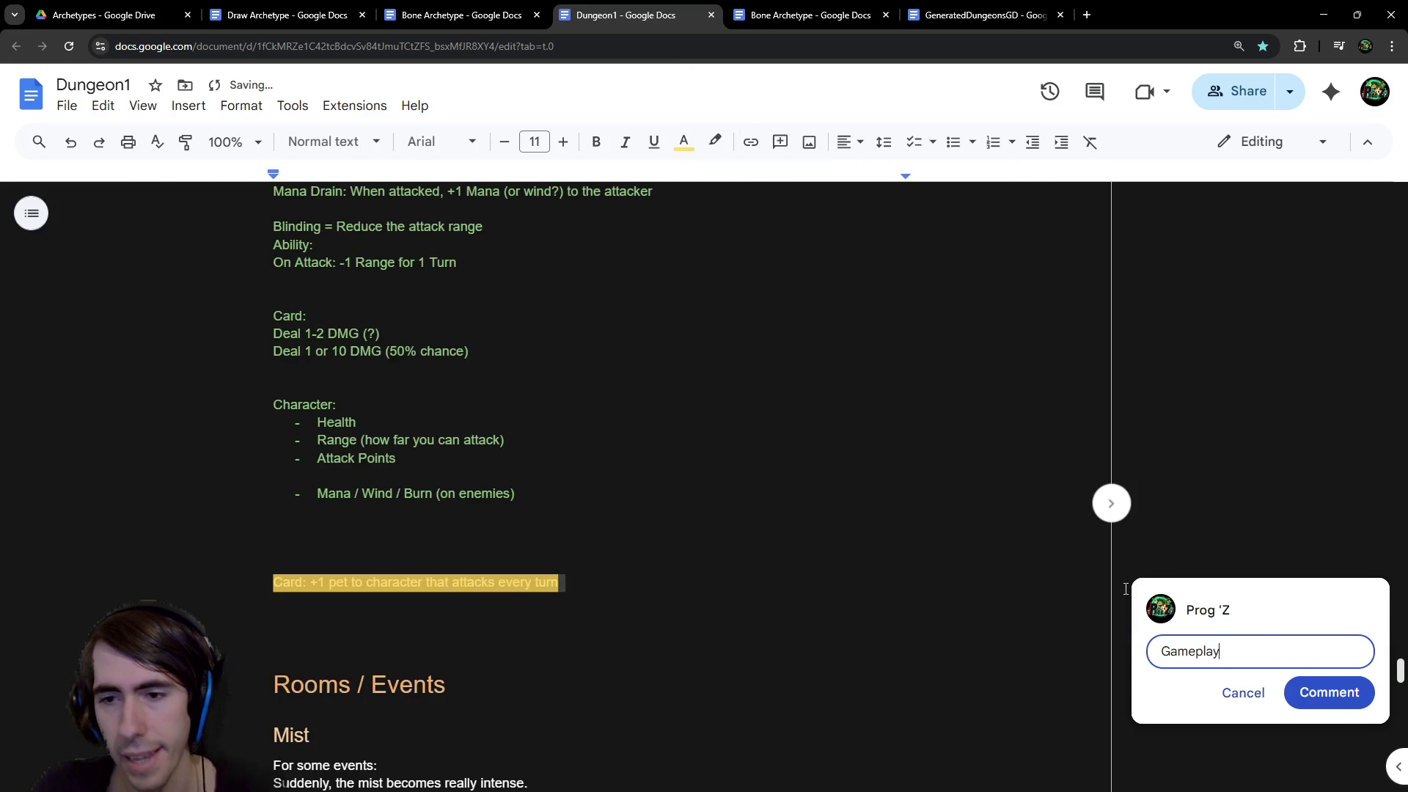
type("wise, feels ")
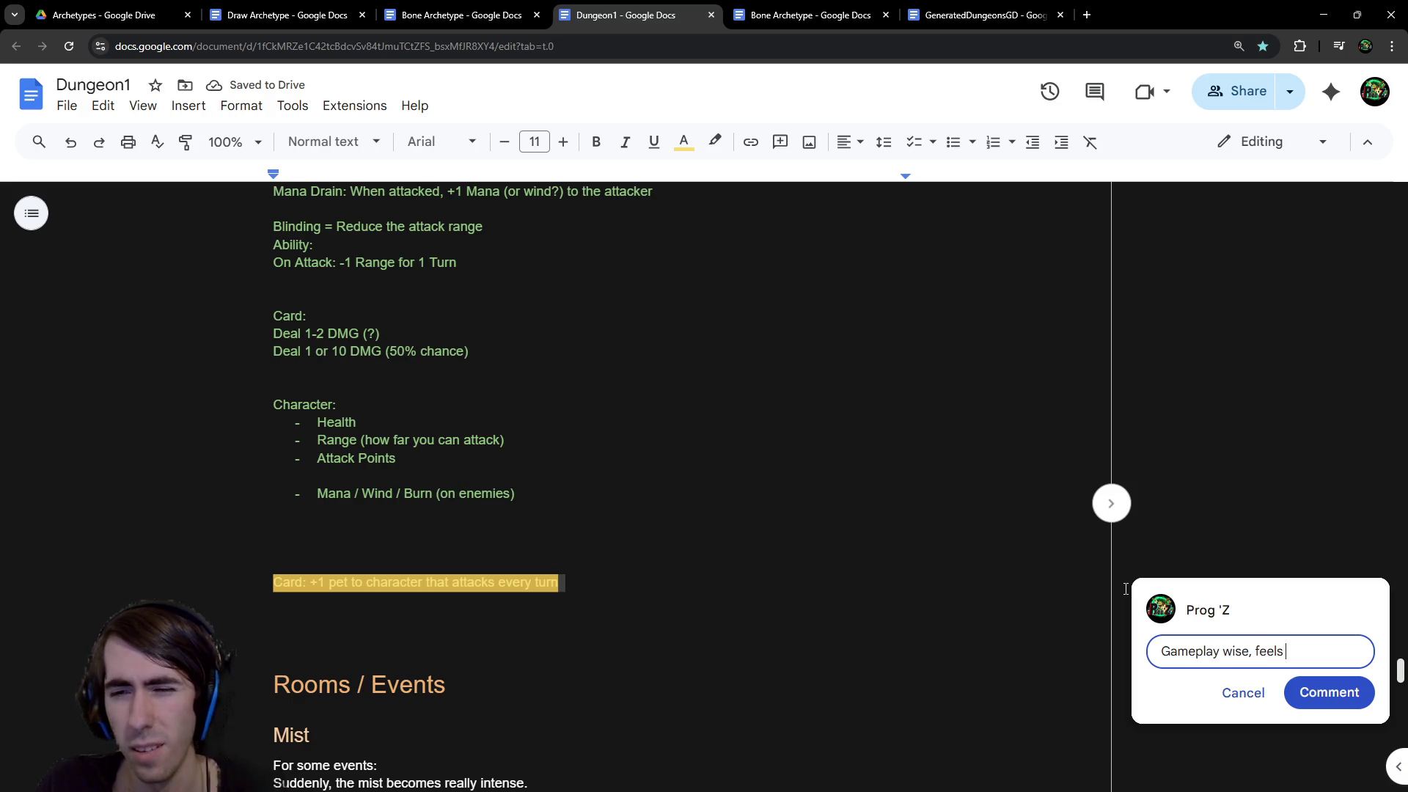
type("like Burn; re")
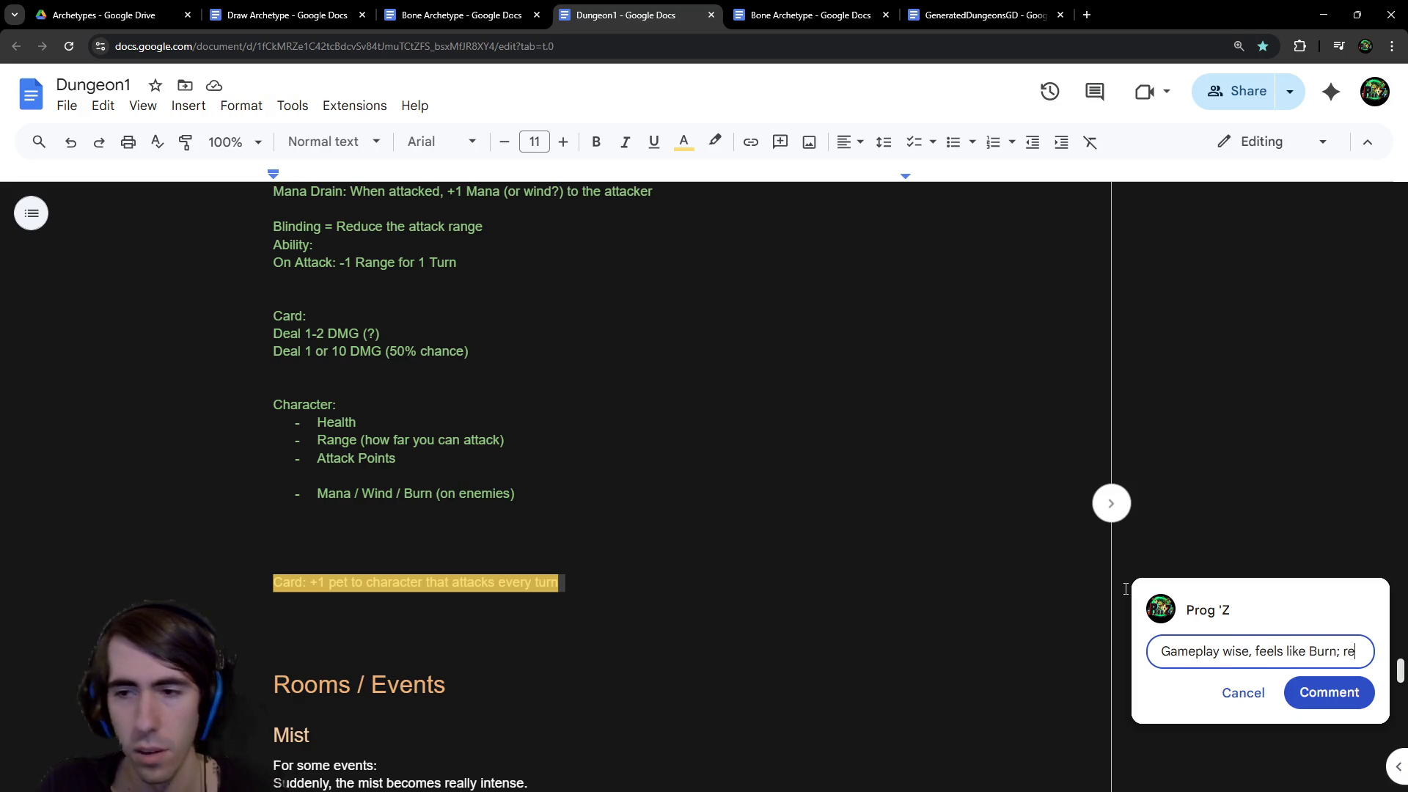
type("quires more")
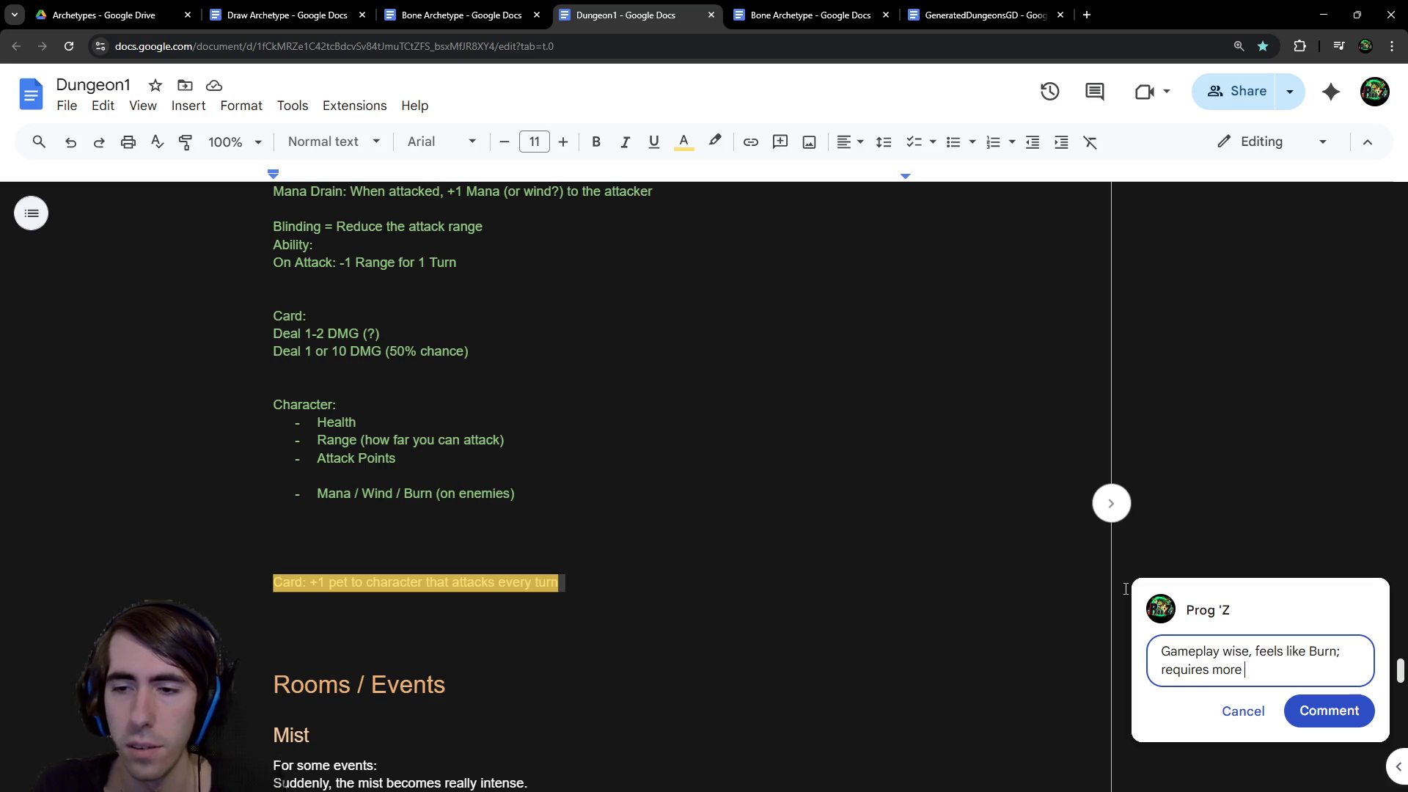
key("ctrl+BackSpace")
type("other ca")
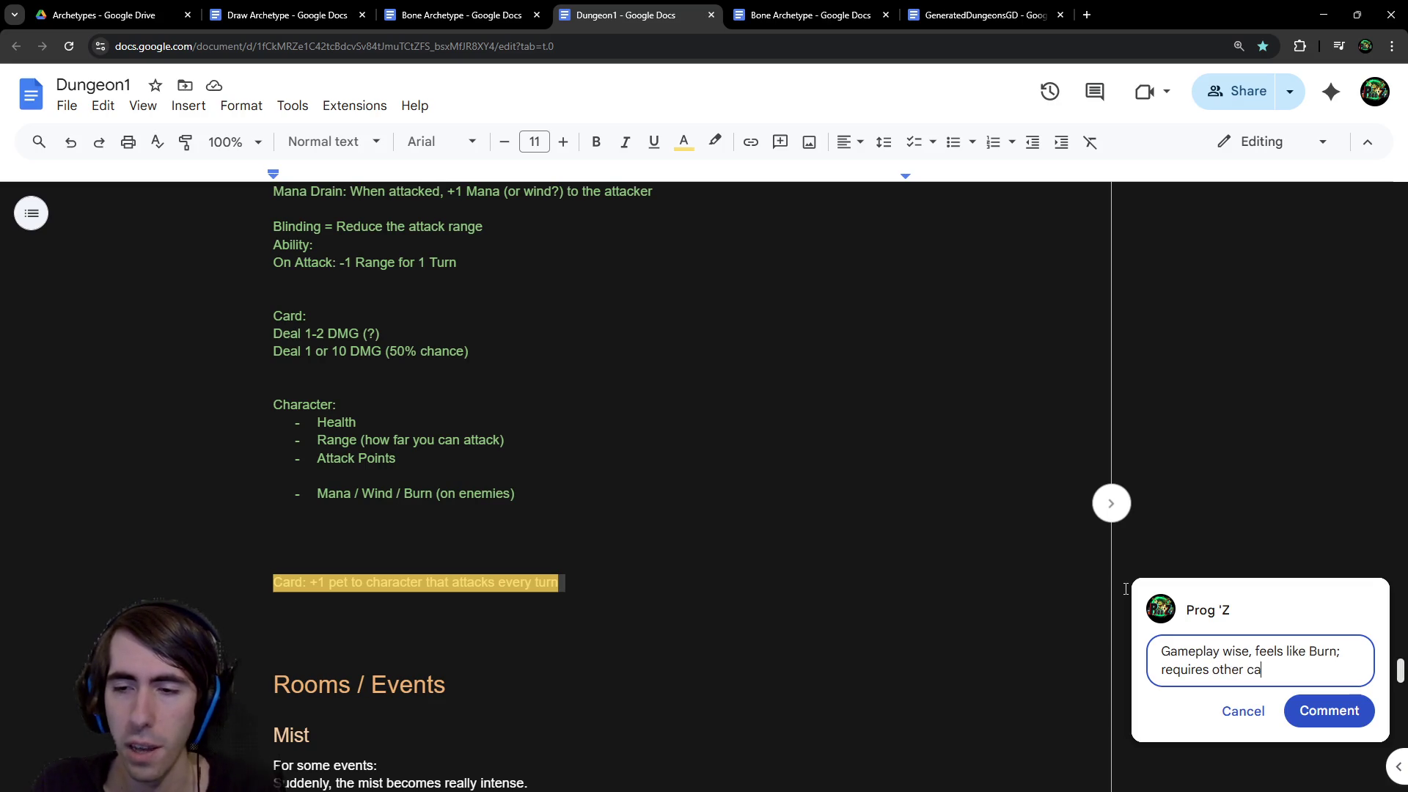
type("rds to interact with it")
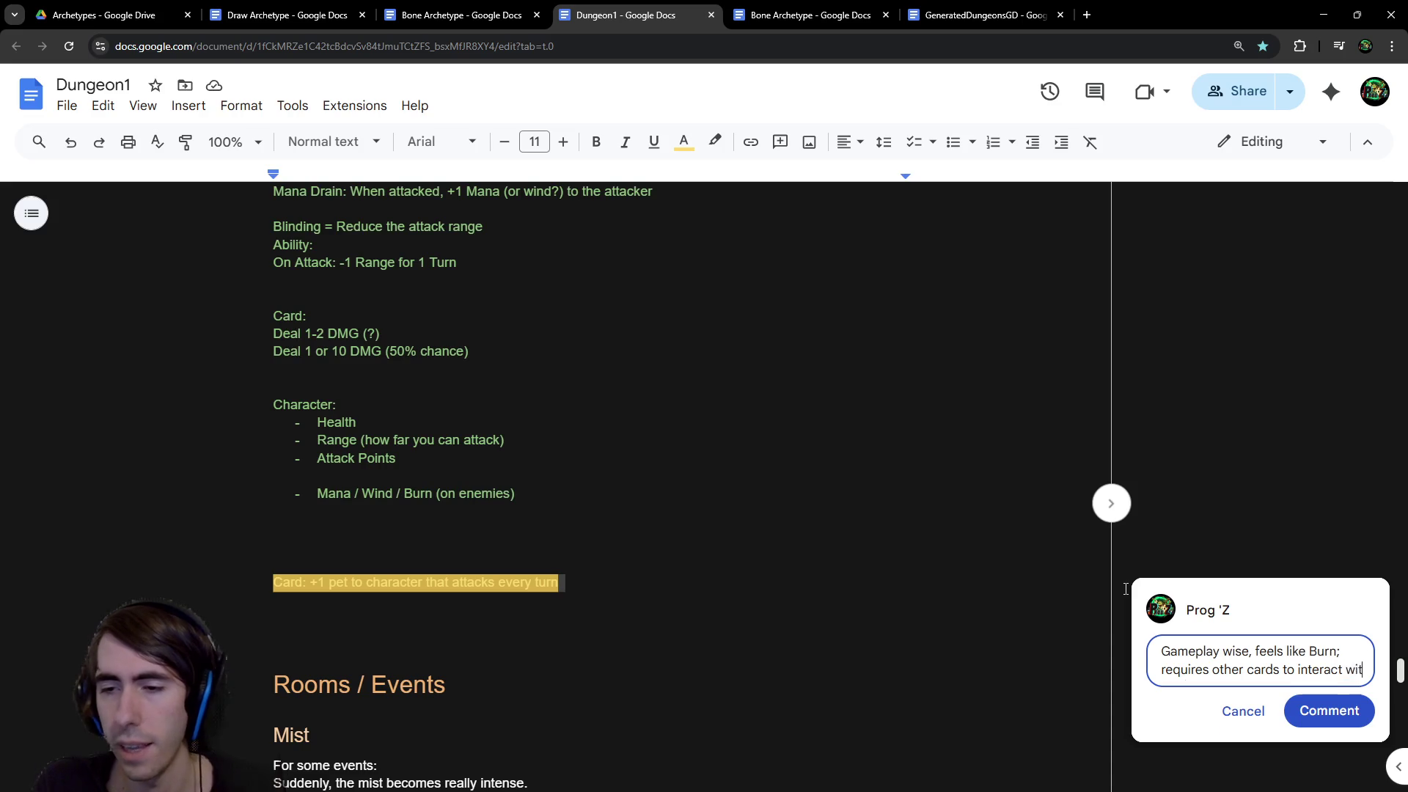
key("ctrl+Return")
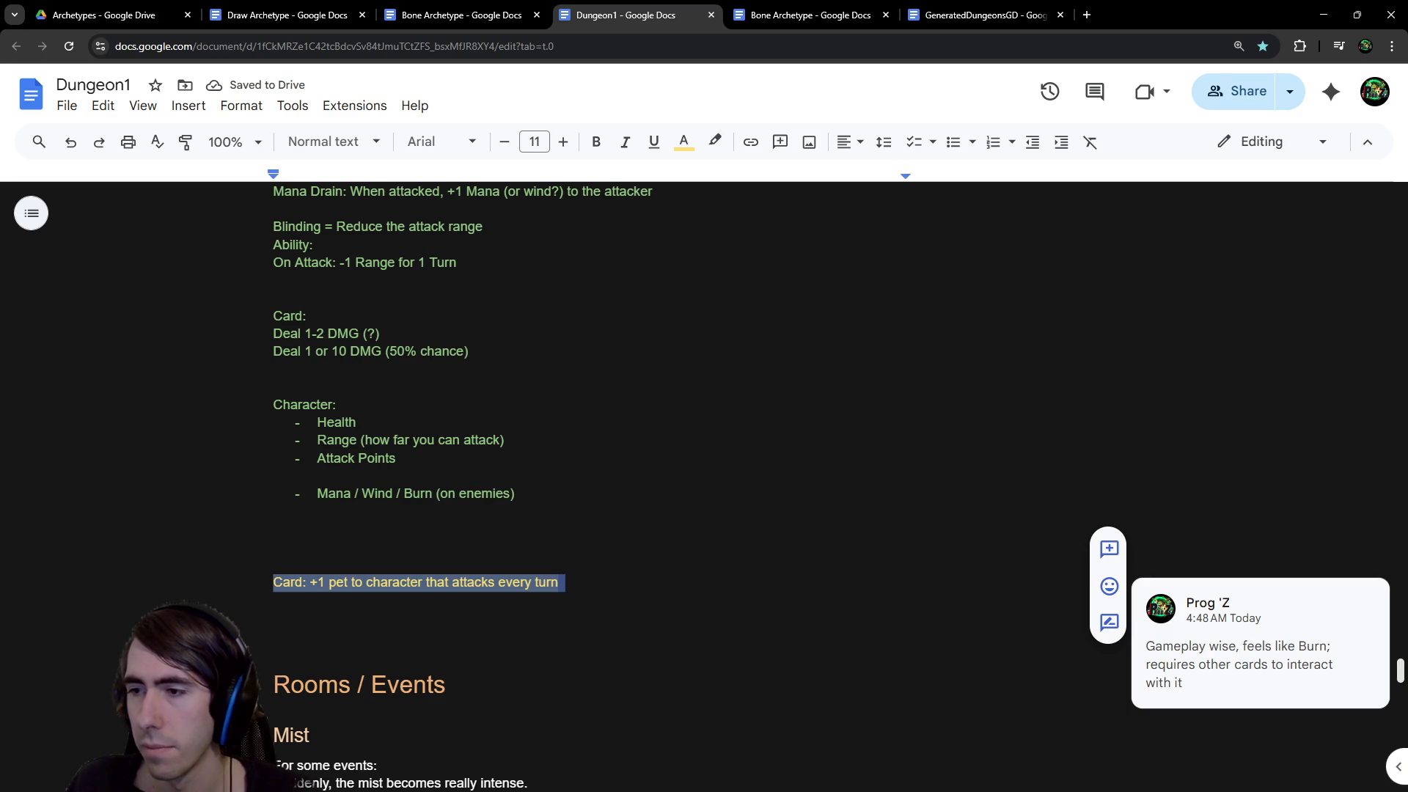
left_click(589, 601)
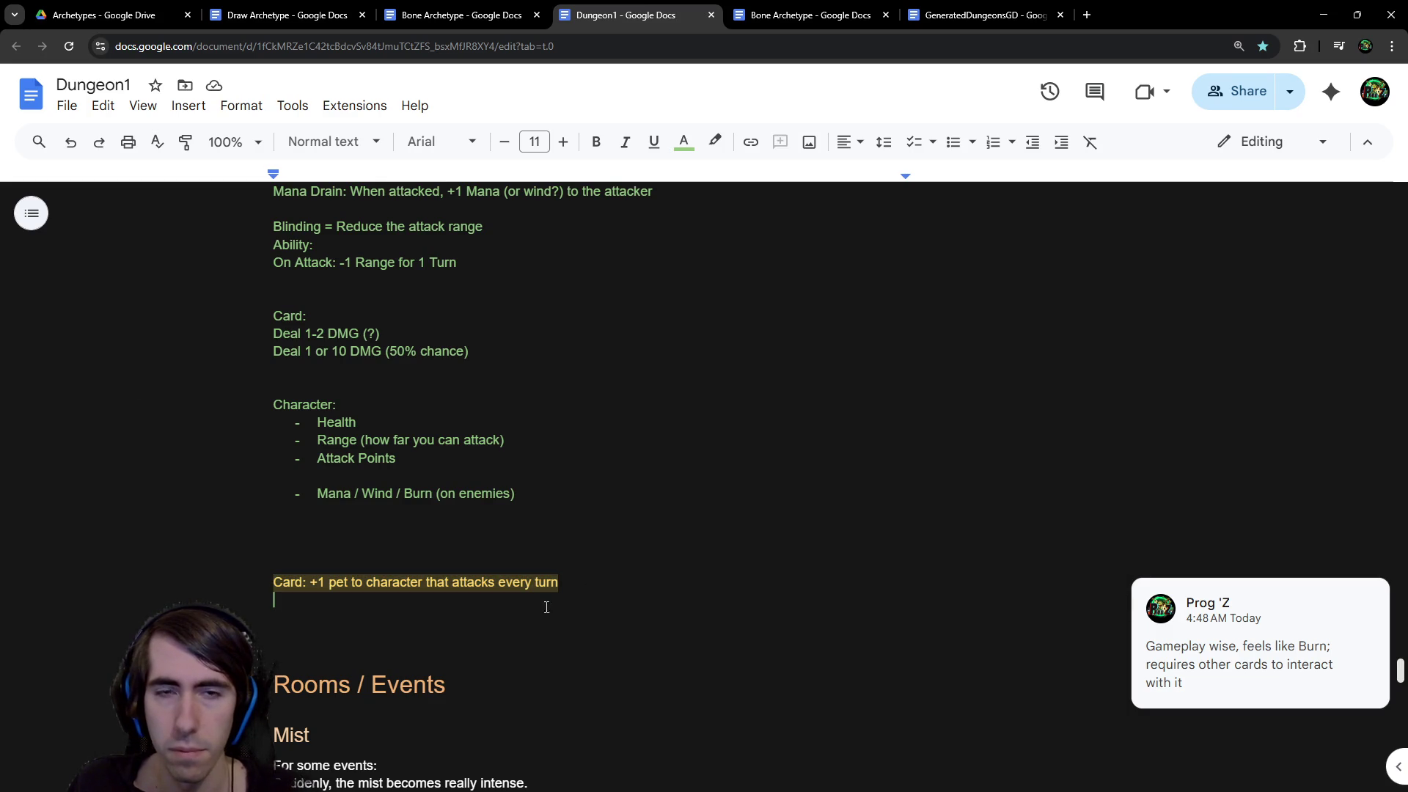
double_click(1146, 9)
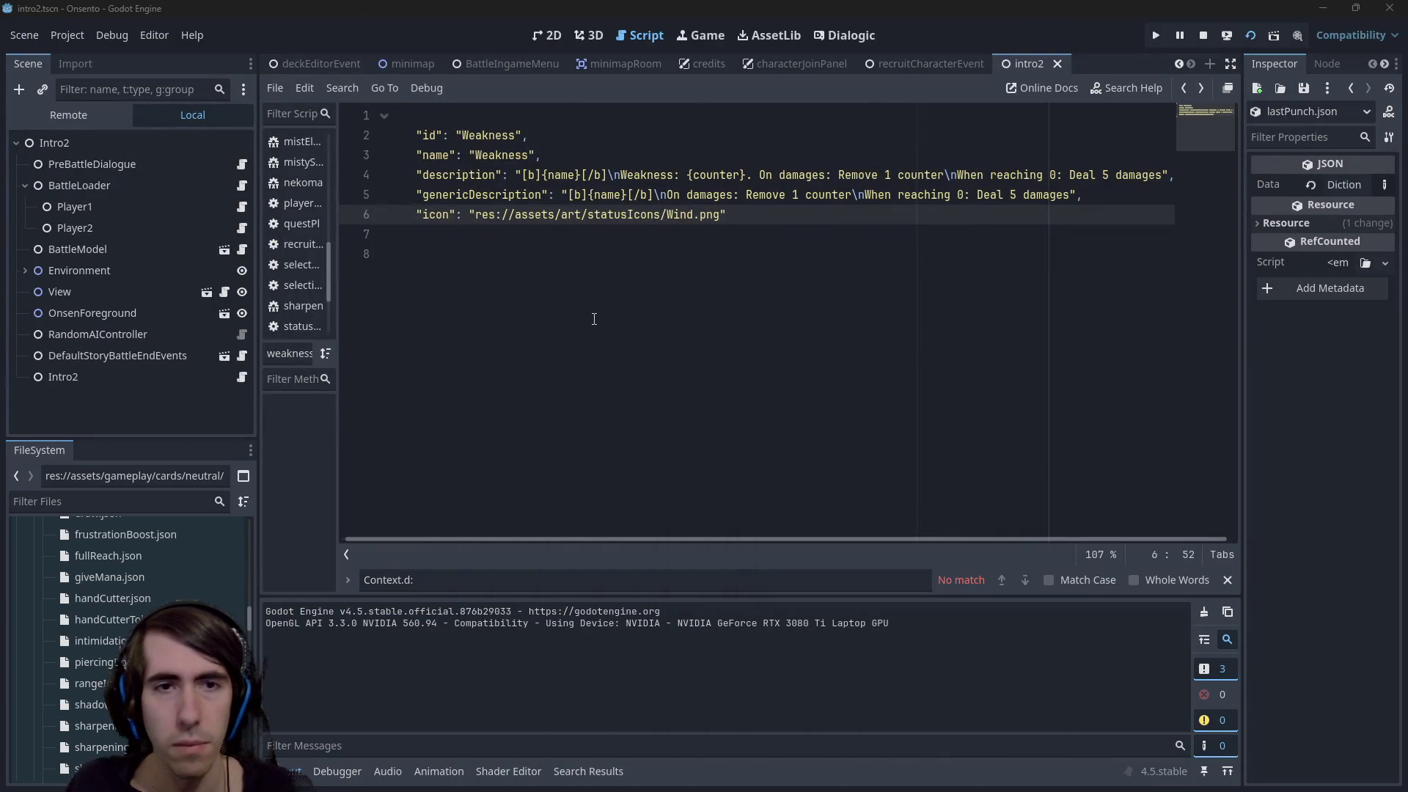
Restore the full Weakness JSON and change its description trigger value from 0 to 10
key("ctrl+v")
scroll(110, 579, "up", 5)
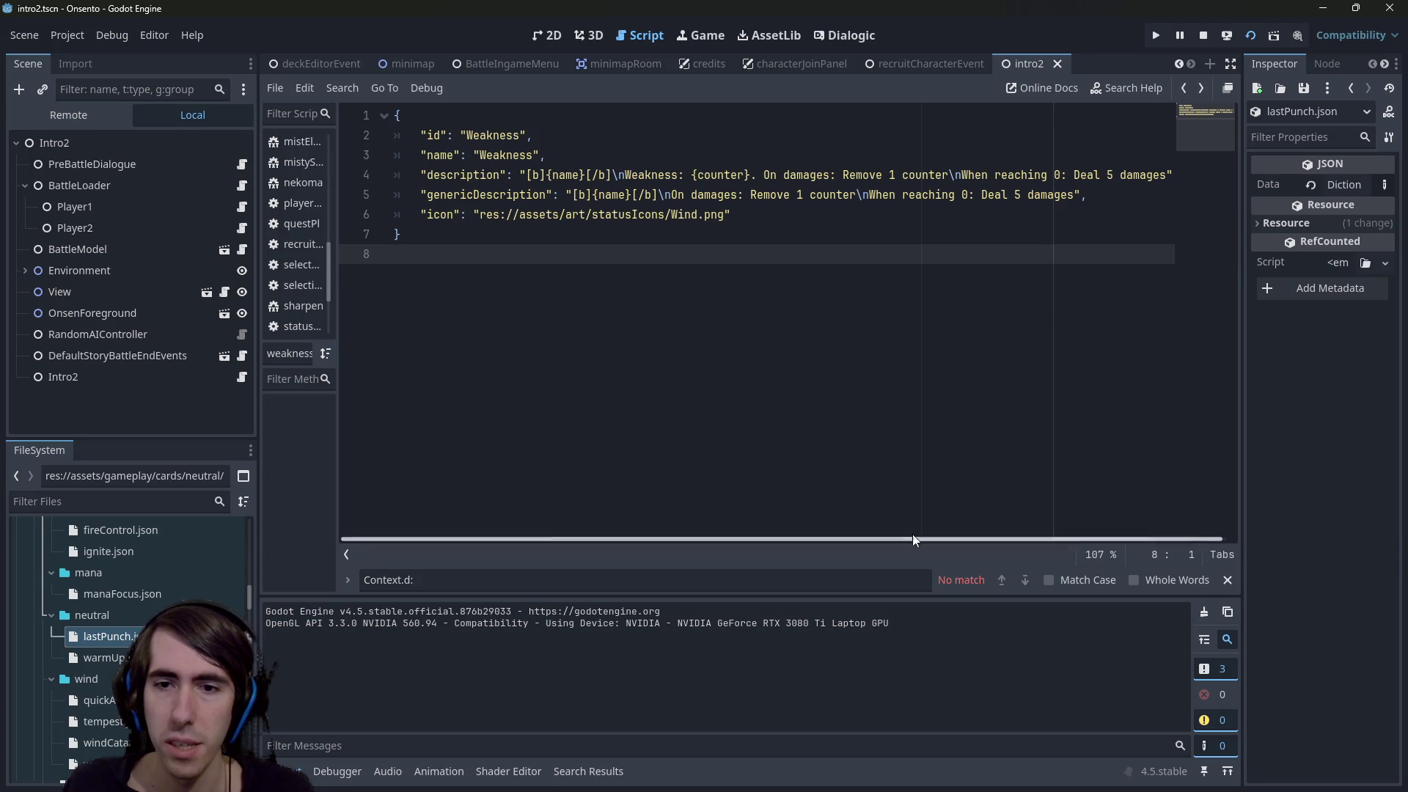
left_click(1054, 175)
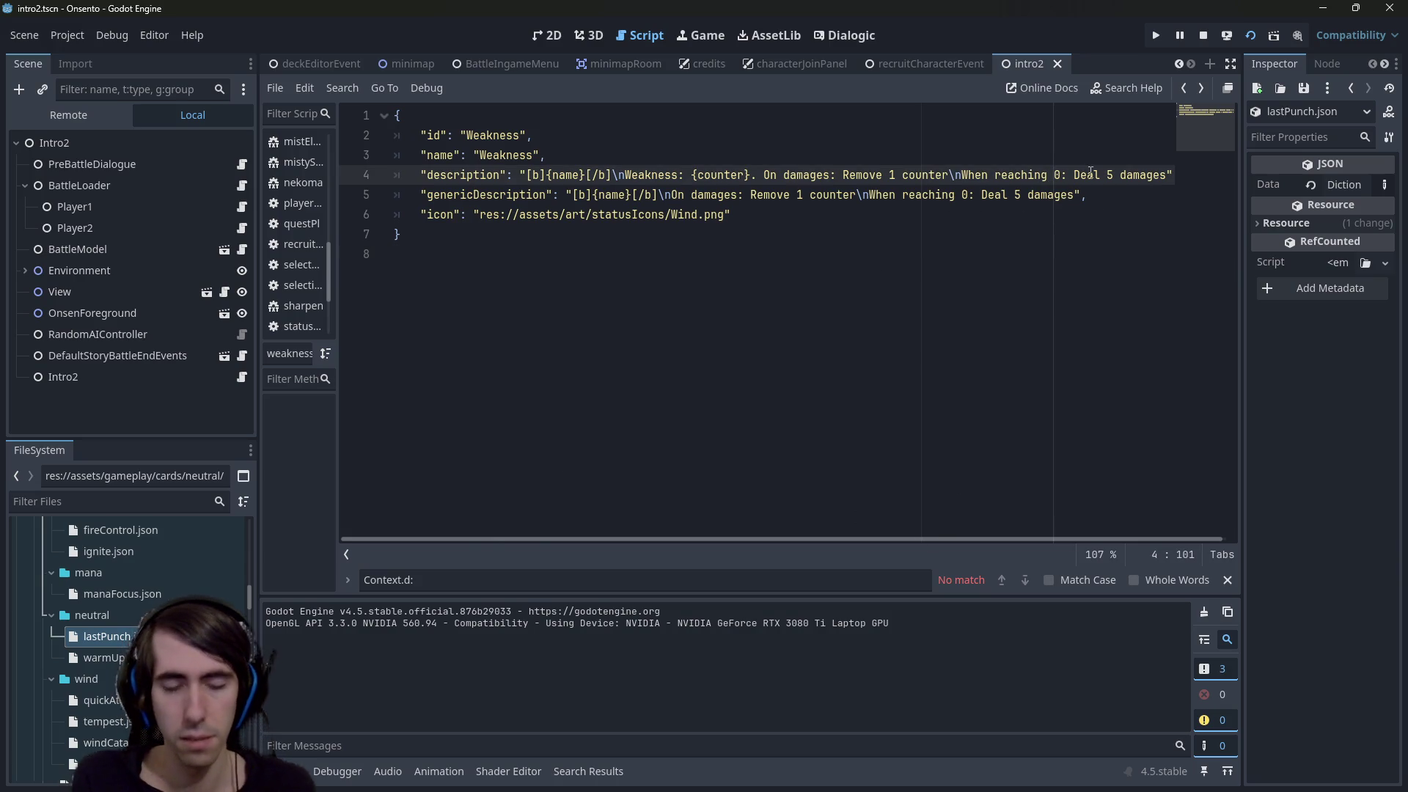
type("1")
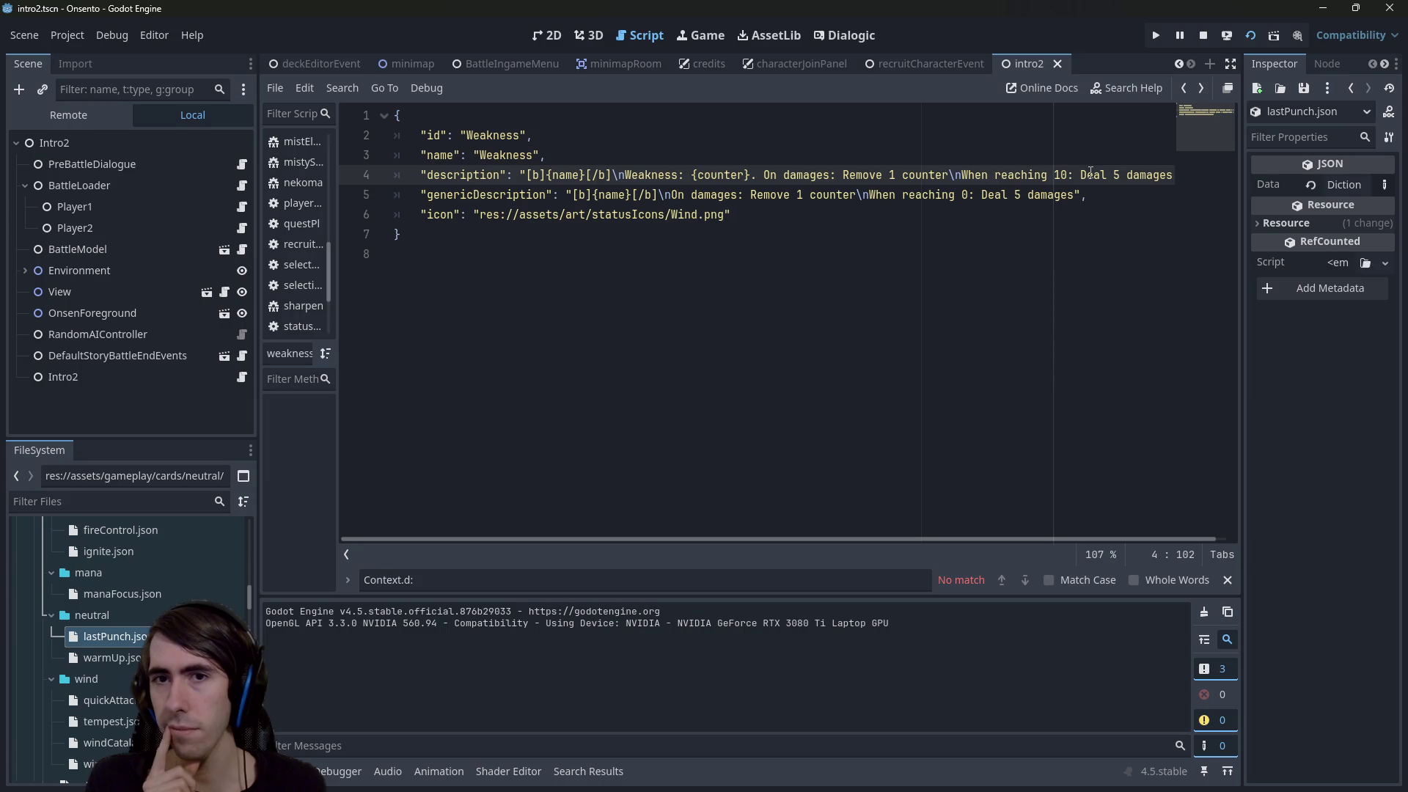
scroll(151, 606, "up", 10)
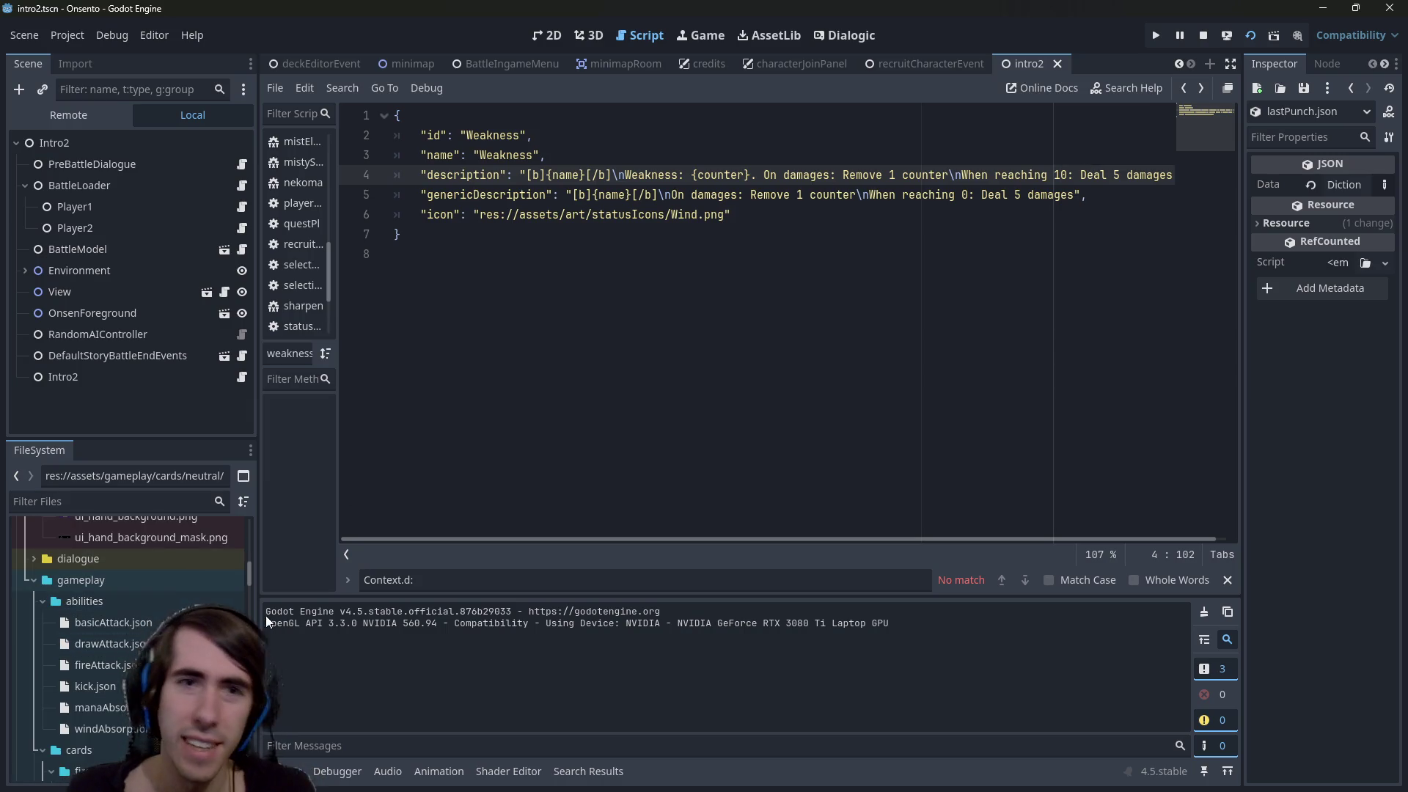
scroll(144, 602, "down", 5)
scroll(144, 601, "down", 1)
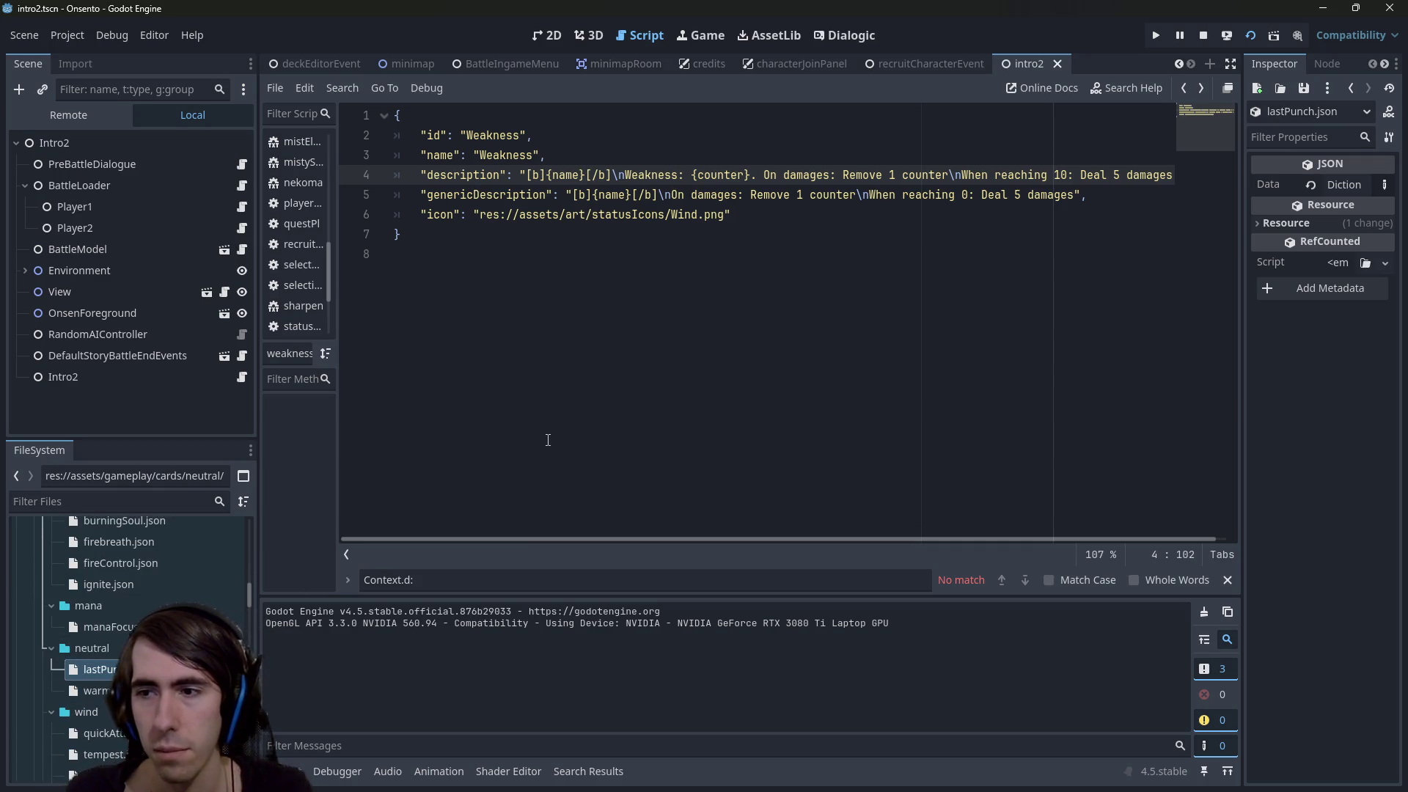
scroll(129, 645, "up", 10)
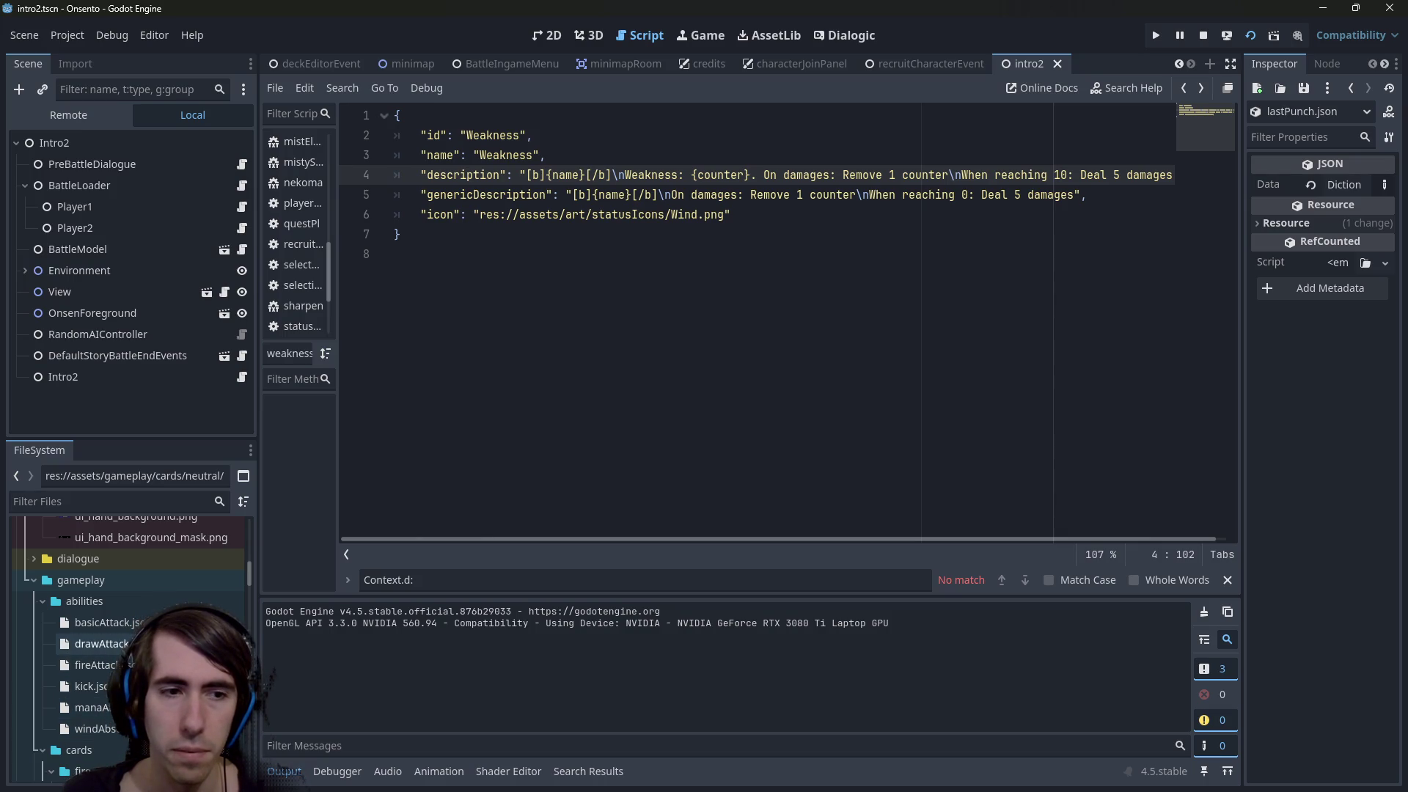
double_click(99, 665)
Duplicate fireAttack.json as cripplingAttack.json
right_click(134, 665)
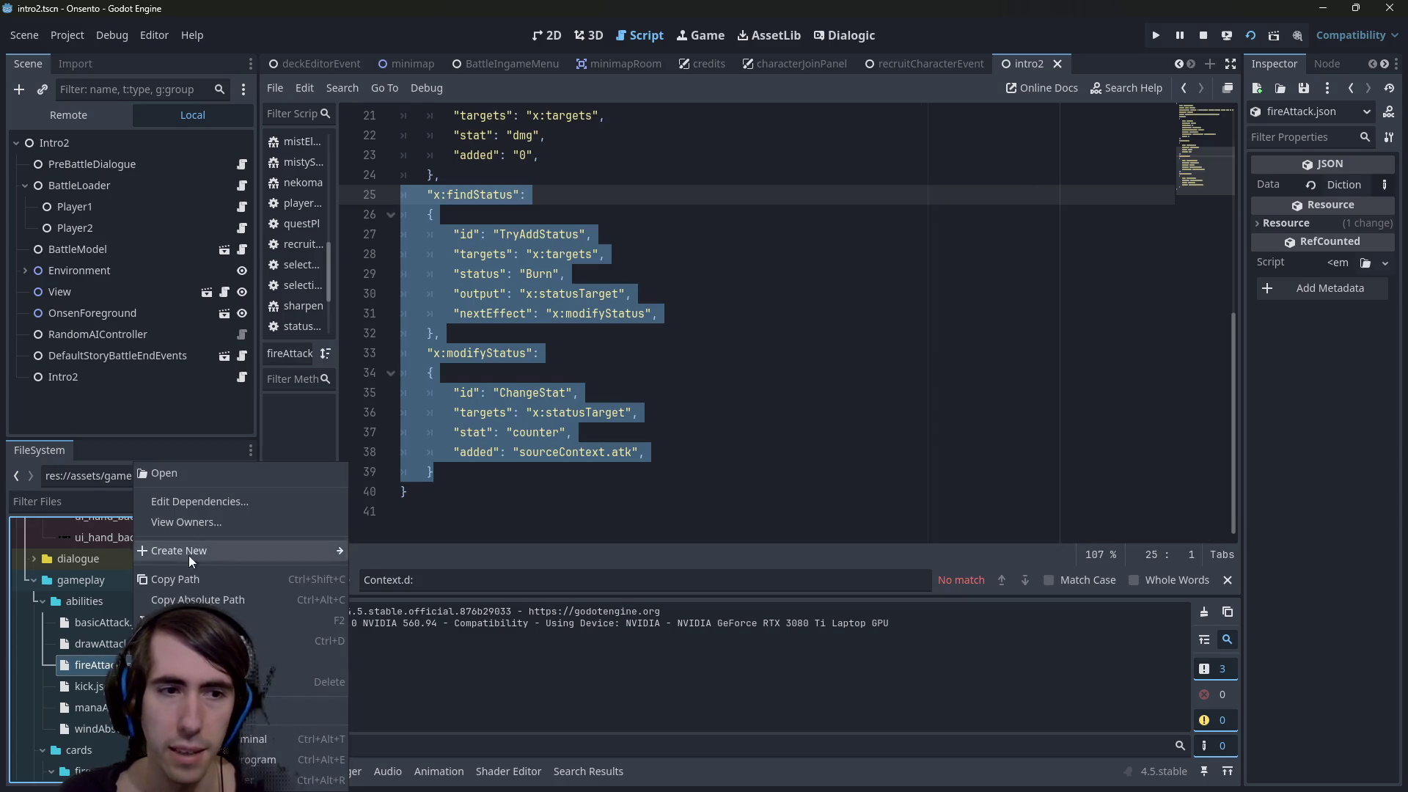
left_click(183, 641)
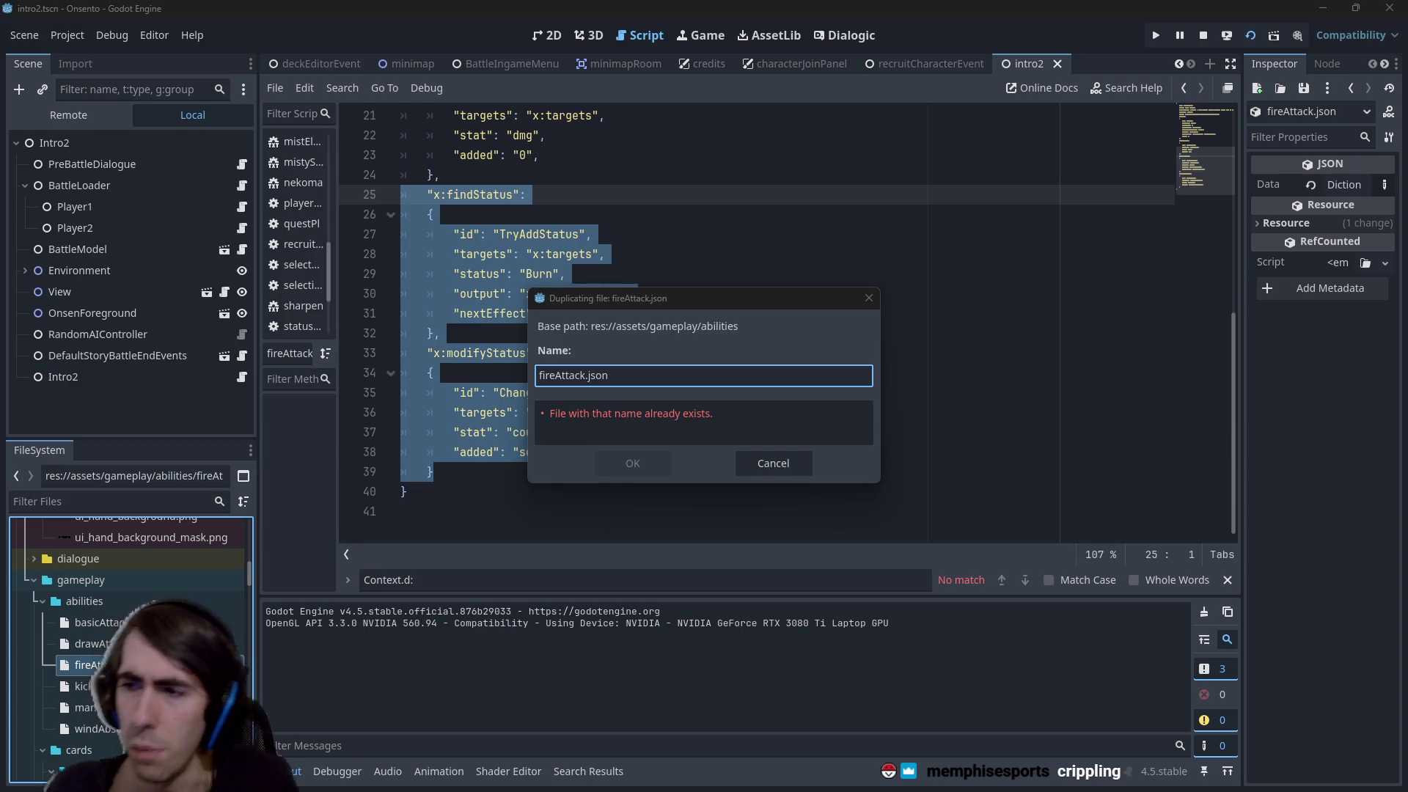
left_click(556, 374)
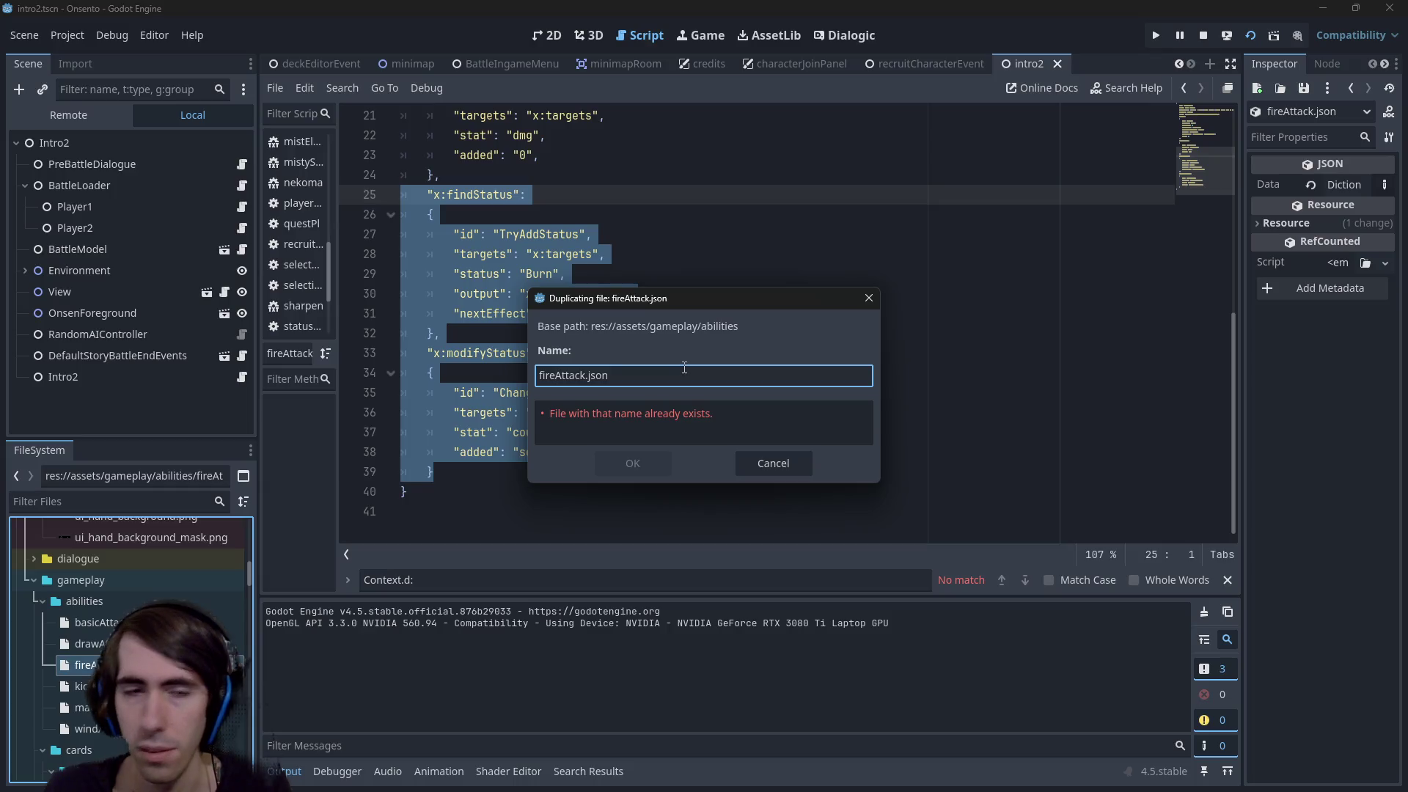
key("BackSpace")
key("BackSpace")
key("BackSpace")
type("crippling")
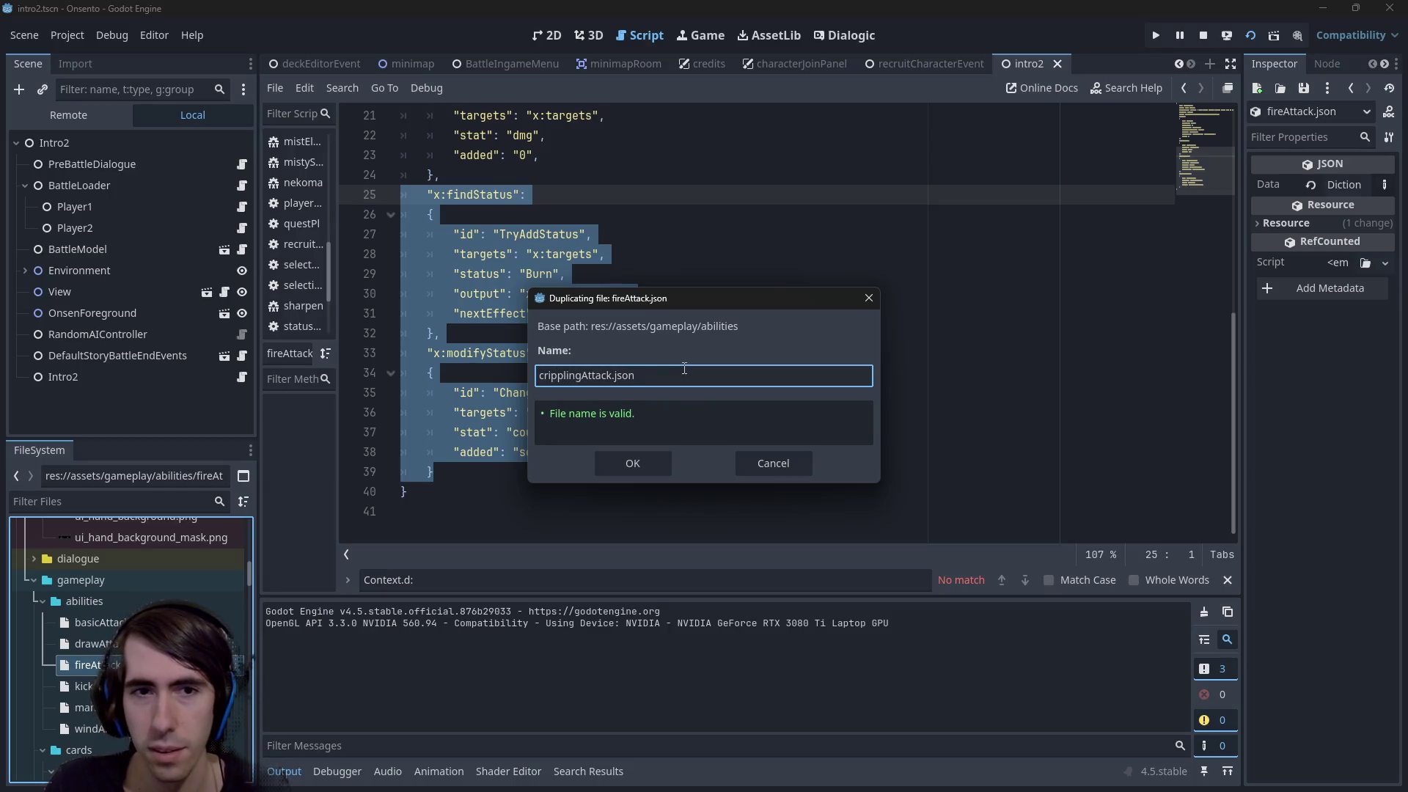
key("Return")
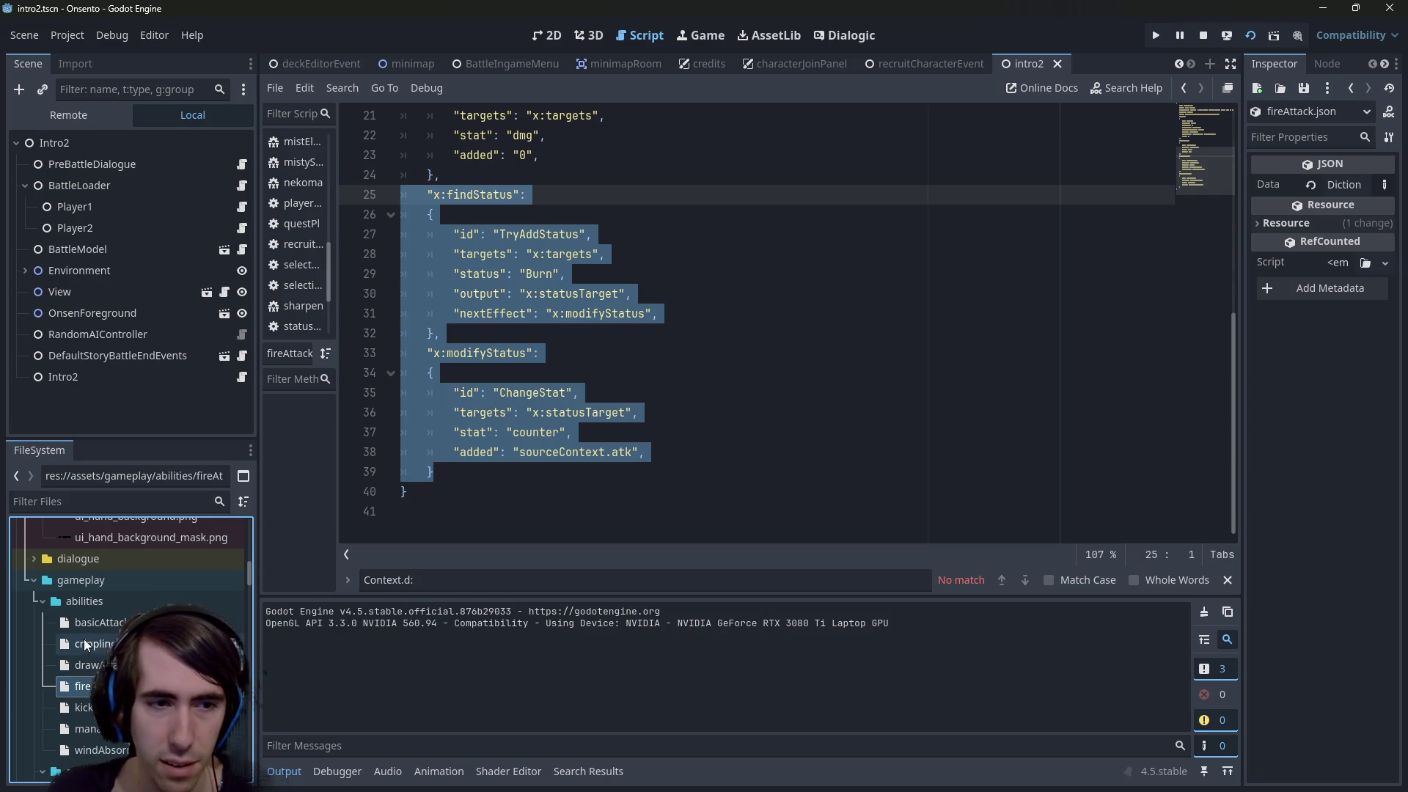
Change the id to CripplingAttack and the name to Crippling Attack
double_click(86, 643)
left_click(667, 255)
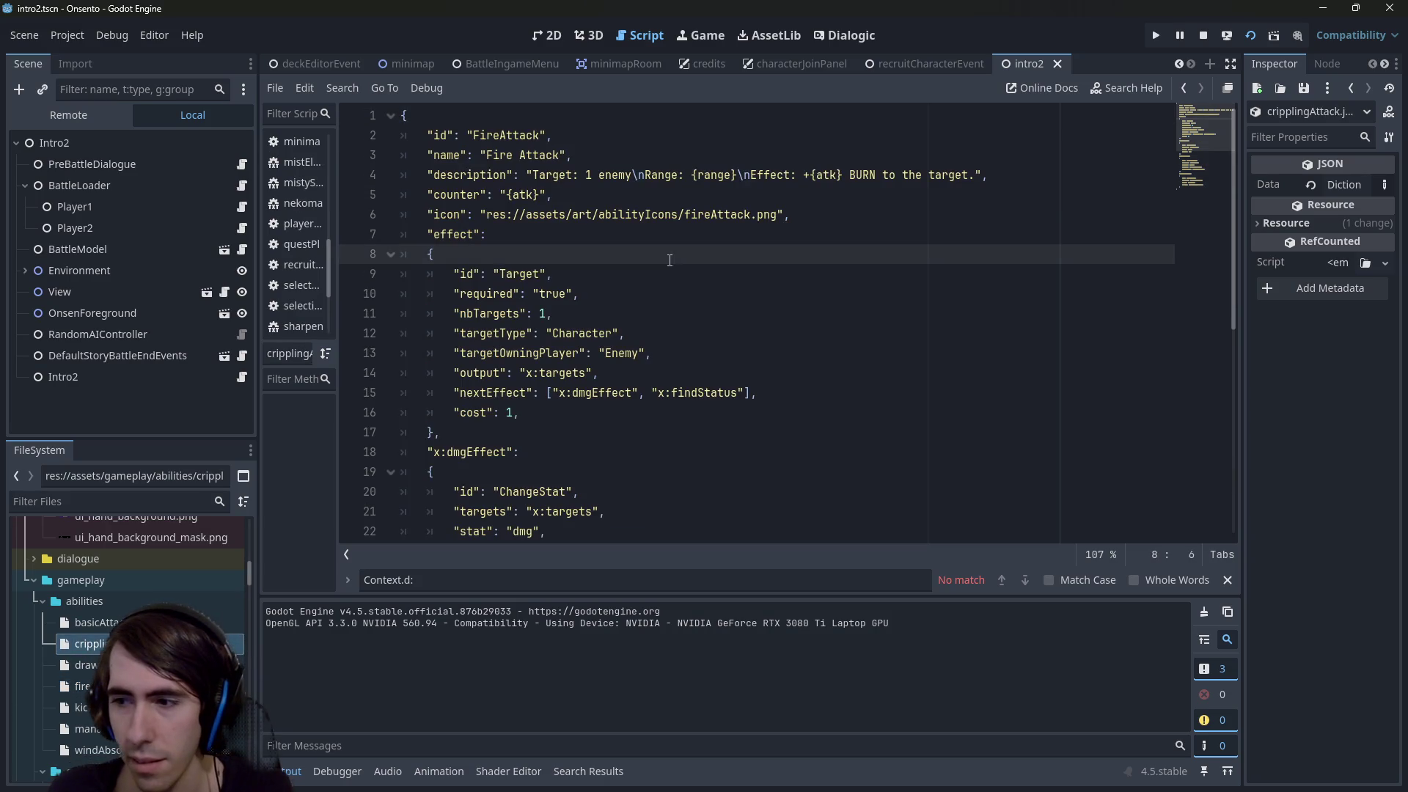
double_click(516, 135)
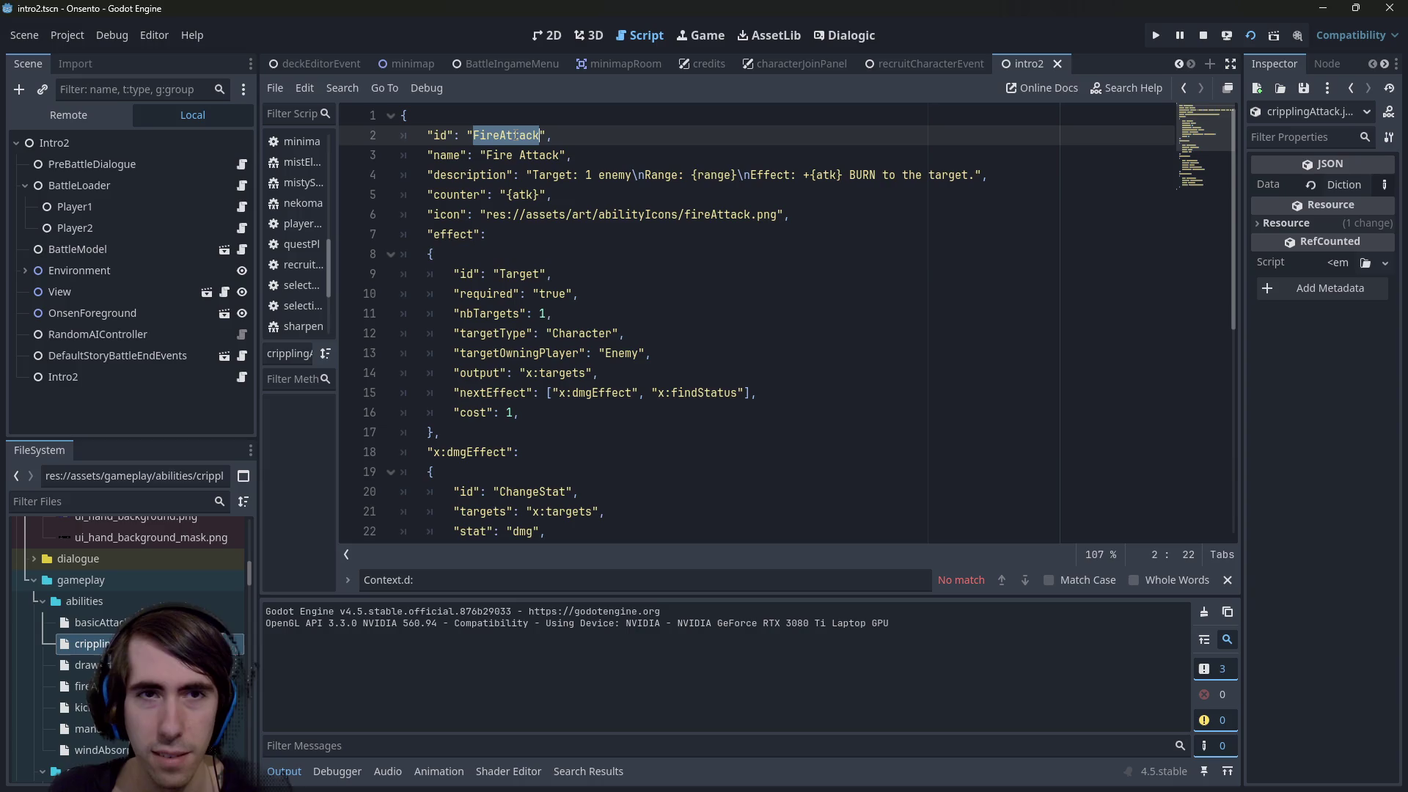
key("Left")
key("Right")
key("Right")
key("Right")
key("shift+Left")
key("shift+Left")
key("shift+Left")
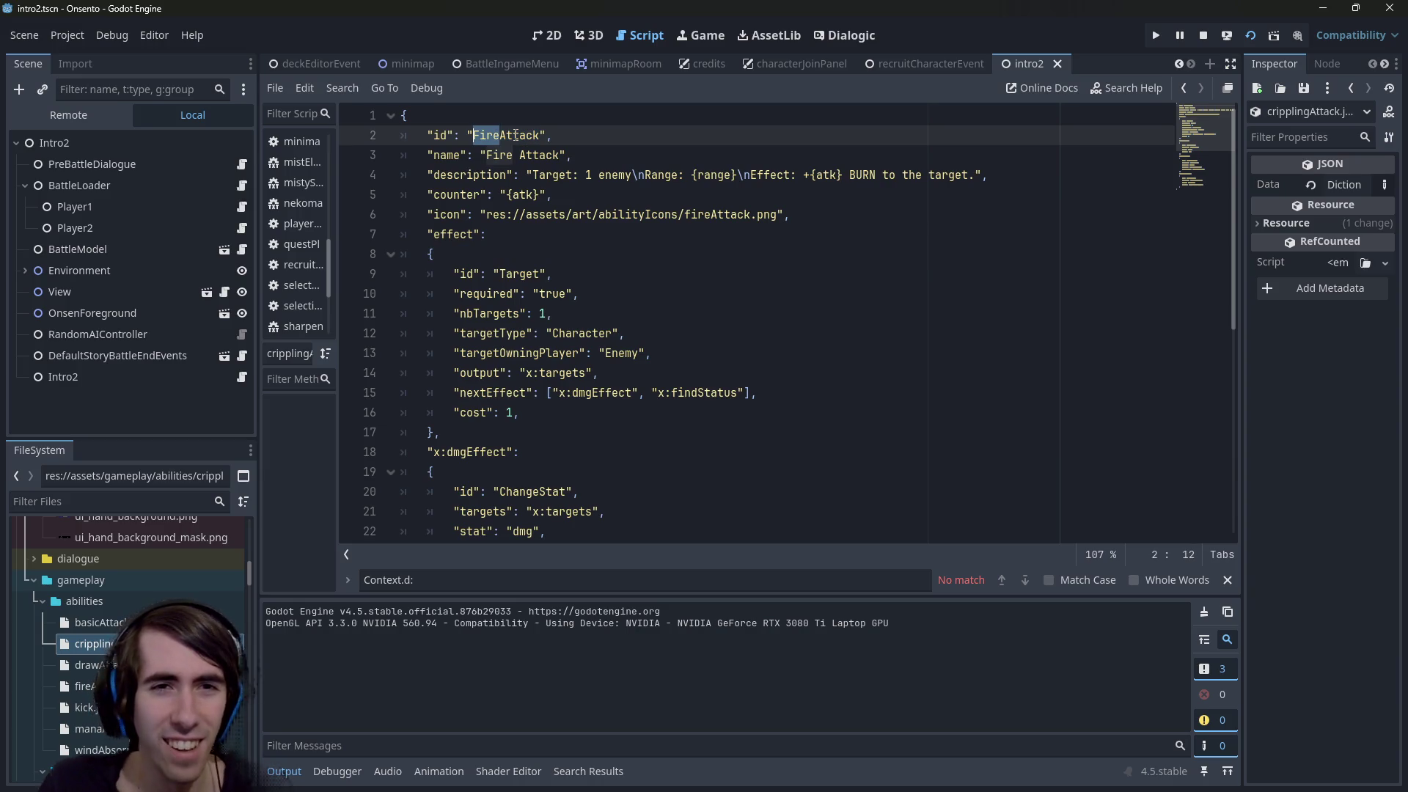
type("Crippling")
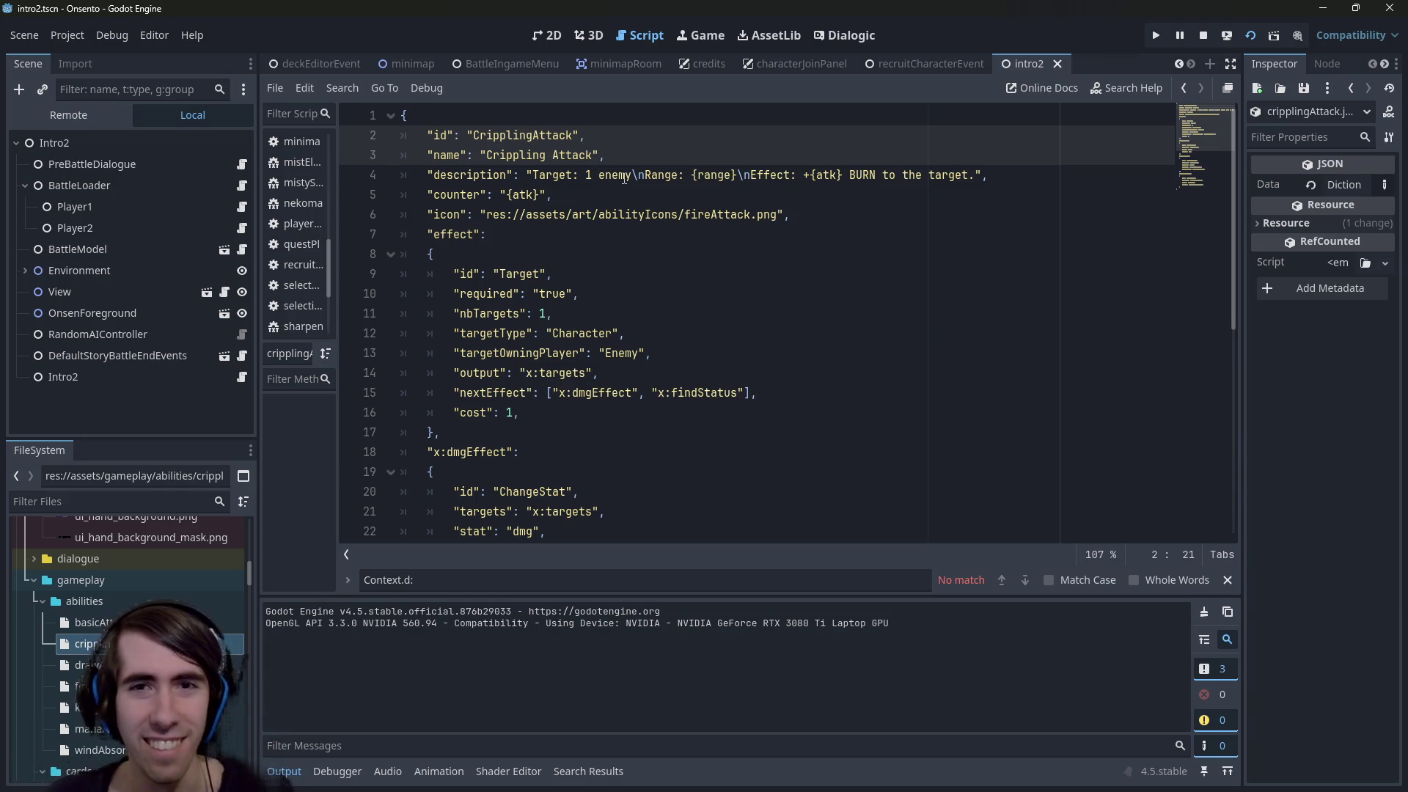
left_click(580, 174)
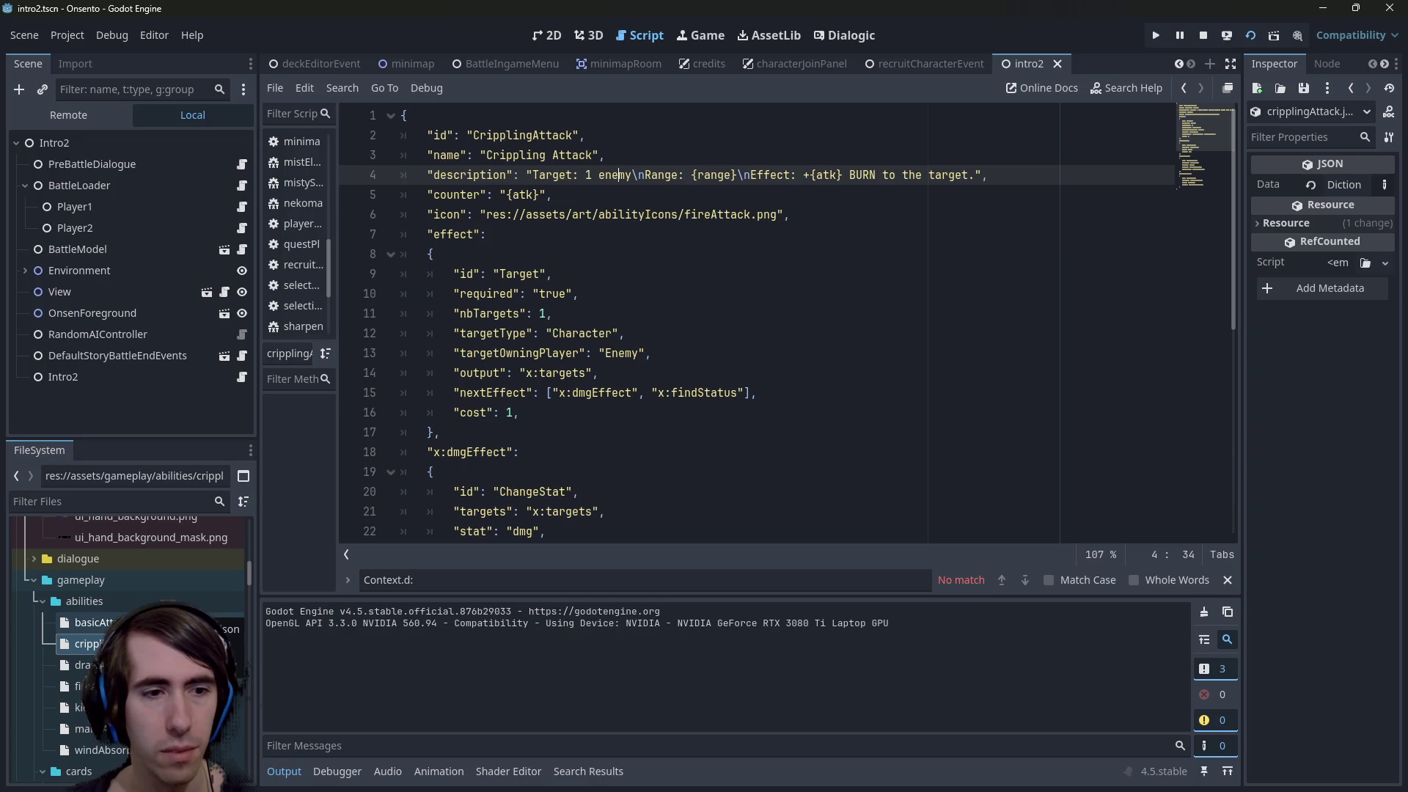
Request deletion of cripplingAttack.json from the file list
double_click(88, 644)
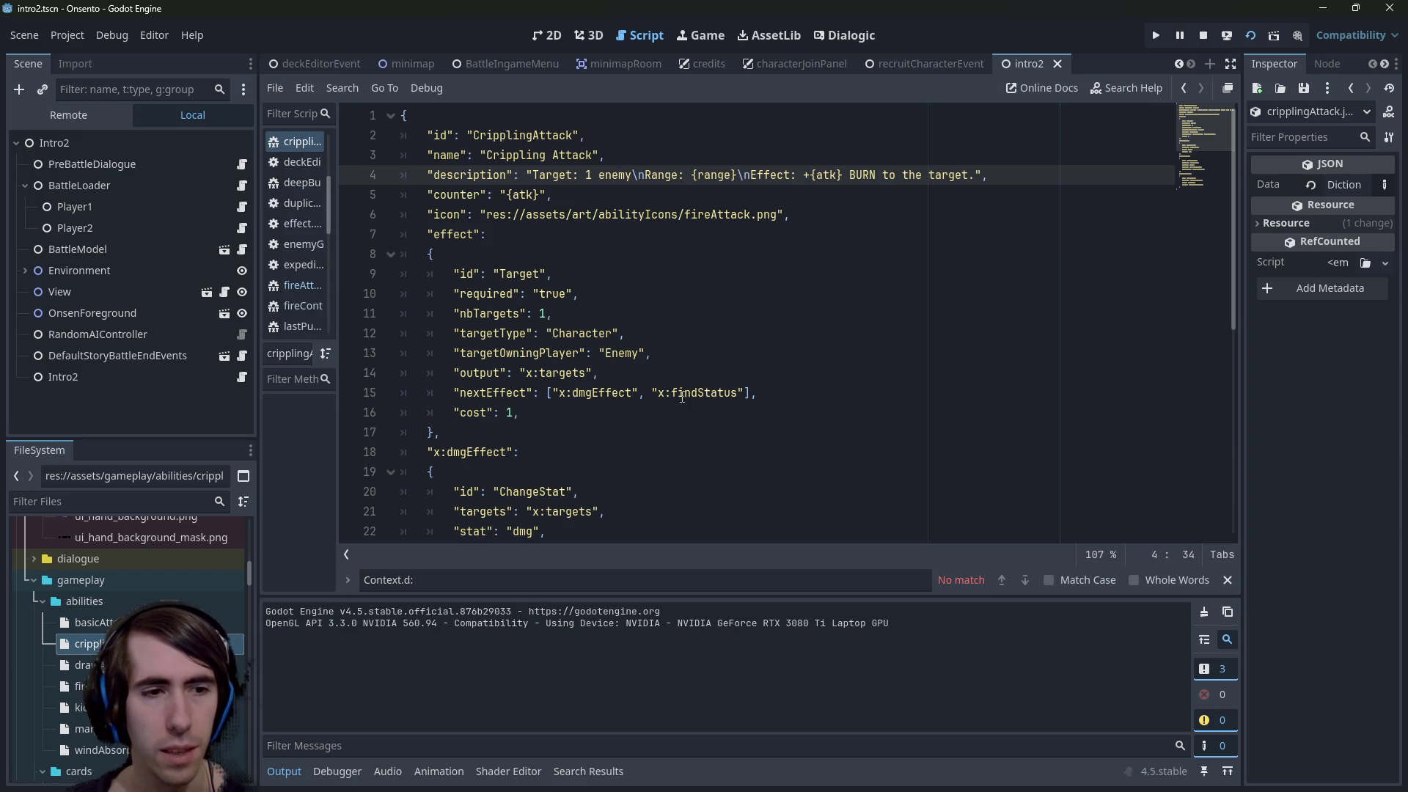
key("Delete")
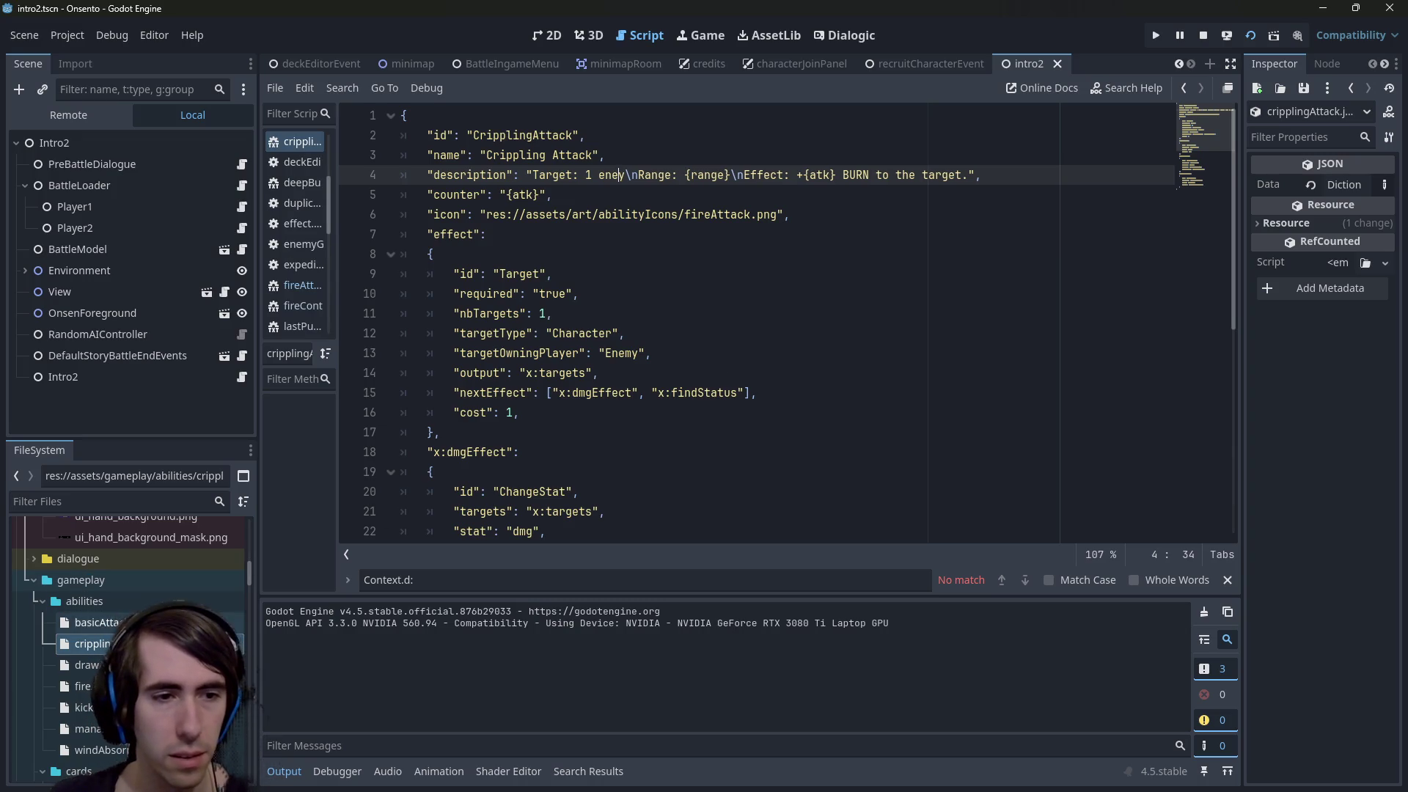
left_click(91, 643)
key("Delete")
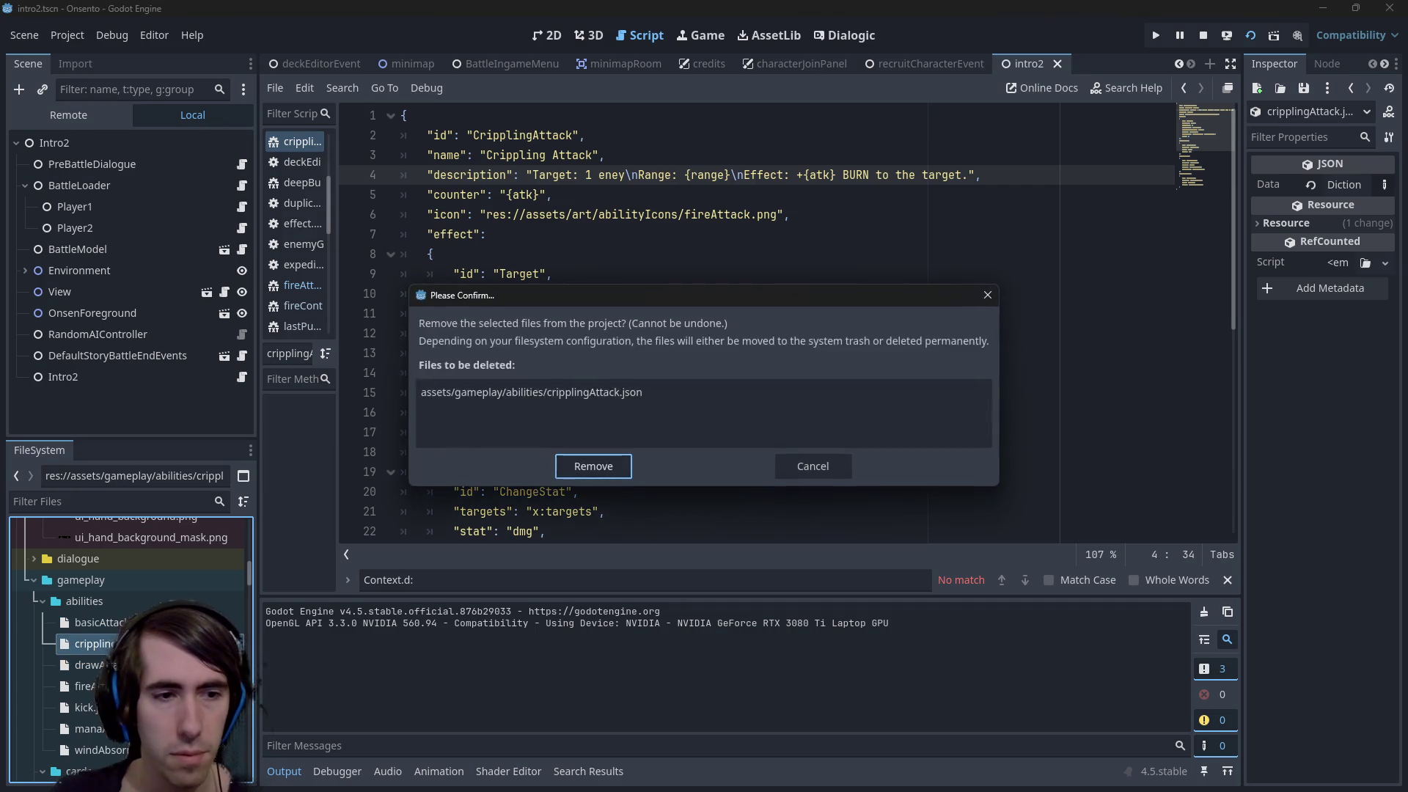
Confirm the removal, then duplicate basicAttack.json as a new cripplingAttack.json
key("Return")
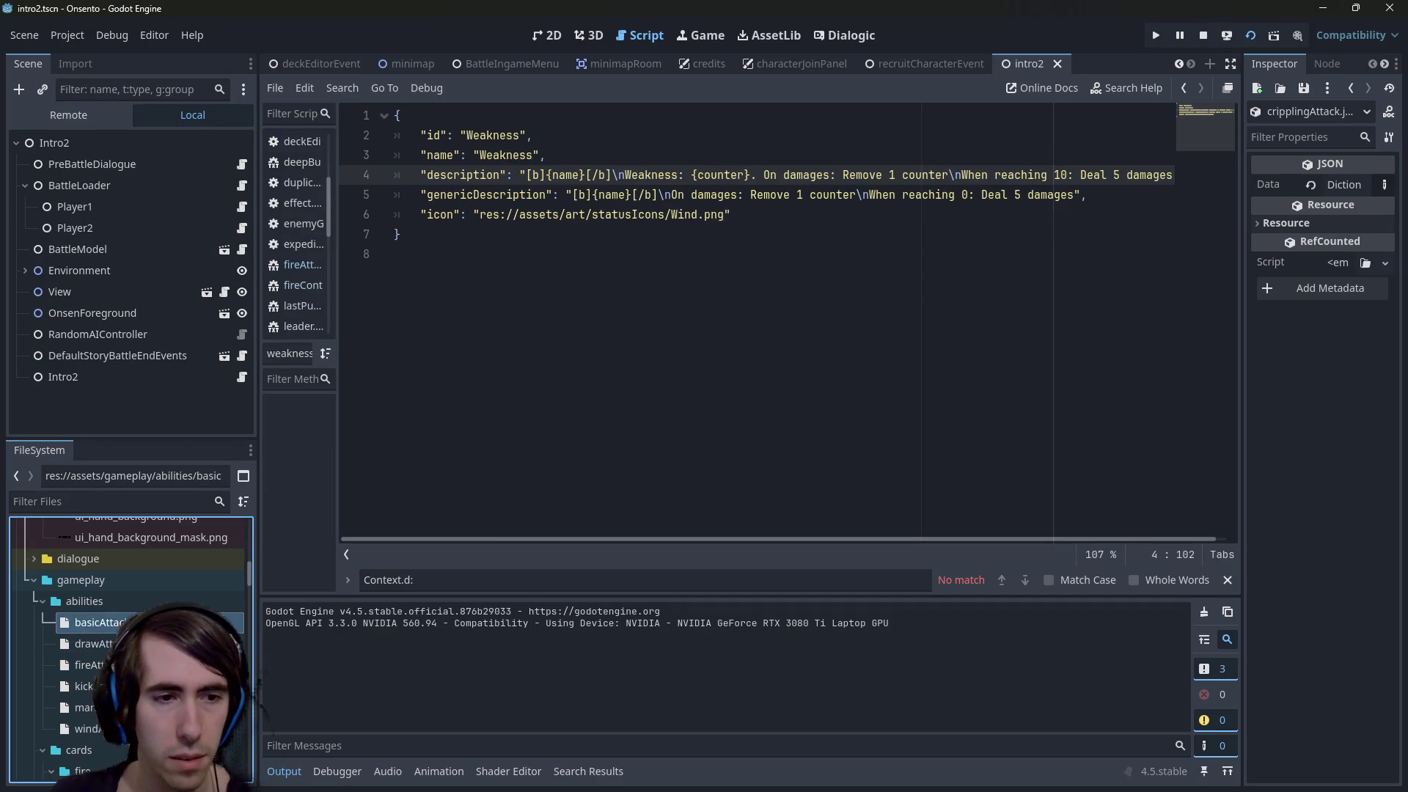
key("ctrl+d")
key("Left")
key("Right")
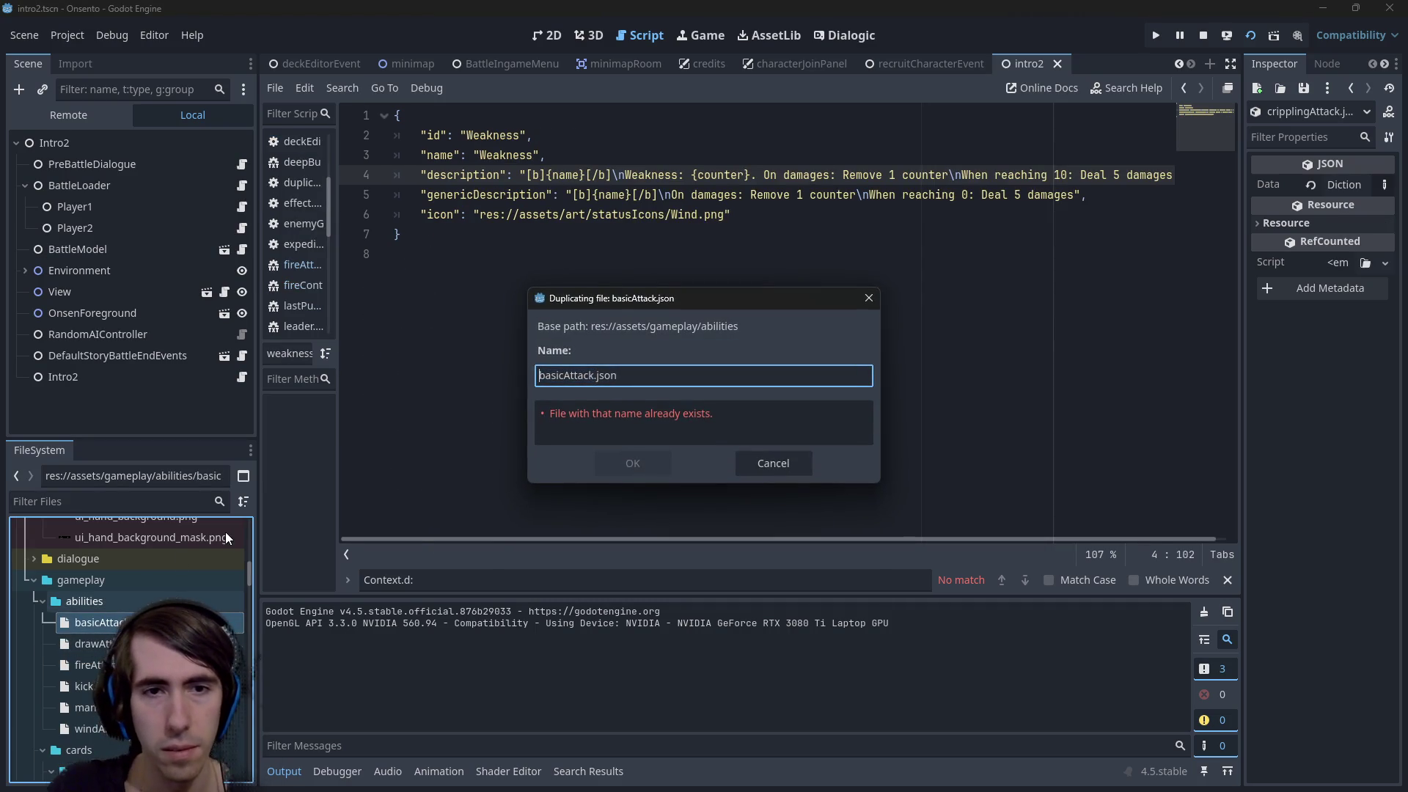
key("BackSpace")
key("Delete")
key("Delete")
key("Delete")
type("crippl")
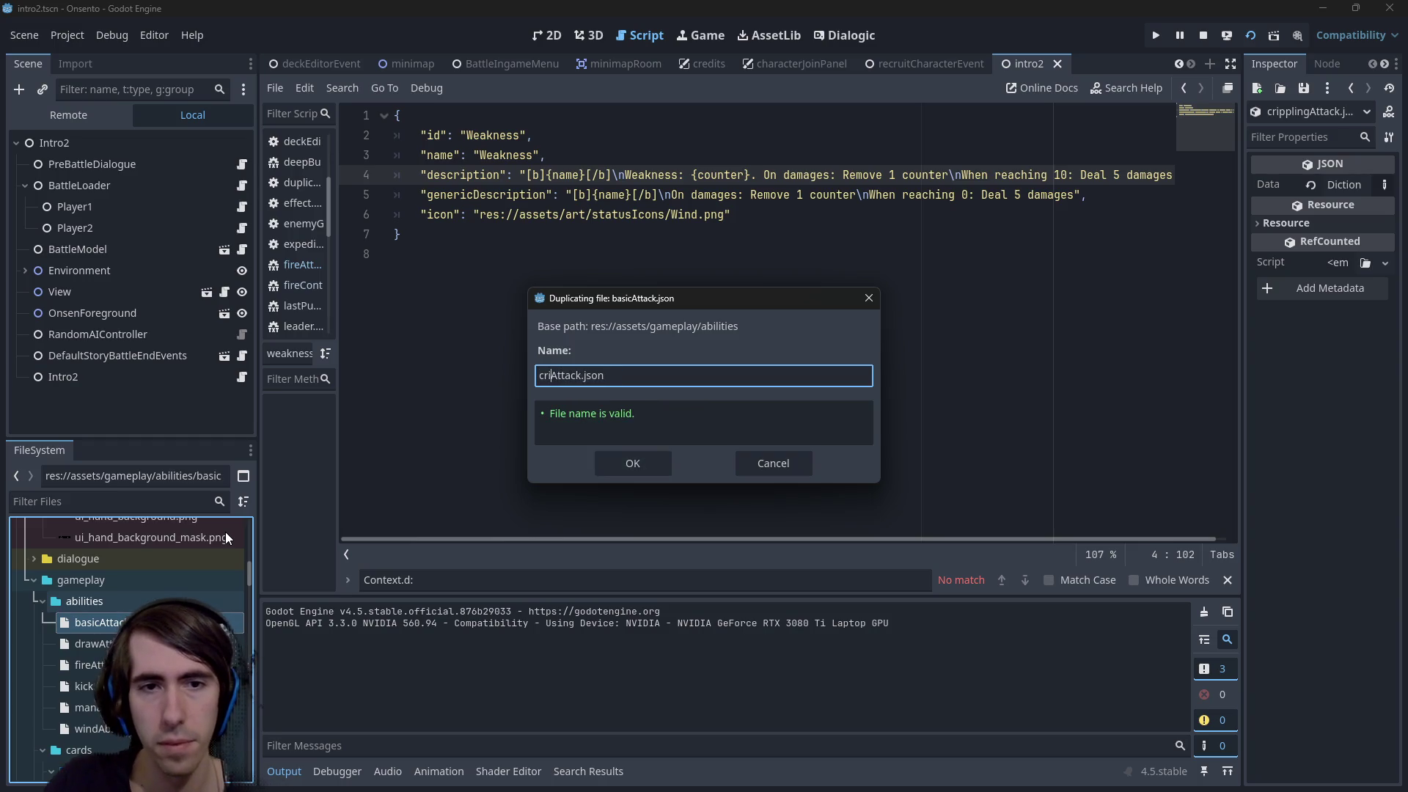
type("ing")
key("Return")
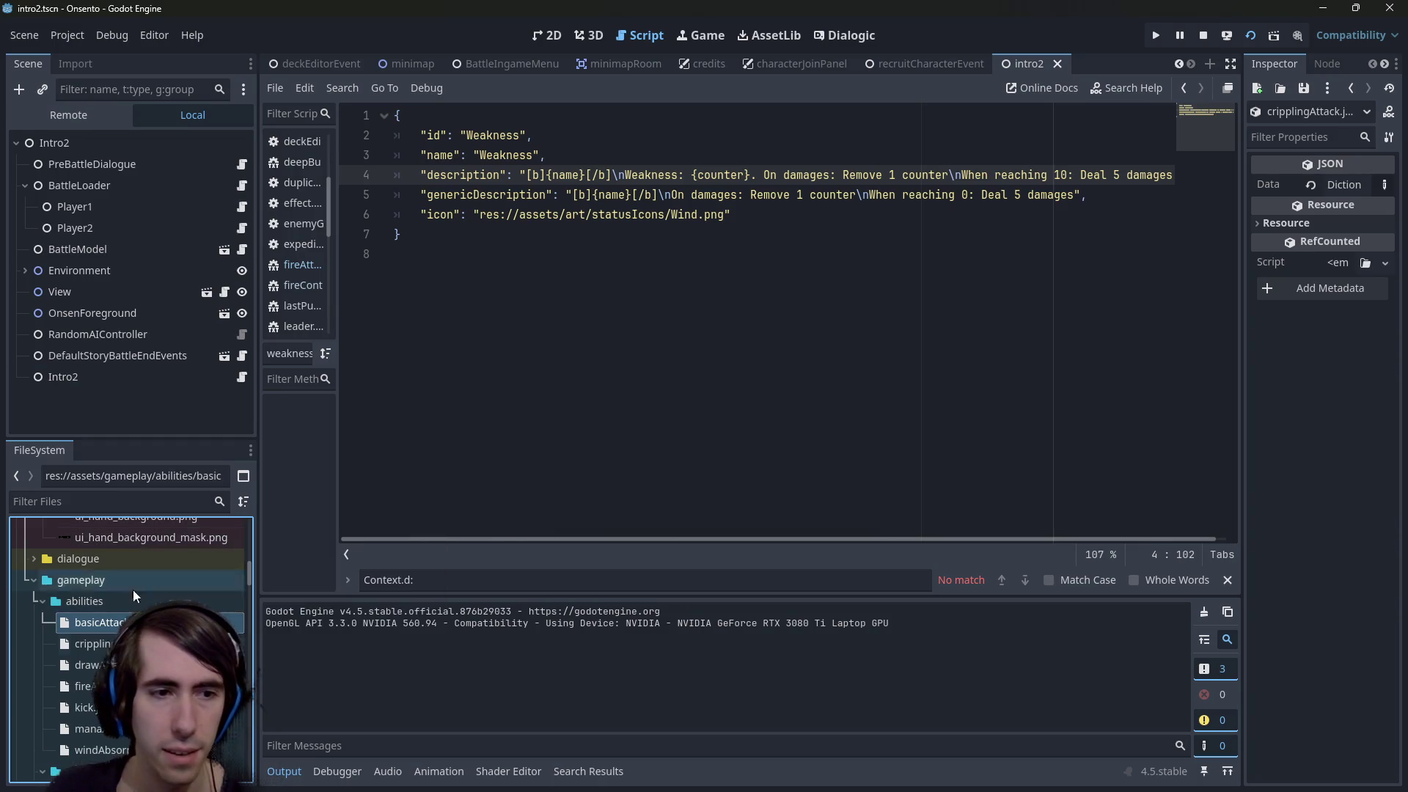
Replace Basic with Crippling in the new file's id and name
double_click(91, 643)
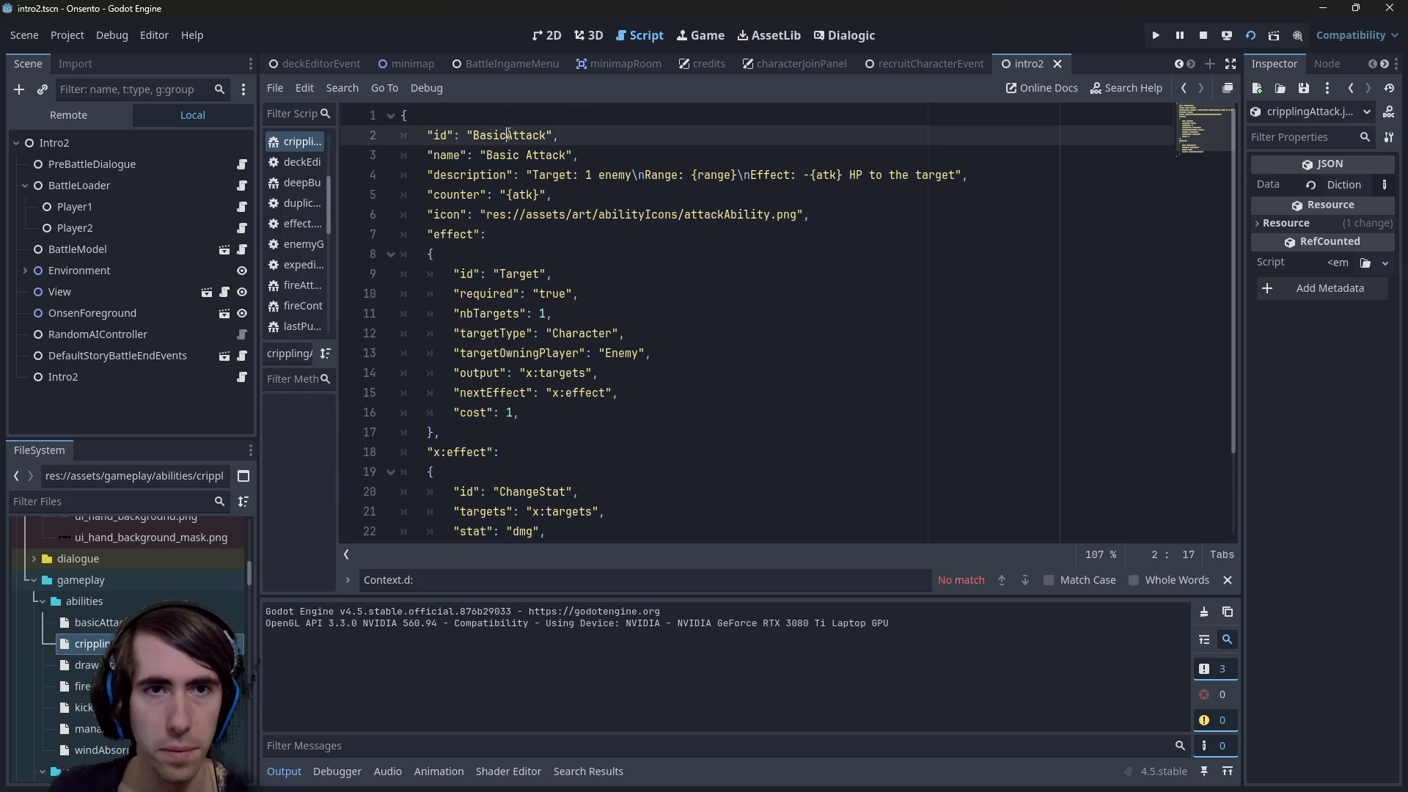
left_click_drag(507, 135, 474, 135)
key("ctrl+d")
type("Crippling")
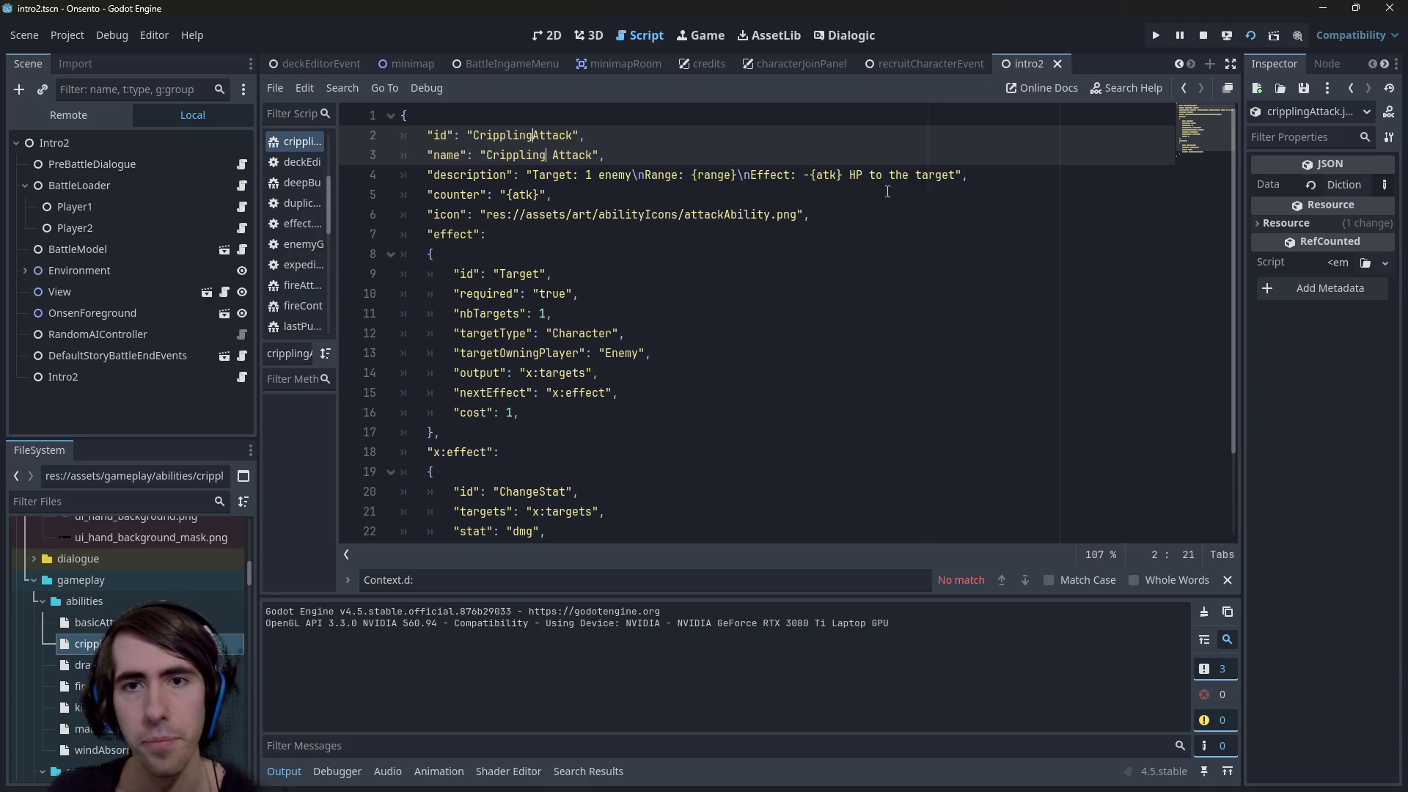
Append 'Add Weakness to the target' to the description and save the file
left_click(844, 180)
left_click(968, 174)
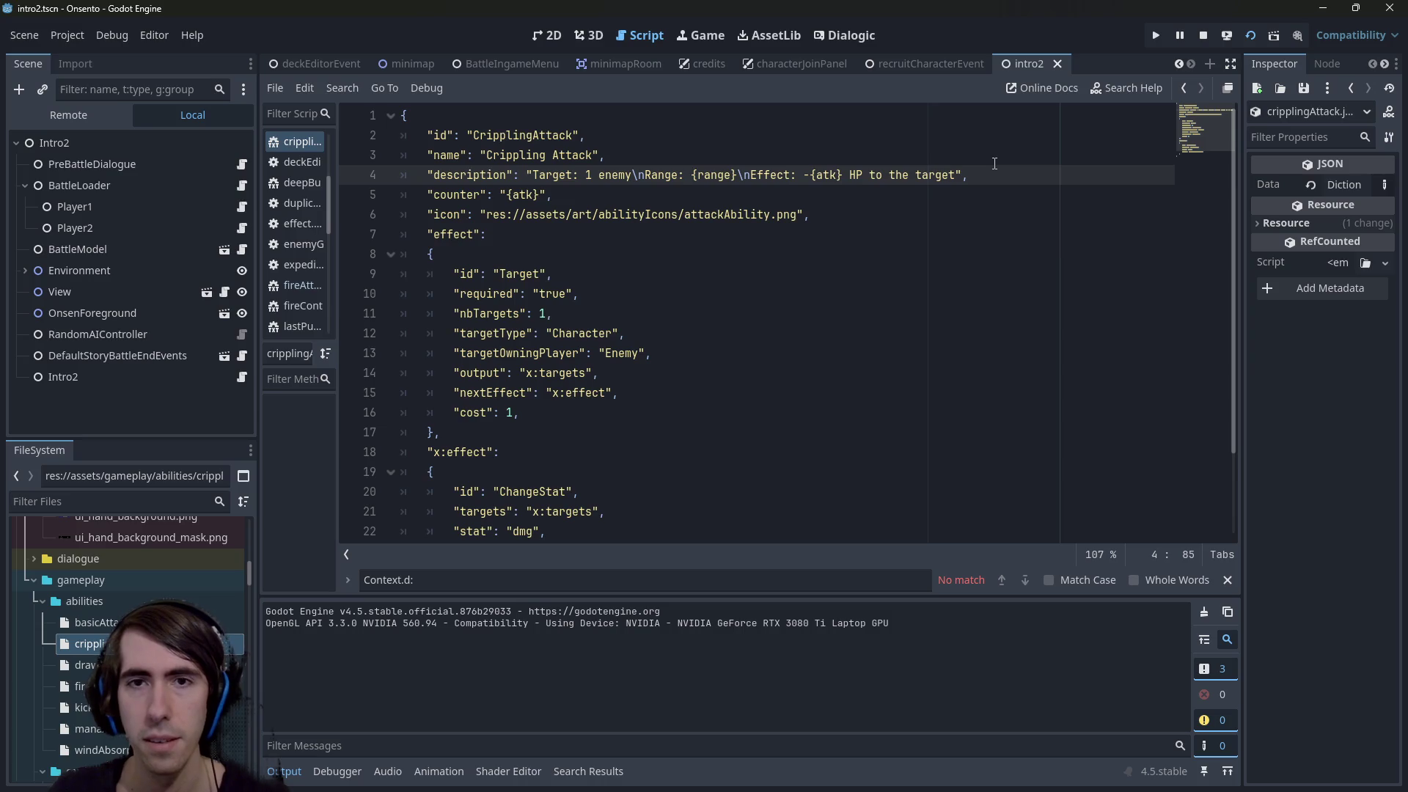
key("Left")
type(".")
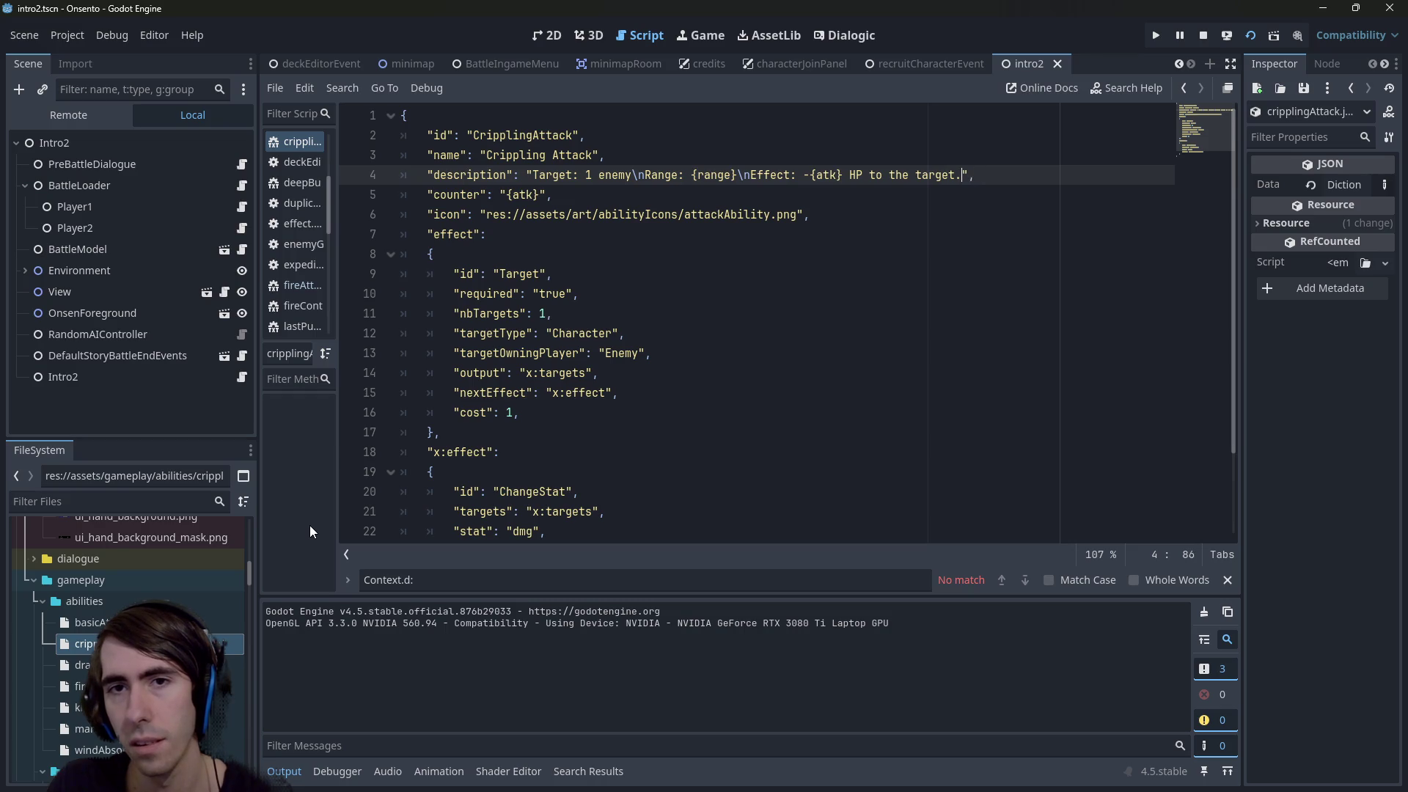
key("BackSpace")
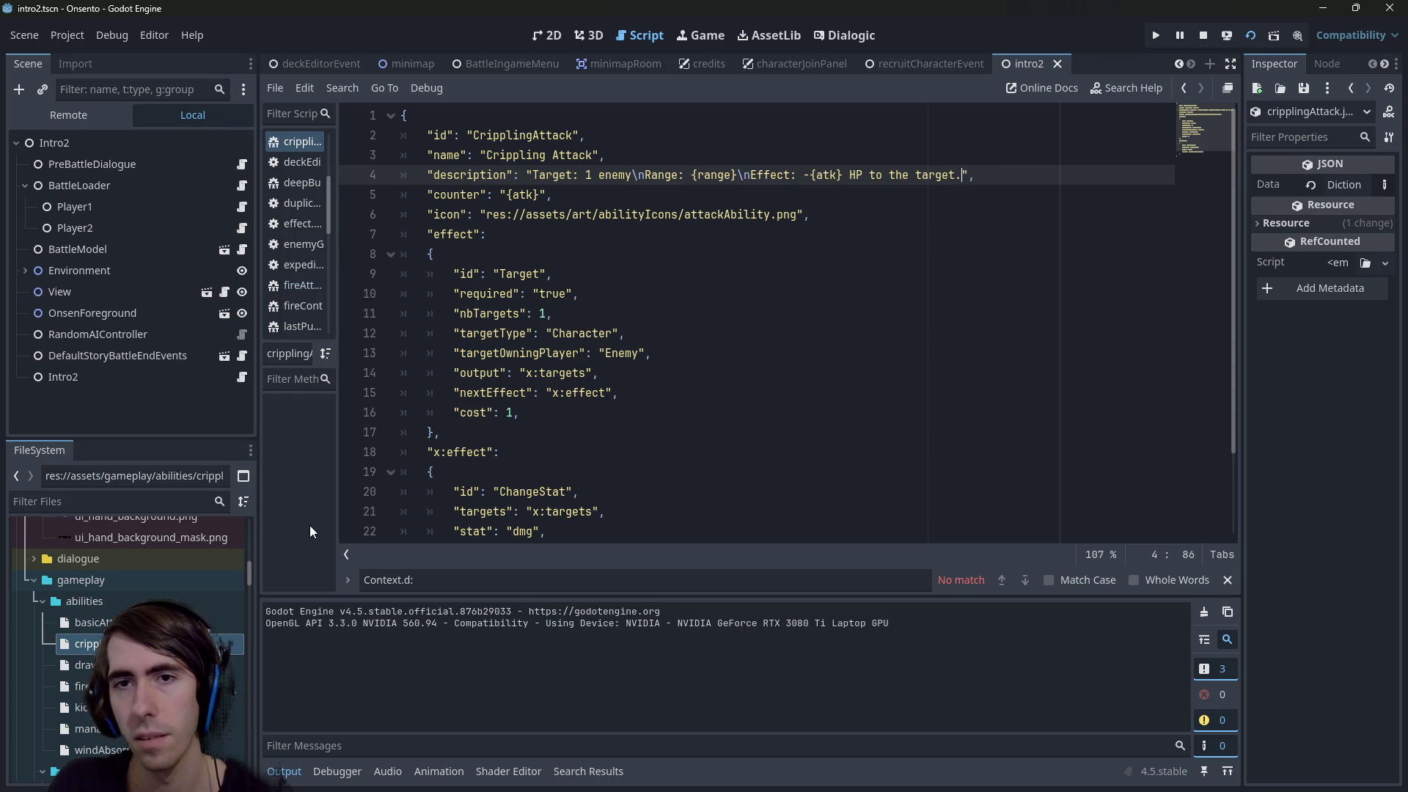
type("Add ")
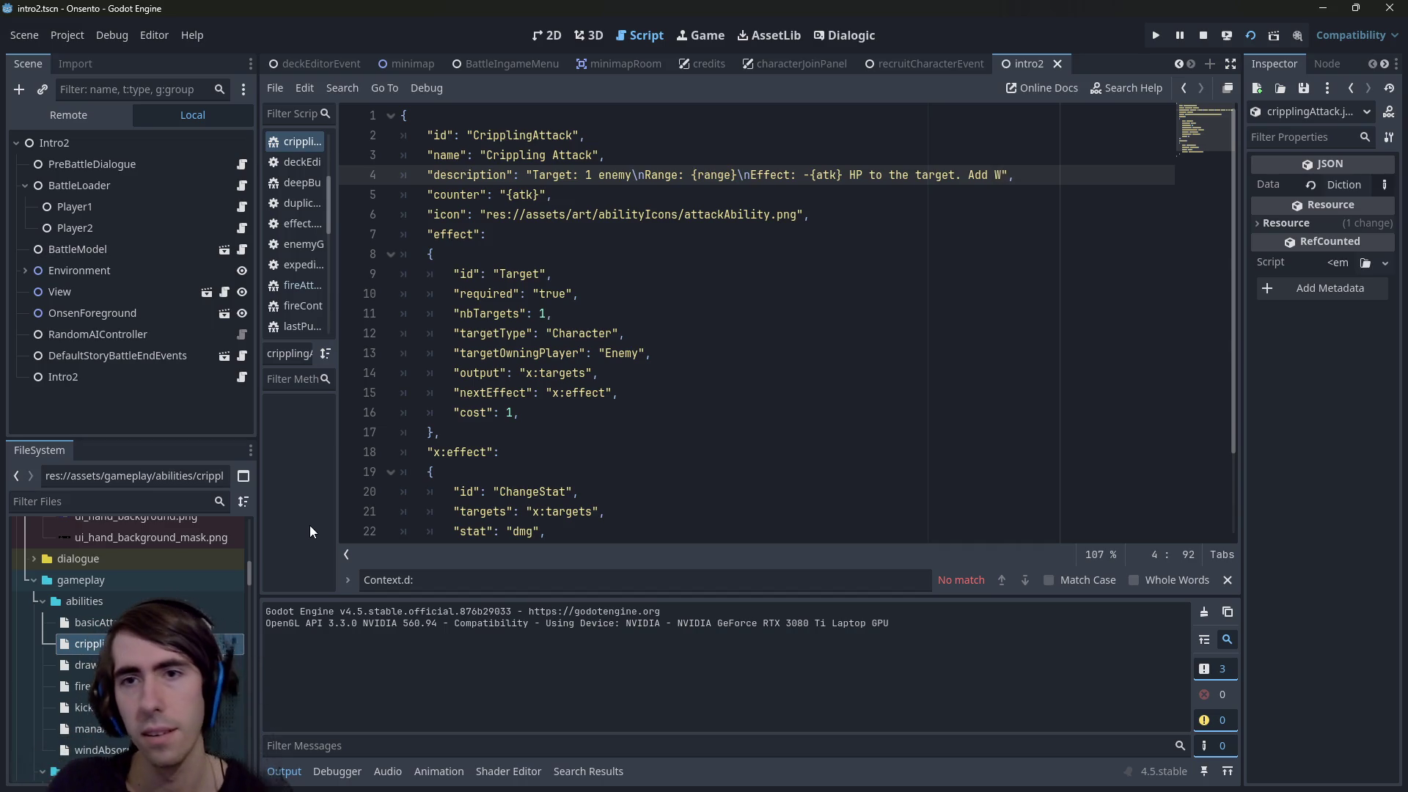
type("Weakness to the target.")
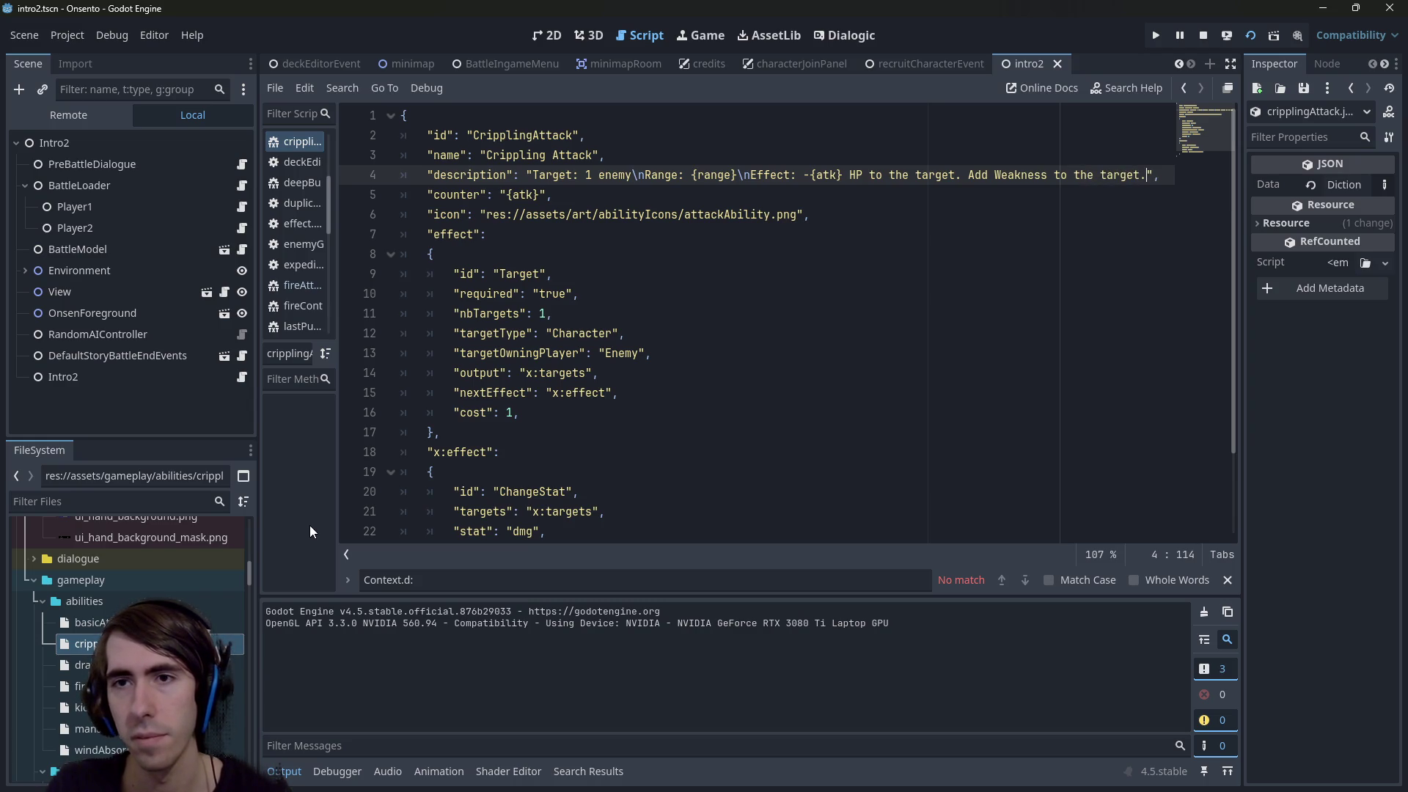
key("ctrl+s")
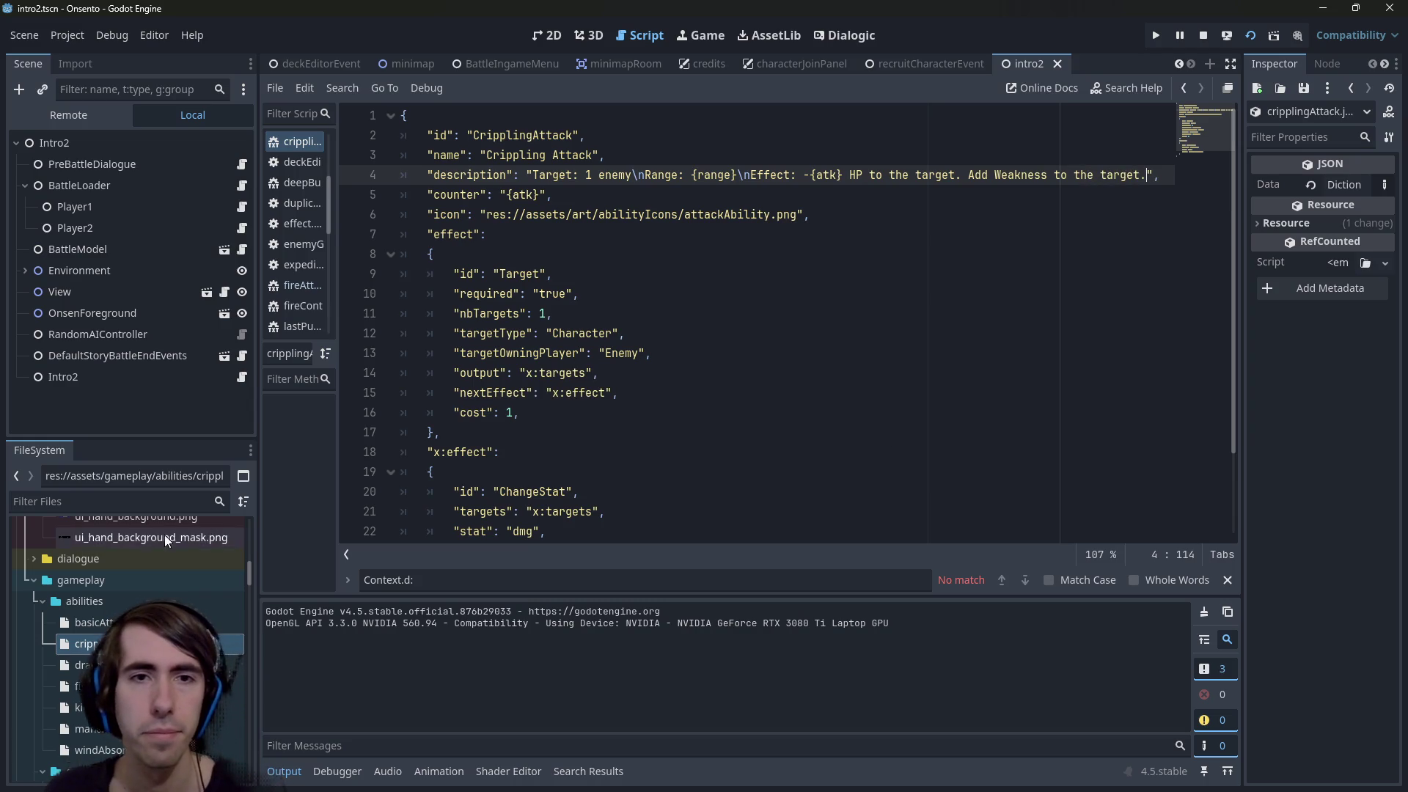
scroll(541, 277, "down", 2)
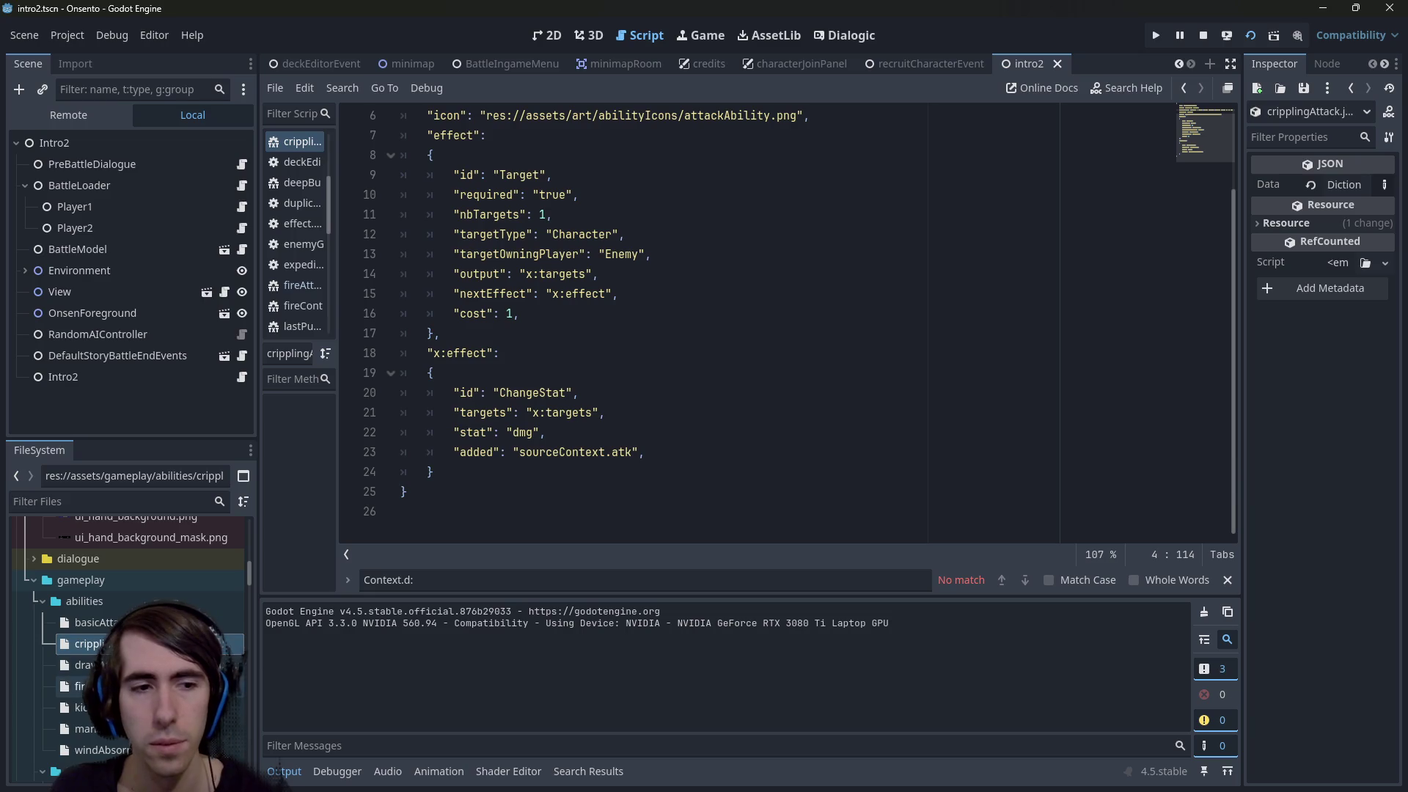
scroll(129, 587, "up", 1)
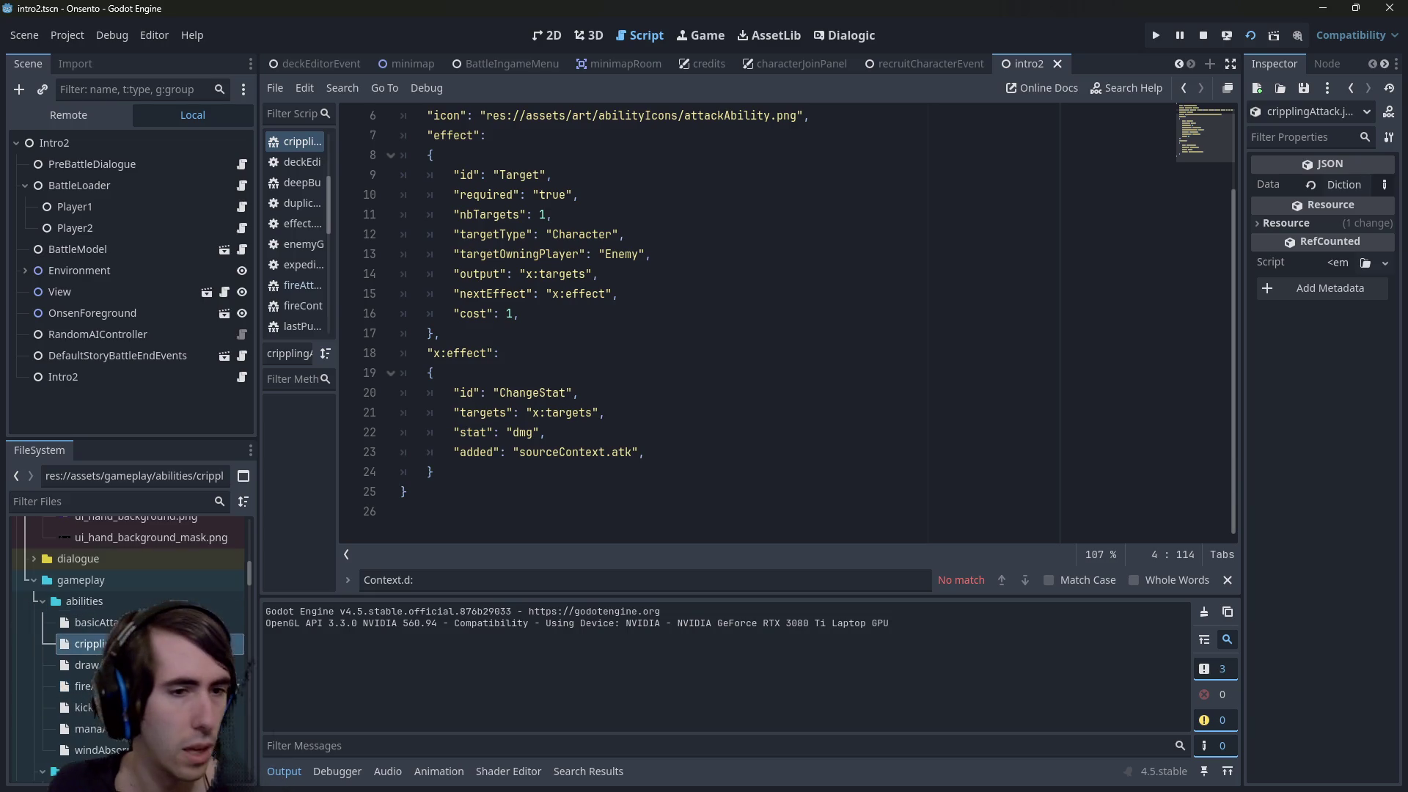
scroll(128, 587, "down", 1)
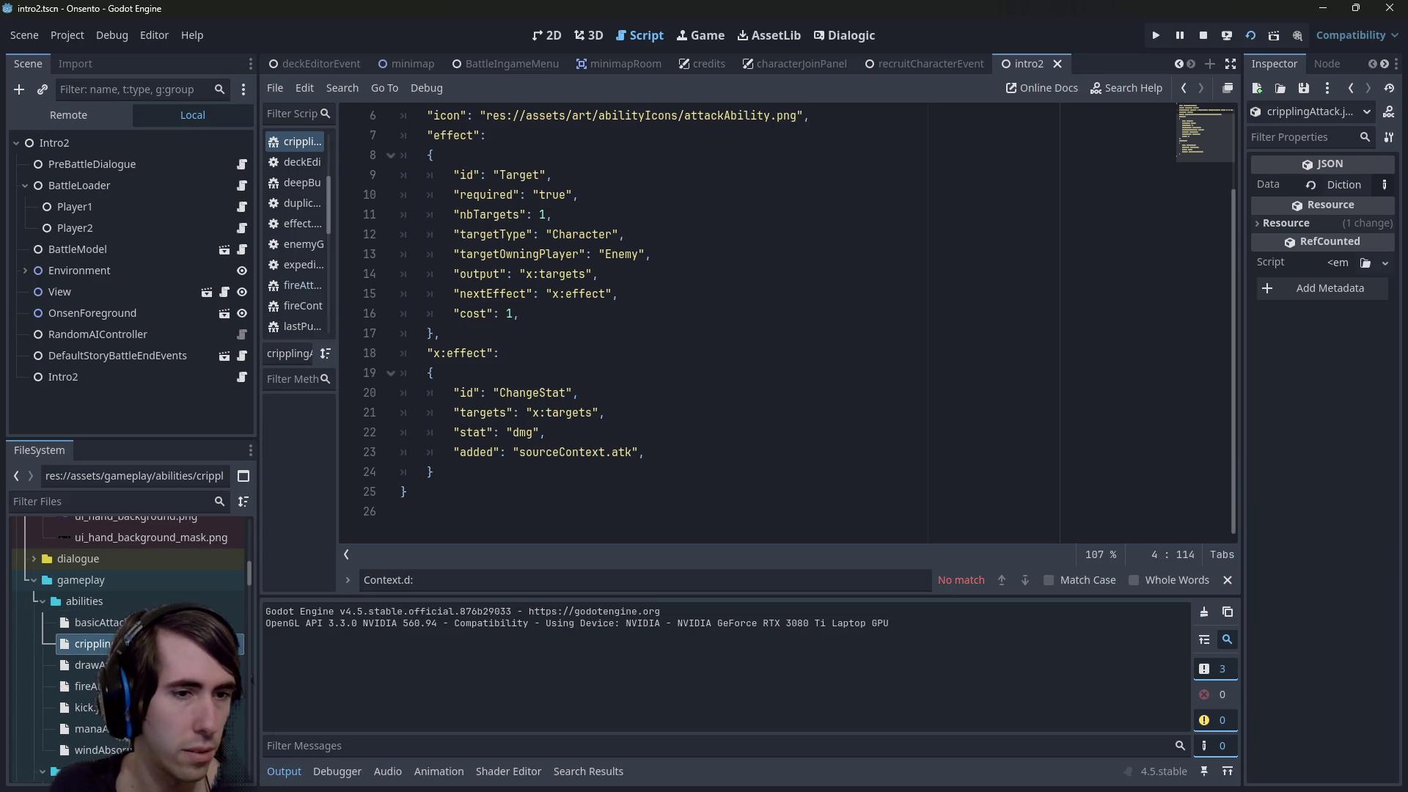
scroll(755, 316, "up", 2)
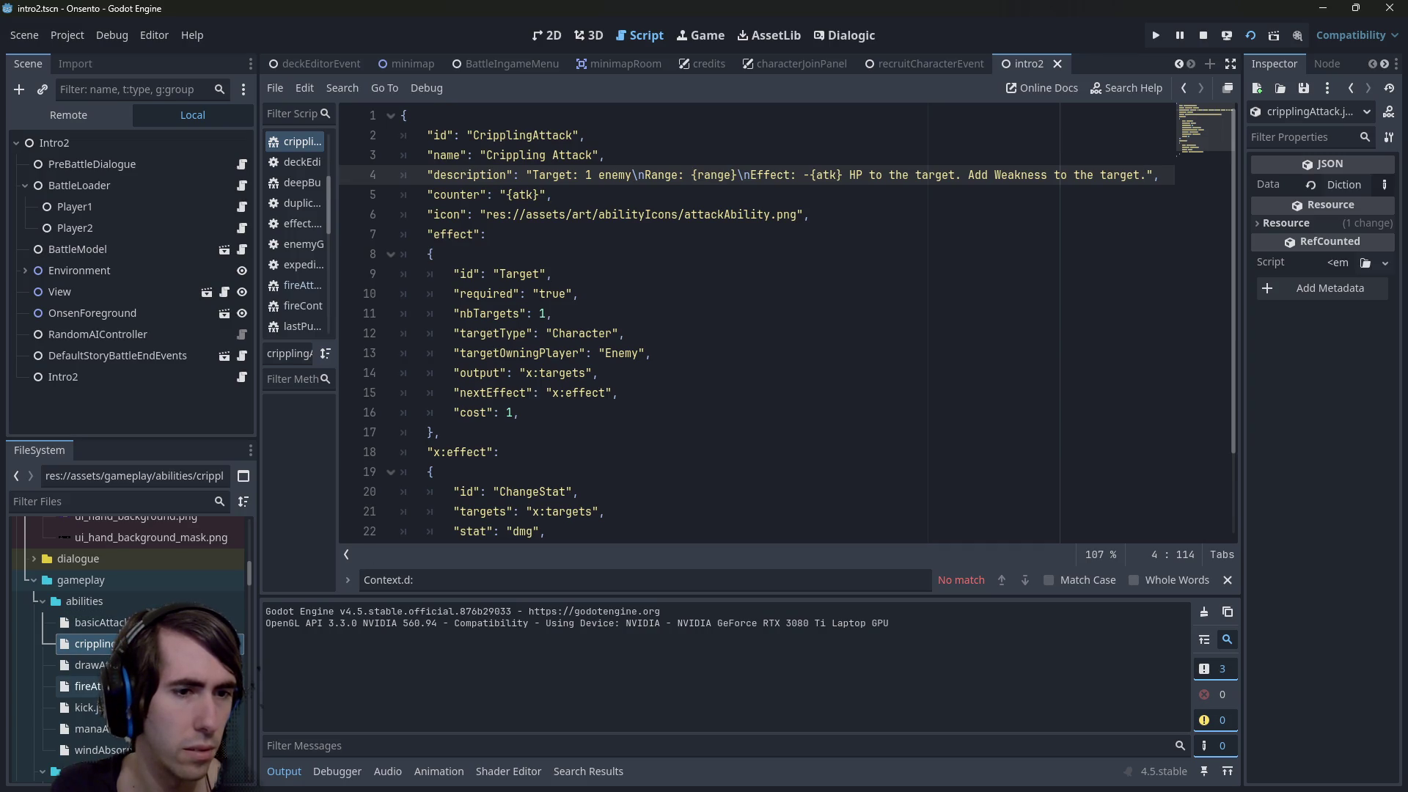
In fireAttack.json, select and copy the findStatus and modifyStatus blocks on lines 25–39
double_click(85, 686)
scroll(543, 425, "up", 8)
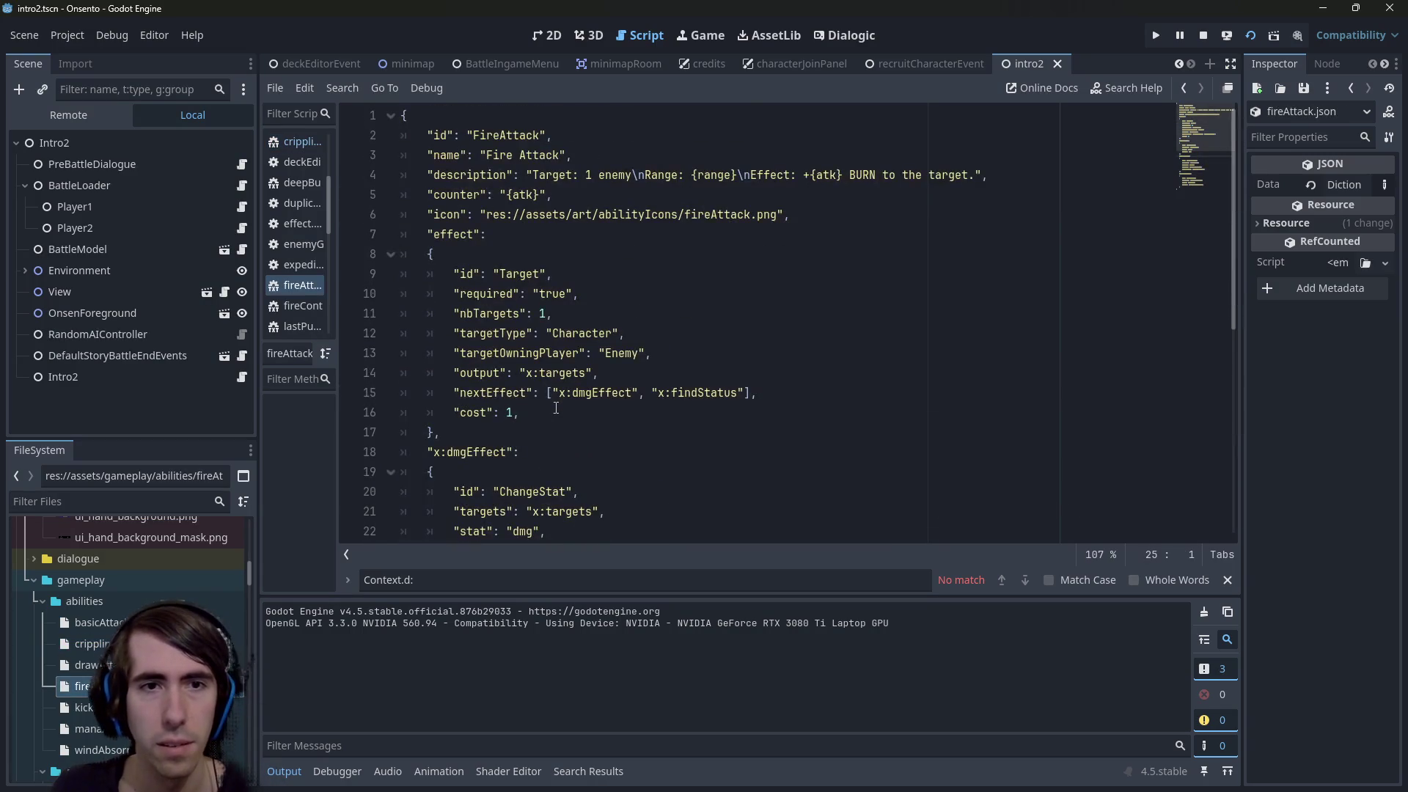
scroll(556, 408, "down", 1)
scroll(556, 408, "down", 3)
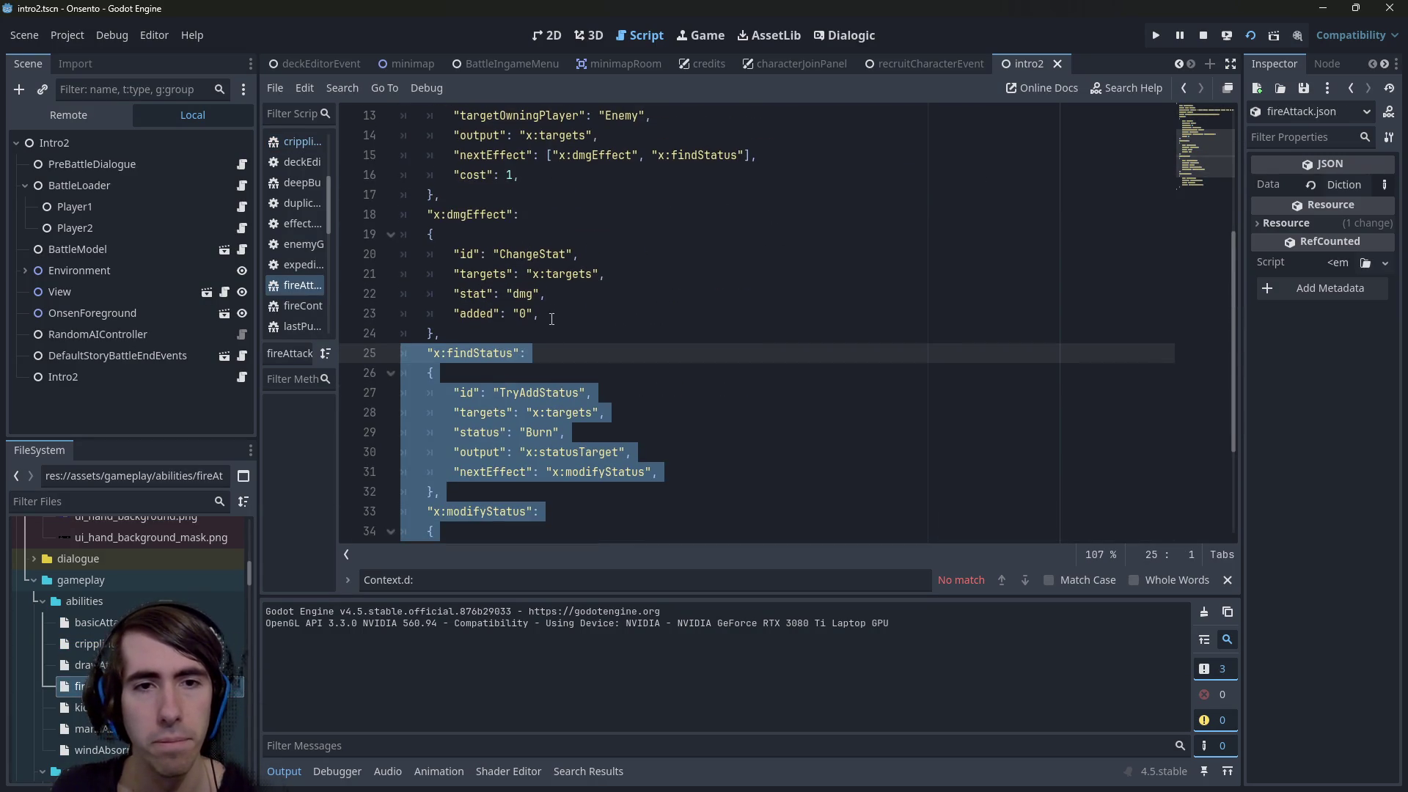
scroll(552, 319, "up", 2)
scroll(544, 348, "up", 2)
scroll(513, 389, "down", 6)
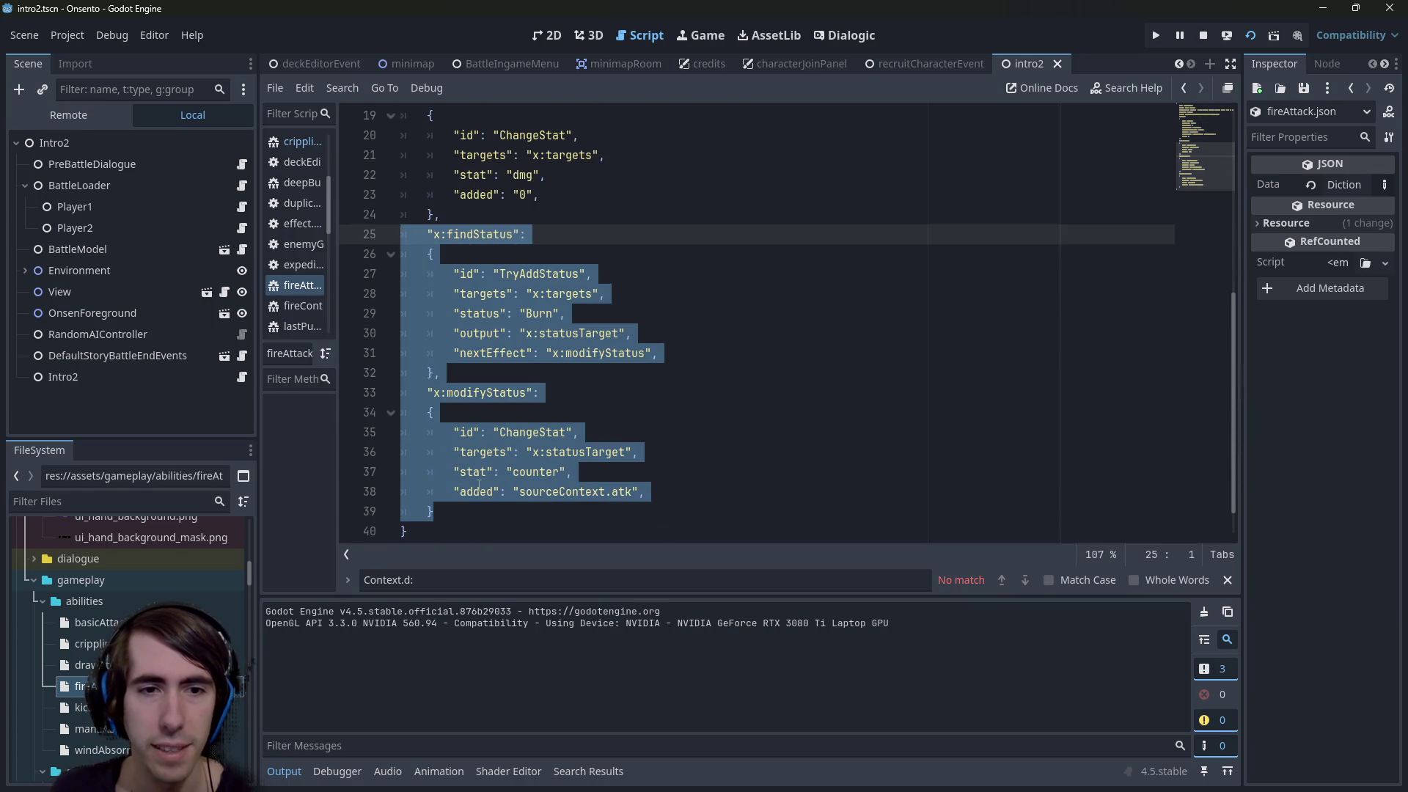
left_click_drag(436, 511, 408, 289)
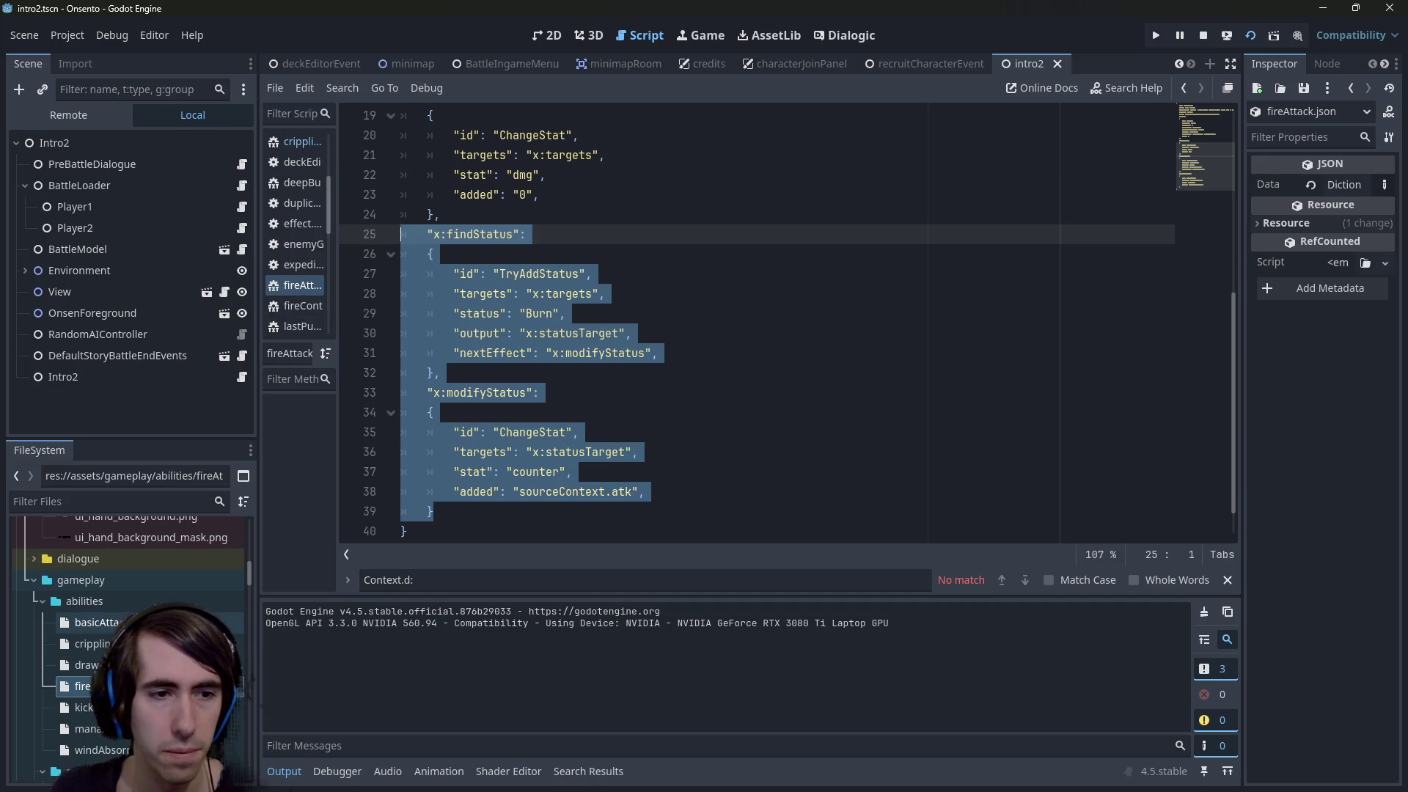
Reopen cripplingAttack.json with the caret after the damage effect's closing brace
double_click(88, 643)
scroll(488, 440, "down", 2)
left_click(489, 472)
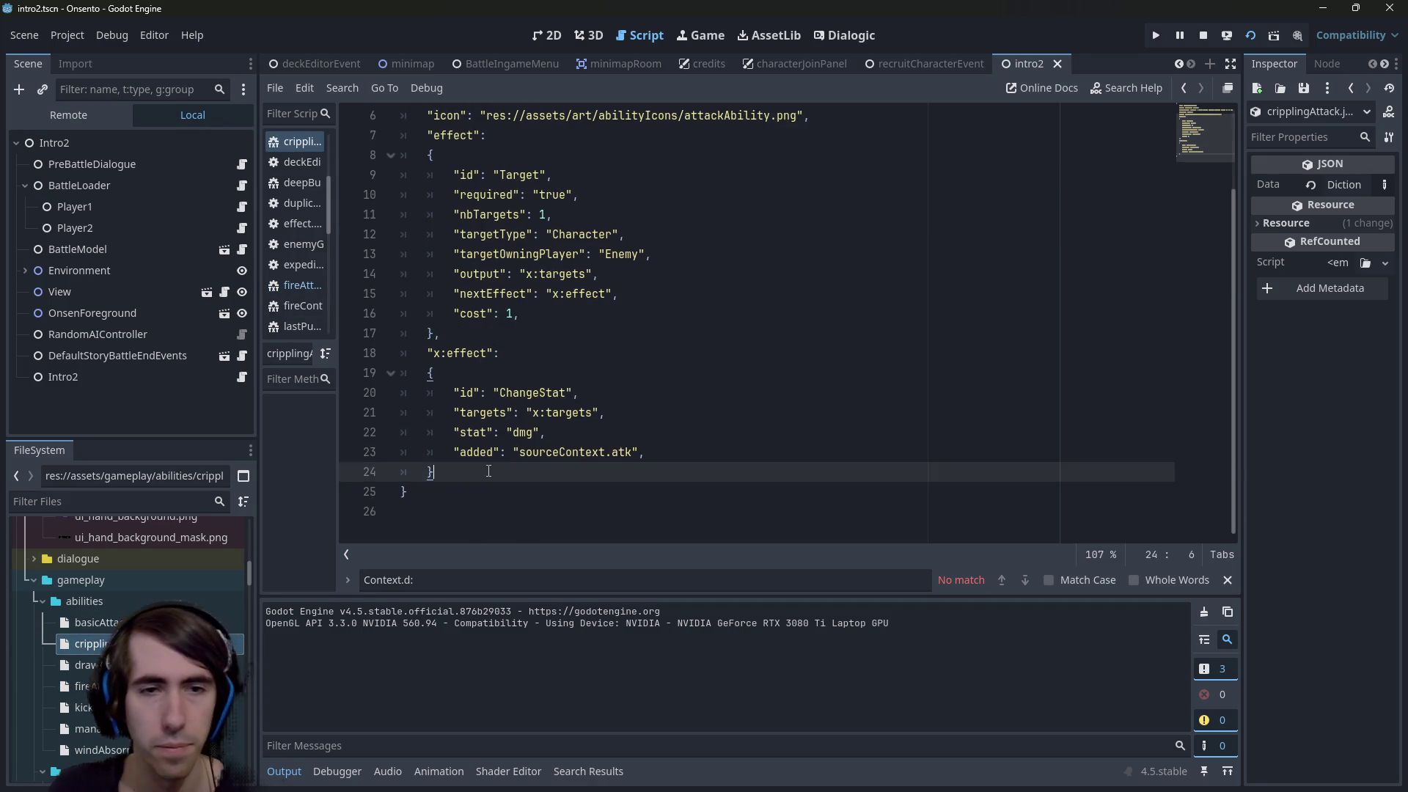
Add a comma after line 24, paste the two status blocks below it, and save
type(",")
key("Return")
type("\"x:findStatus\": \t{ \t\t\"id\": \"TryAddStatus\", \t\t\"targets\": \"x:targets\", \t\t\"status\": \"Burn\", \t\t\"output\": \"x:statusTarget\", \t\t\"nextEffect\": \"x:modifyStatus\", \t}, \t\"x:modifyStatus\": \t{ \t\t\"id\": \"ChangeStat\", \t\t\"targets\": \"x:statusTarget\", \t\t\"stat\": \"counter\", \t\t\"added\": \"sourceContext.atk\", \t}")
key("ctrl+s")
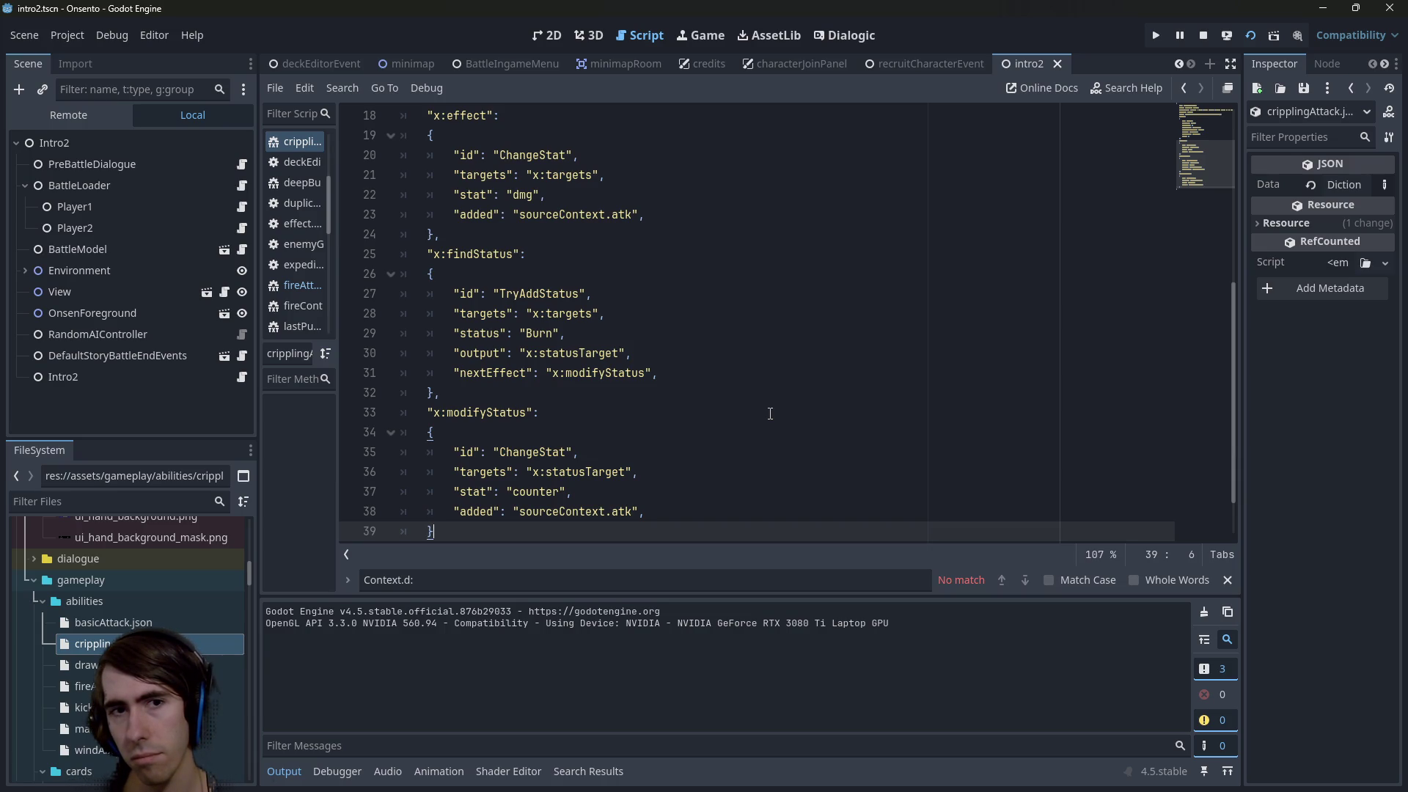
triple_click(556, 293)
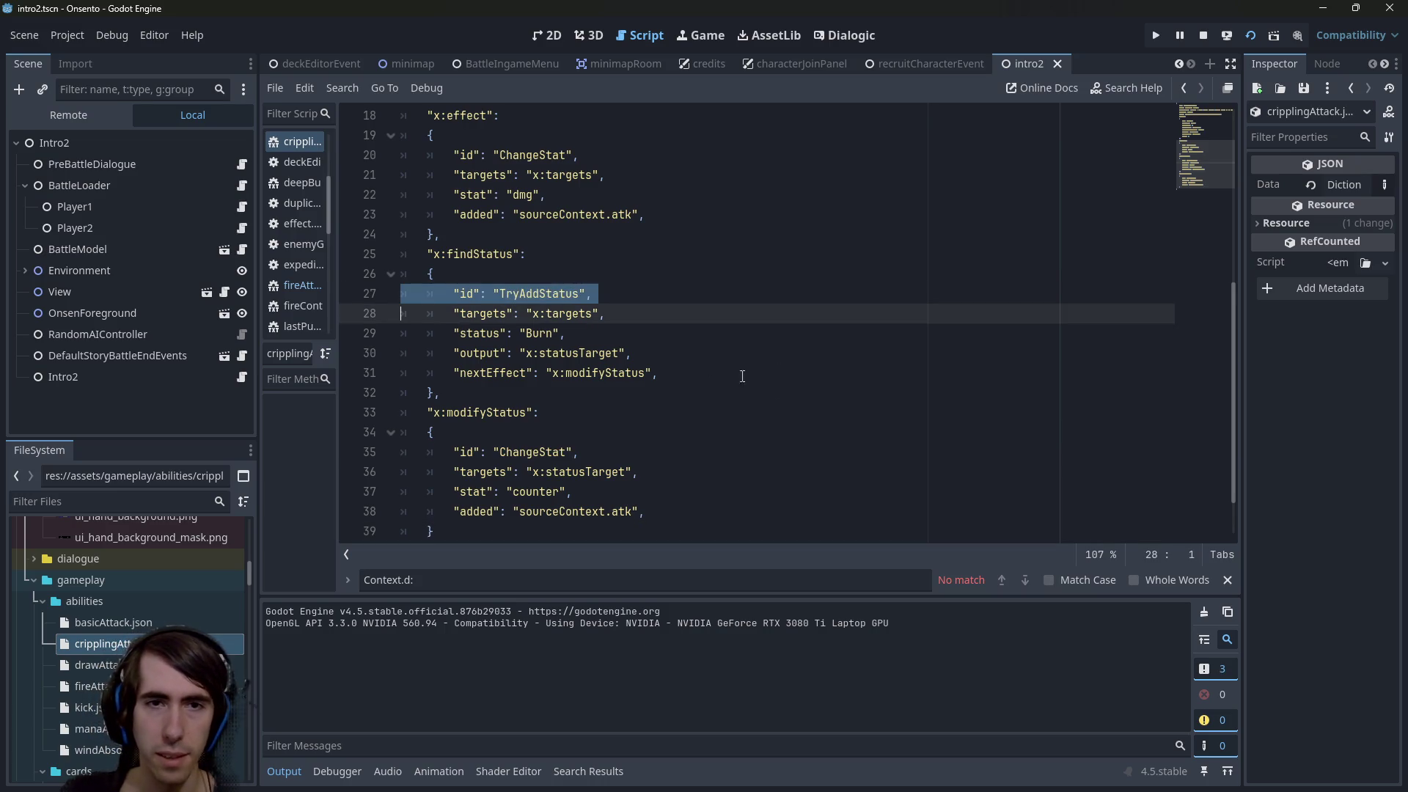
Run a Find in Files search for TryAddStatus across the project
double_click(550, 294)
key("ctrl+shift+f")
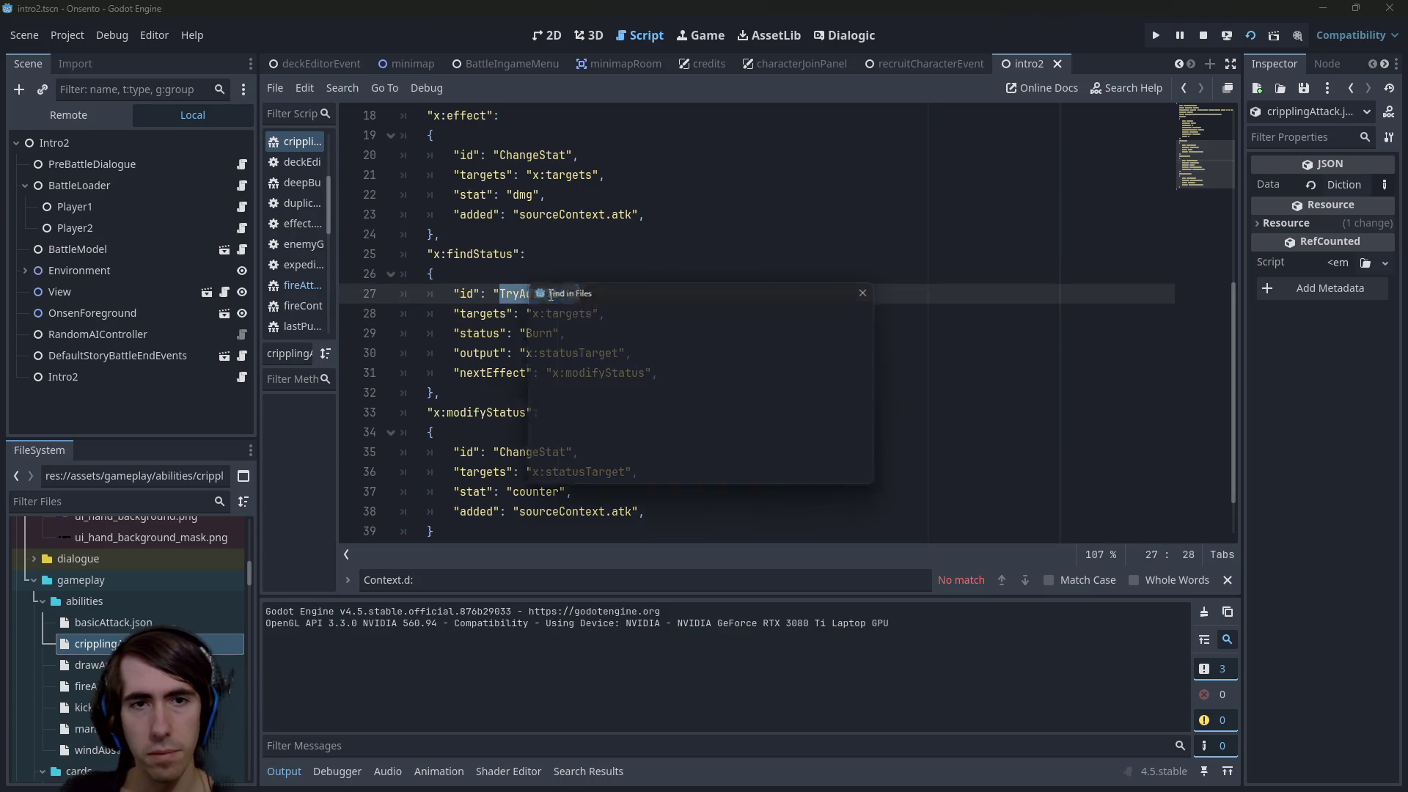
key("Return")
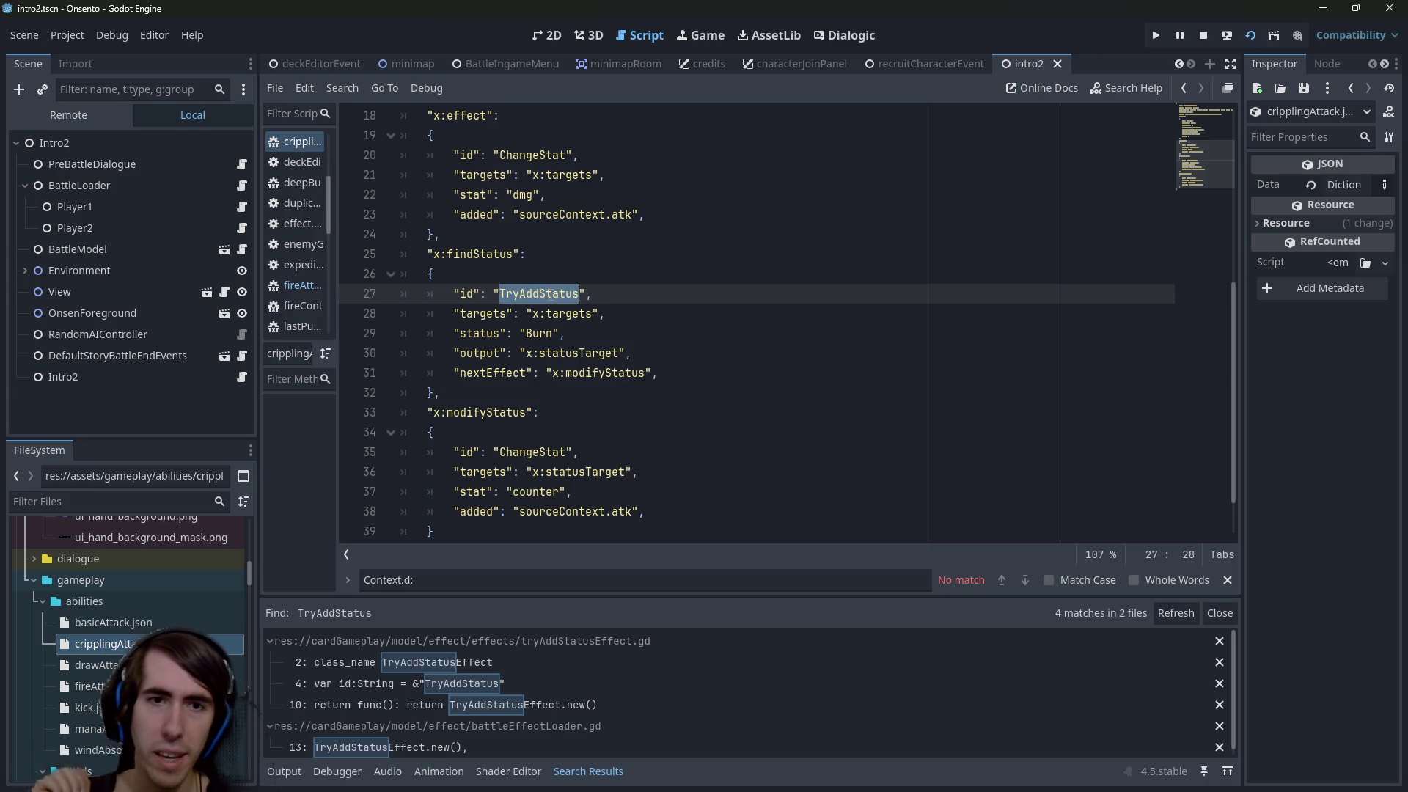
left_click(632, 417)
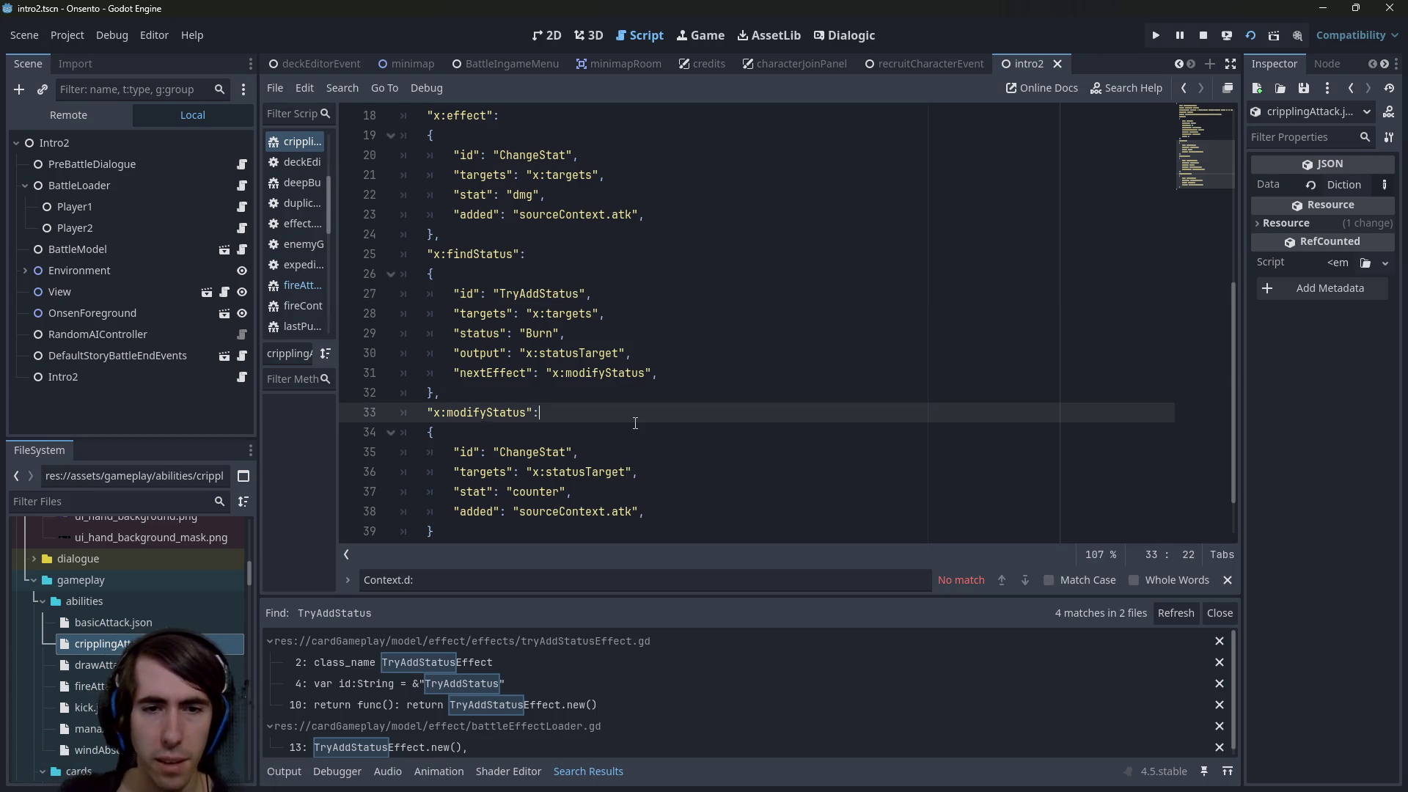
Quick-open tryAddStatusEffect.gd by searching 'findstatusef'
key("shift+alt+o")
type("finds")
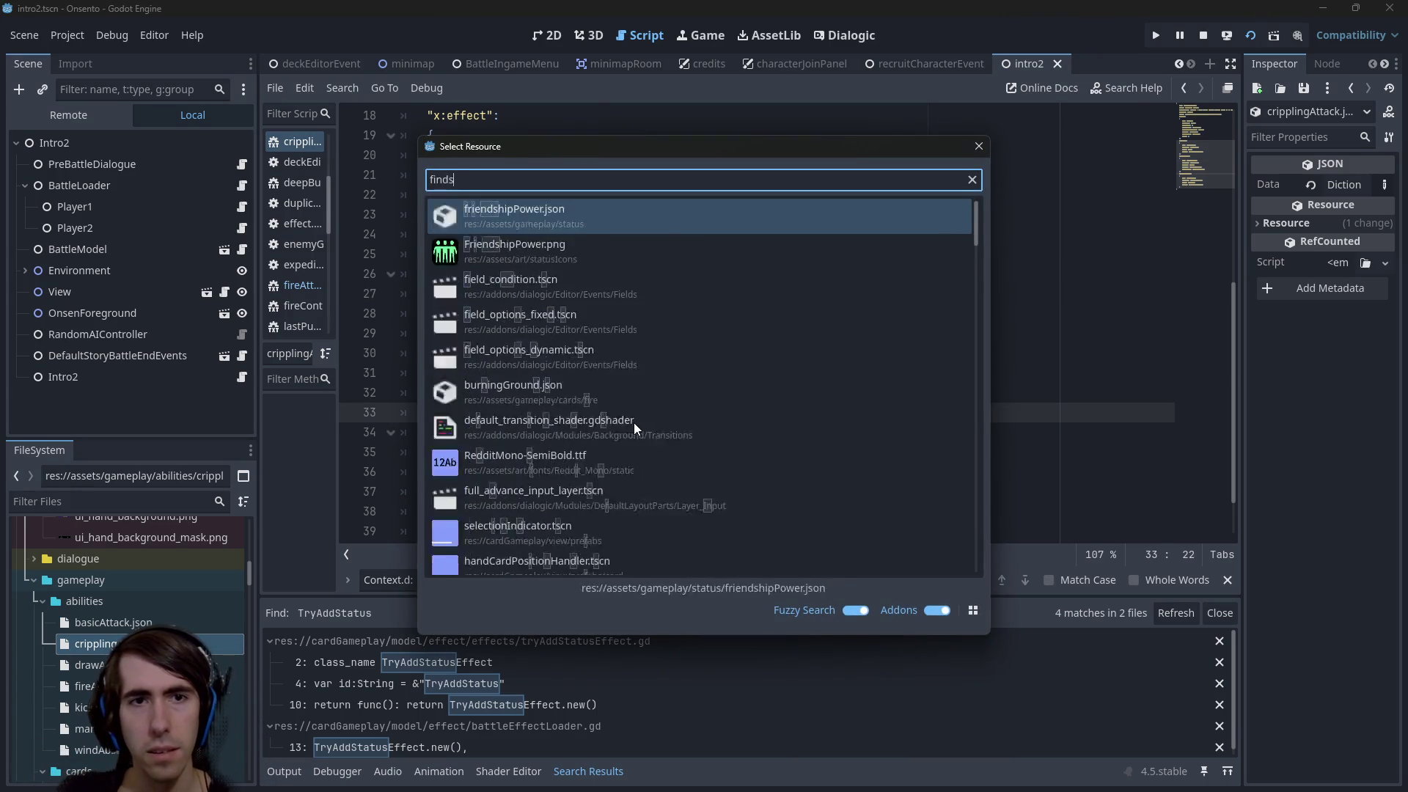
type("tatusef")
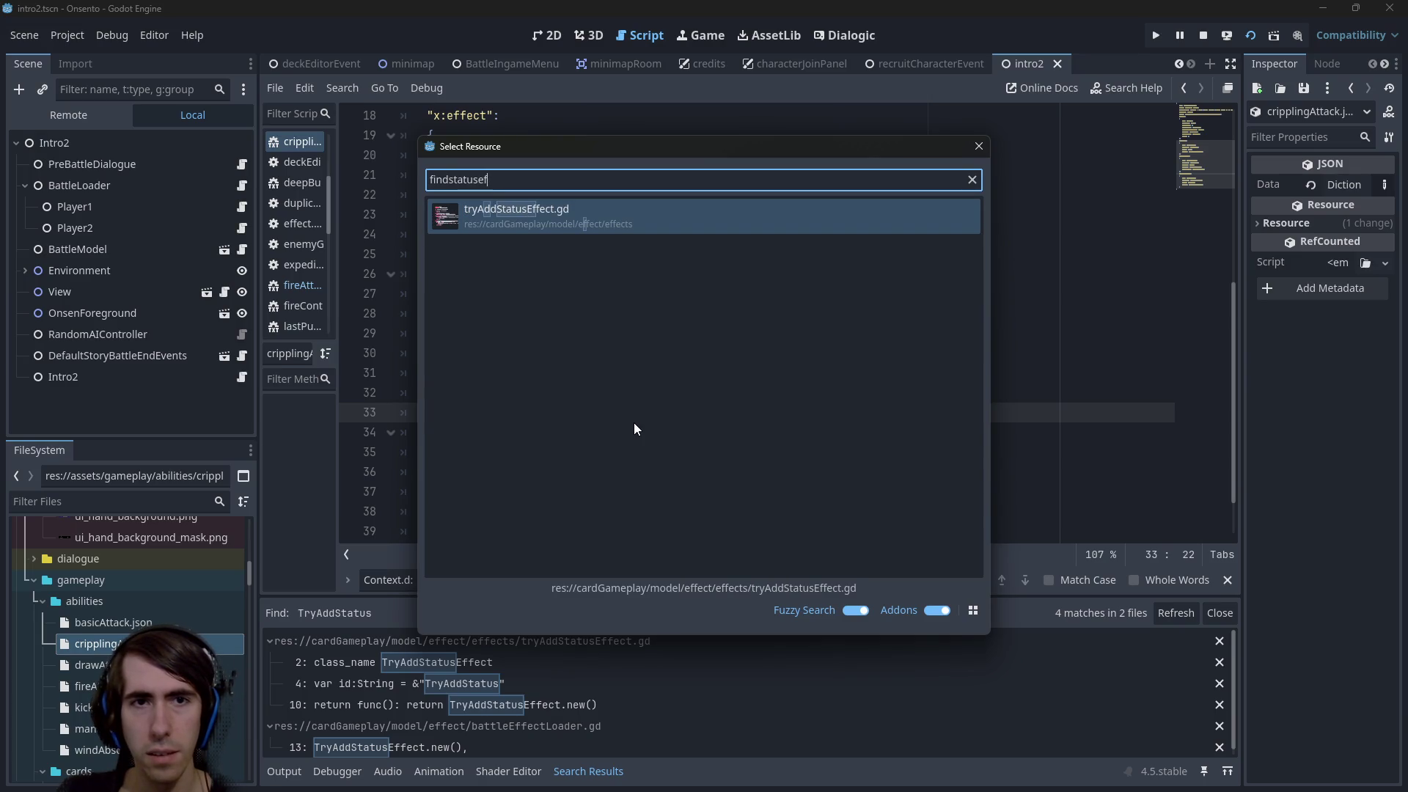
key("Return")
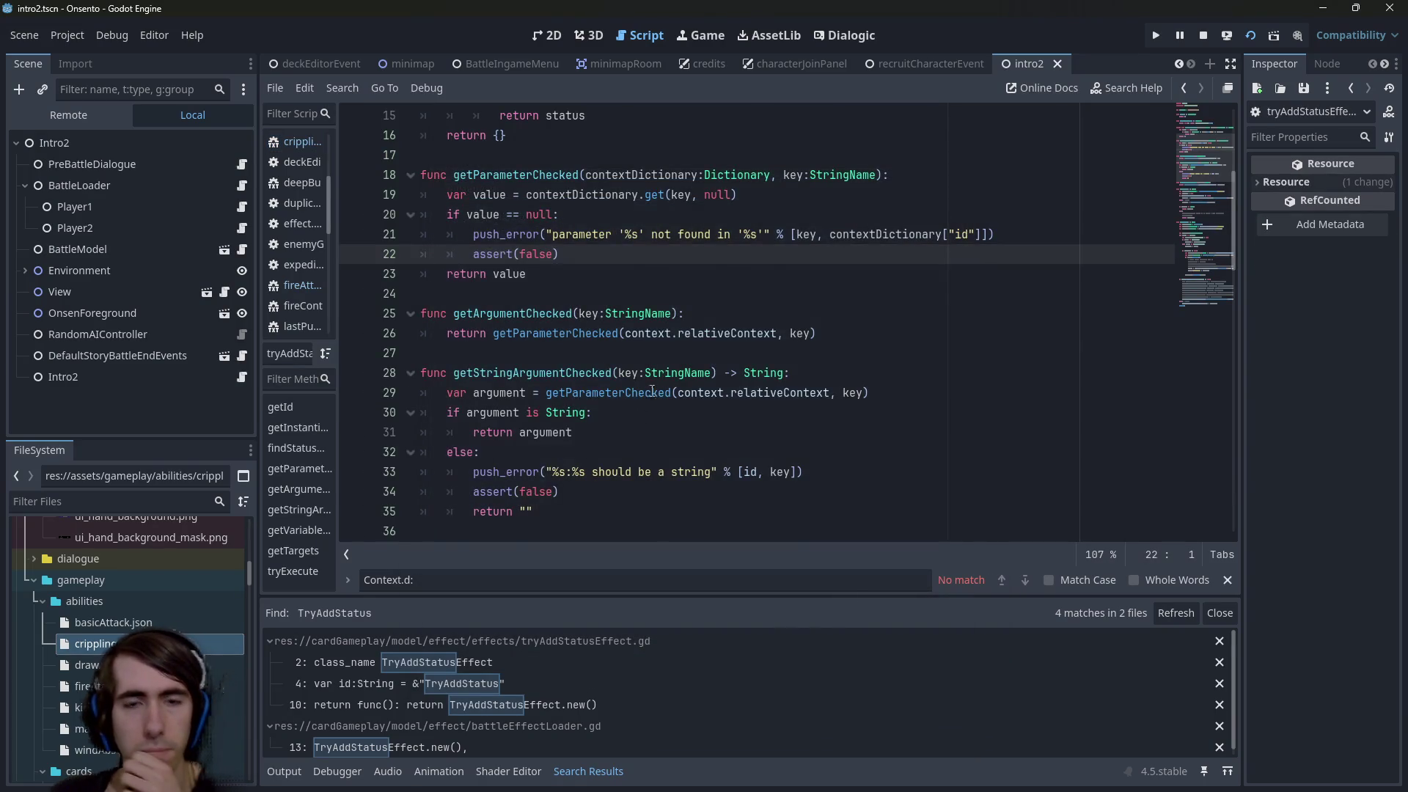
key("Down")
key("Down")
key("Down")
scroll(623, 359, "up", 4)
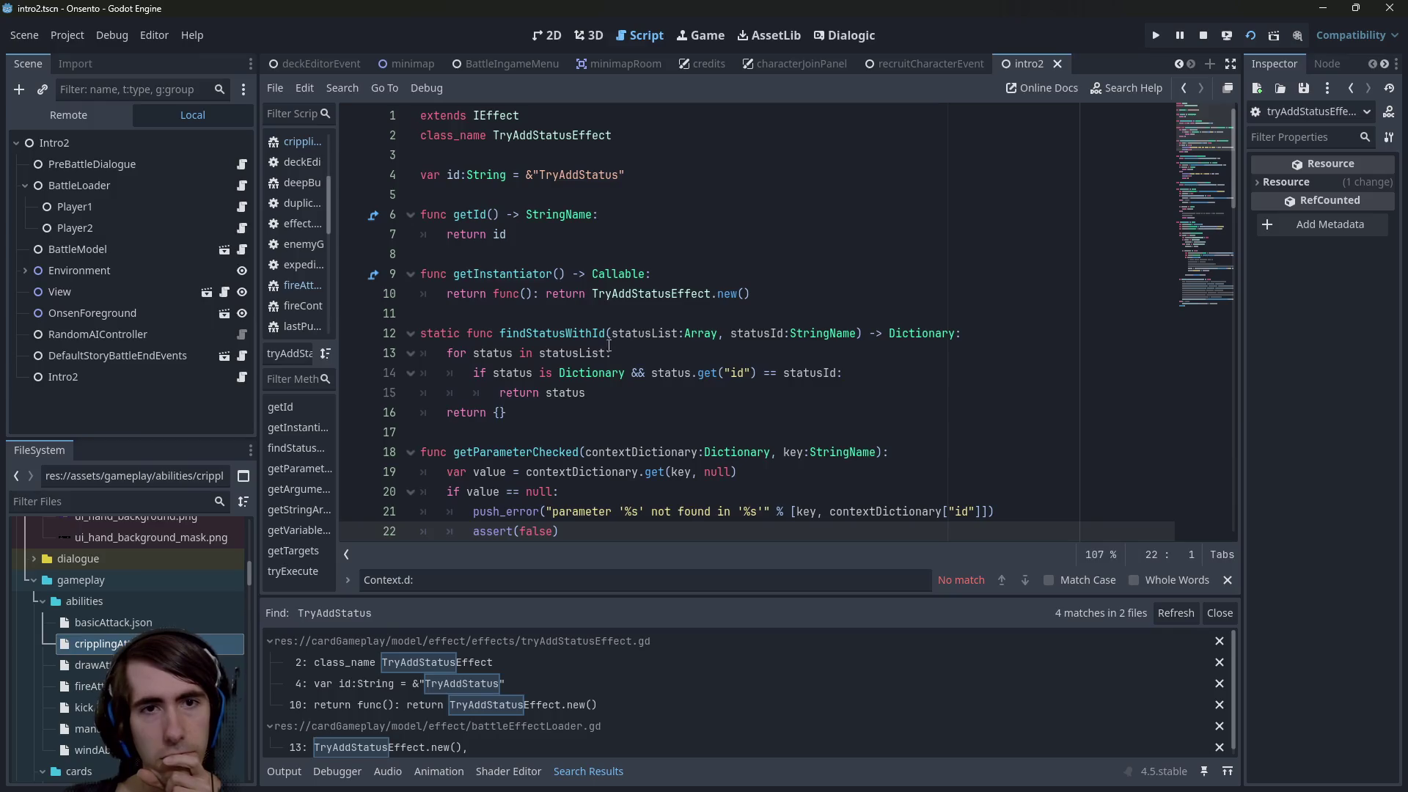
scroll(584, 193, "down", 15)
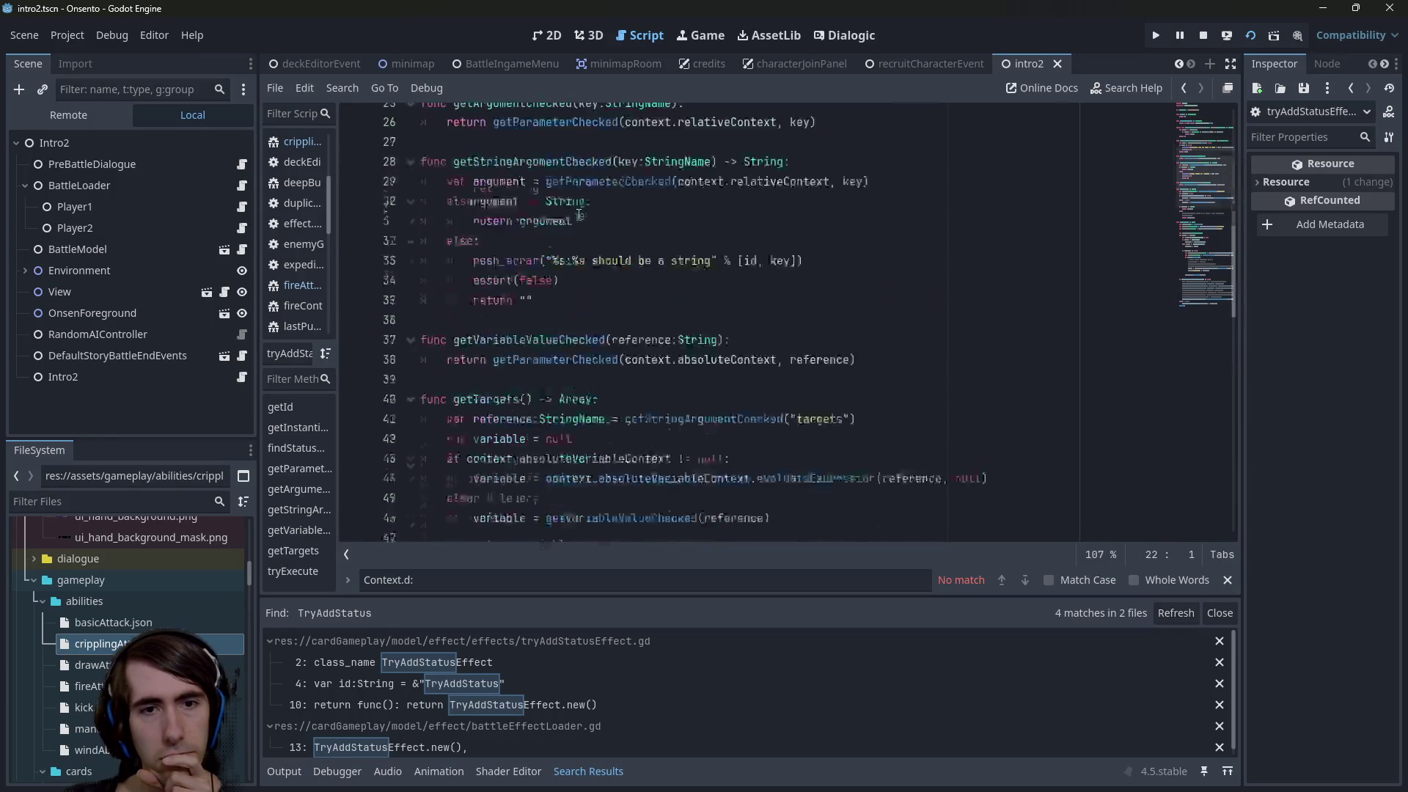
scroll(579, 215, "down", 4)
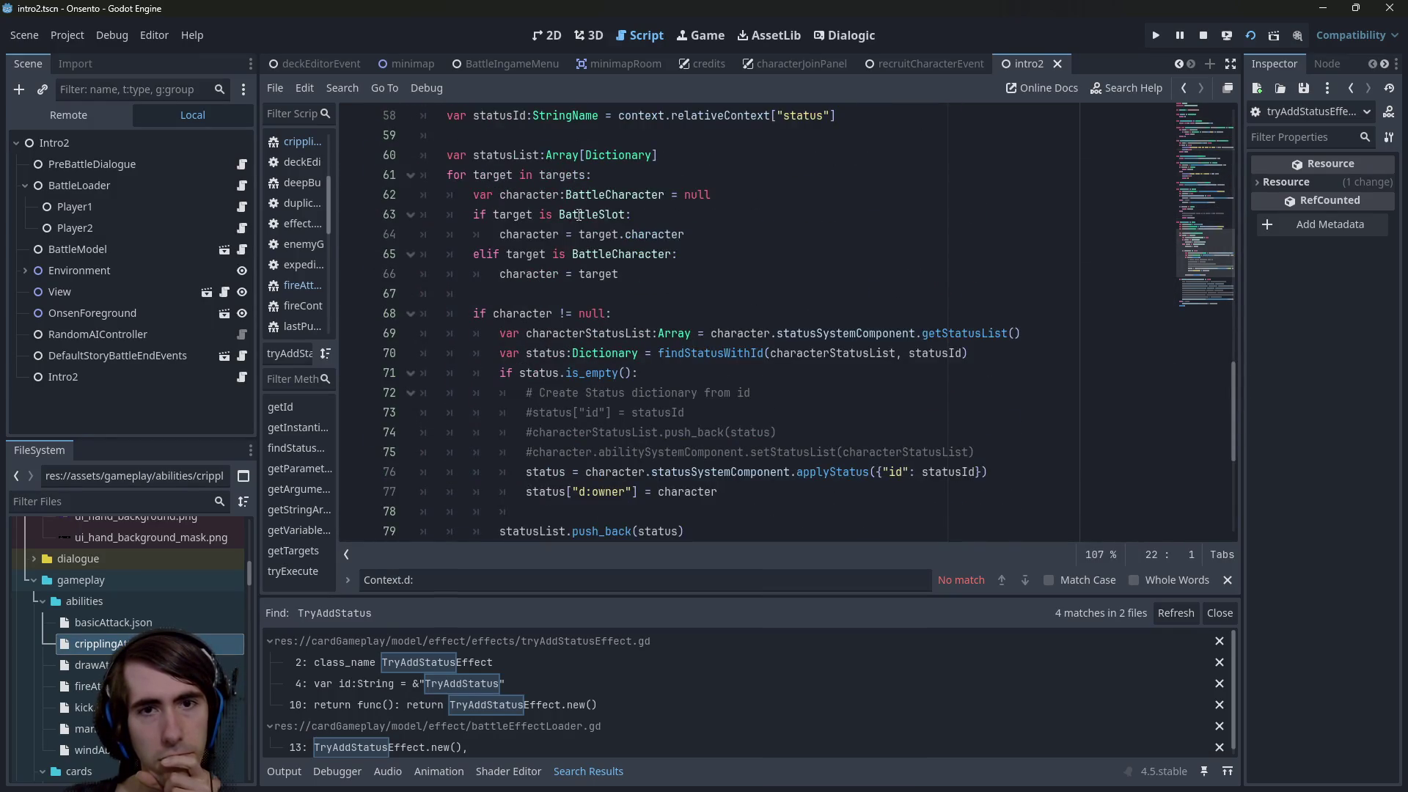
scroll(579, 215, "down", 4)
scroll(579, 215, "up", 1)
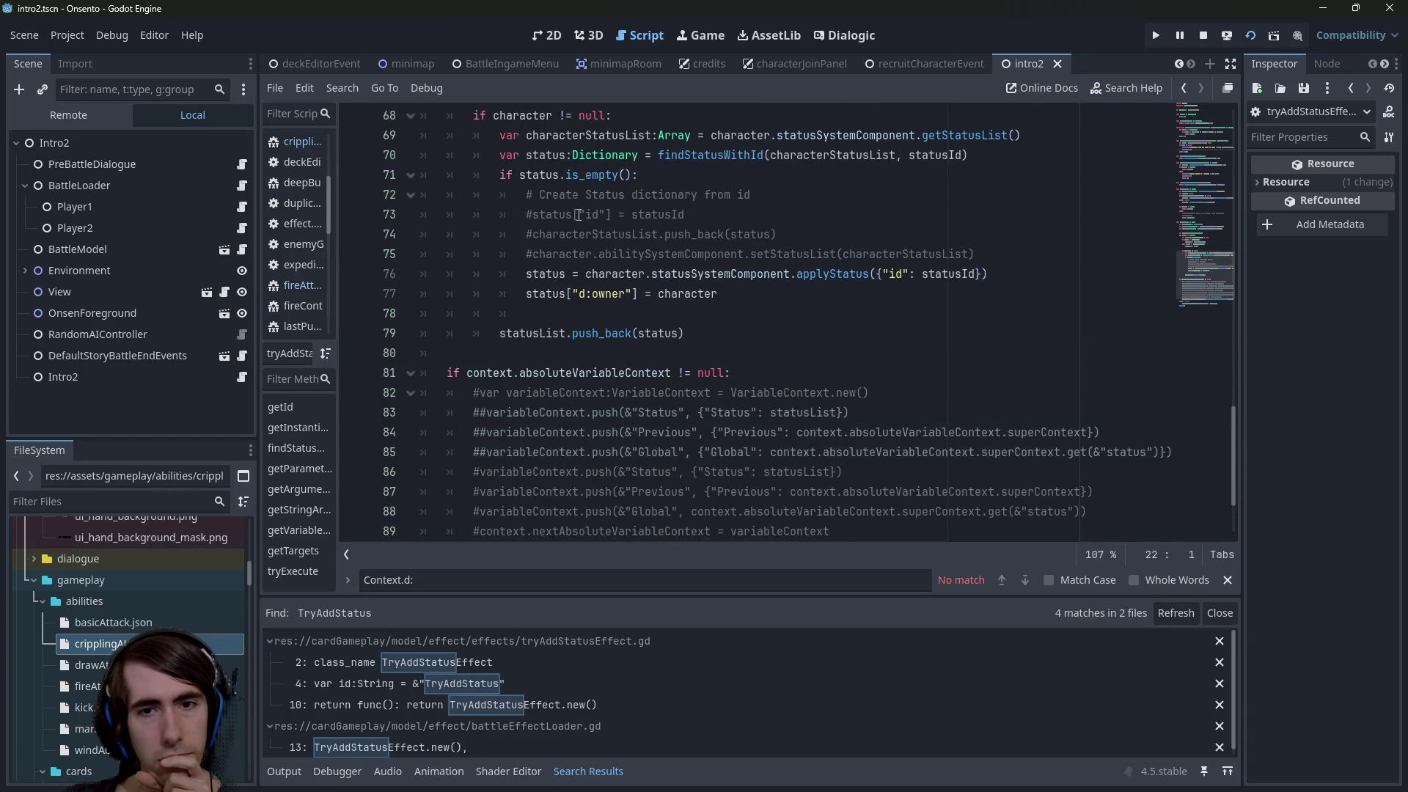
scroll(579, 215, "down", 1)
left_click(724, 392)
scroll(720, 378, "up", 3)
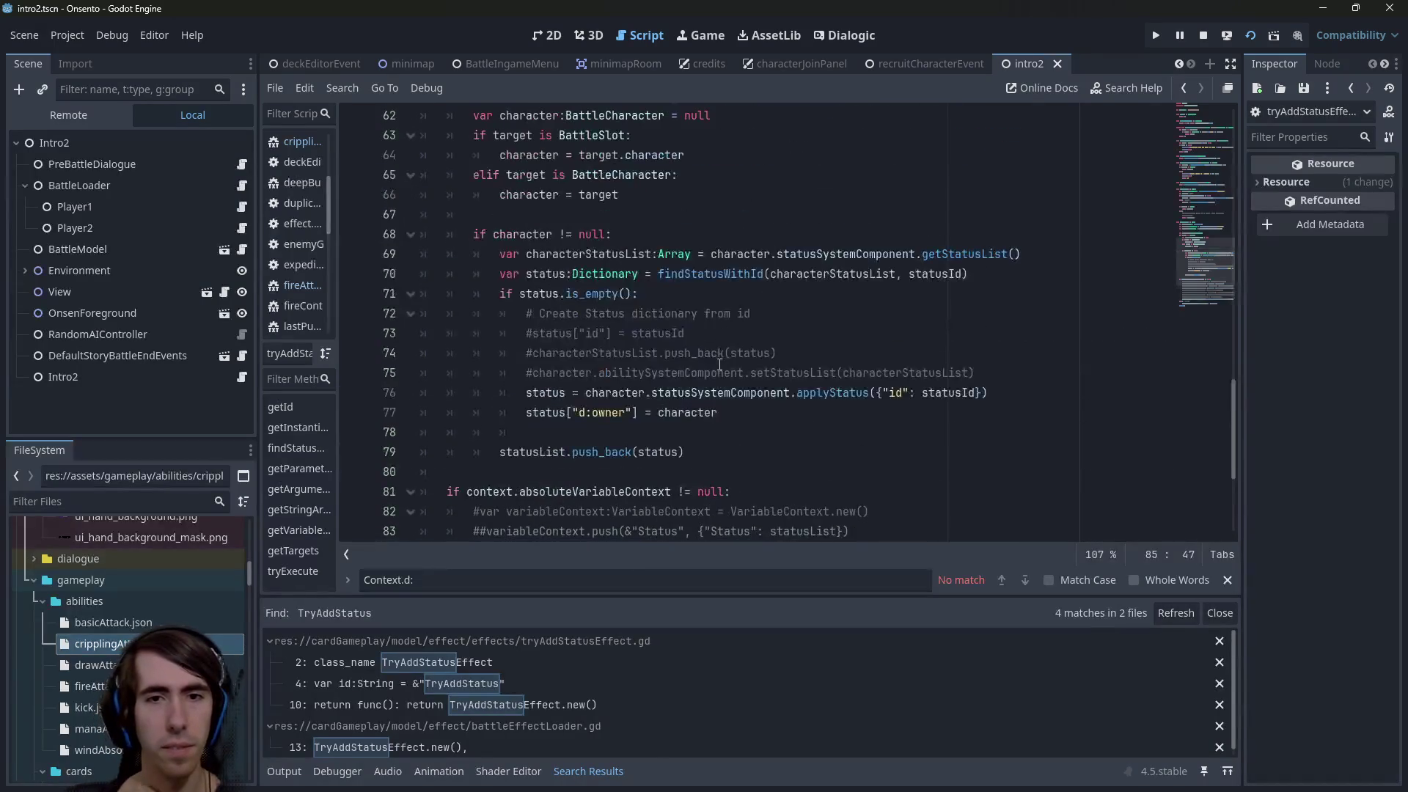
scroll(720, 365, "up", 1)
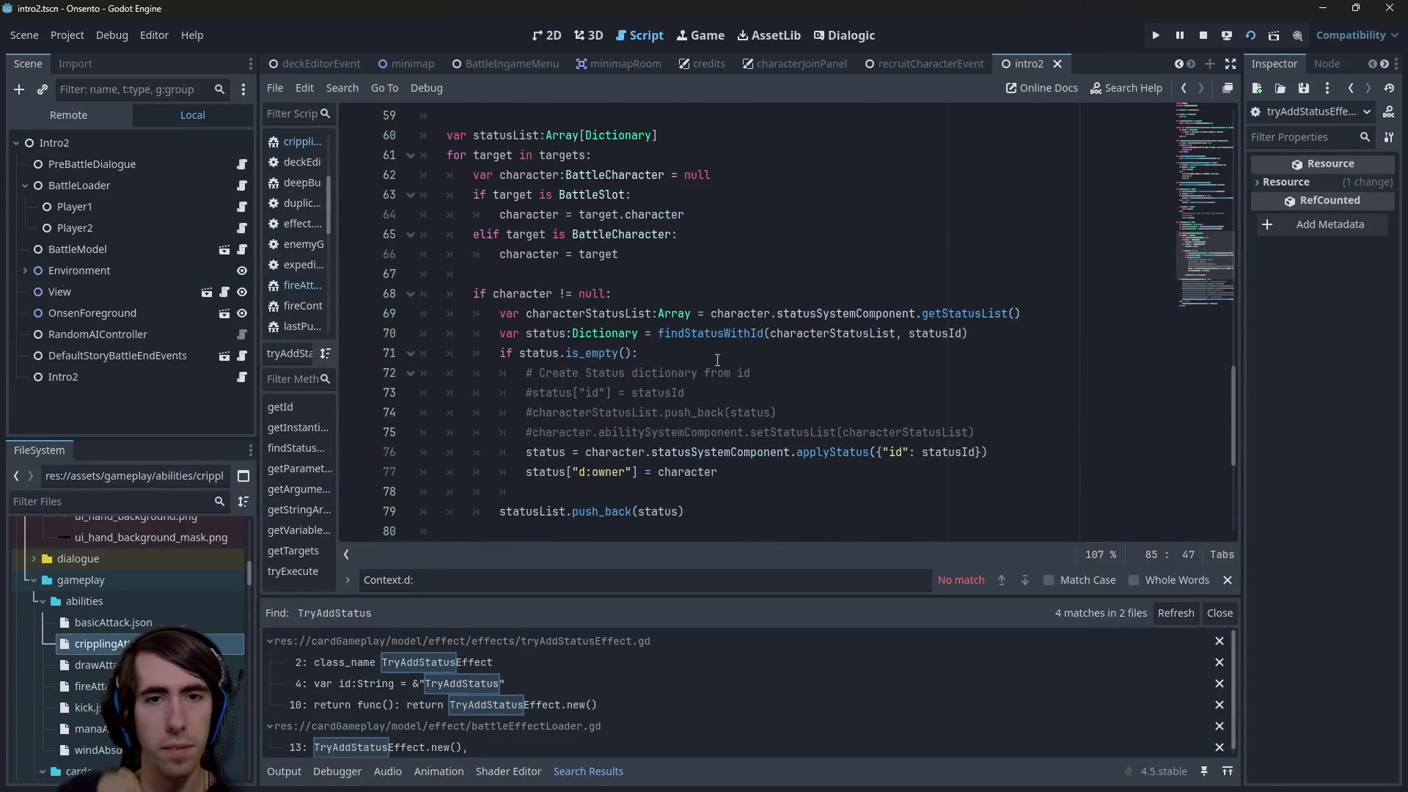
double_click(822, 452)
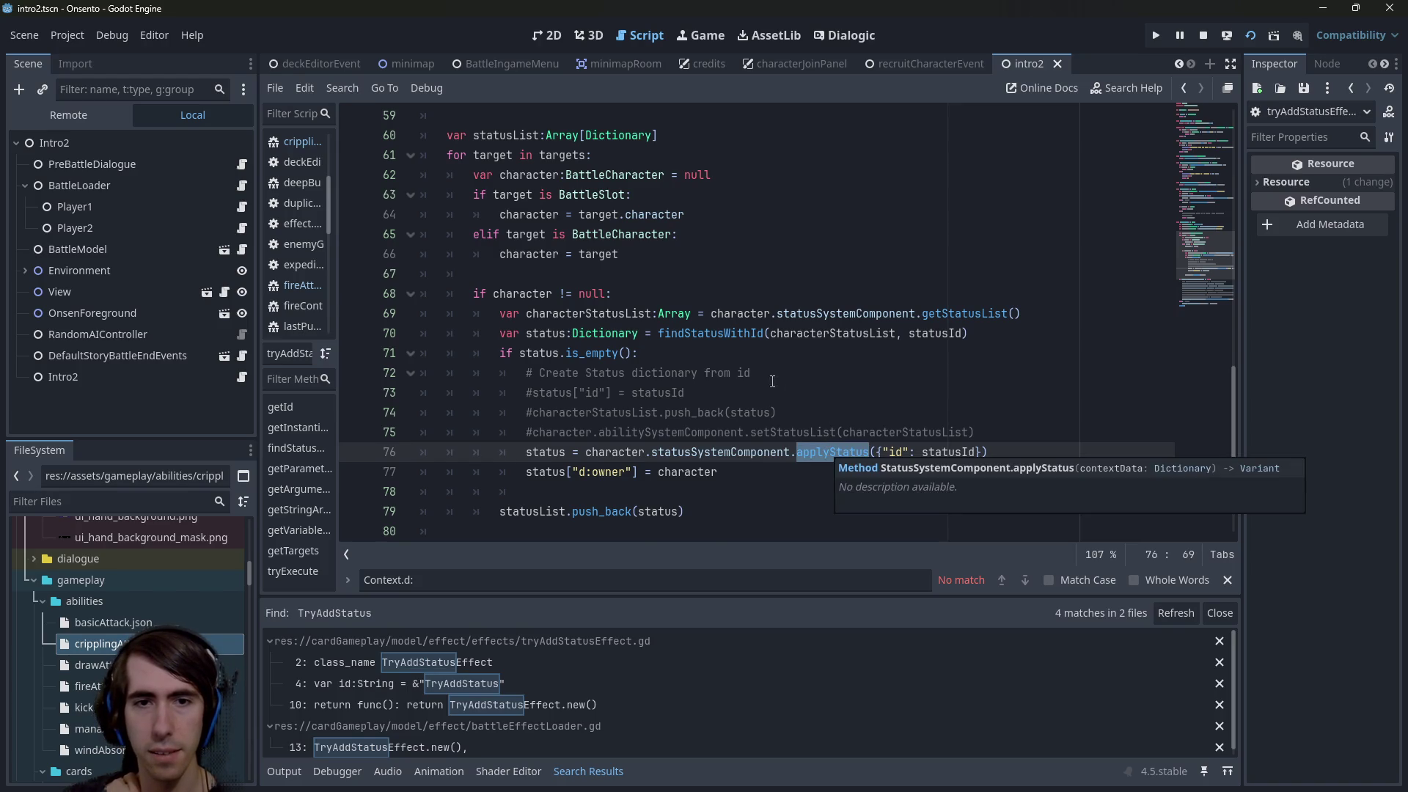
scroll(687, 367, "up", 2)
scroll(688, 368, "down", 2)
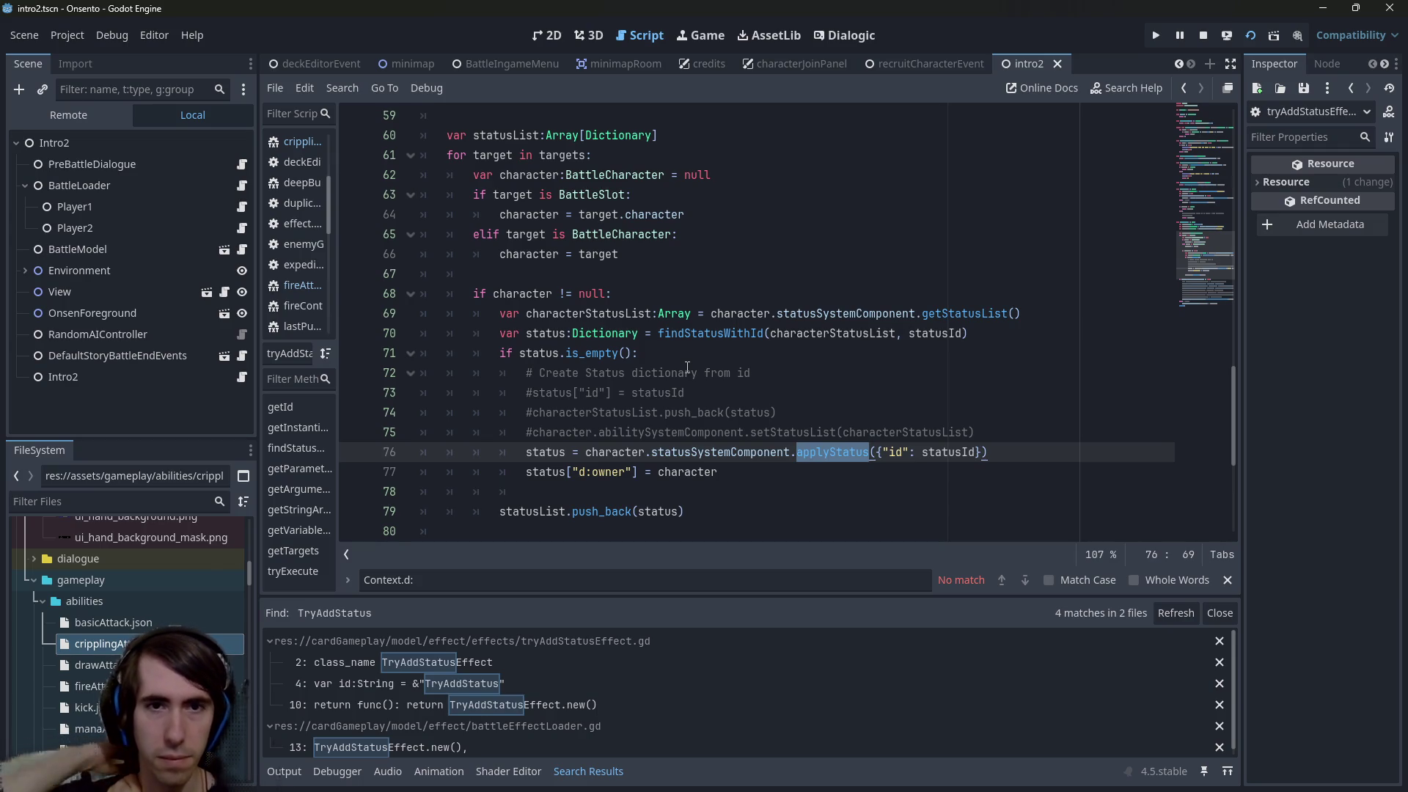
left_click(839, 484)
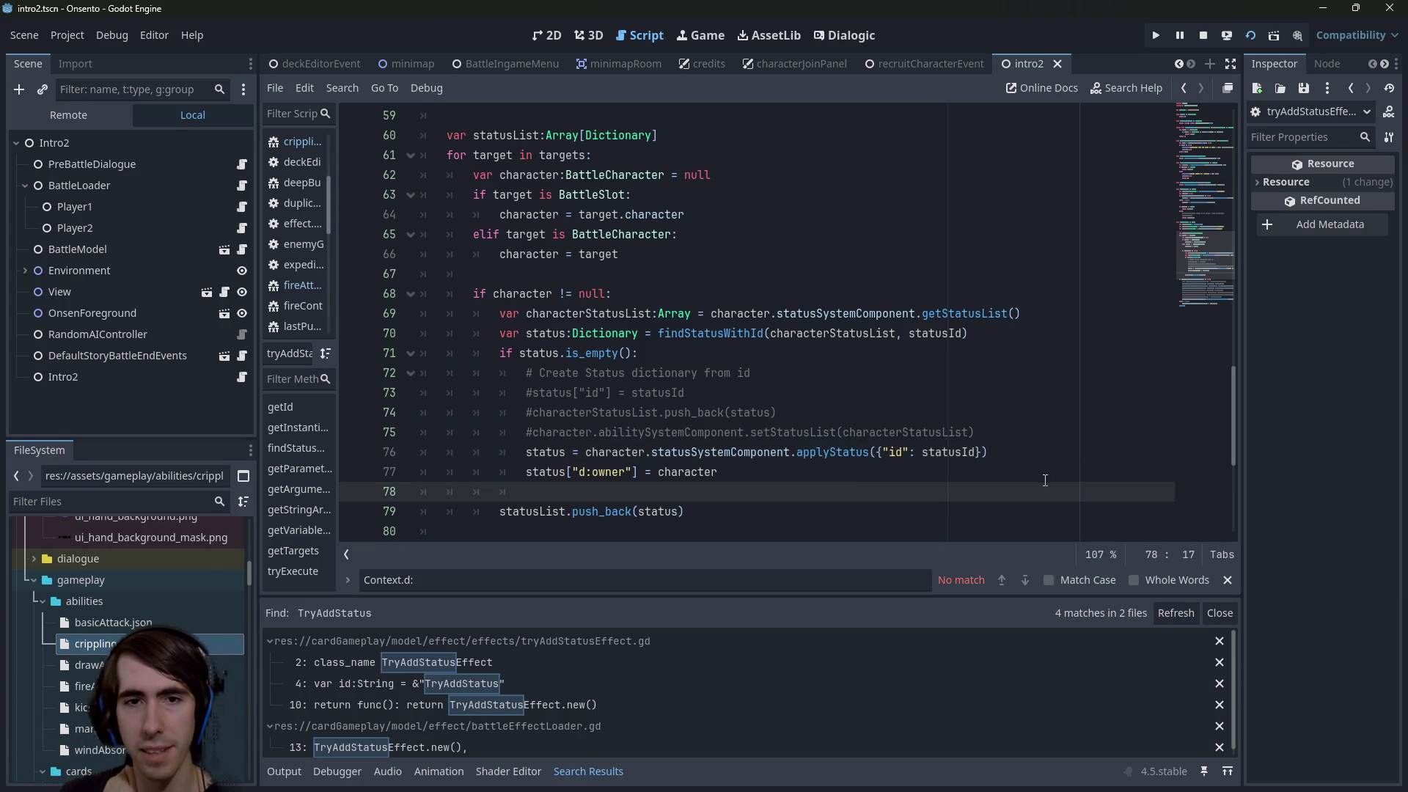
left_click_drag(1045, 480, 468, 341)
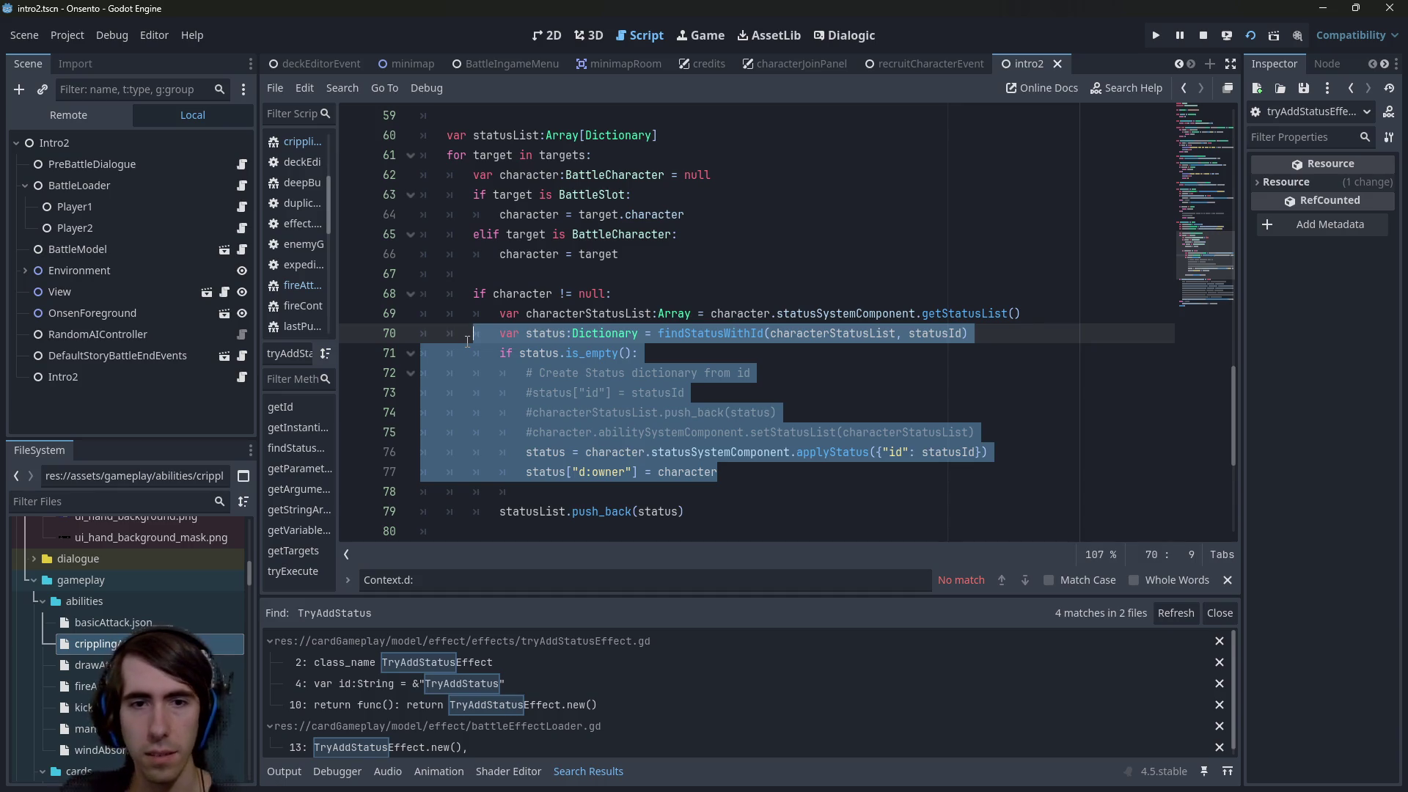
double_click(549, 471)
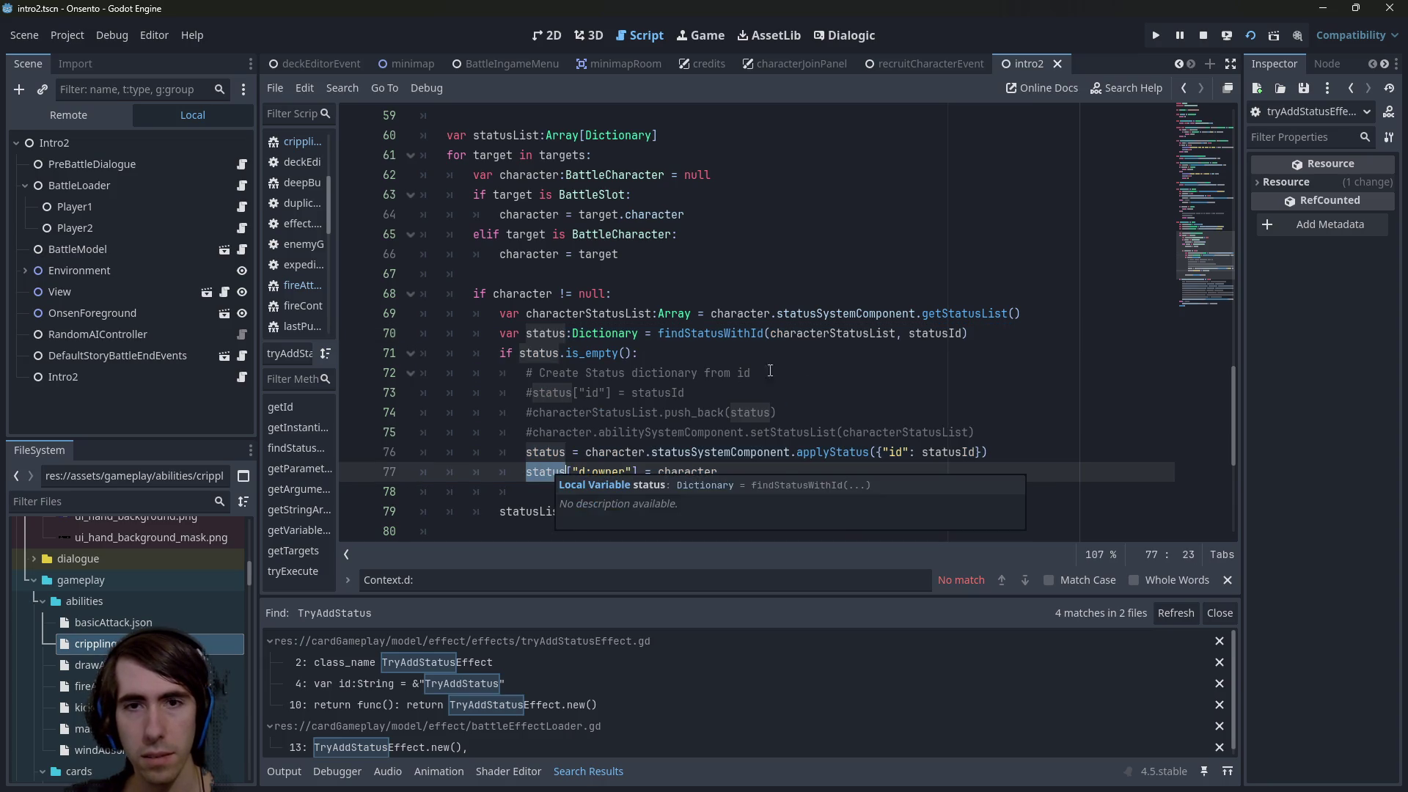
scroll(657, 373, "up", 2)
scroll(656, 373, "up", 2)
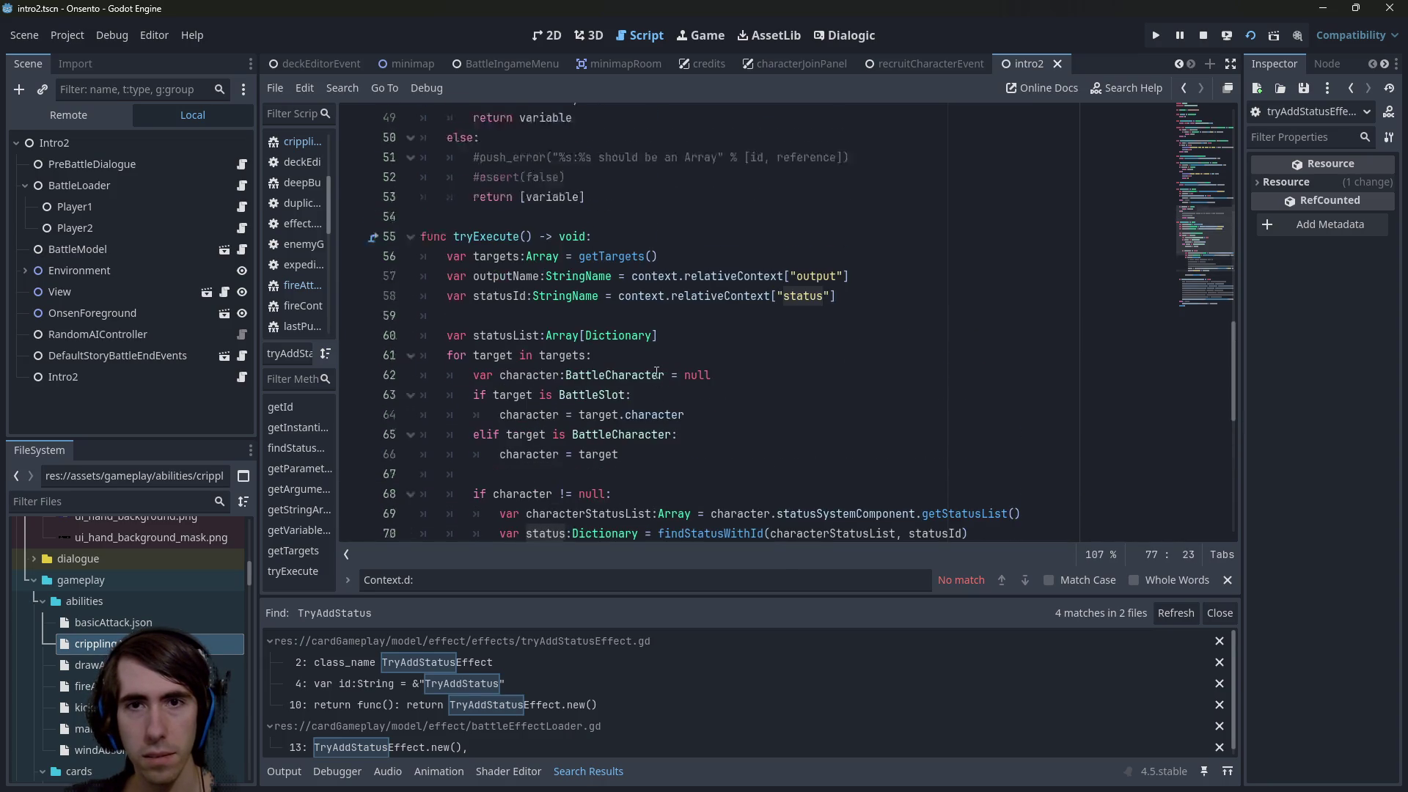
double_click(705, 313)
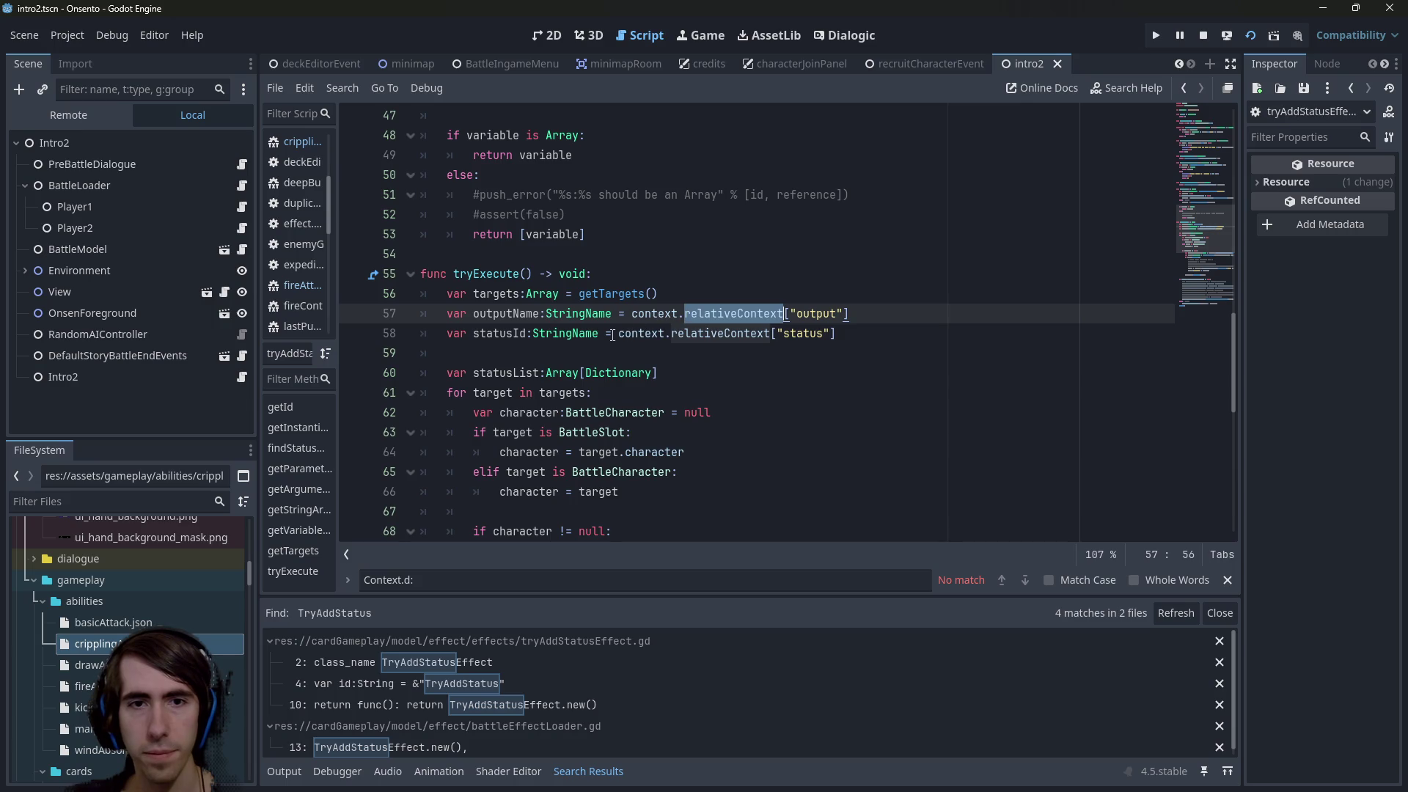
left_click(381, 345)
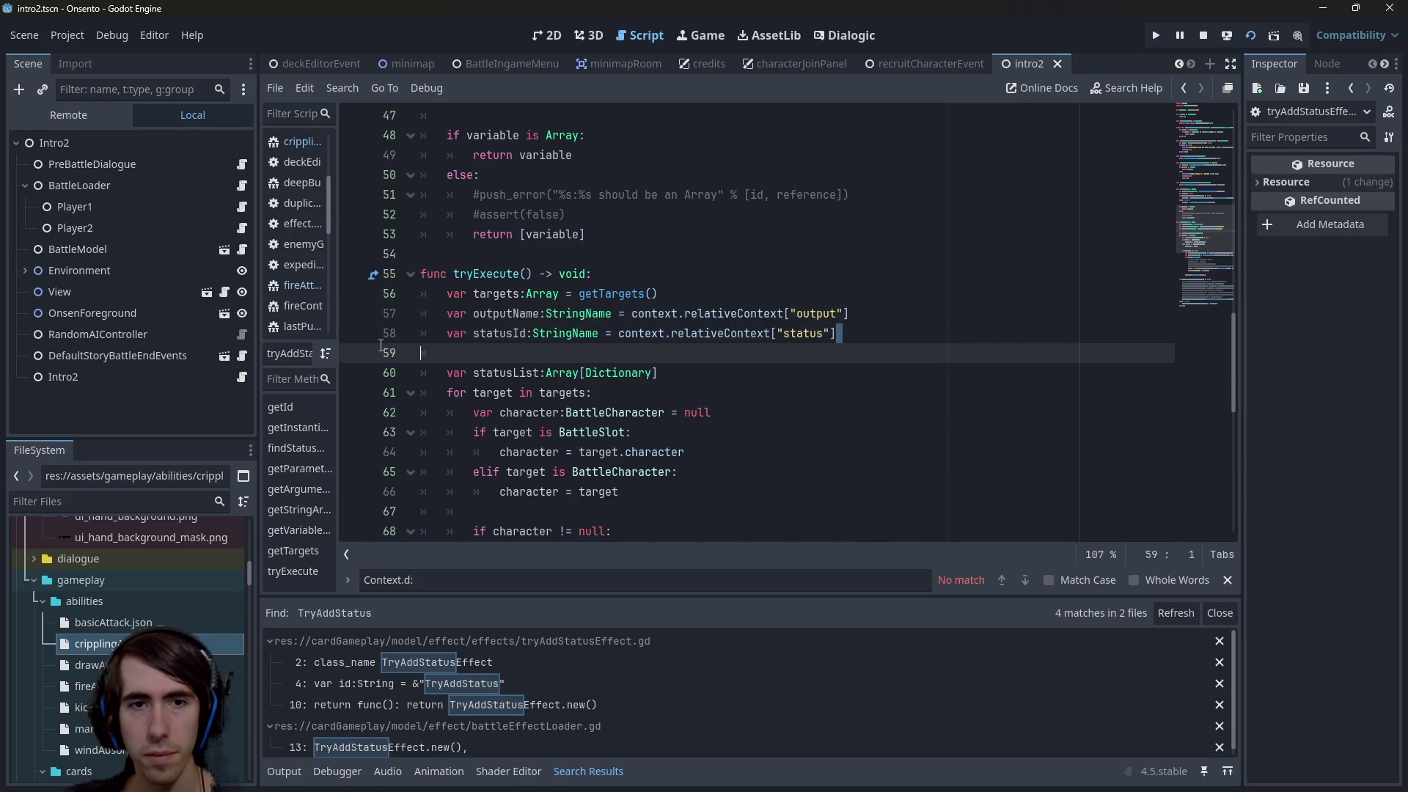
key("shift+Up")
key("shift+Up")
key("shift+Down")
key("ctrl+c")
scroll(557, 424, "down", 3)
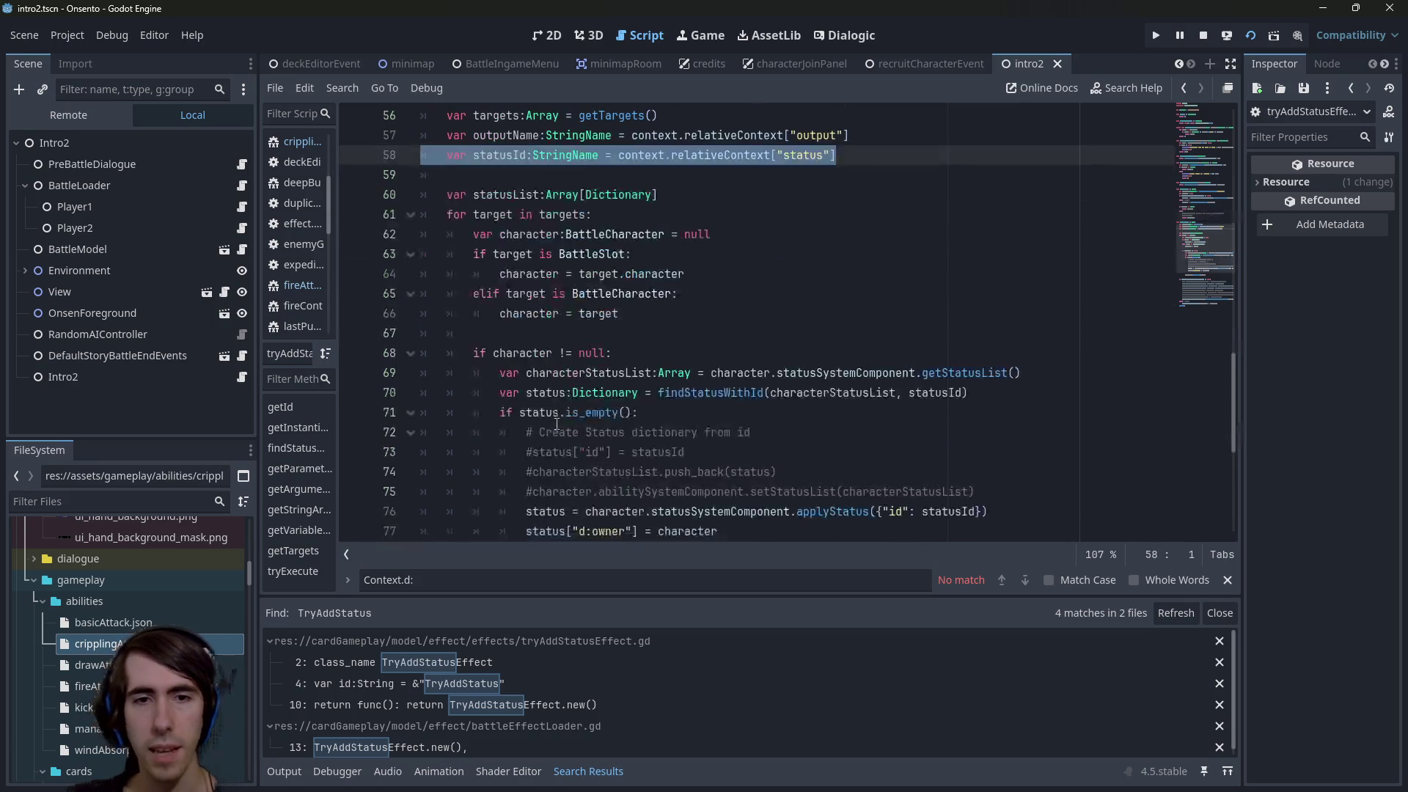
scroll(557, 424, "down", 1)
double_click(555, 314)
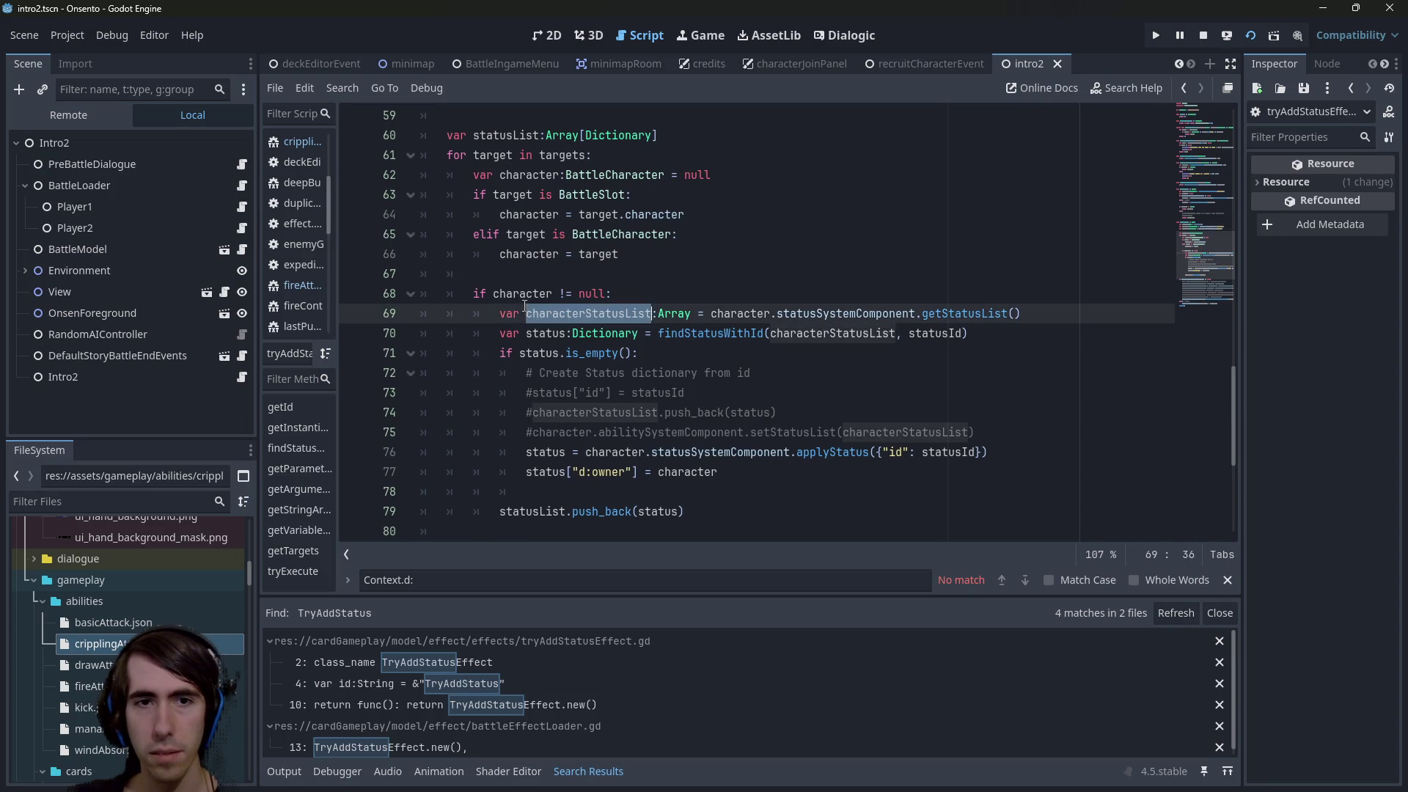
double_click(522, 294)
scroll(525, 292, "down", 3)
scroll(525, 292, "down", 2)
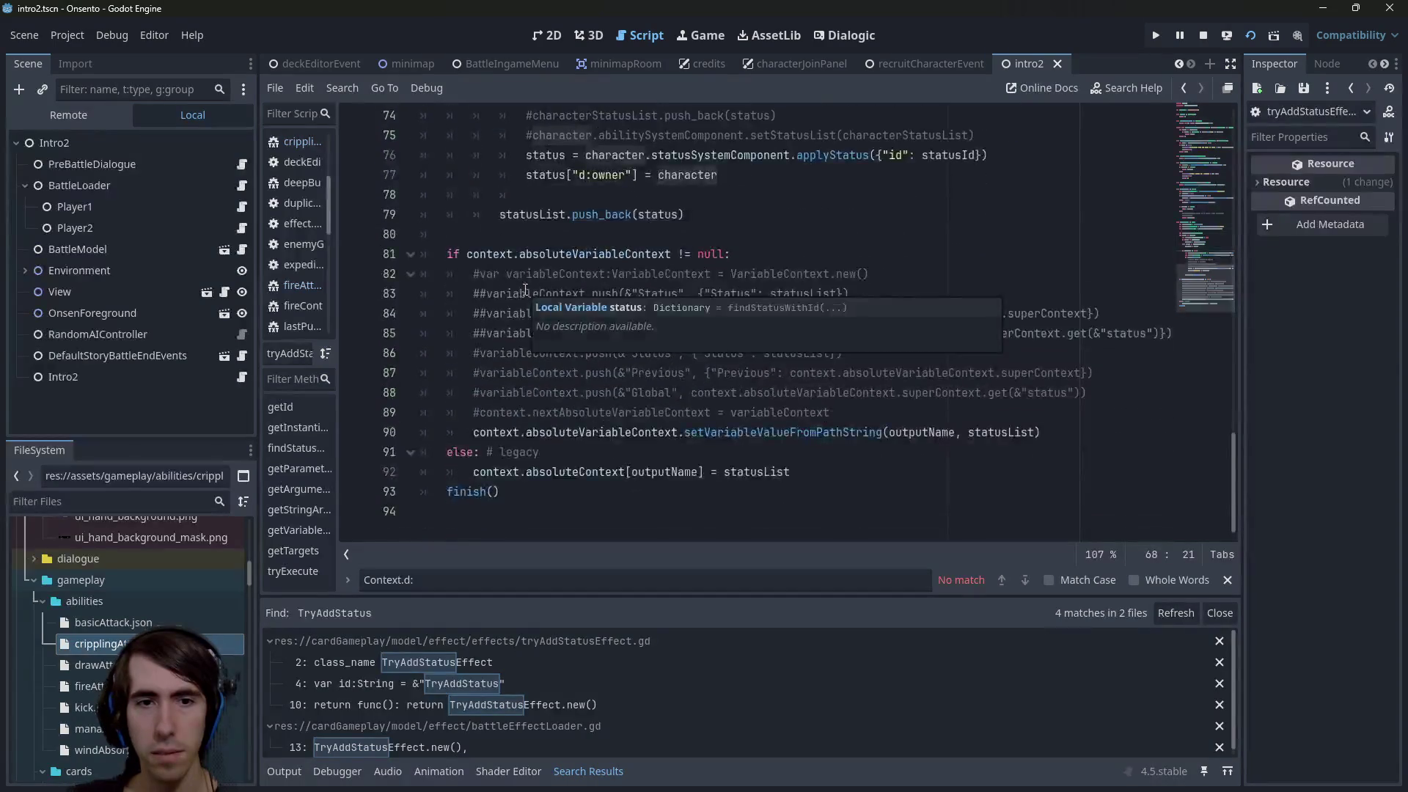
scroll(525, 292, "up", 5)
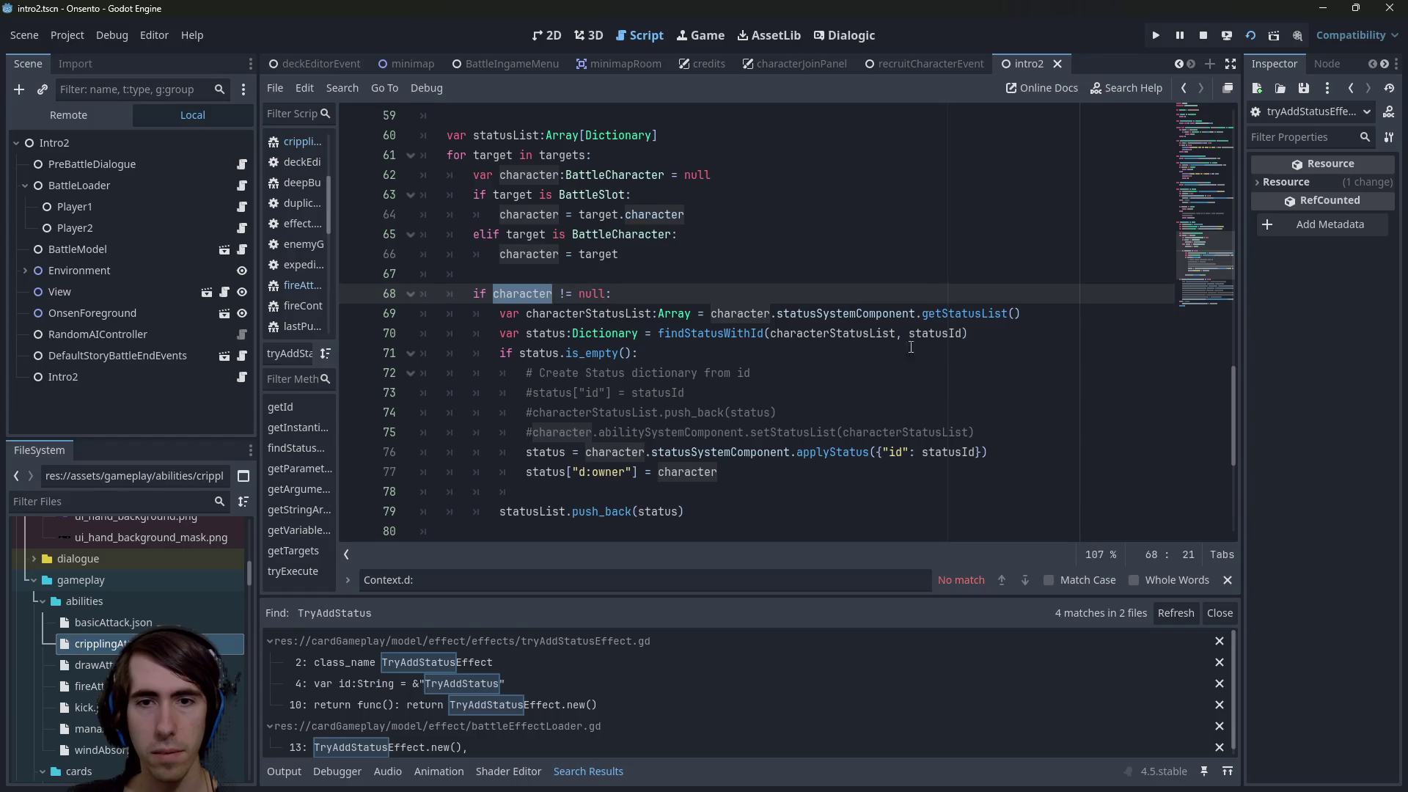
double_click(833, 452)
scroll(917, 342, "down", 3)
scroll(918, 342, "up", 3)
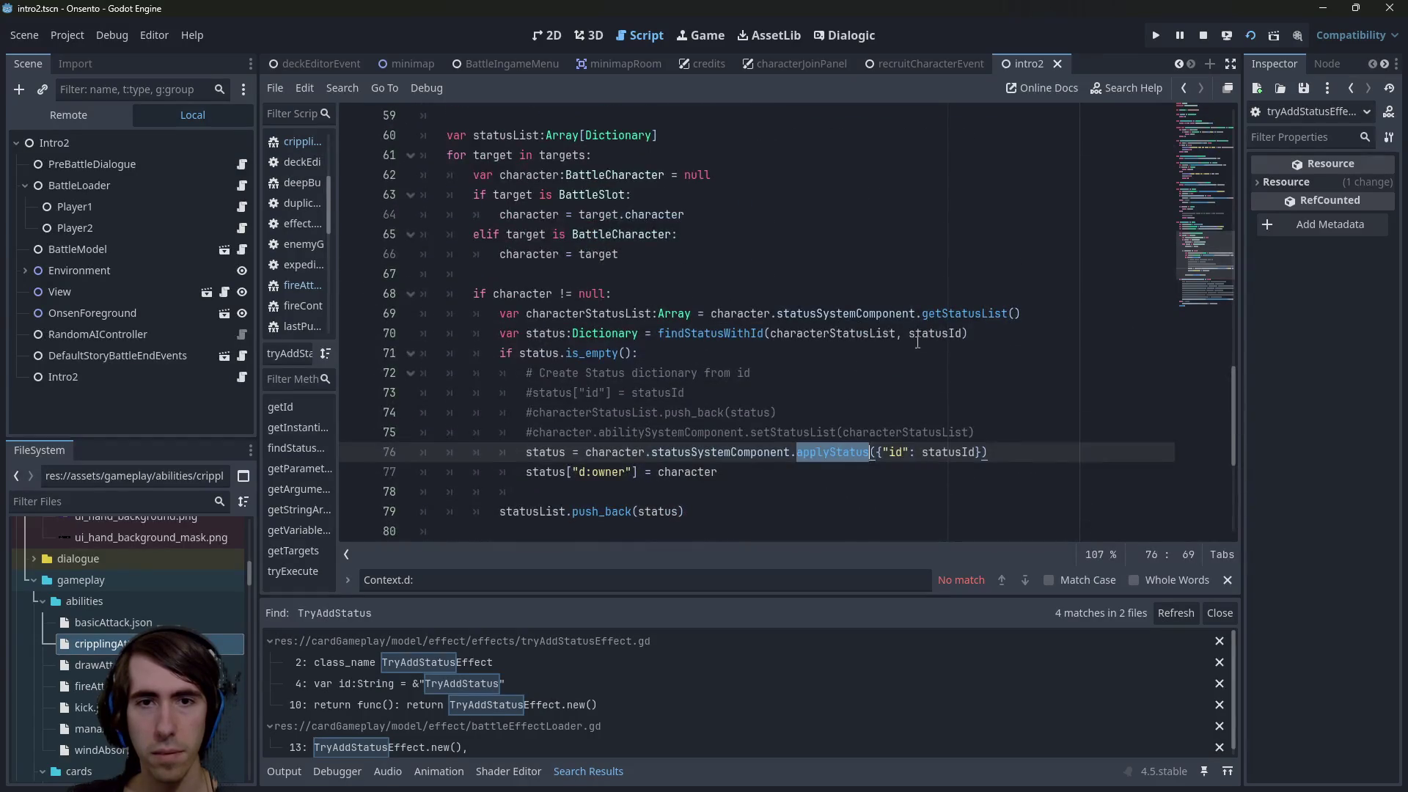
left_click(918, 342)
key("End")
key("Return")
Turn the pasted line 71 into a bool variable named findOnly read from context
key("ctrl+v")
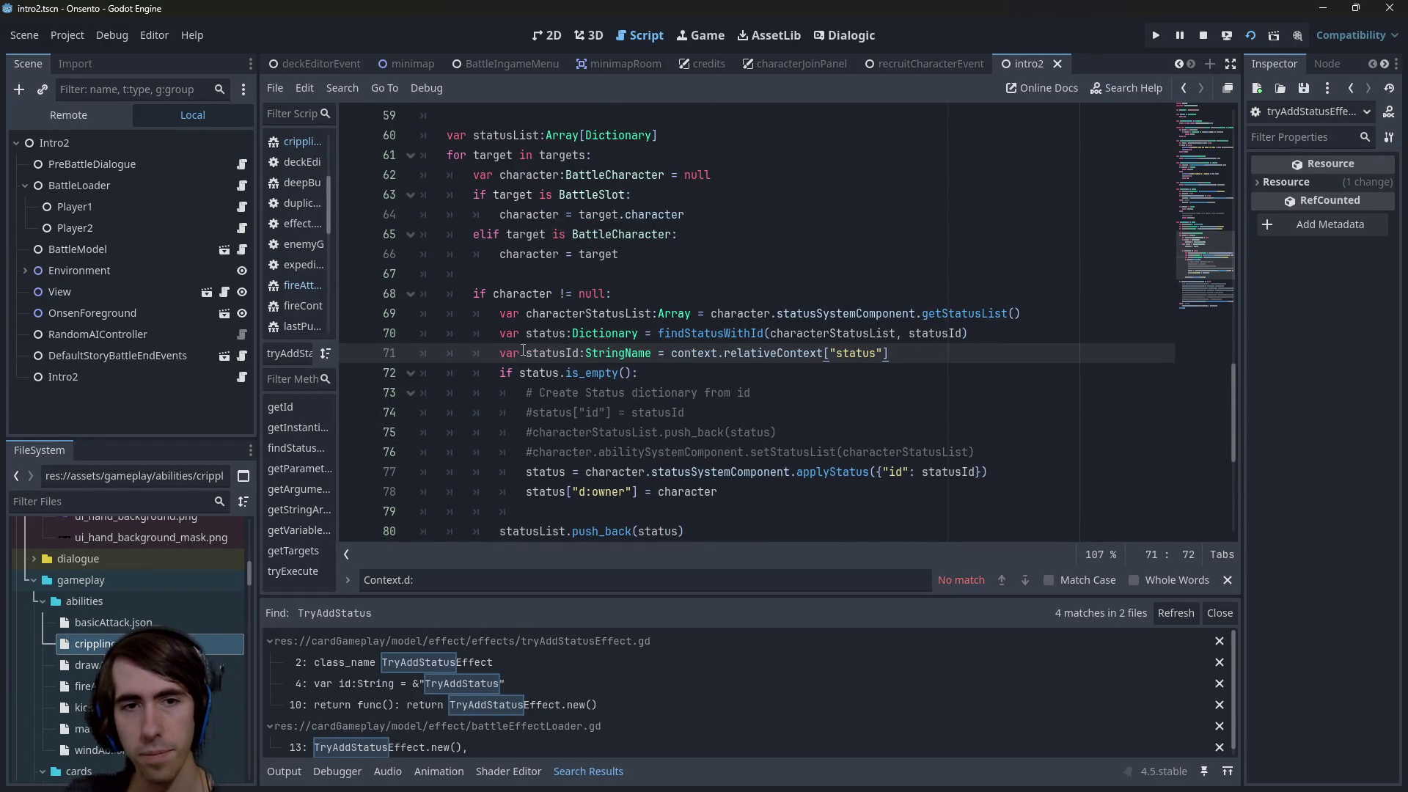
double_click(542, 353)
type("findOn")
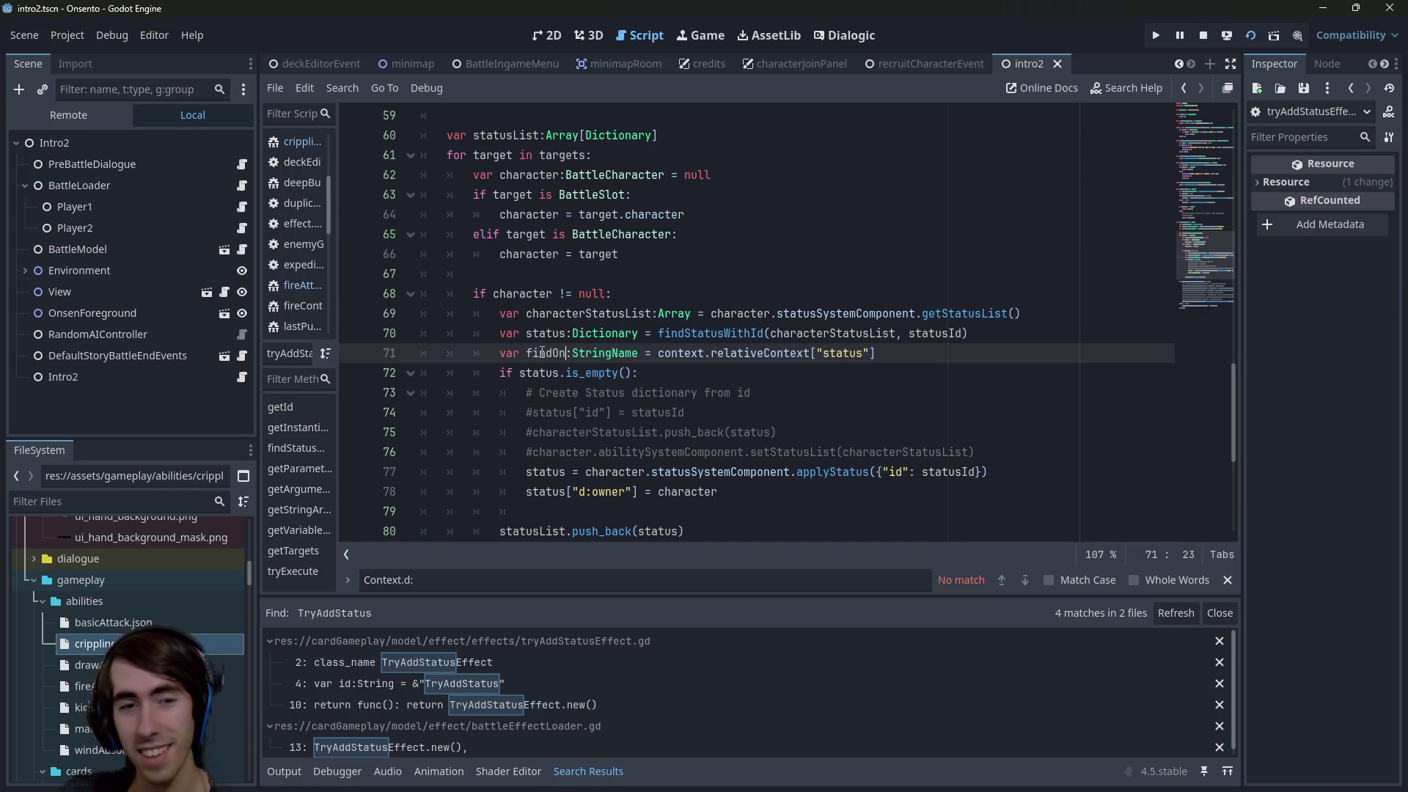
type("ly")
key("Escape")
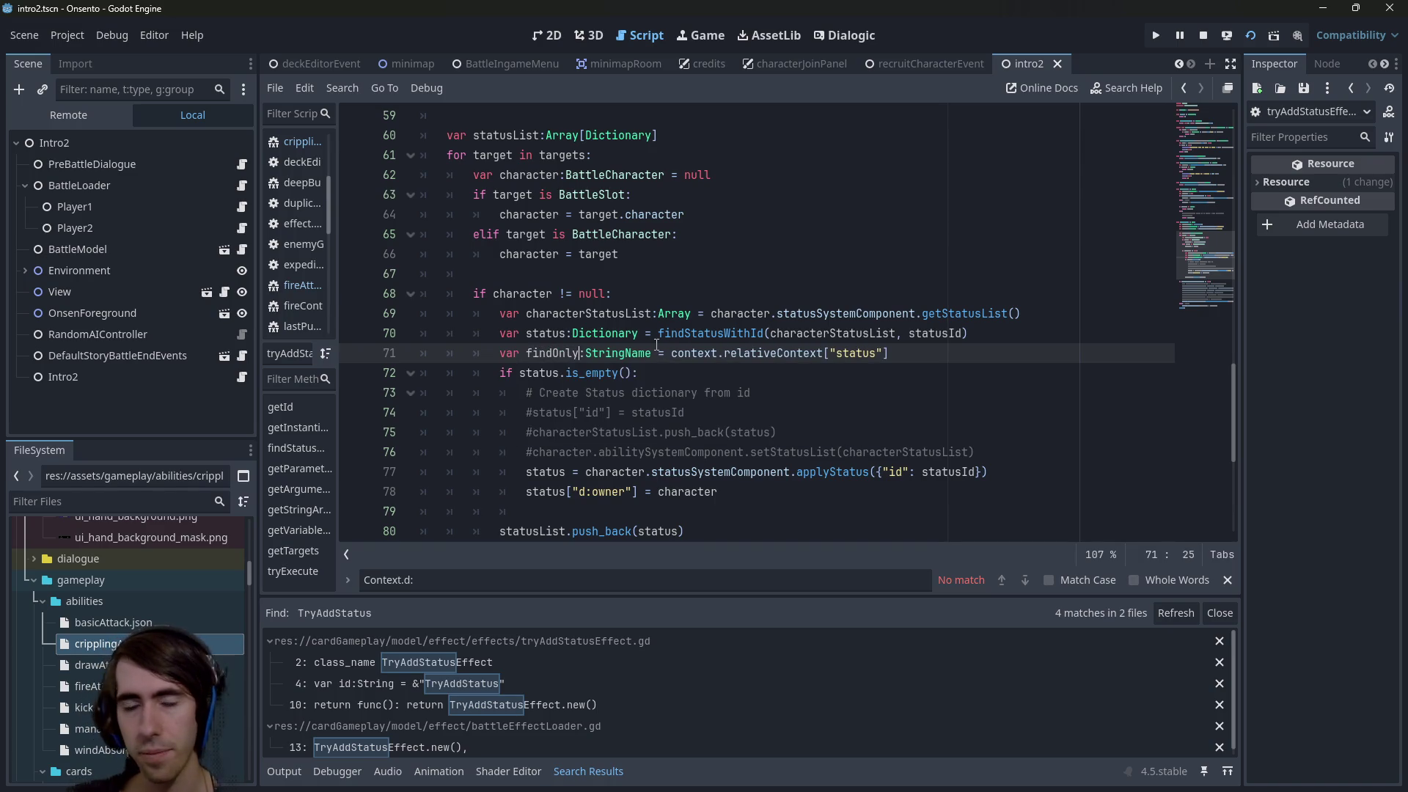
left_click_drag(585, 353, 676, 353)
type("bool = context")
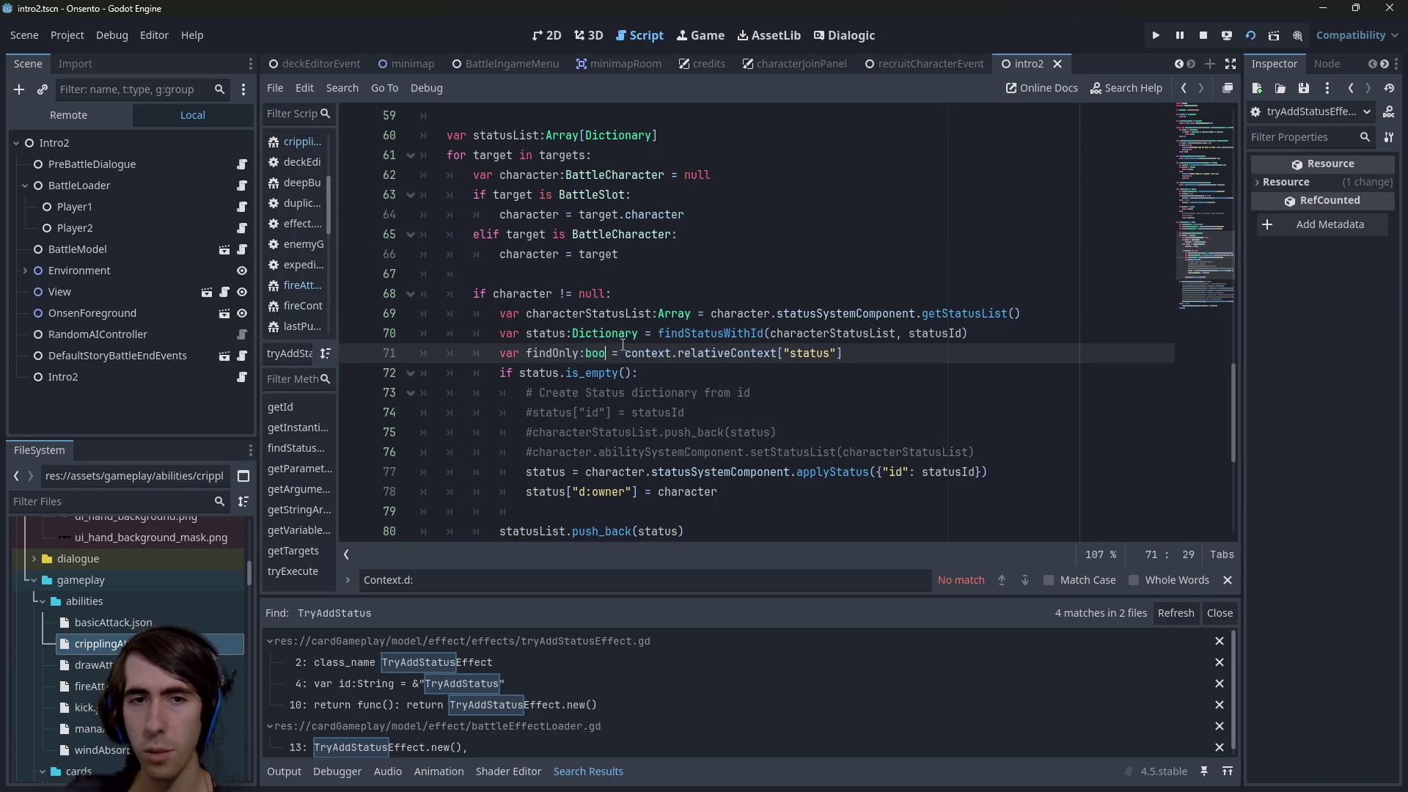
Change line 71's lookup to .get("findOnly", false) and save the script
key("End")
key("Left")
key("Left")
key("ctrl+shift+Left")
type("findO")
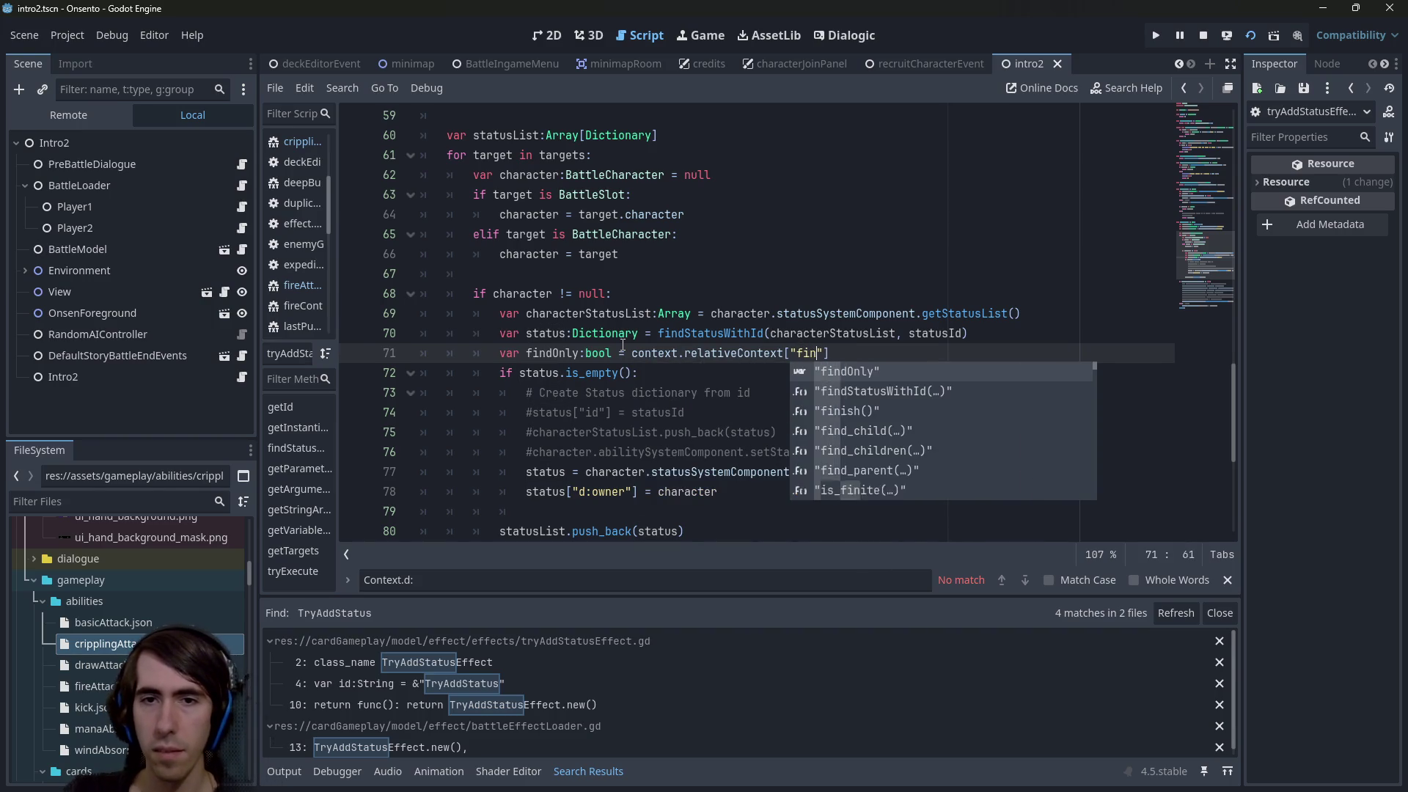
key("Return")
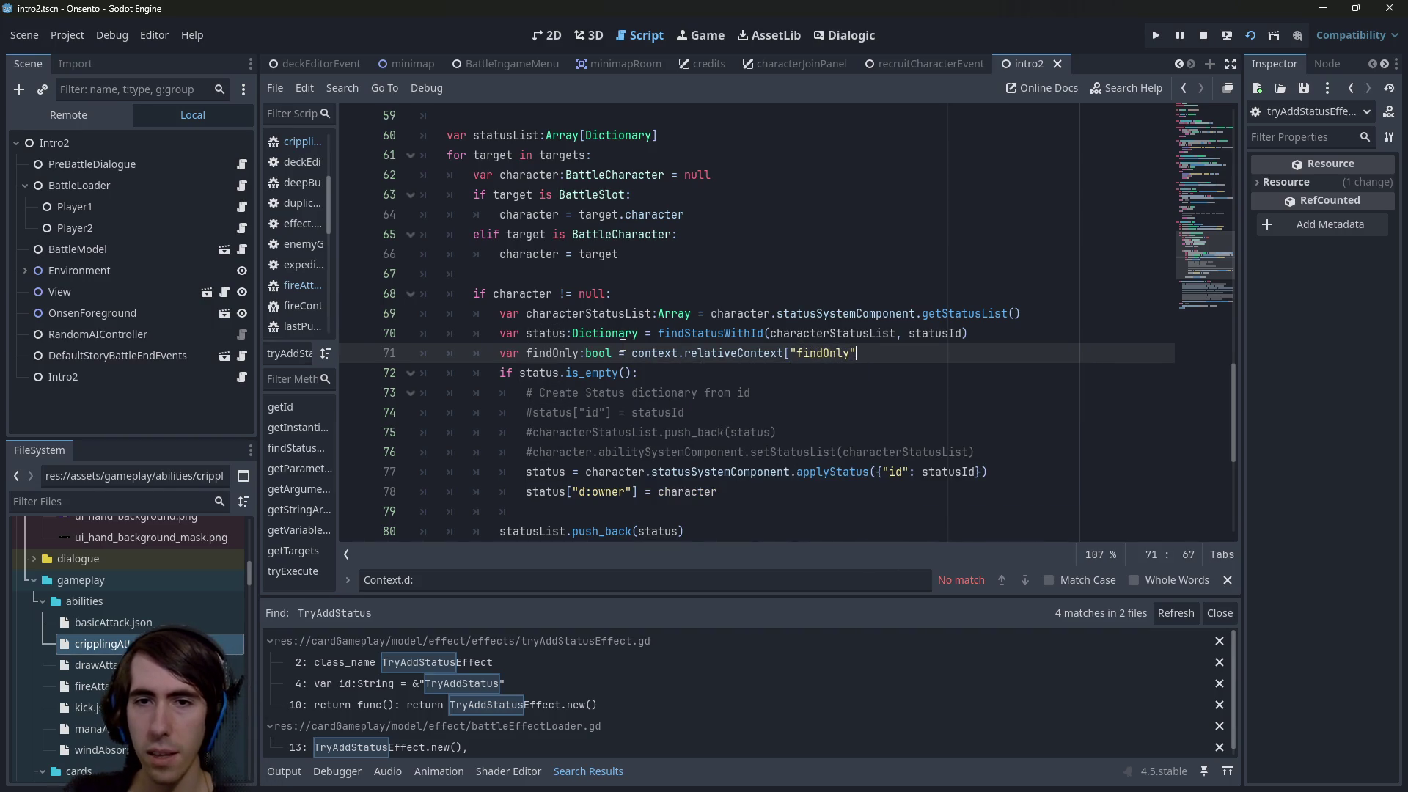
key("Left")
key("BackSpace")
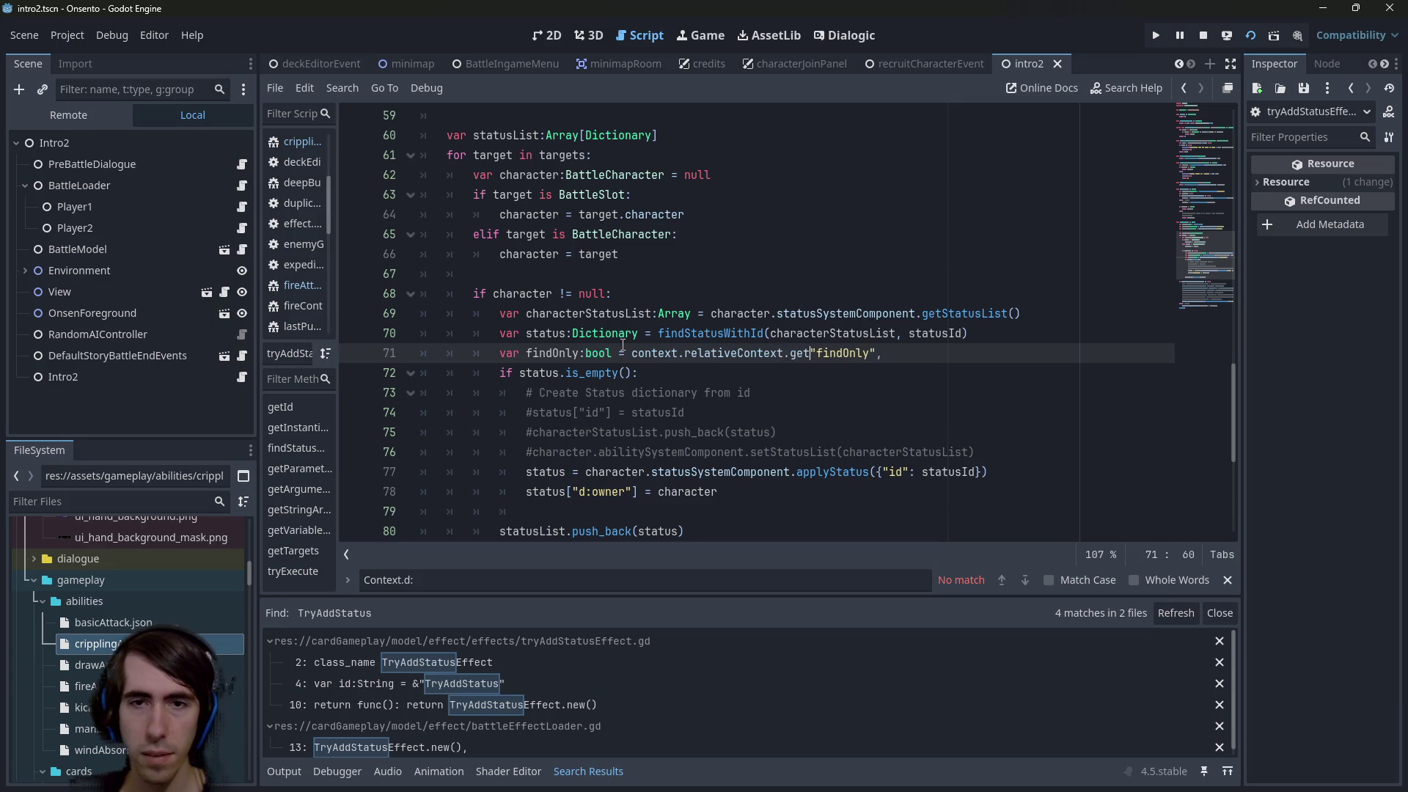
type(".get(")
key("End")
type("false)")
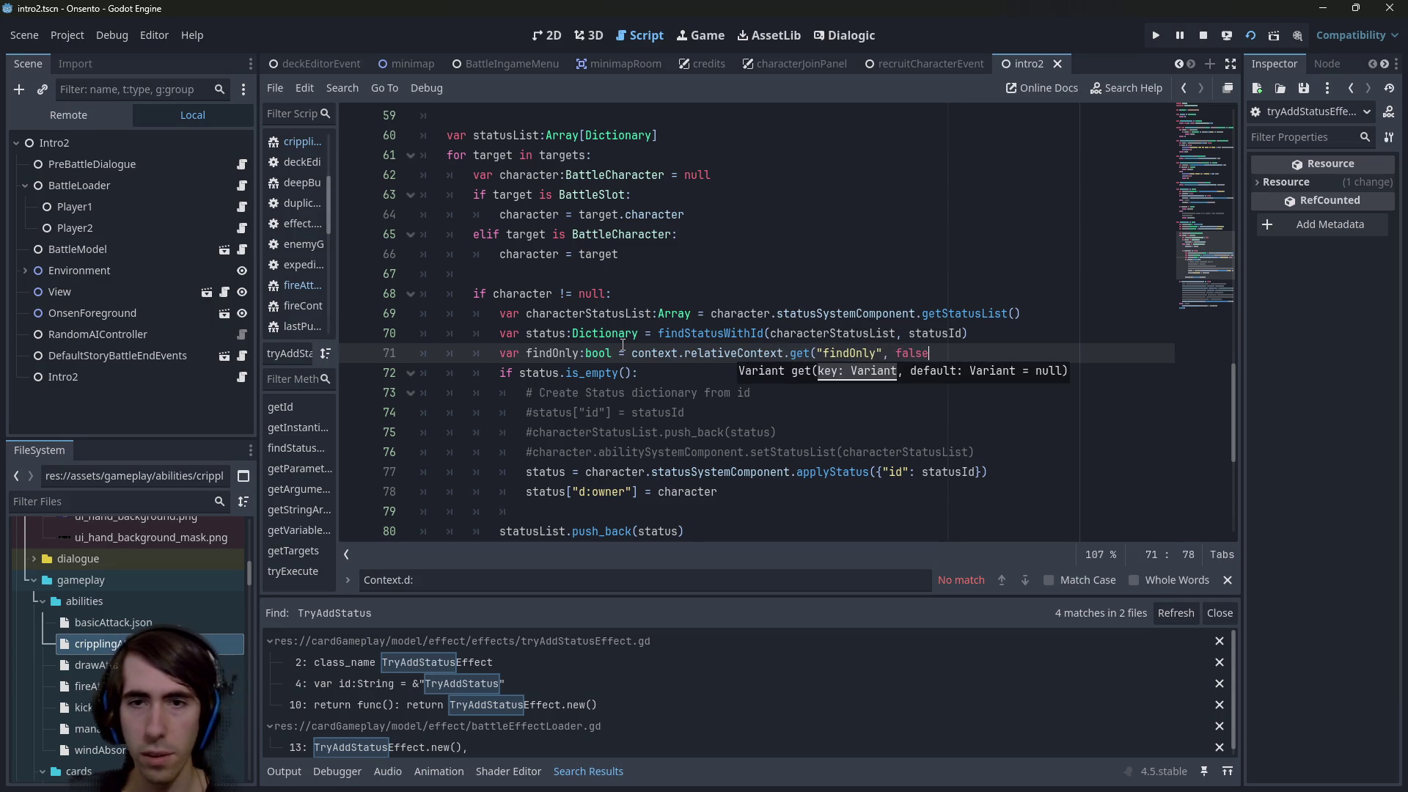
key("ctrl+s")
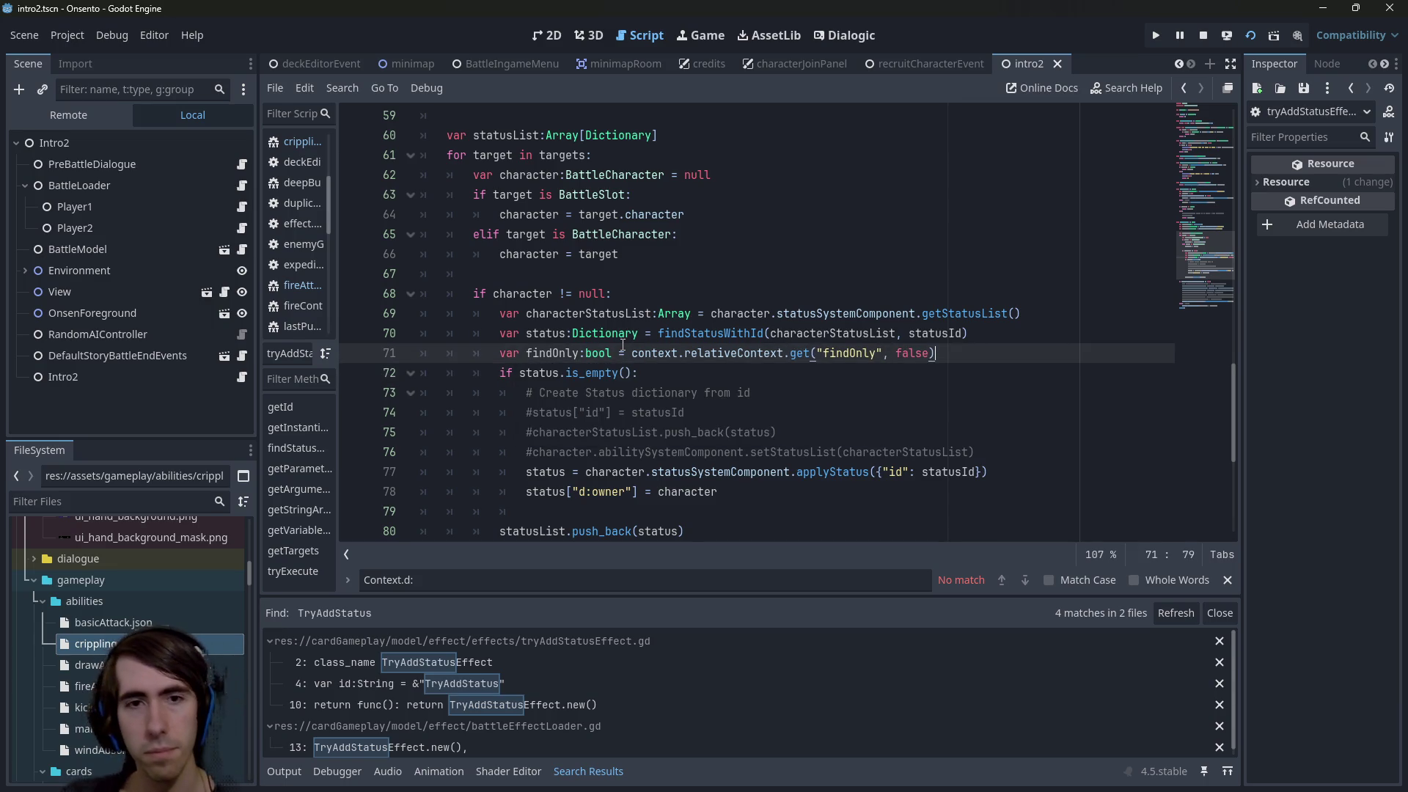
Add the missing closing parenthesis to the is_empty check
double_click(550, 346)
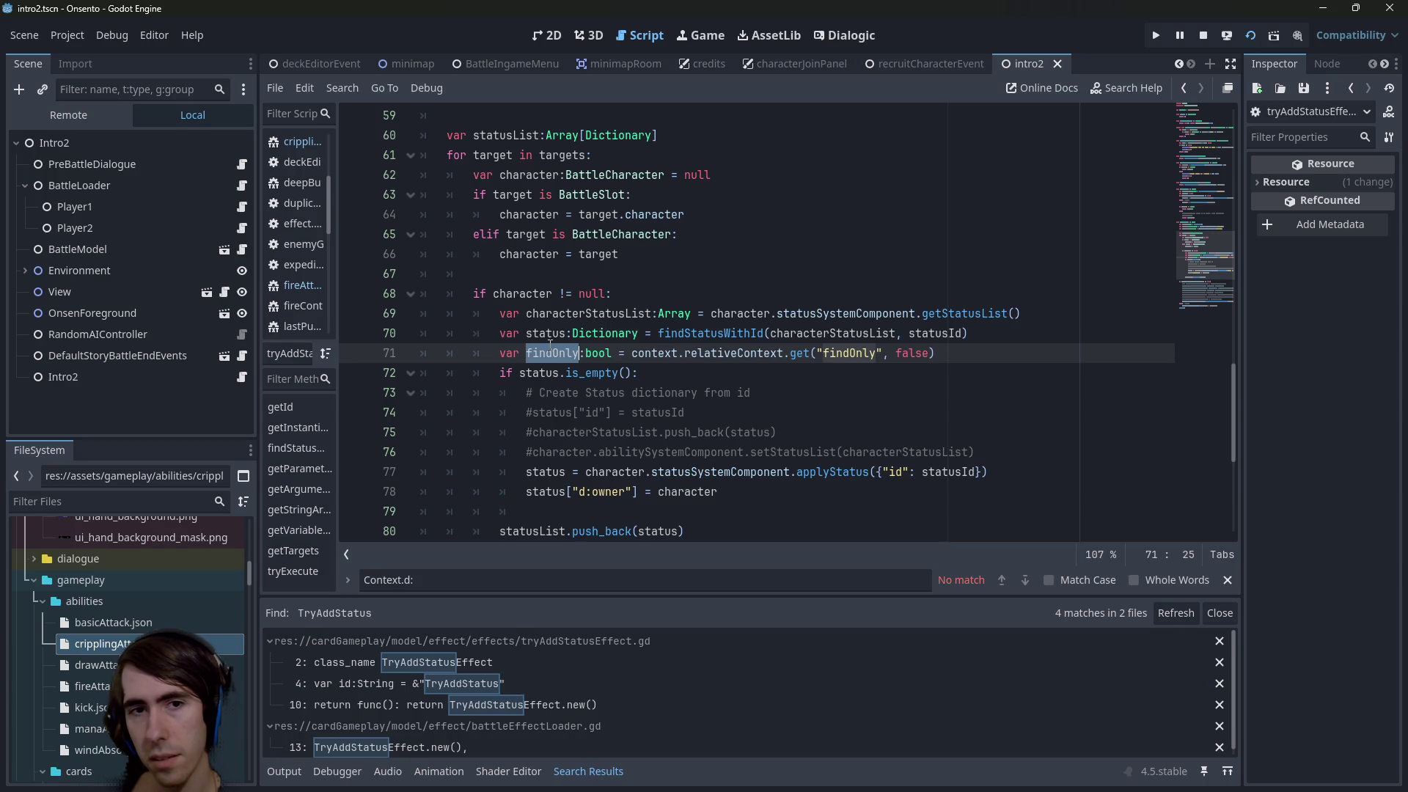
double_click(550, 350)
left_click(629, 373)
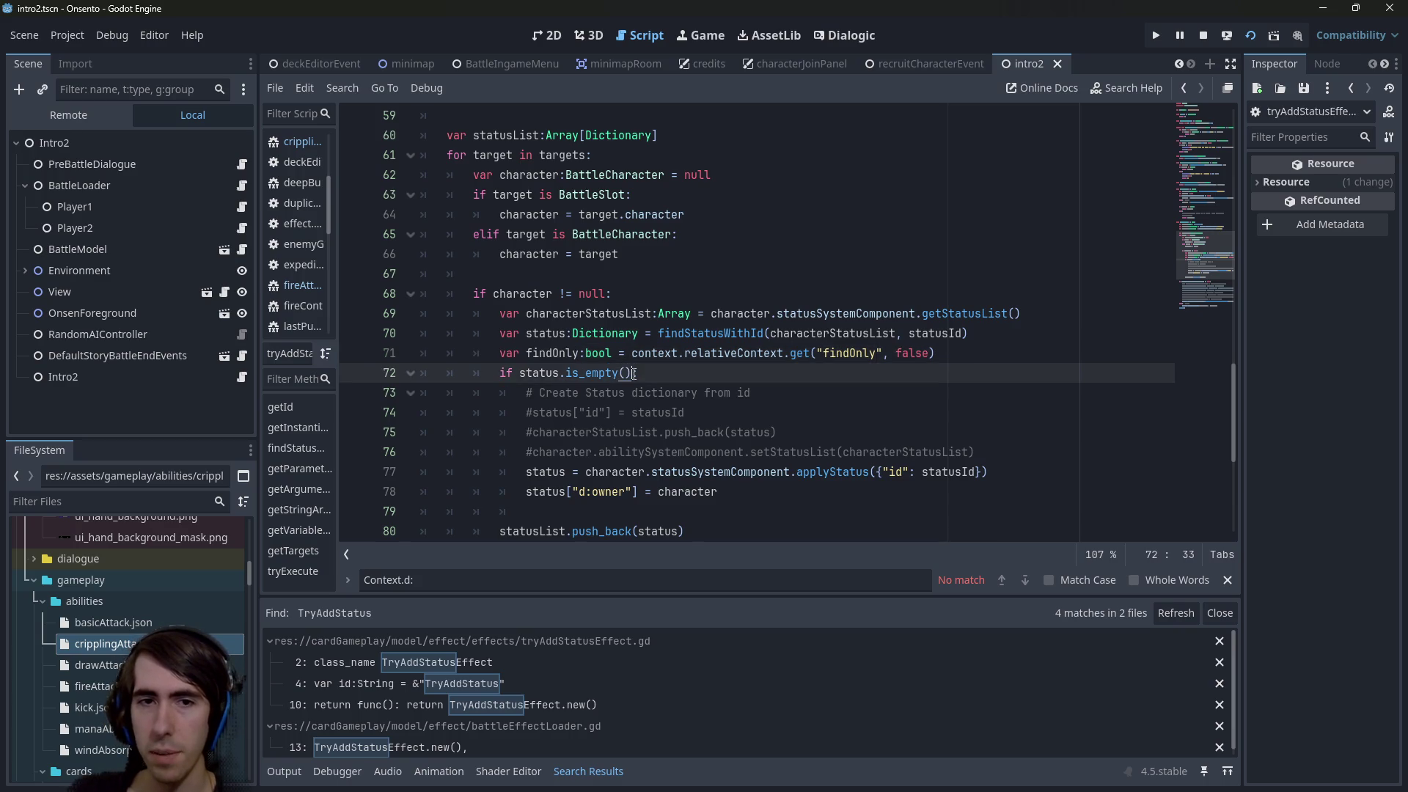
type("and)")
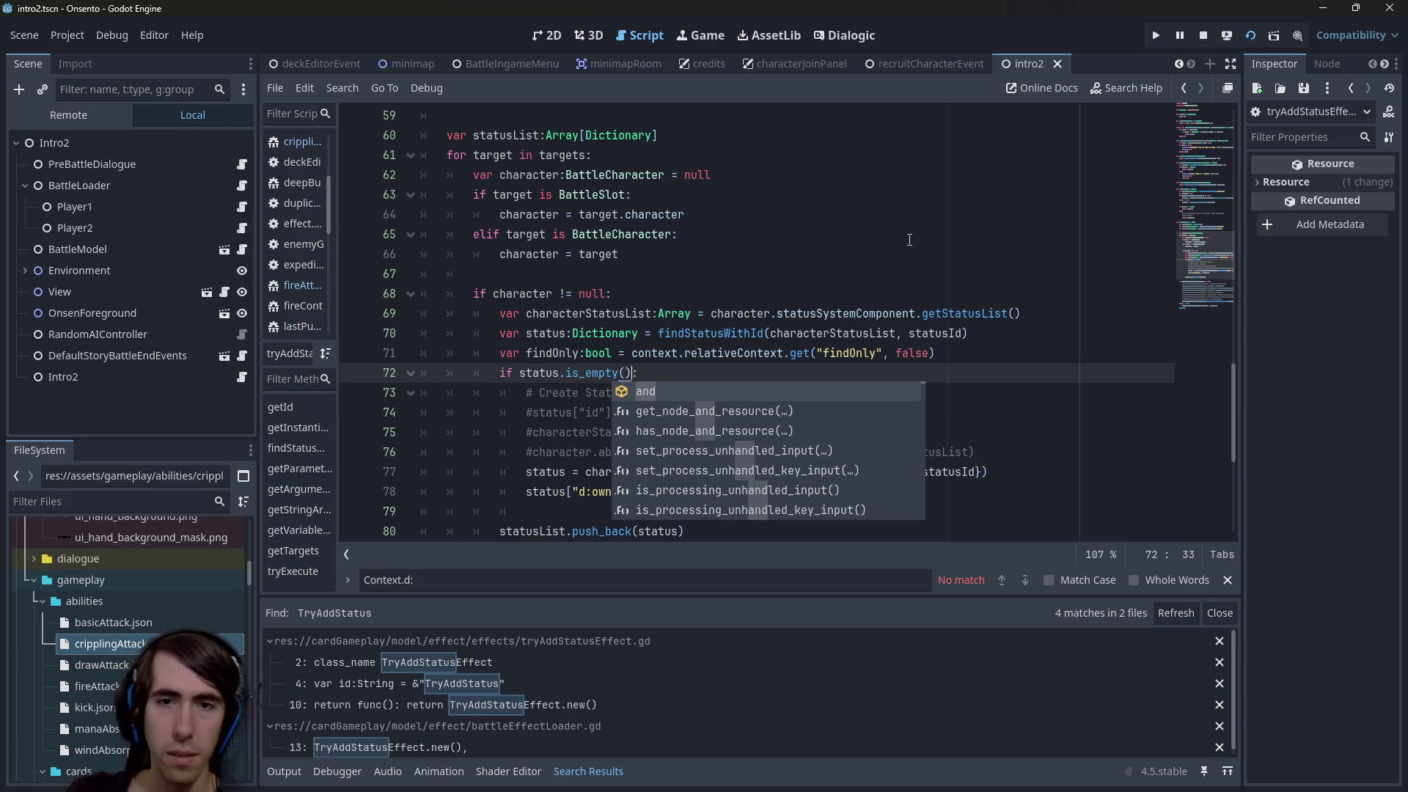
Rename both the findOnly variable and its lookup key to addOnly
double_click(842, 355)
mouse_move(842, 359)
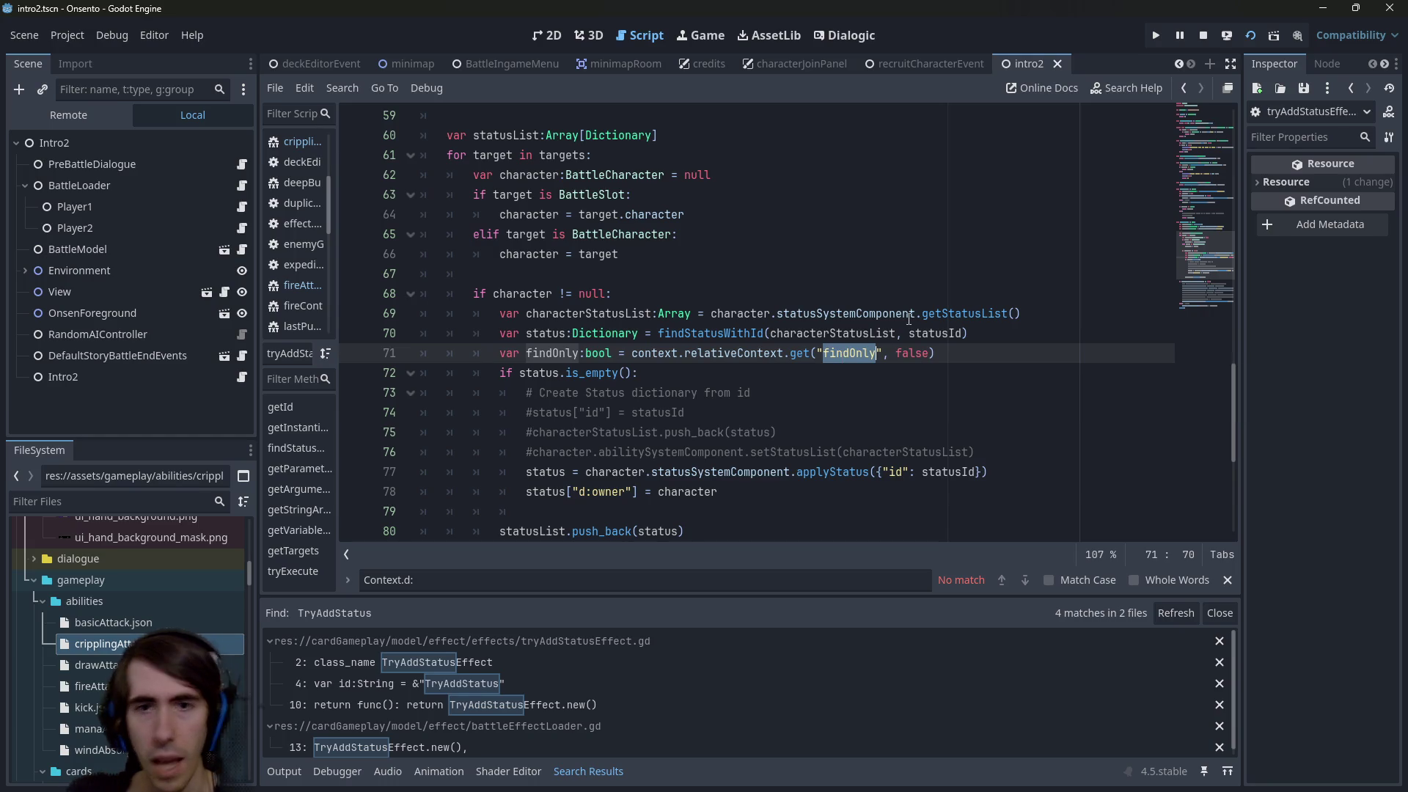
mouse_move(910, 320)
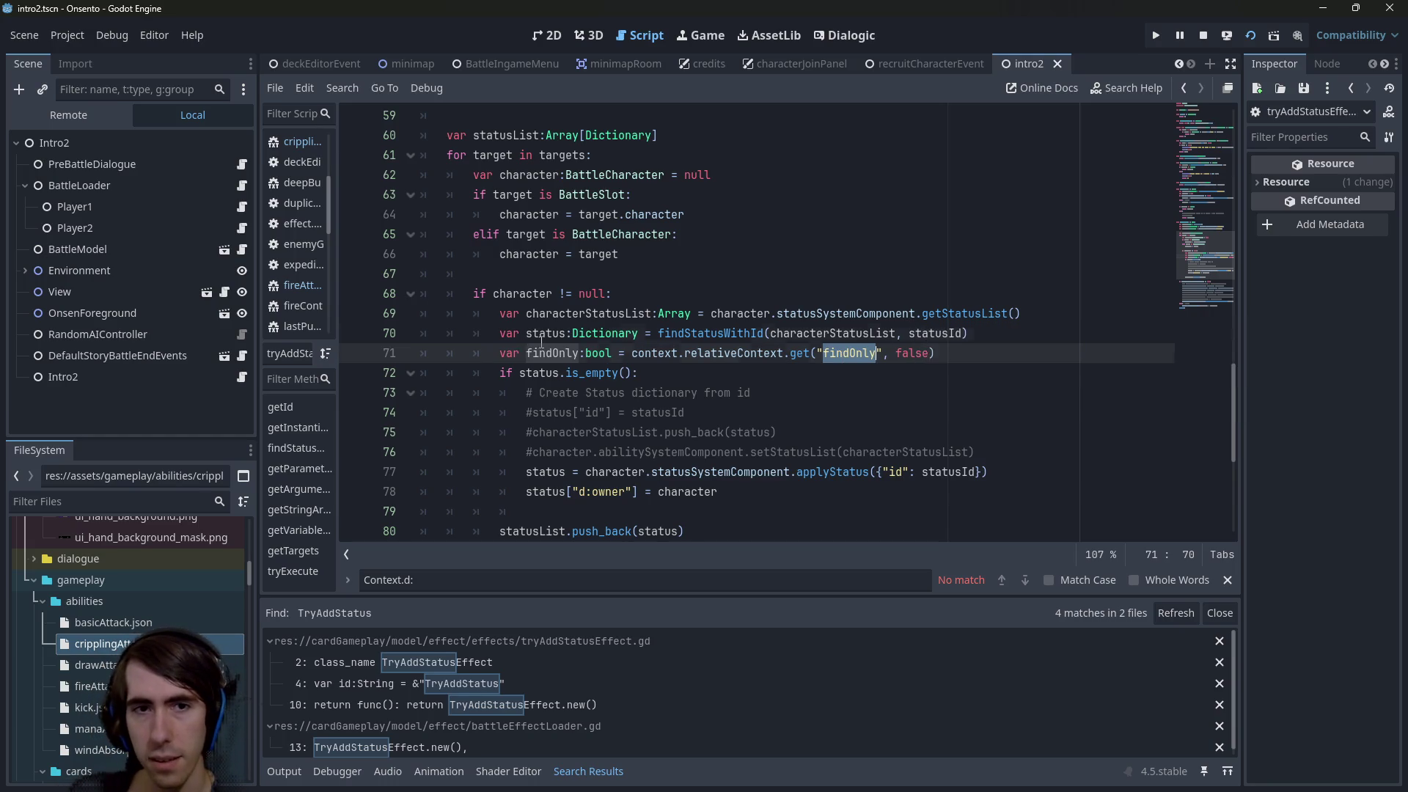
key("ctrl+d")
type("addOnly")
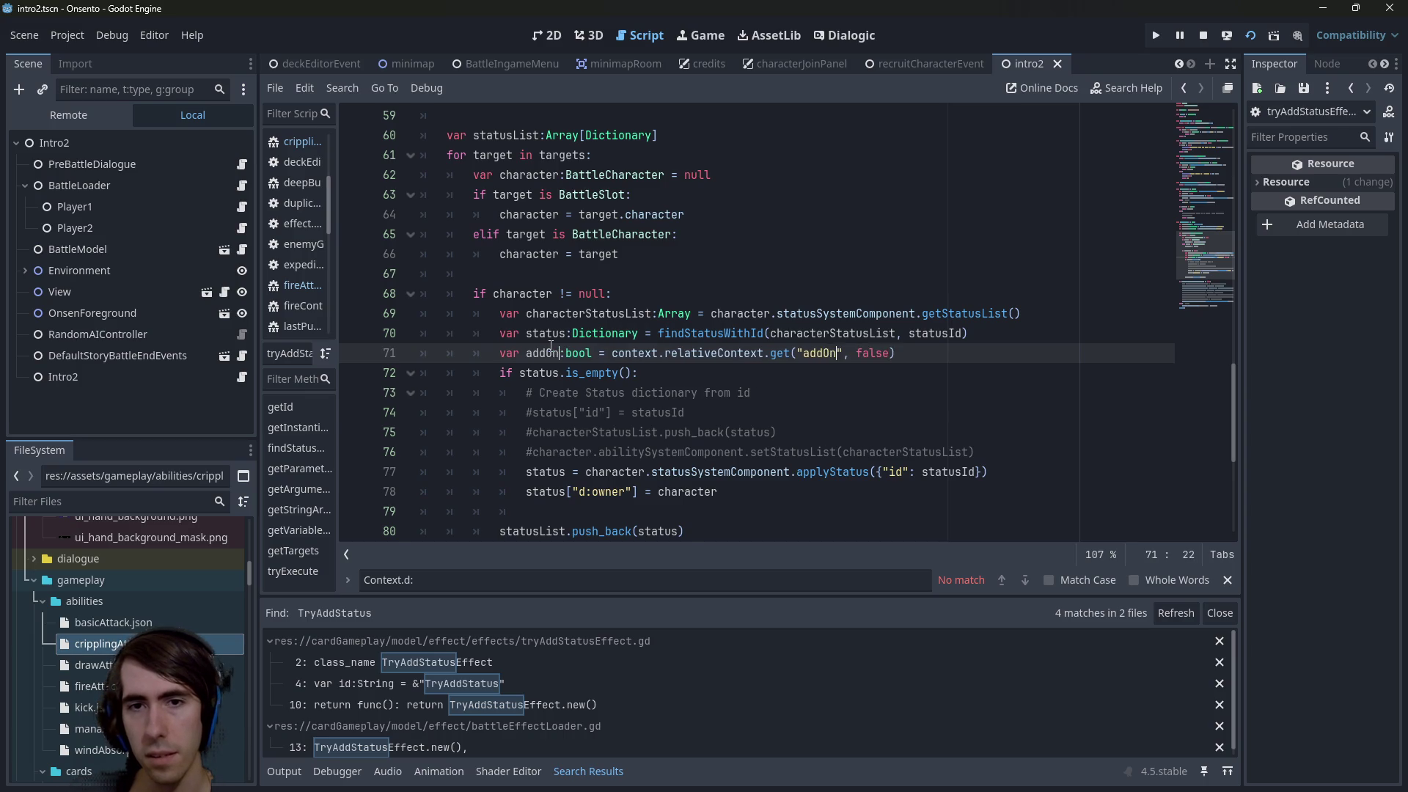
key("Escape")
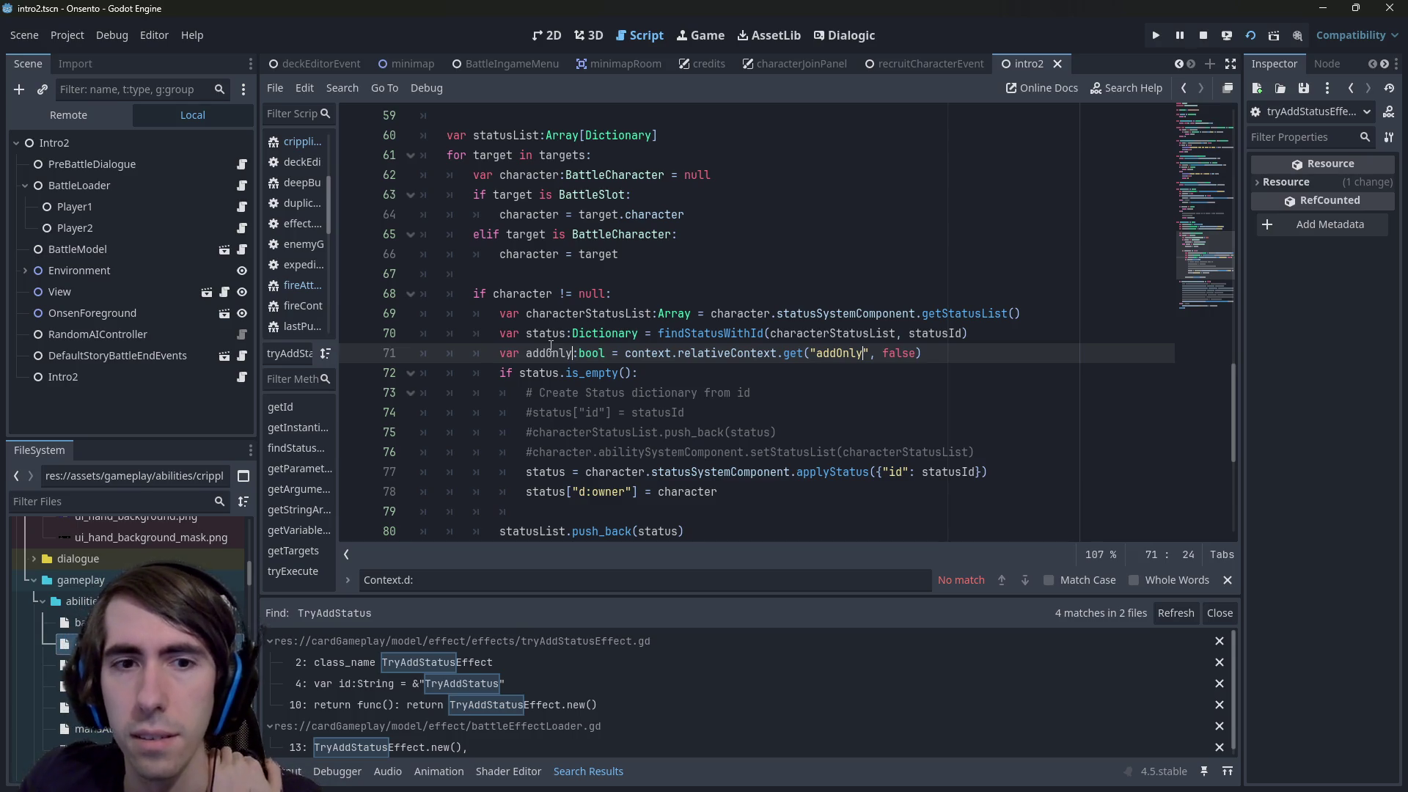
double_click(552, 352)
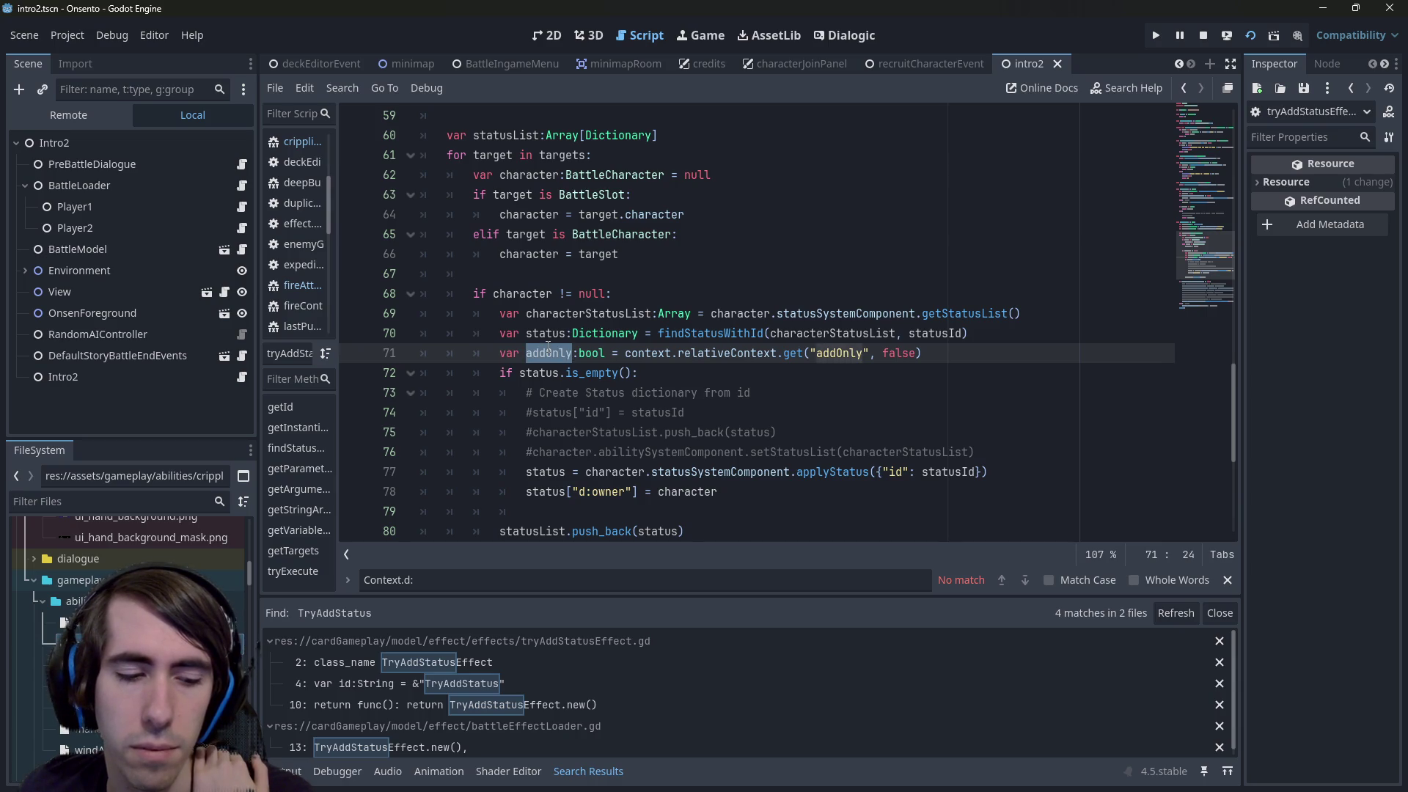
scroll(548, 346, "down", 5)
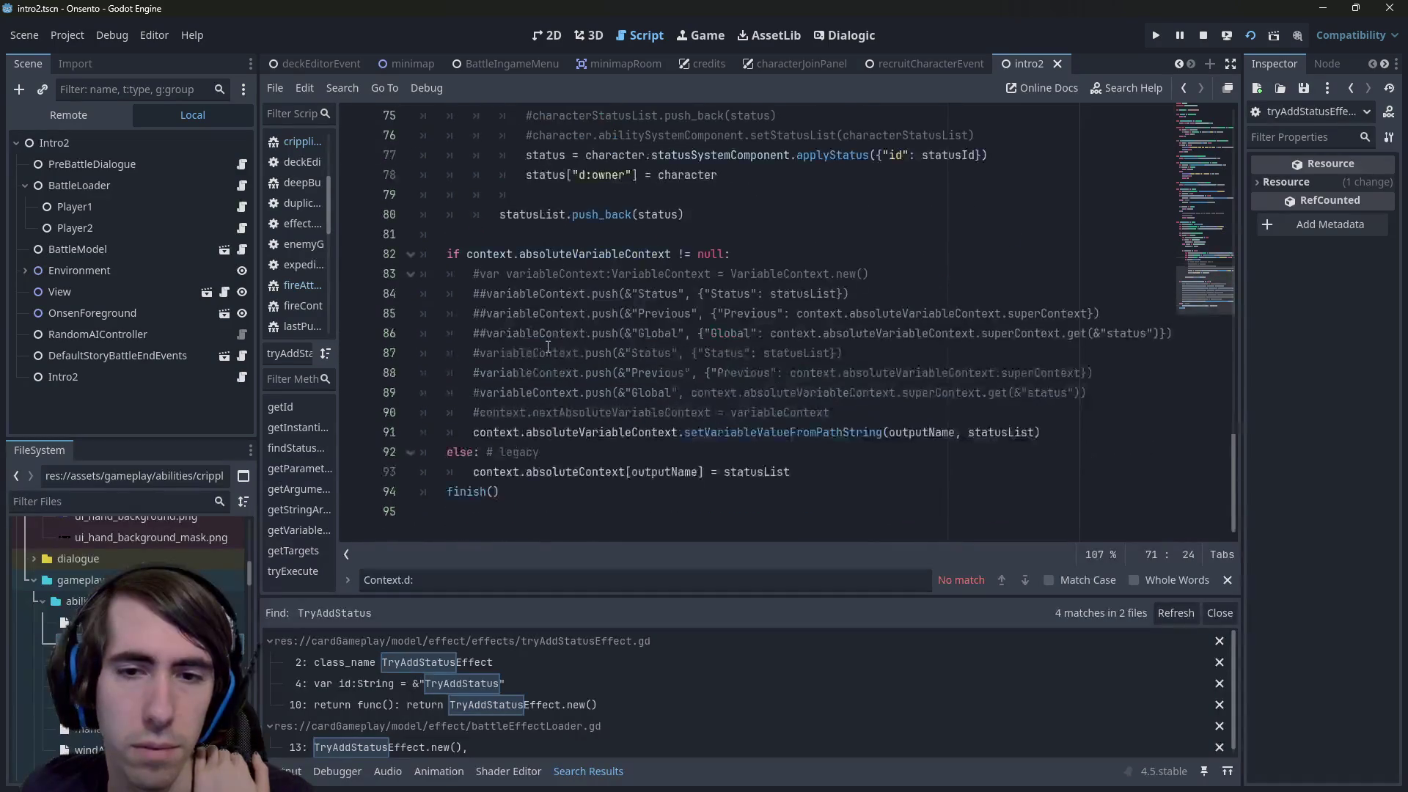
scroll(546, 346, "up", 3)
scroll(546, 347, "up", 2)
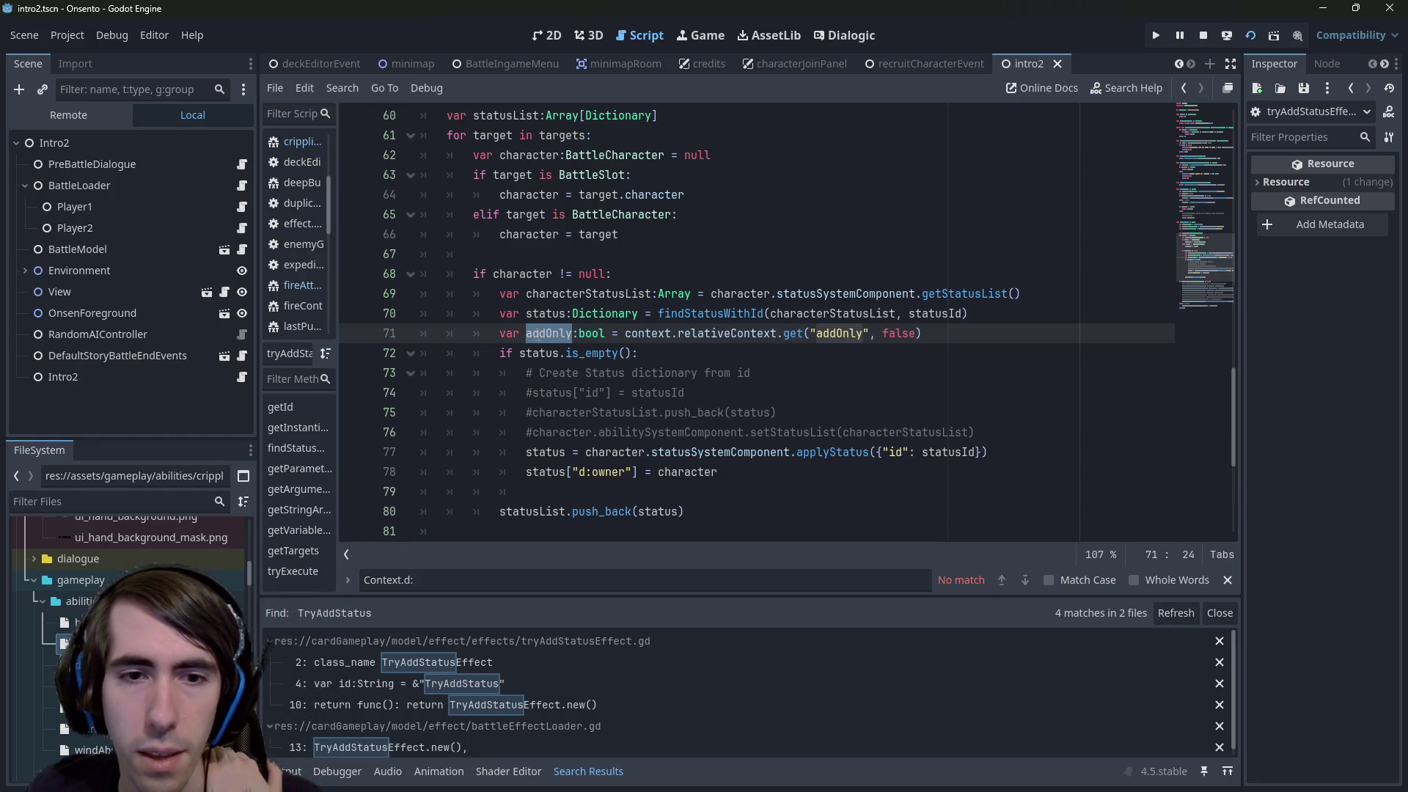
double_click(899, 334)
double_click(573, 333)
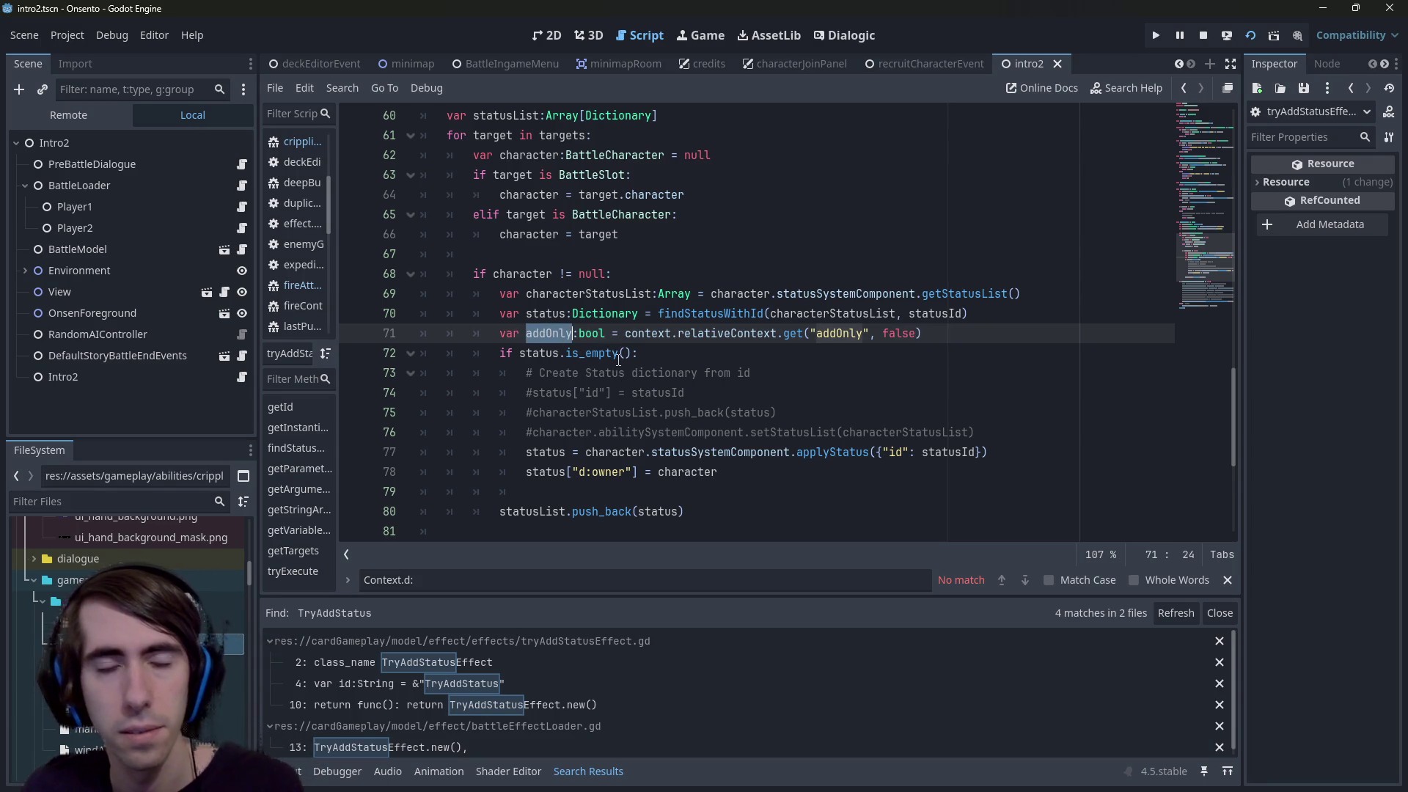
scroll(620, 363, "down", 1)
scroll(620, 363, "up", 1)
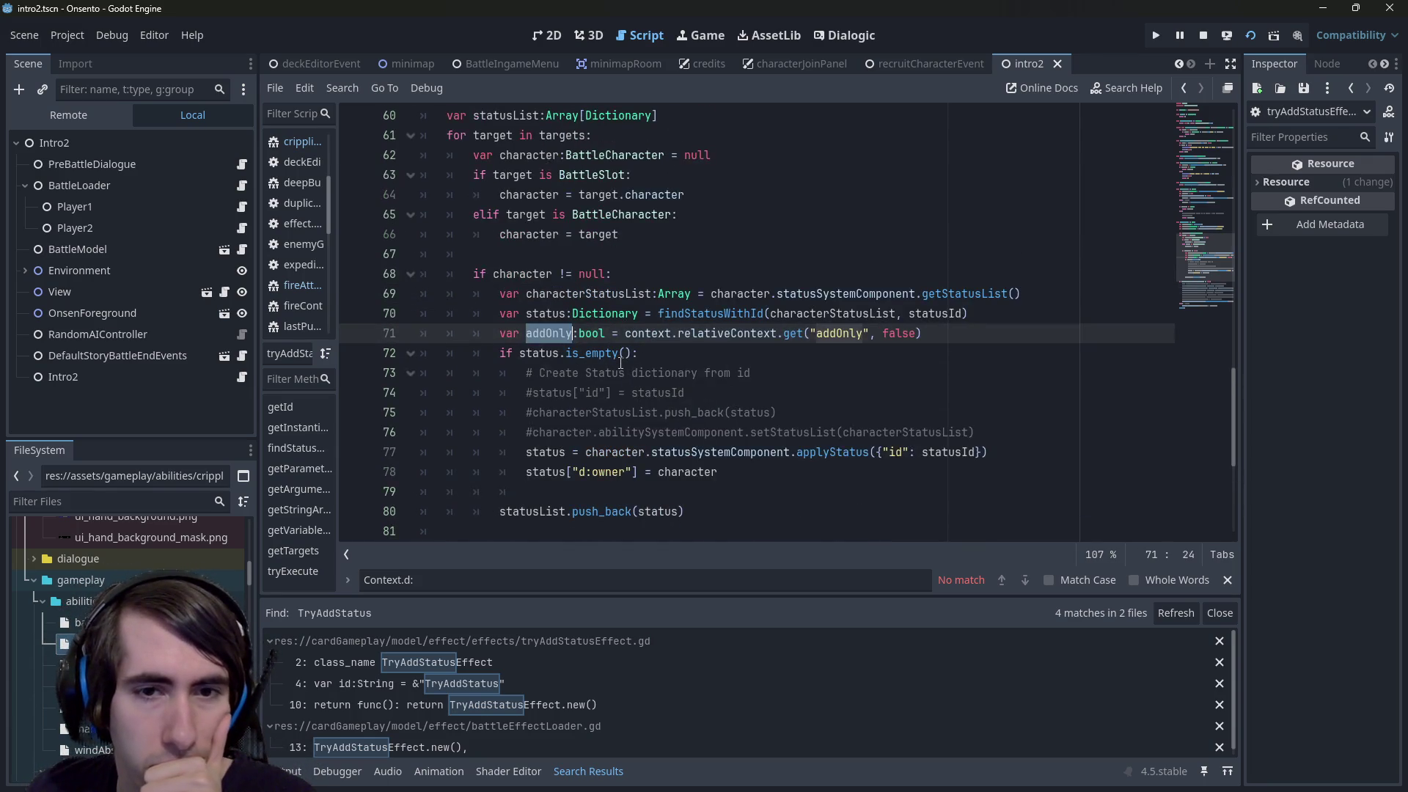
scroll(620, 363, "down", 1)
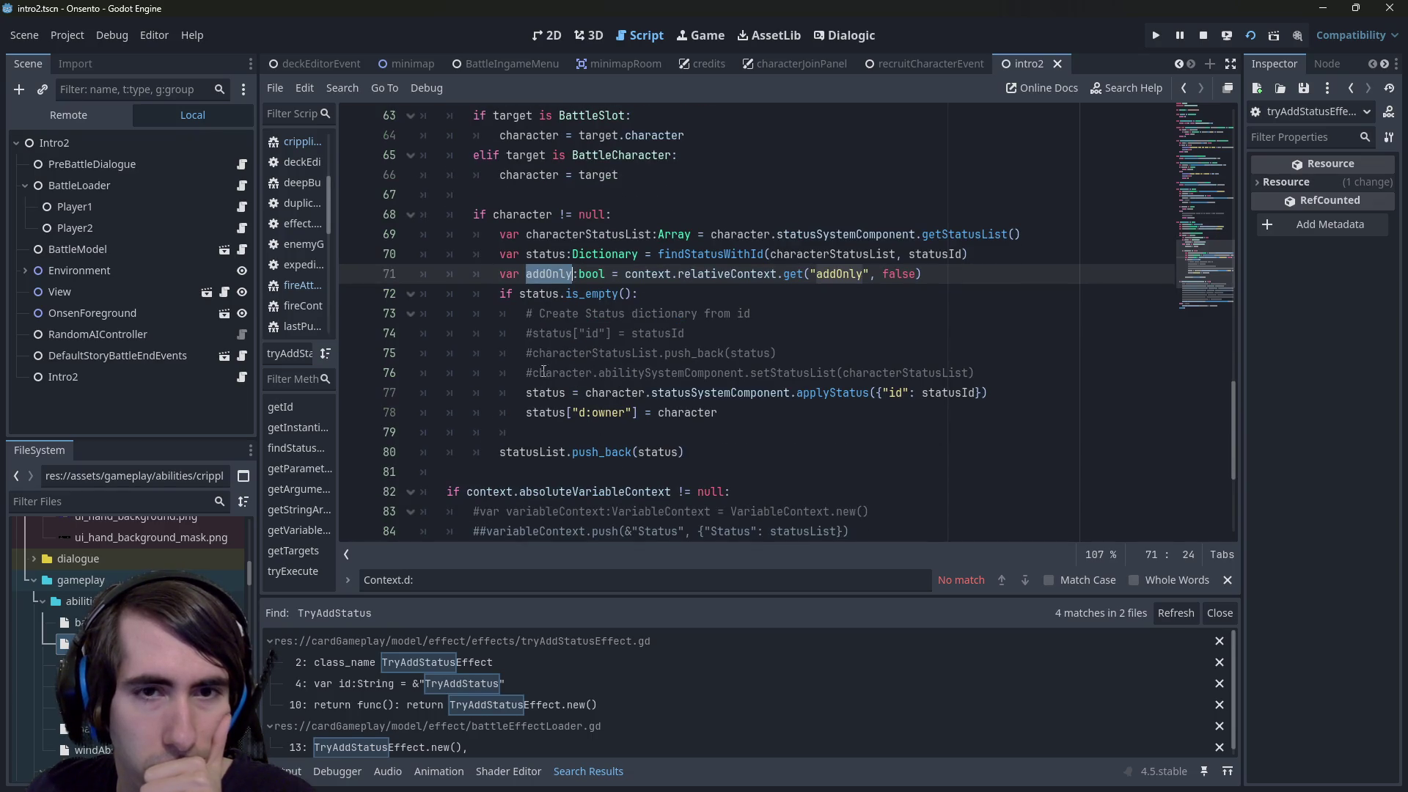
double_click(545, 254)
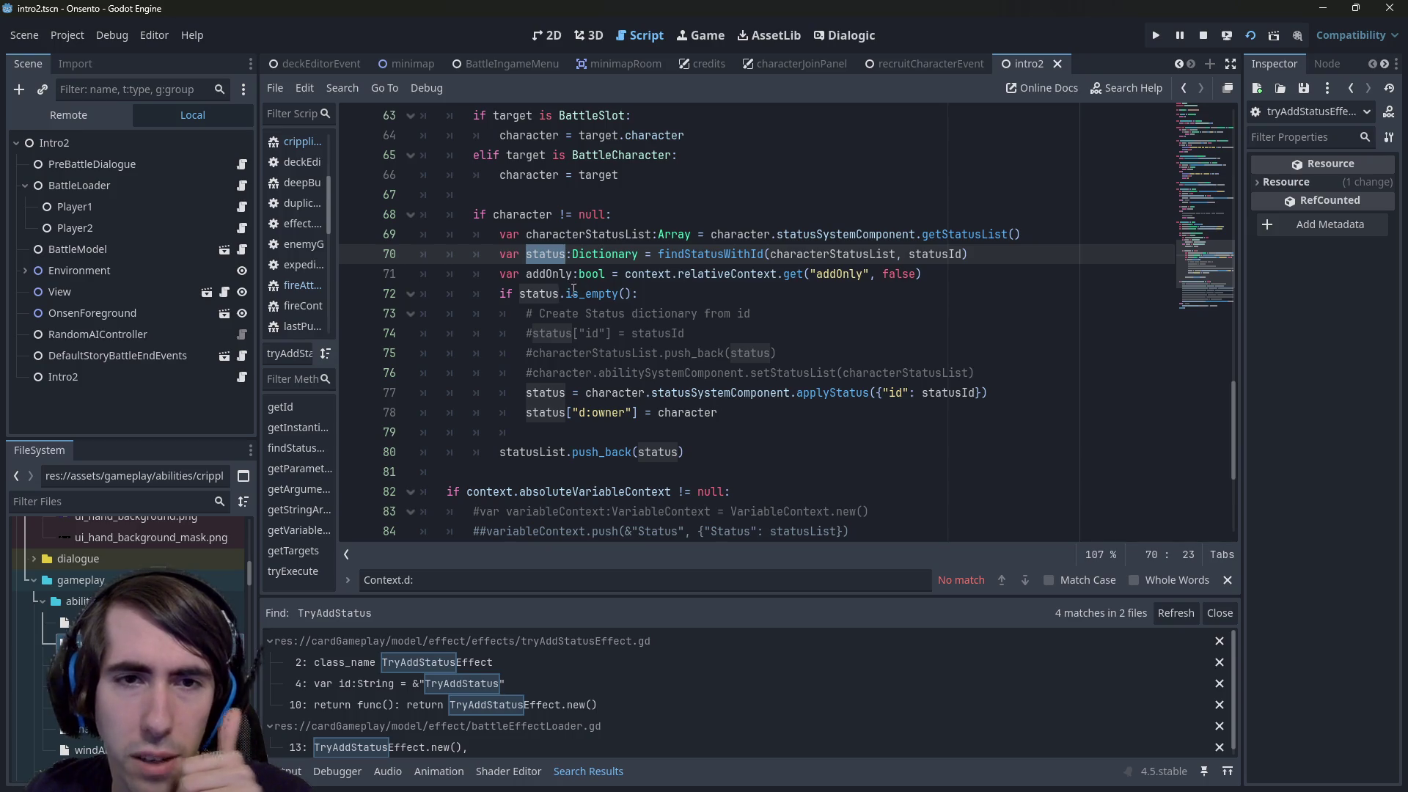
mouse_move(546, 297)
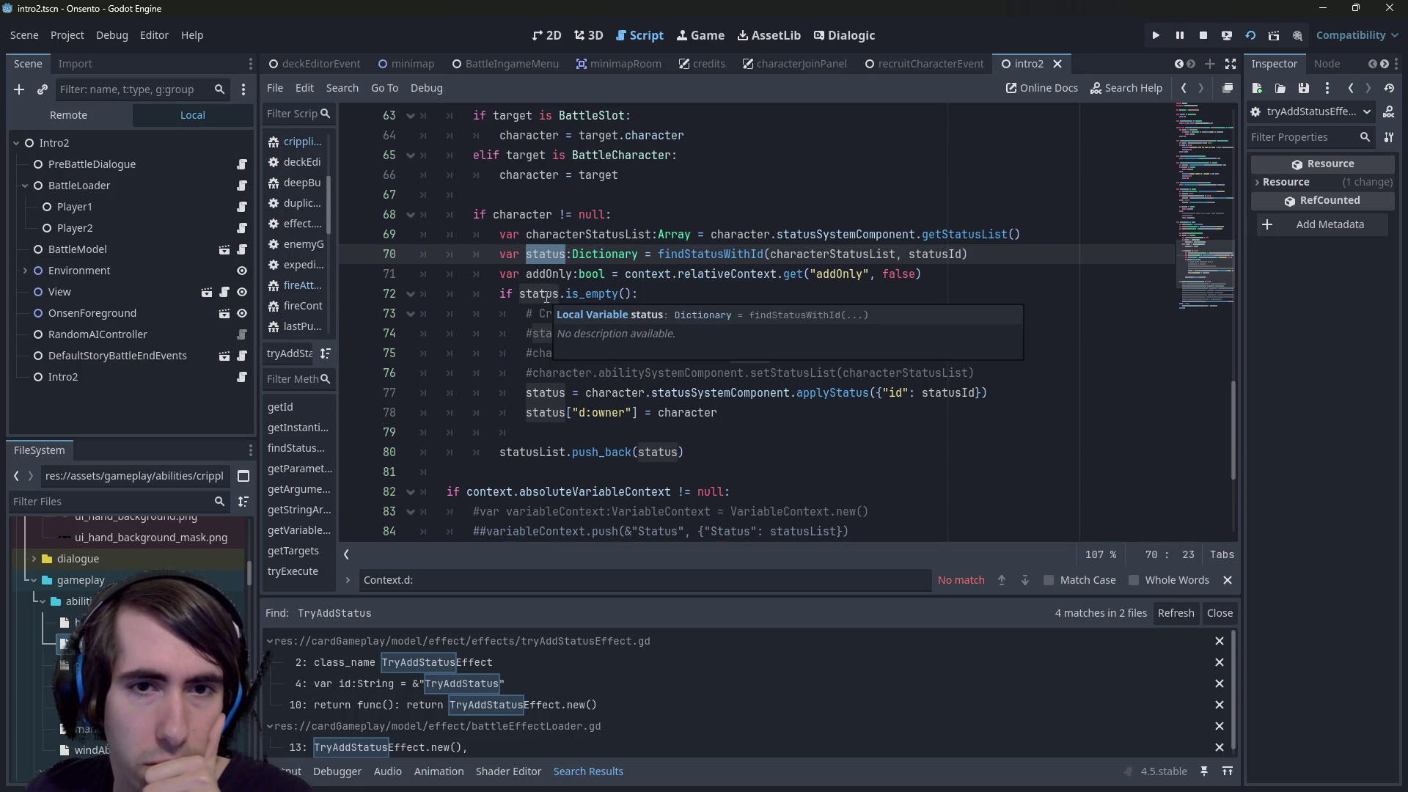
double_click(546, 275)
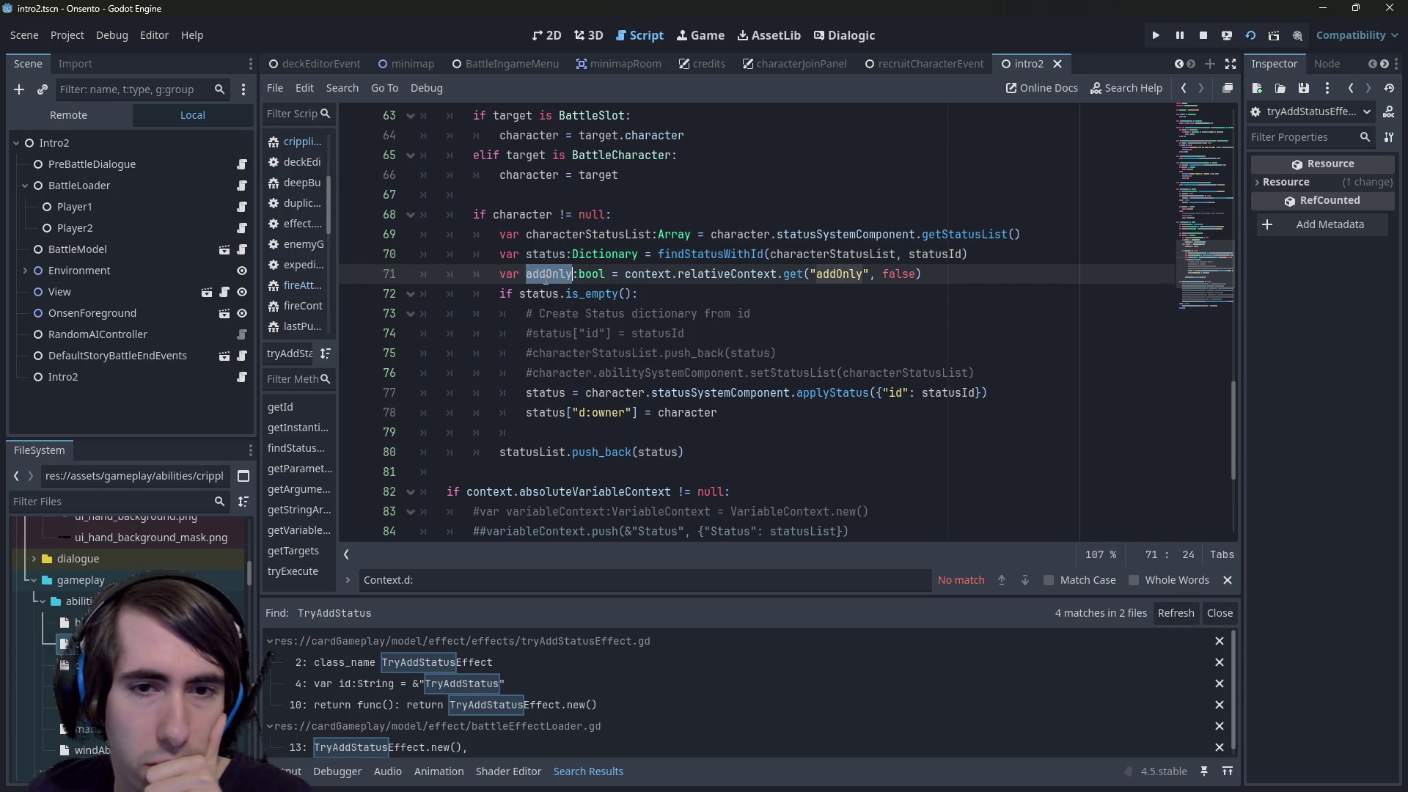
double_click(549, 254)
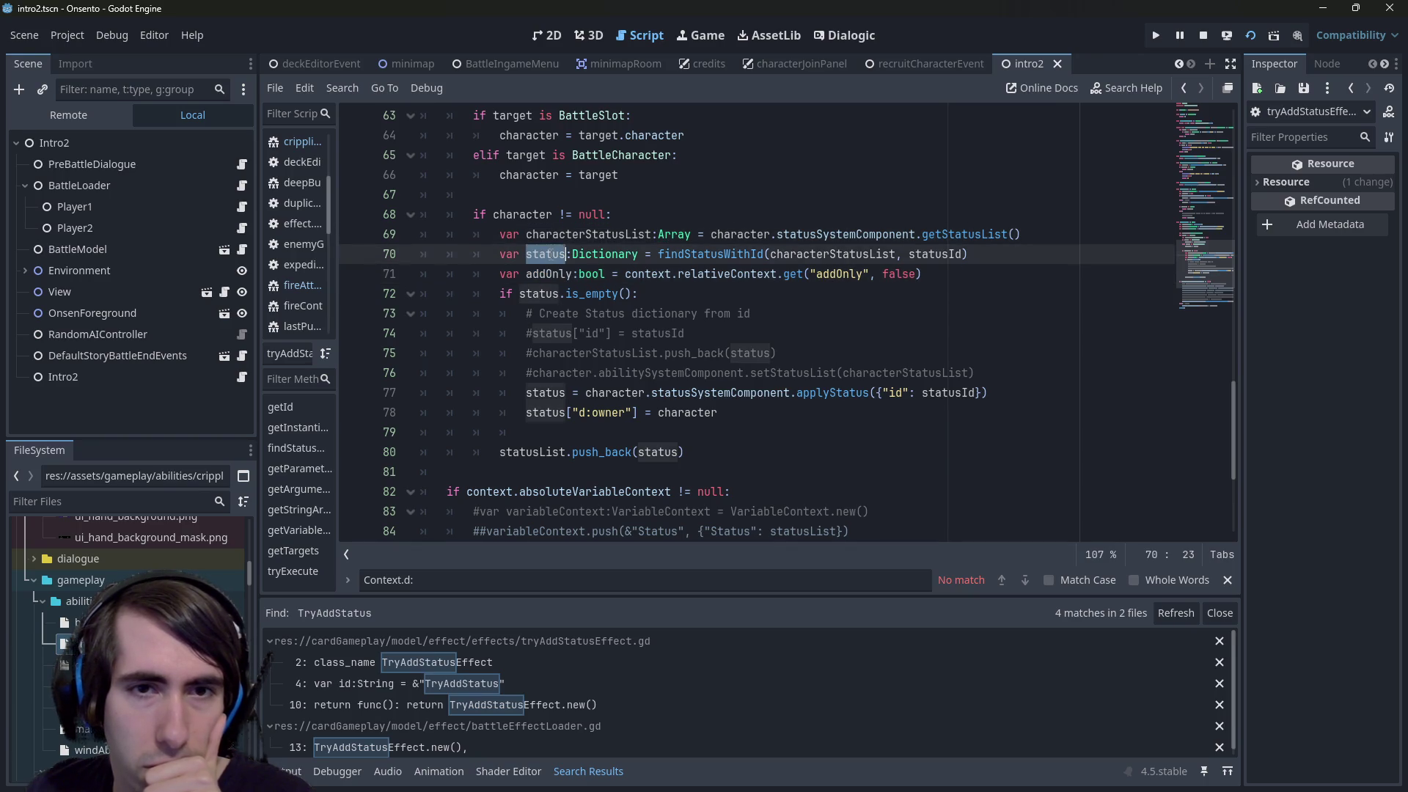
scroll(532, 398, "down", 3)
scroll(532, 399, "up", 3)
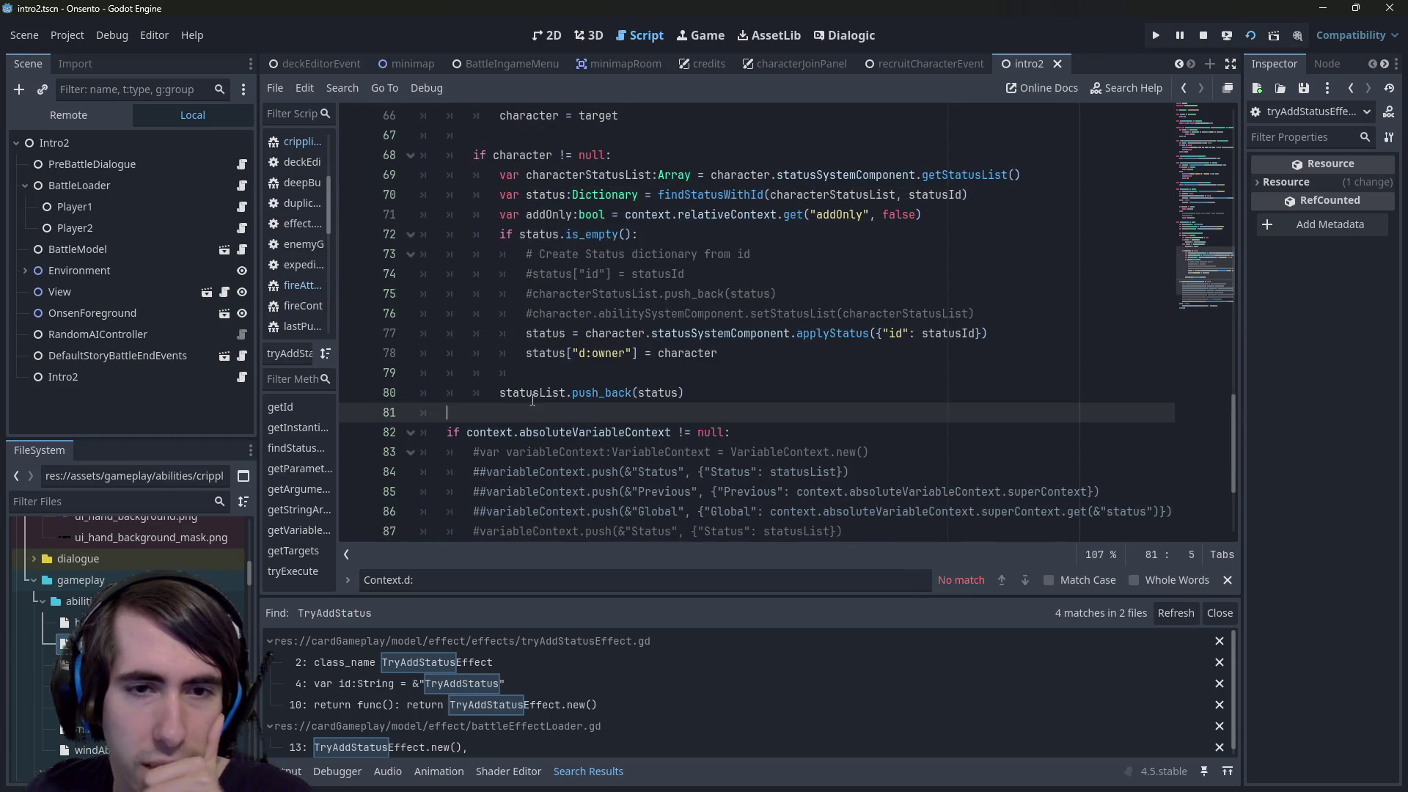
double_click(532, 398)
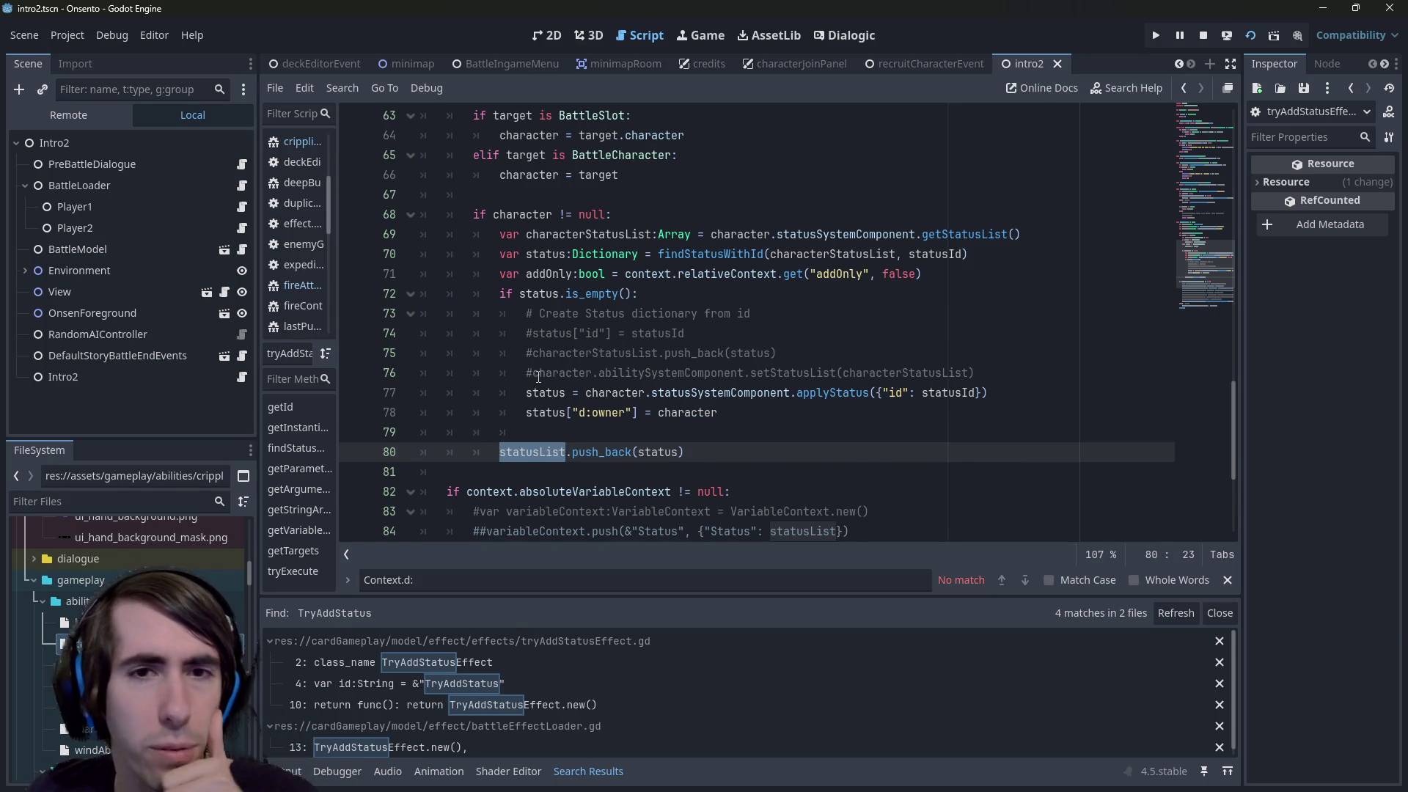
scroll(536, 380, "up", 1)
left_click(543, 334)
double_click(543, 334)
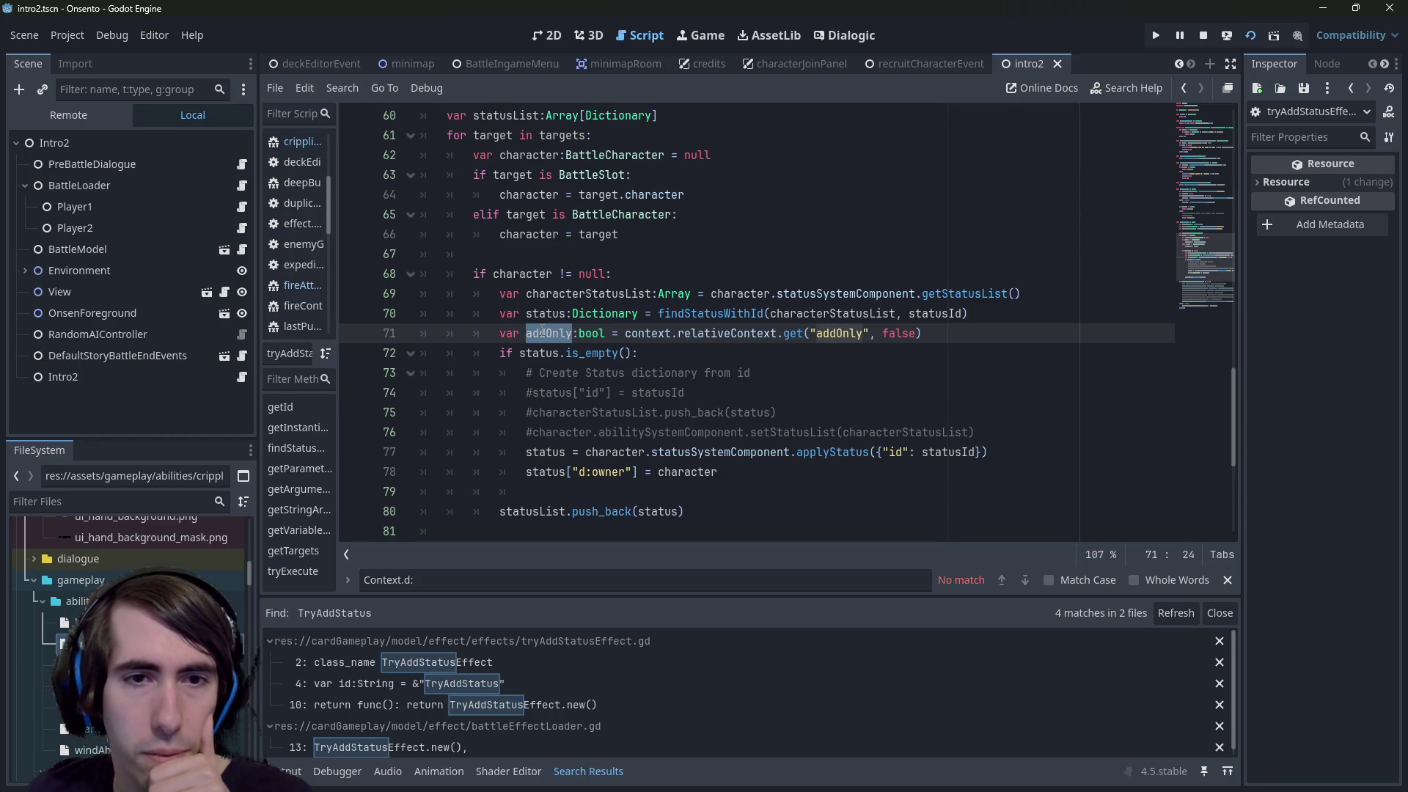
double_click(548, 333)
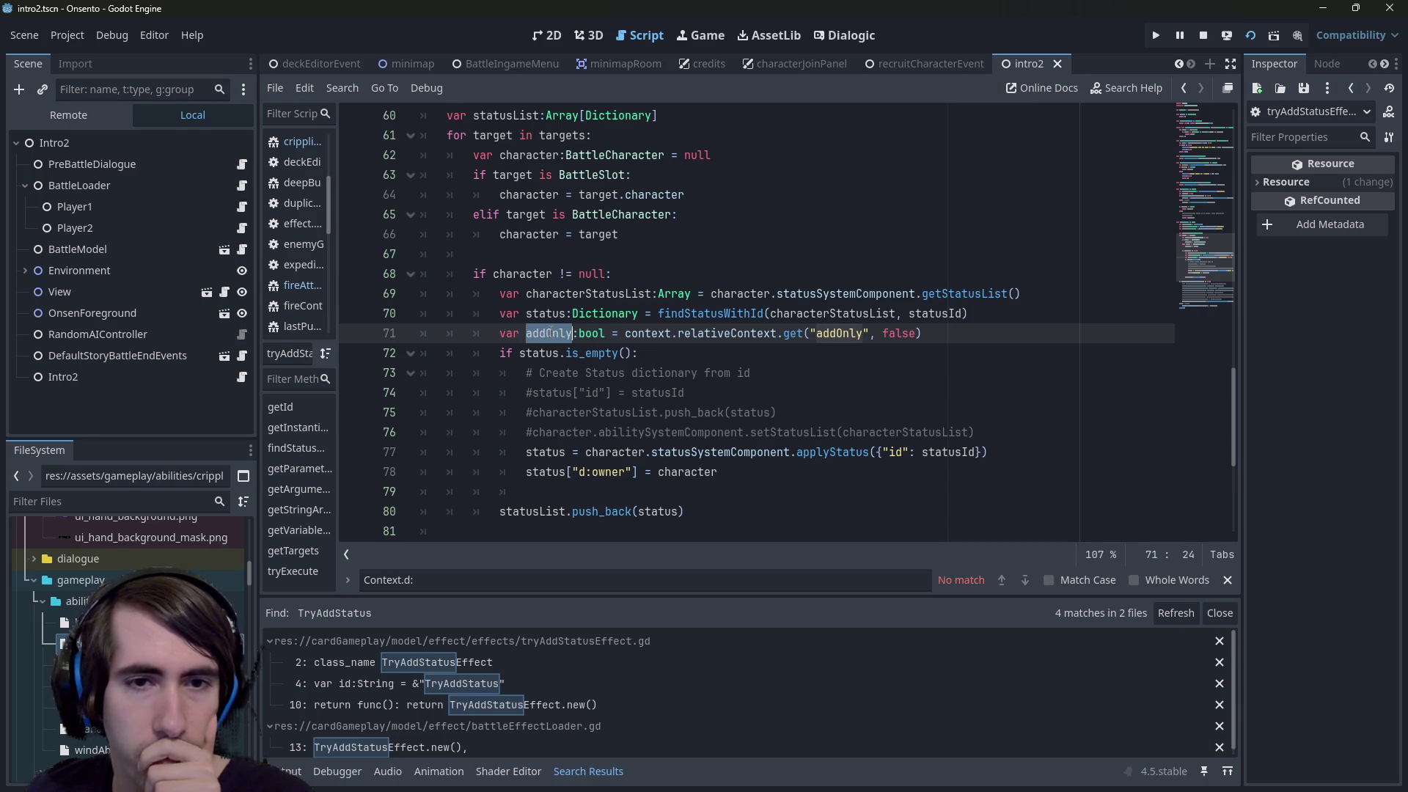
left_click(530, 496)
scroll(534, 490, "down", 1)
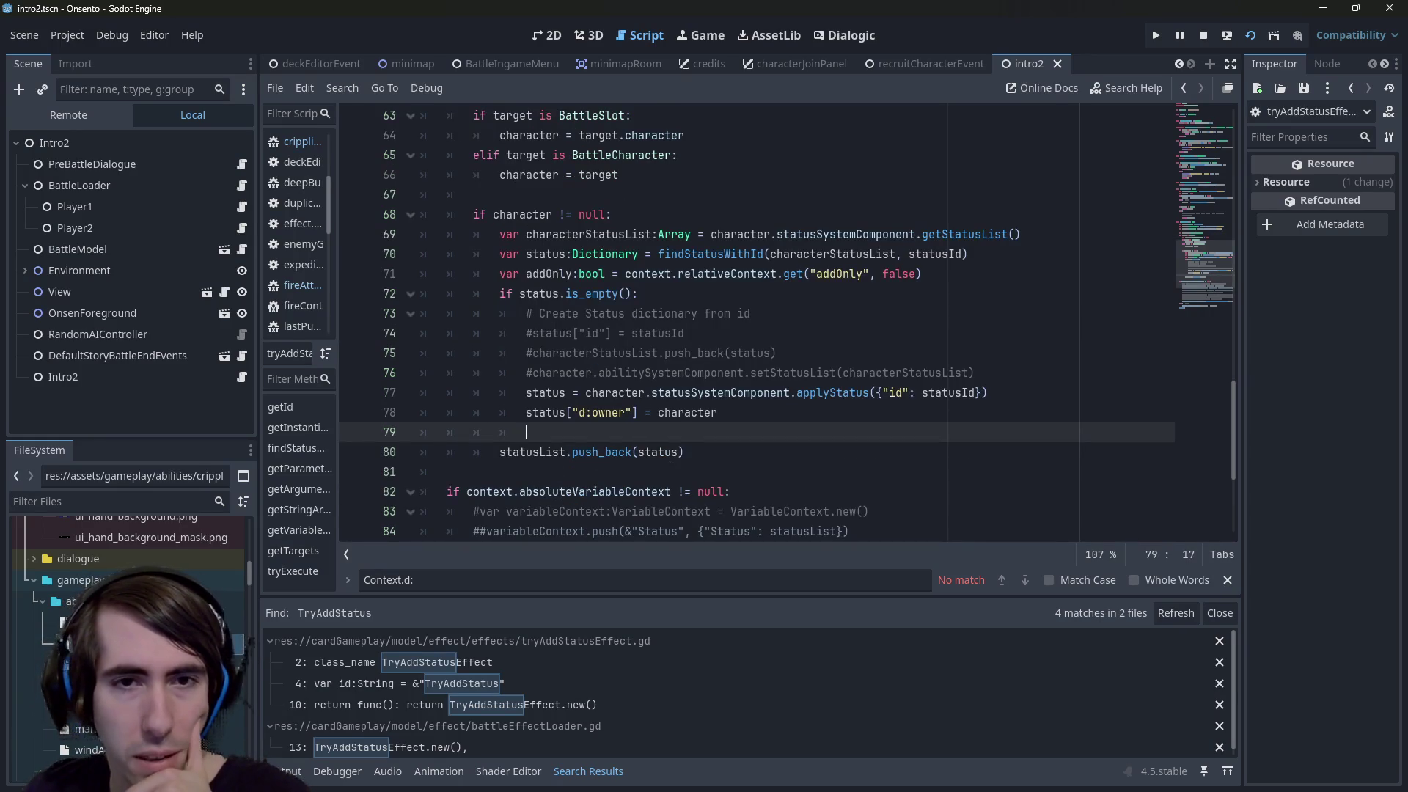
left_click(709, 450)
left_click(547, 274)
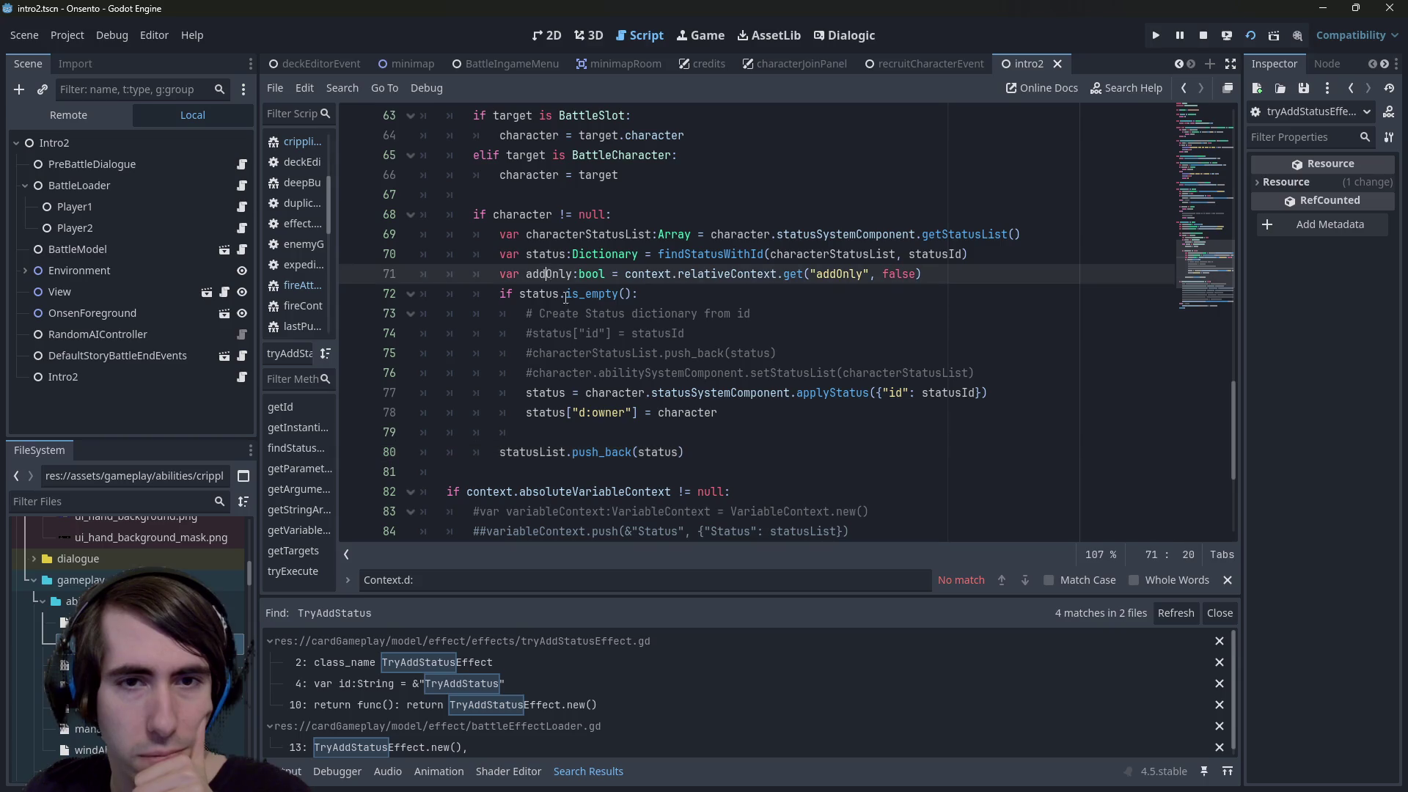
left_click(705, 446)
key("alt+Up")
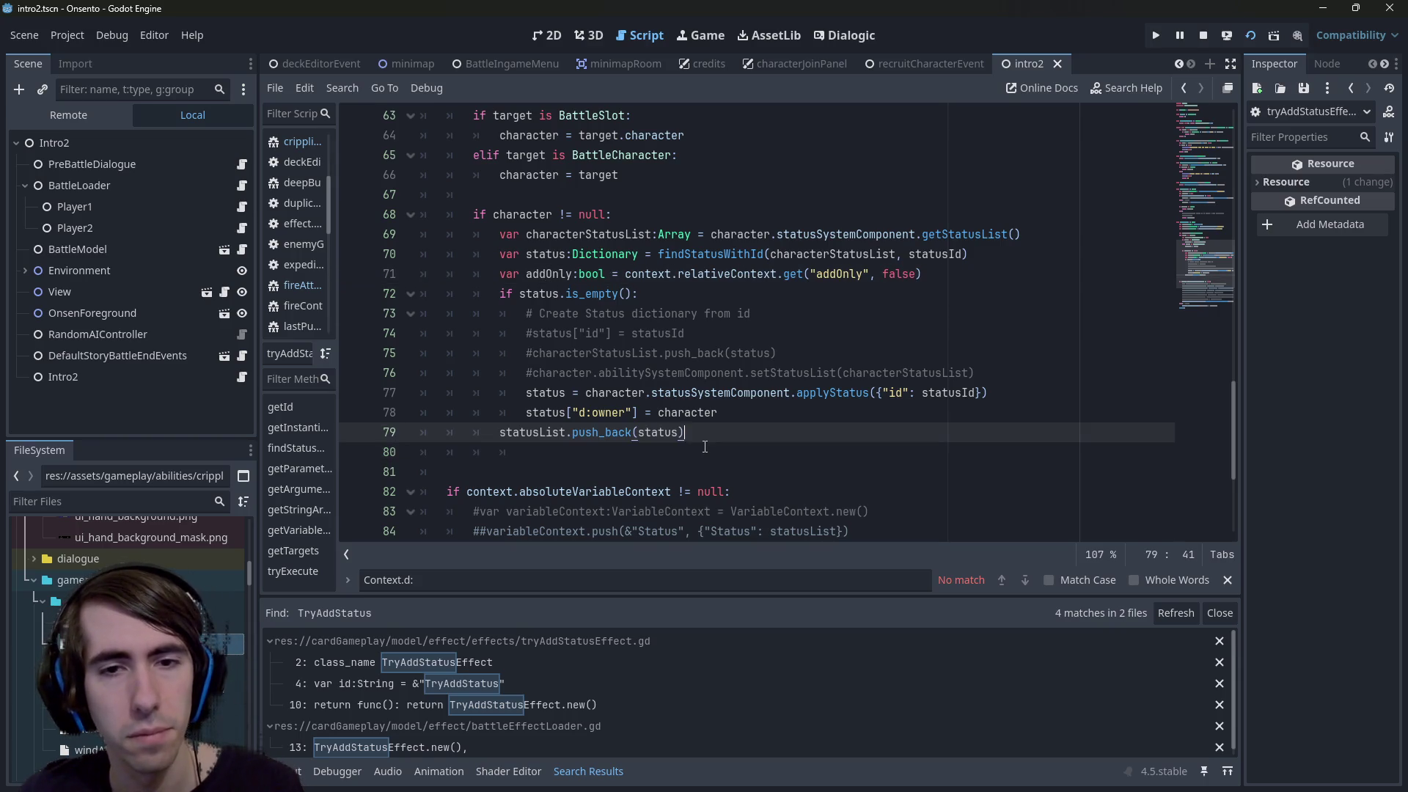
key("Tab")
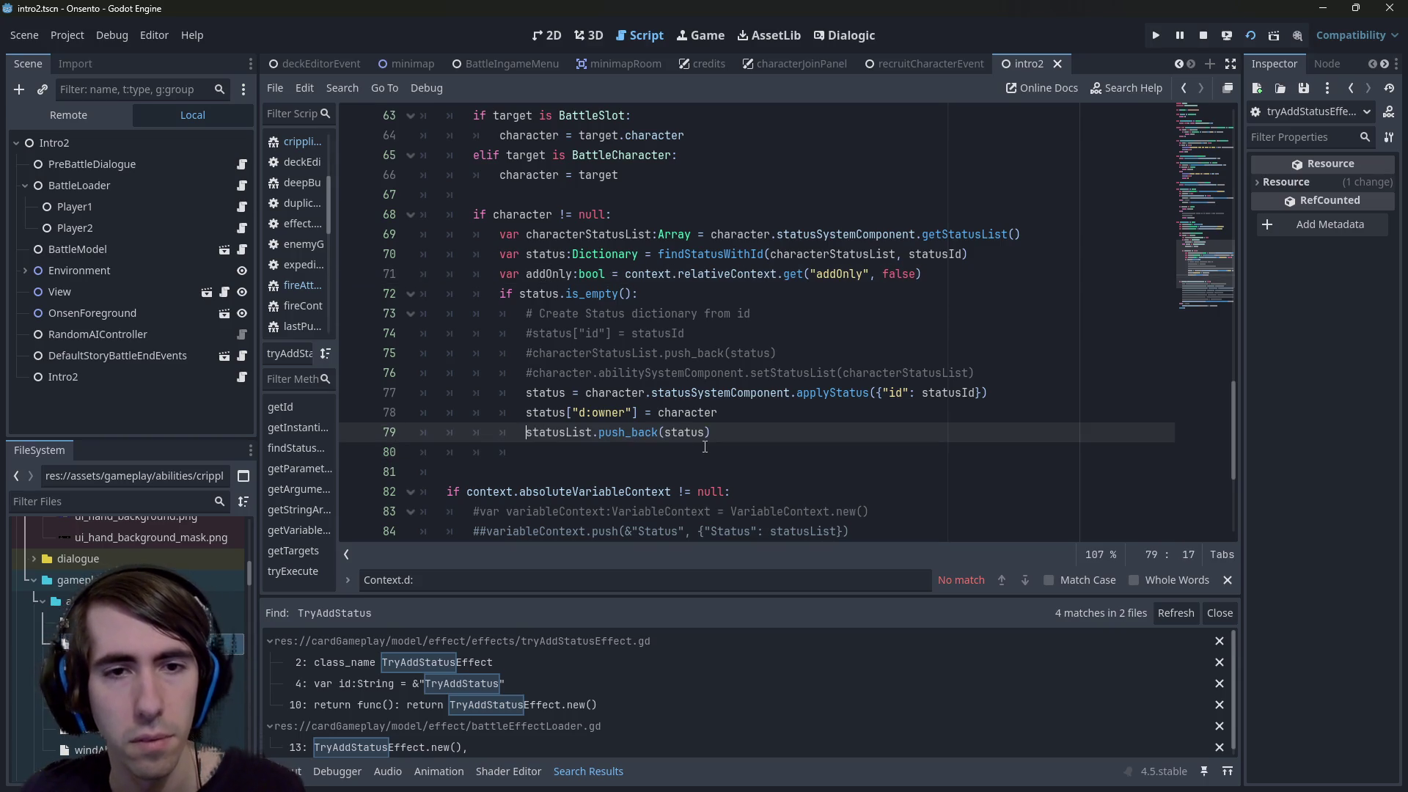
left_click_drag(726, 434, 522, 434)
key("ctrl+c")
left_click(532, 445)
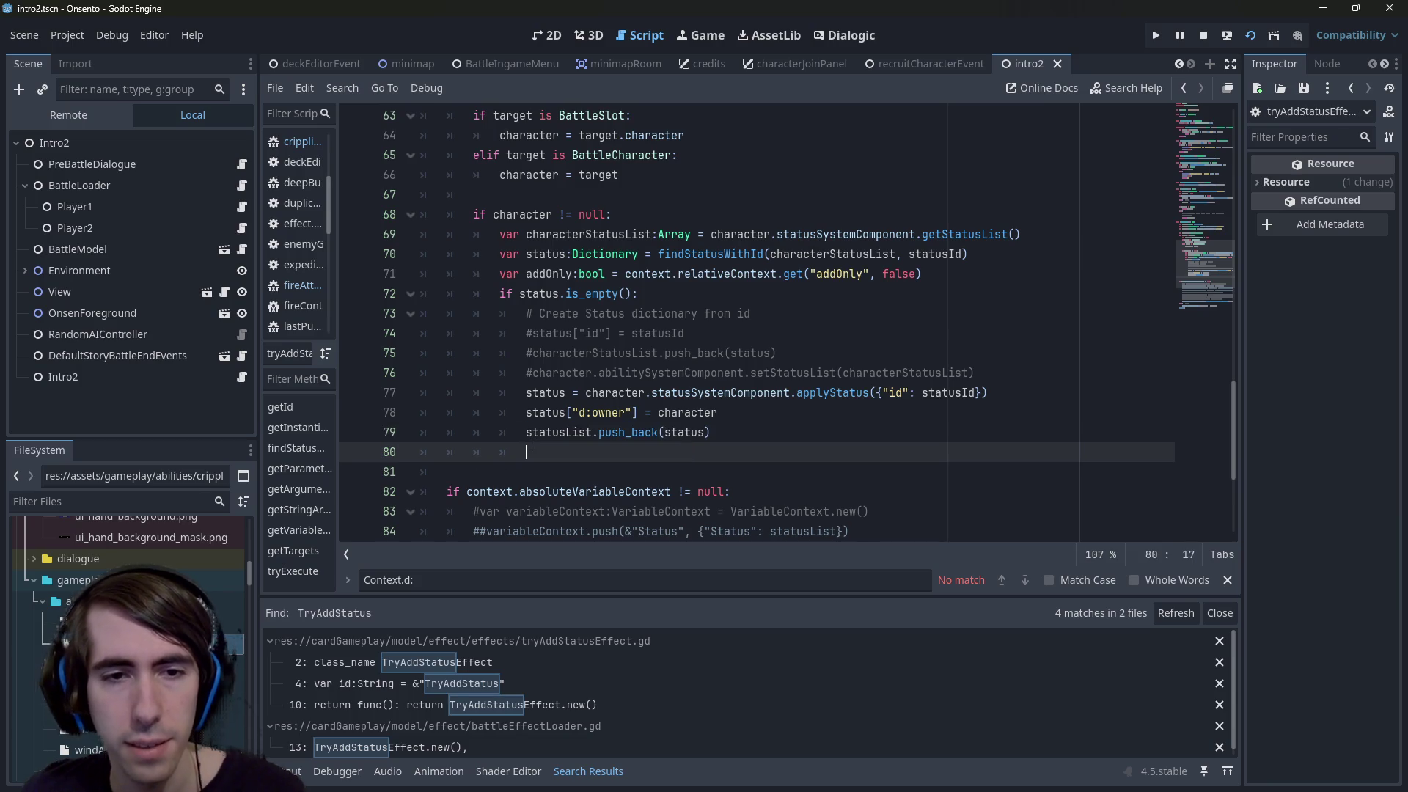
key("Return")
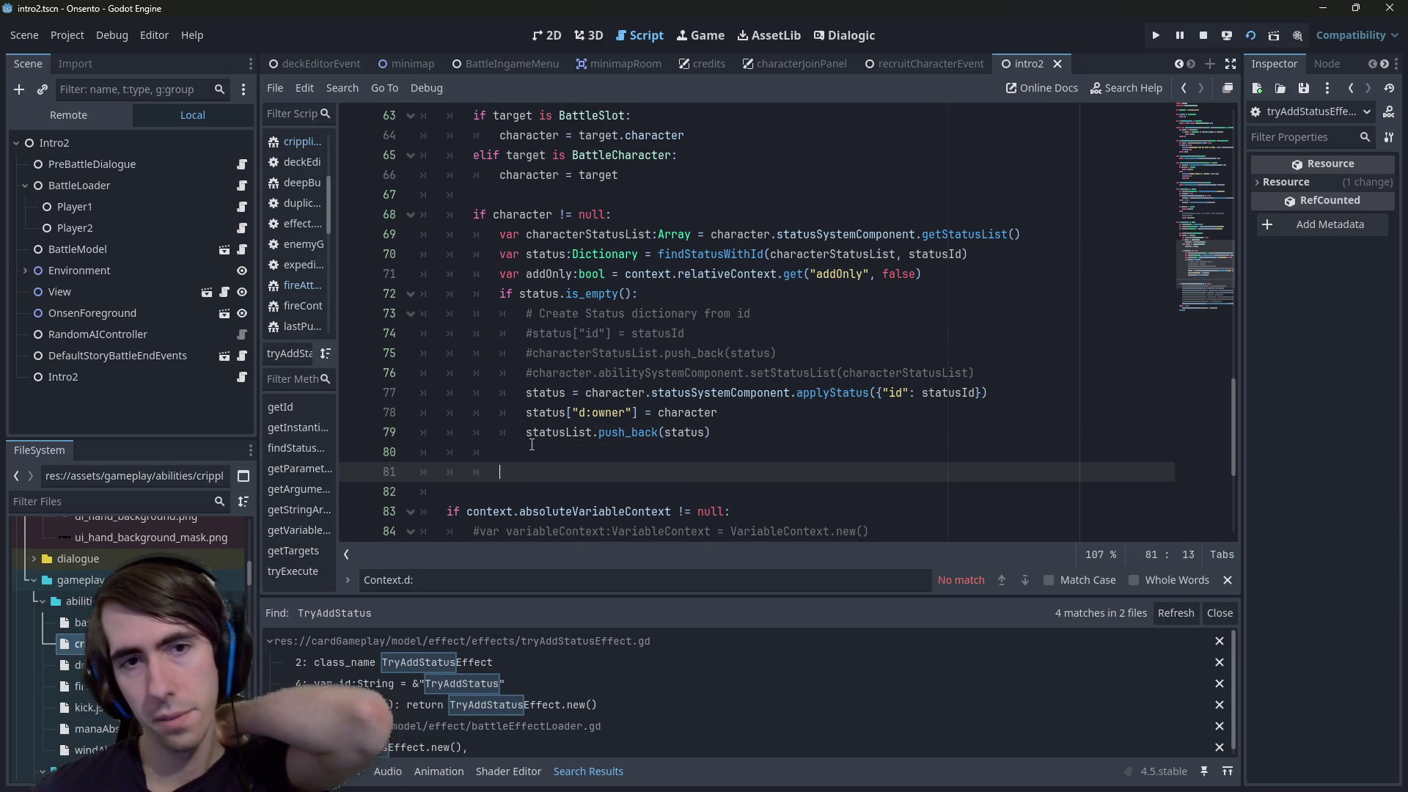
key("Up")
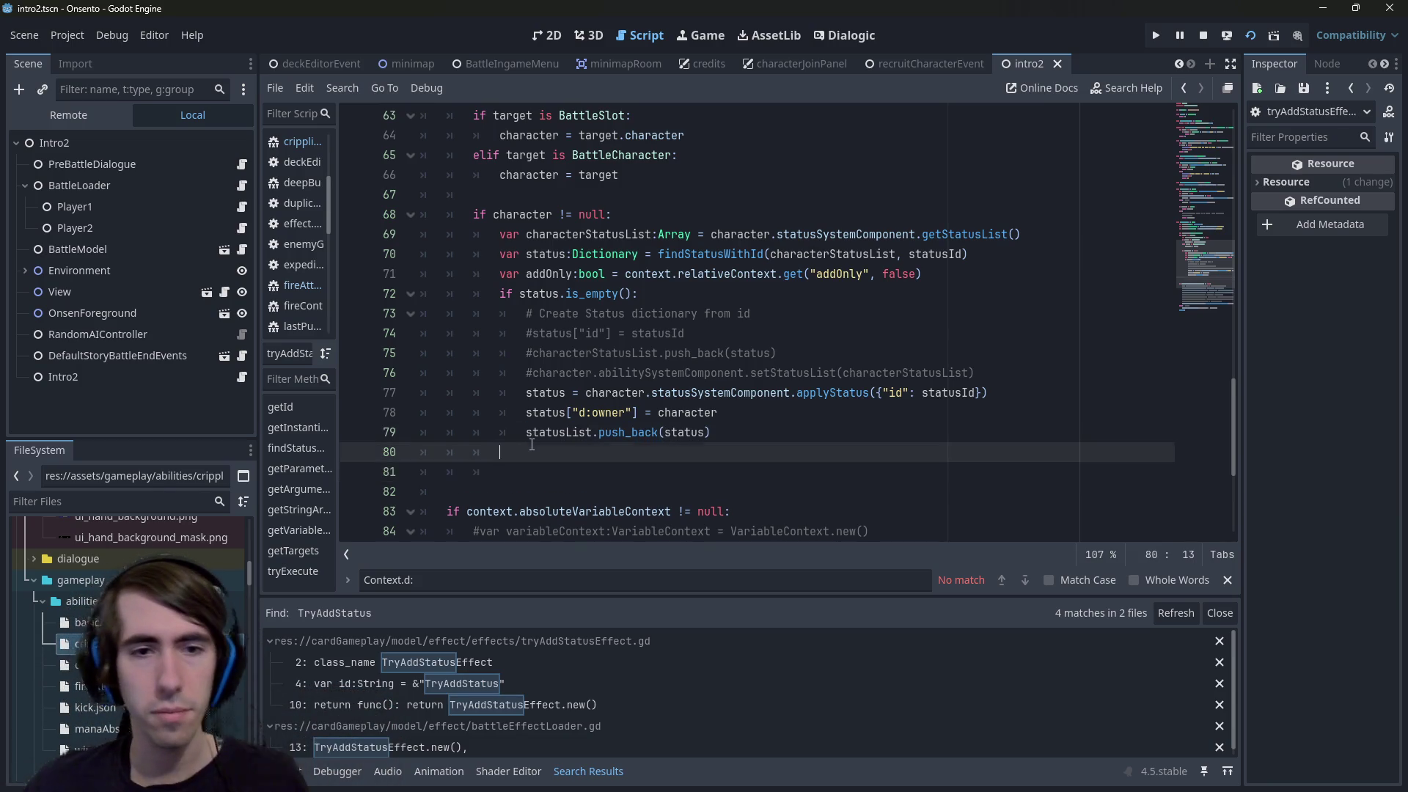
type("else:")
key("Return")
key("ctrl+v")
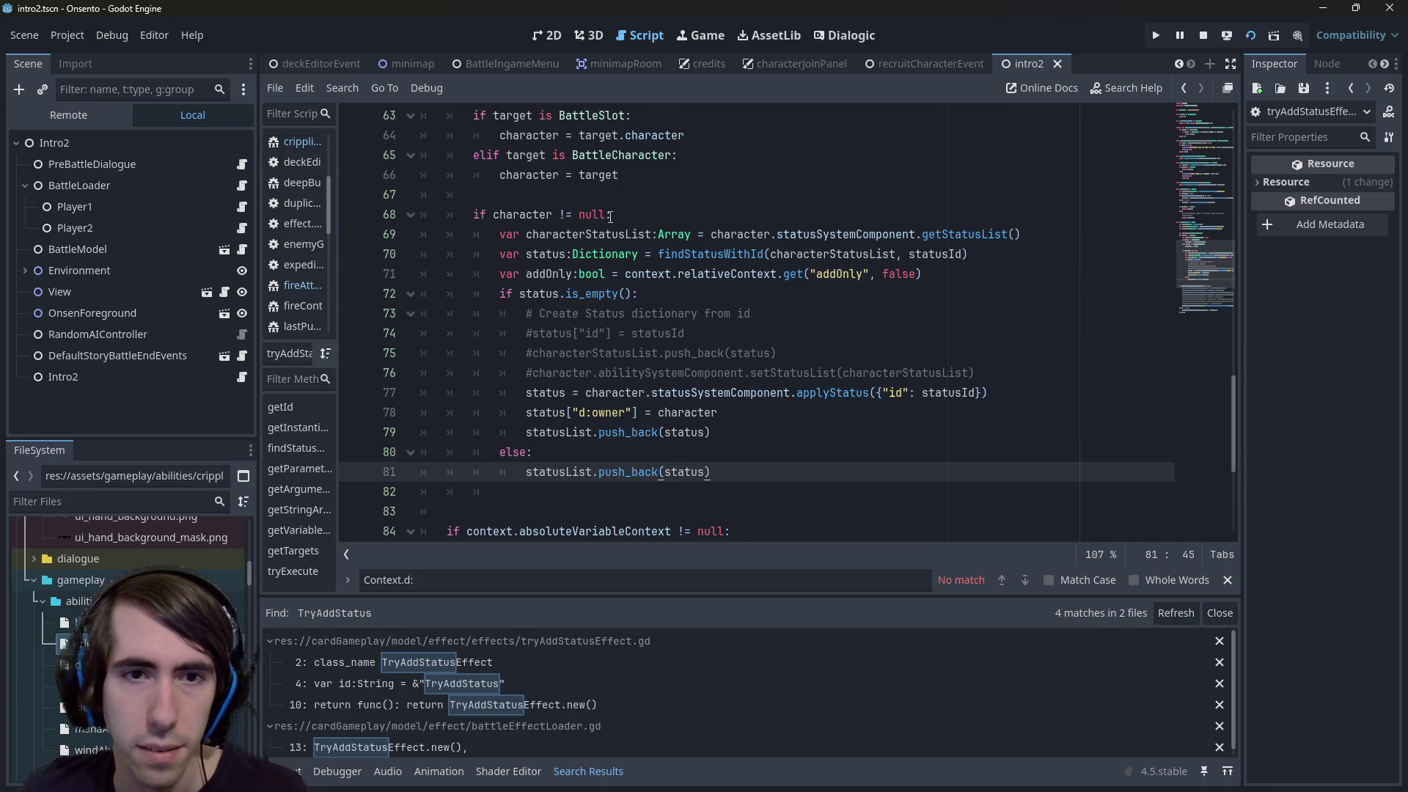
double_click(558, 274)
left_click(532, 449)
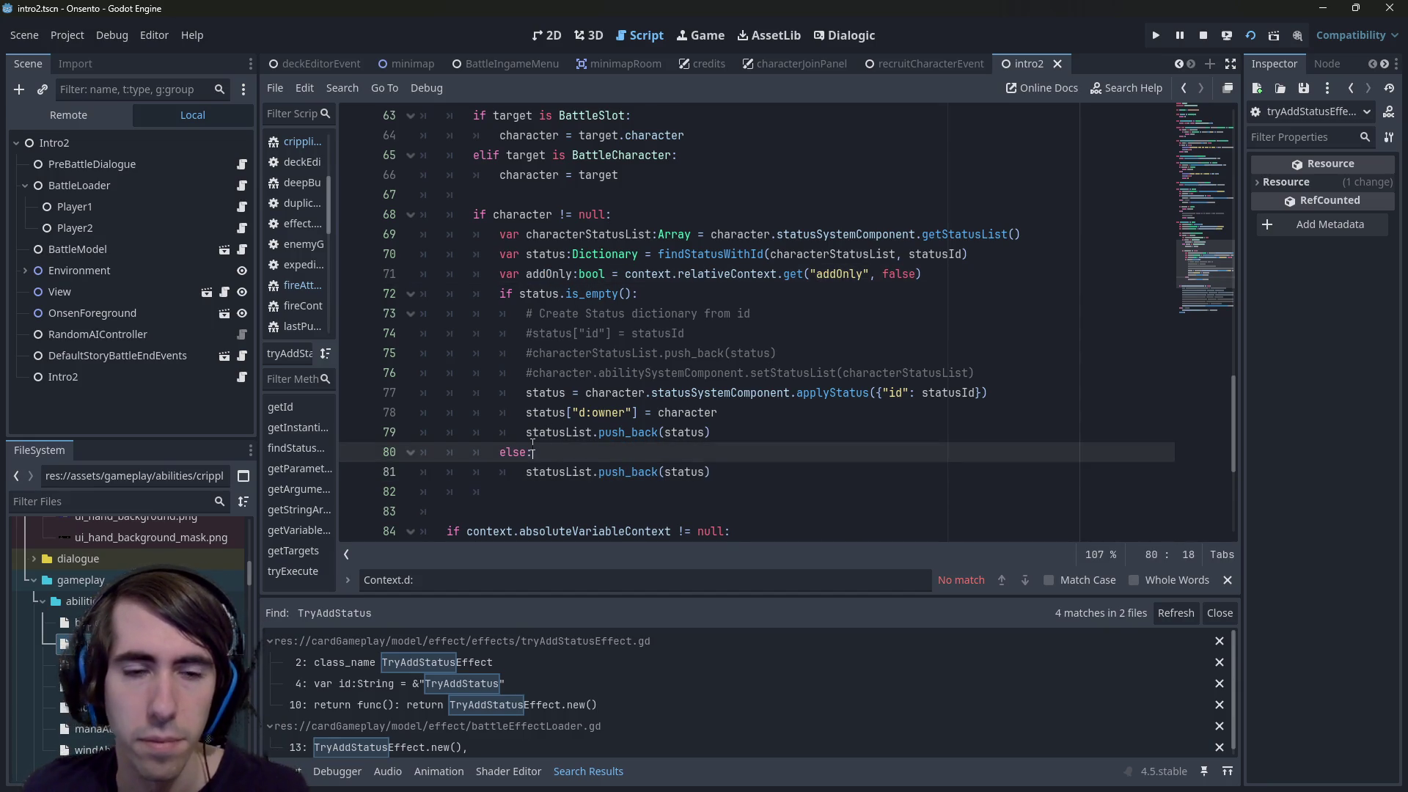
key("BackSpace")
key("BackSpace")
type("f ")
type("if !addOnly")
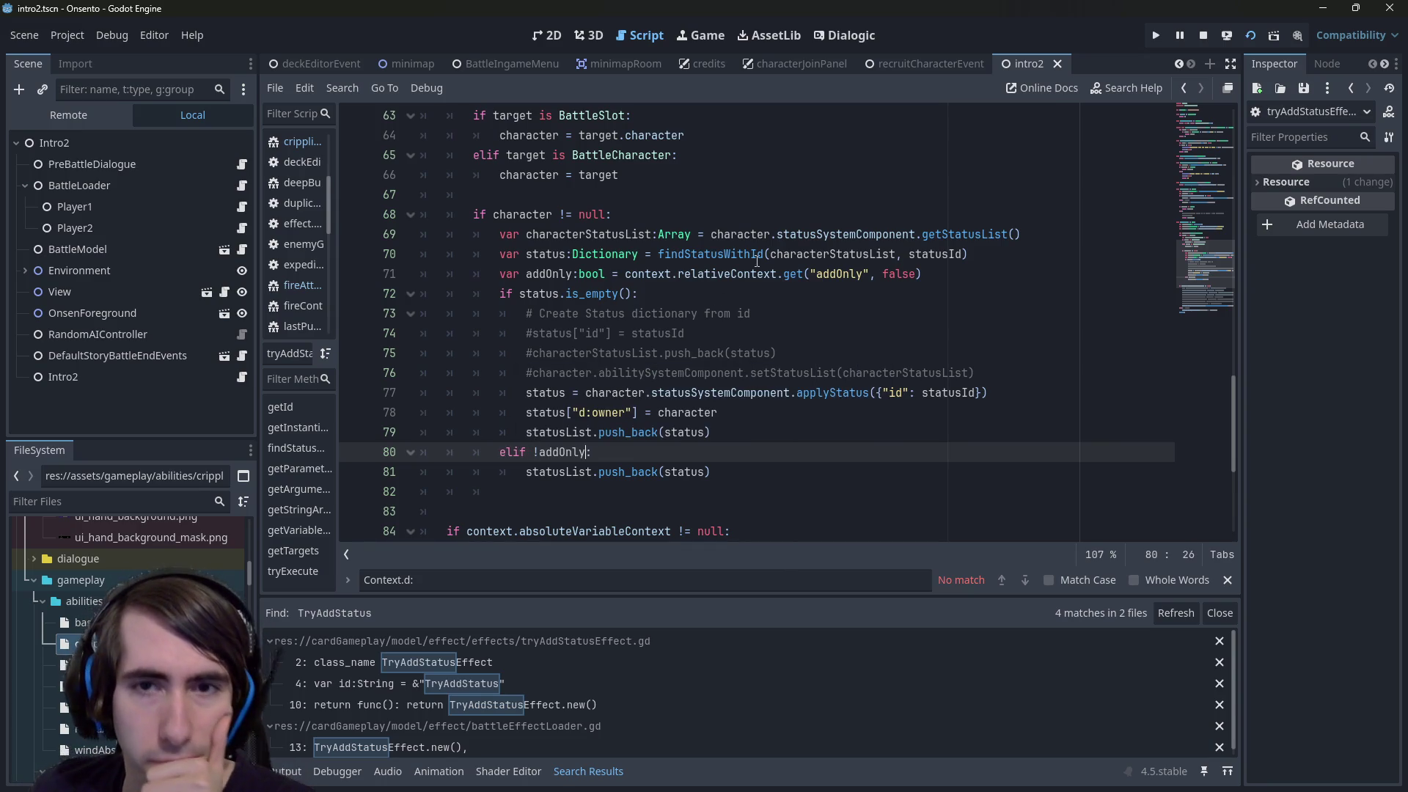
double_click(836, 274)
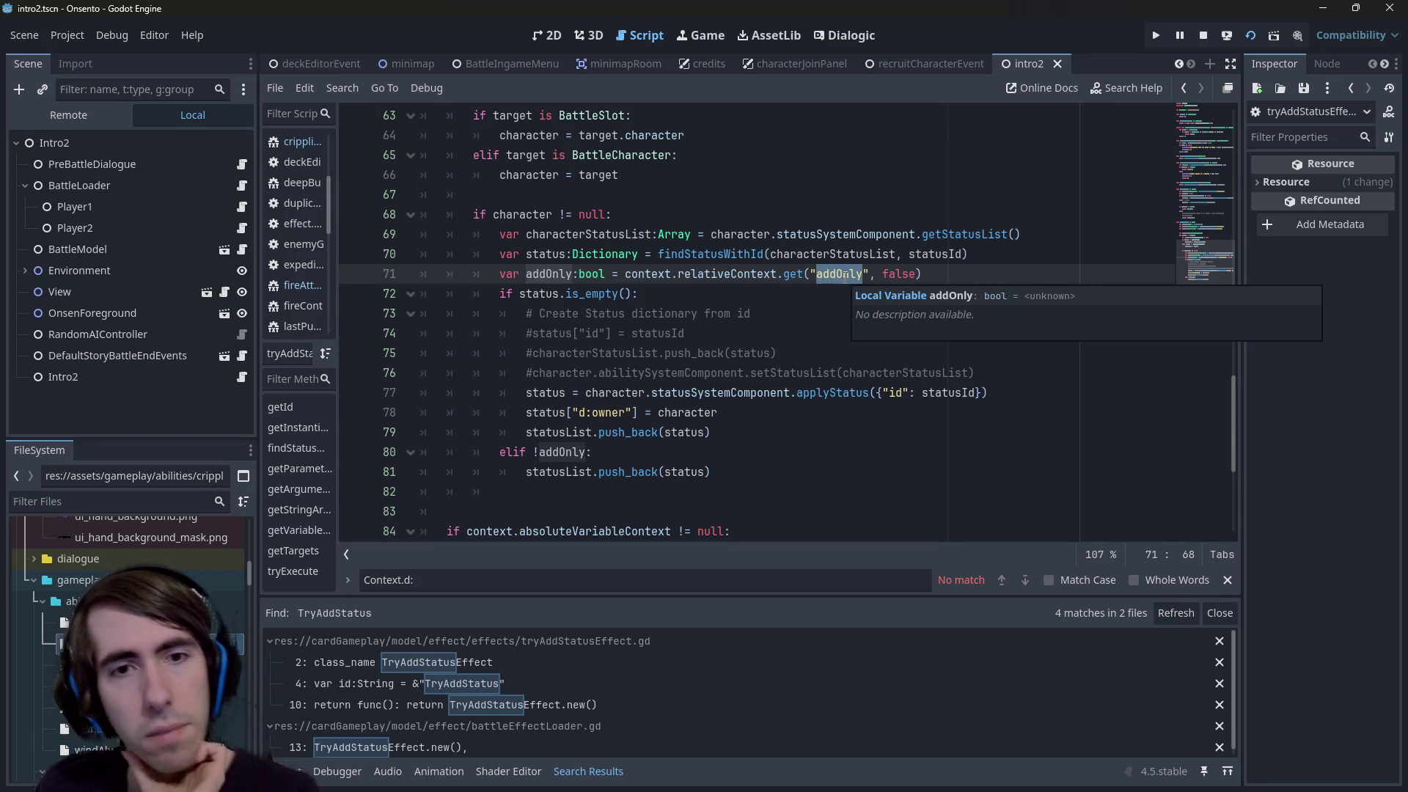
left_click(702, 396)
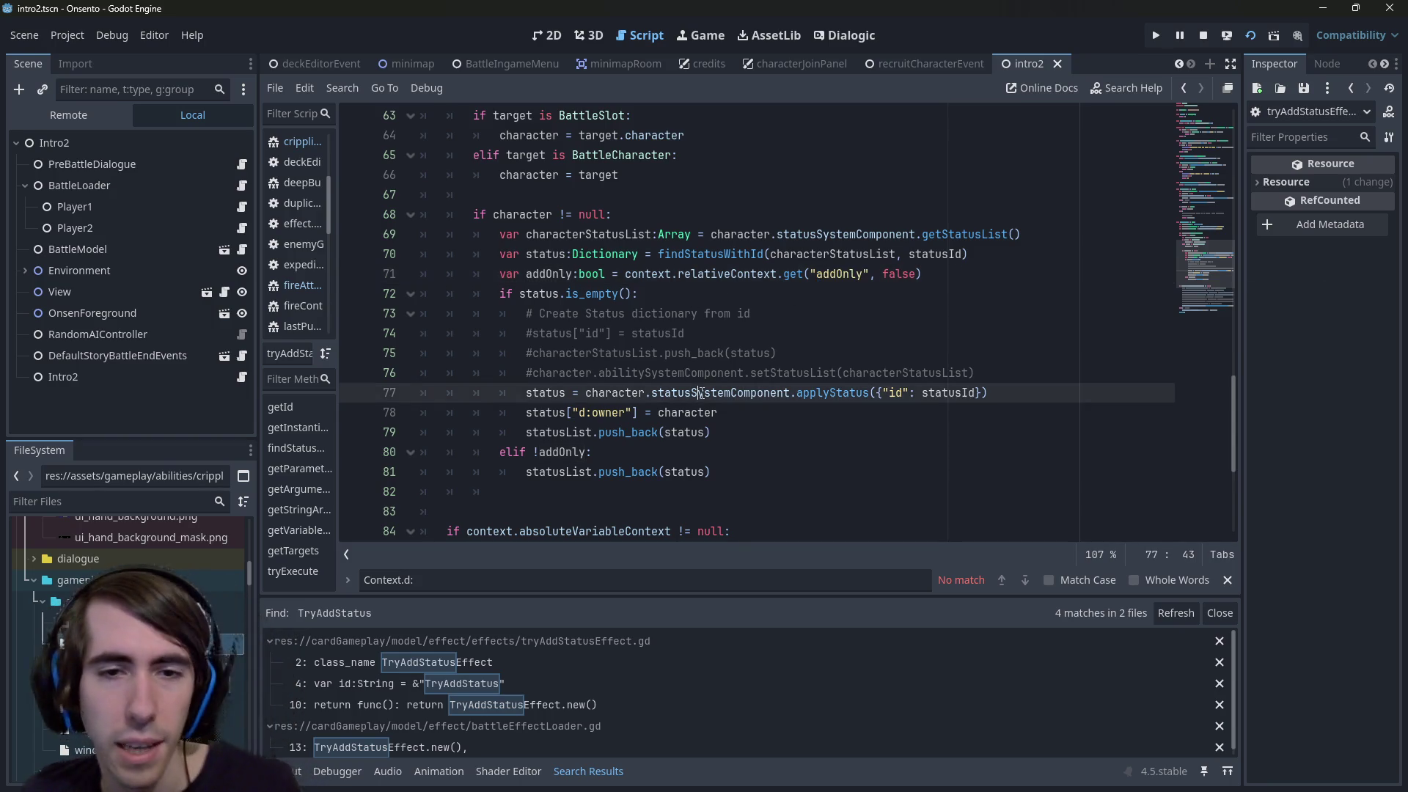
key("Down")
key("Down")
key("Down")
key("Left")
key("BackSpace")
key("BackSpace")
key("BackSpace")
key("ctrl+shift+k")
key("shift+Tab")
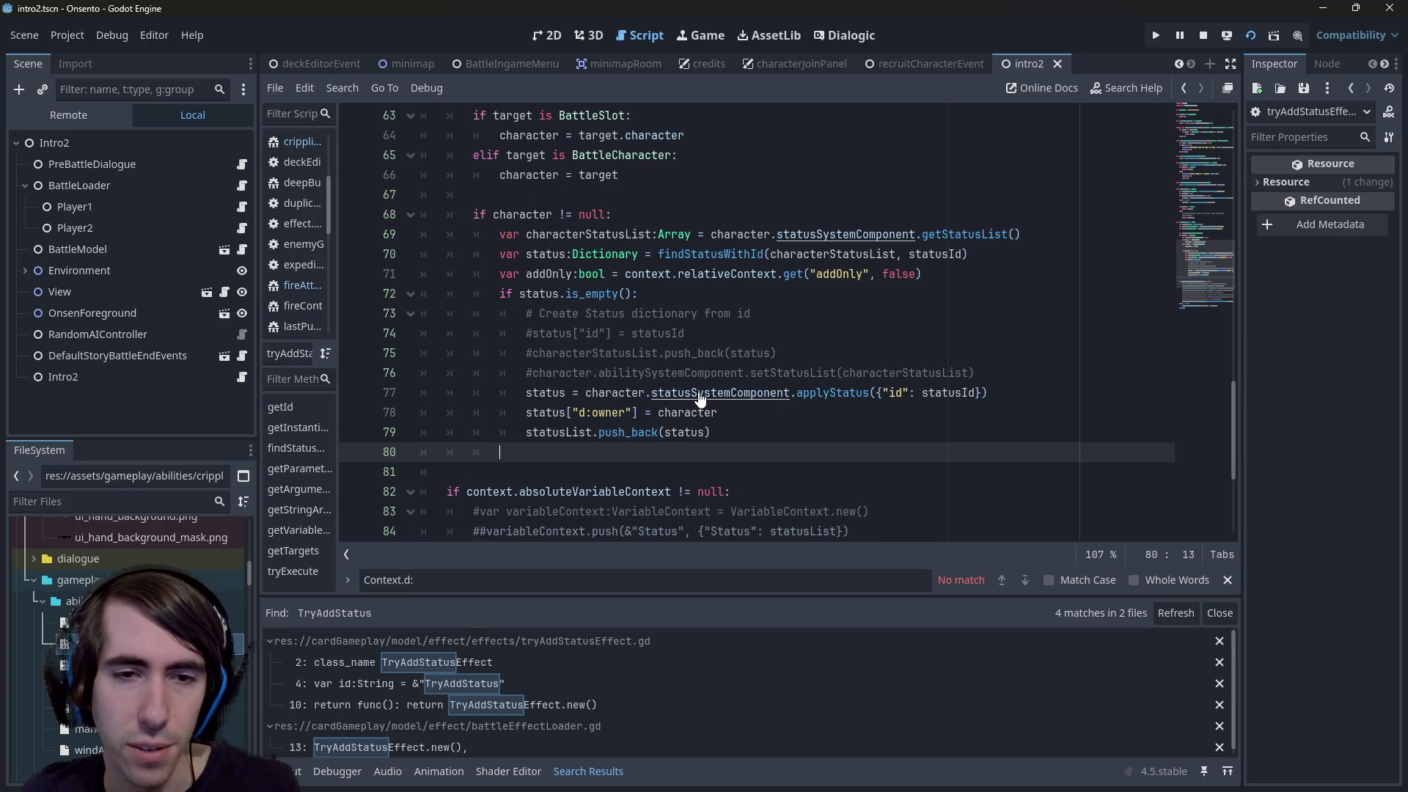
key("Up")
key("ctrl+shift+k")
key("Return")
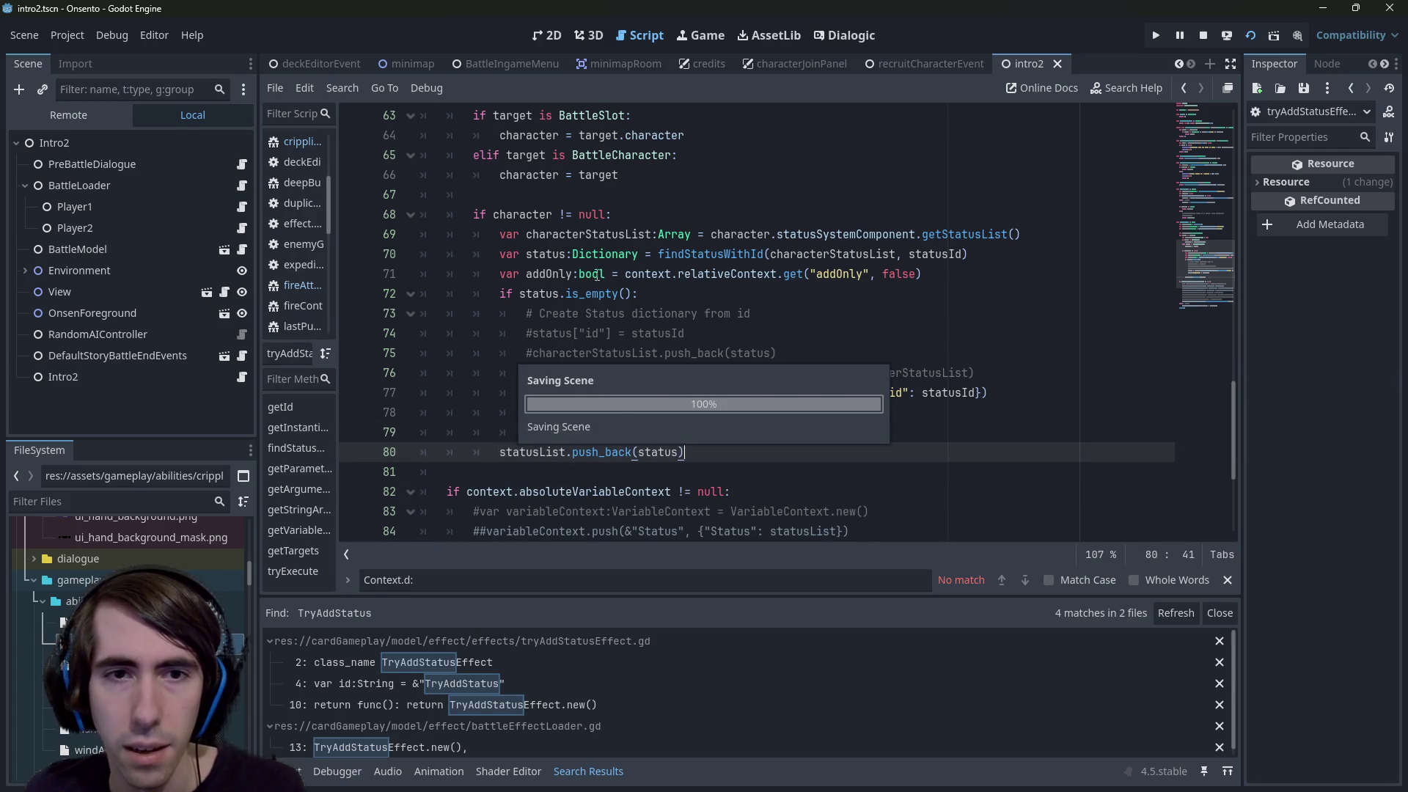
left_click(562, 274)
double_click(562, 274)
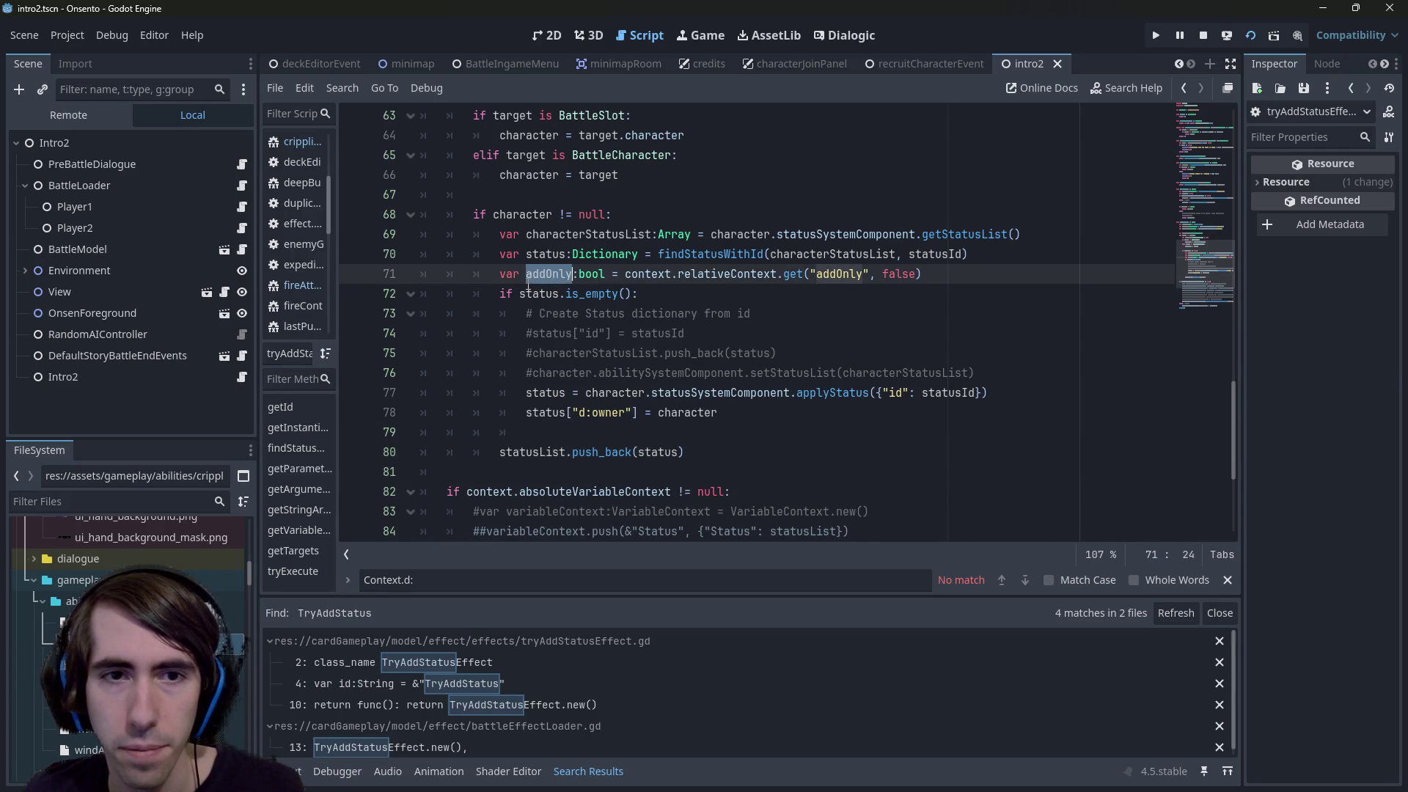
left_click_drag(519, 294, 631, 295)
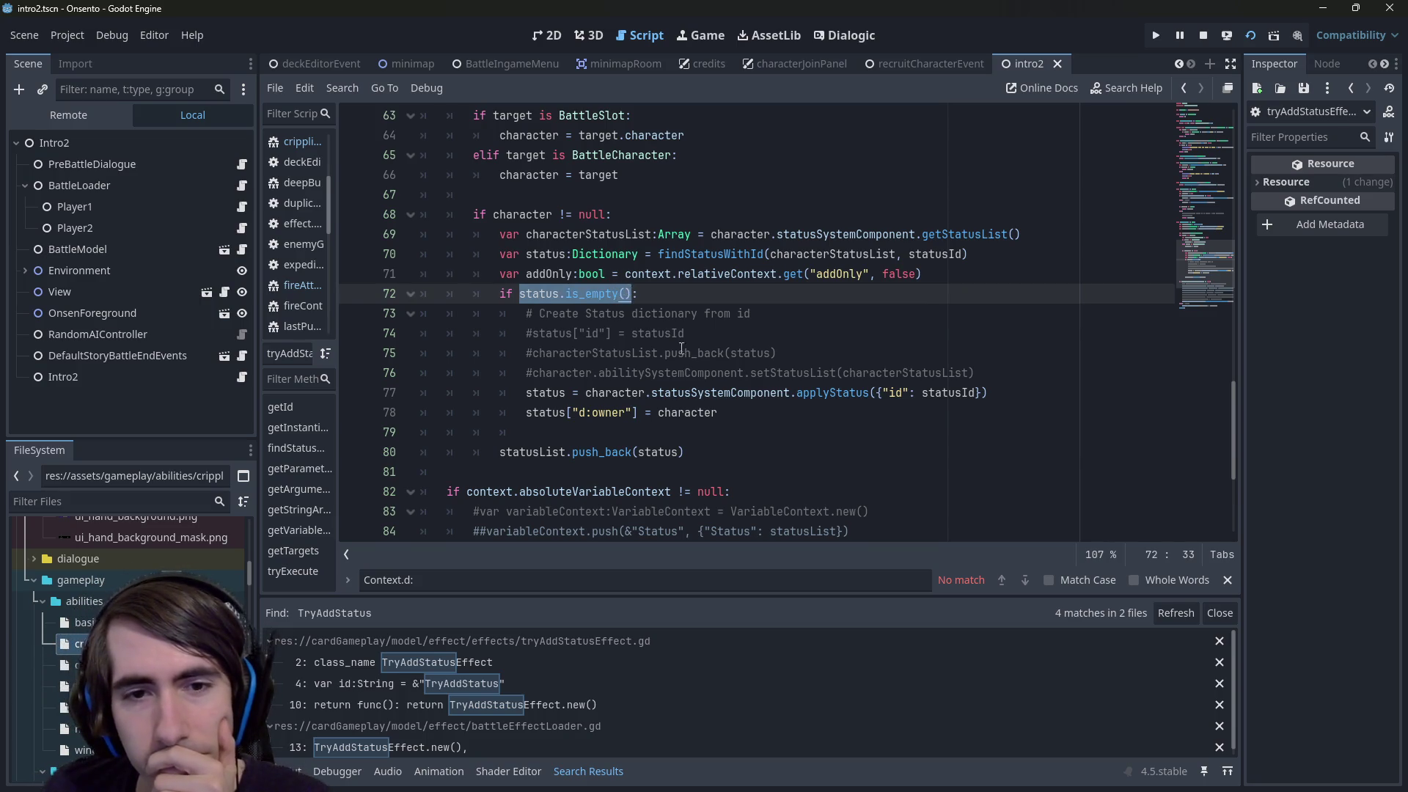
double_click(537, 393)
left_click(527, 395)
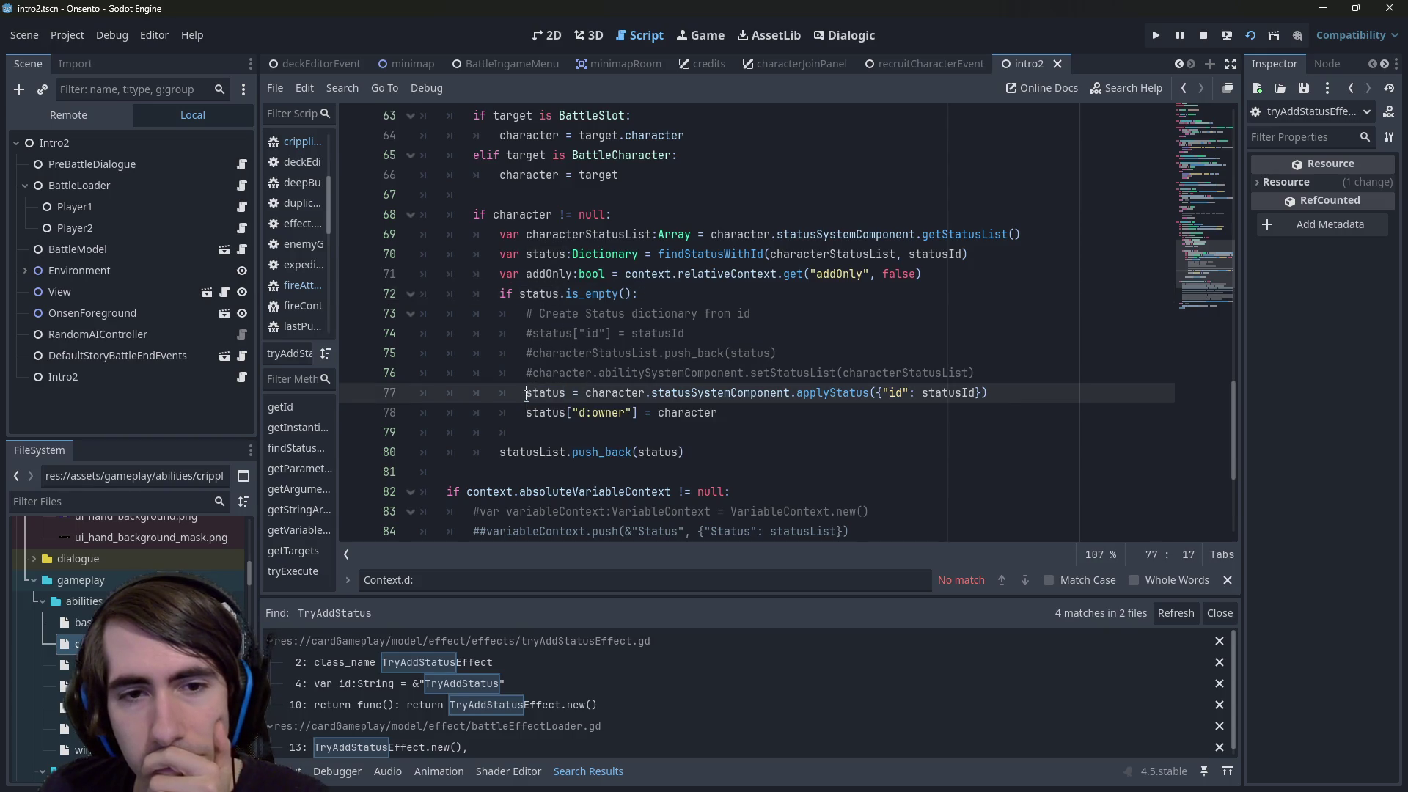
double_click(546, 256)
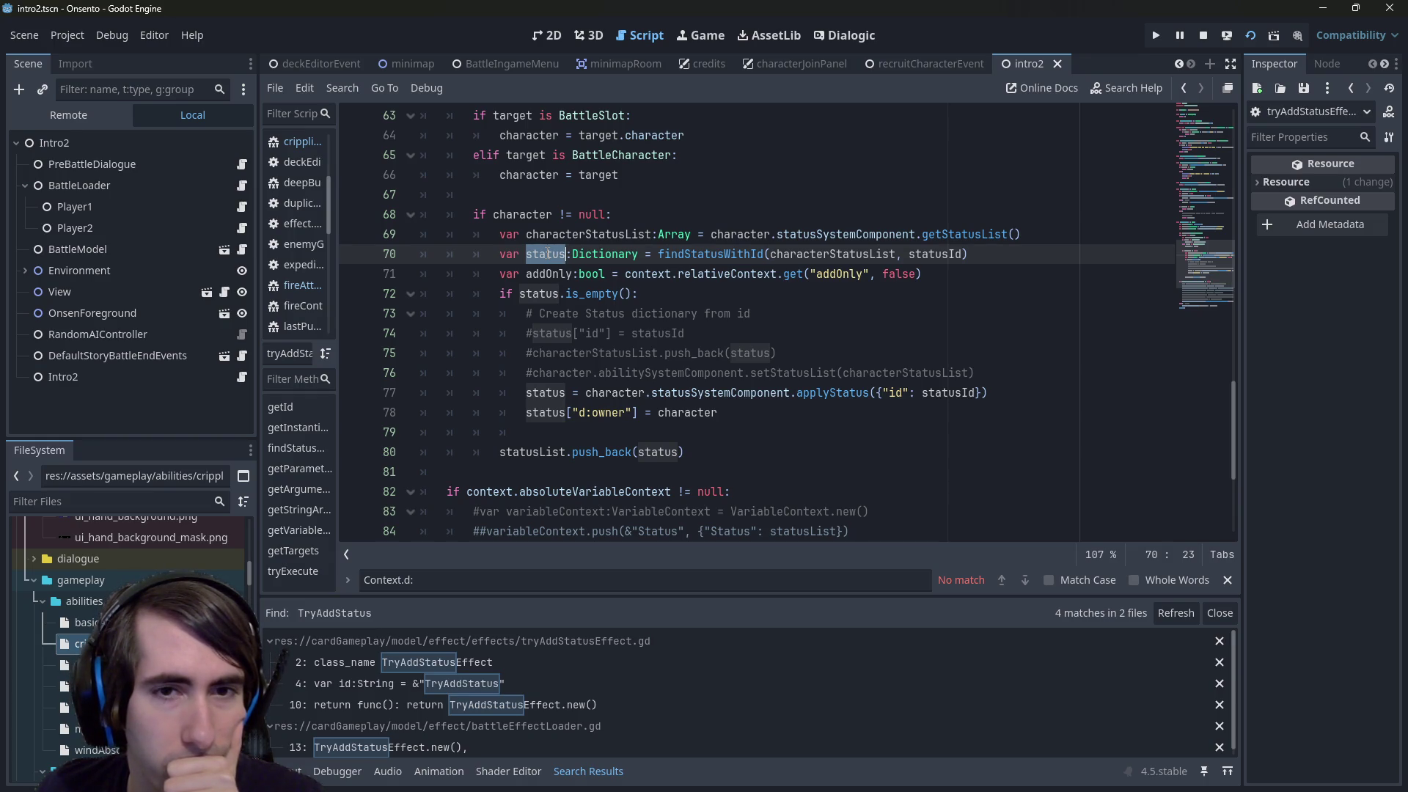
left_click(532, 305)
left_click(523, 425)
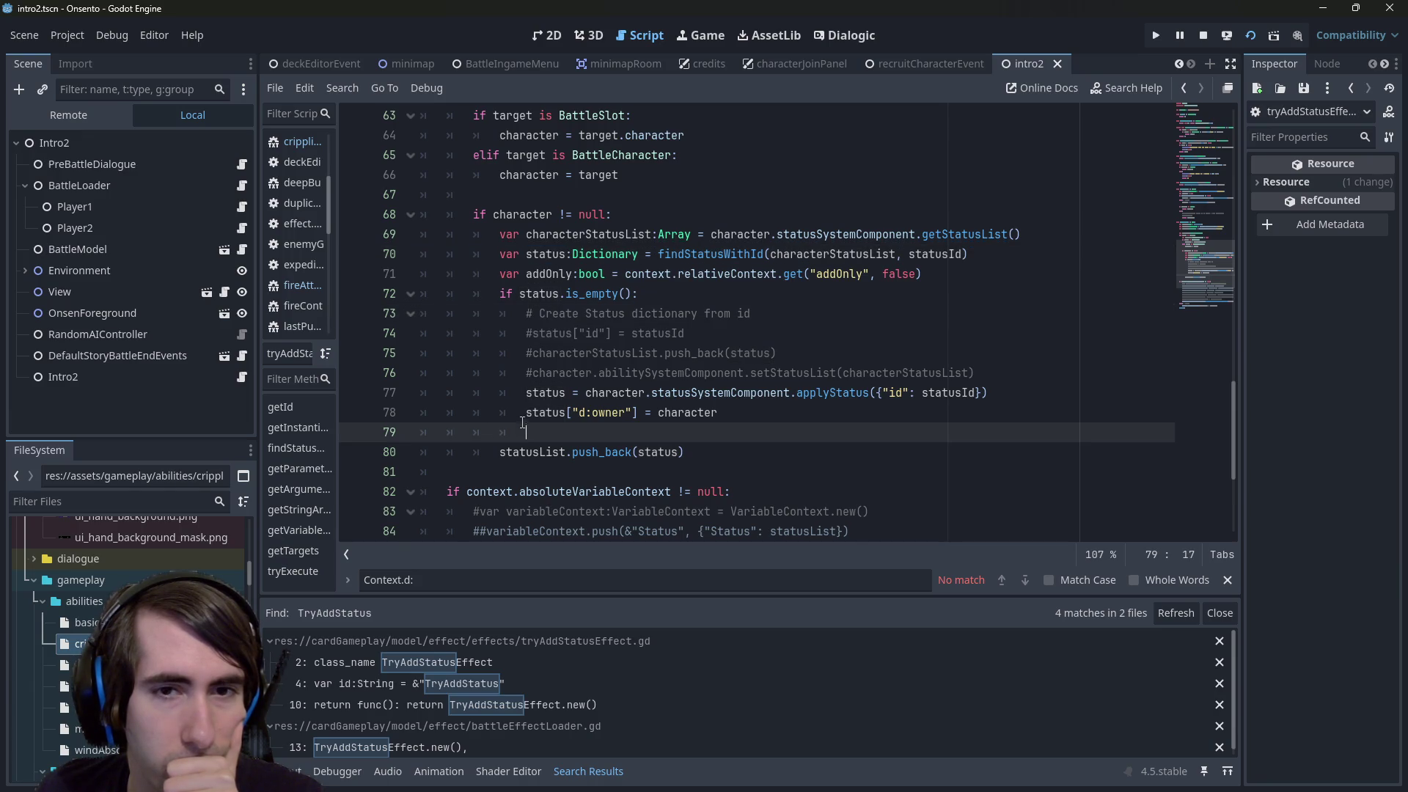
Start a new line 72 declaring var applyNewStatus:bool =
left_click(944, 267)
key("Return")
type("v")
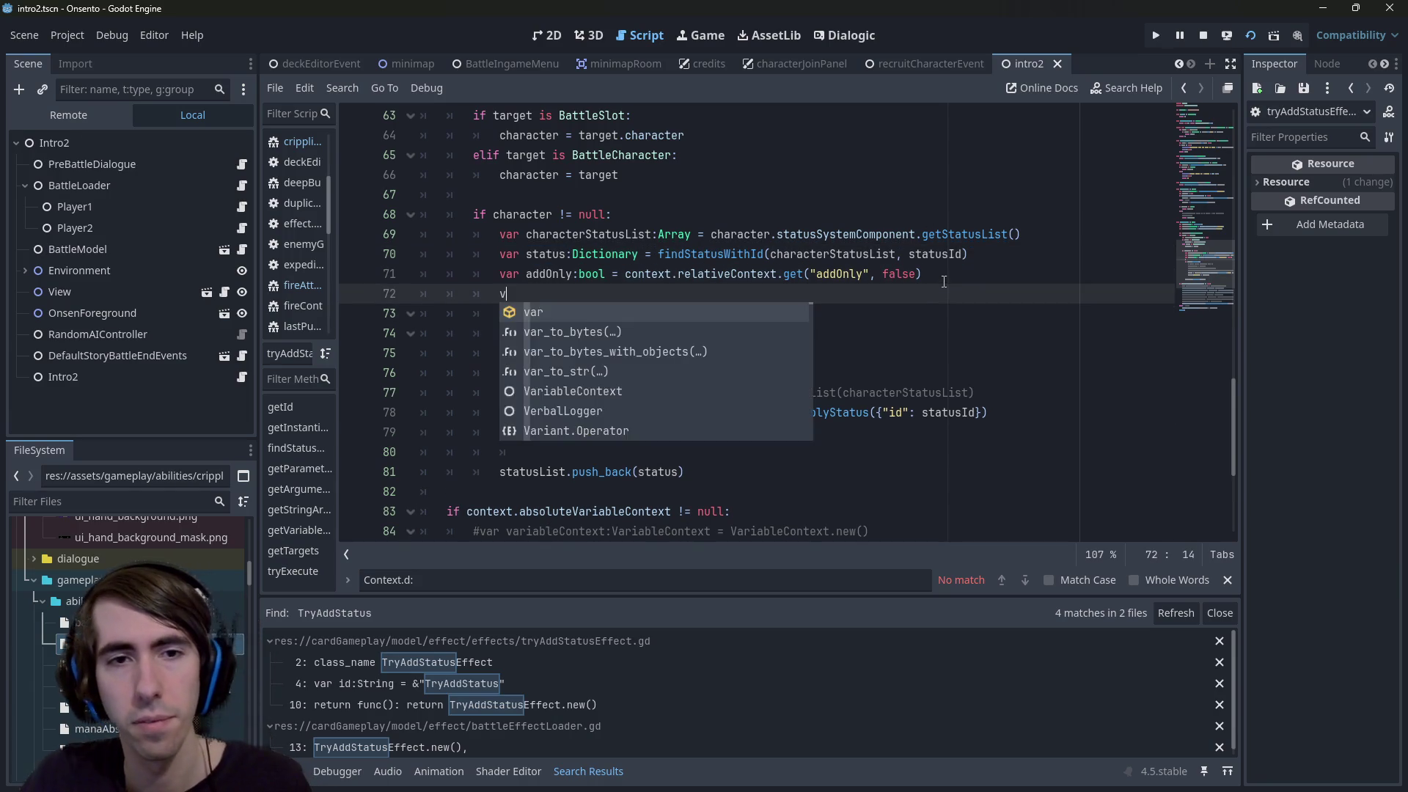
type("ar ")
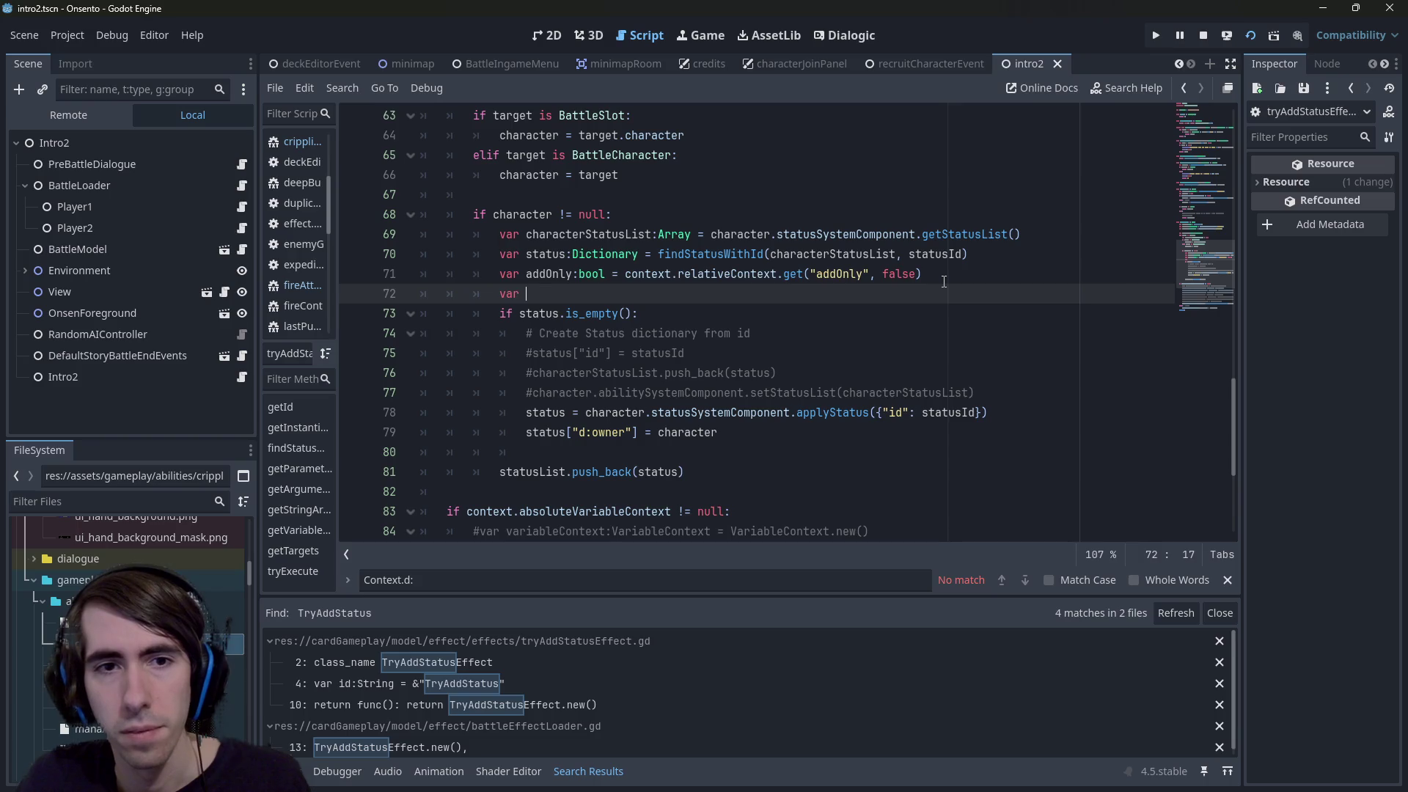
type("apply")
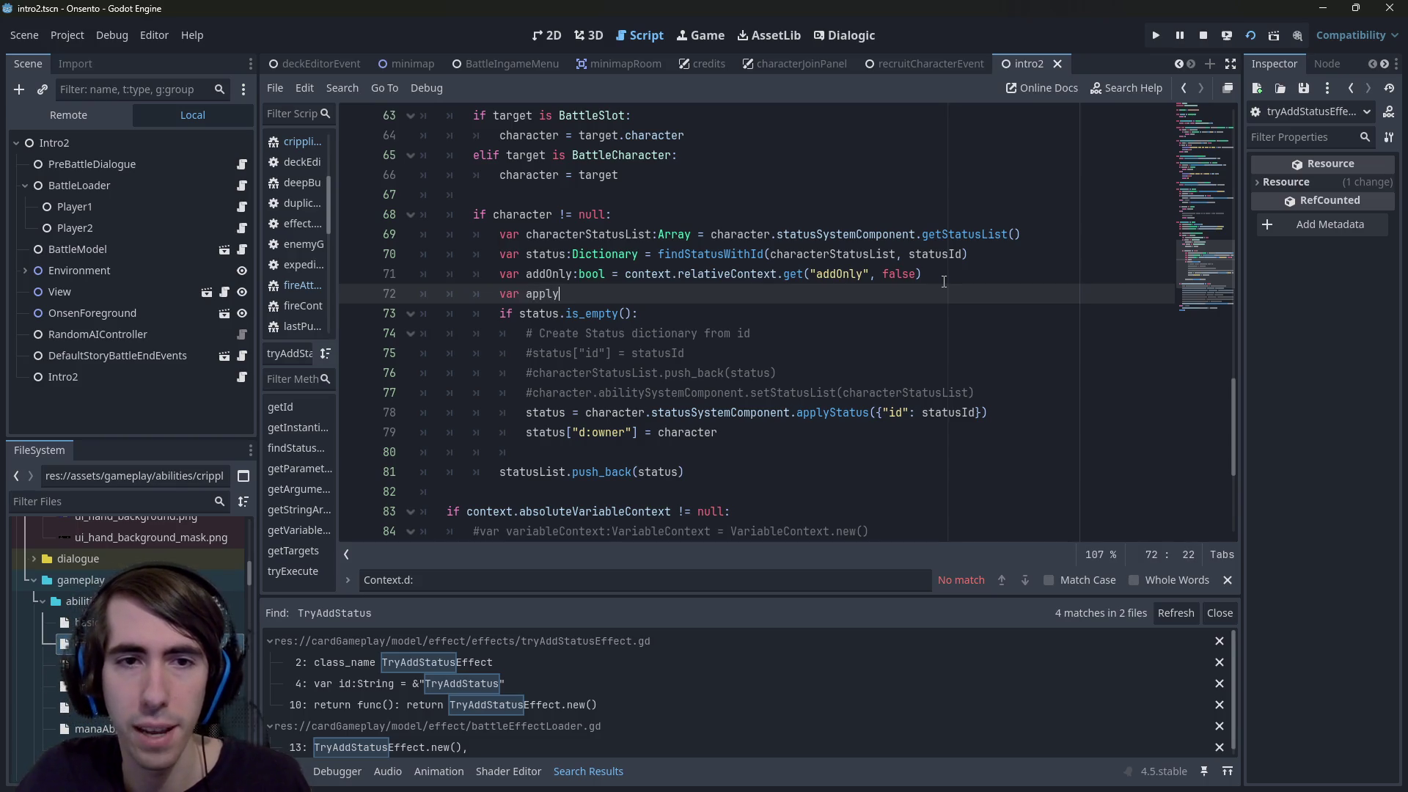
type("NewStatus:bool =")
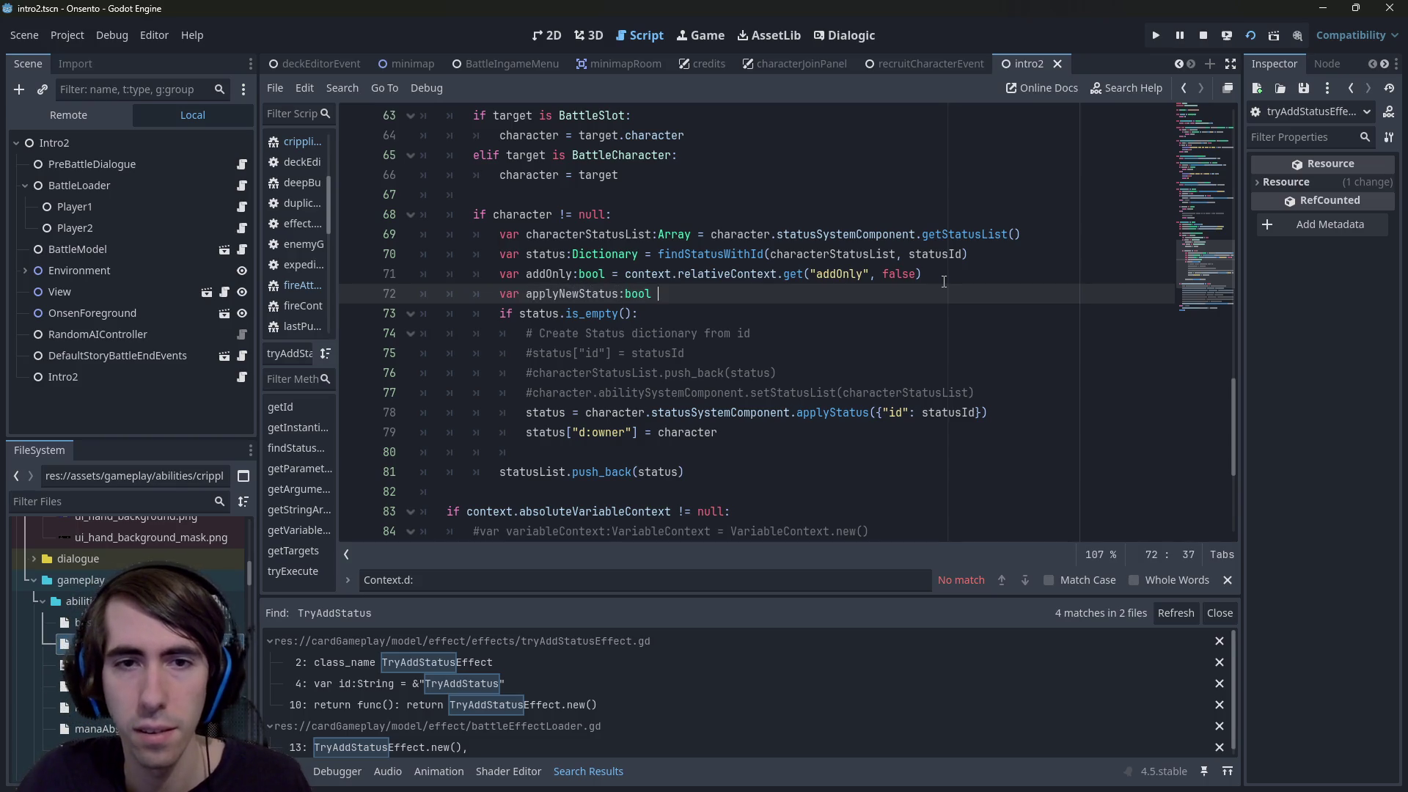
Move status.is_empty() into applyNewStatus's initializer and use applyNewStatus as the if condition
key("Down")
key("Left")
key("ctrl+shift+Left")
key("ctrl+shift+Left")
key("ctrl+shift+Left")
key("ctrl+x")
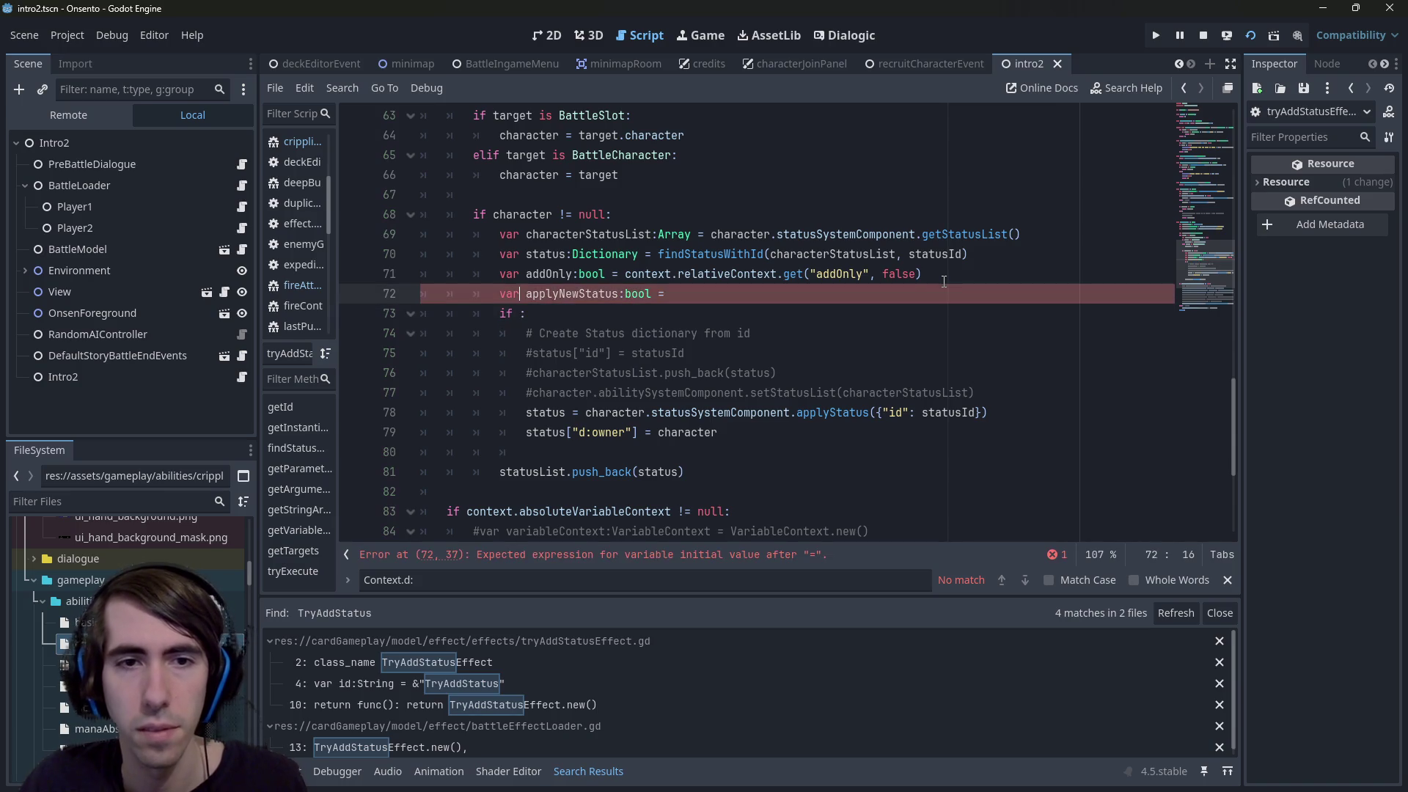
key("Up")
key("ctrl+v")
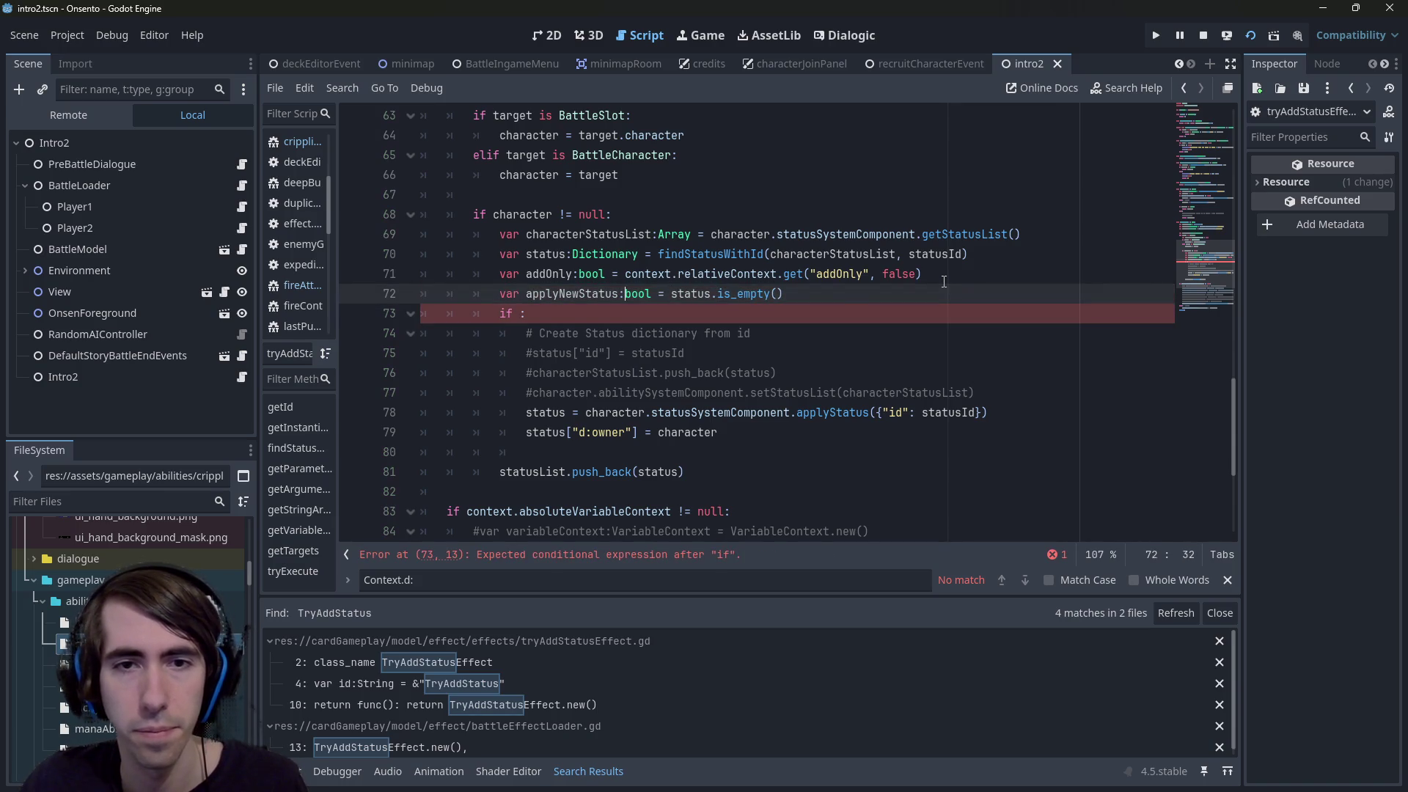
key("Down")
key("Left")
type("applyNewStatus")
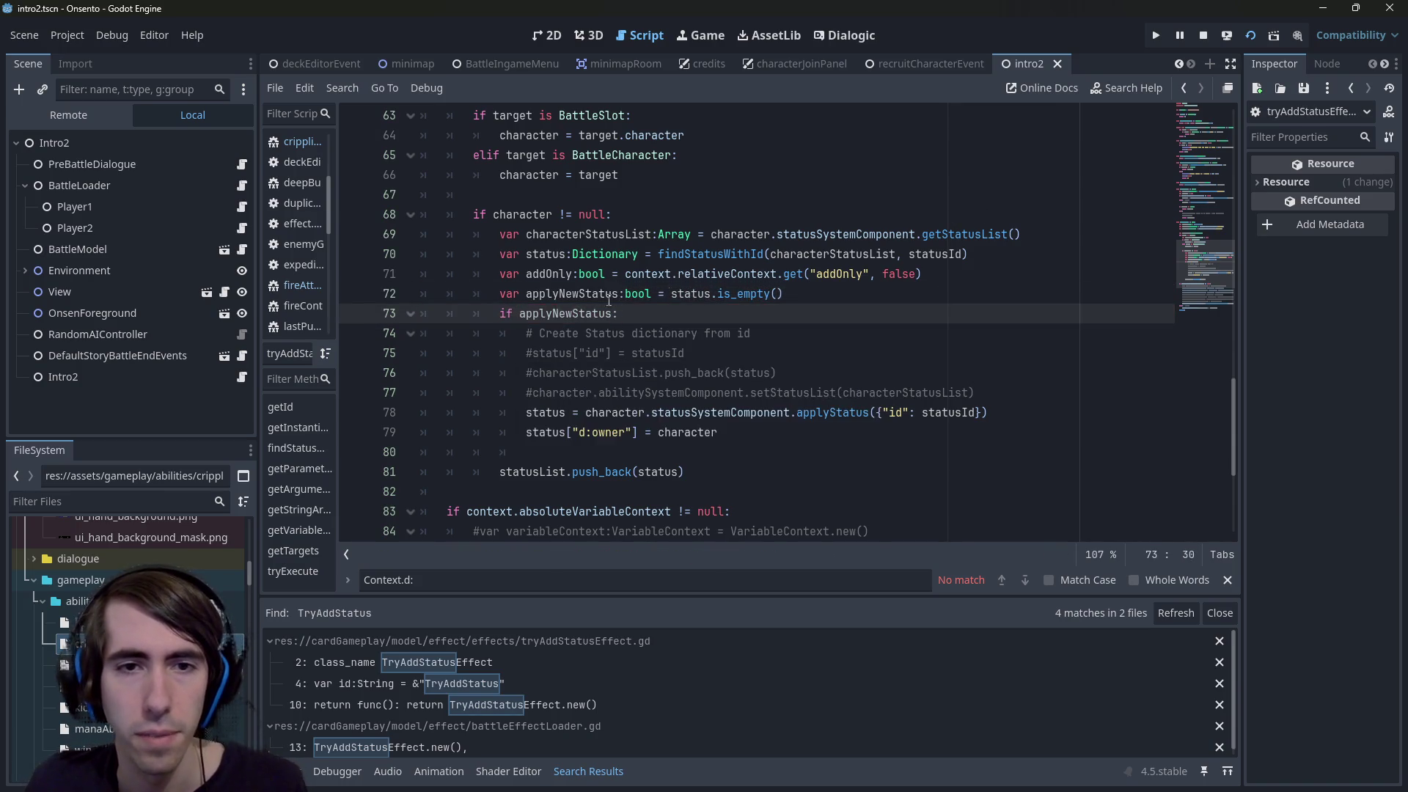
Add a new condition 'if applyNewStatus or addOnly:' after the owner assignment
left_click(619, 433)
key("End")
key("Return")
key("Return")
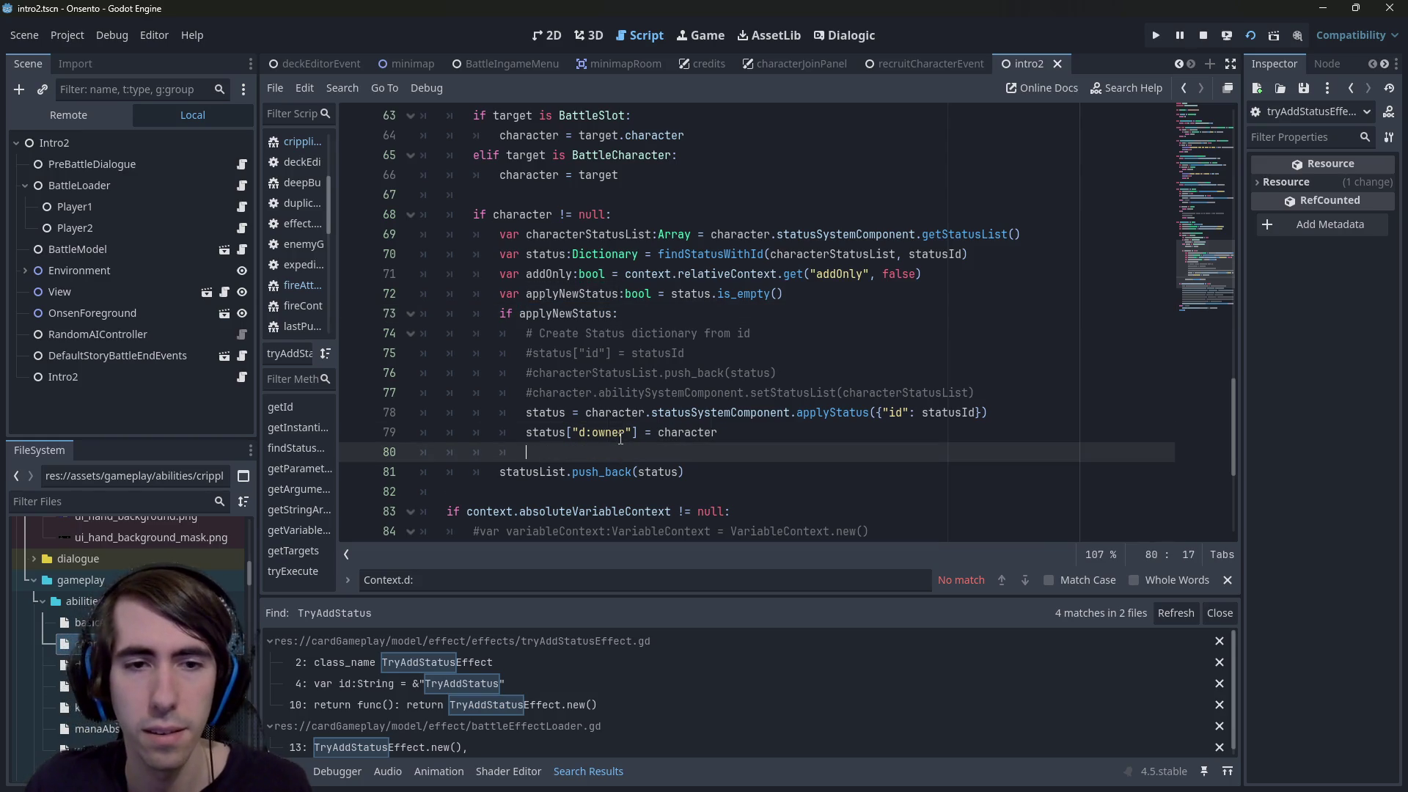
type("if applyNewStatus:")
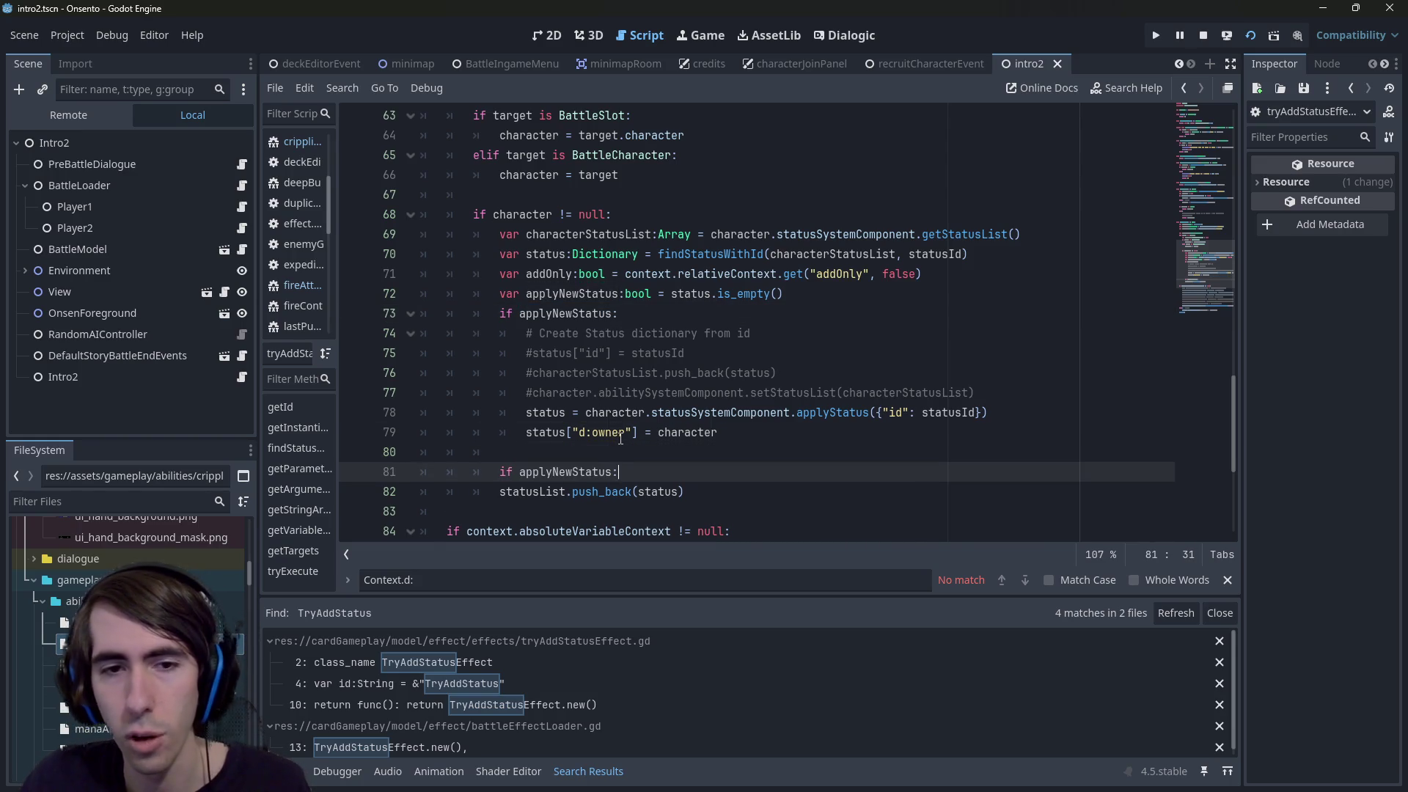
key("BackSpace")
key("BackSpace")
type("or")
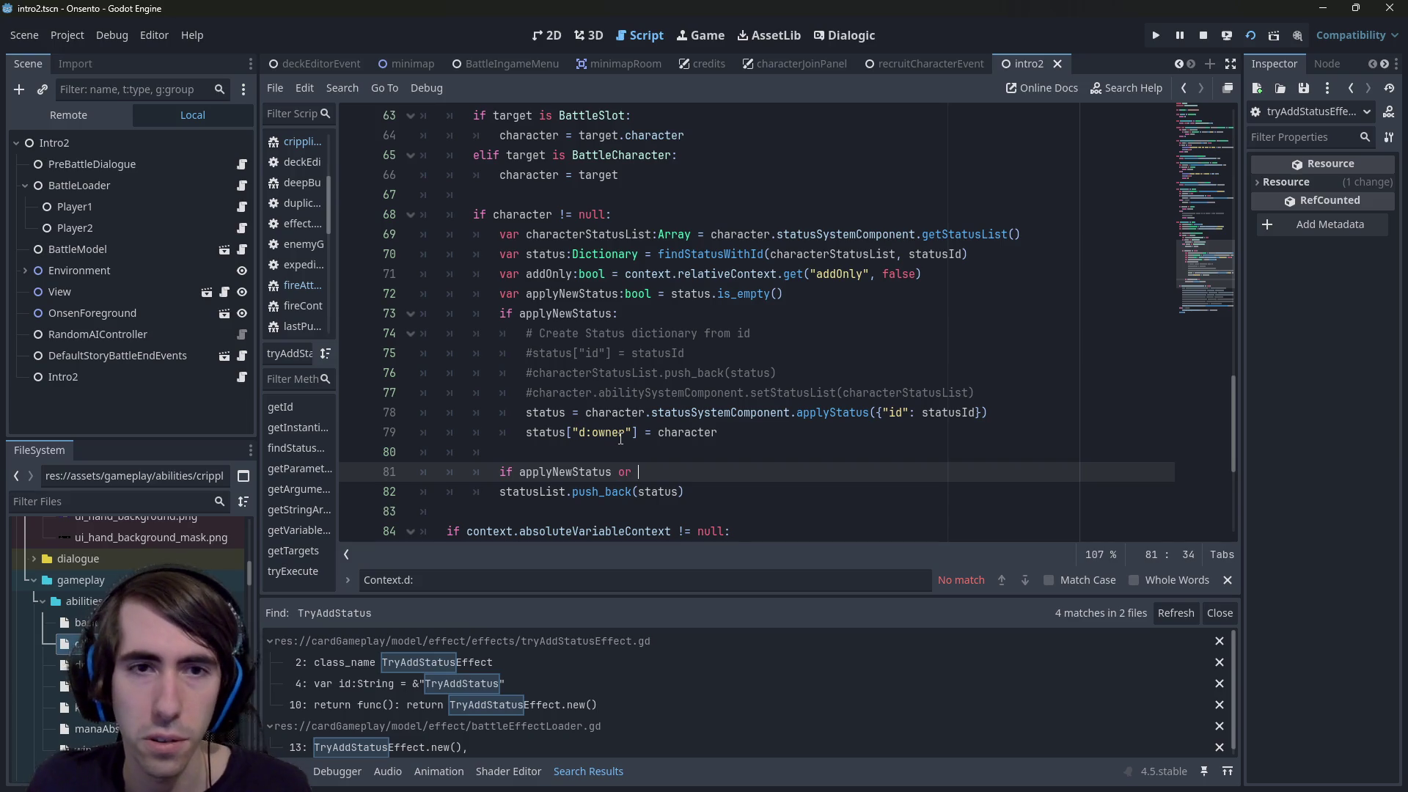
double_click(557, 274)
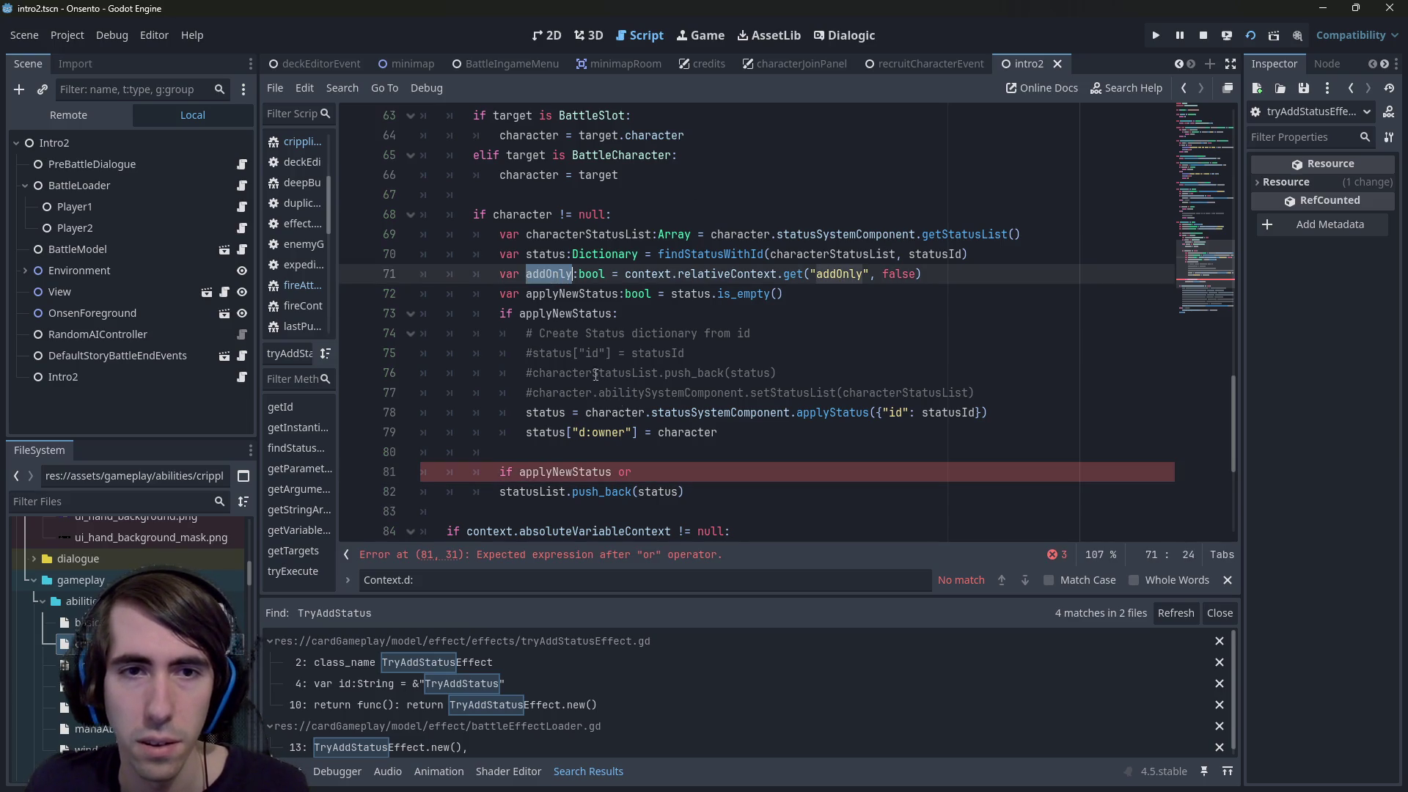
left_click(639, 472)
key("ctrl+v")
type(":")
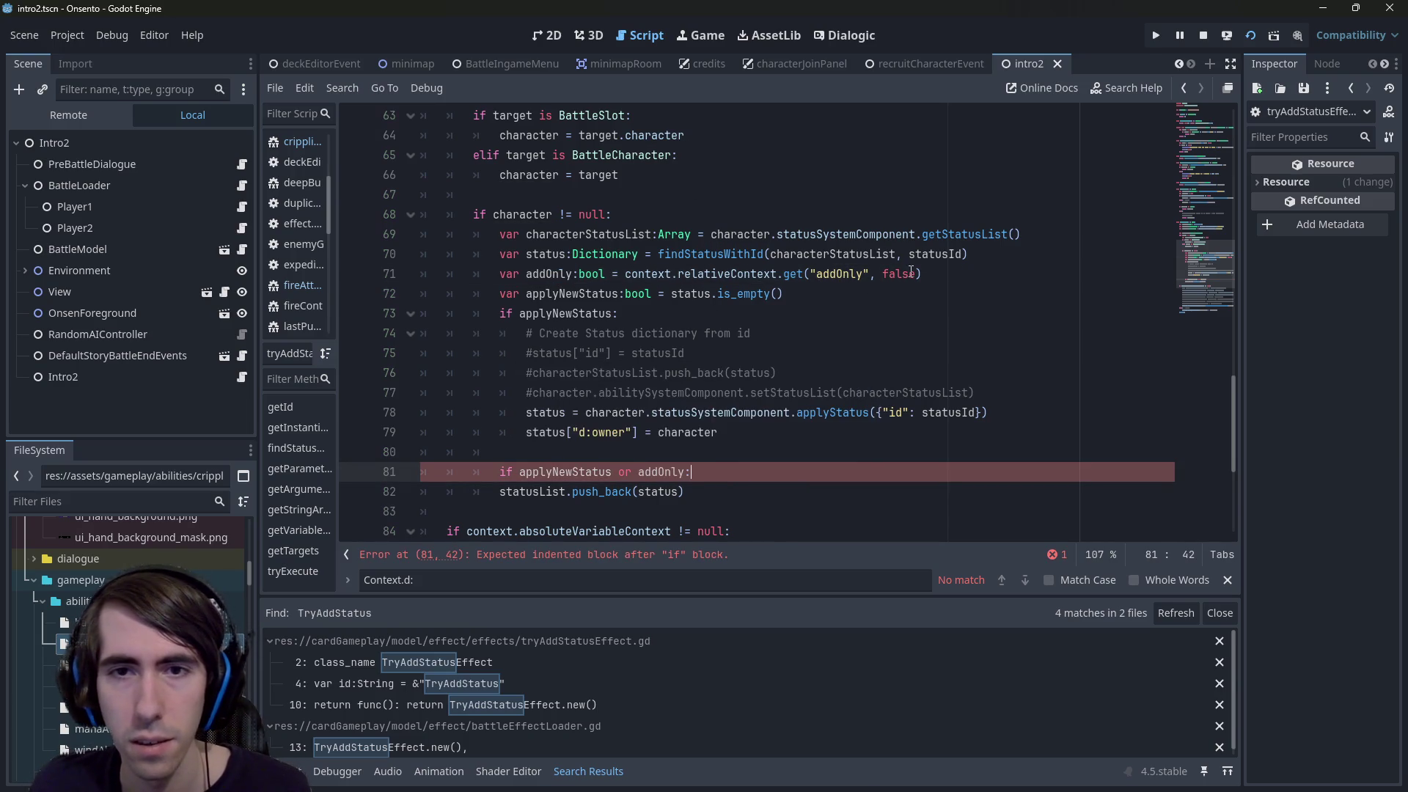
Move the addOnly declaration from line 71 to just above the new if
left_click_drag(922, 273, 355, 289)
key("ctrl+c")
key("BackSpace")
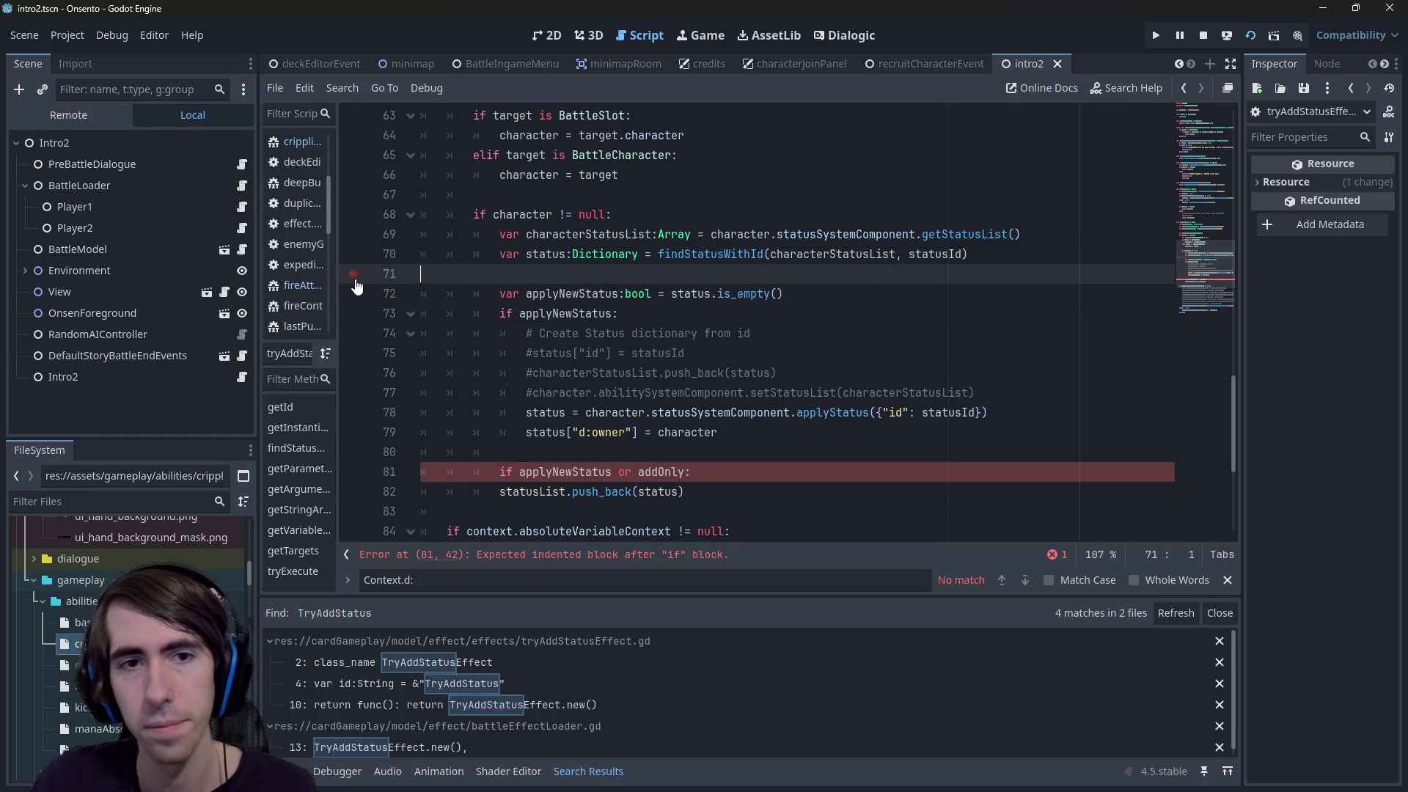
key("BackSpace")
left_click(591, 432)
key("Return")
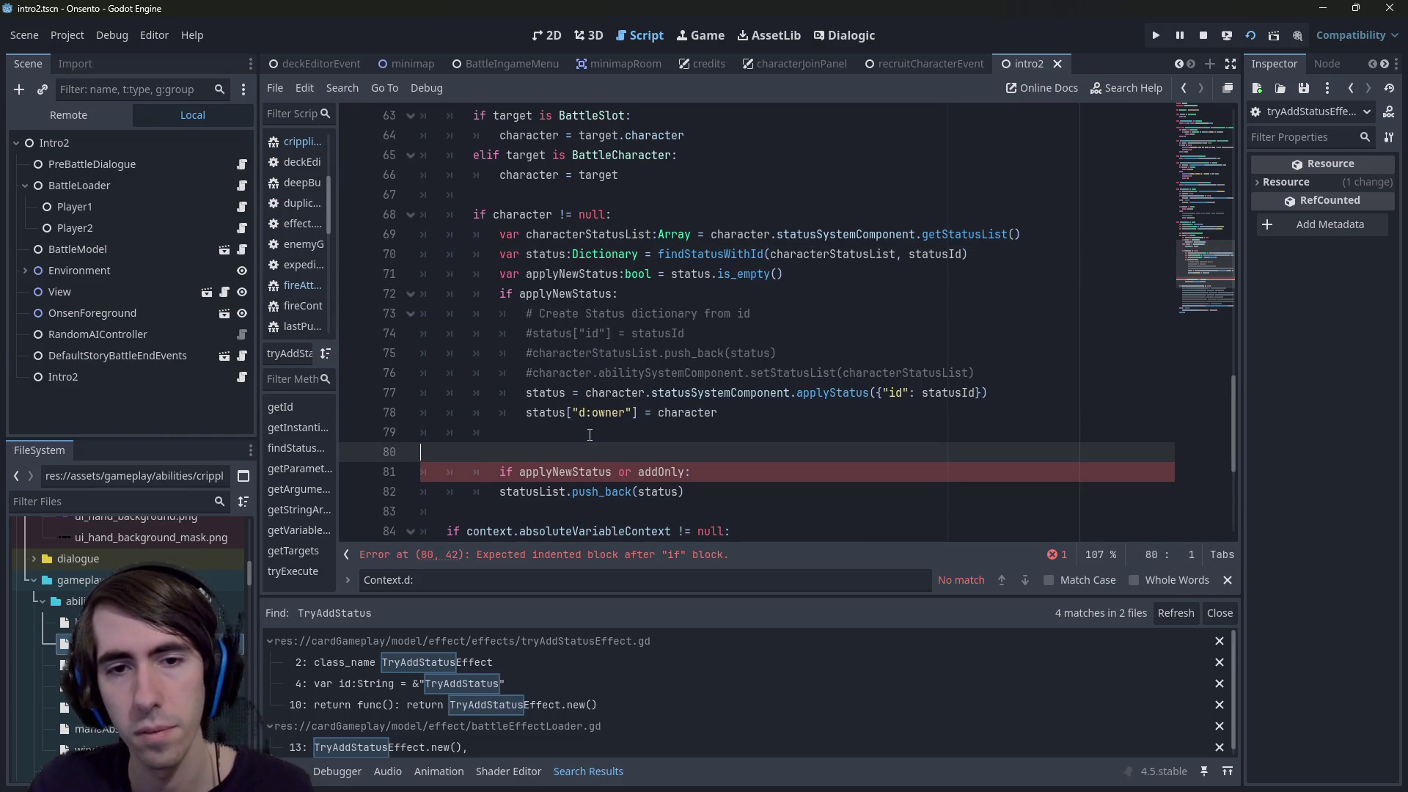
key("ctrl+v")
Negate addOnly in the condition, indent push_back beneath it, and save
double_click(624, 473)
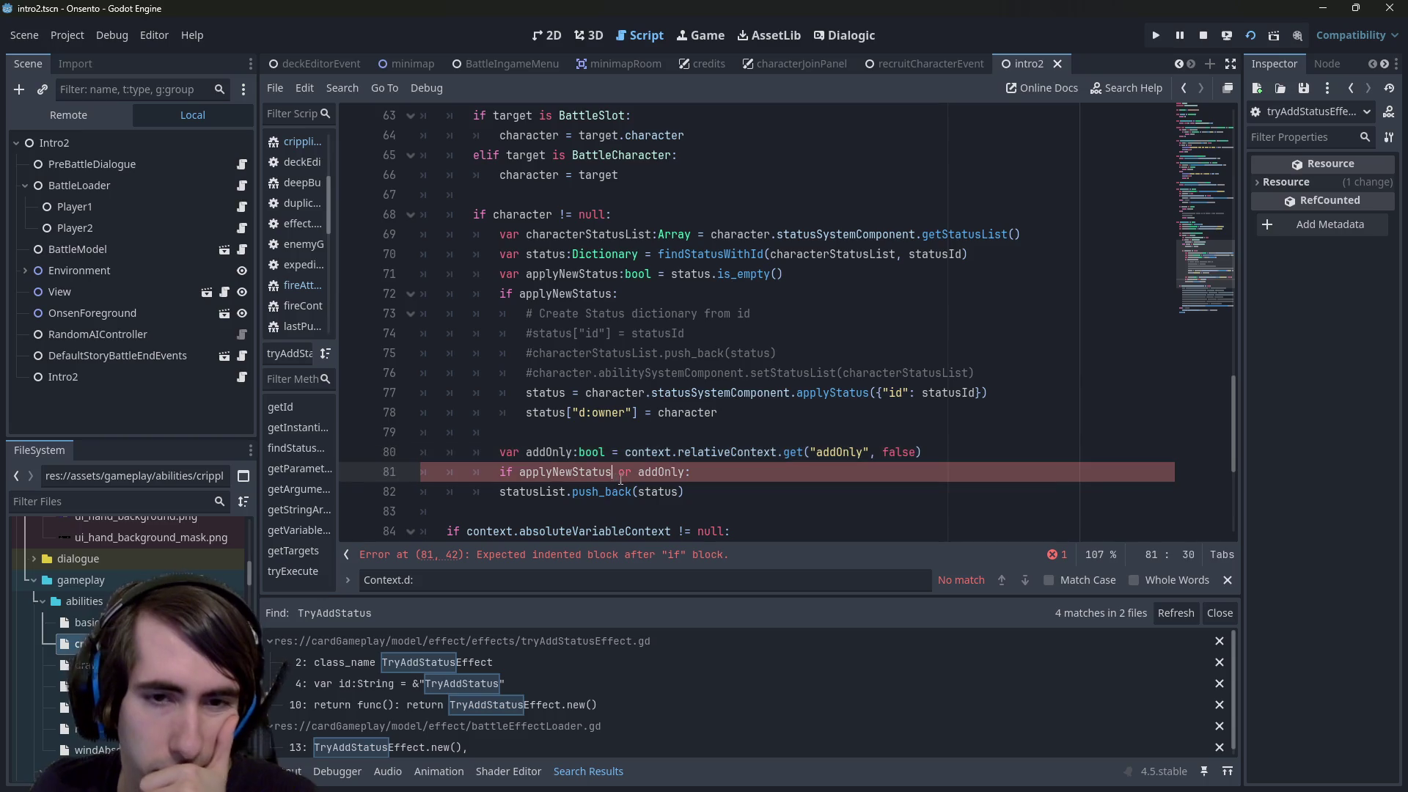
double_click(662, 472)
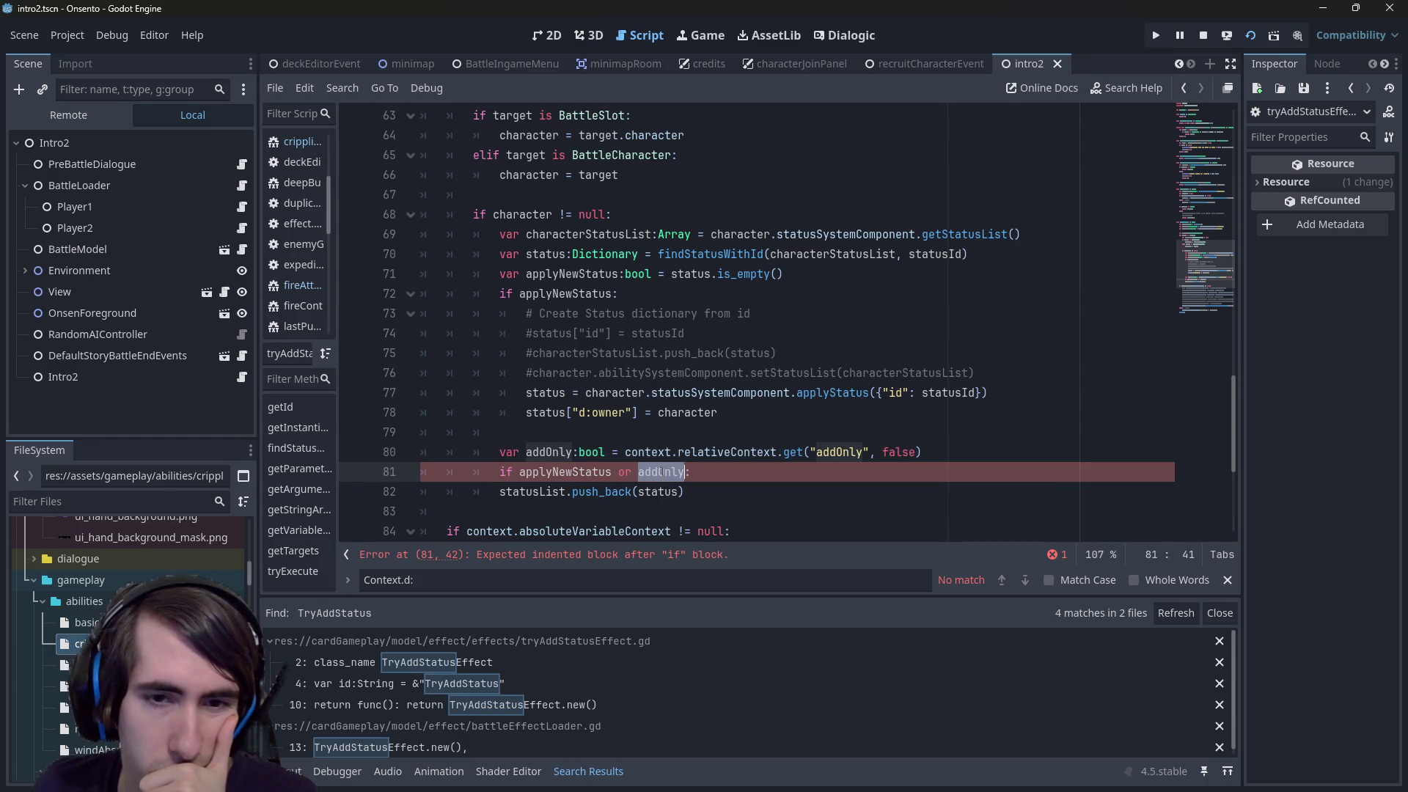
left_click(638, 472)
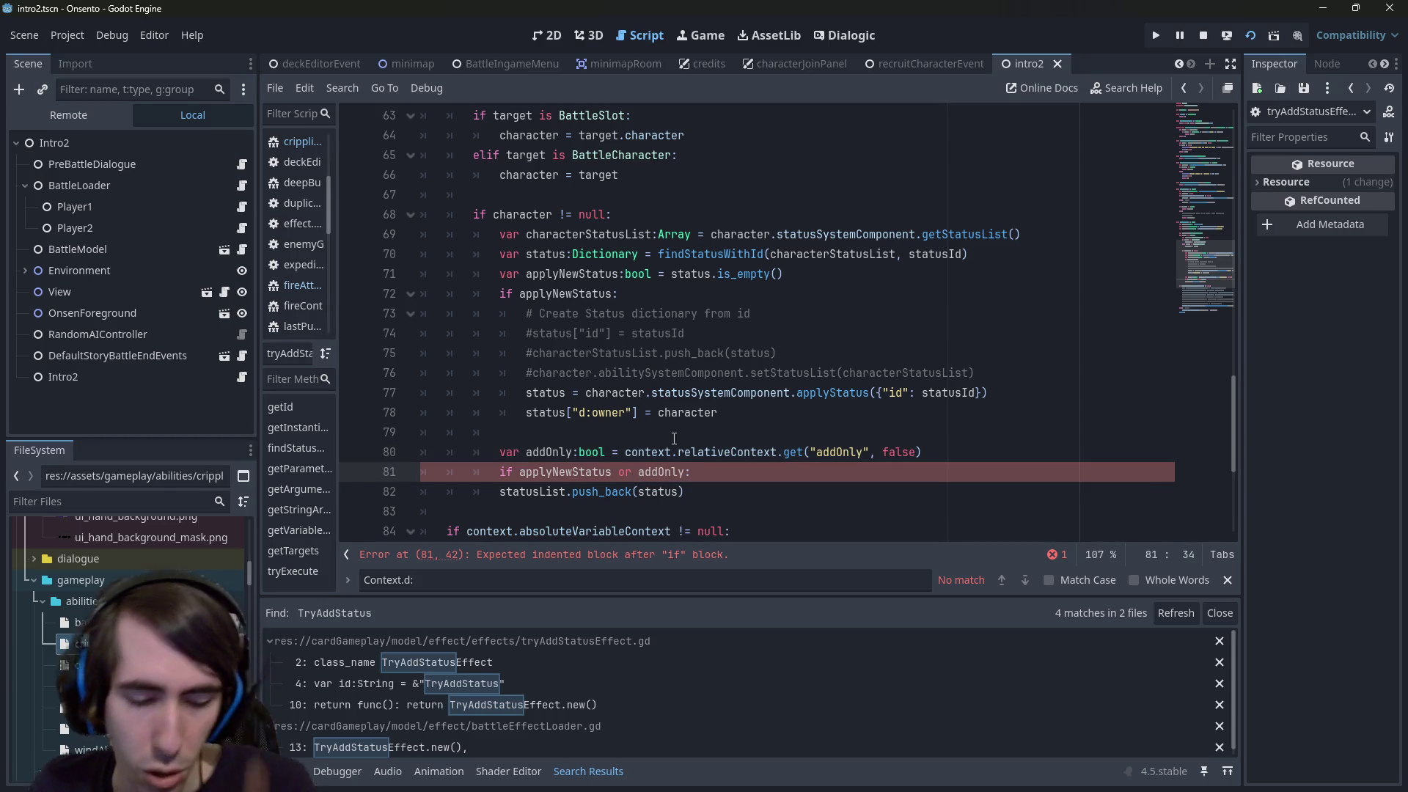
type("!")
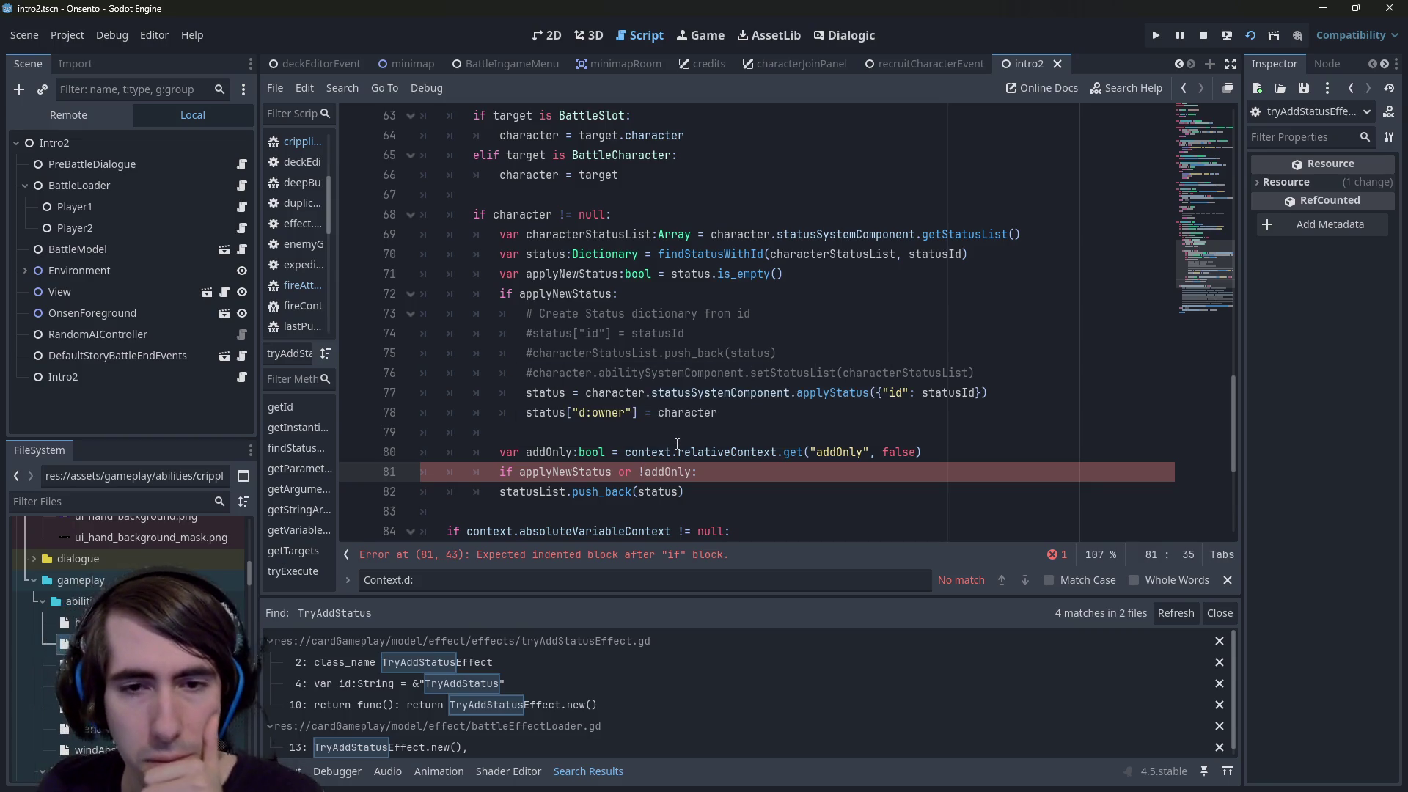
key("Down")
key("Home")
key("Tab")
key("ctrl+s")
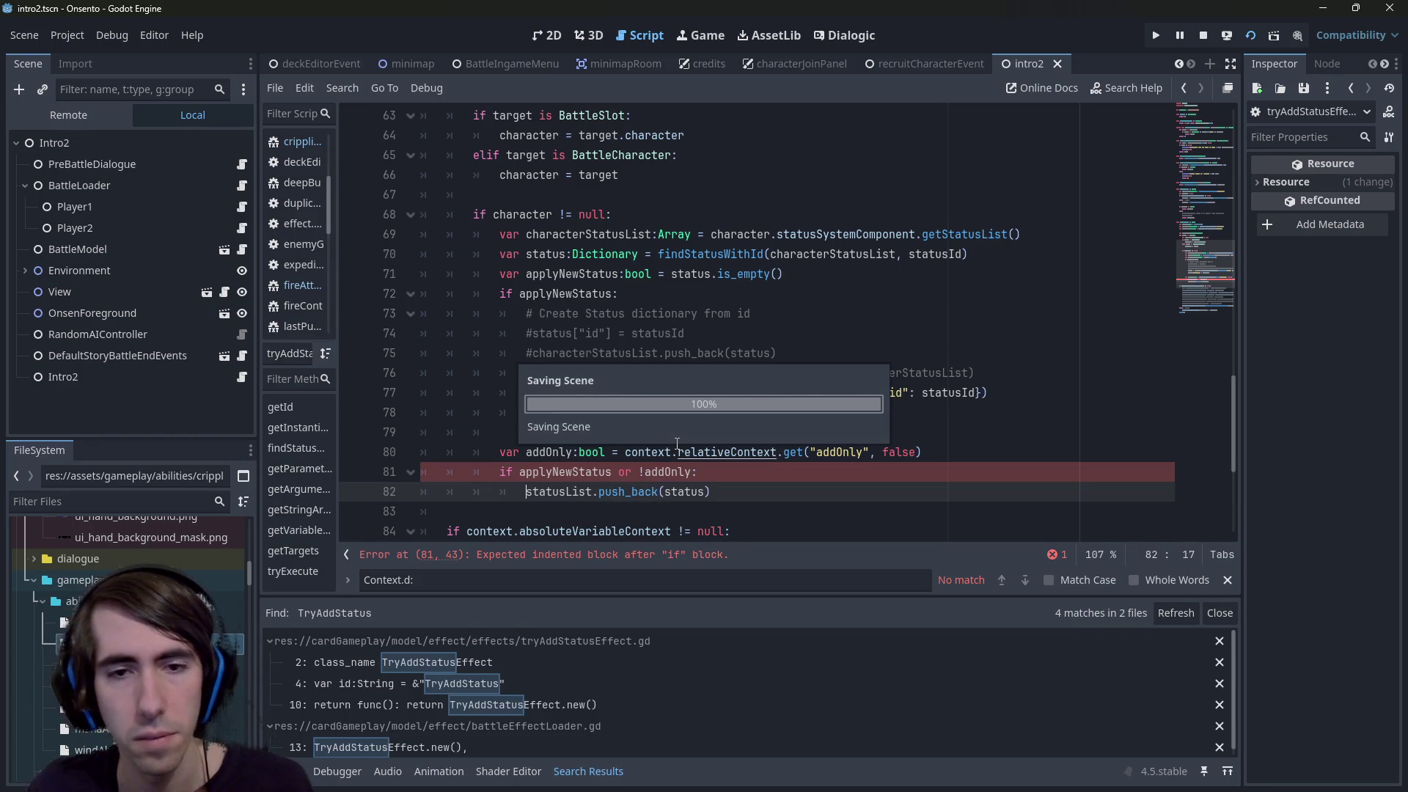
Check the new condition line, then reopen the Crippling Attack JSON file
key("Up")
key("ctrl+Right")
key("Right")
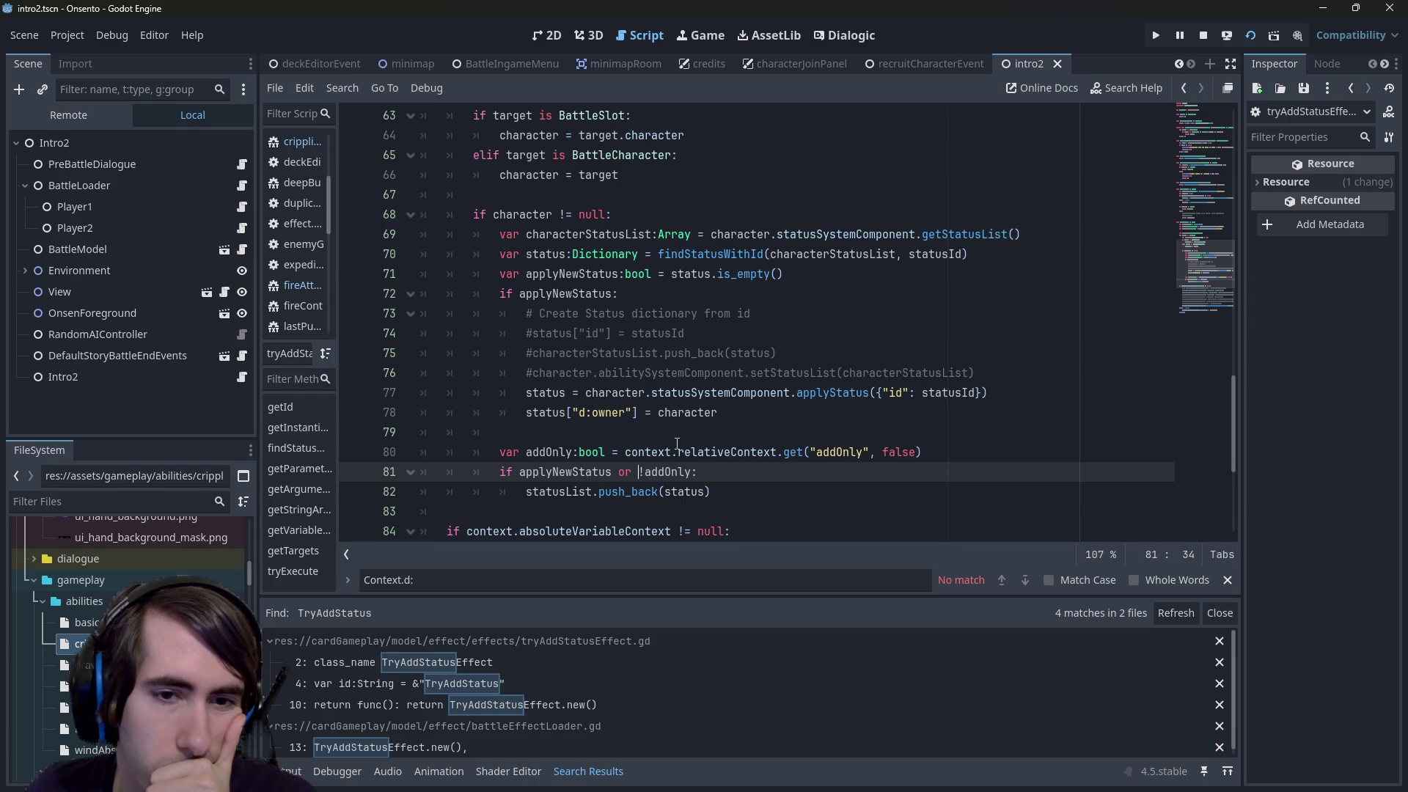
left_click(735, 487)
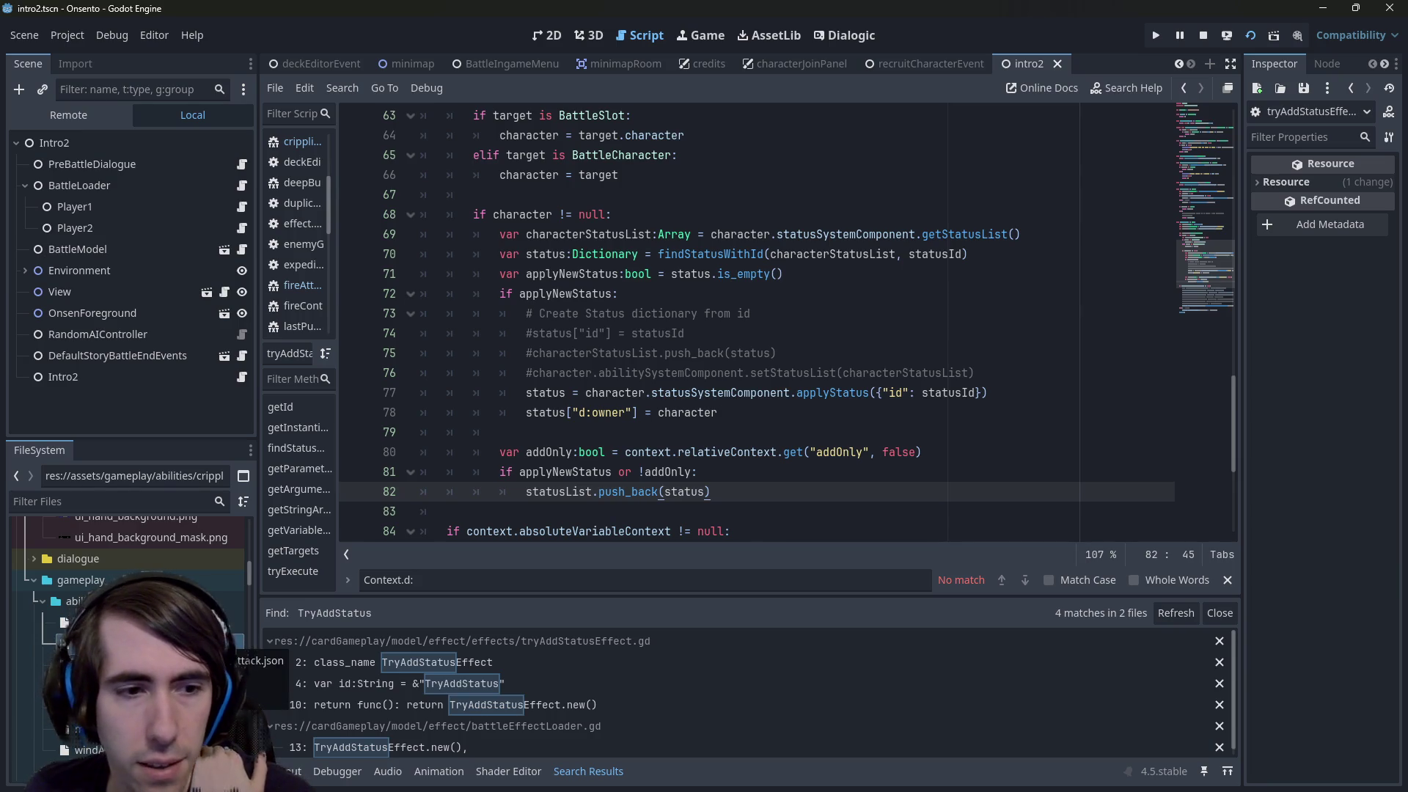
double_click(220, 643)
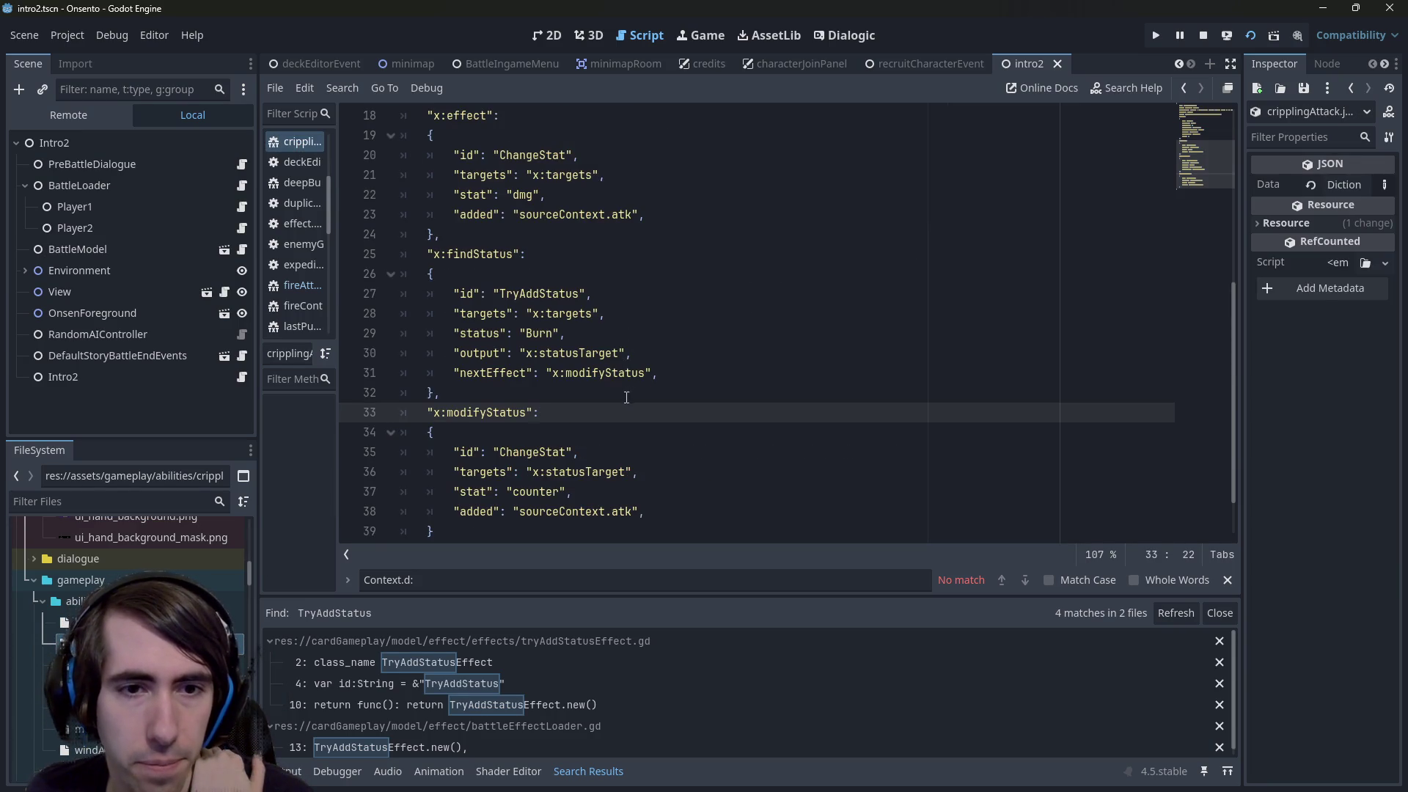
scroll(626, 397, "down", 1)
scroll(659, 350, "up", 1)
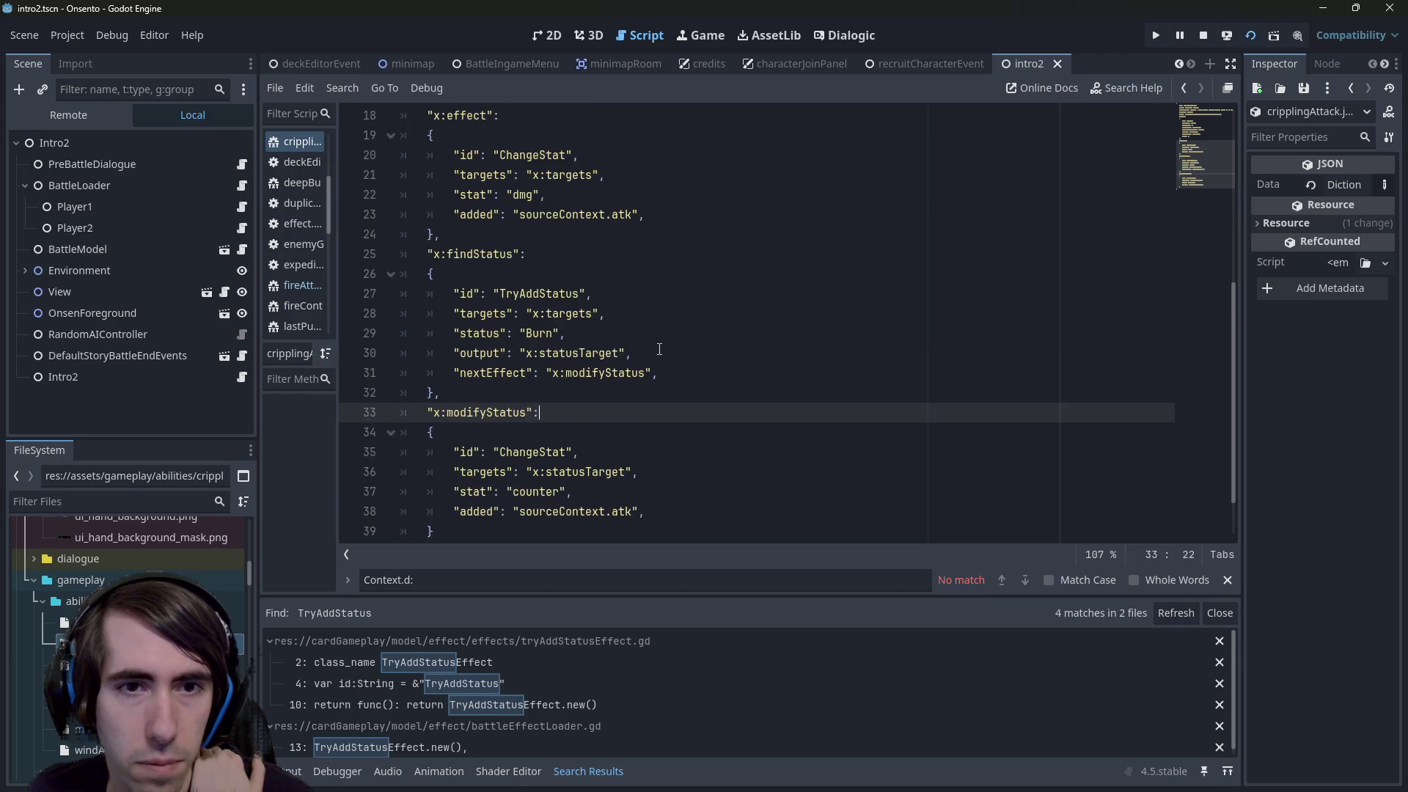
left_click(652, 284)
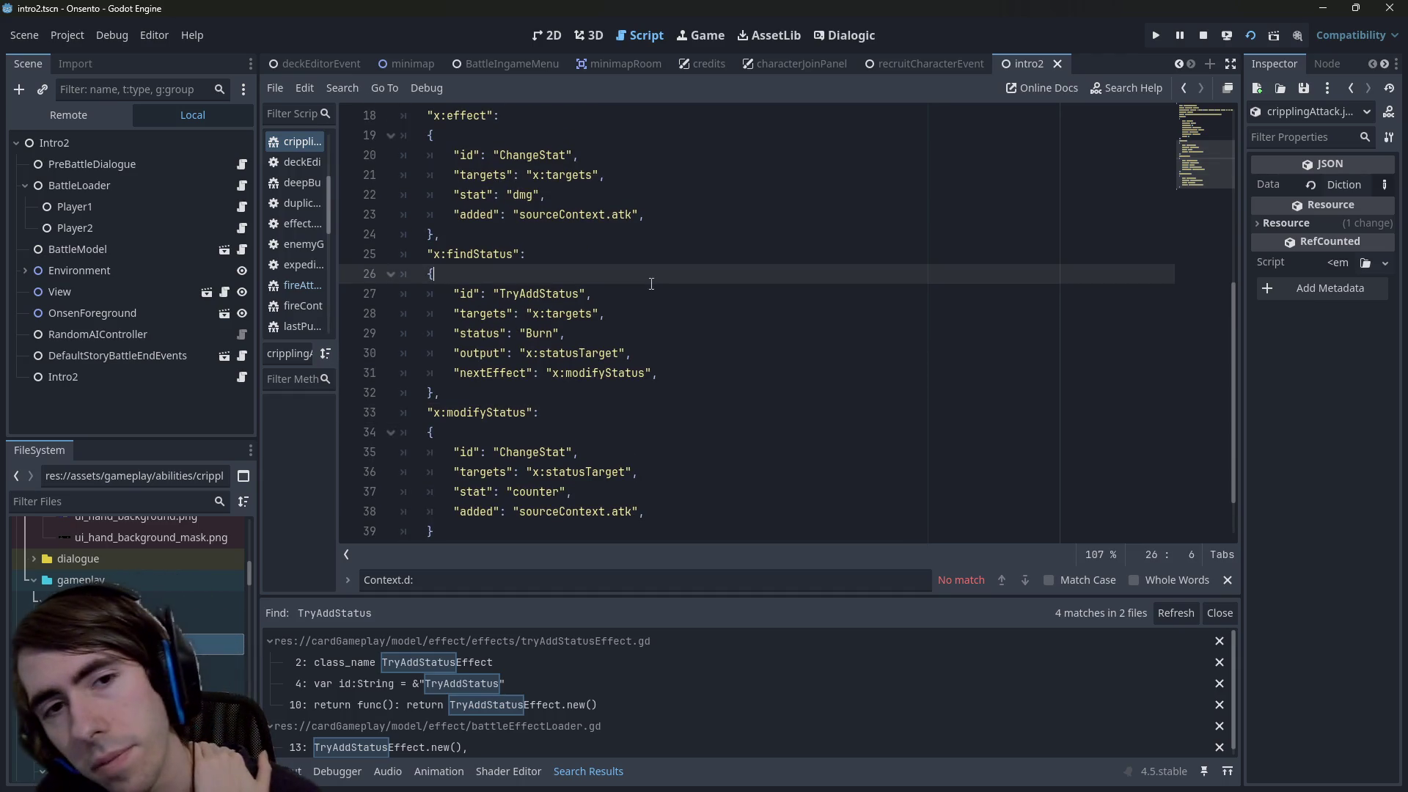
key("alt+Left")
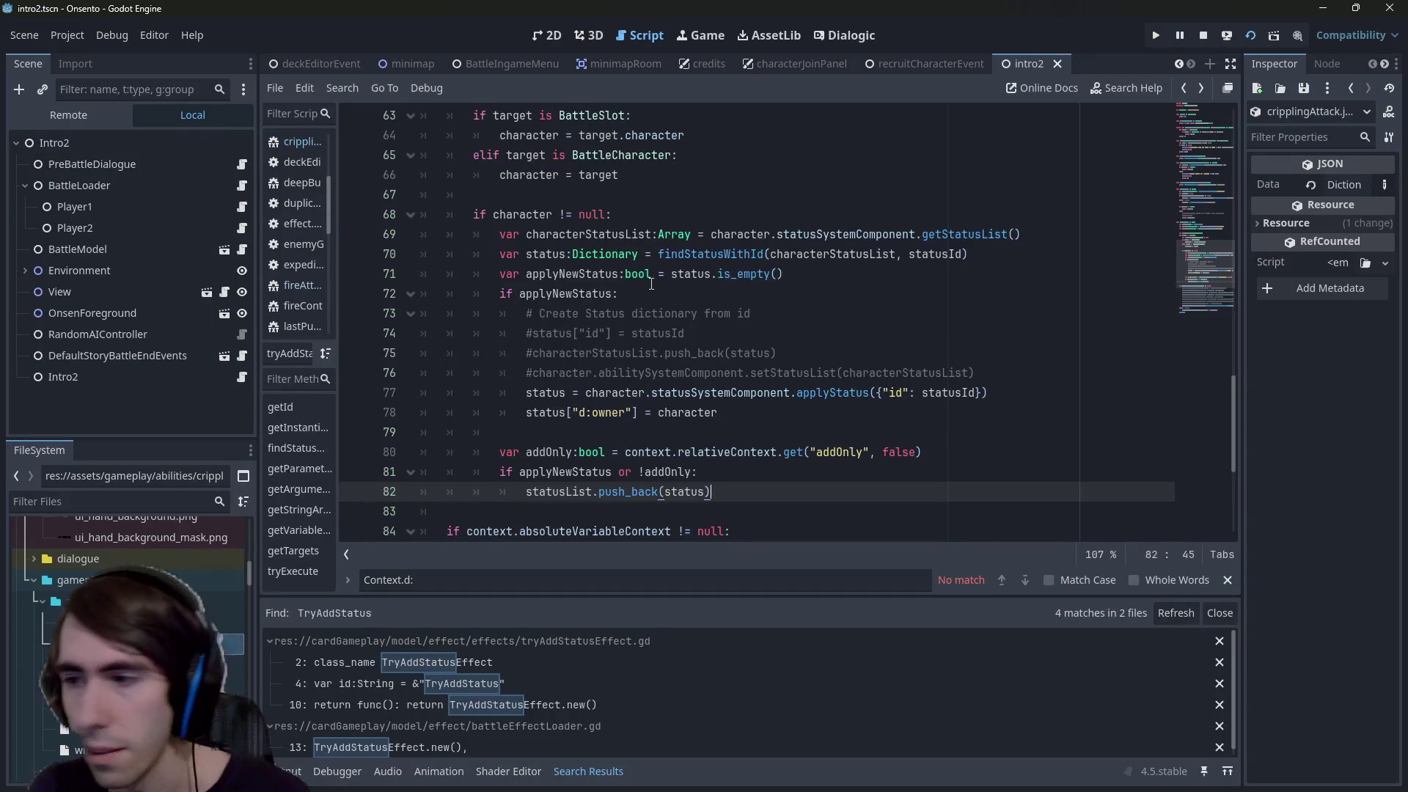
Rename the addOnly variable and its get key on lines 80–81 to findIfAppliedOnly
double_click(851, 446)
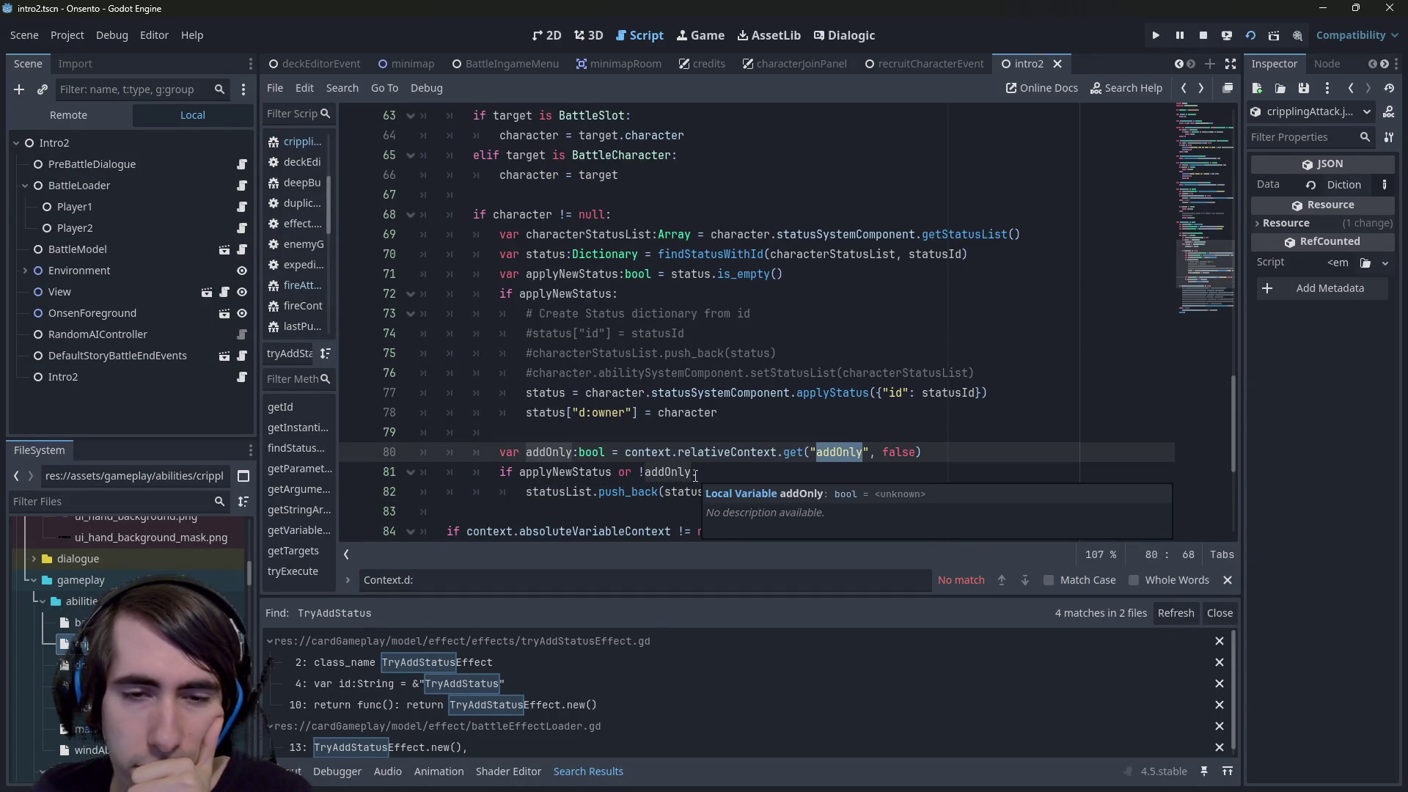
double_click(549, 452)
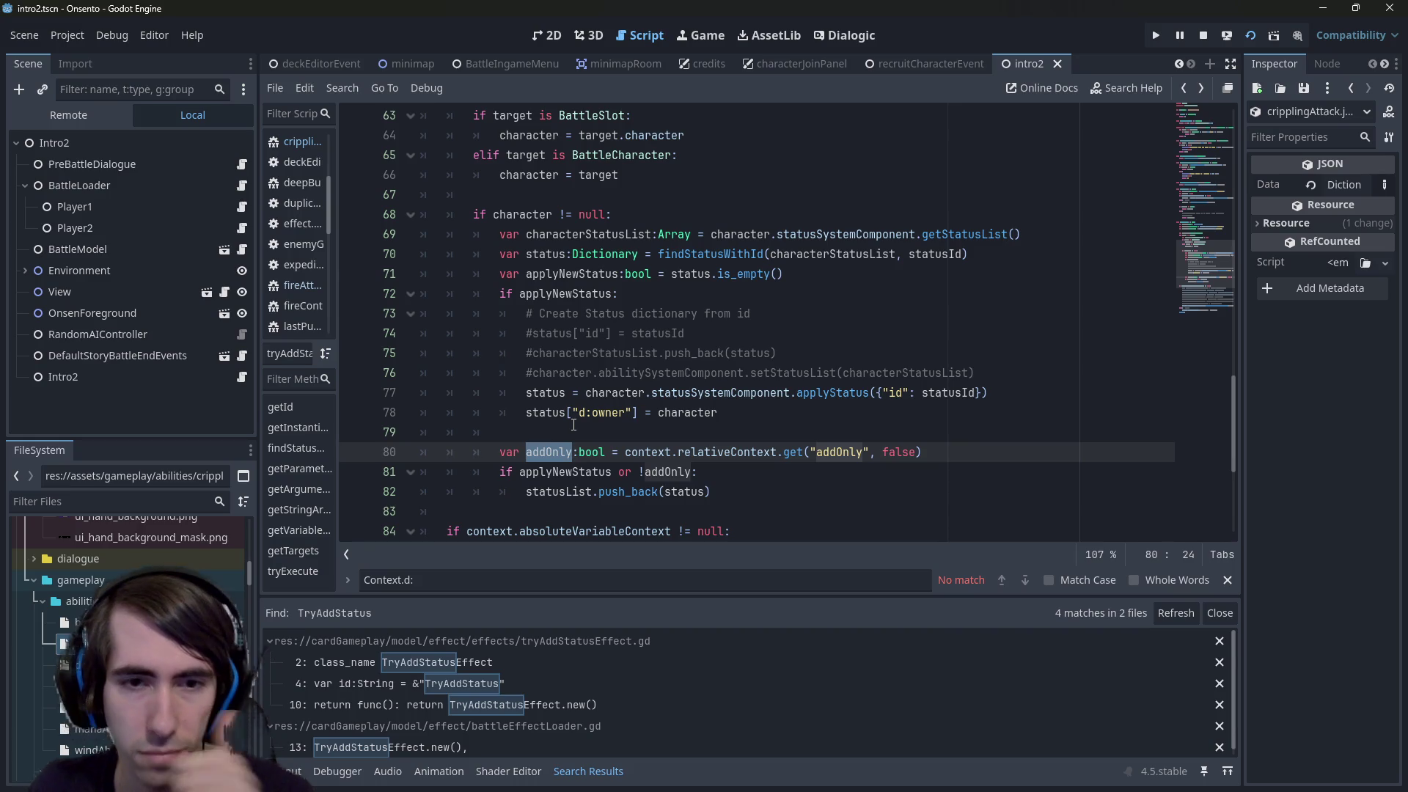
type("findIf")
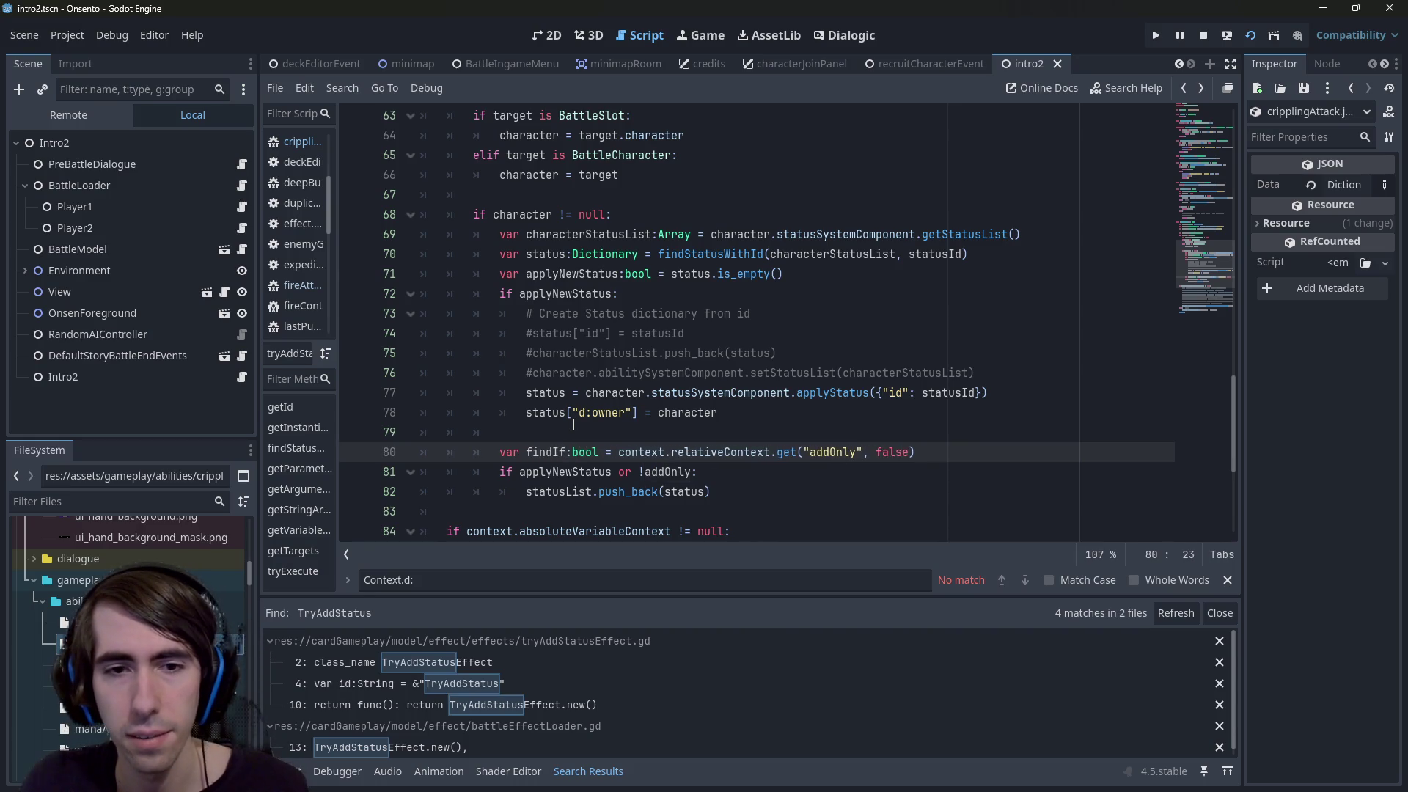
key("ctrl+z")
type("findIf")
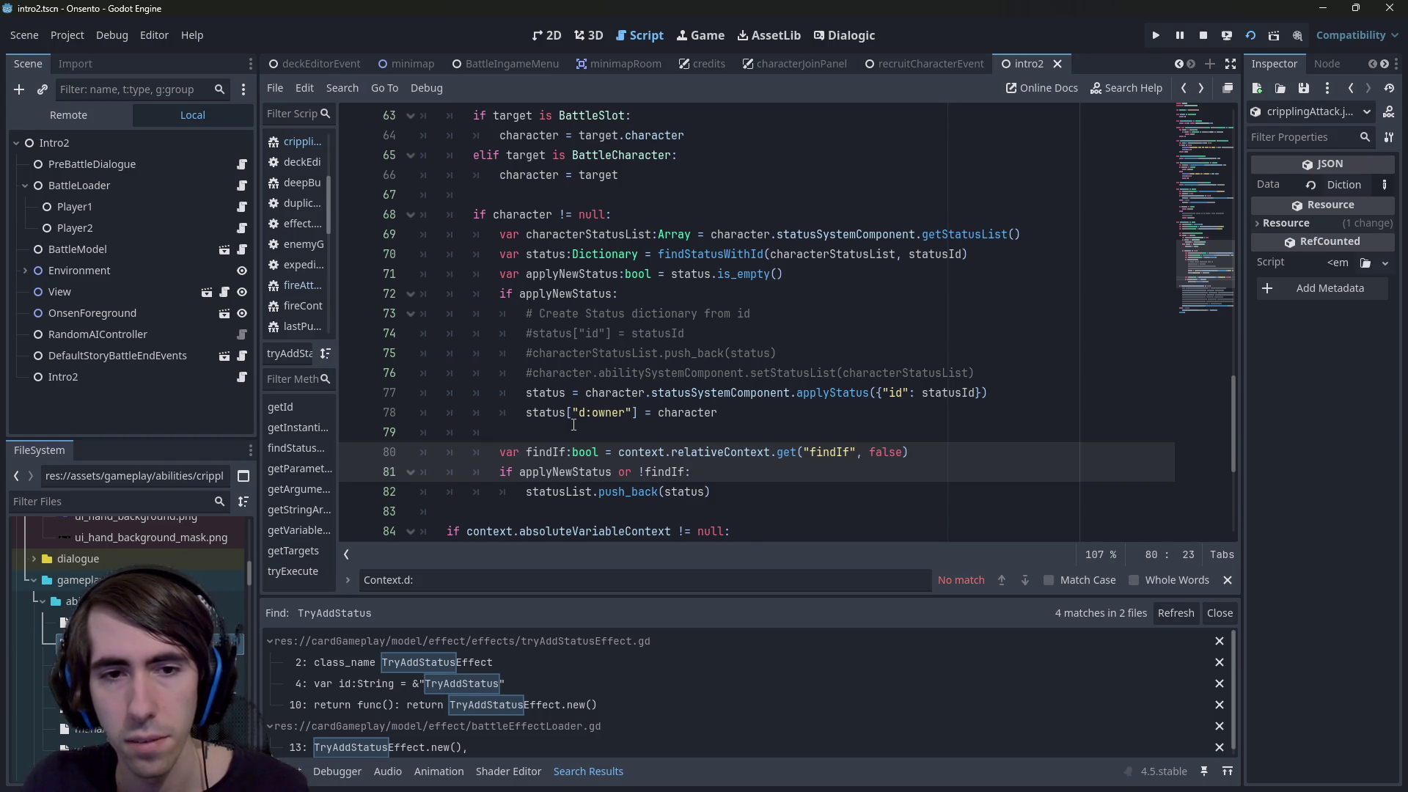
type("I")
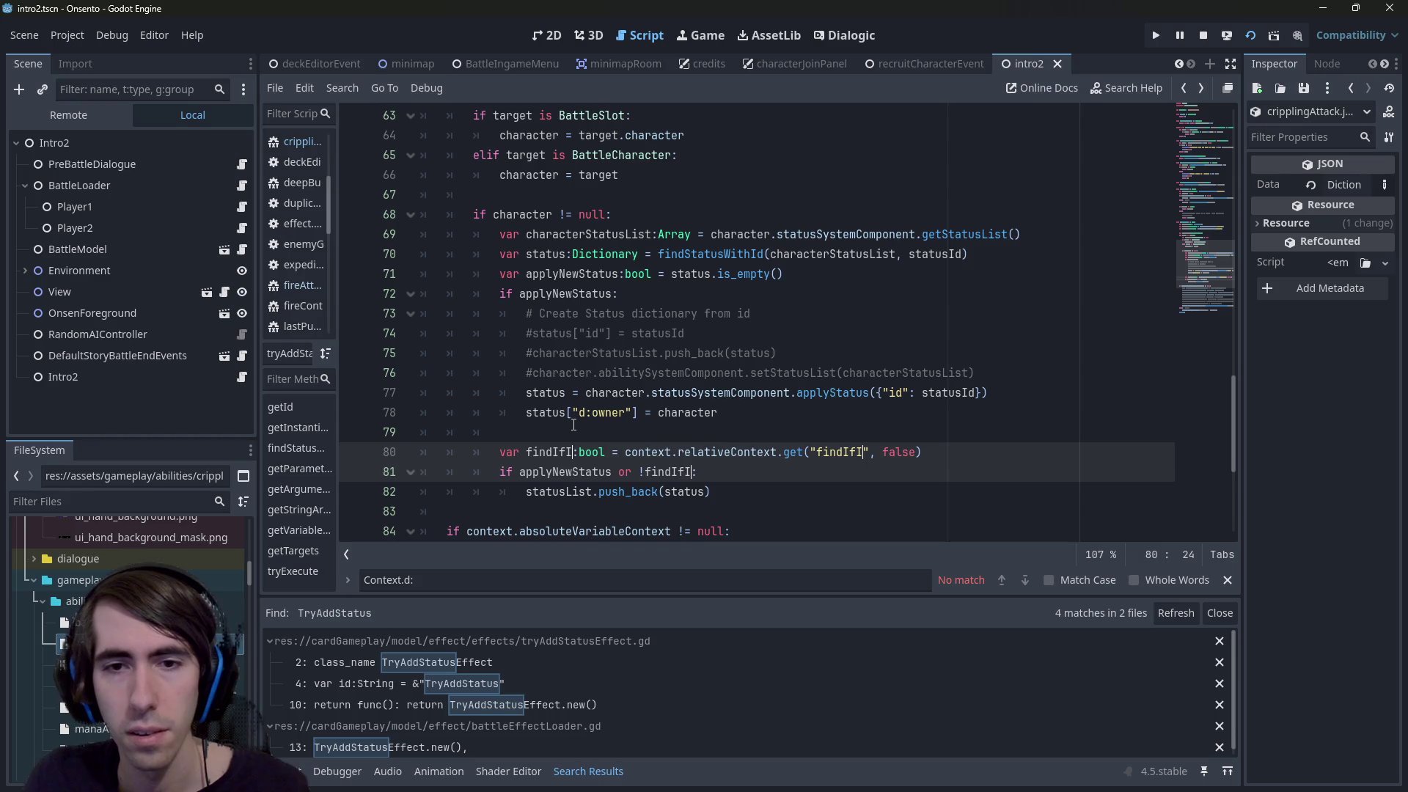
key("BackSpace")
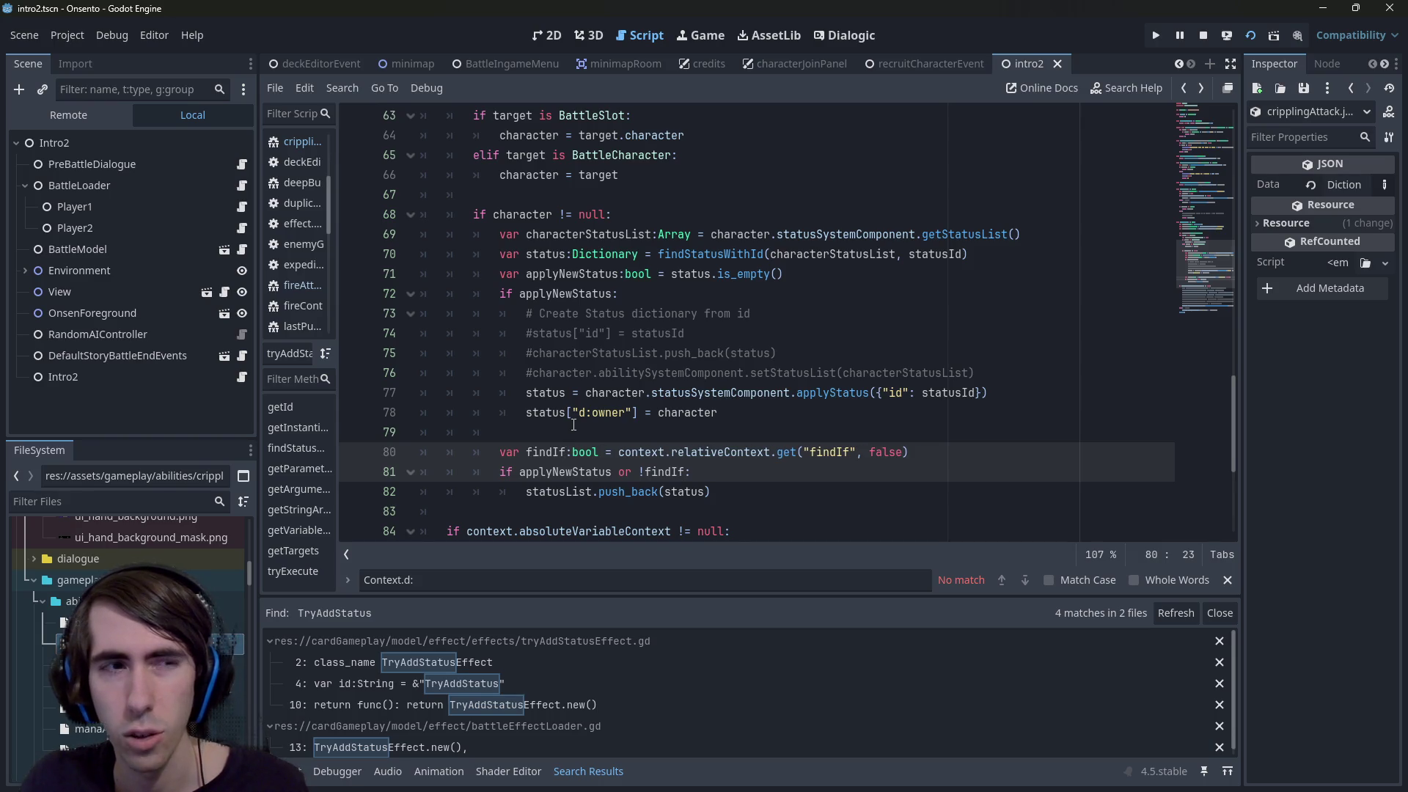
type("AppliedOn")
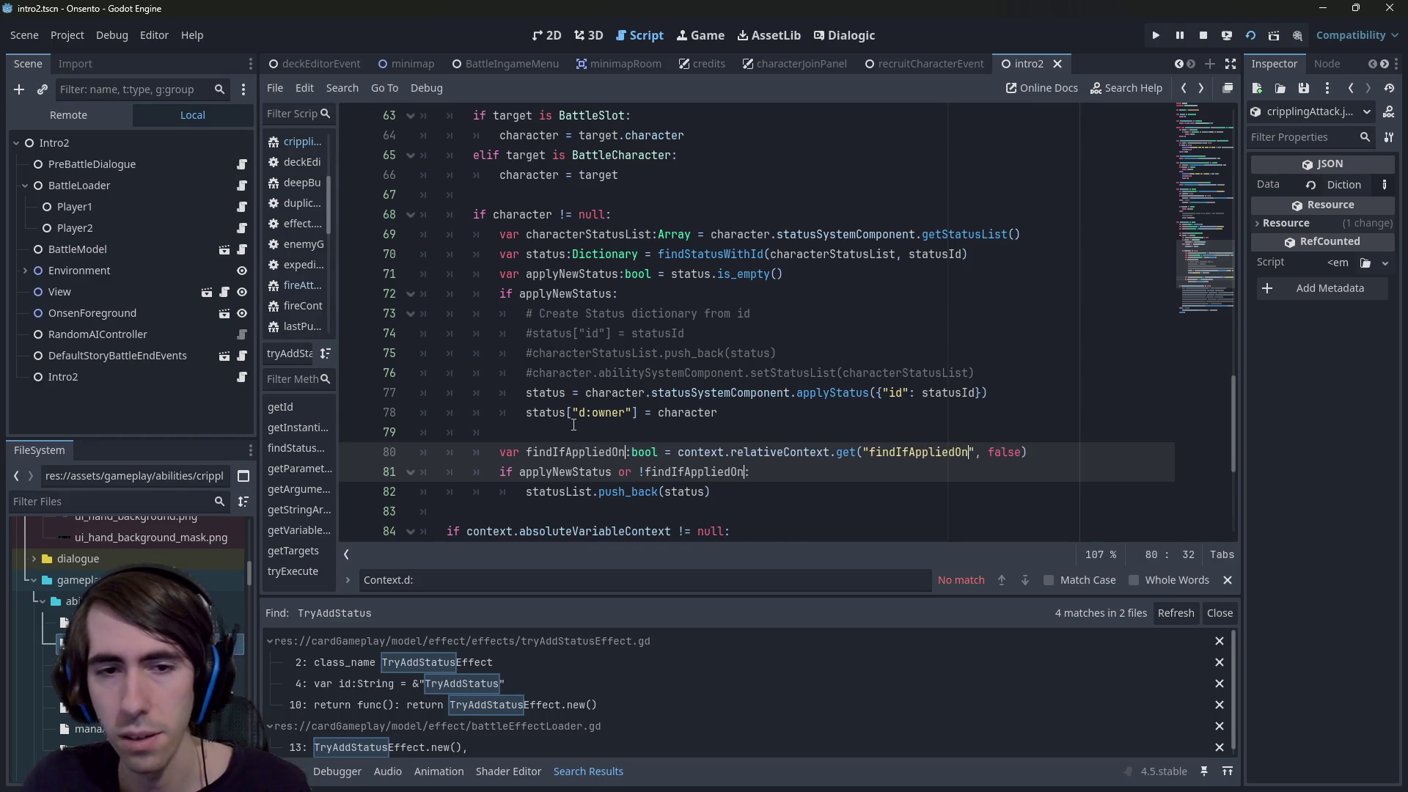
type("ly")
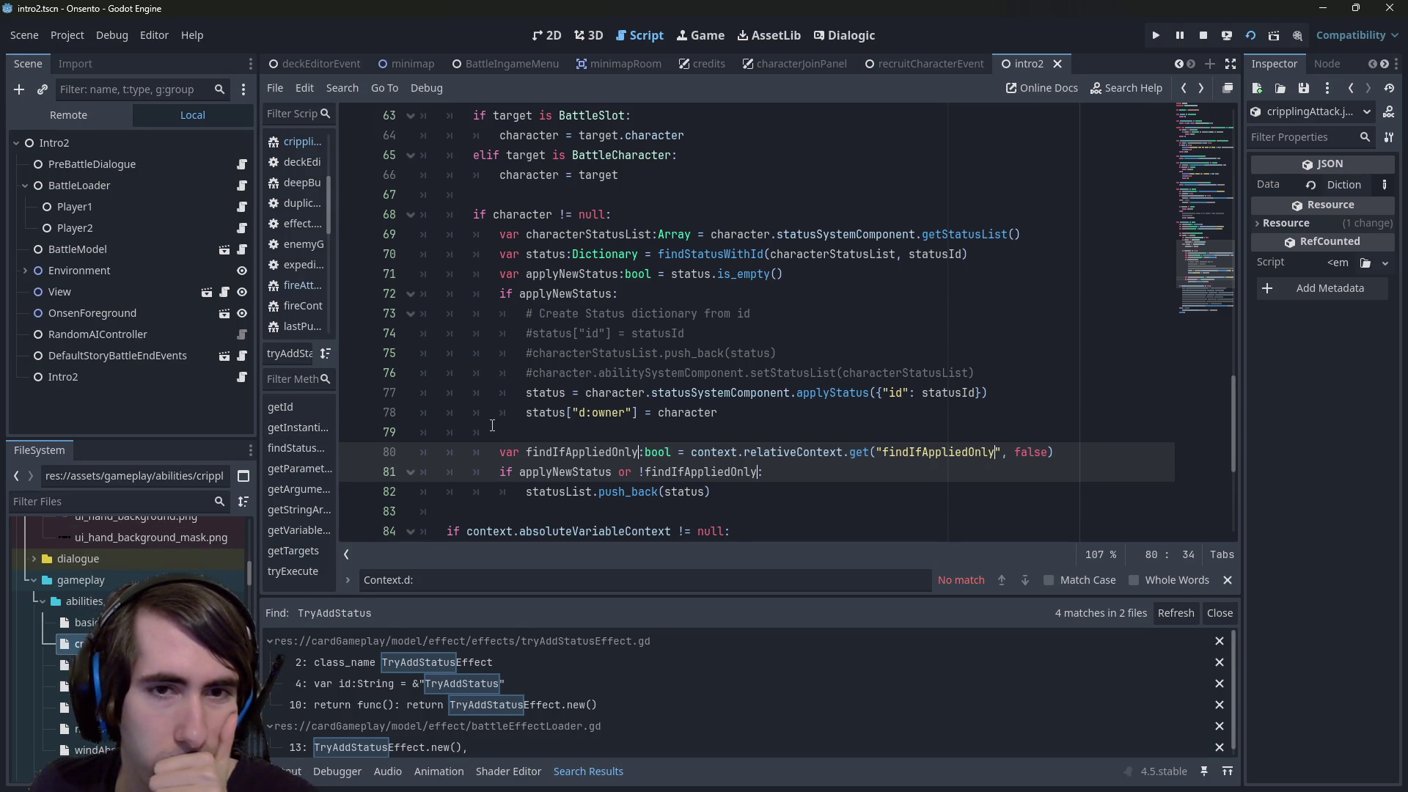
double_click(544, 452)
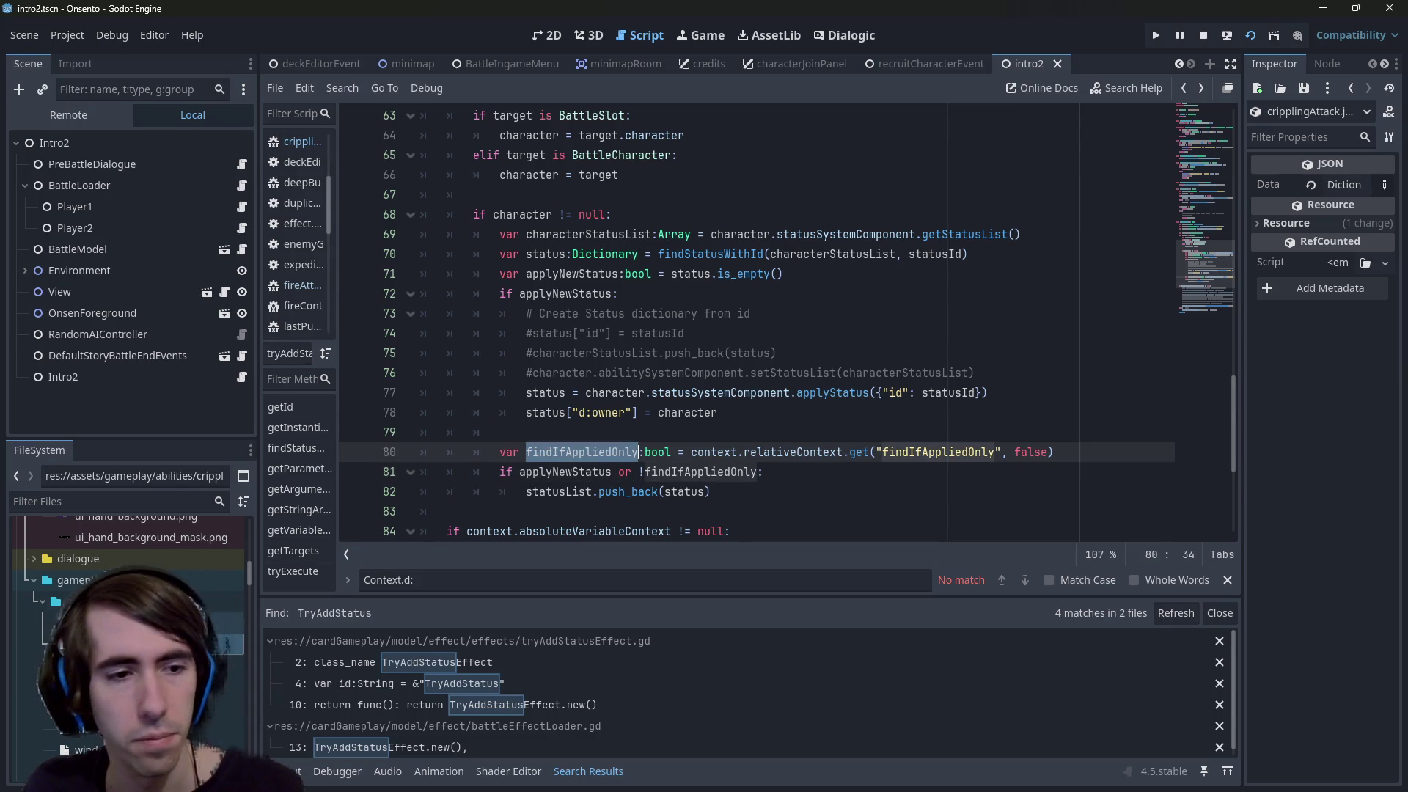
key("alt+Left")
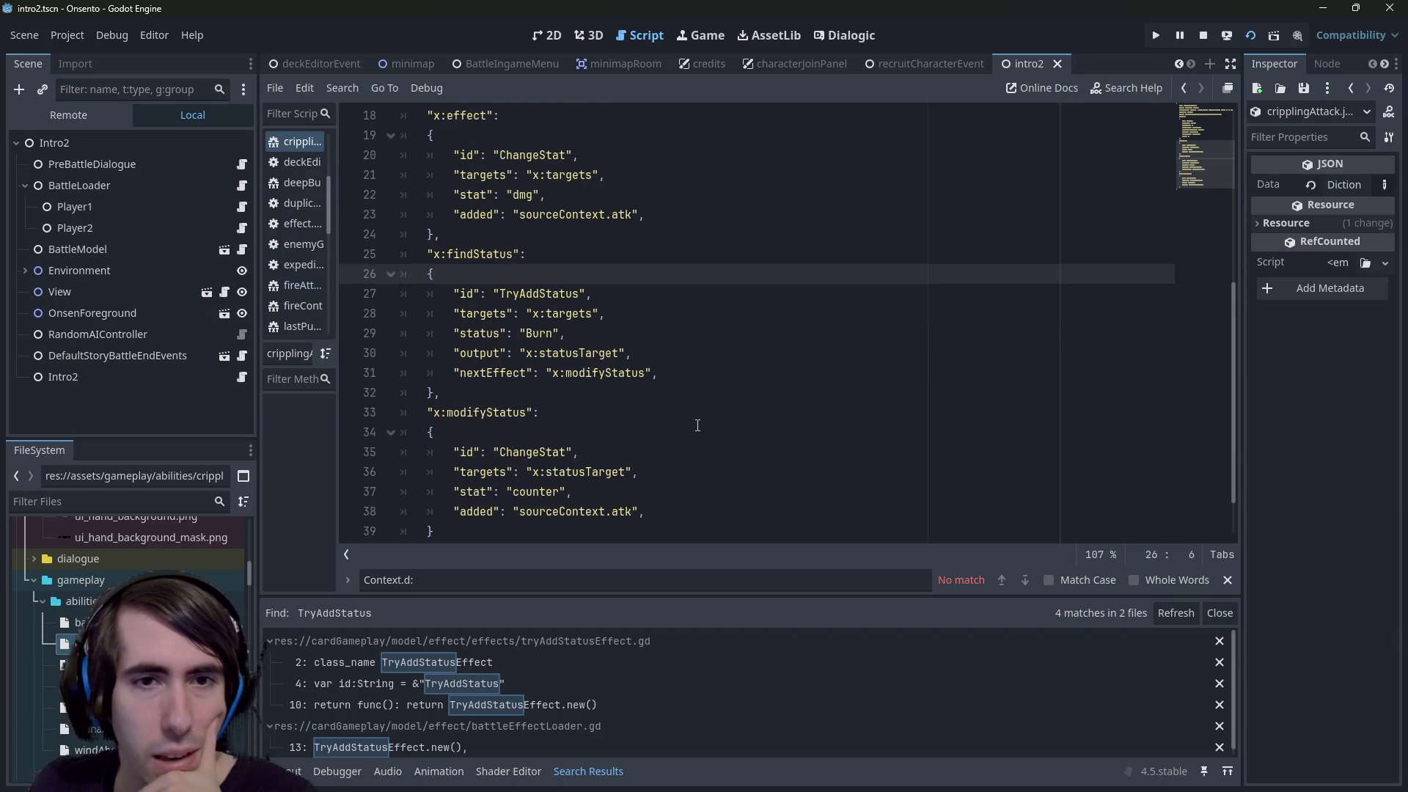
Add "findIfAppliedOnly": true, after the status entry in the findStatus block
left_click(667, 314)
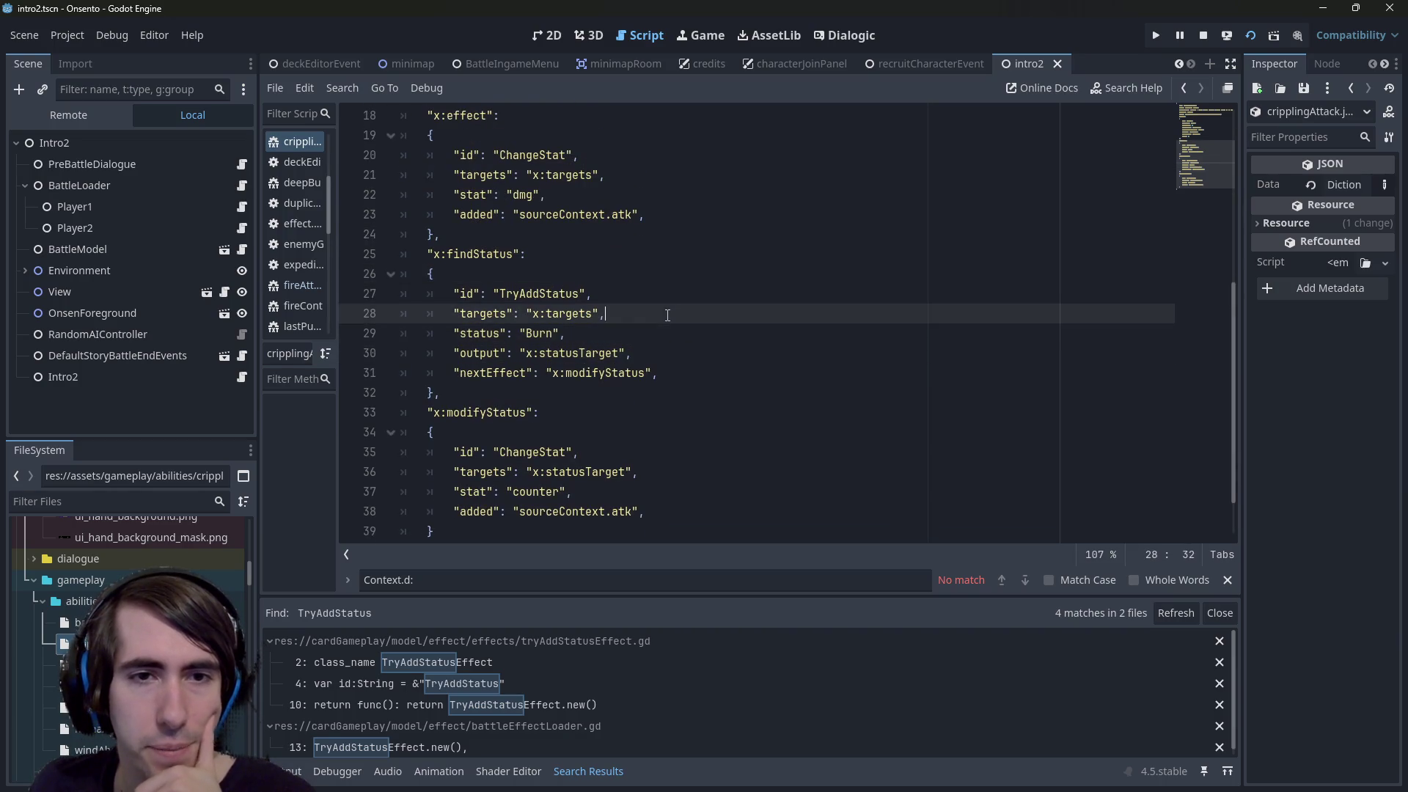
key("Down")
key("Down")
key("Down")
key("Up")
key("Up")
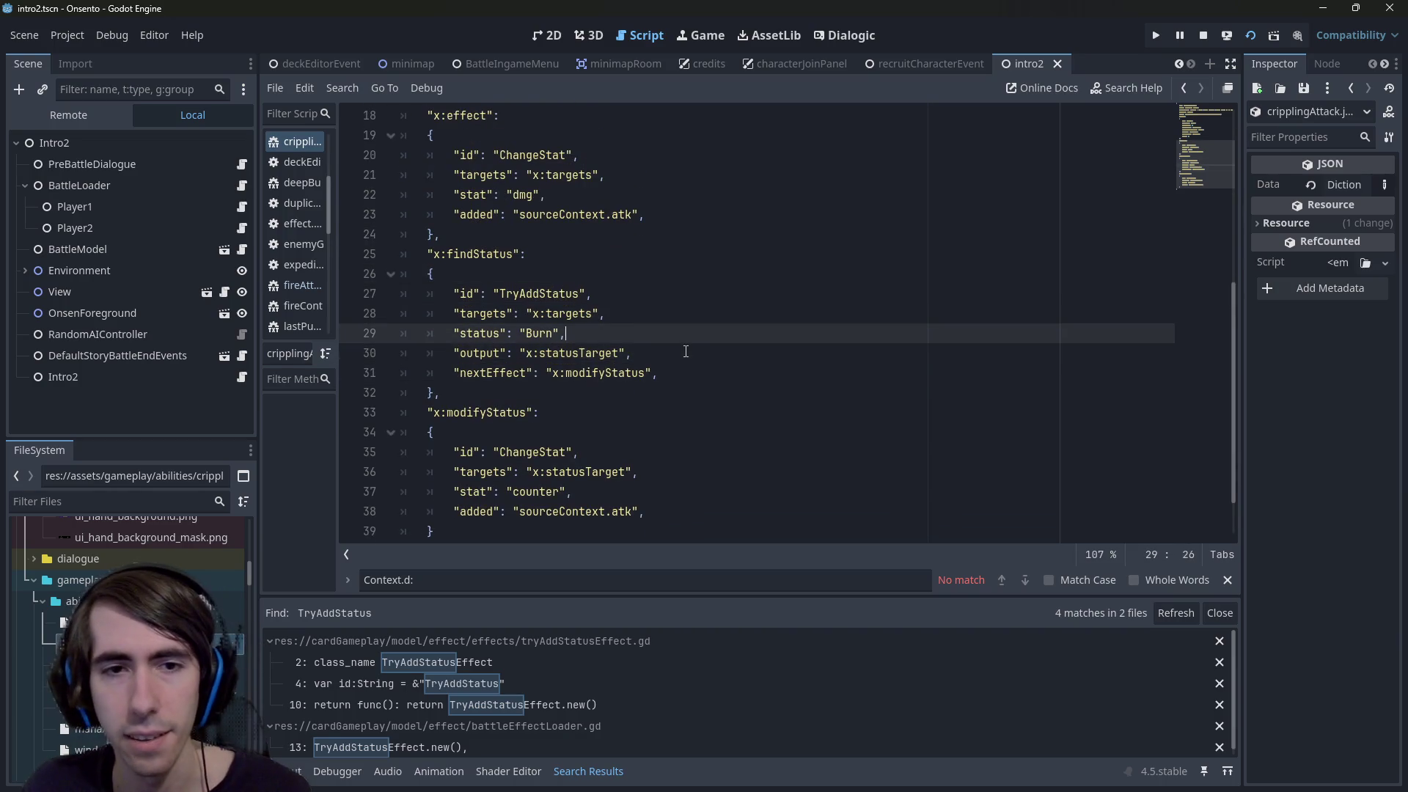
key("Return")
type("\"findIfAppliedOnly")
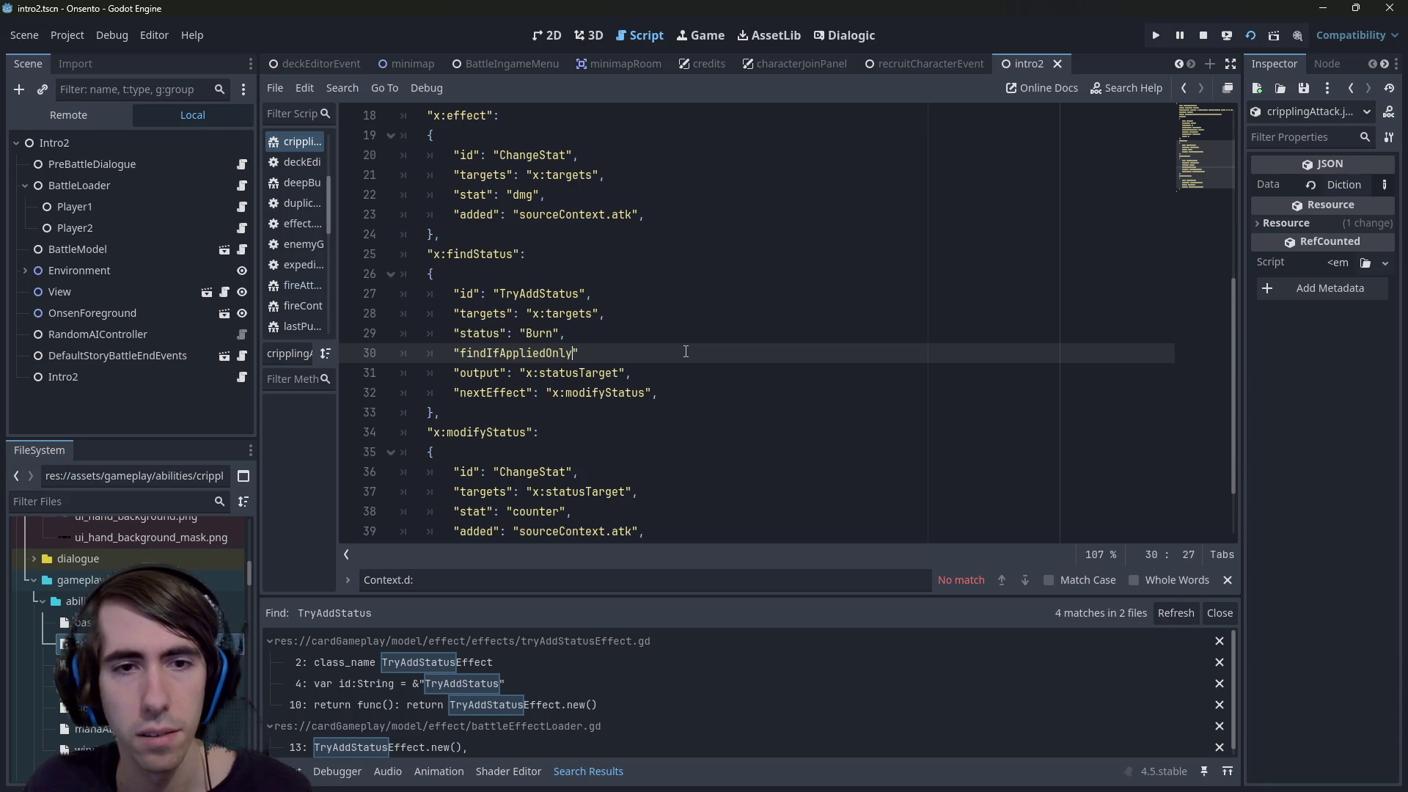
type("\": true,")
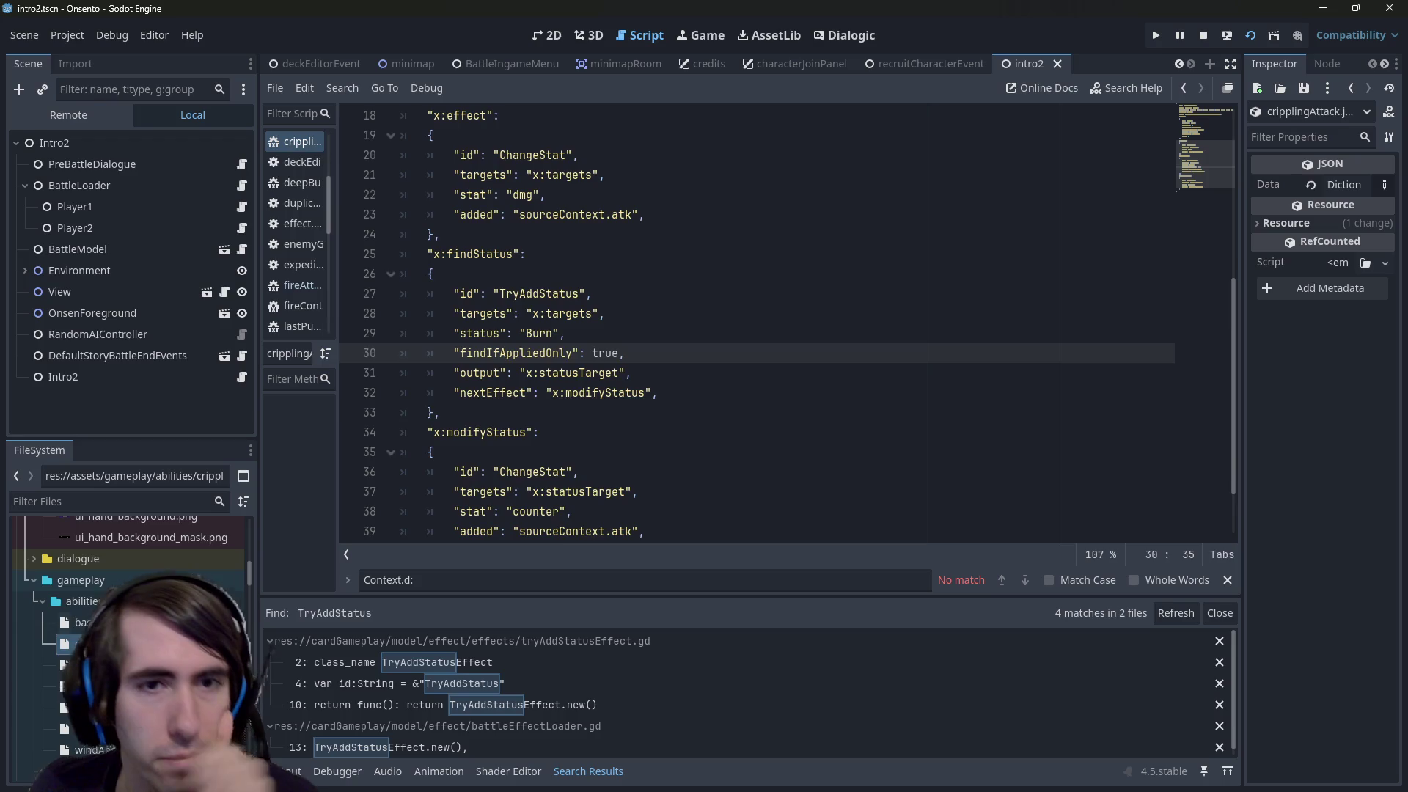
scroll(539, 392, "up", 1)
Change the findStatus block's status value from Burn to Weakness
double_click(539, 393)
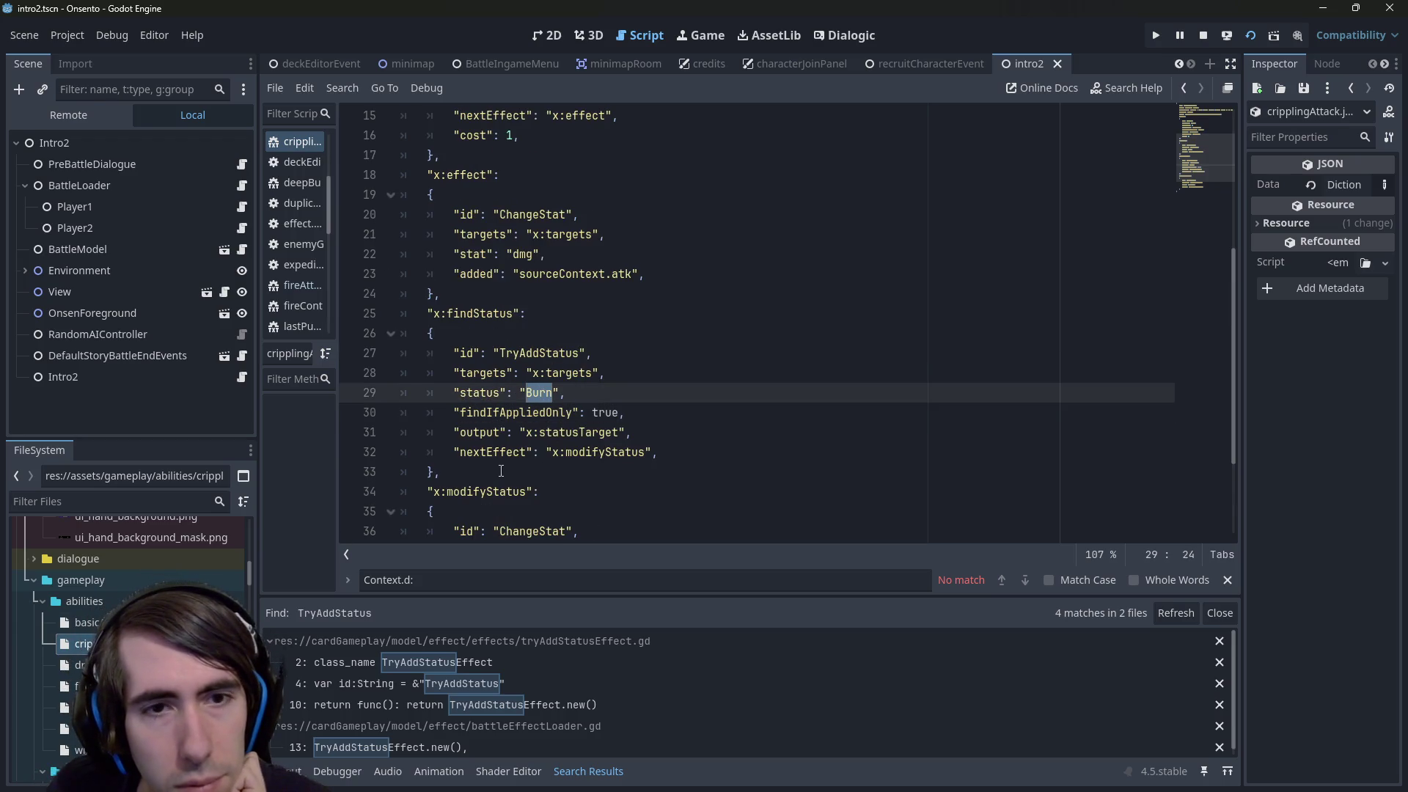
scroll(501, 471, "up", 3)
scroll(501, 471, "down", 2)
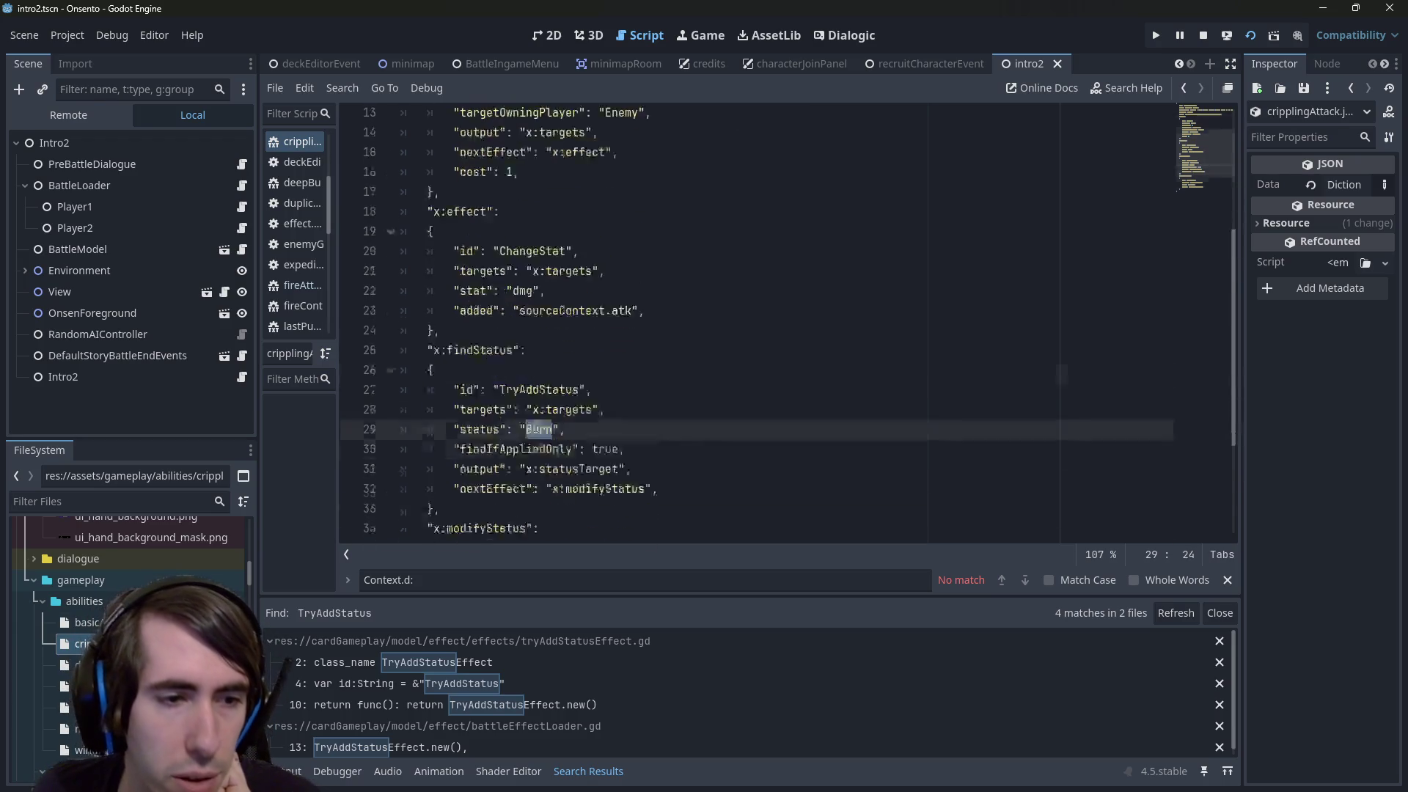
scroll(529, 432, "up", 1)
type("W")
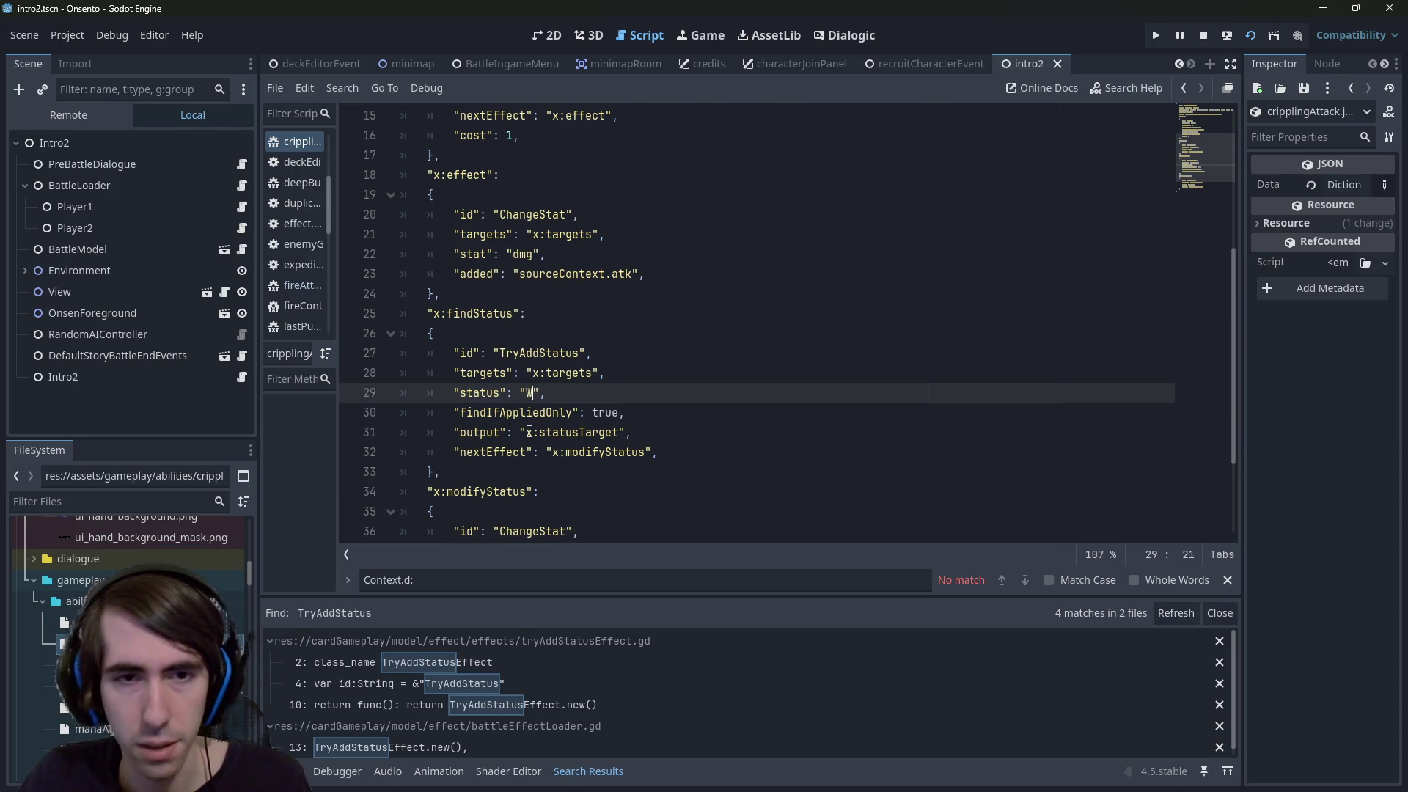
type("eakness")
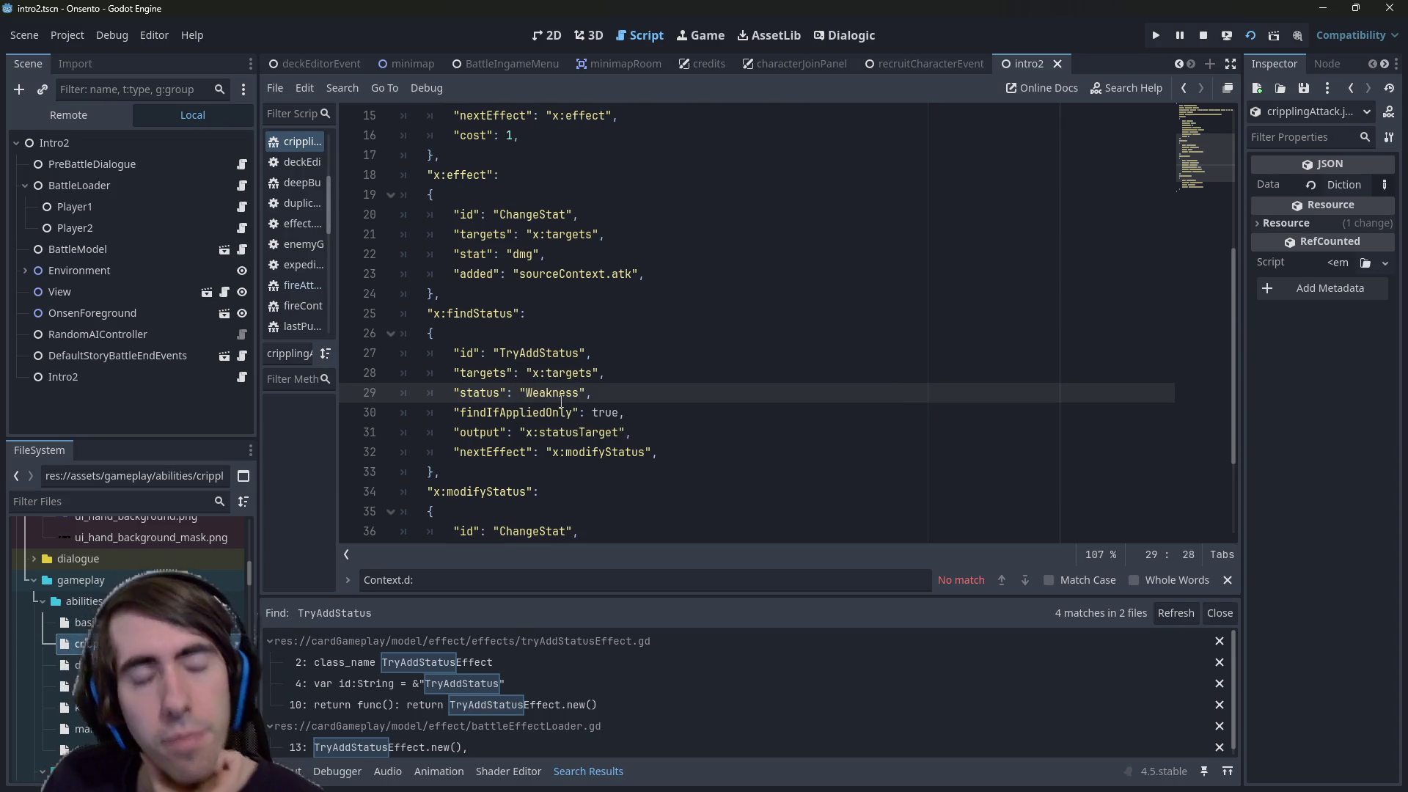
double_click(539, 353)
double_click(558, 372)
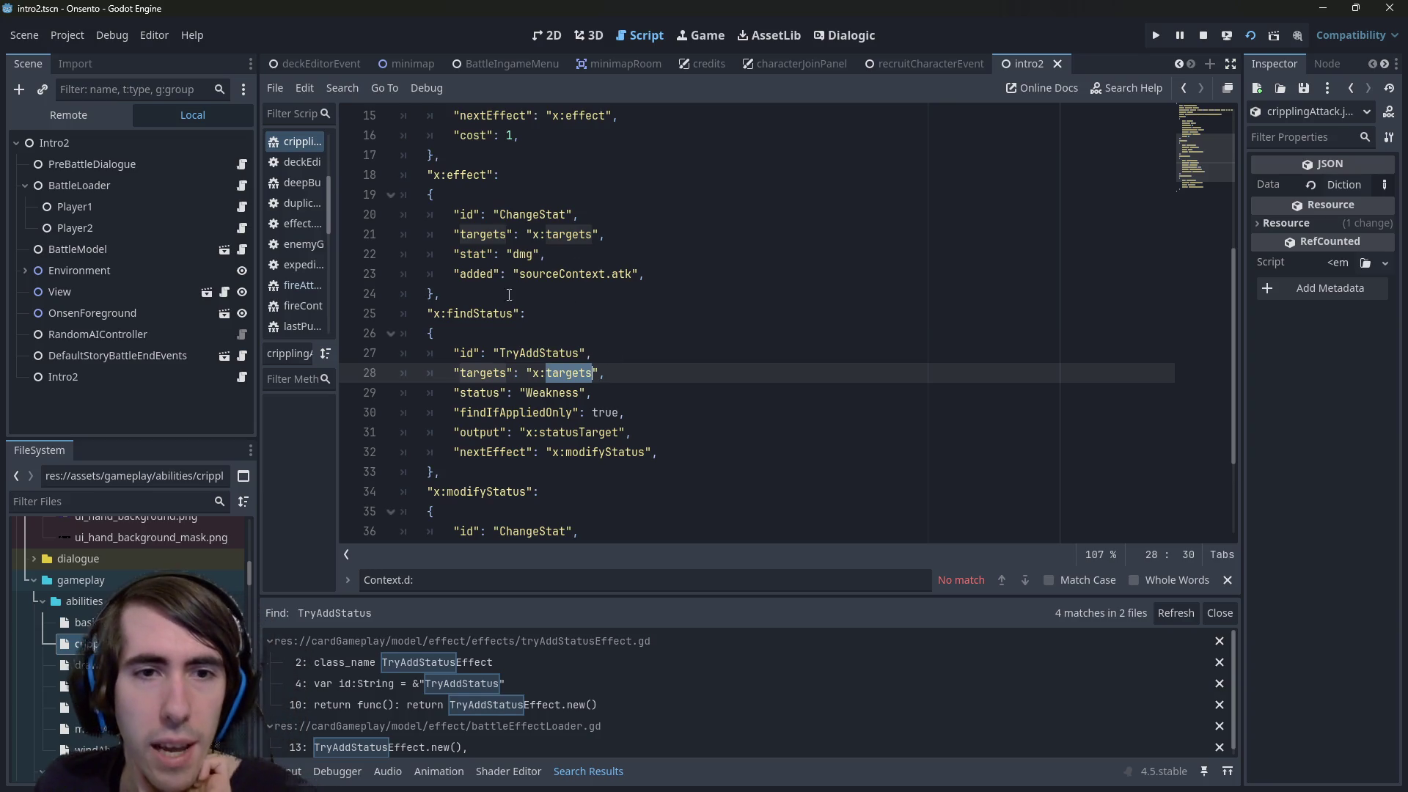
Rename the x:findStatus step to x:findWeaknessStatus
double_click(481, 313)
scroll(526, 316, "up", 2)
scroll(526, 315, "down", 2)
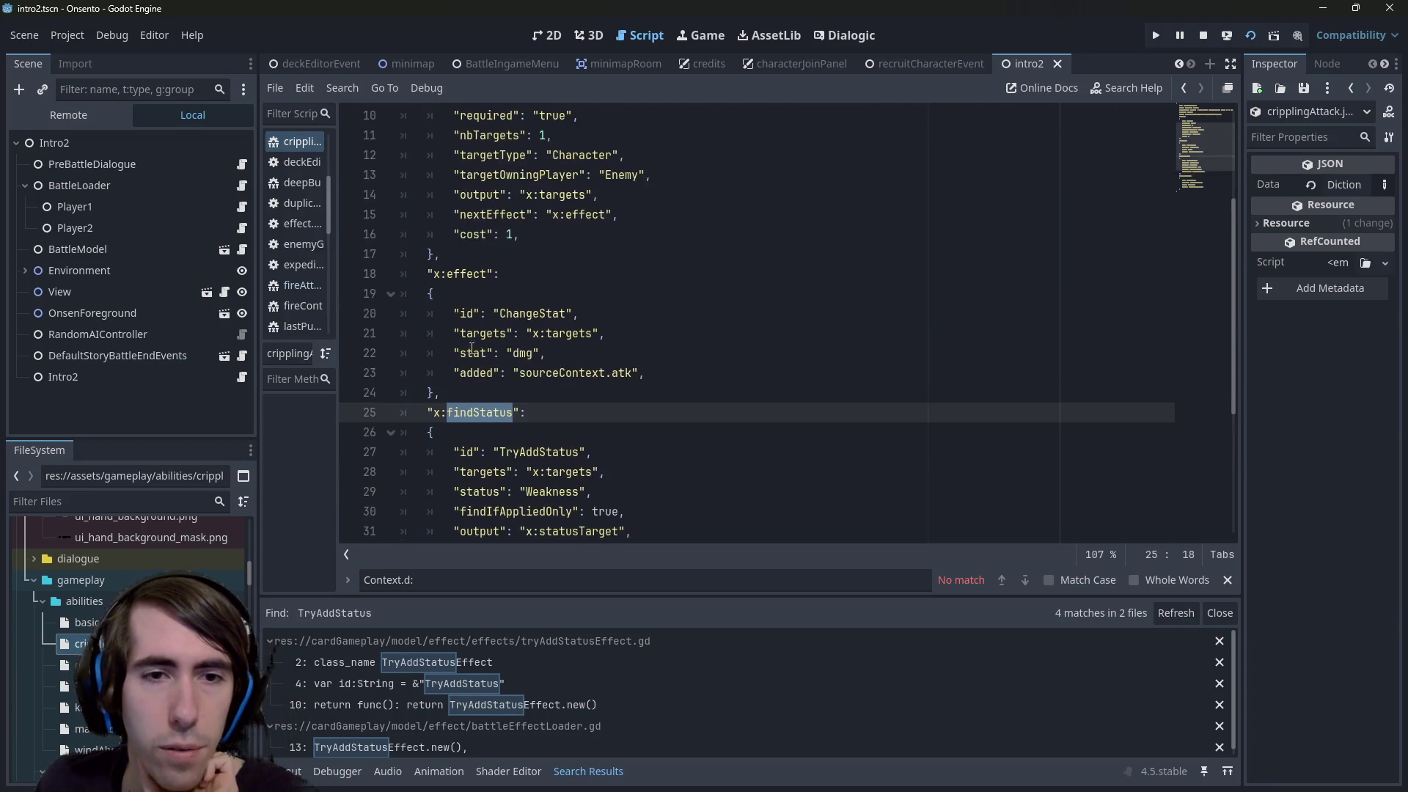
left_click(477, 418)
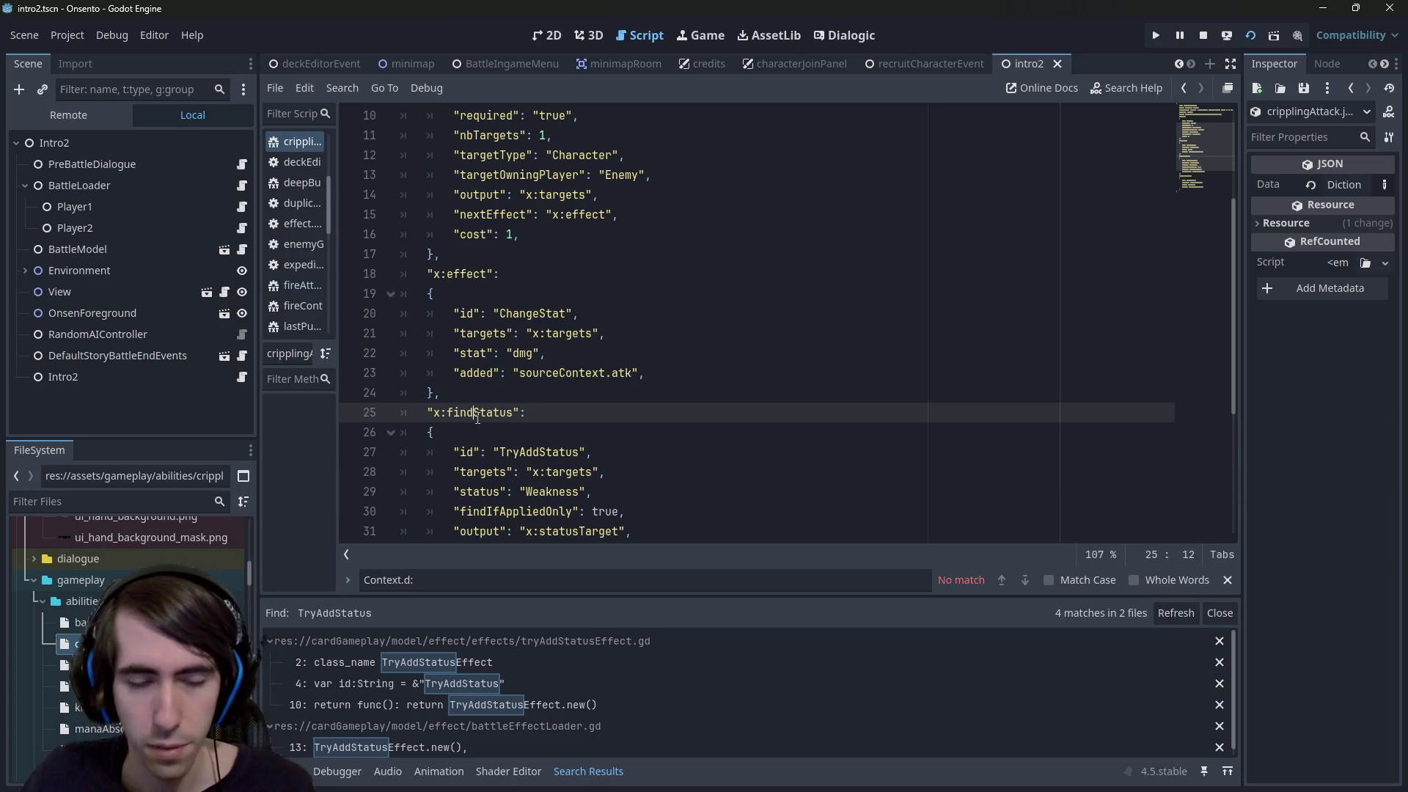
type("Weakness")
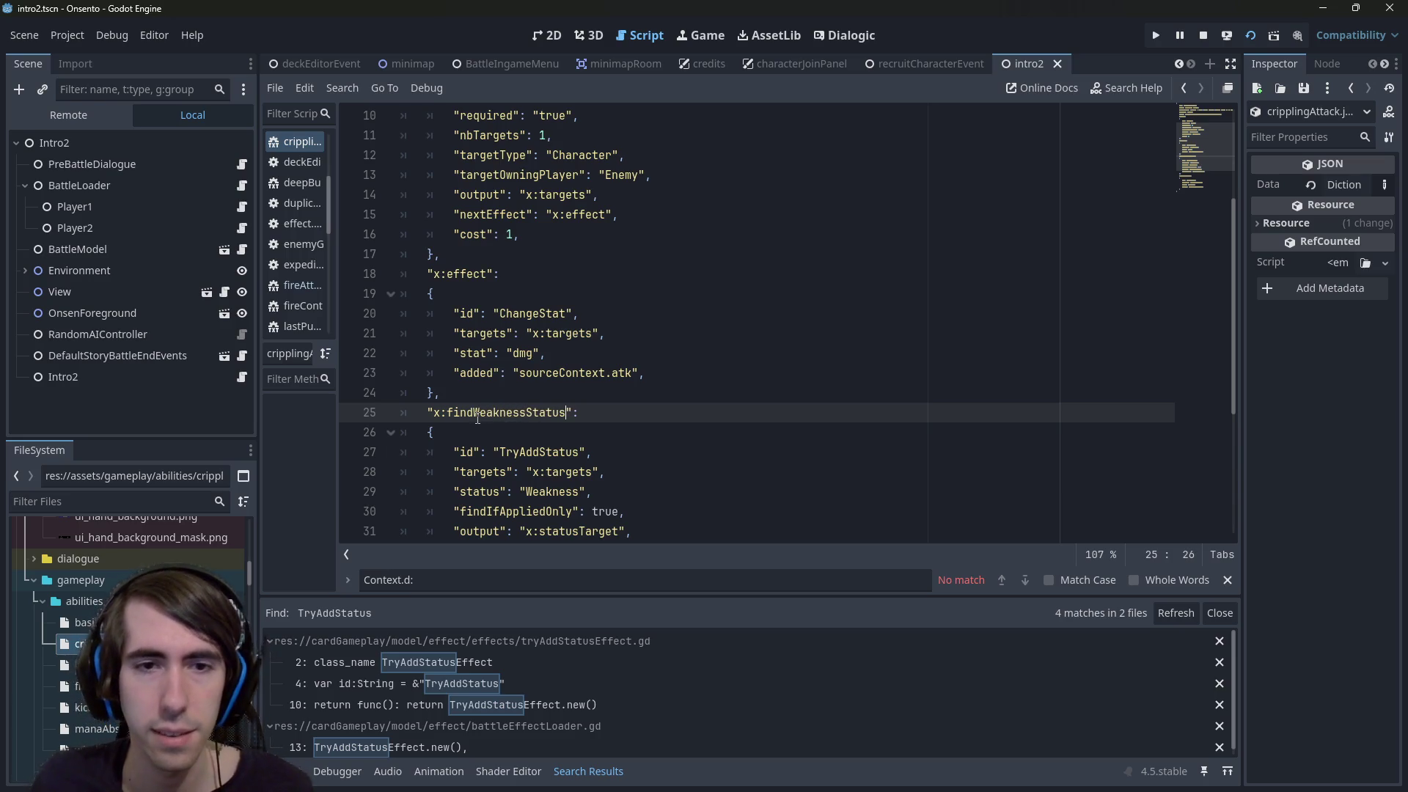
Copy the status step's nextEffect line into the damage effect
scroll(513, 396, "down", 4)
left_click_drag(661, 373, 313, 373)
key("ctrl+c")
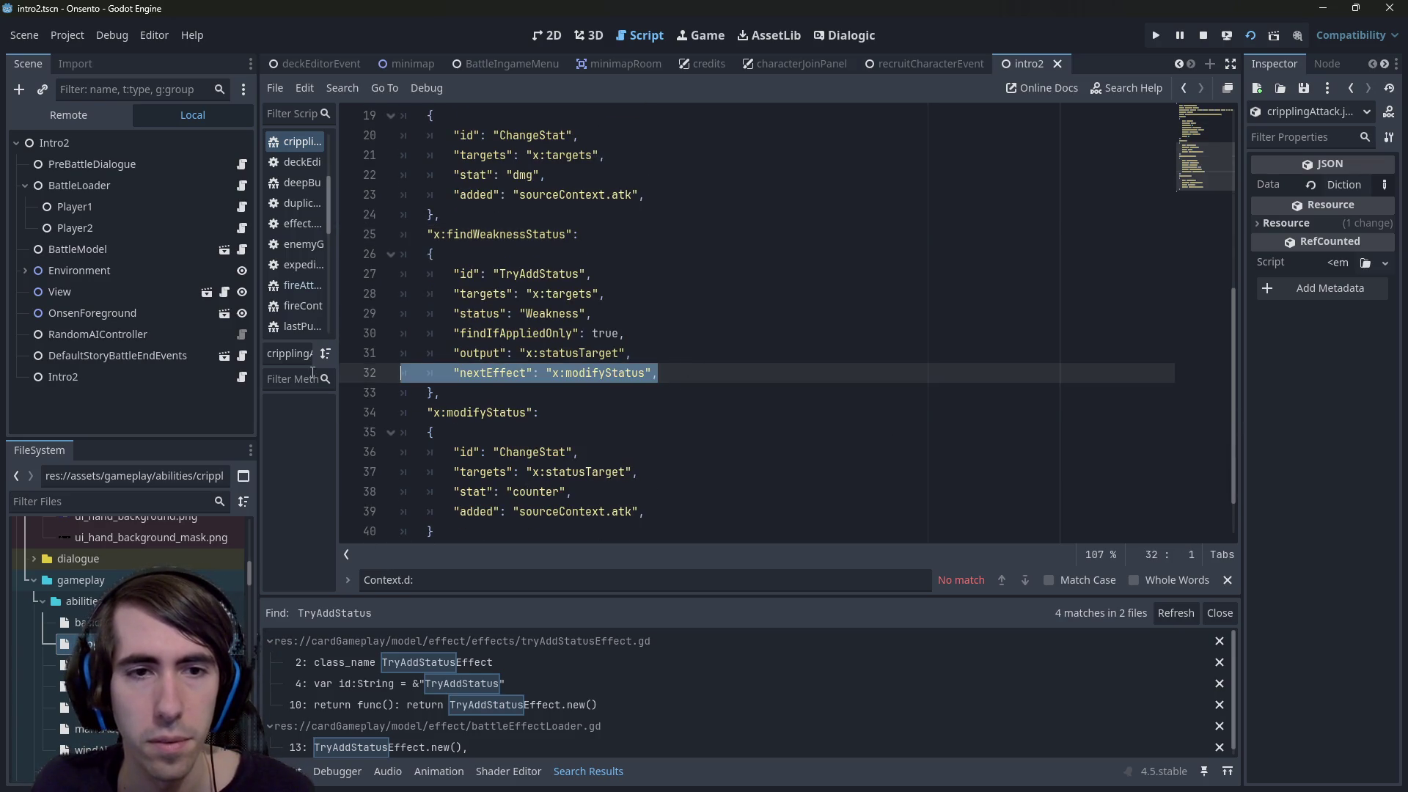
left_click(666, 186)
key("Return")
key("ctrl+v")
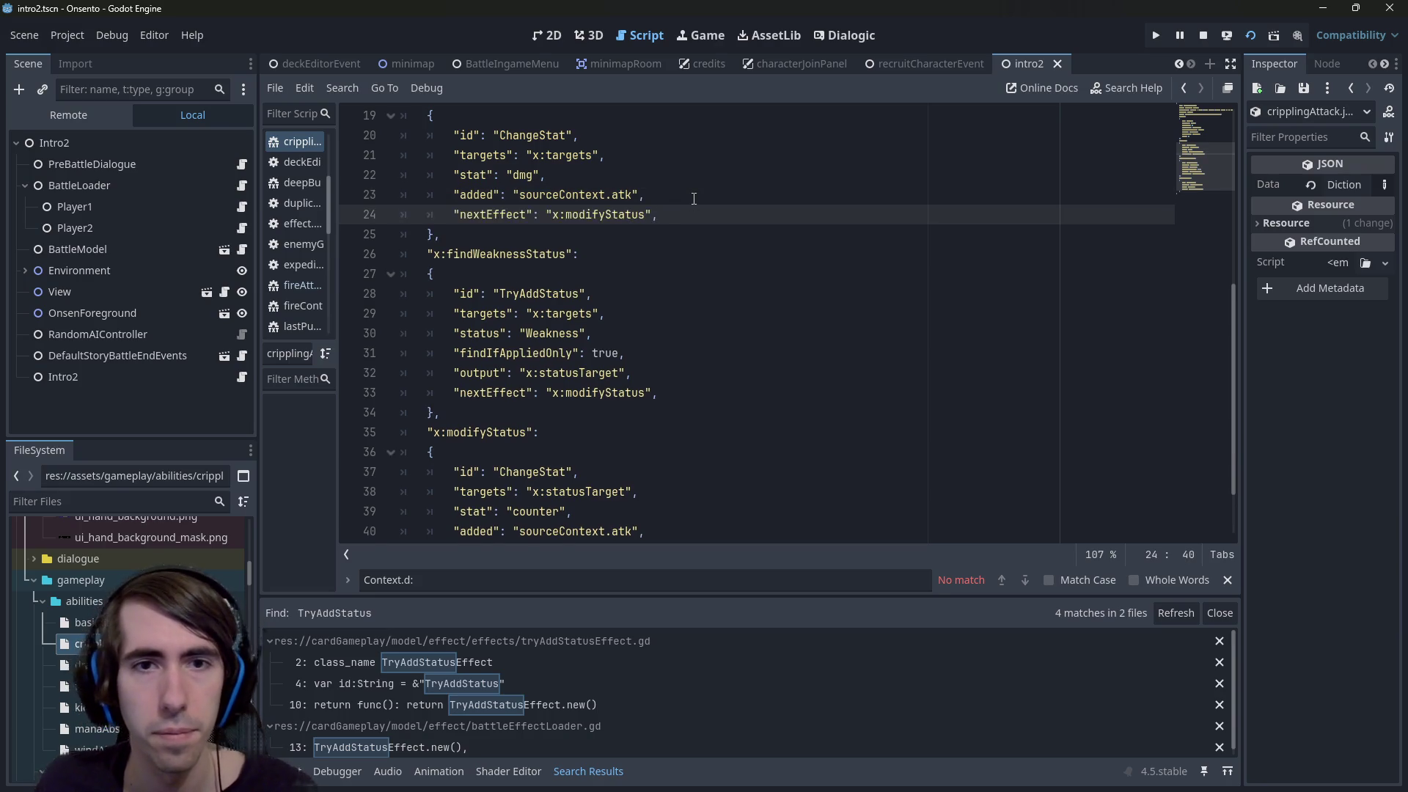
Point the damage effect's nextEffect at x:findWeaknessStatus and save
scroll(530, 316, "up", 1)
double_click(530, 314)
key("ctrl+c")
double_click(569, 274)
key("ctrl+v")
key("ctrl+s")
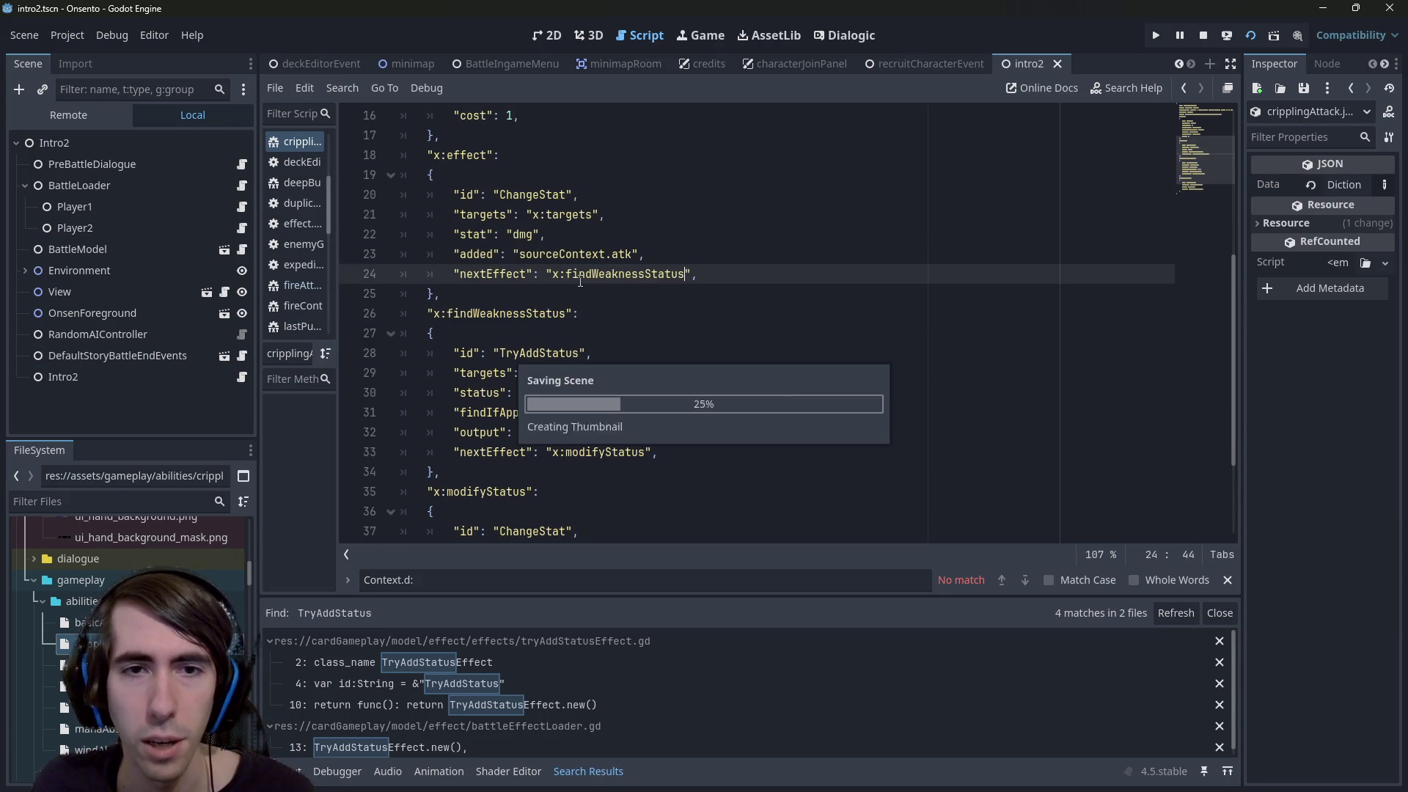
left_click_drag(719, 278, 586, 235)
left_click(594, 261)
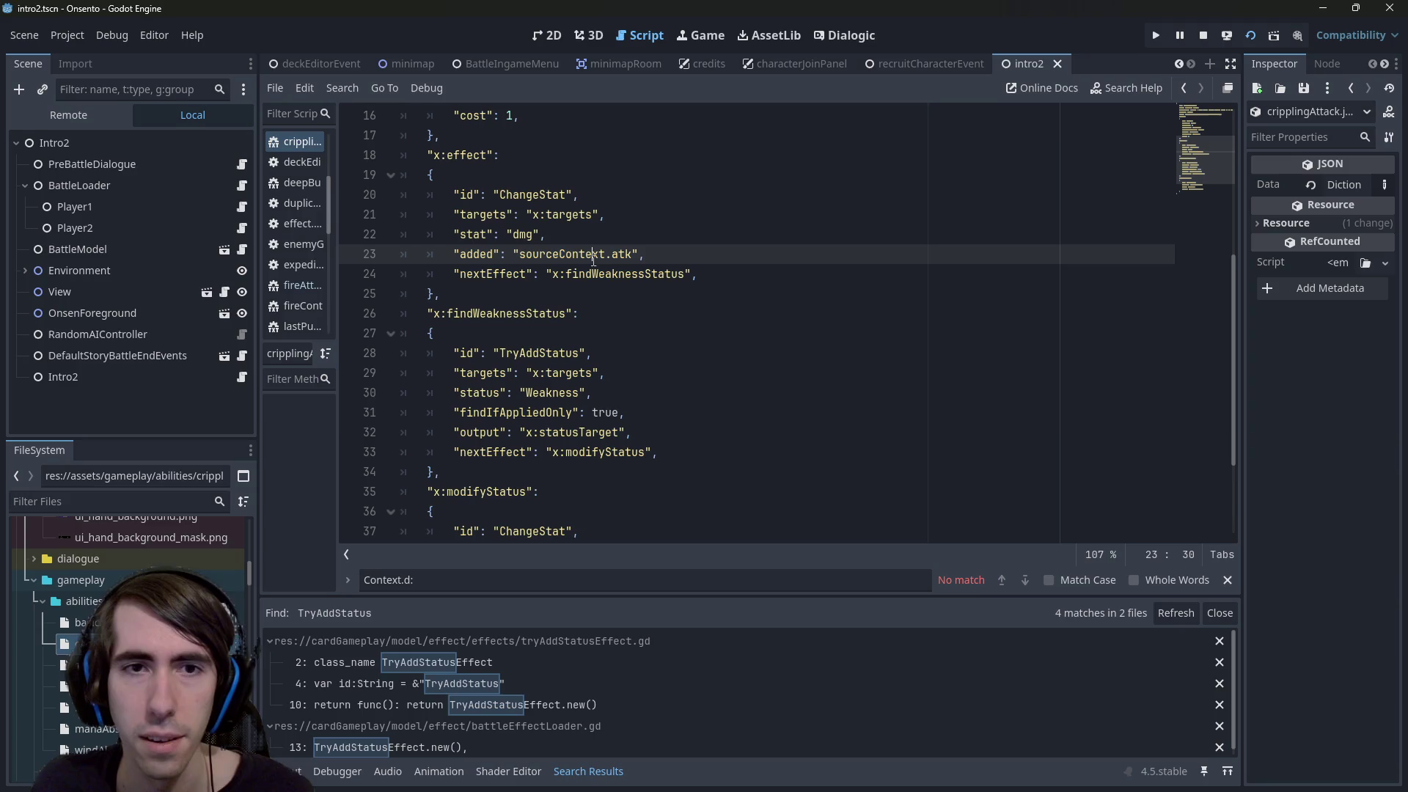
scroll(594, 261, "down", 2)
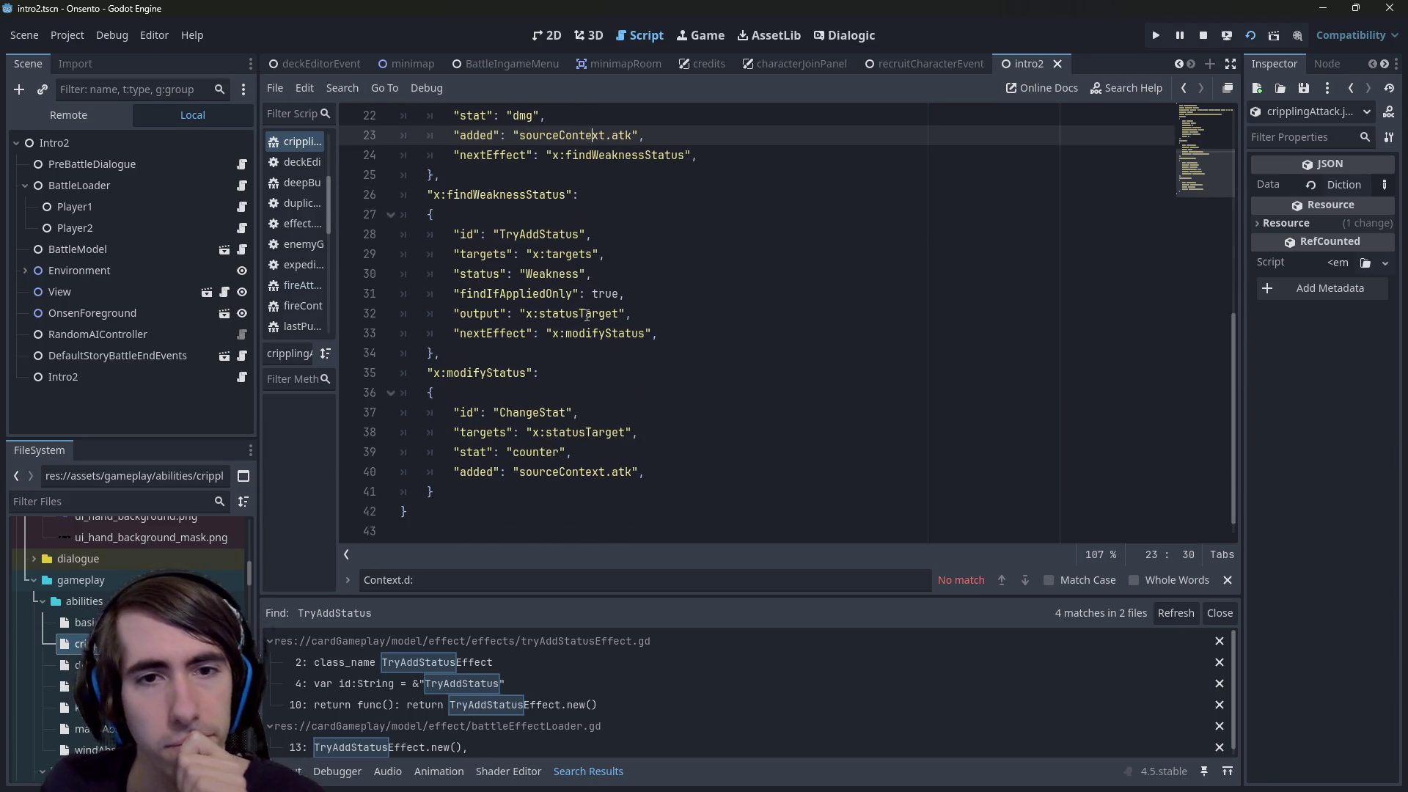
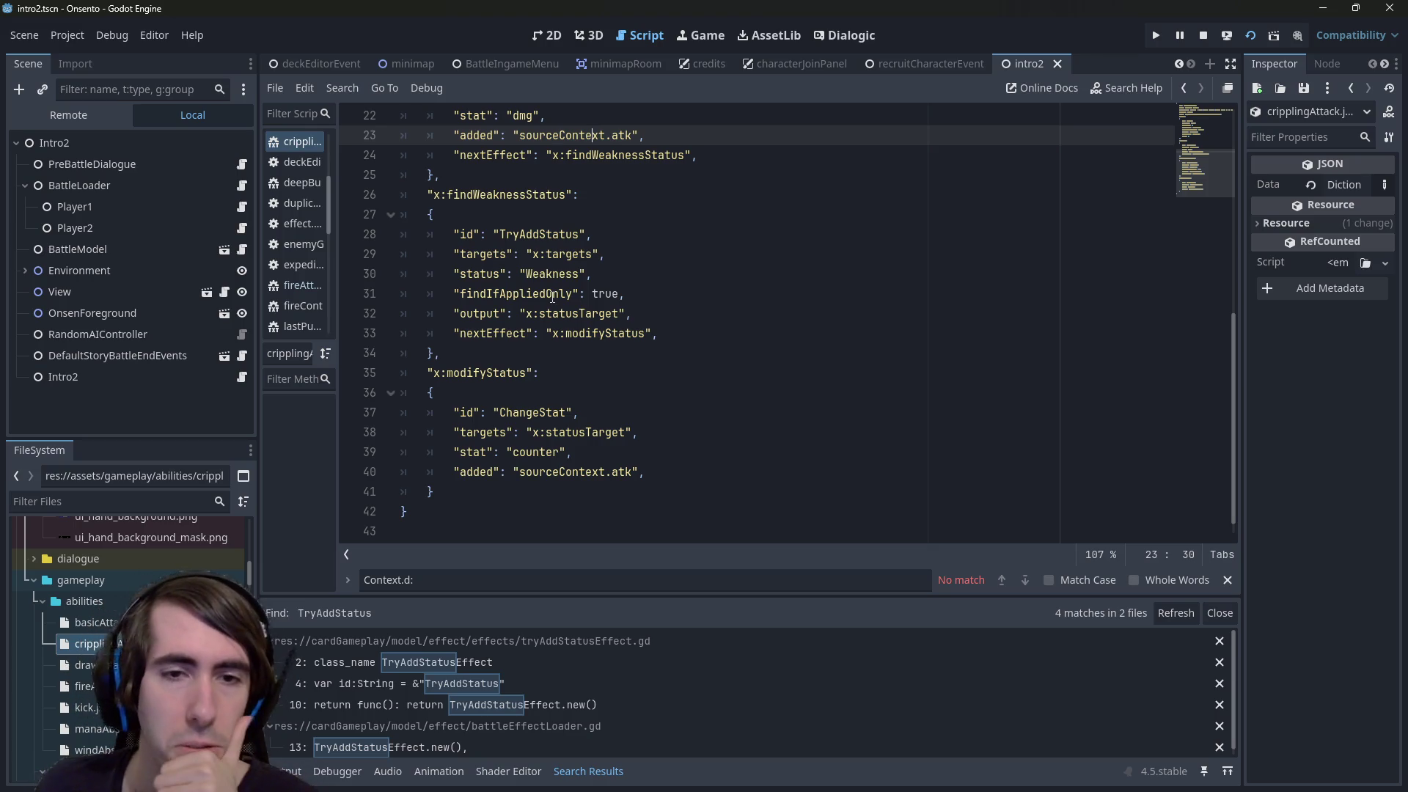
Replace sourceContext.atk on line 40 of the crippling attack JSON with a flat 10
scroll(552, 296, "up", 1)
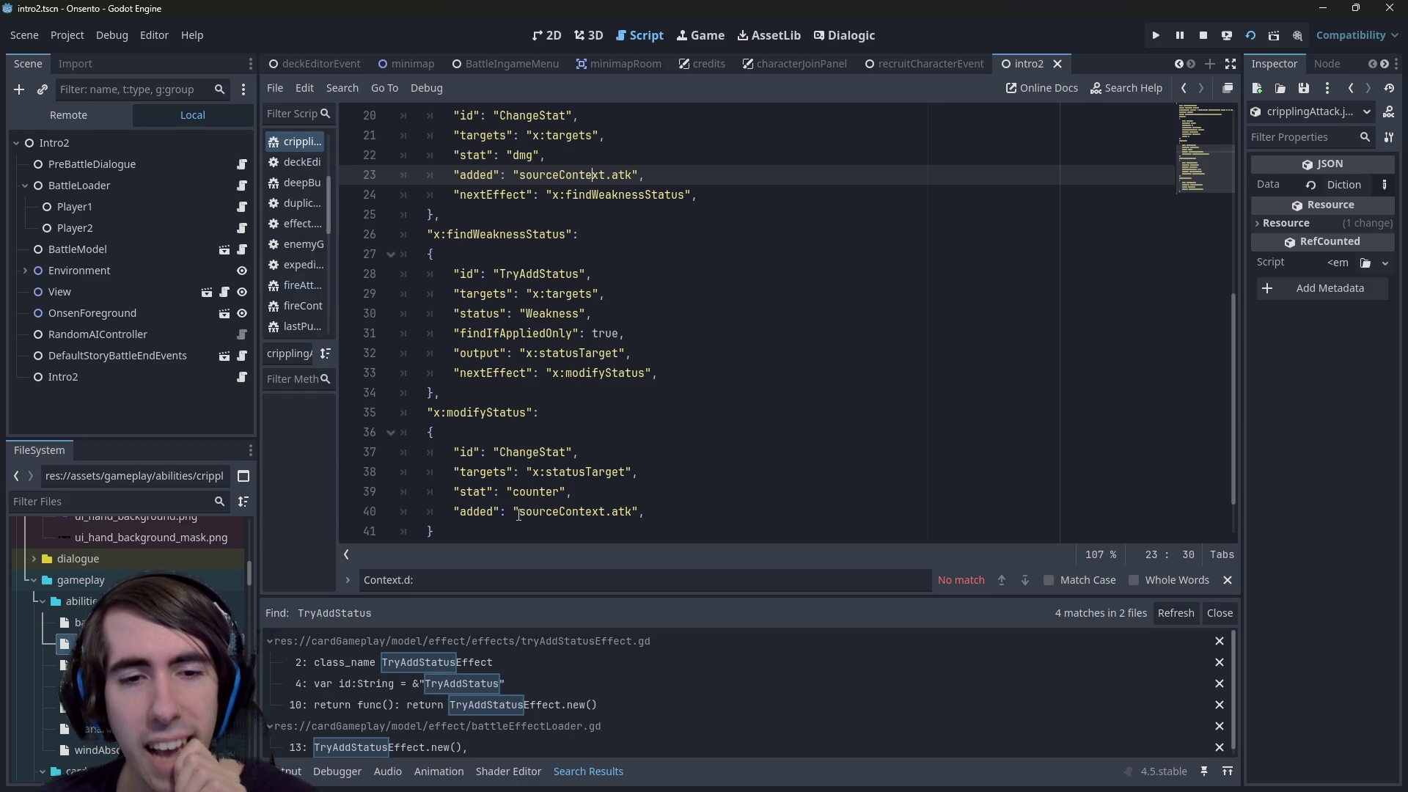
left_click_drag(518, 511, 638, 512)
key("ctrl+z")
left_click(640, 511)
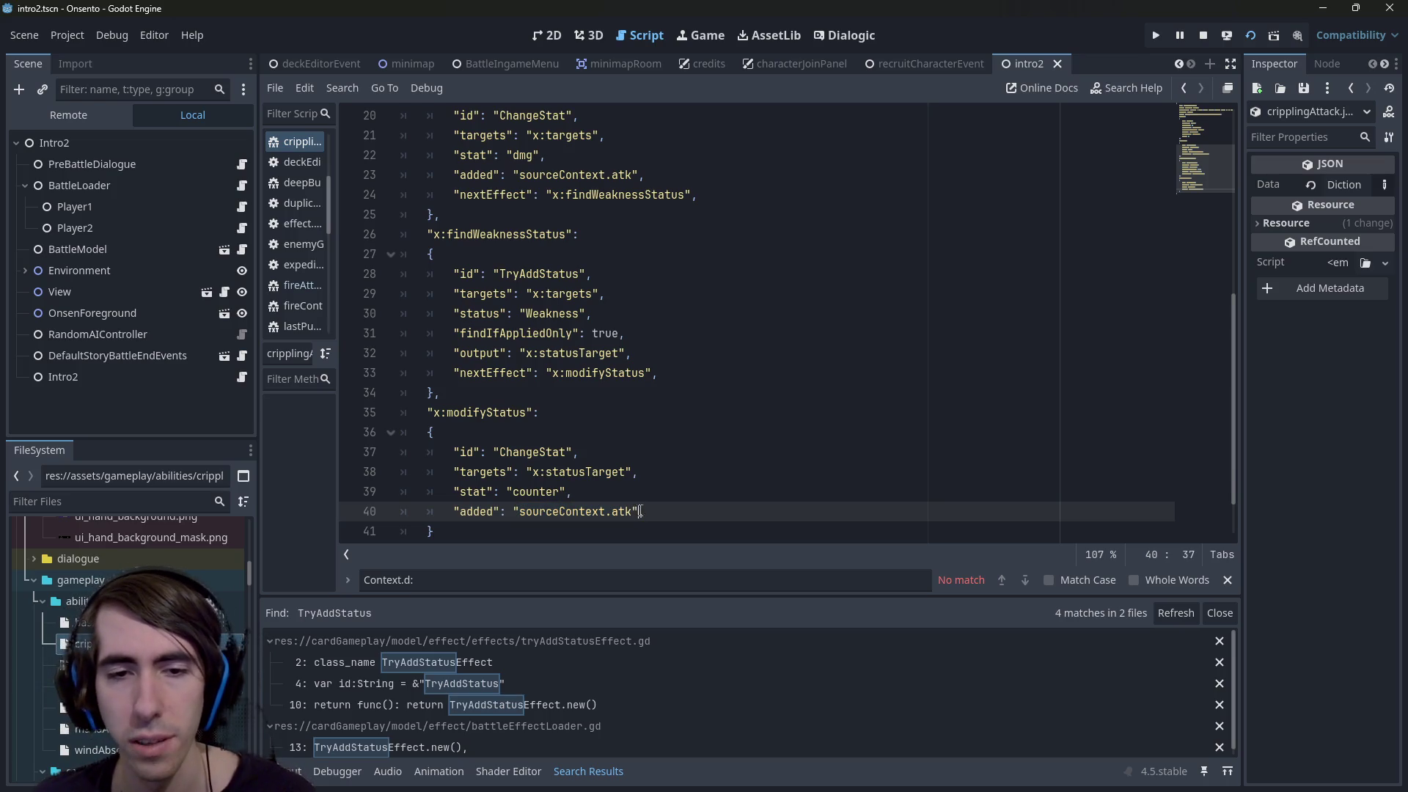
left_click_drag(642, 511, 514, 511)
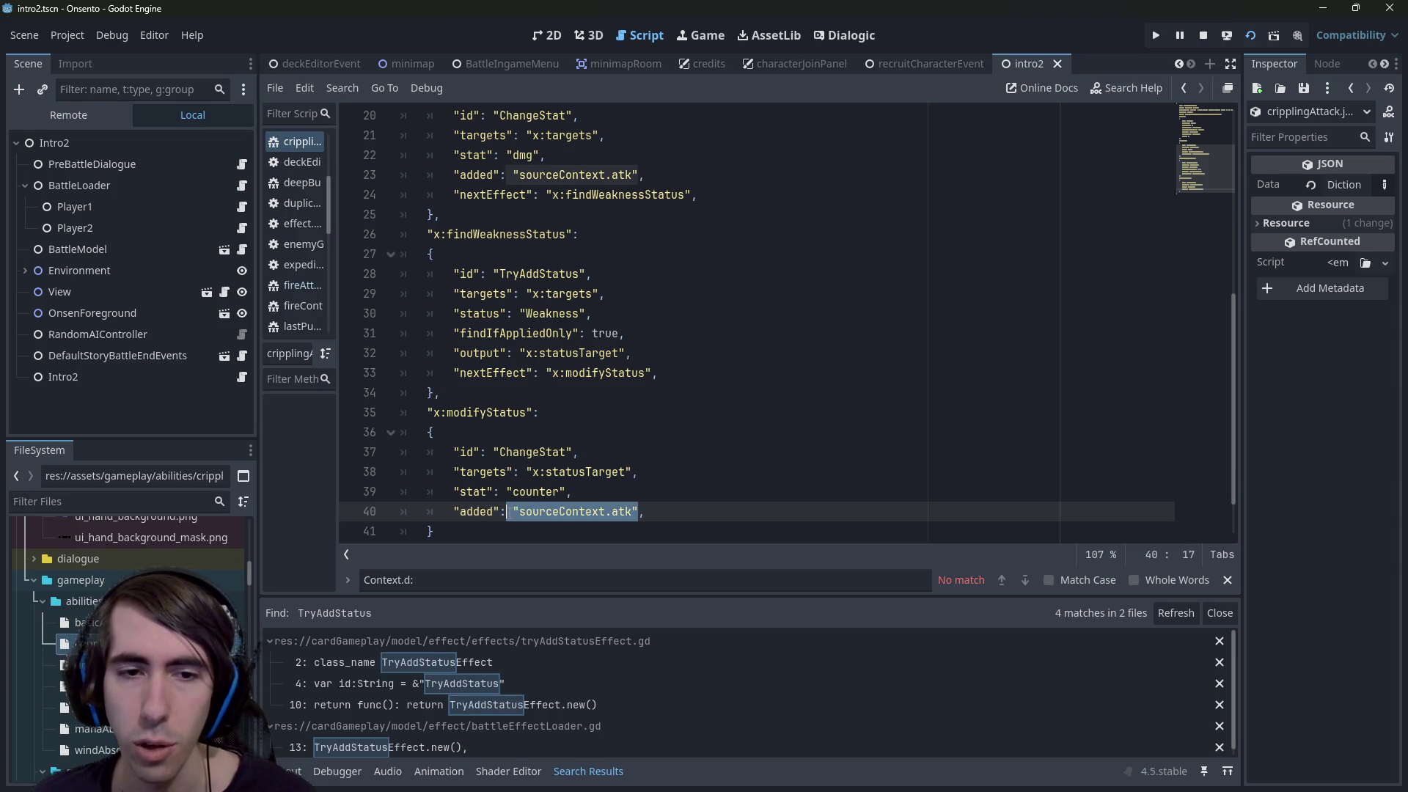
type("10,")
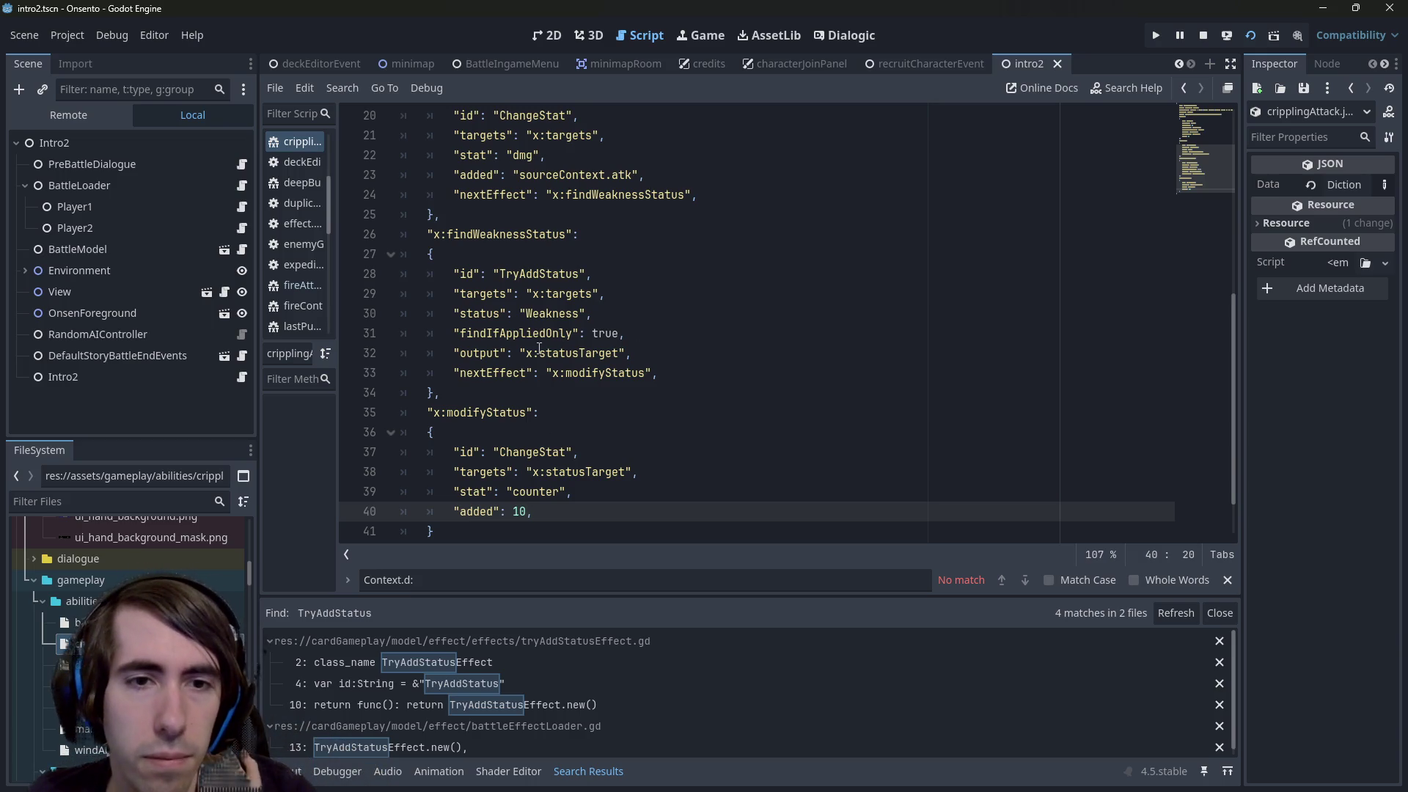
Insert Weakness into both modifyStatus names, making them modifyWeaknessStatus
double_click(524, 334)
double_click(573, 374)
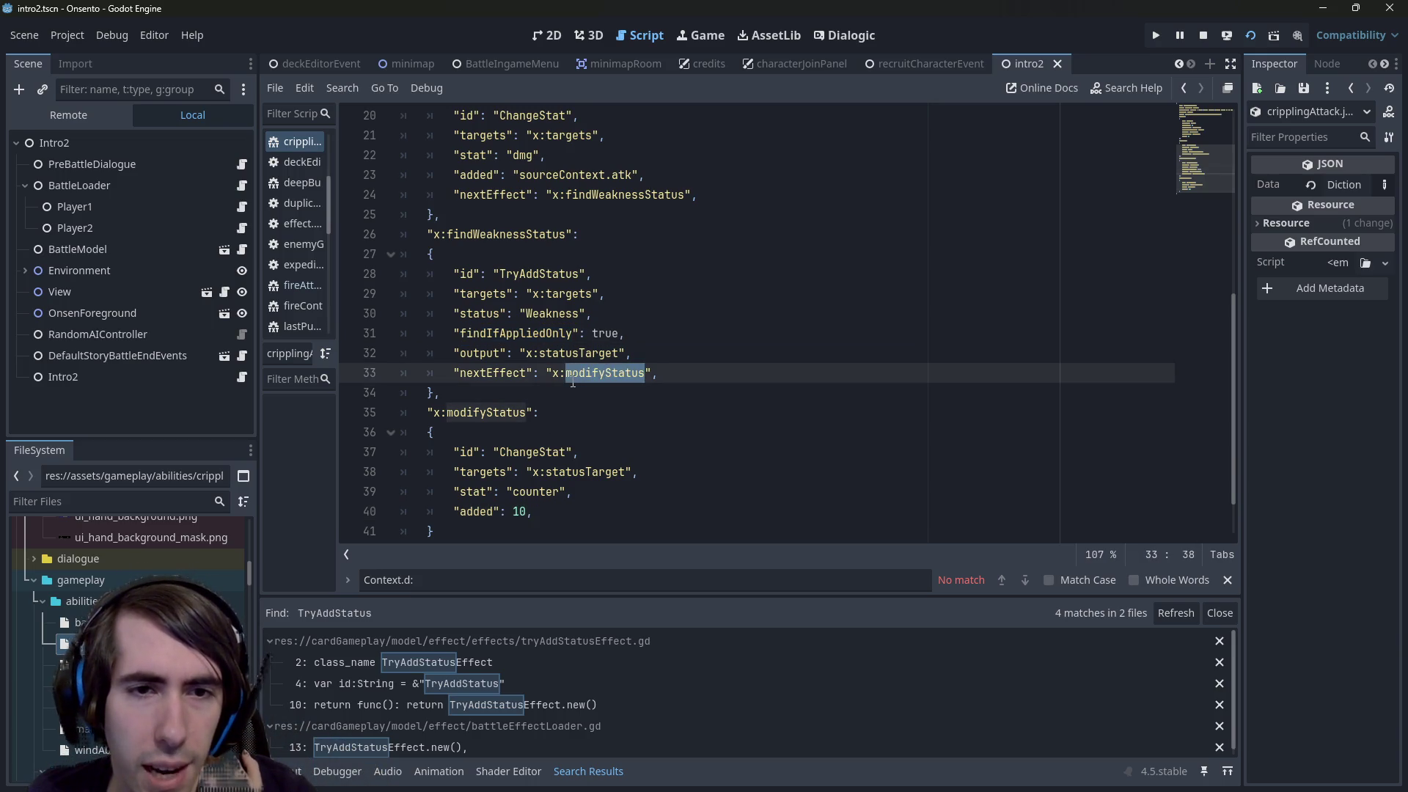
double_click(485, 412)
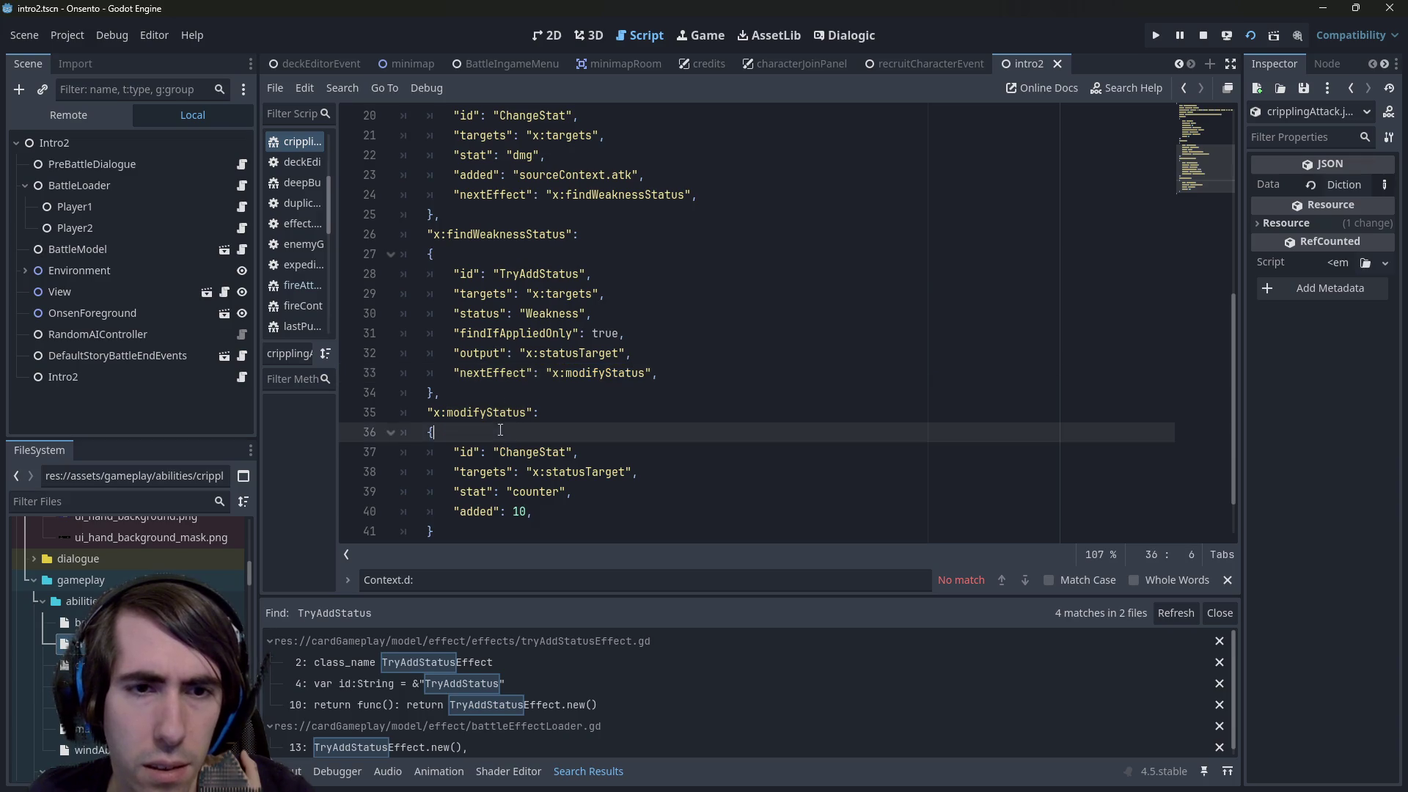
double_click(603, 372)
key("Right")
key("Left")
key("Left")
key("Left")
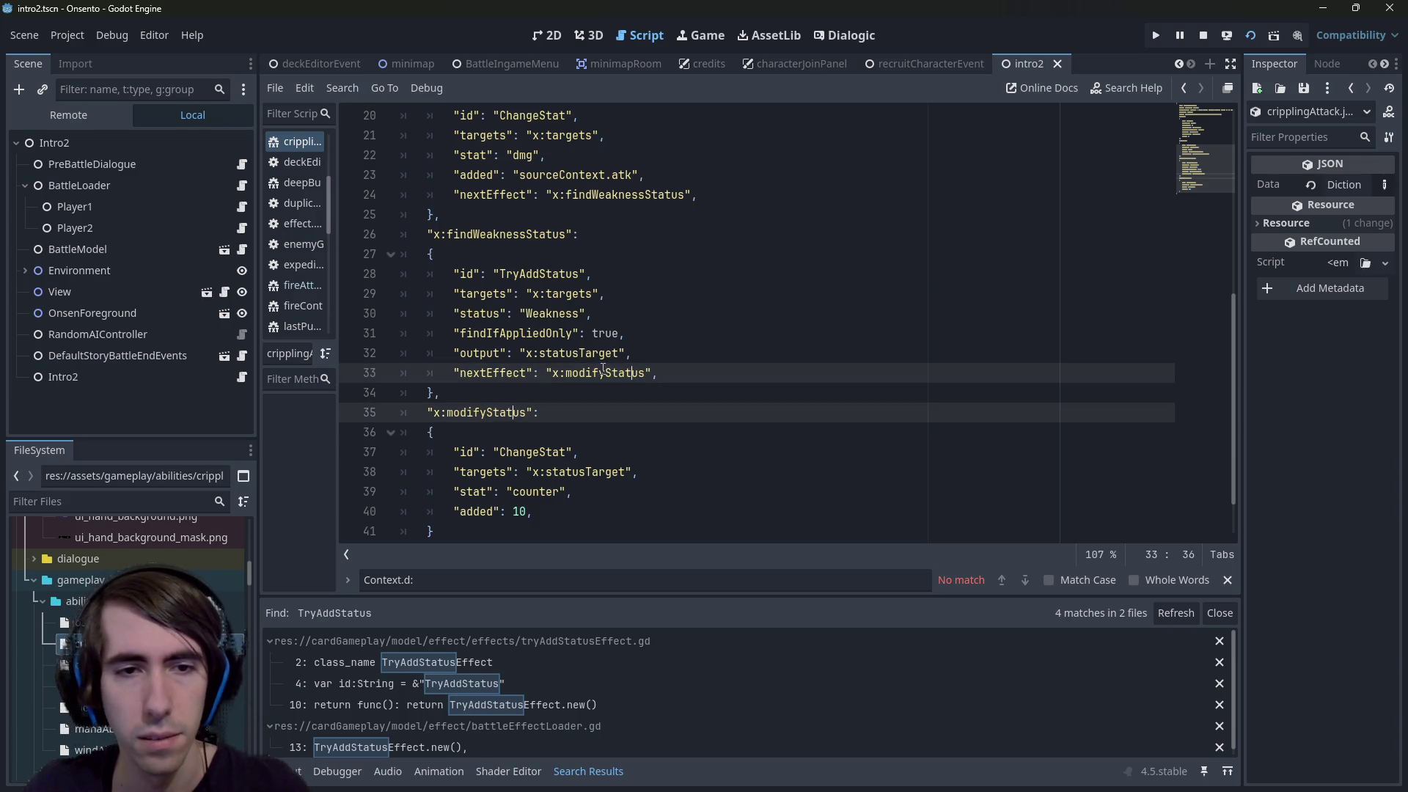
type("Weakness")
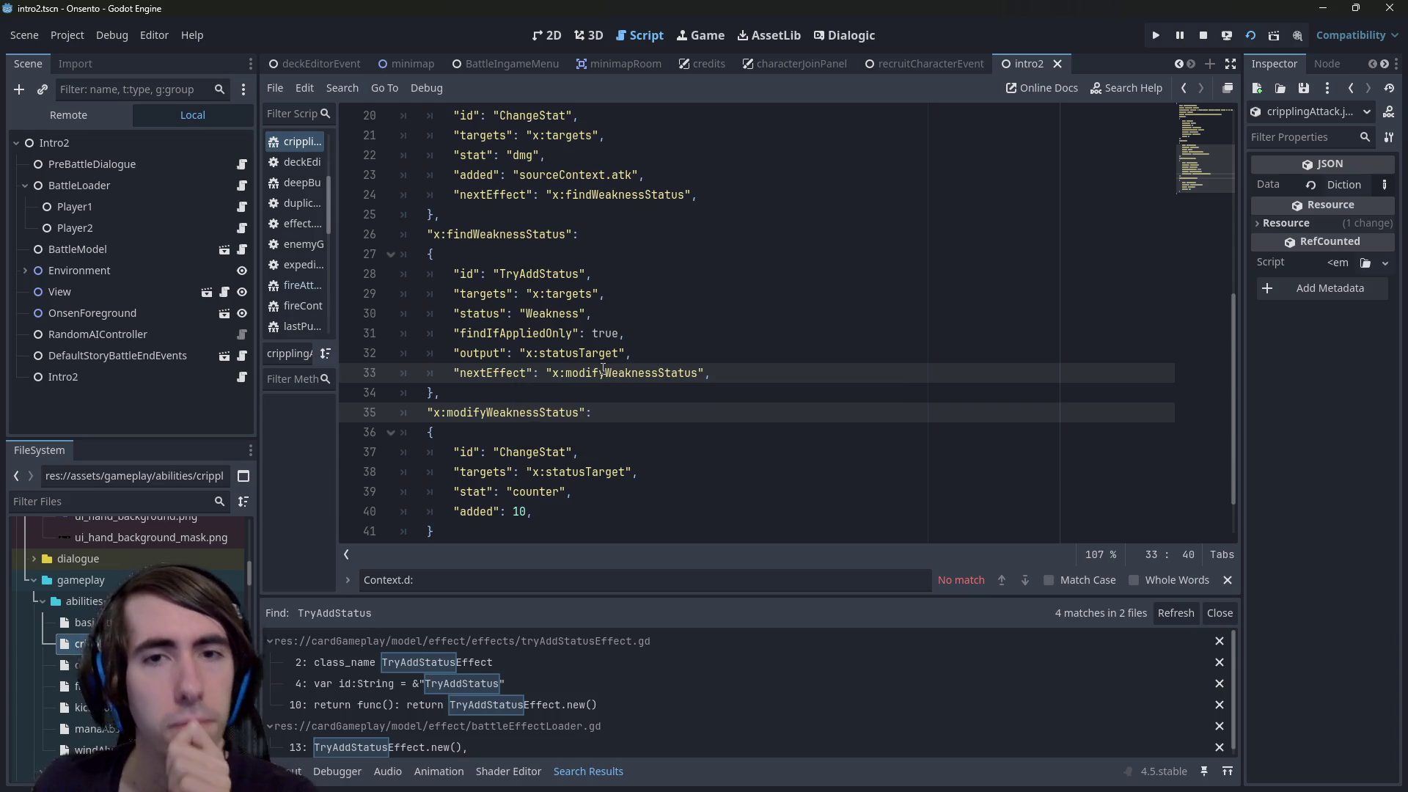
left_click(578, 351)
double_click(578, 353)
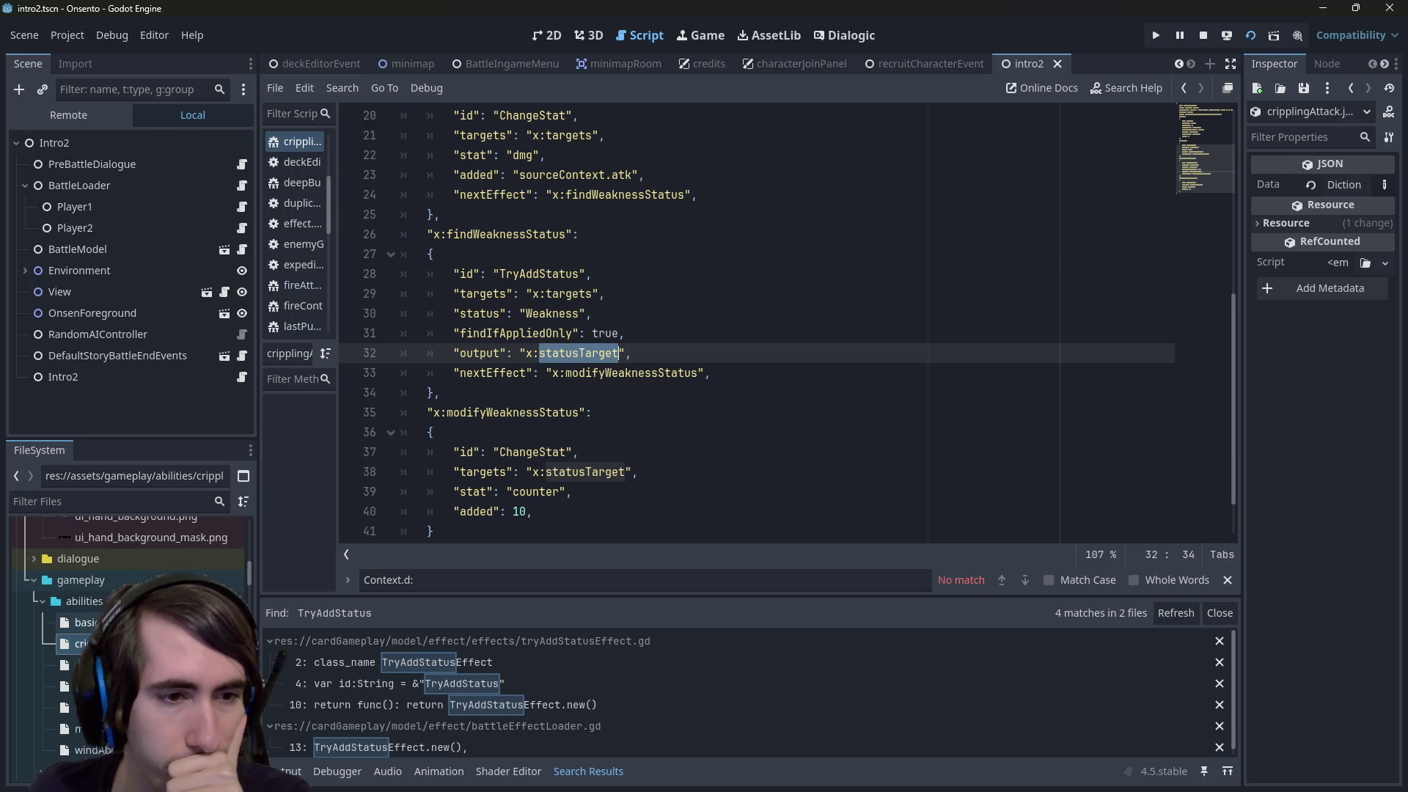
left_click(669, 472)
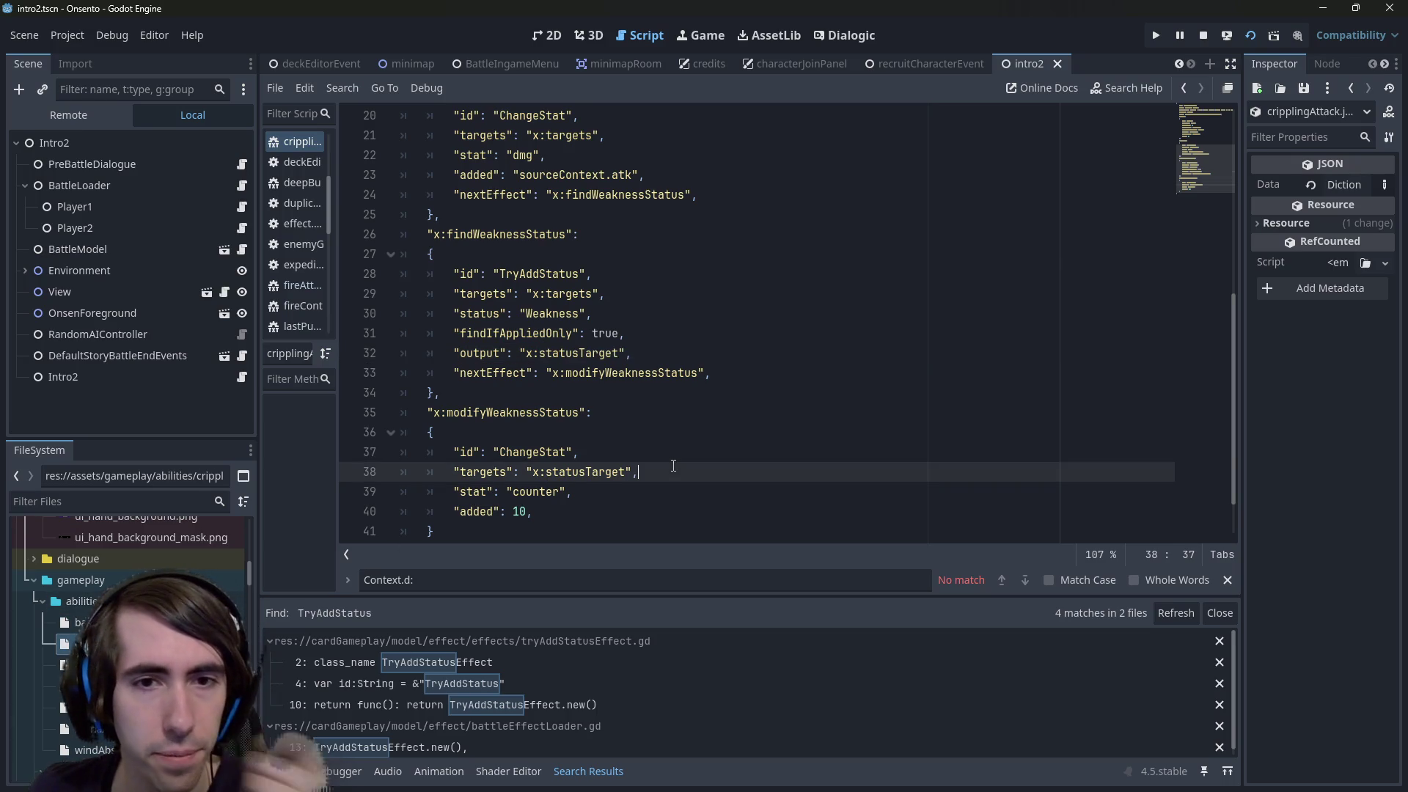
scroll(669, 367, "up", 6)
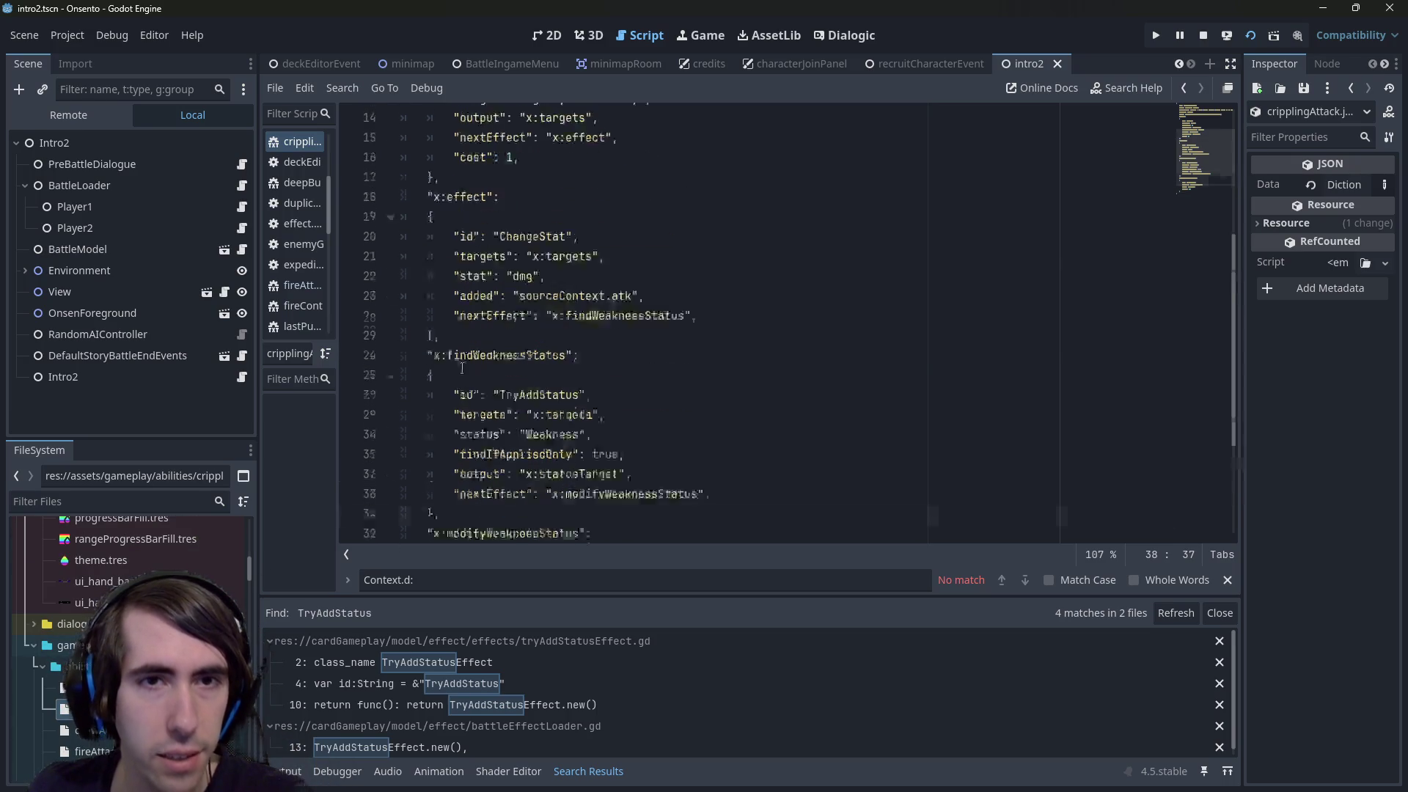
Copy the CripplingAttack id and paste it over WindAbsorption as the ability in characters/leader.json
double_click(522, 135)
key("ctrl+c")
scroll(208, 580, "down", 10)
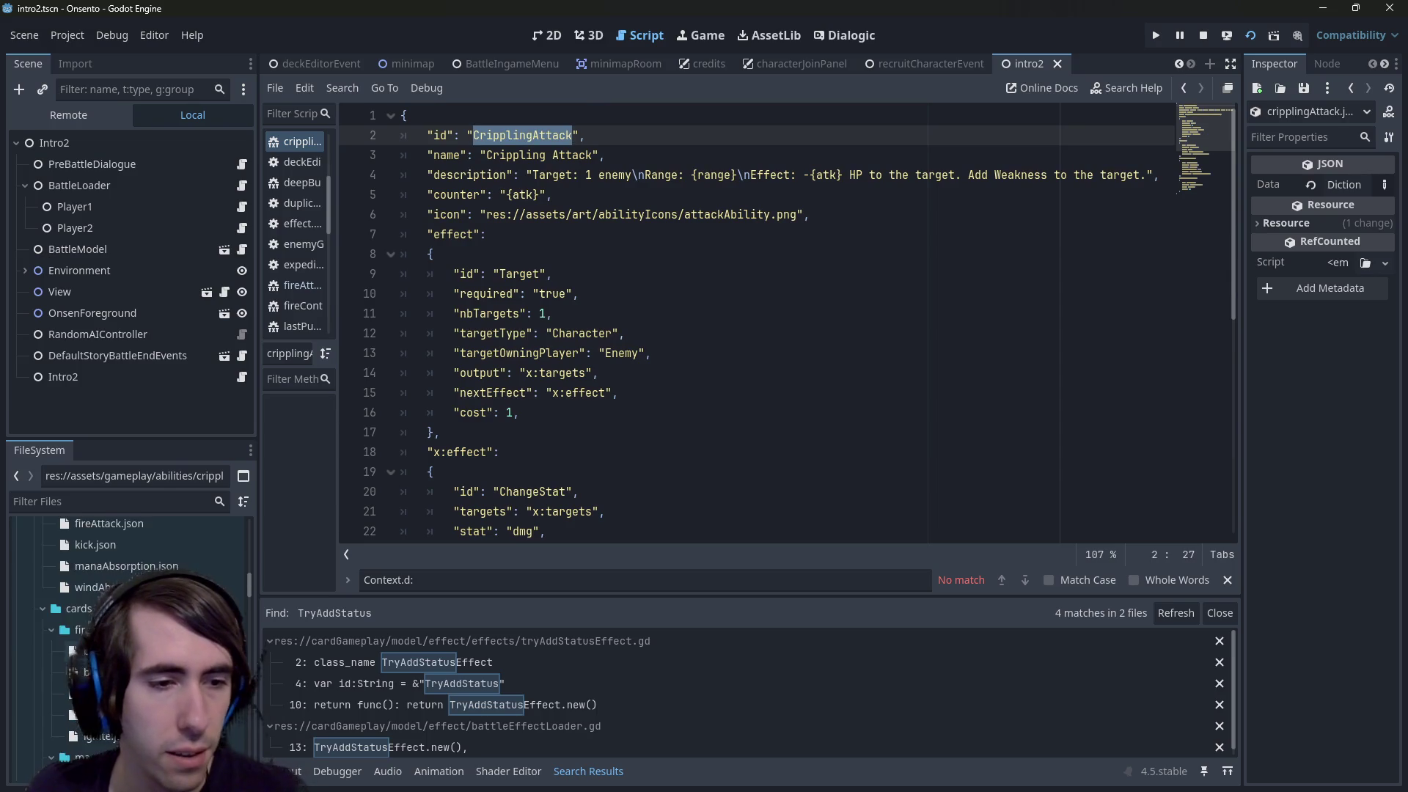
scroll(132, 624, "down", 3)
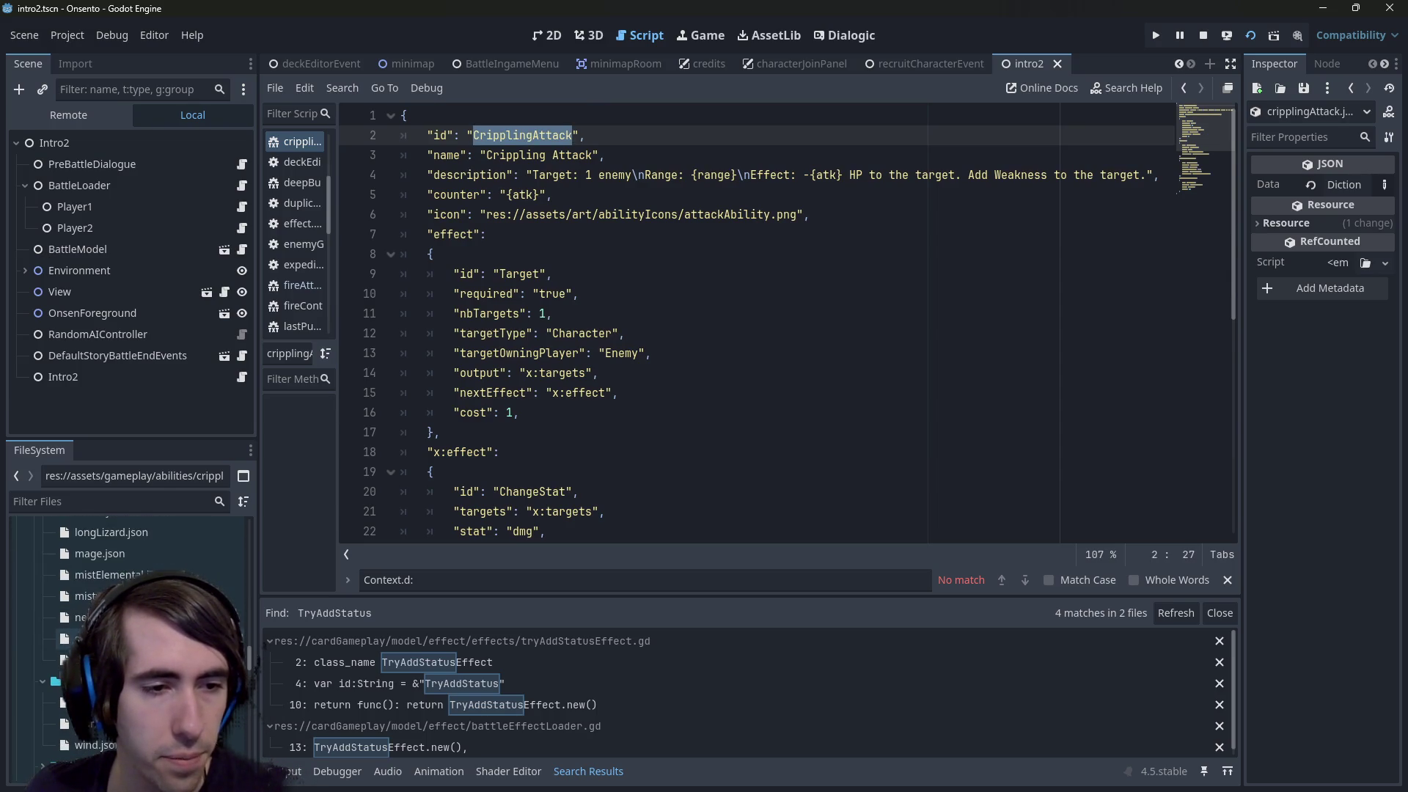
left_click(83, 609)
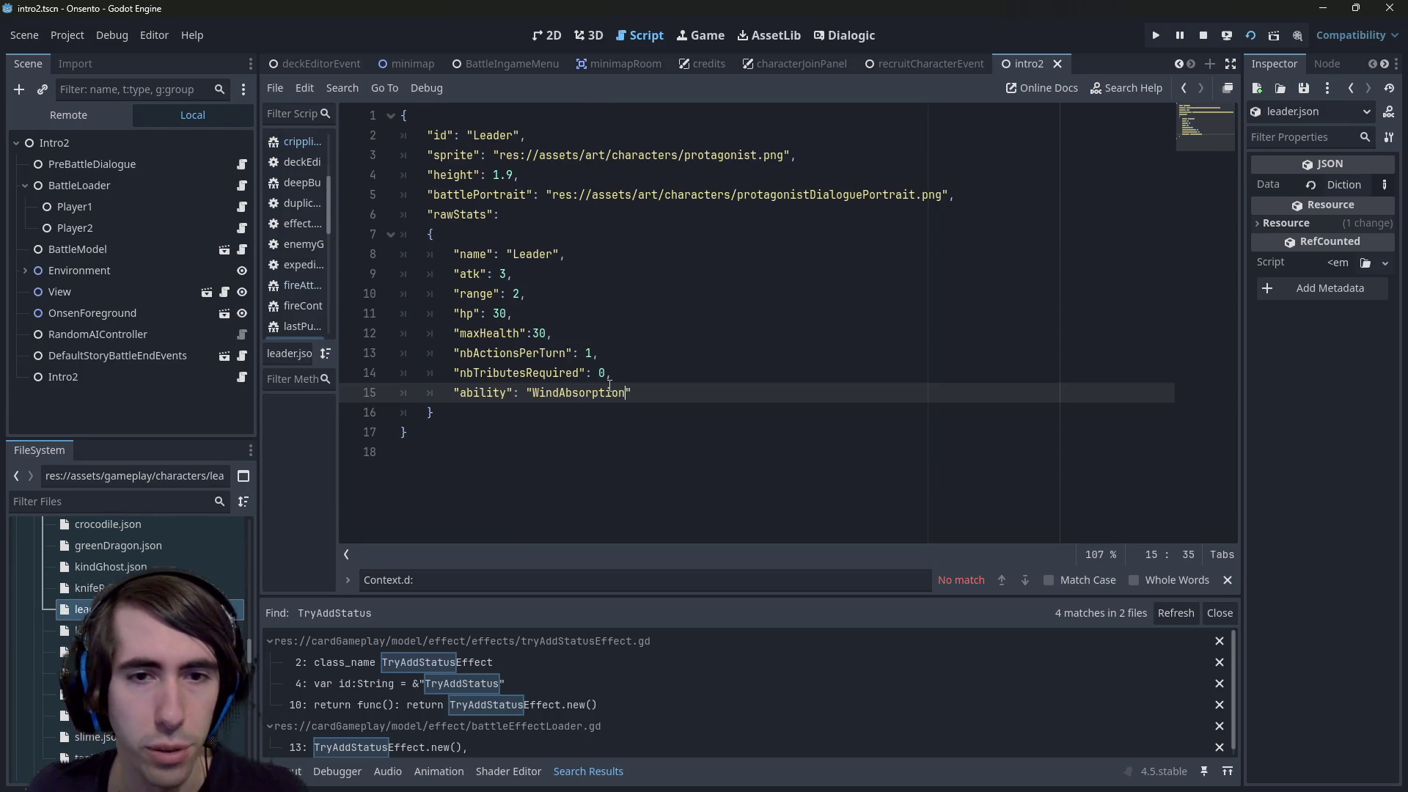
key("ctrl+shift+Left")
key("ctrl+v")
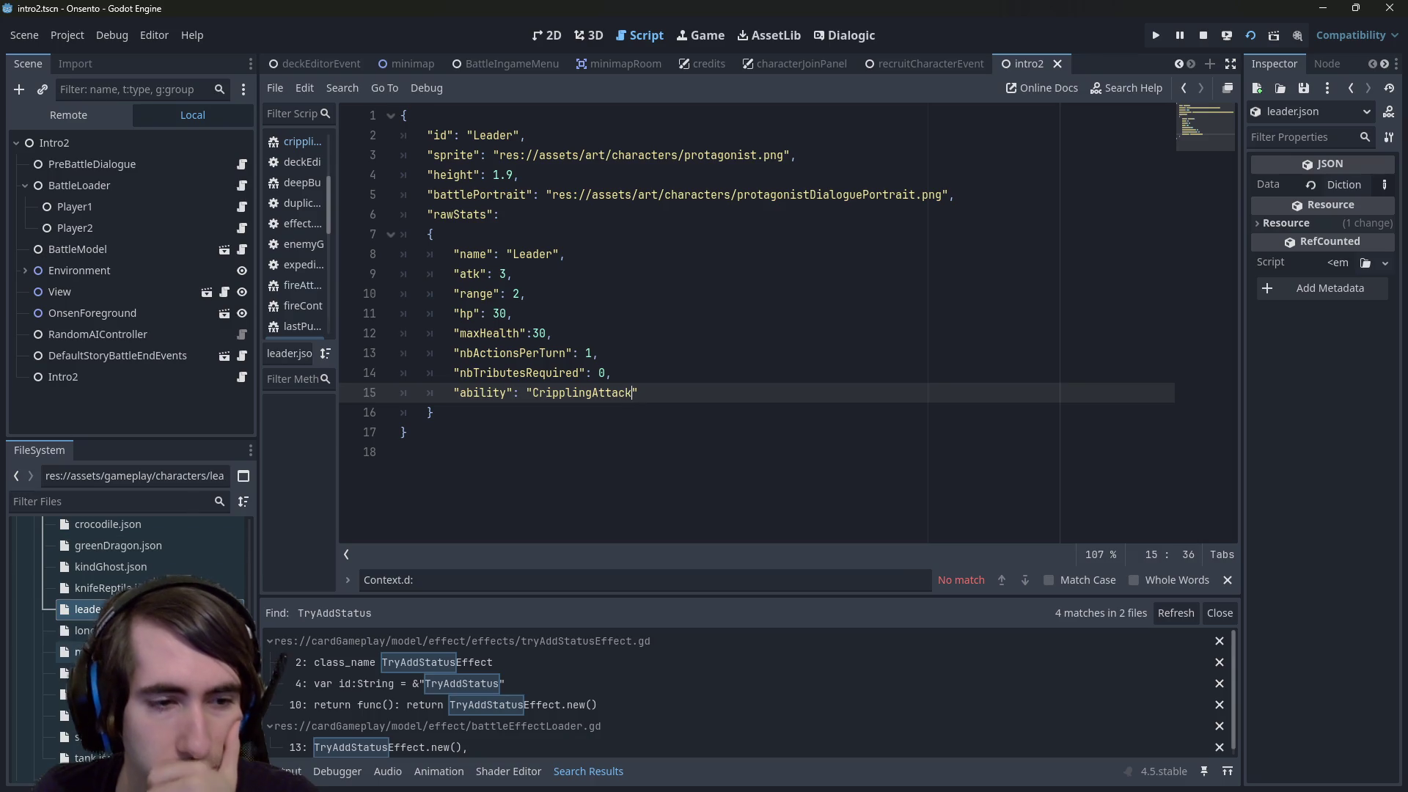
scroll(146, 558, "down", 5)
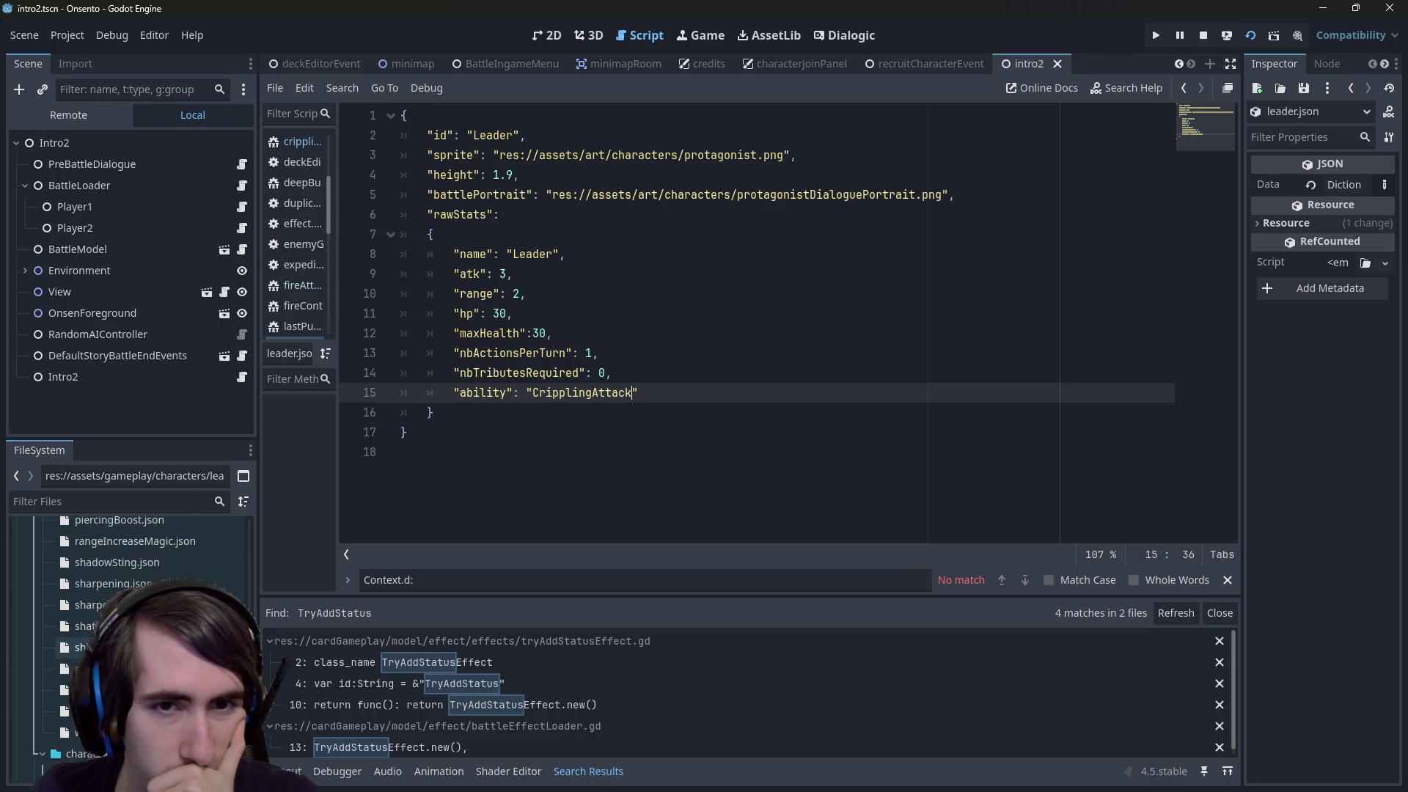
scroll(146, 558, "down", 5)
scroll(147, 557, "up", 5)
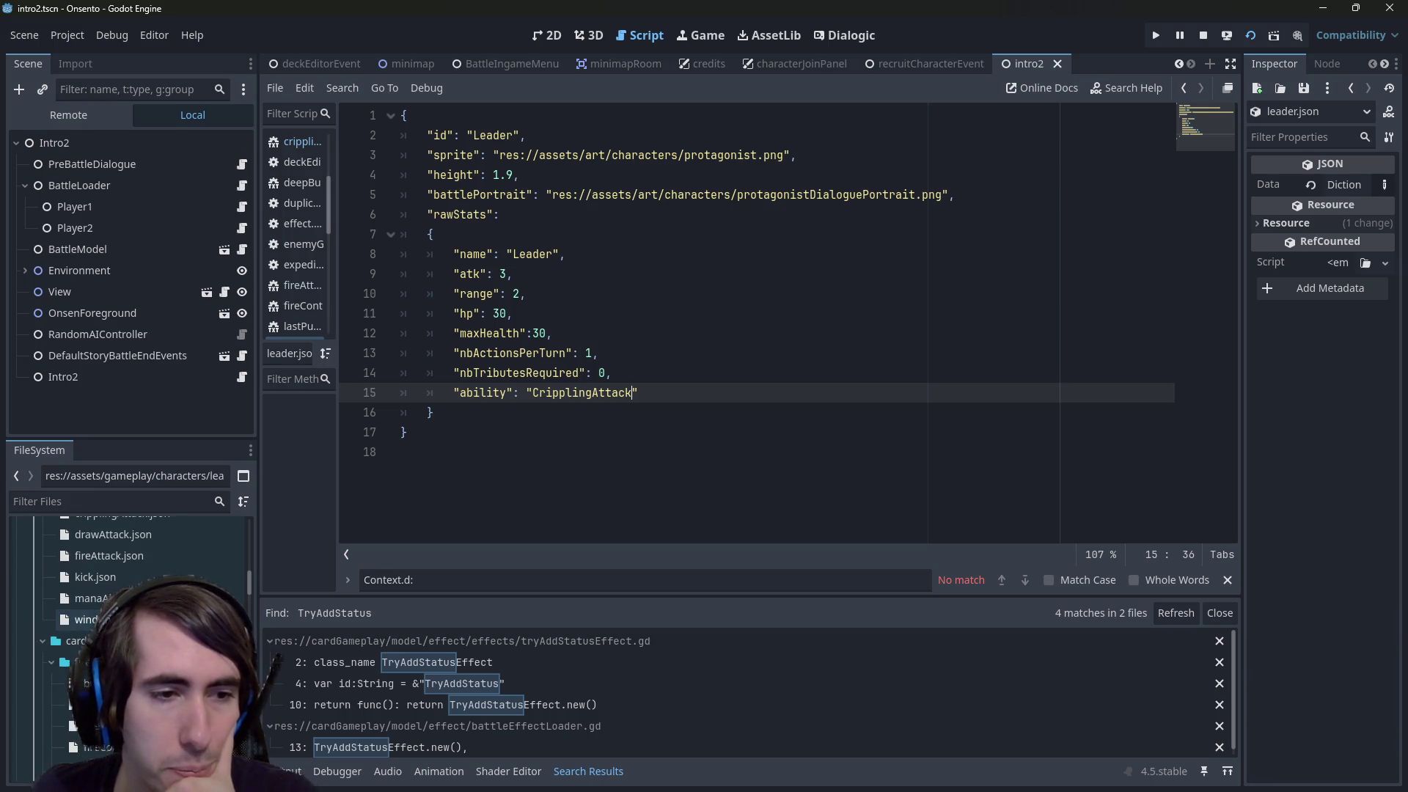
scroll(147, 585, "down", 3)
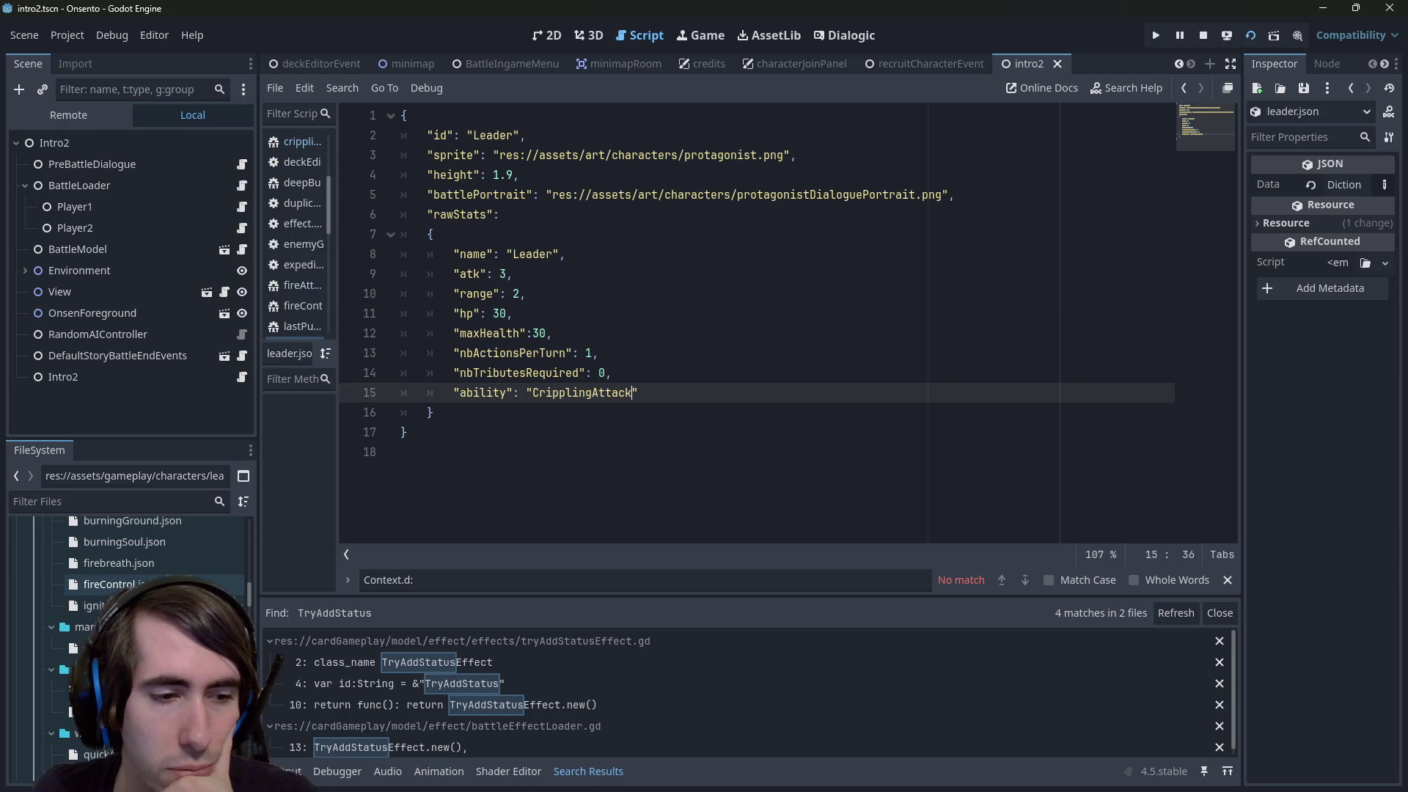
left_click(662, 414)
key("ctrl+shift+f")
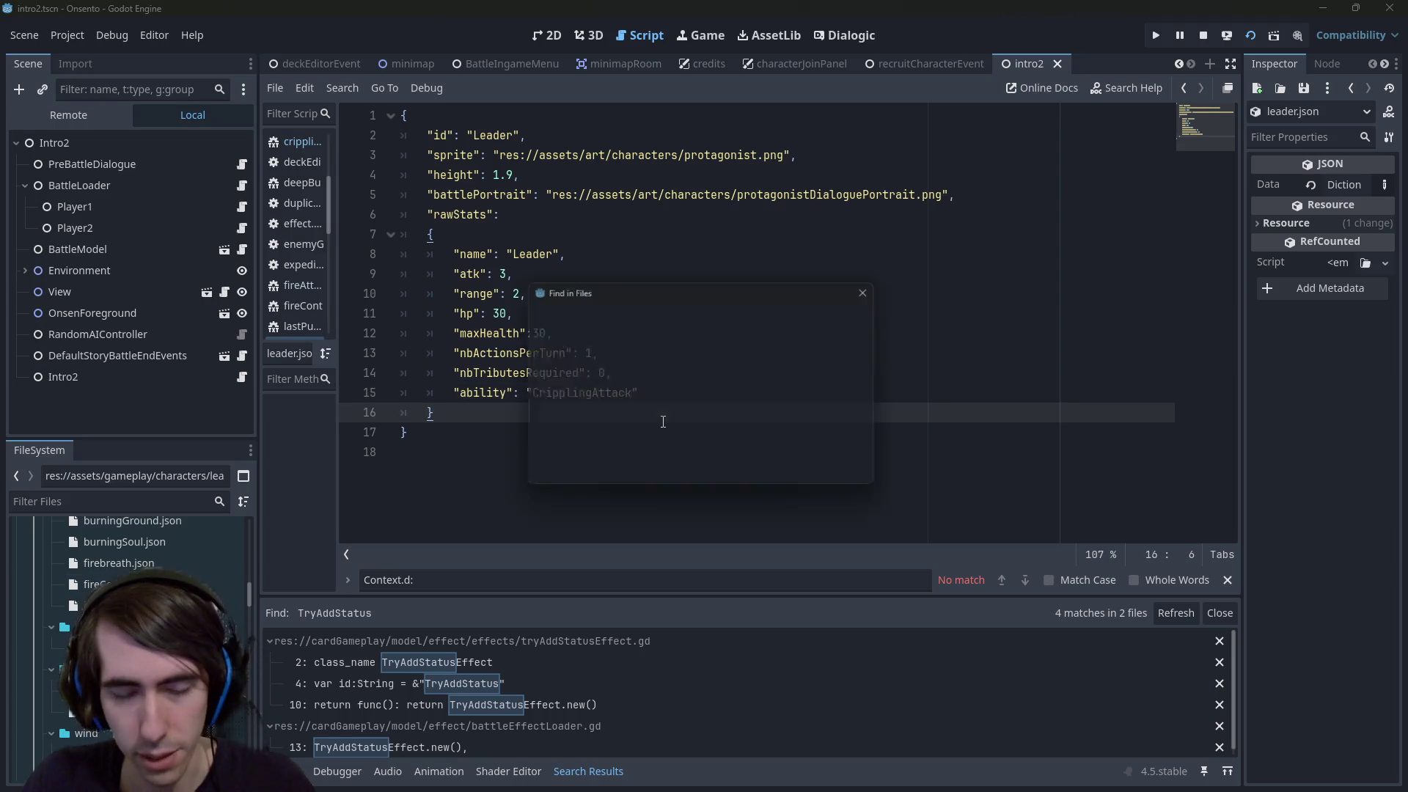
Search the project for "Wind" and open its match at line 111 of applyRawStatsChangeCommand.gd
type("Wind")
key("Return")
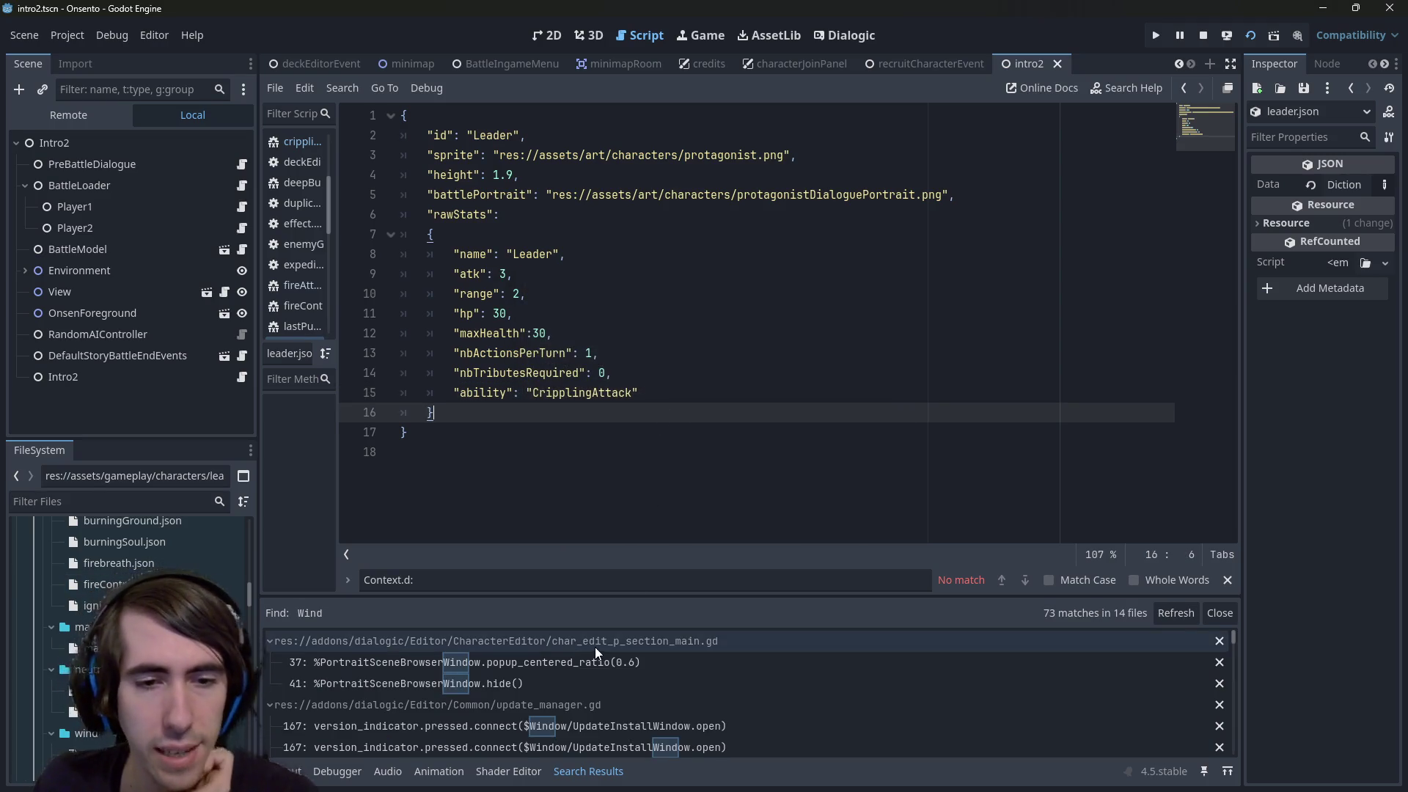
key("ctrl+shift+f")
type("\"Wind\"")
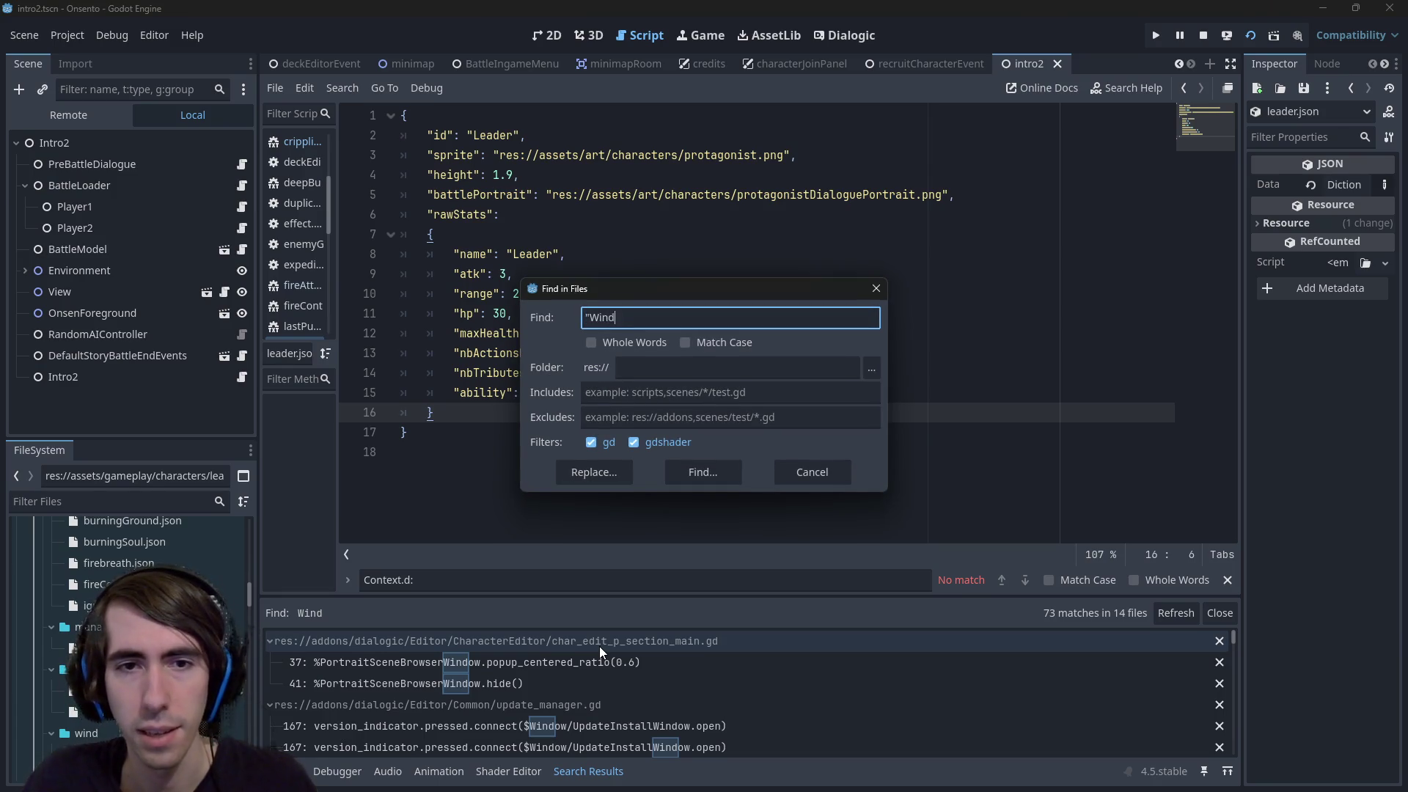
key("Return")
left_click(581, 662)
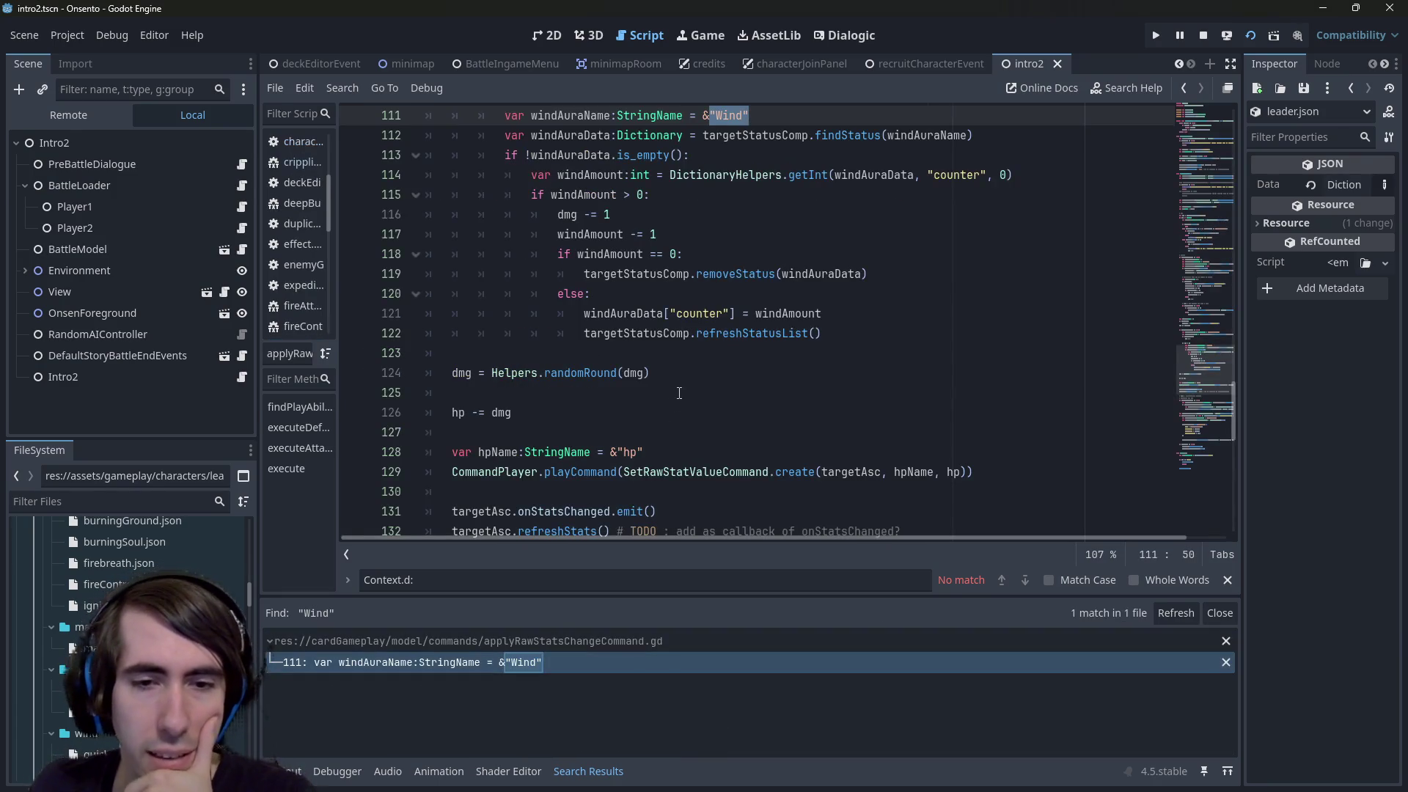
Review the windAura damage-reduction block, placing the caret on line 123 after it
scroll(679, 393, "up", 2)
left_click(643, 463)
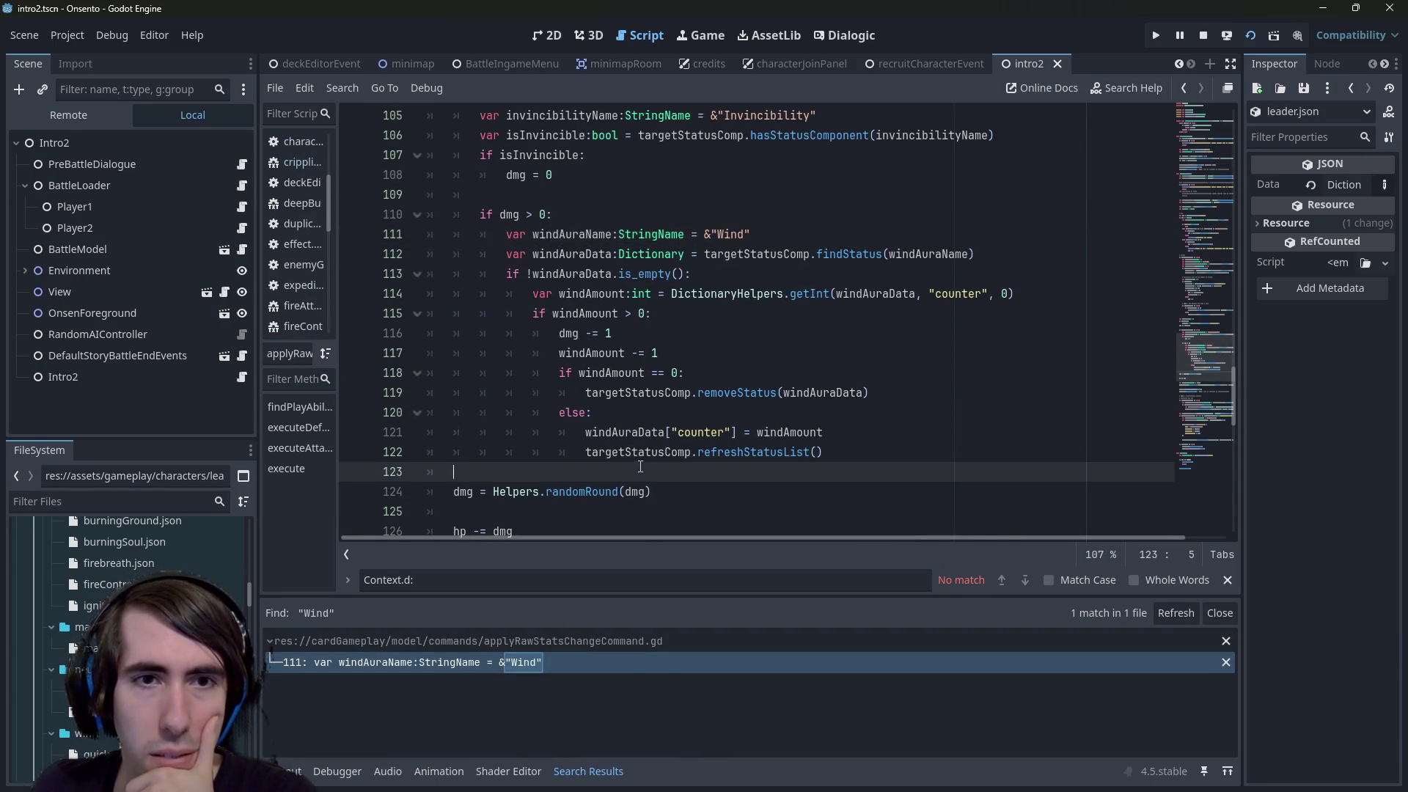
scroll(640, 451, "up", 4)
scroll(639, 444, "down", 4)
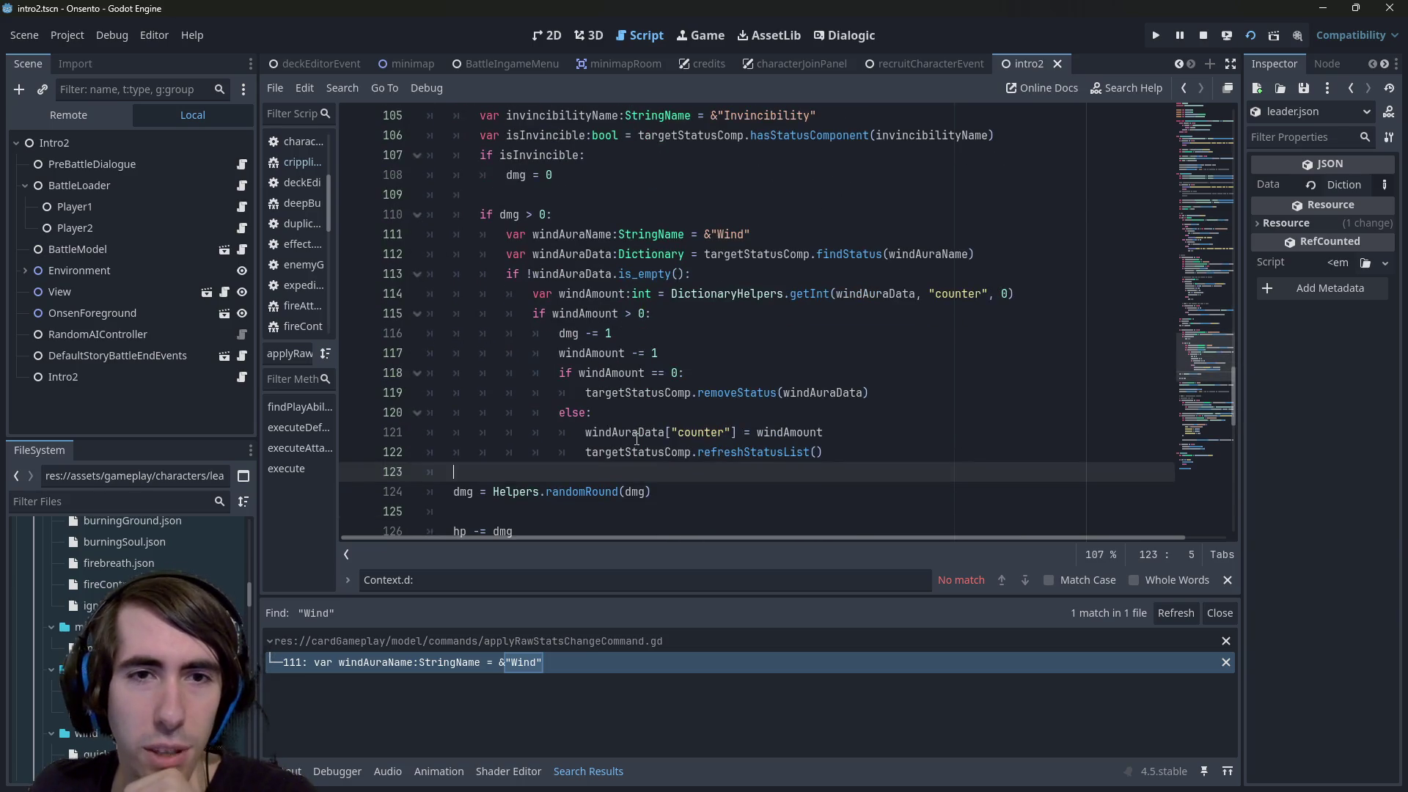
scroll(636, 439, "up", 1)
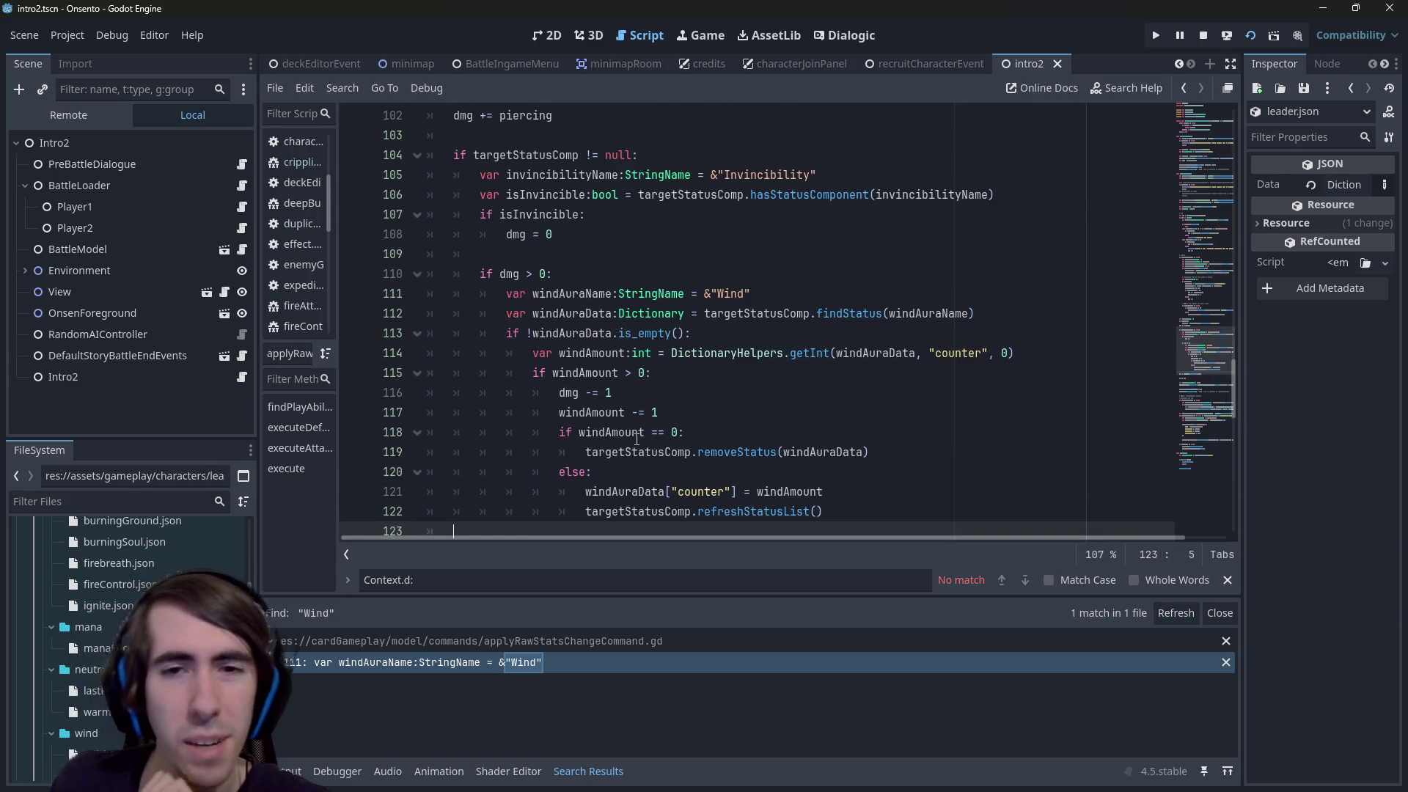
scroll(648, 400, "up", 1)
scroll(649, 397, "down", 1)
scroll(648, 392, "up", 1)
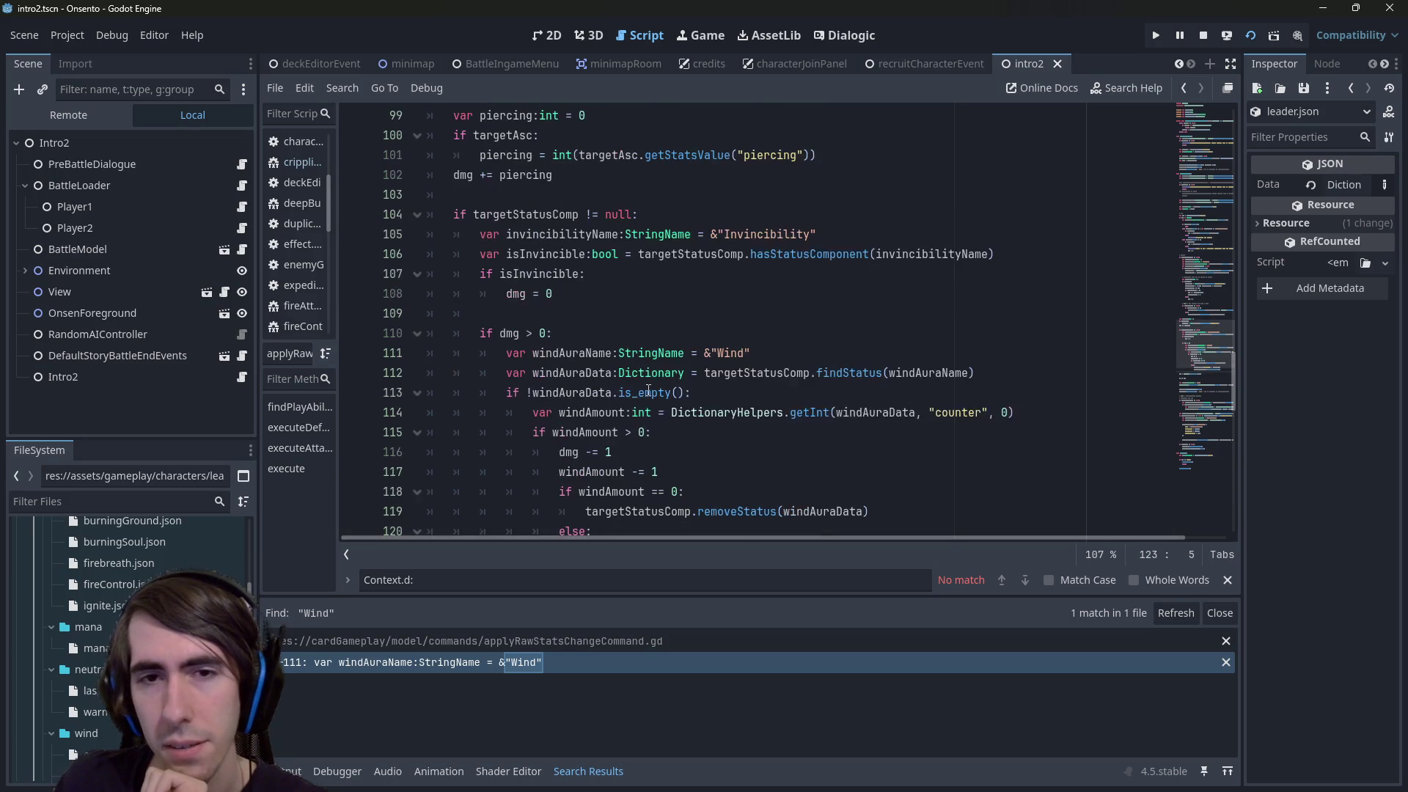
scroll(648, 393, "down", 3)
scroll(648, 393, "up", 1)
scroll(648, 393, "down", 1)
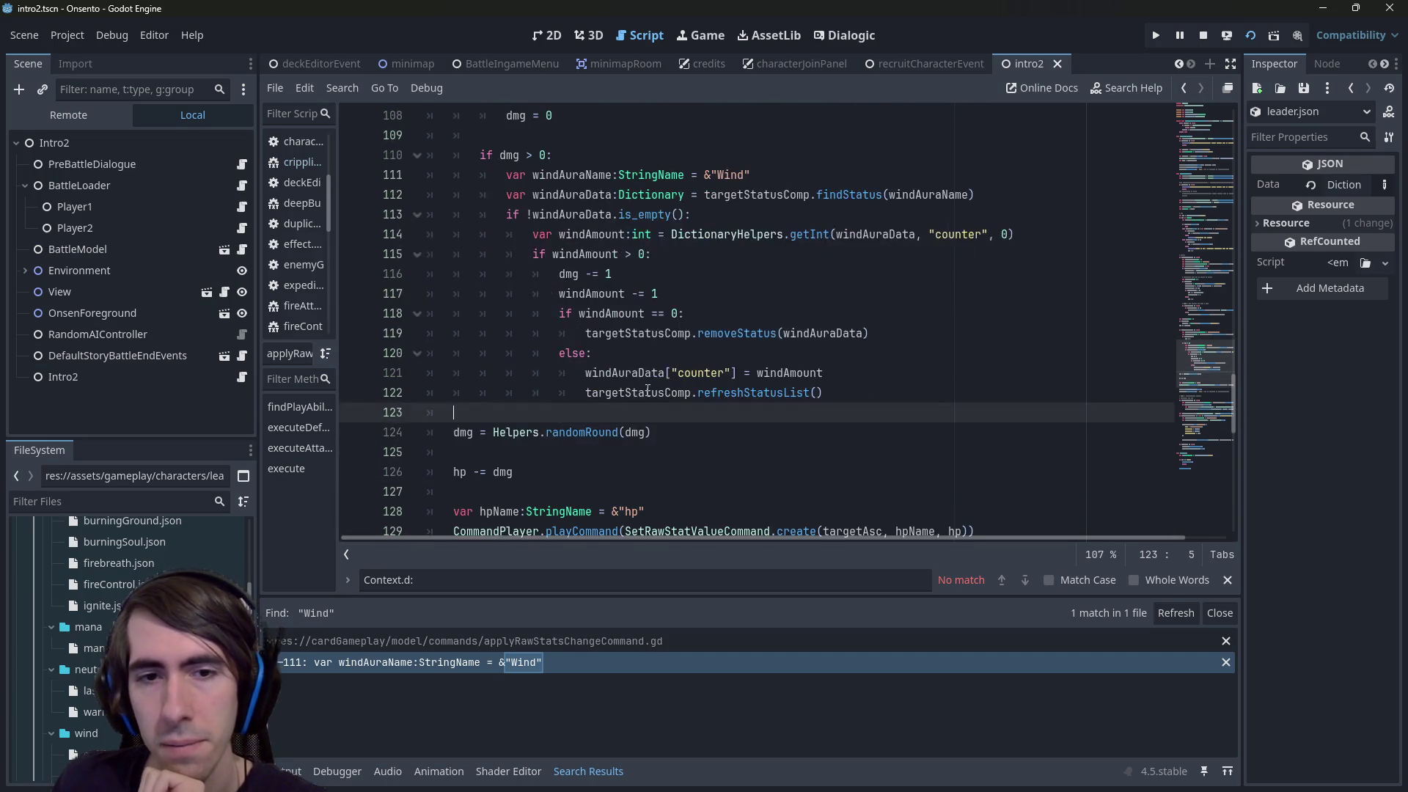
Insert blank lines after the wind block, fix their indentation, and return above the Wind check
key("Return")
key("Return")
key("Up")
key("Up")
key("Tab")
key("Tab")
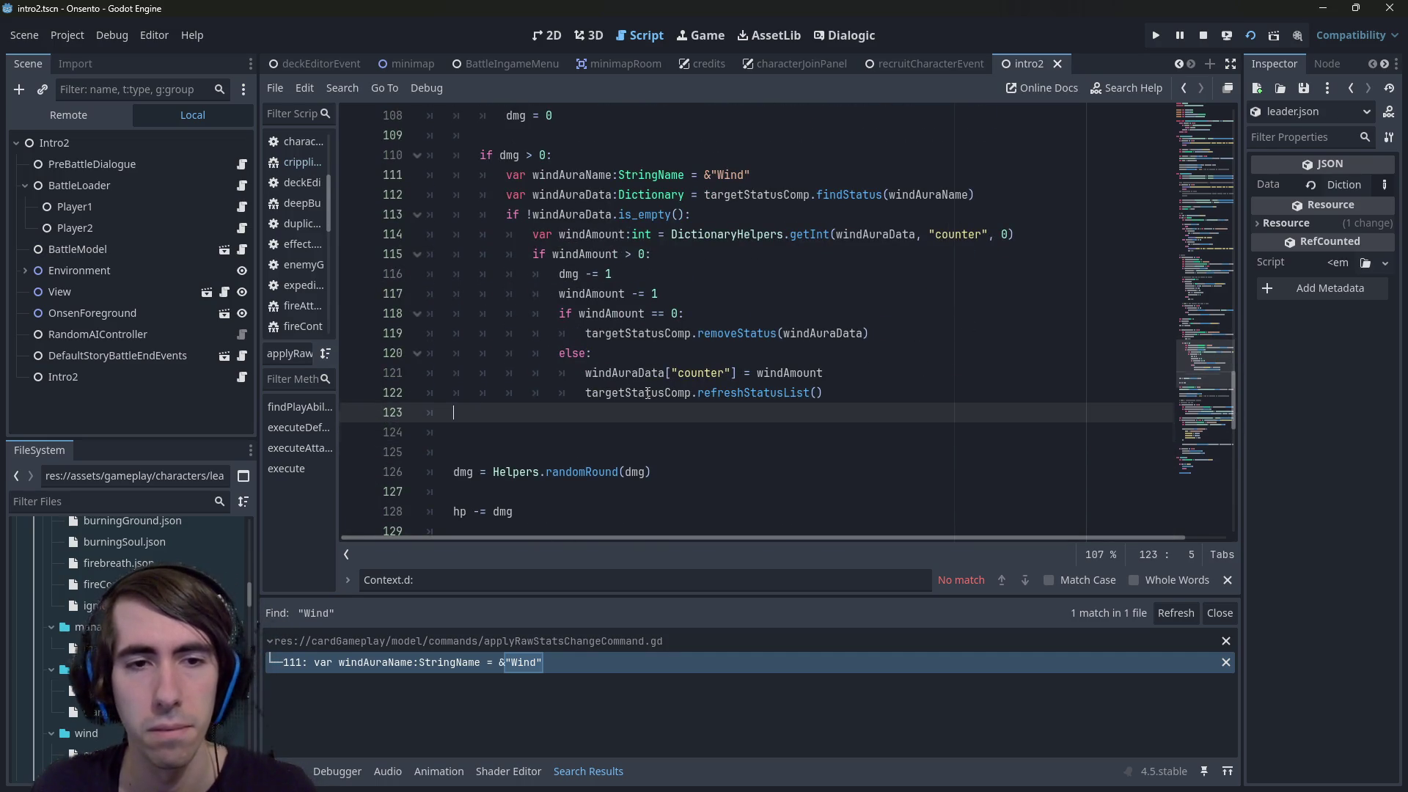
key("Down")
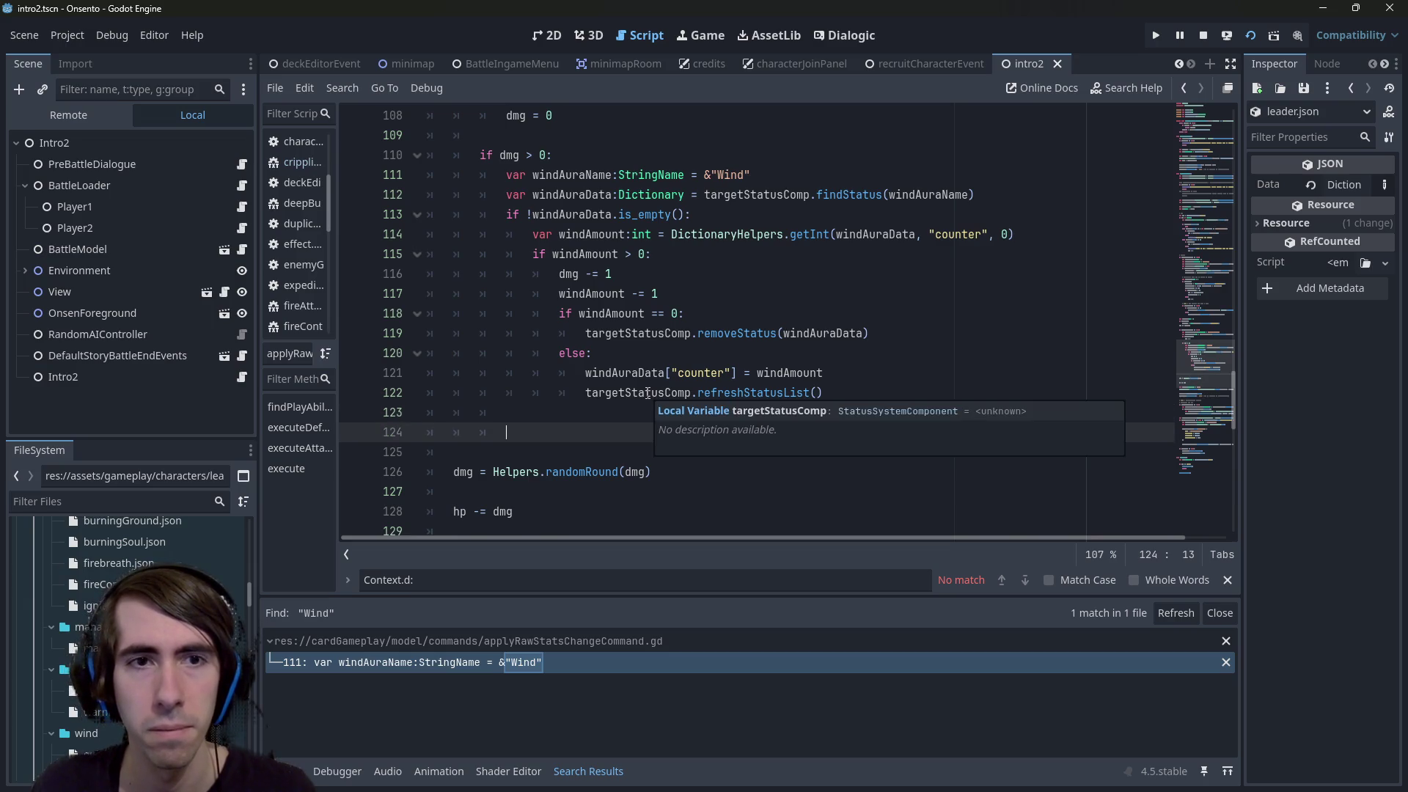
key("Up")
key("shift+Tab")
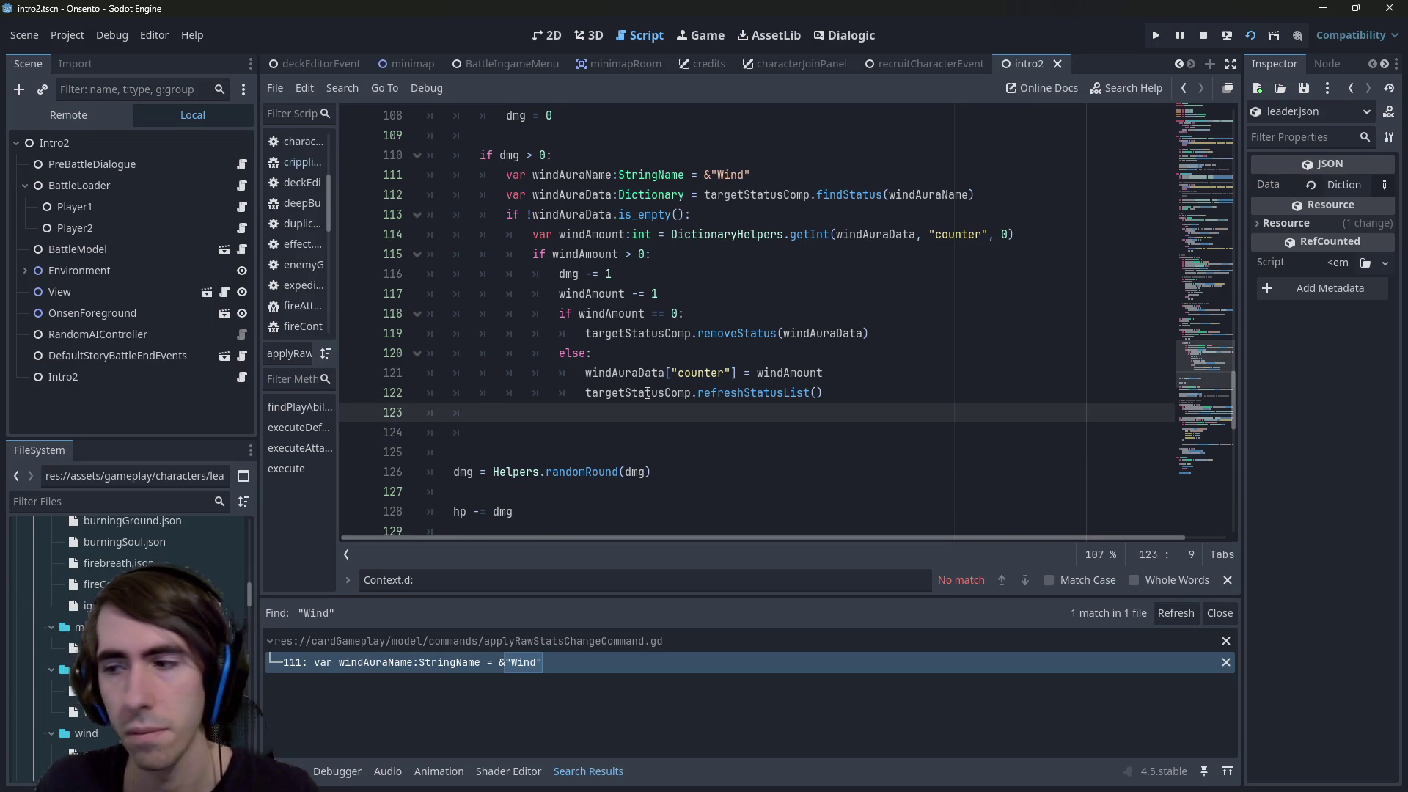
scroll(499, 258, "up", 5)
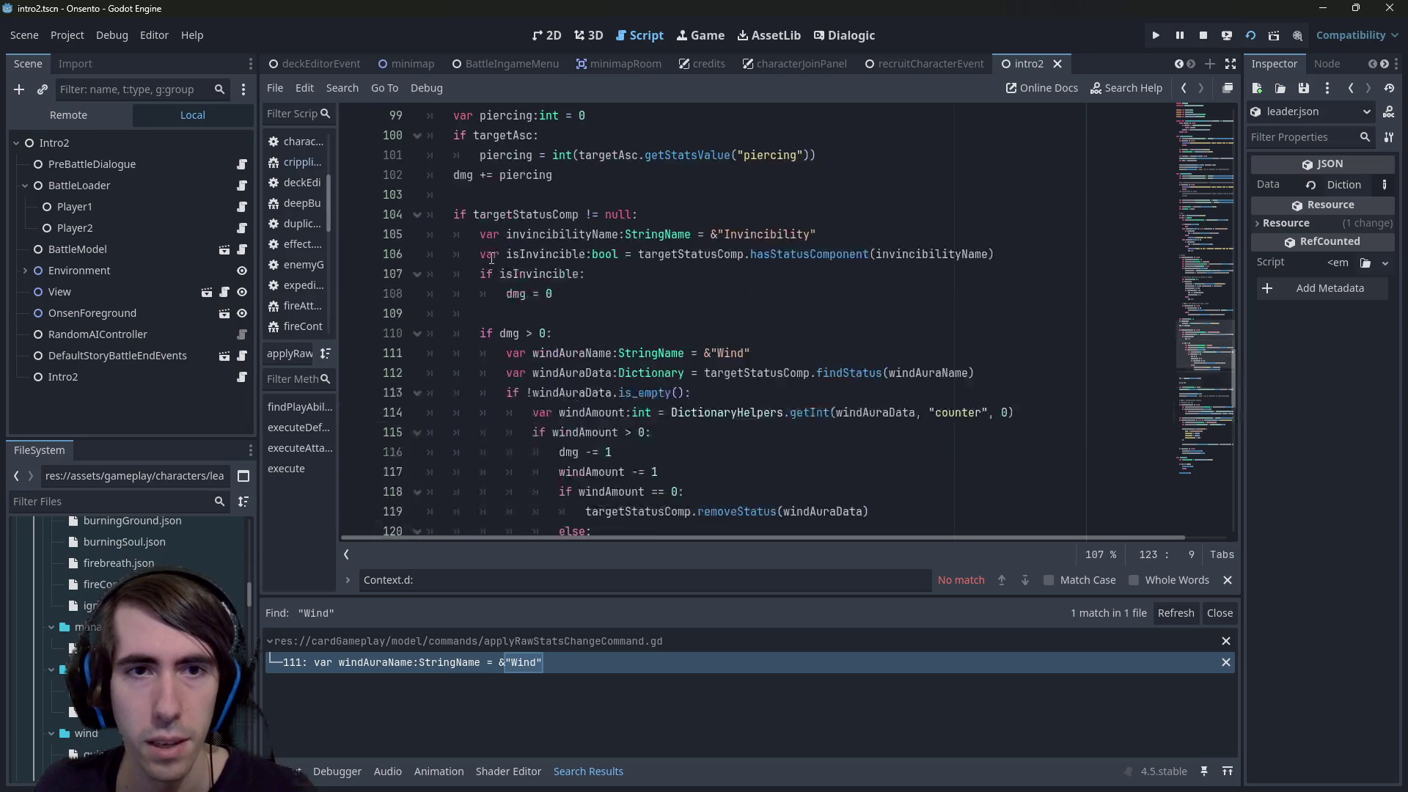
scroll(492, 259, "down", 3)
left_click(543, 254)
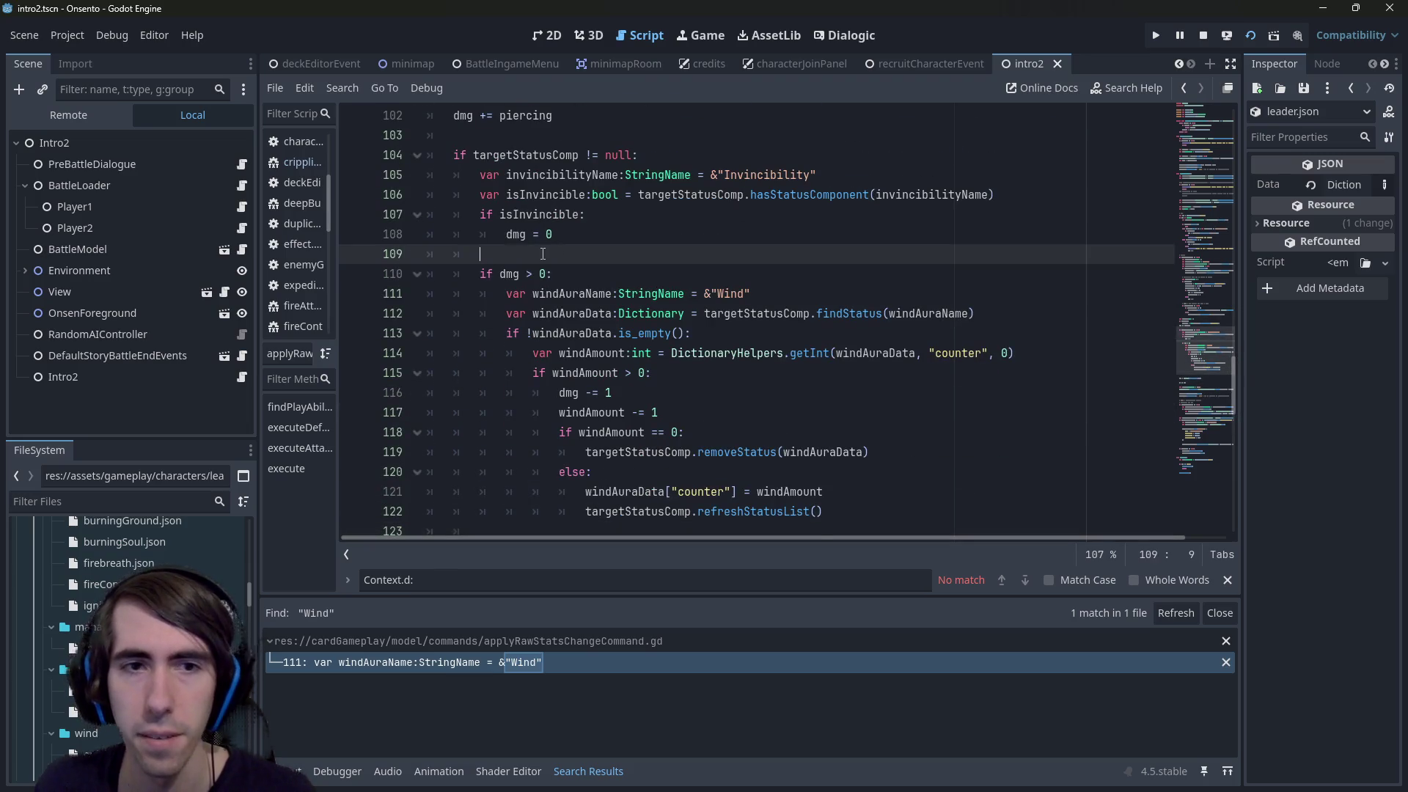
Add a '# Reduce damages with Wind' comment above the block and '# Trigger Weakness' below it, then save
key("Return")
type("# Reduce damages with ")
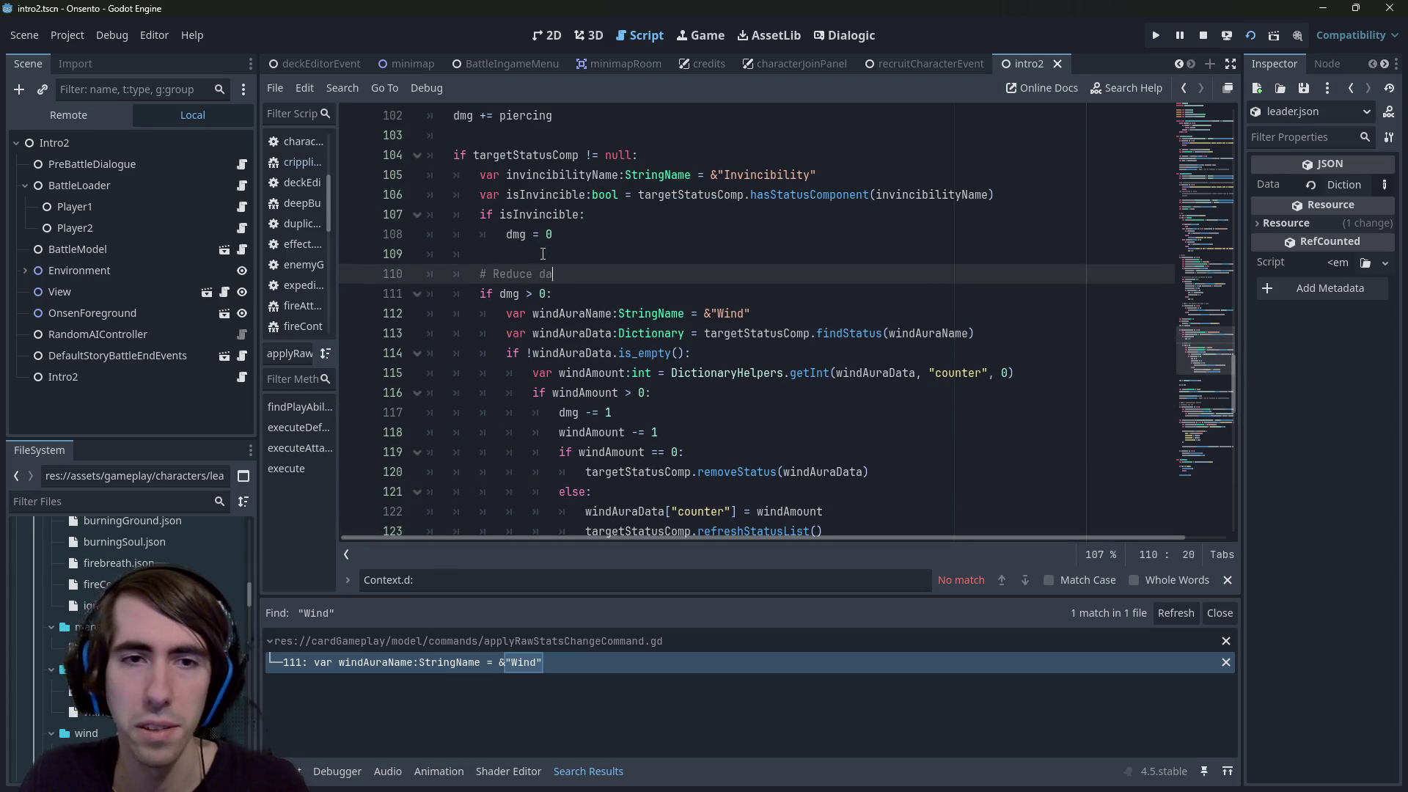
type("Wind")
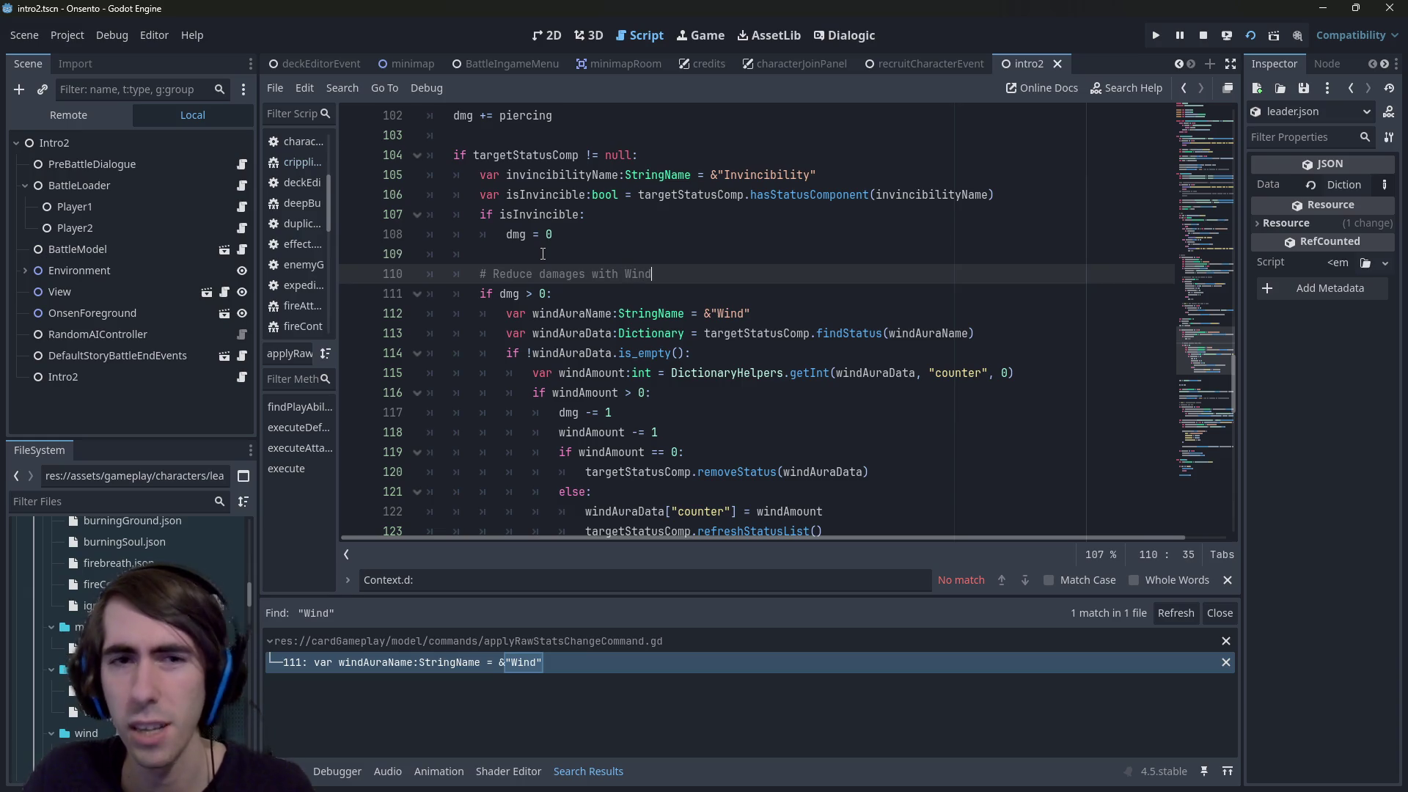
scroll(543, 254, "down", 3)
left_click(526, 395)
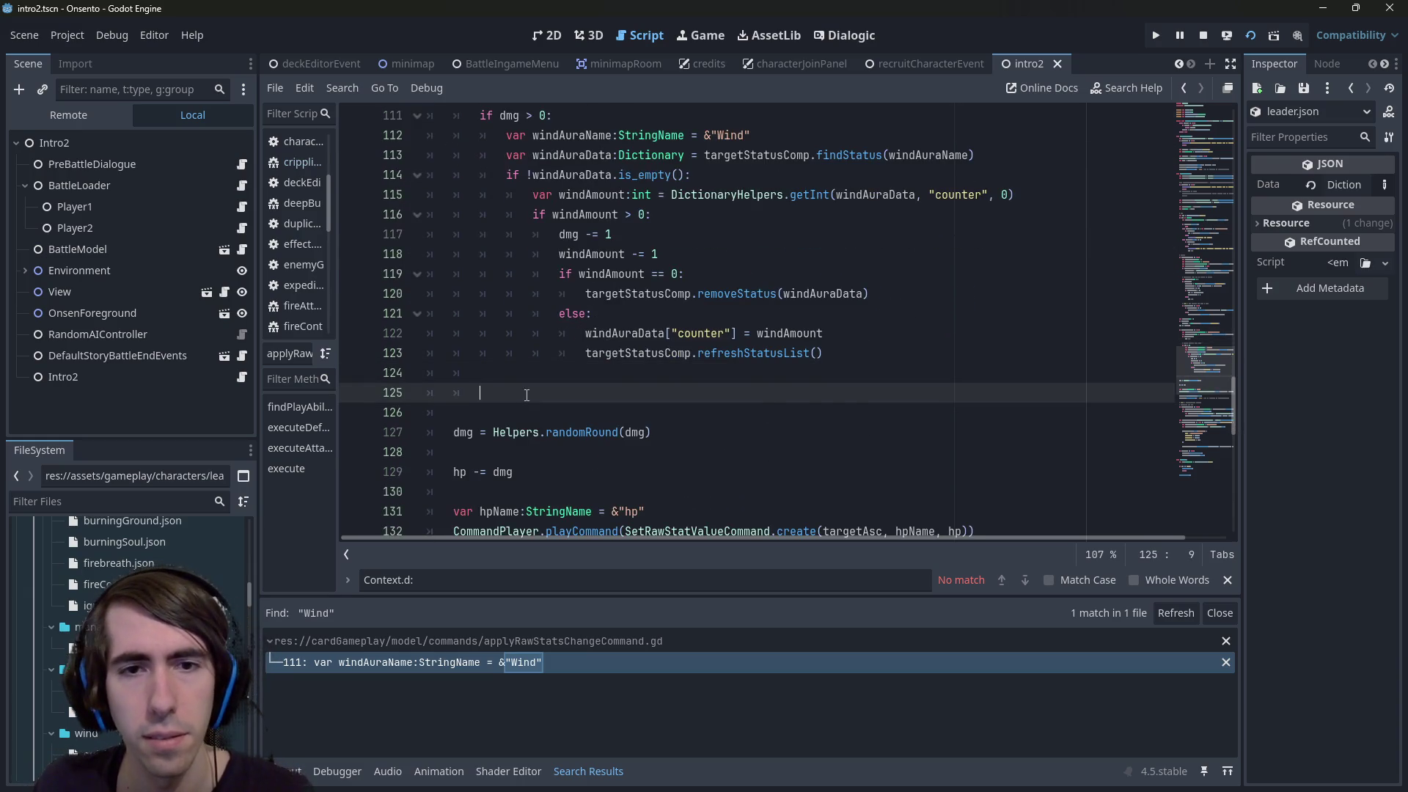
scroll(526, 395, "up", 1)
type("# ")
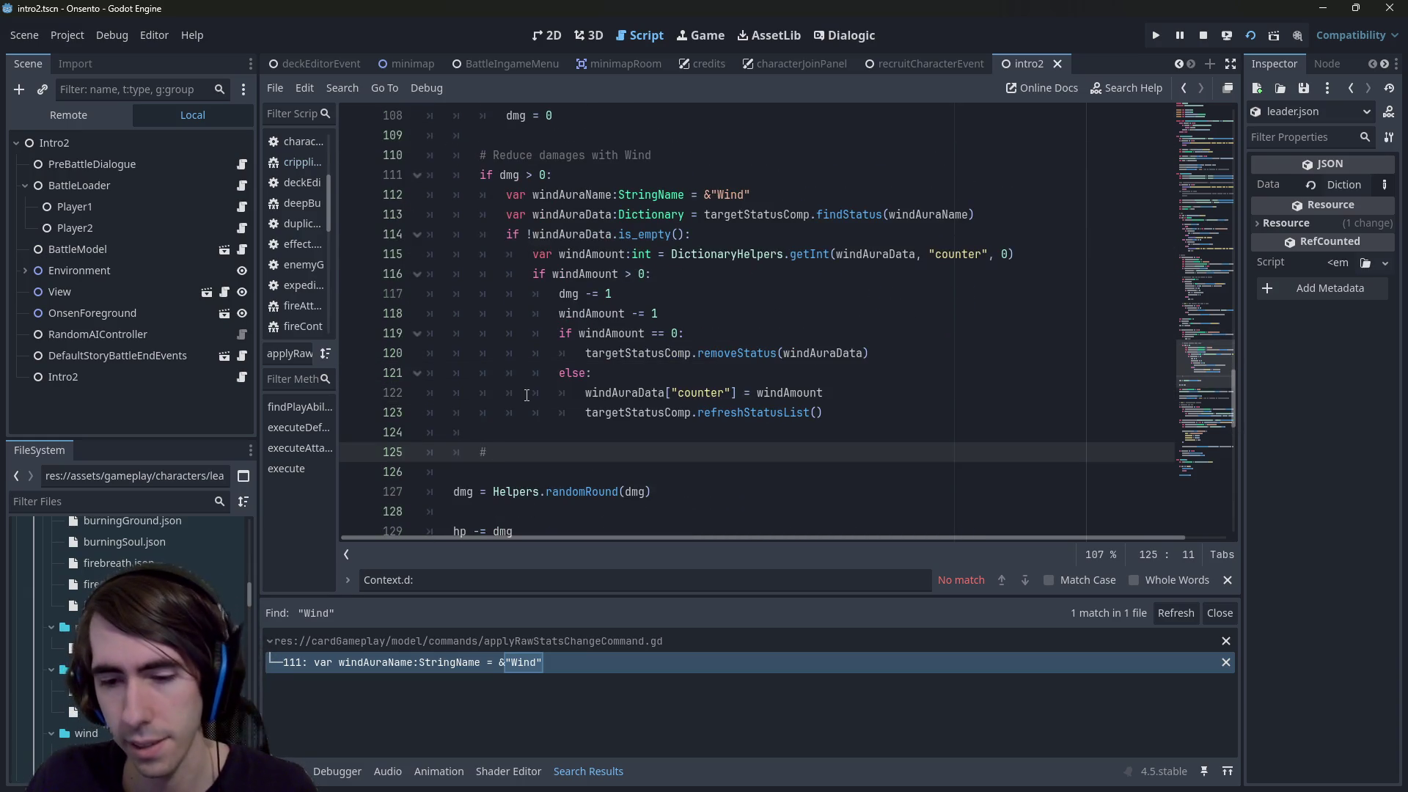
type("Tri")
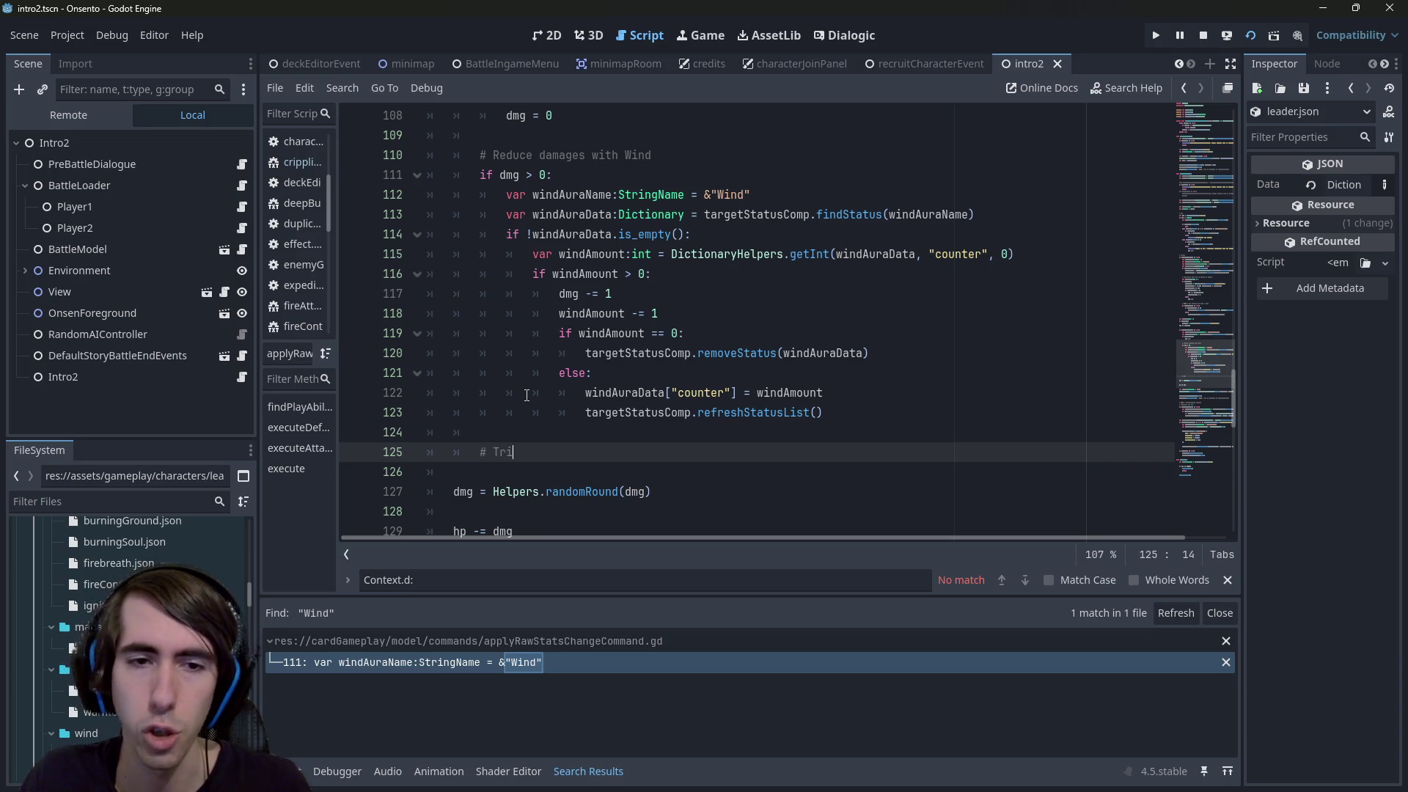
type("gger Weakness")
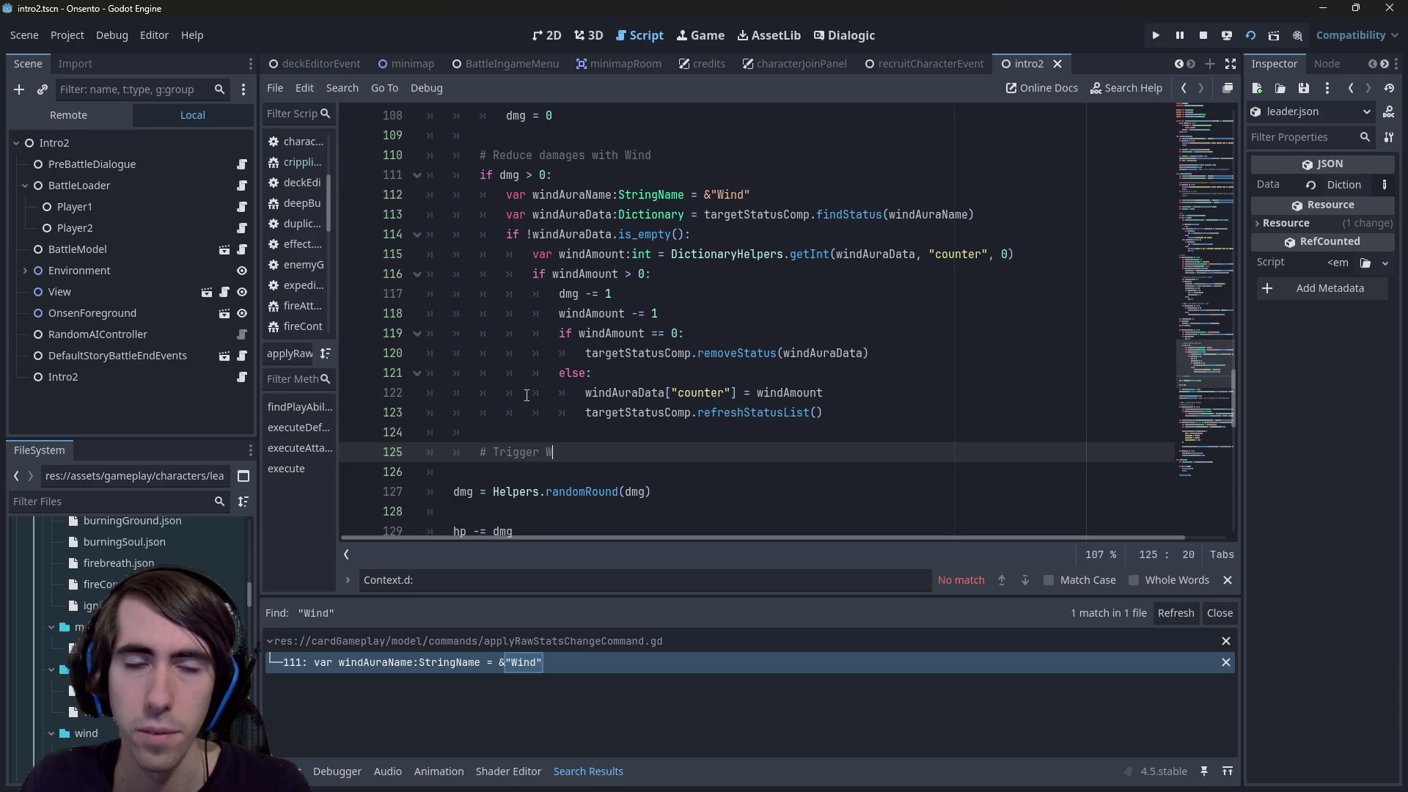
key("ctrl+s")
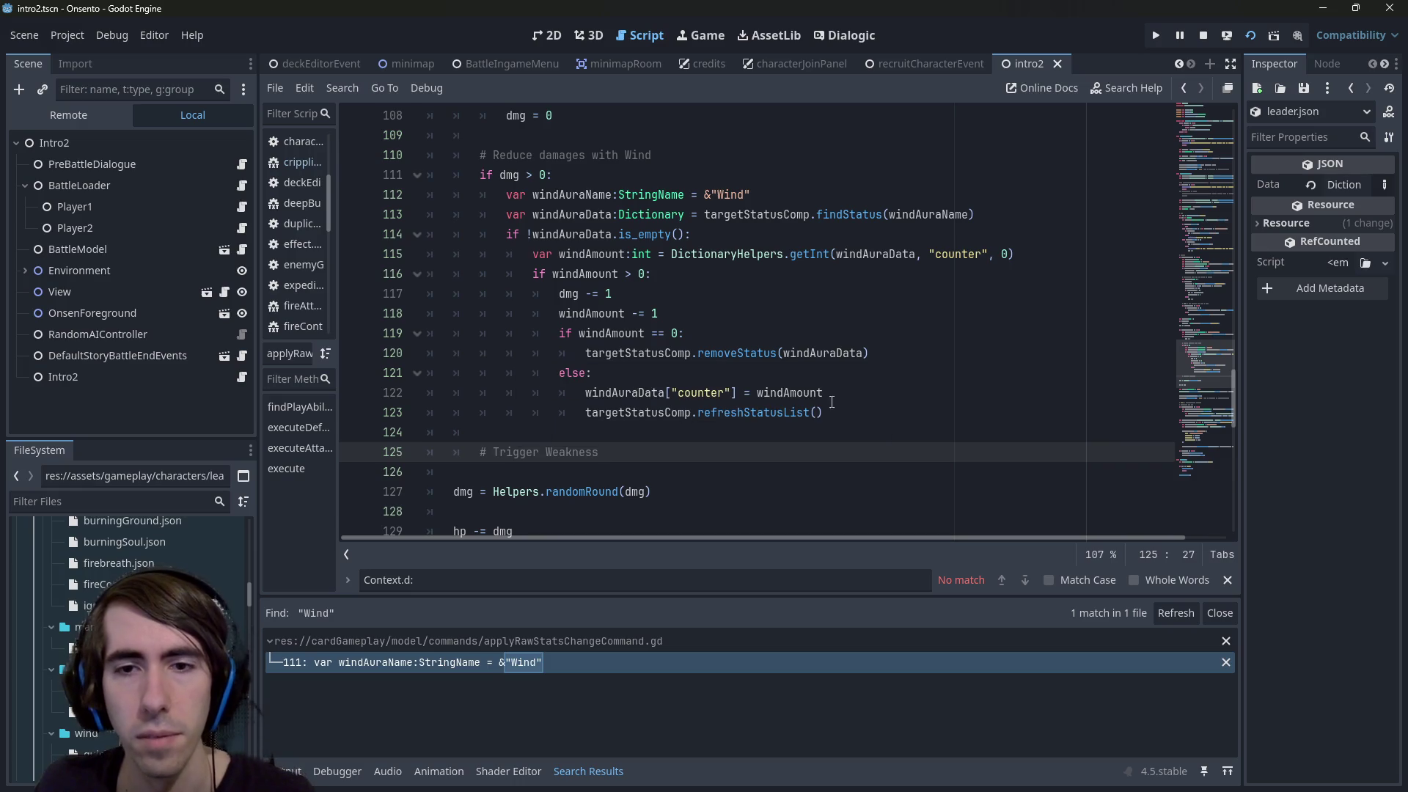
Copy the Wind code on lines 112–123 under Trigger Weakness and dedent it one level
left_click_drag(823, 412, 429, 195)
key("ctrl+c")
left_click(608, 452)
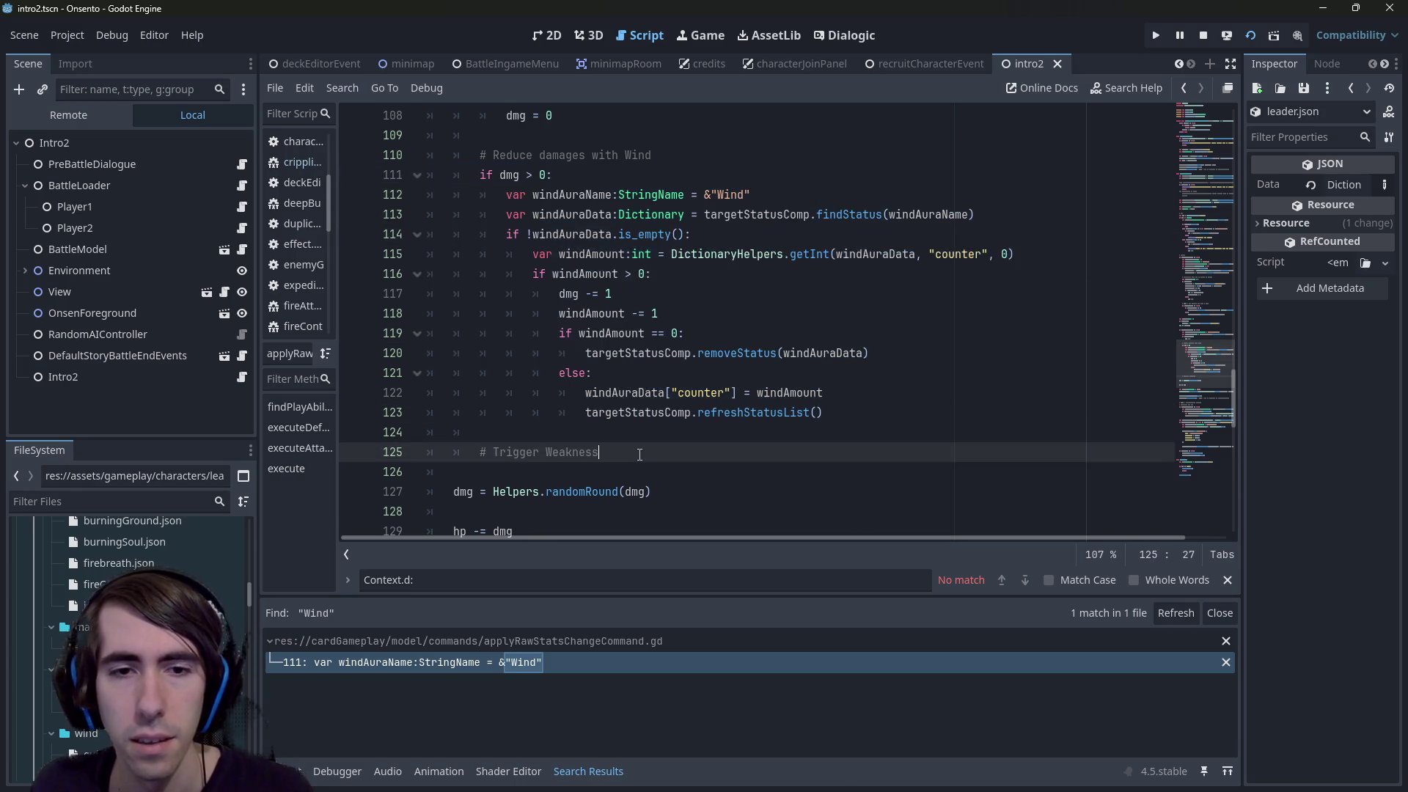
key("Return")
key("ctrl+v")
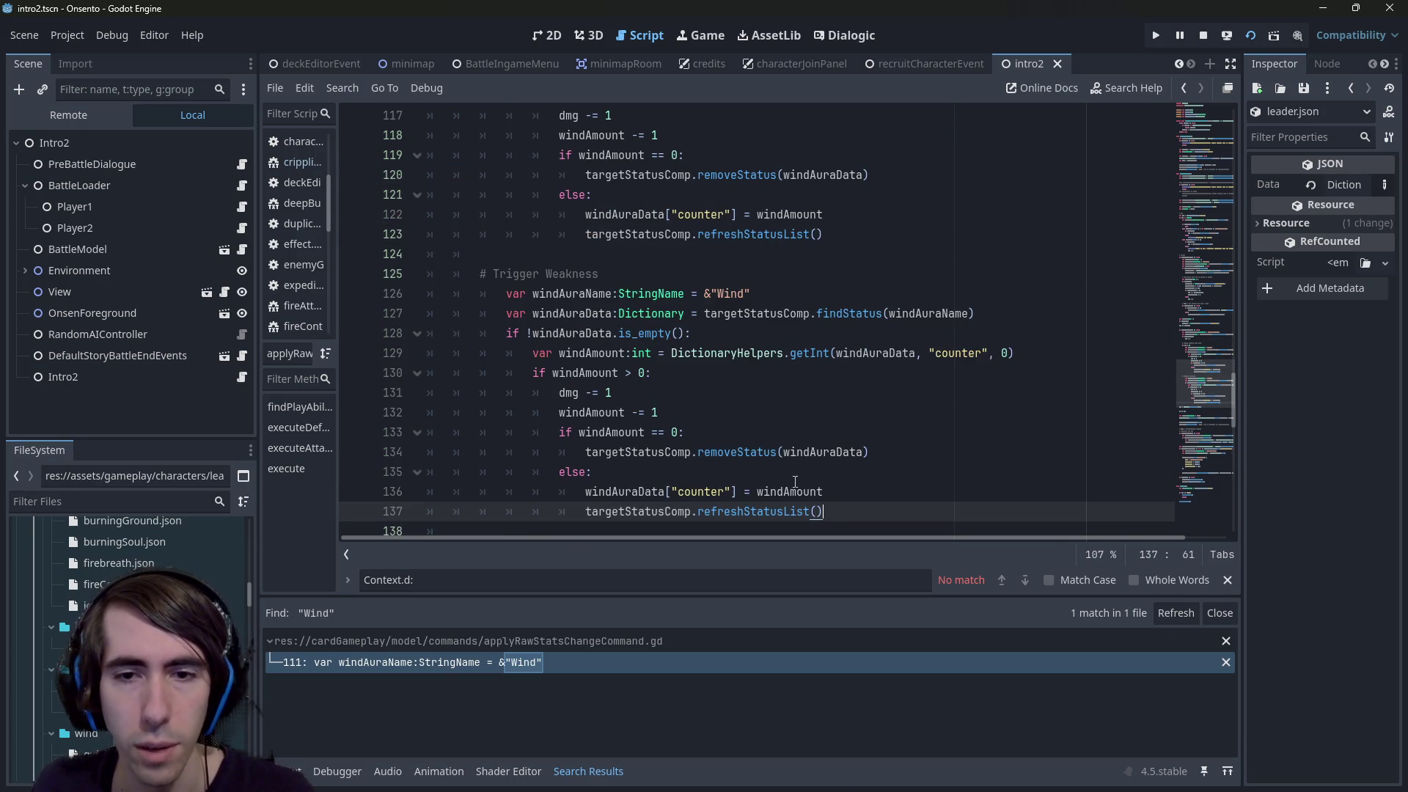
left_click(419, 295, "shift")
key("shift+Tab")
Select windAura in the pasted name, comparing it with the original on line 112
left_click(580, 293)
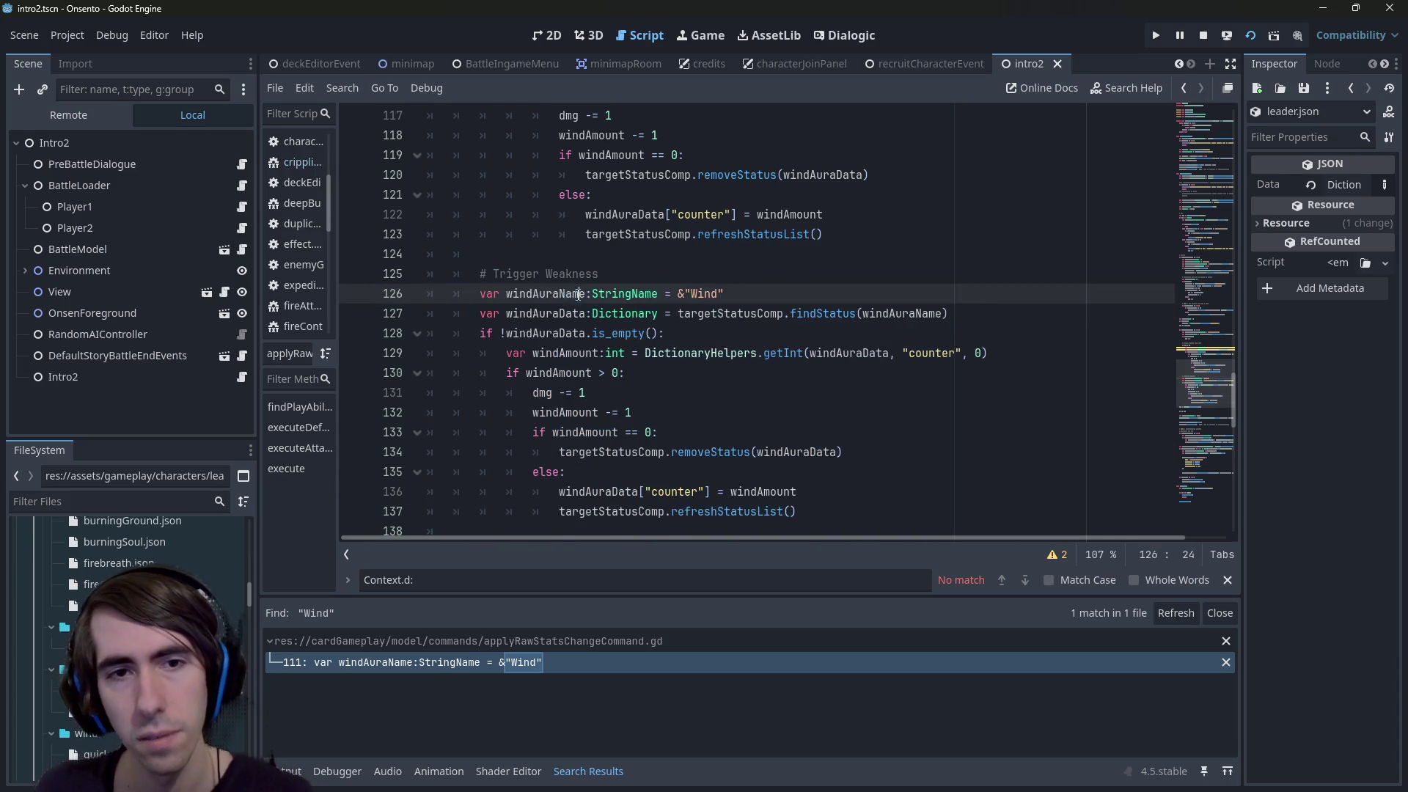
left_click_drag(561, 295, 508, 293)
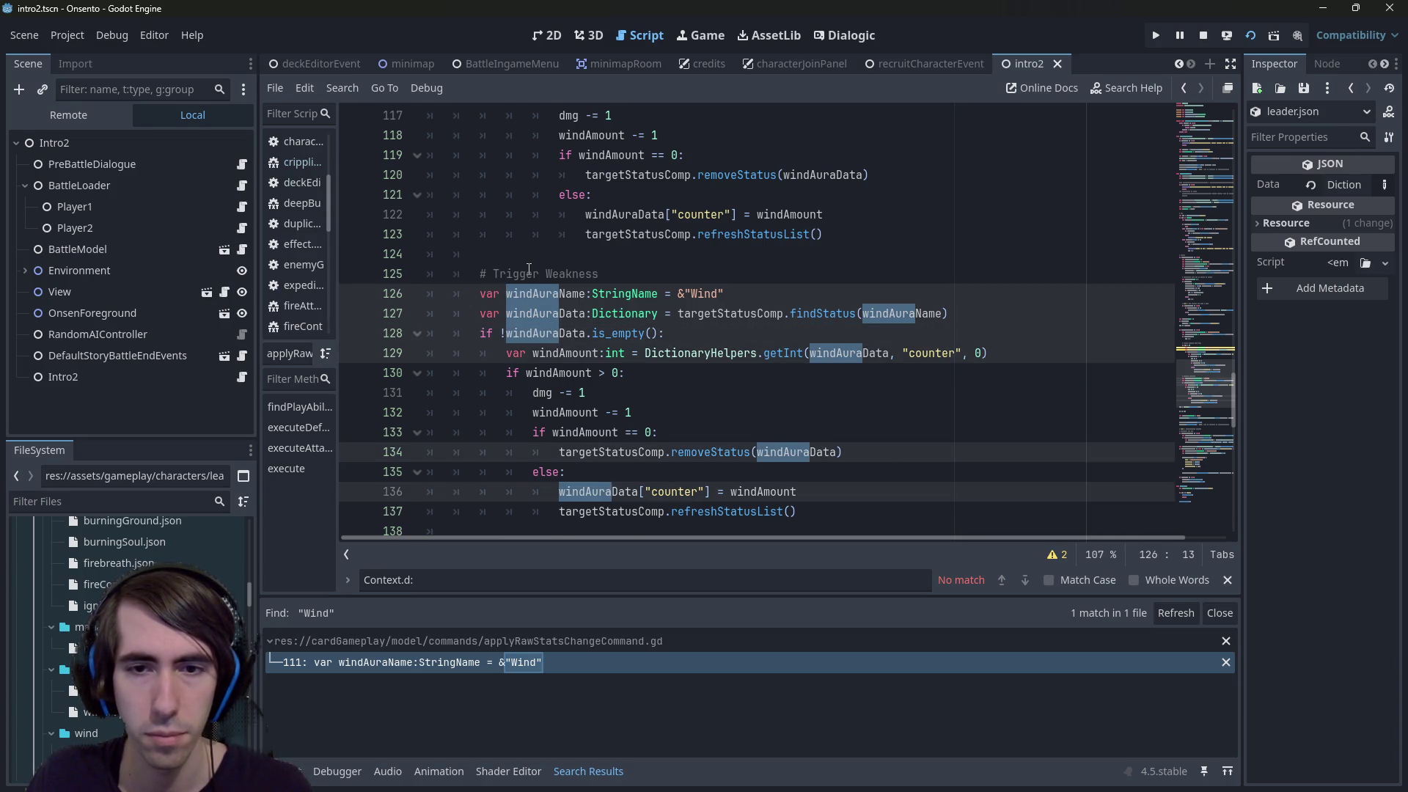
scroll(529, 270, "up", 2)
scroll(532, 284, "up", 1)
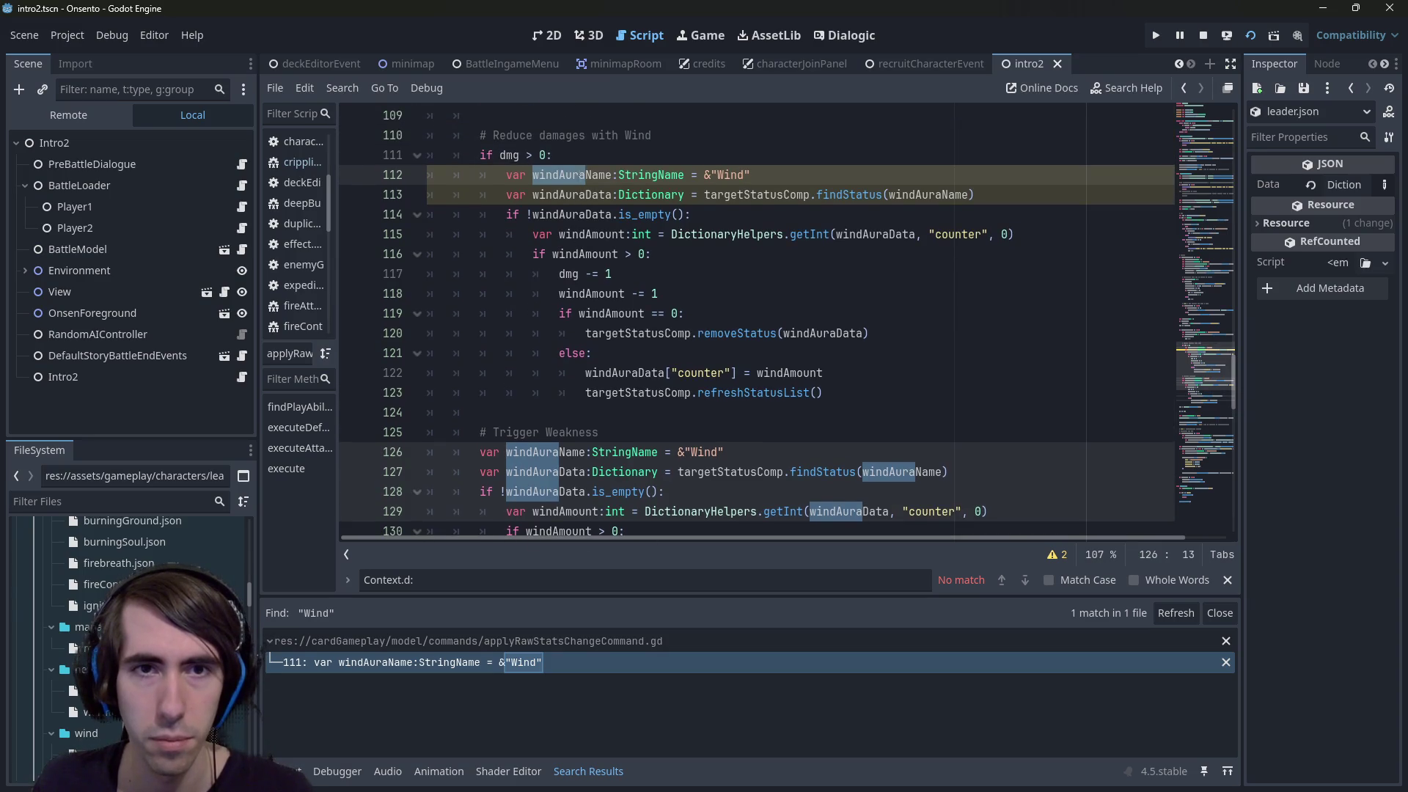
left_click(586, 175)
scroll(576, 211, "down", 2)
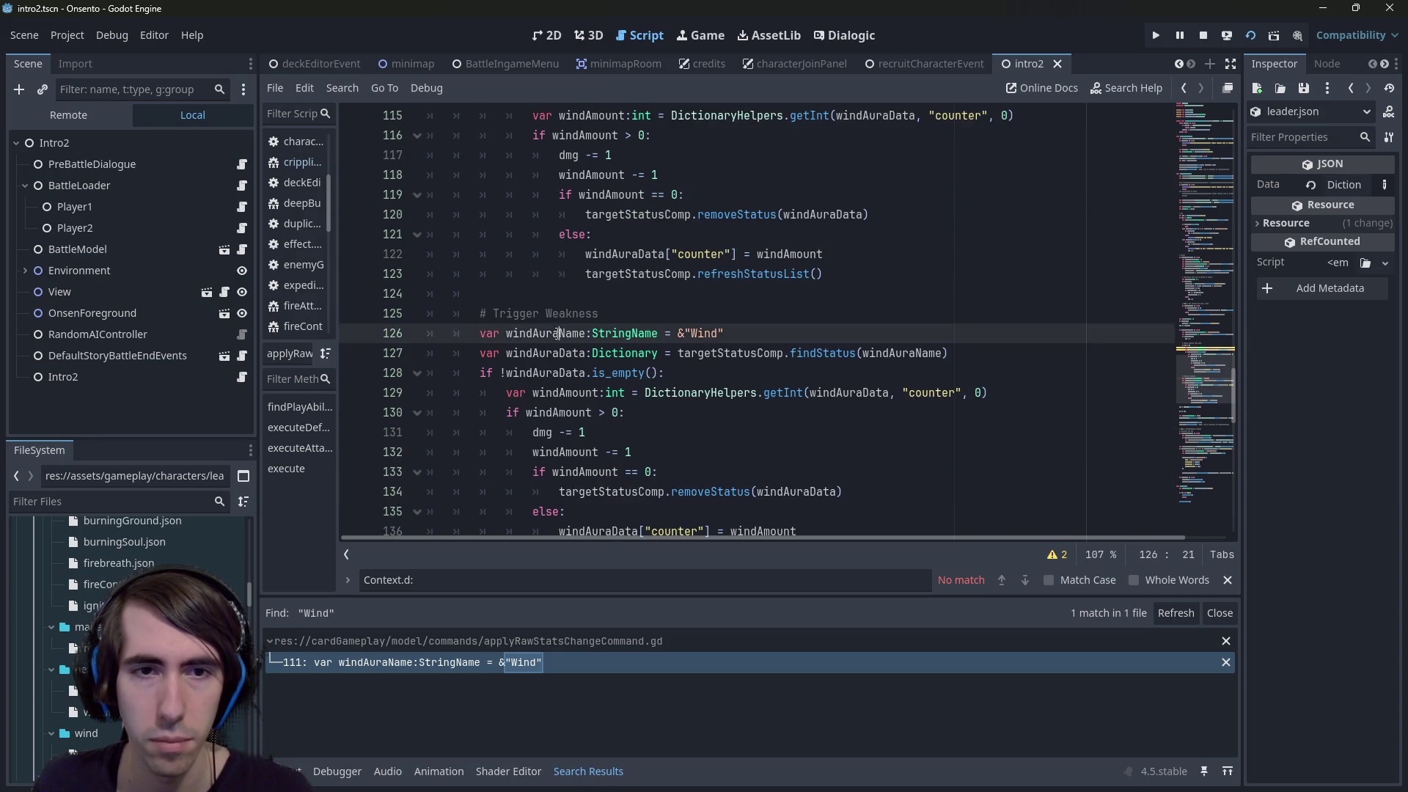
left_click_drag(560, 334, 506, 333)
scroll(689, 288, "down", 1)
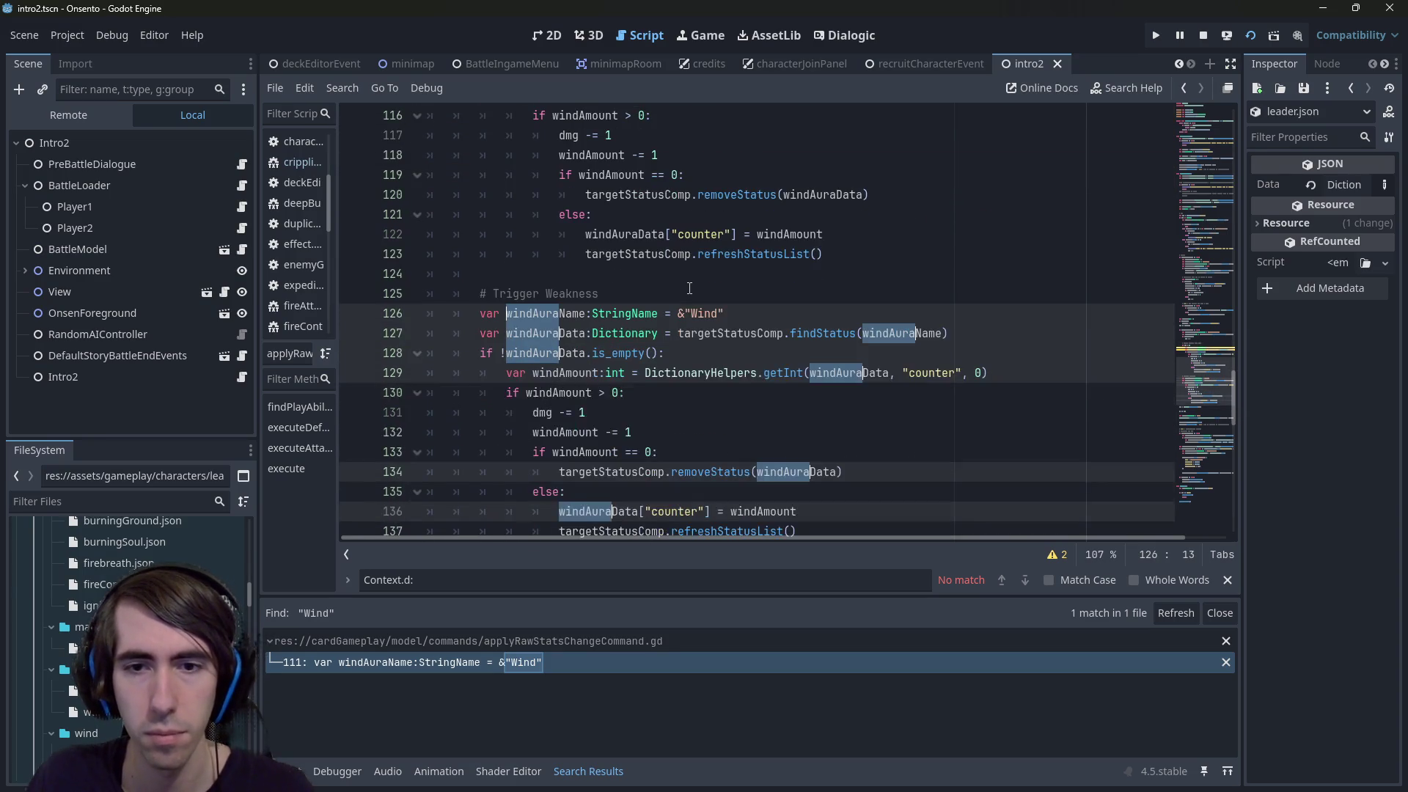
scroll(690, 288, "down", 2)
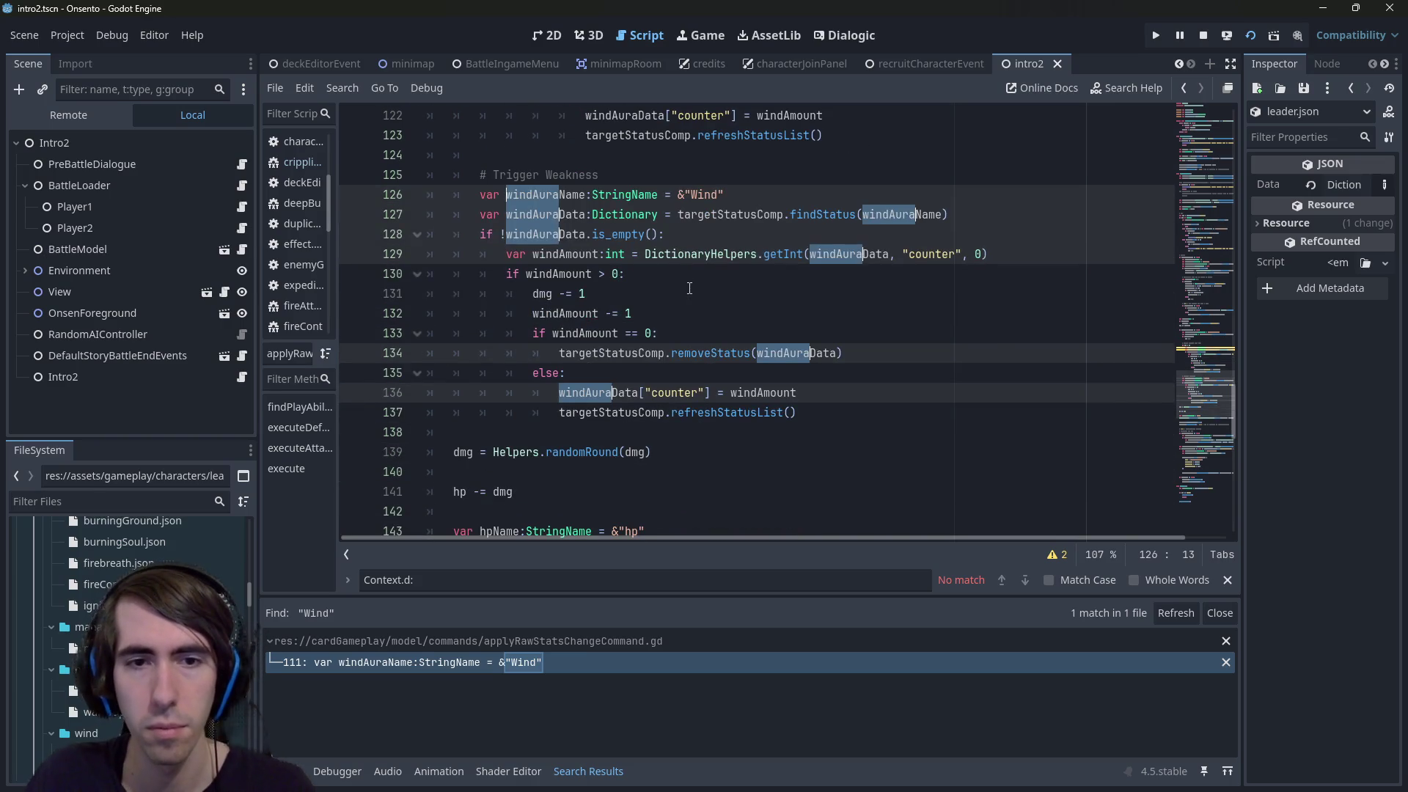
Rename windAura to weakness and change the looked-up status from "Wind" to "Weakness"
type("weakness")
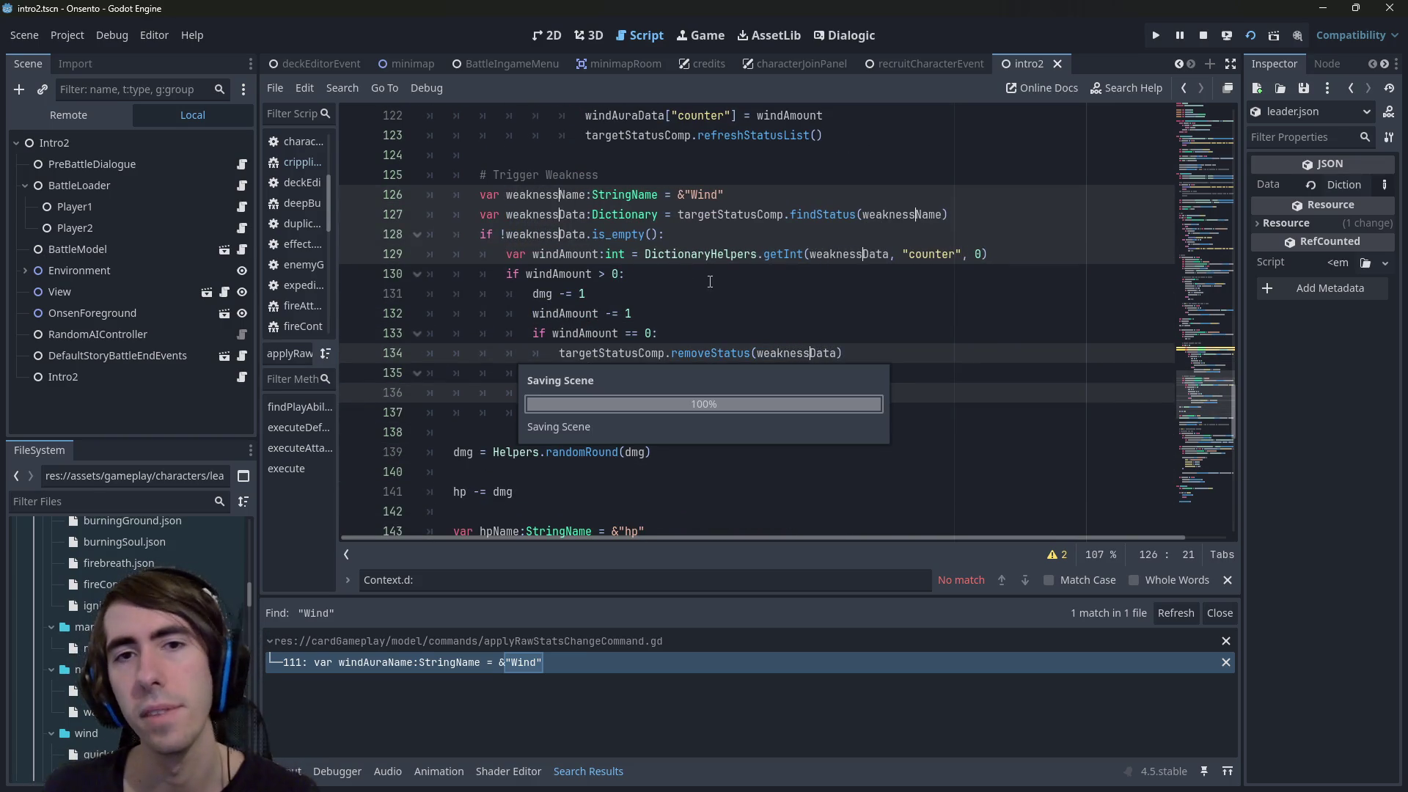
double_click(693, 194)
type("Weakness")
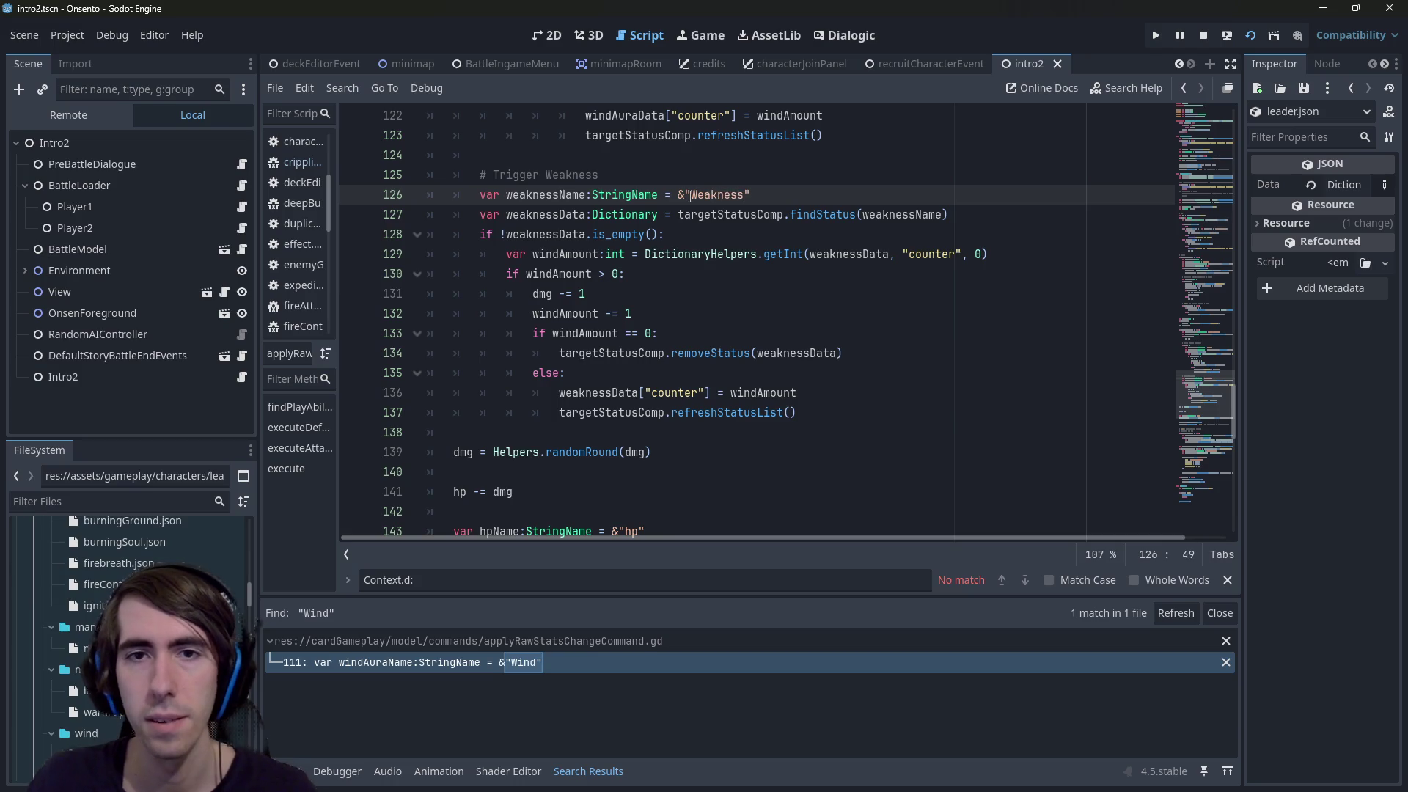
scroll(690, 197, "up", 1)
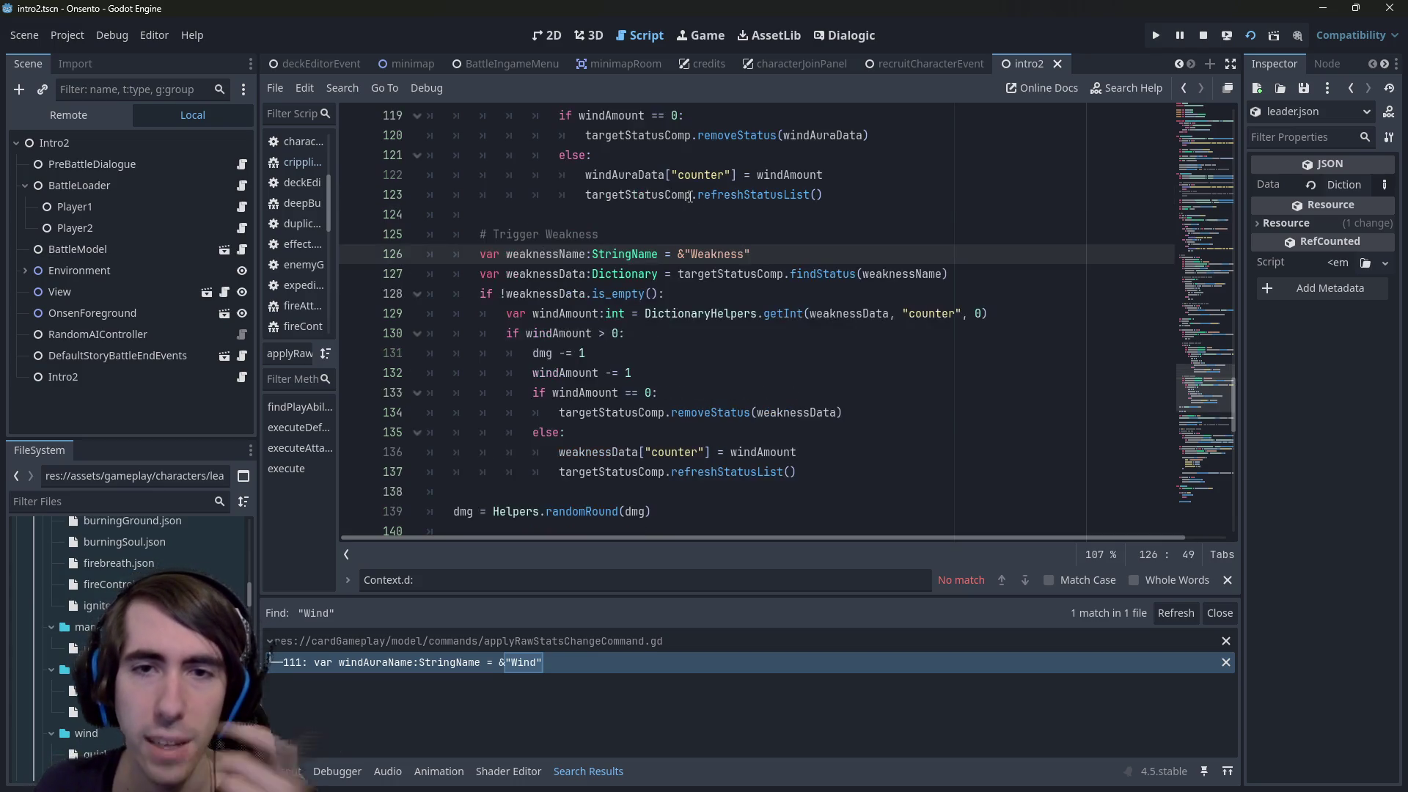
double_click(546, 273)
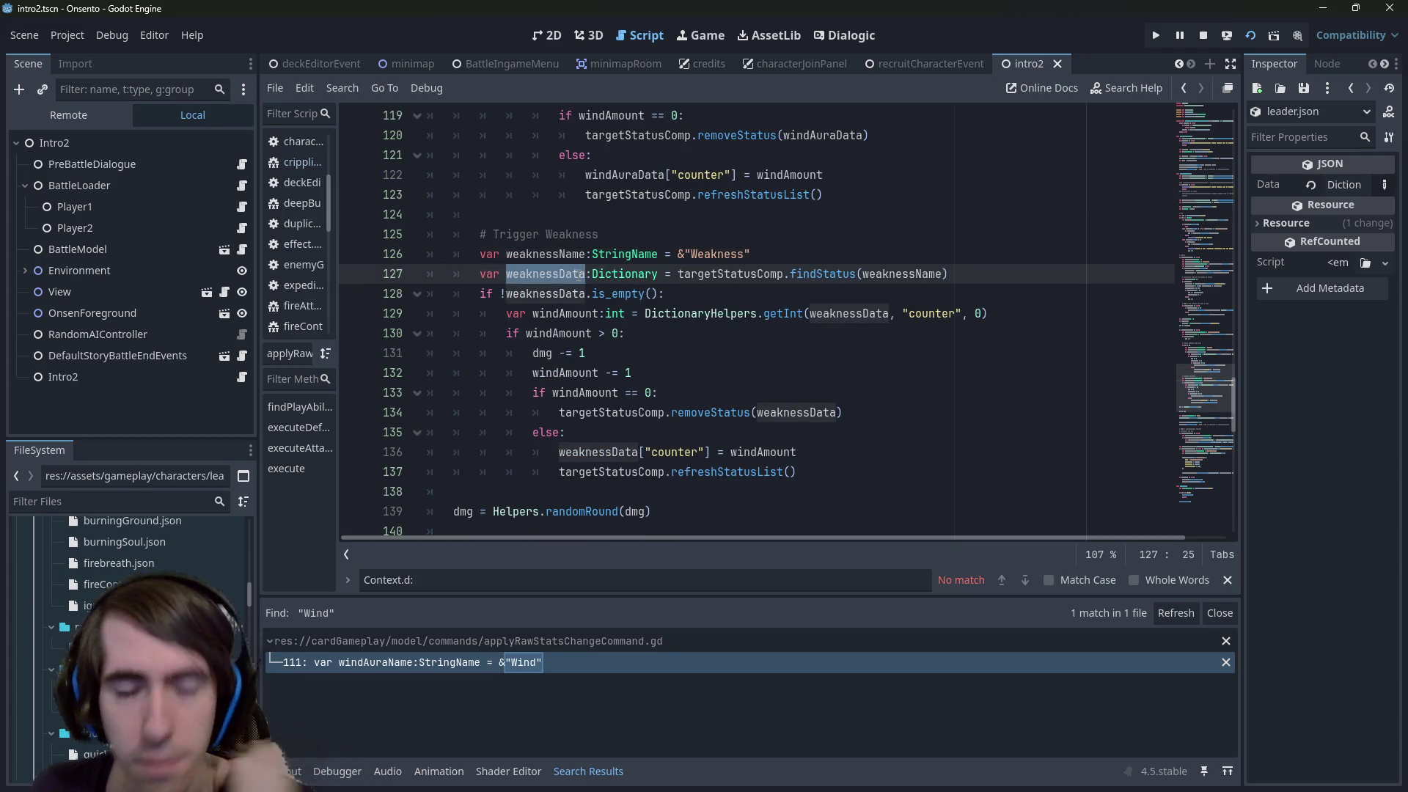
mouse_move(692, 288)
left_mouse_down()
mouse_move(389, 253)
mouse_move(373, 279)
left_mouse_up()
Rename every windAmount occurrence in the copied block to weaknessCount
left_click(583, 331)
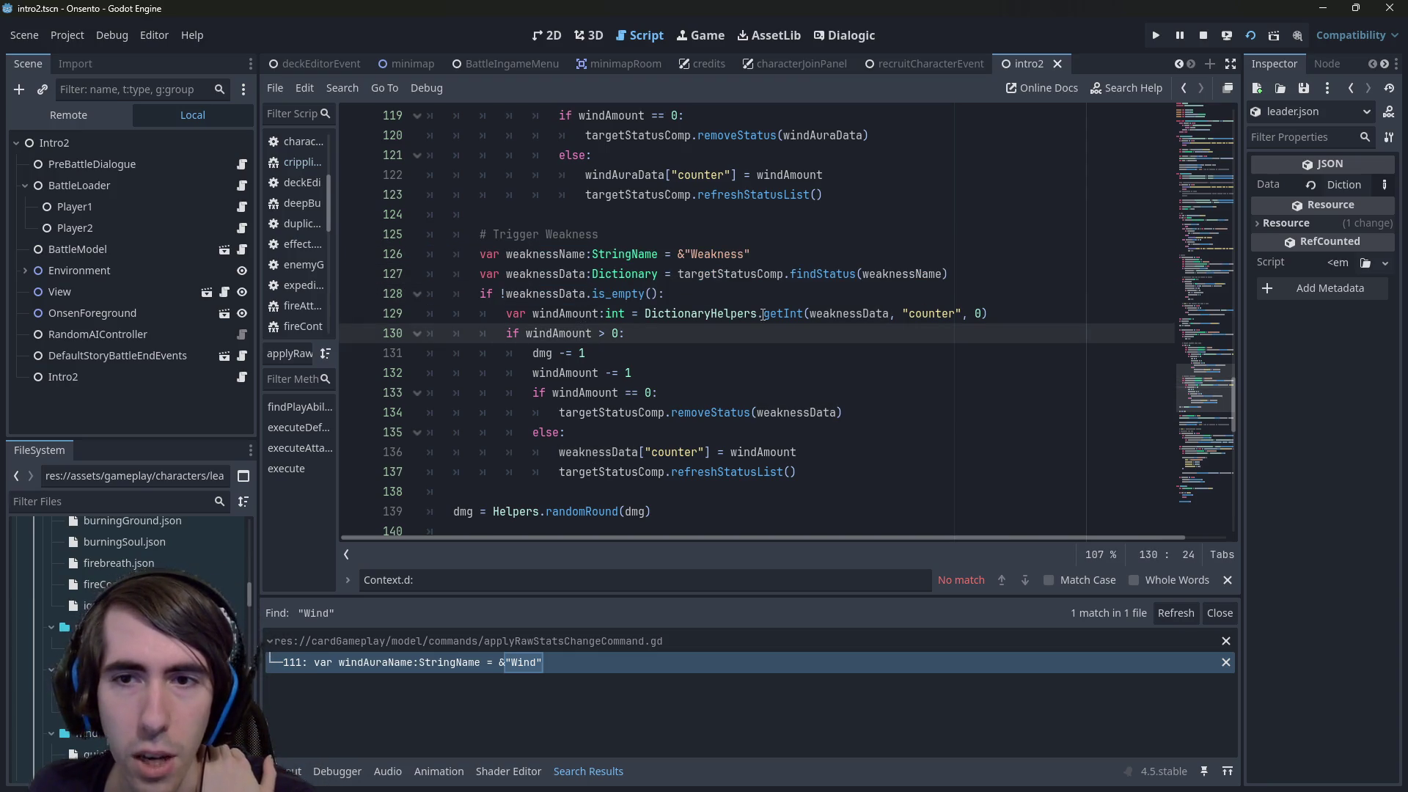
double_click(931, 313)
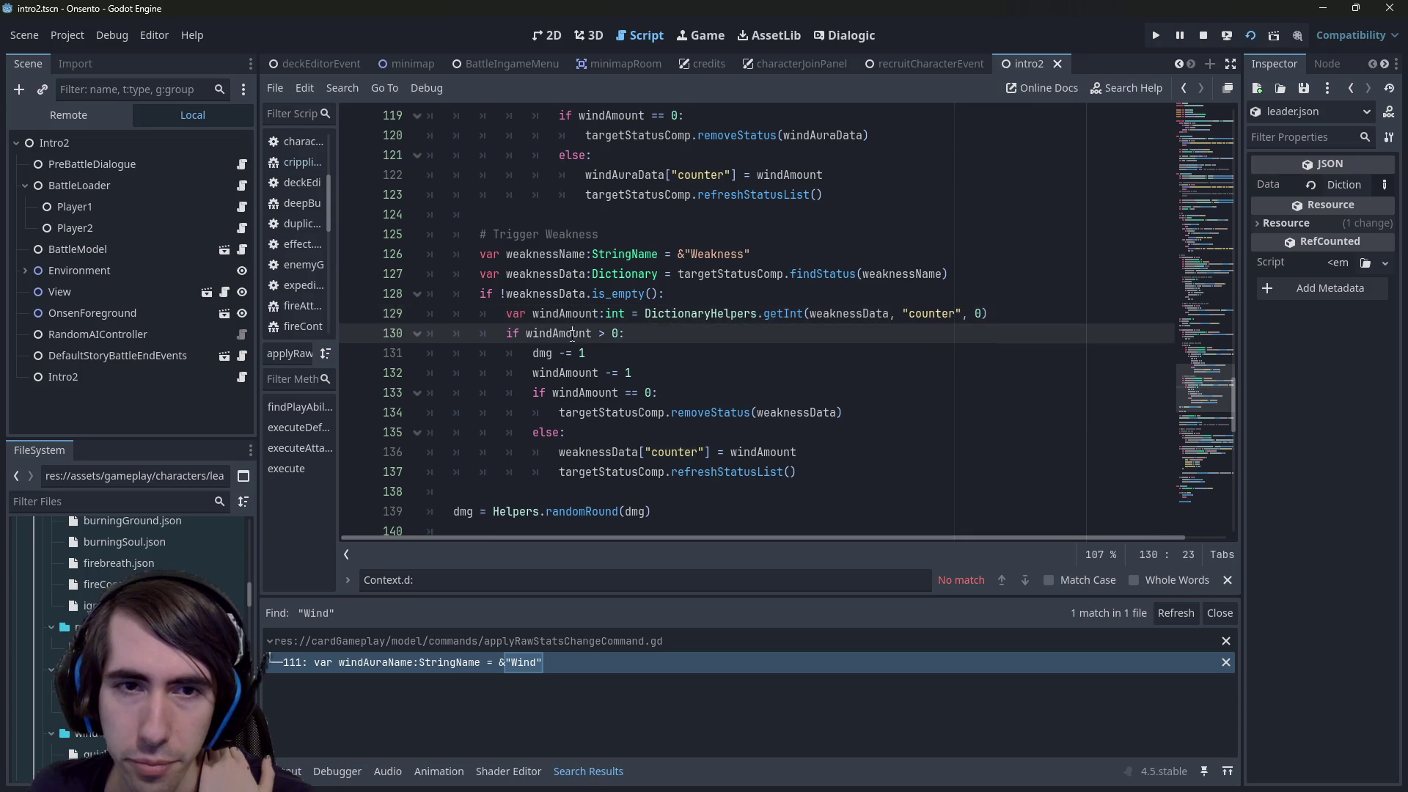
double_click(566, 313)
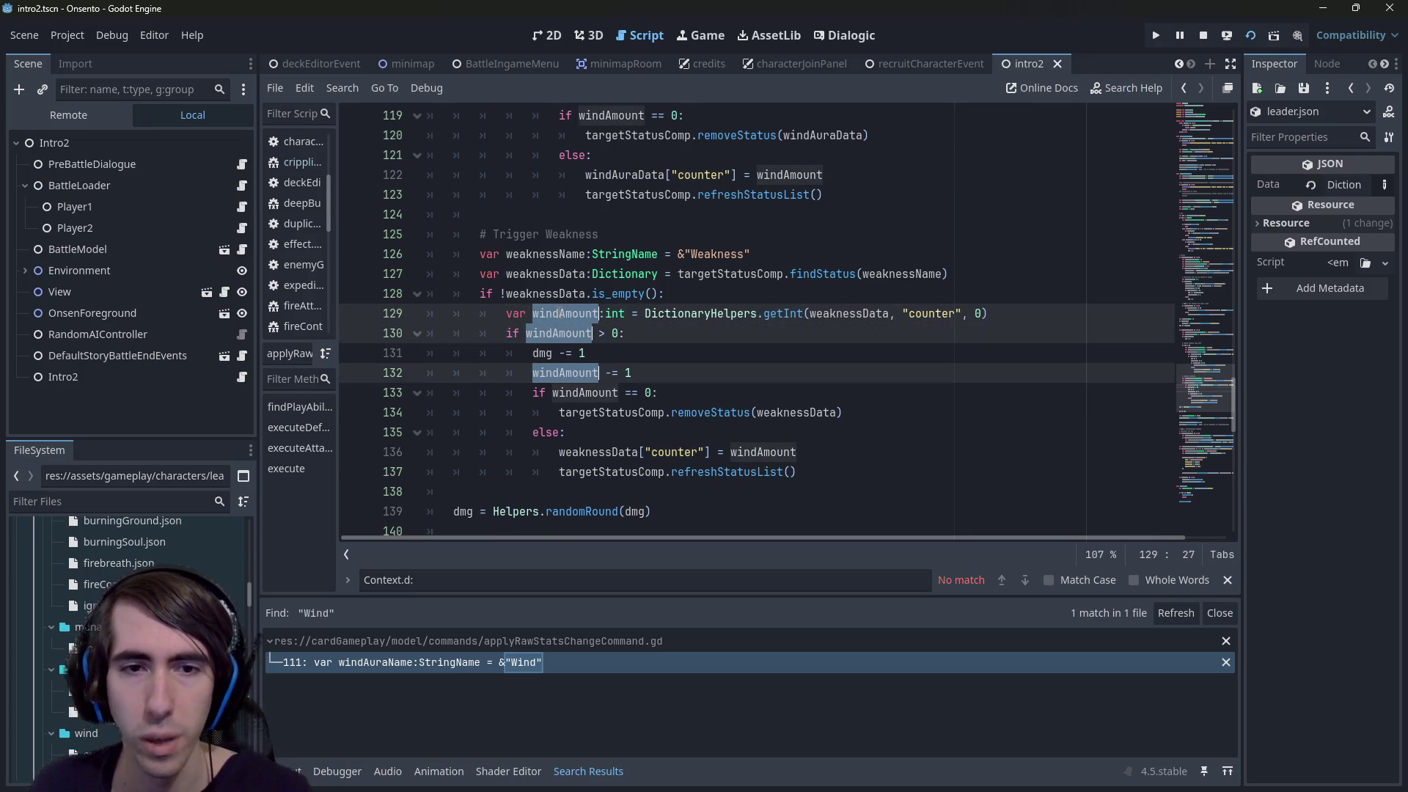
key("Left")
key("Delete")
key("Delete")
key("Delete")
type("weak")
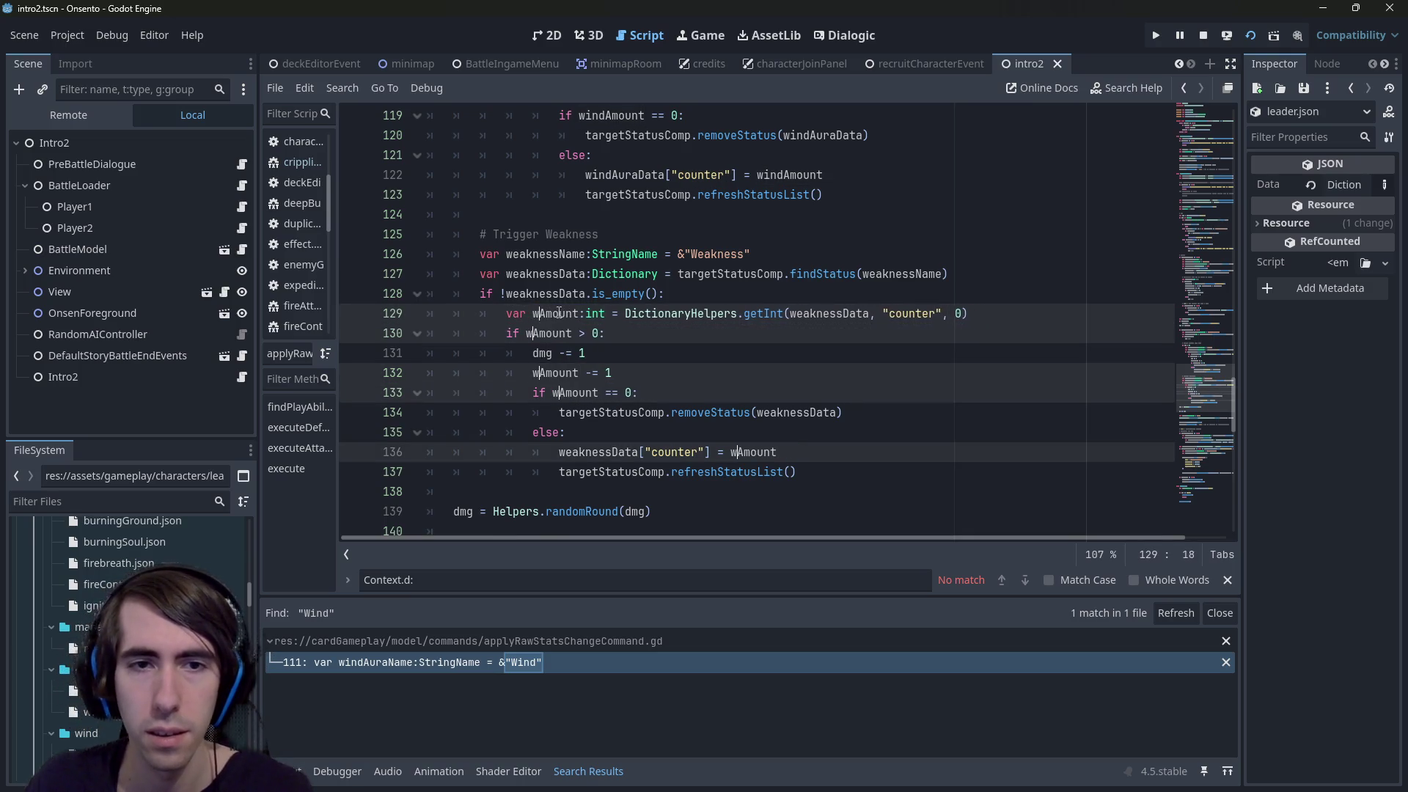
type("ness")
key("Delete")
key("Delete")
key("Delete")
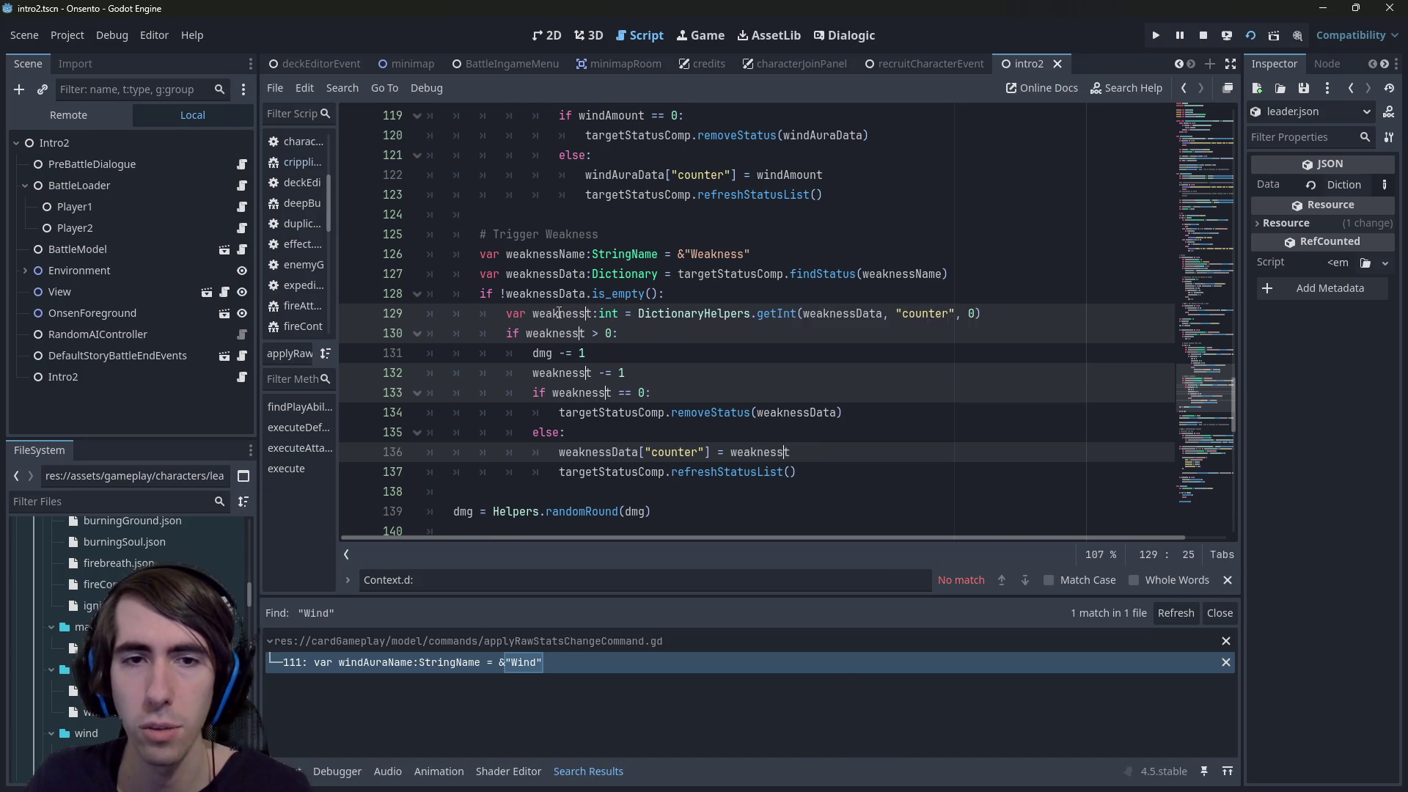
type("Count")
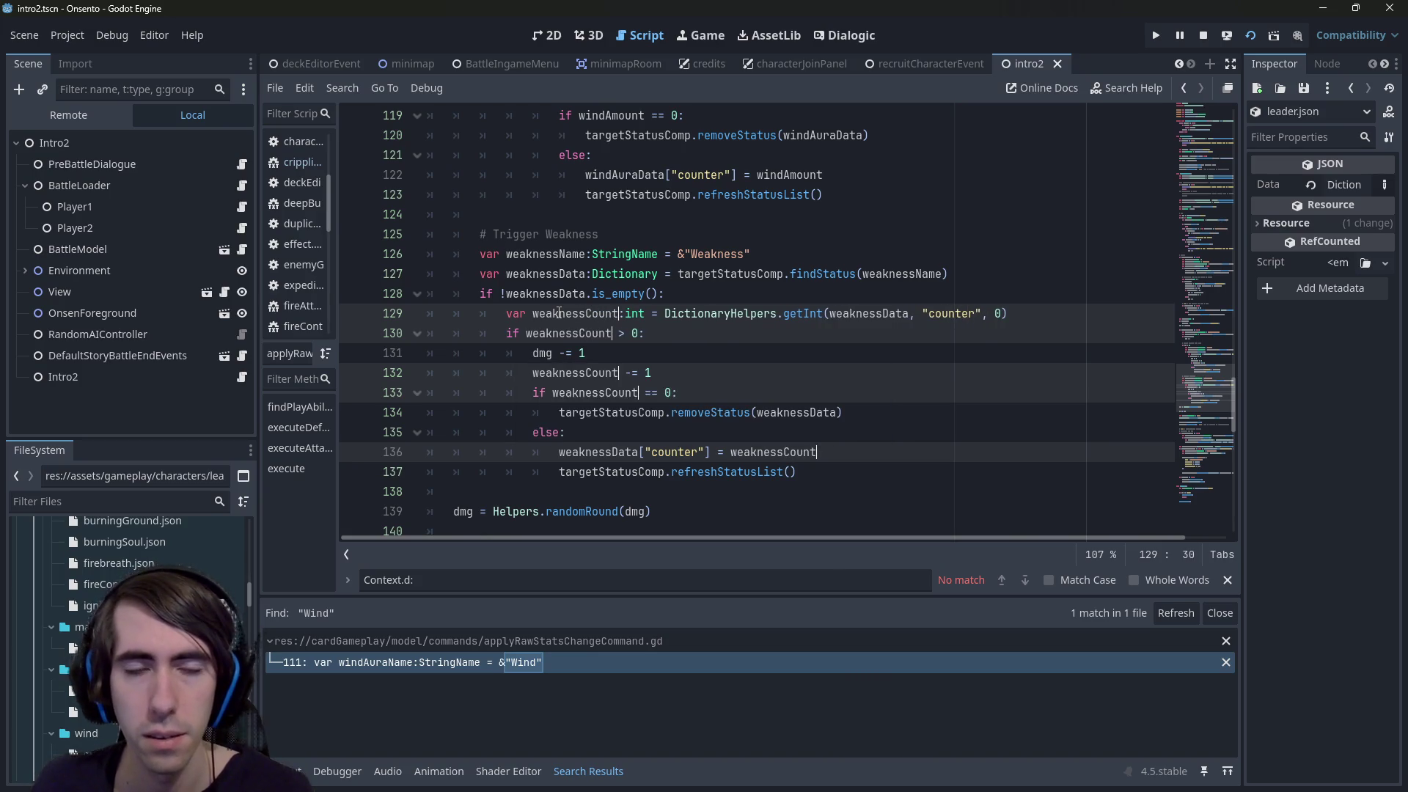
left_click(559, 313)
double_click(559, 313)
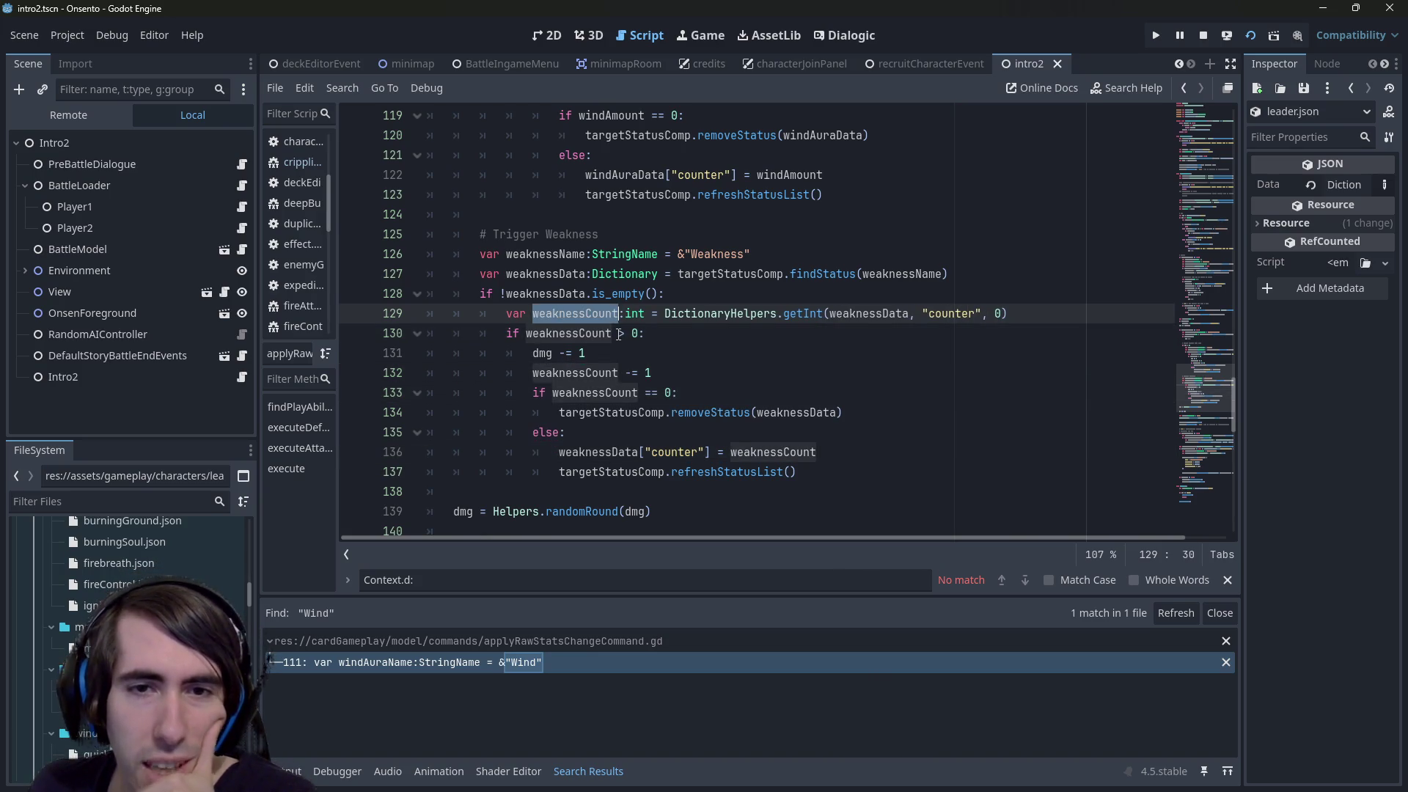
left_click(564, 353)
double_click(543, 353)
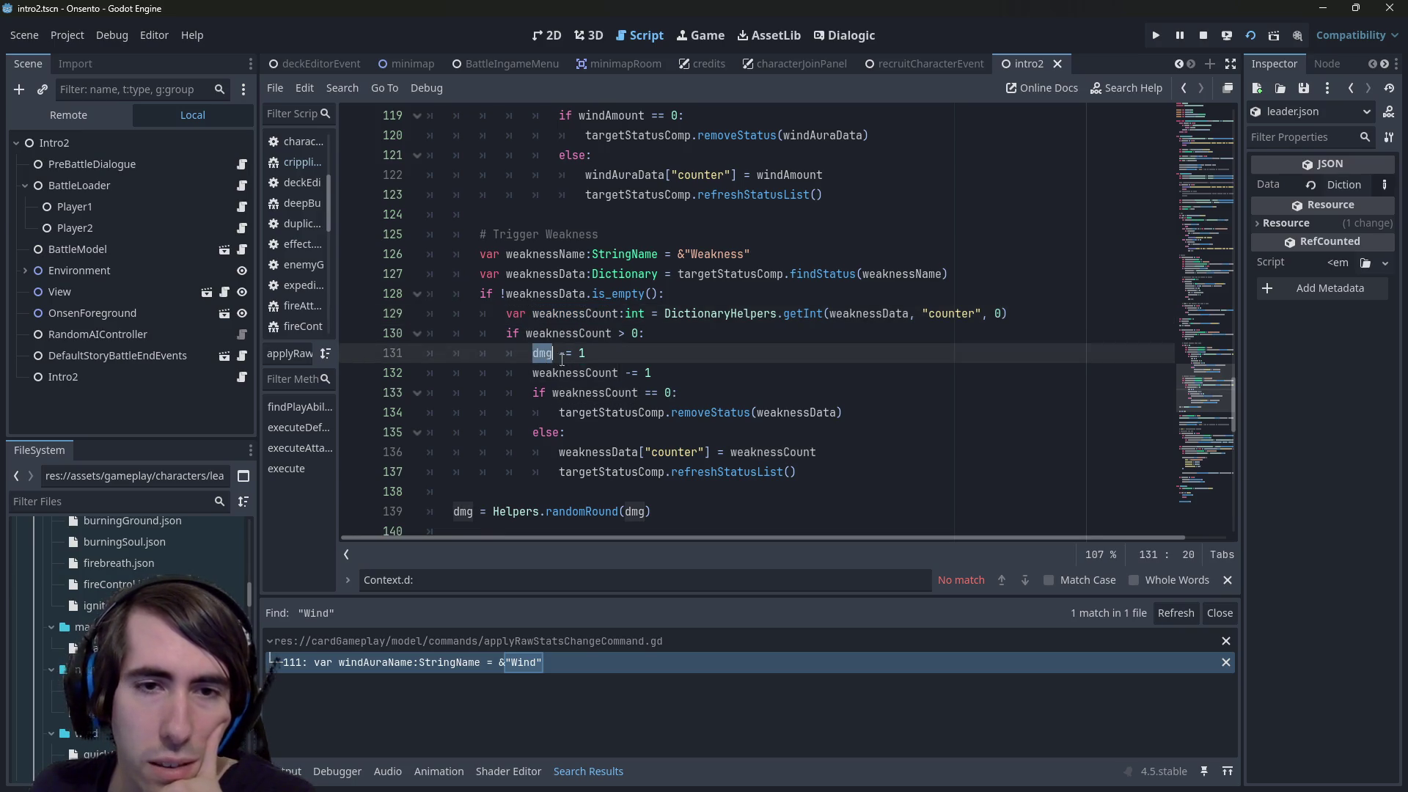
Delete the stray dmg -= 1 line and review the weaknessCount zero check removing Weakness
left_click_drag(586, 352, 371, 353)
key("BackSpace")
key("BackSpace")
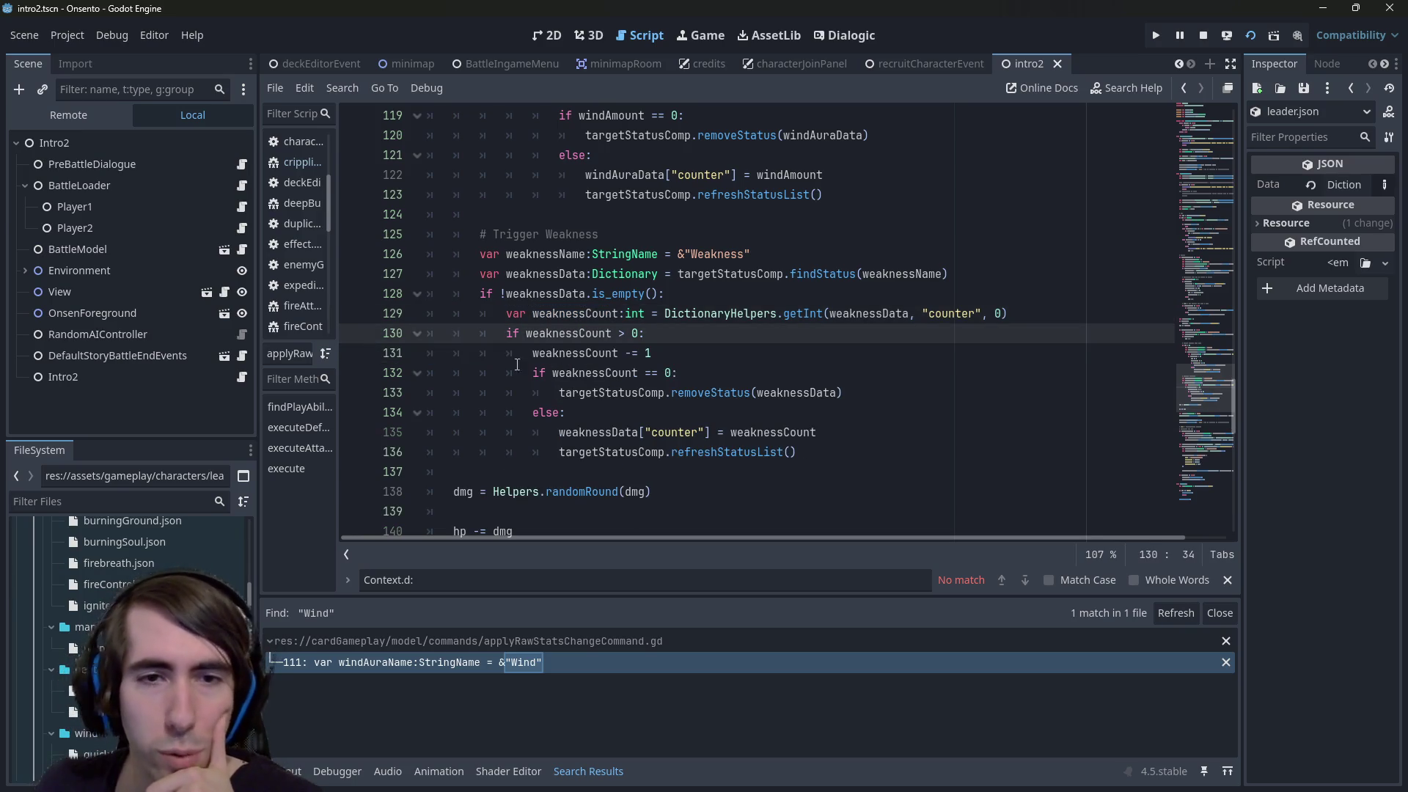
double_click(575, 353)
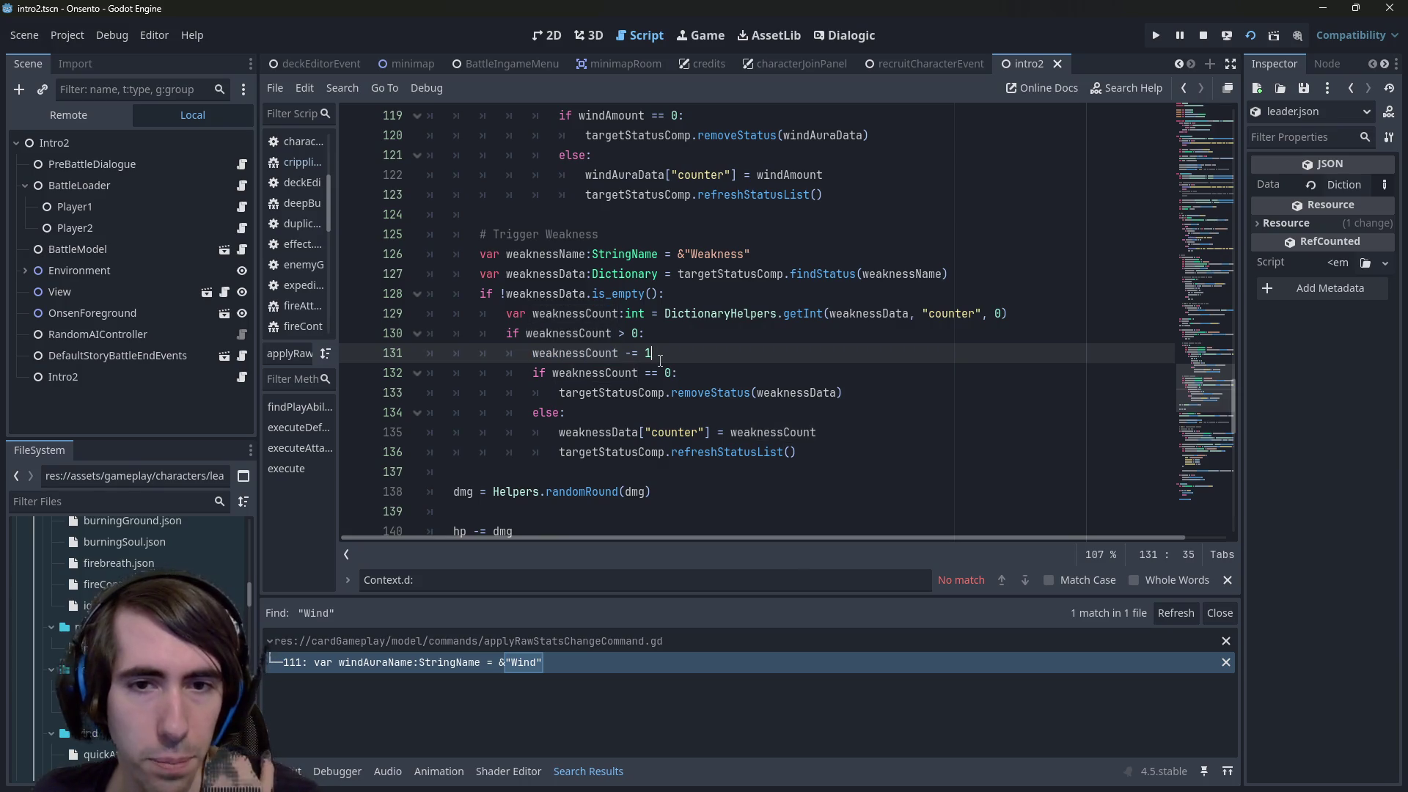
double_click(616, 373)
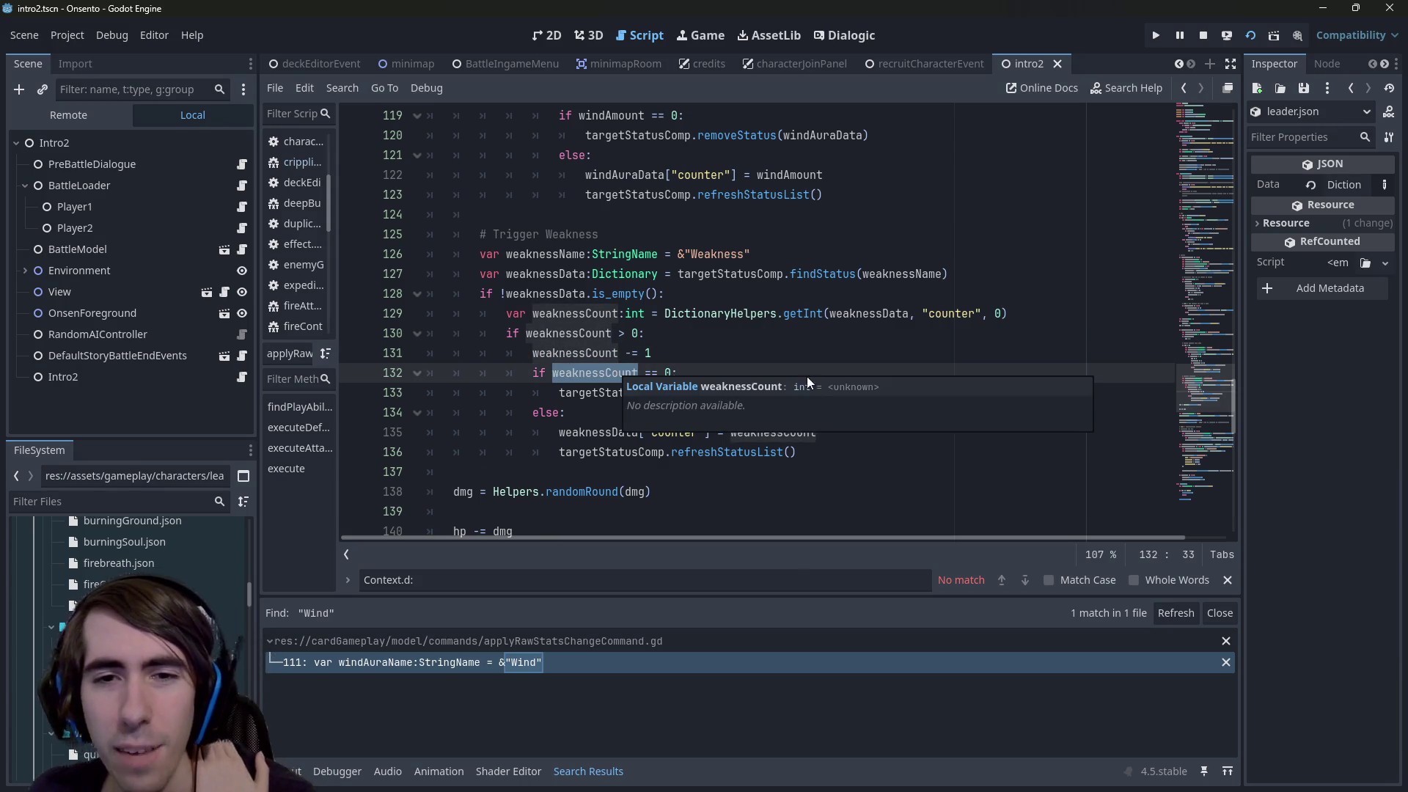
left_click_drag(843, 392, 363, 381)
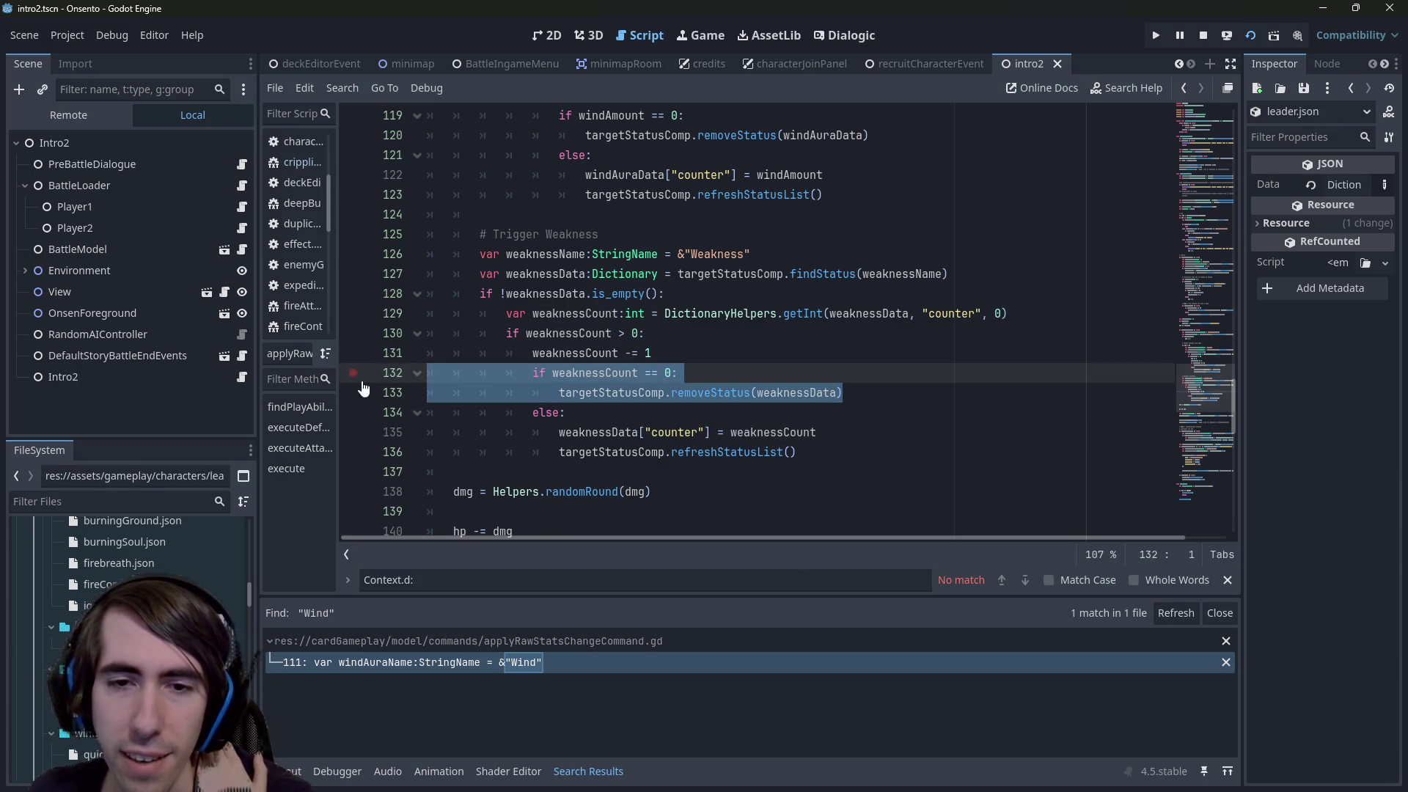
double_click(615, 392)
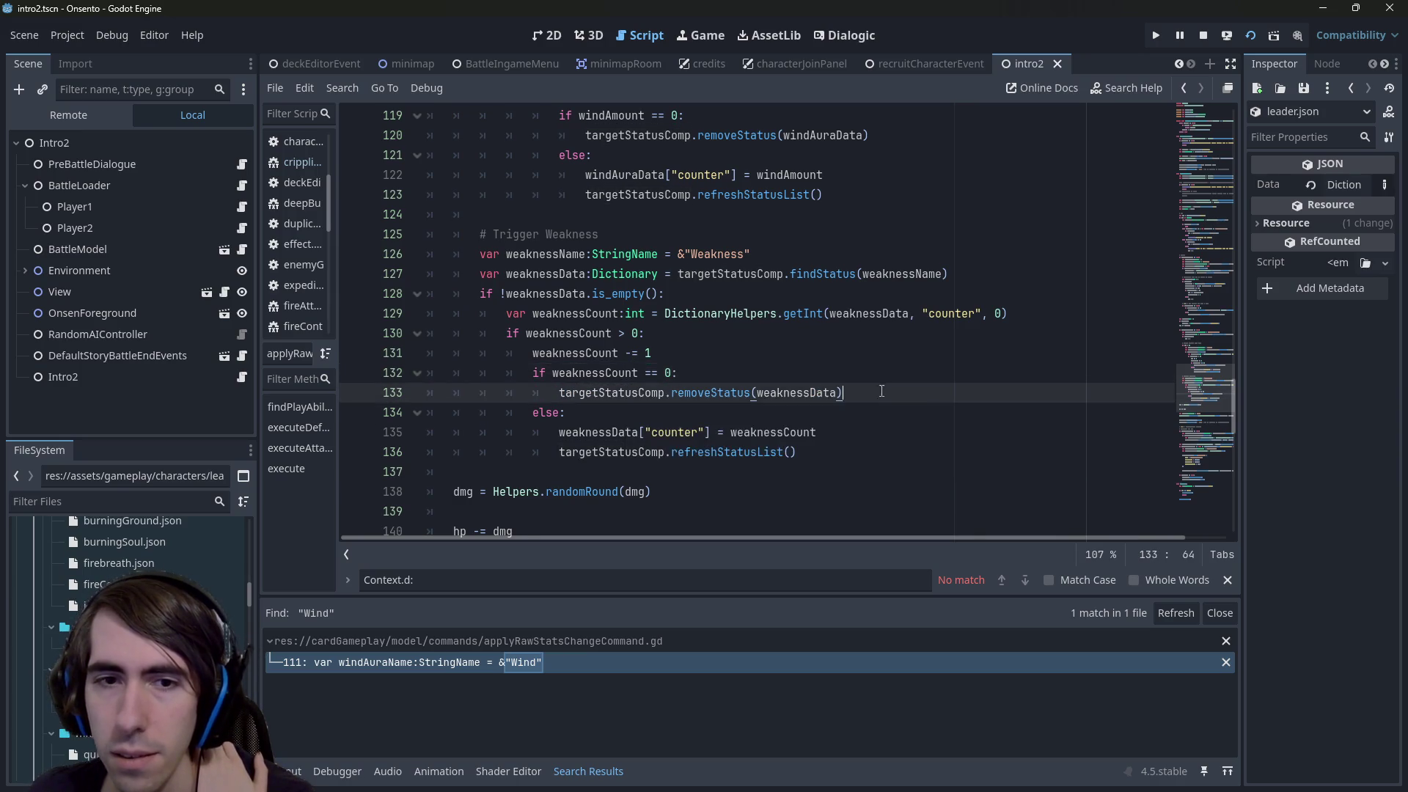
left_click_drag(881, 392, 346, 353)
After the removeStatus call, add the line 'dmg += # TODO : trigger new damages instead?'
left_click(765, 450)
left_click(368, 405, "shift")
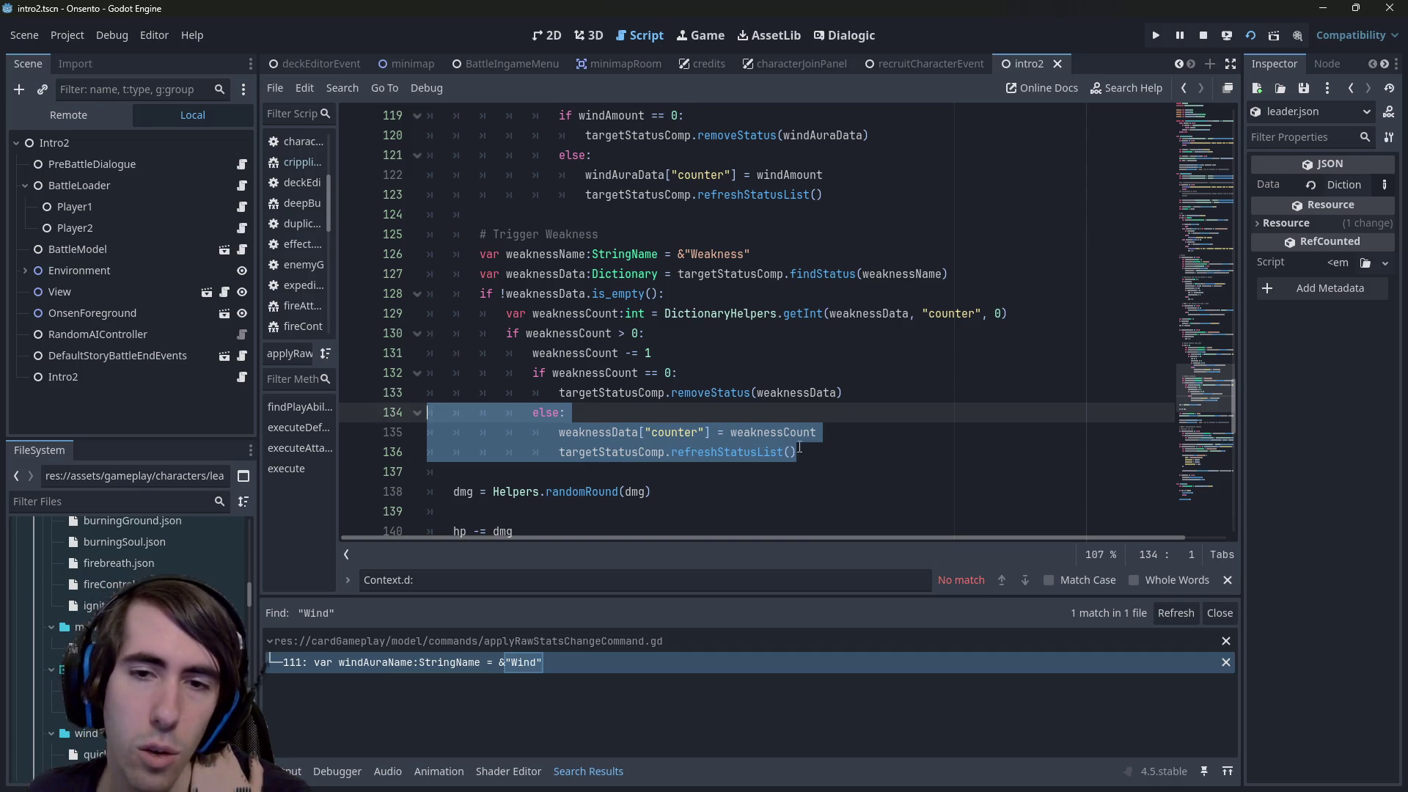
left_click(799, 451)
left_click(411, 434, "shift")
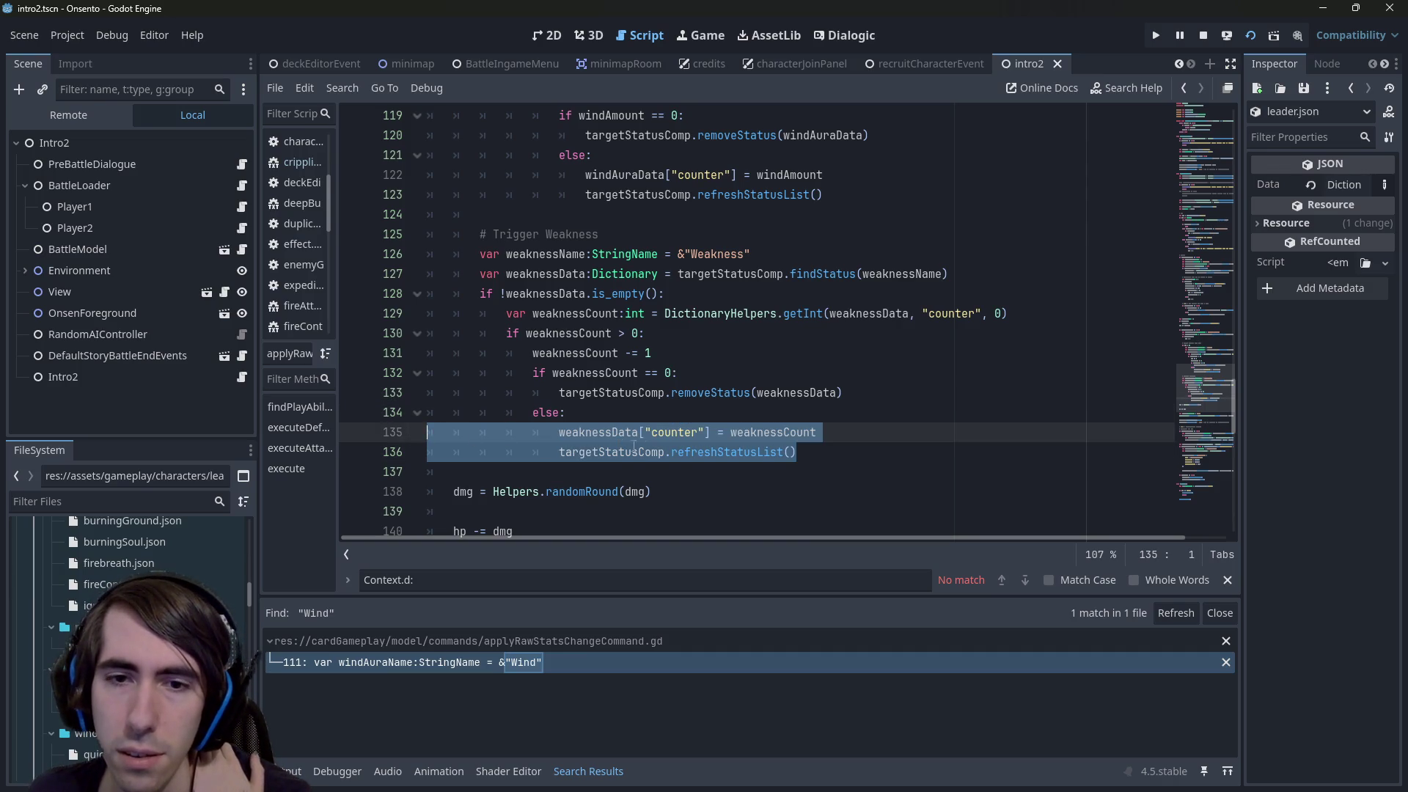
left_click(381, 414)
key("Up")
key("End")
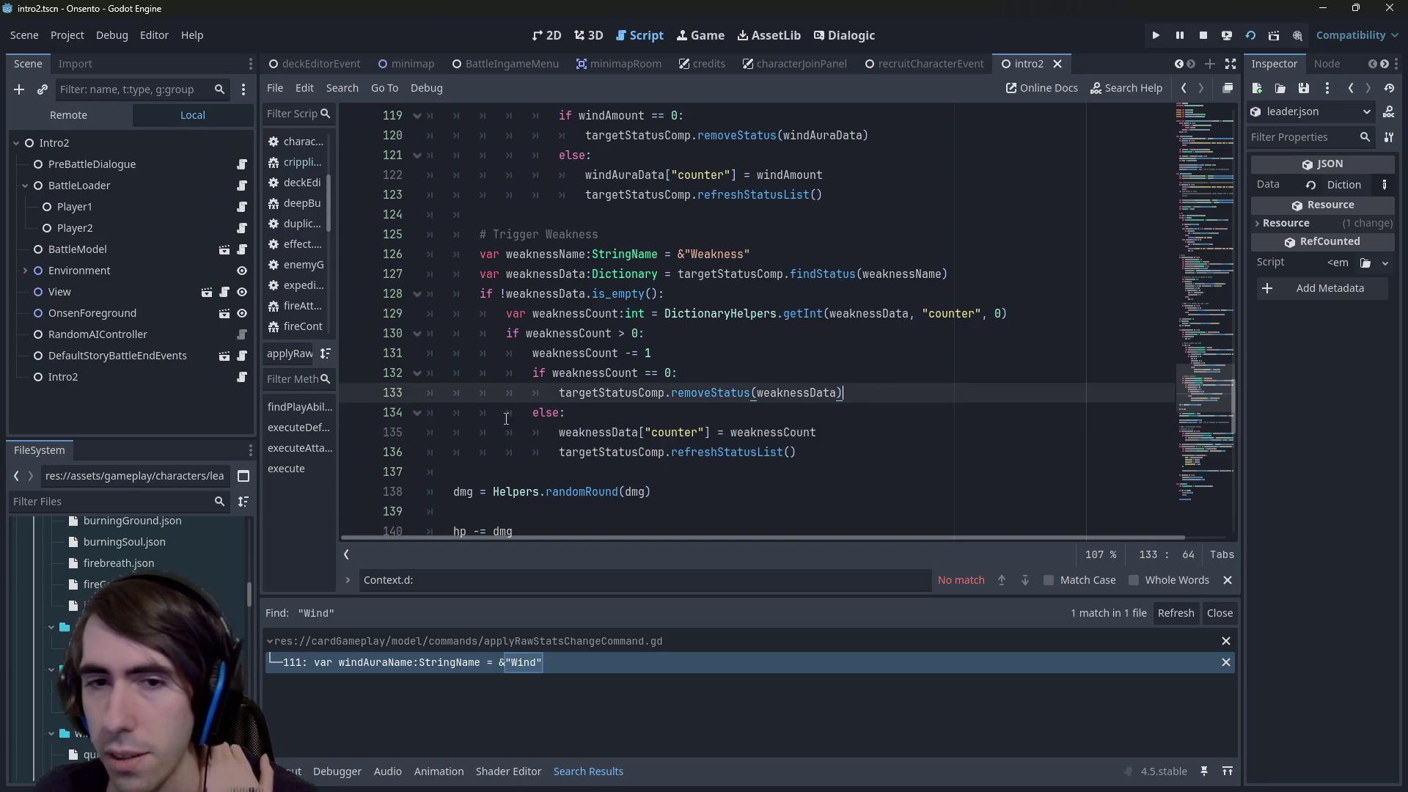
key("Return")
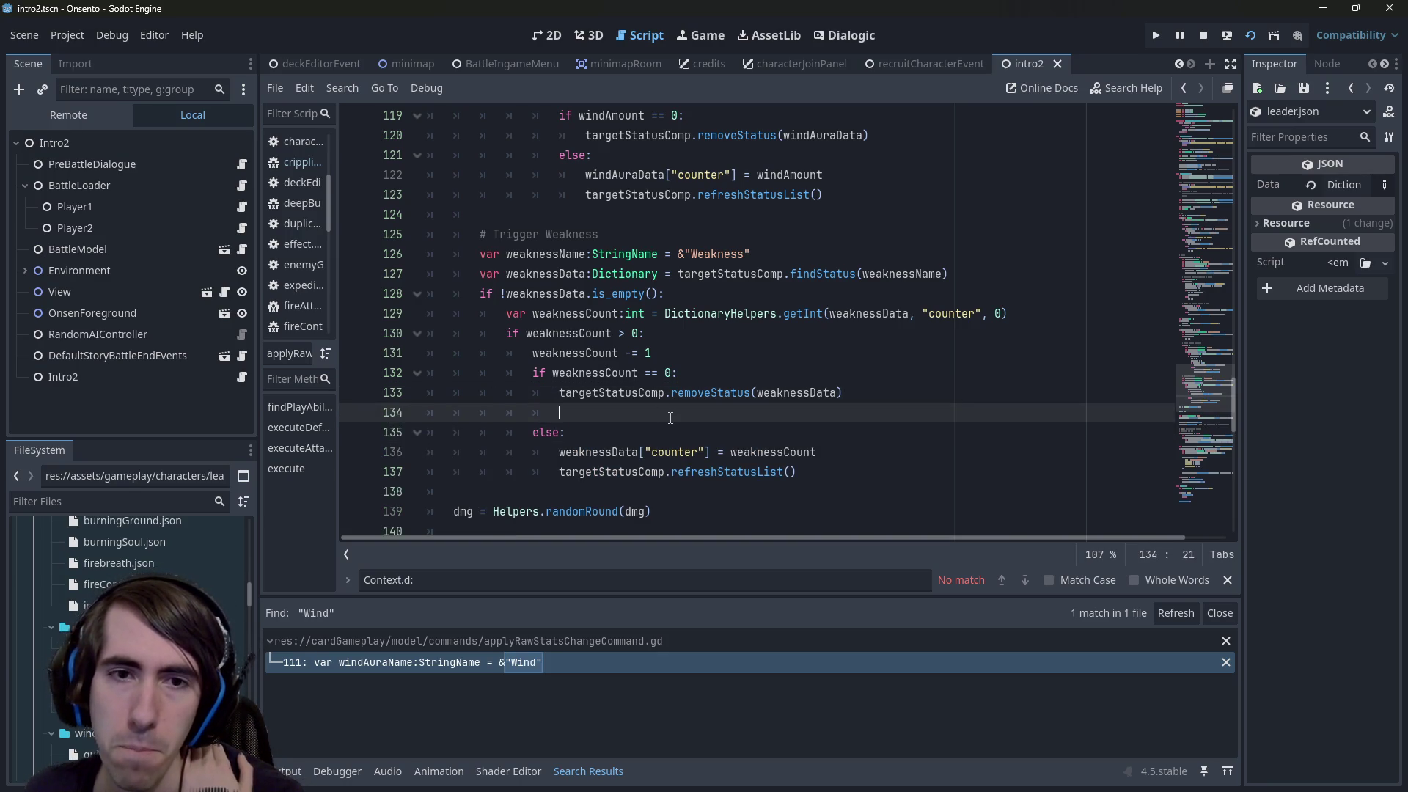
scroll(670, 416, "down", 1)
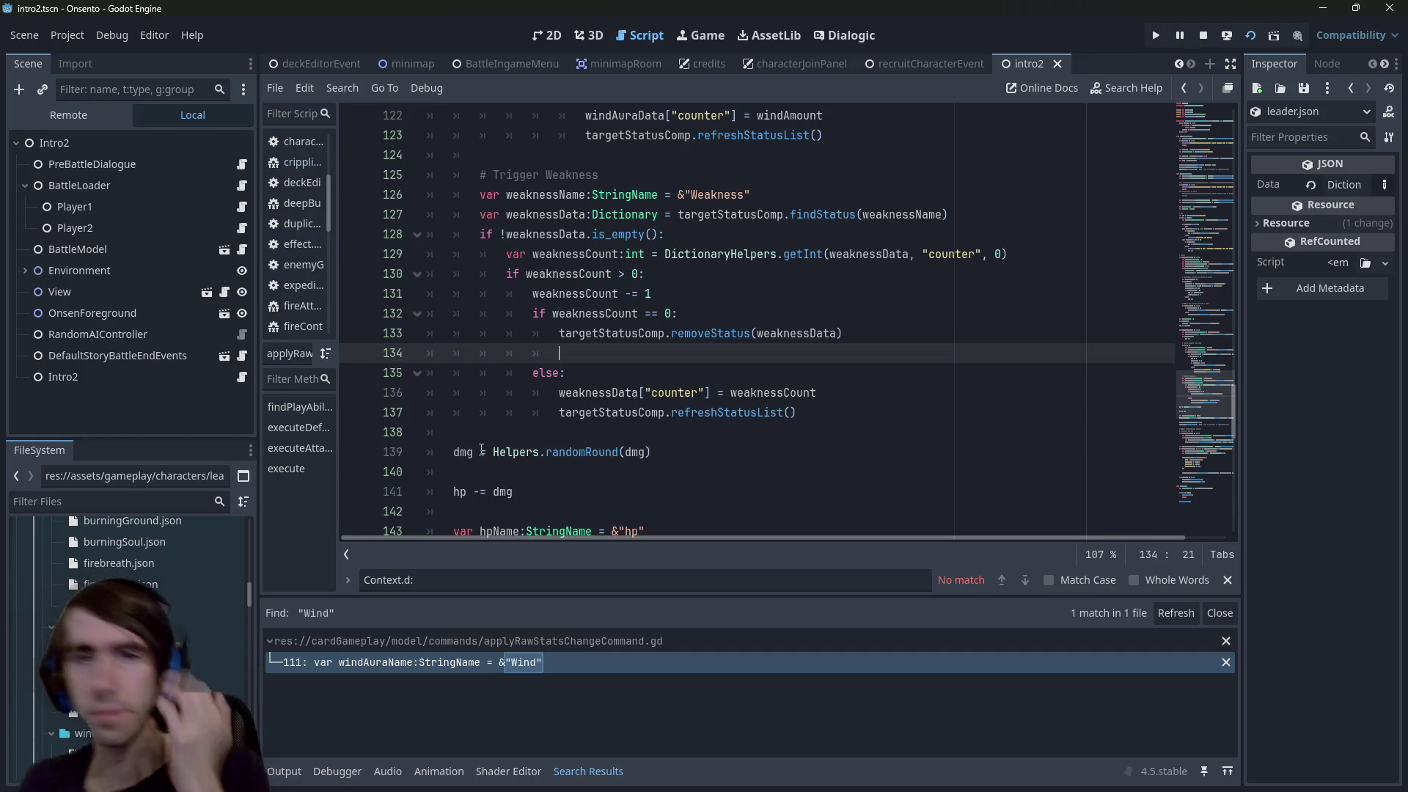
type("dmg")
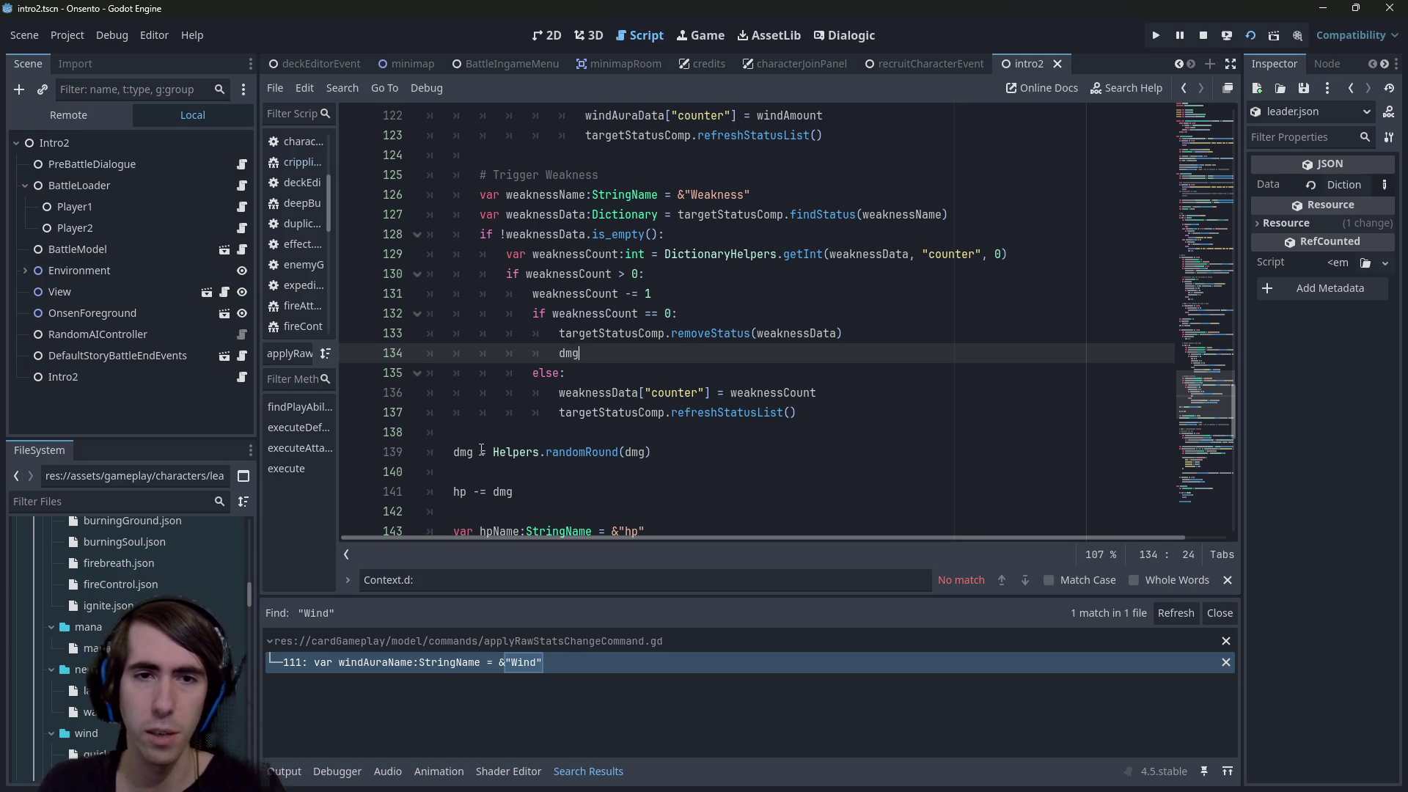
type(" += # TODO : ")
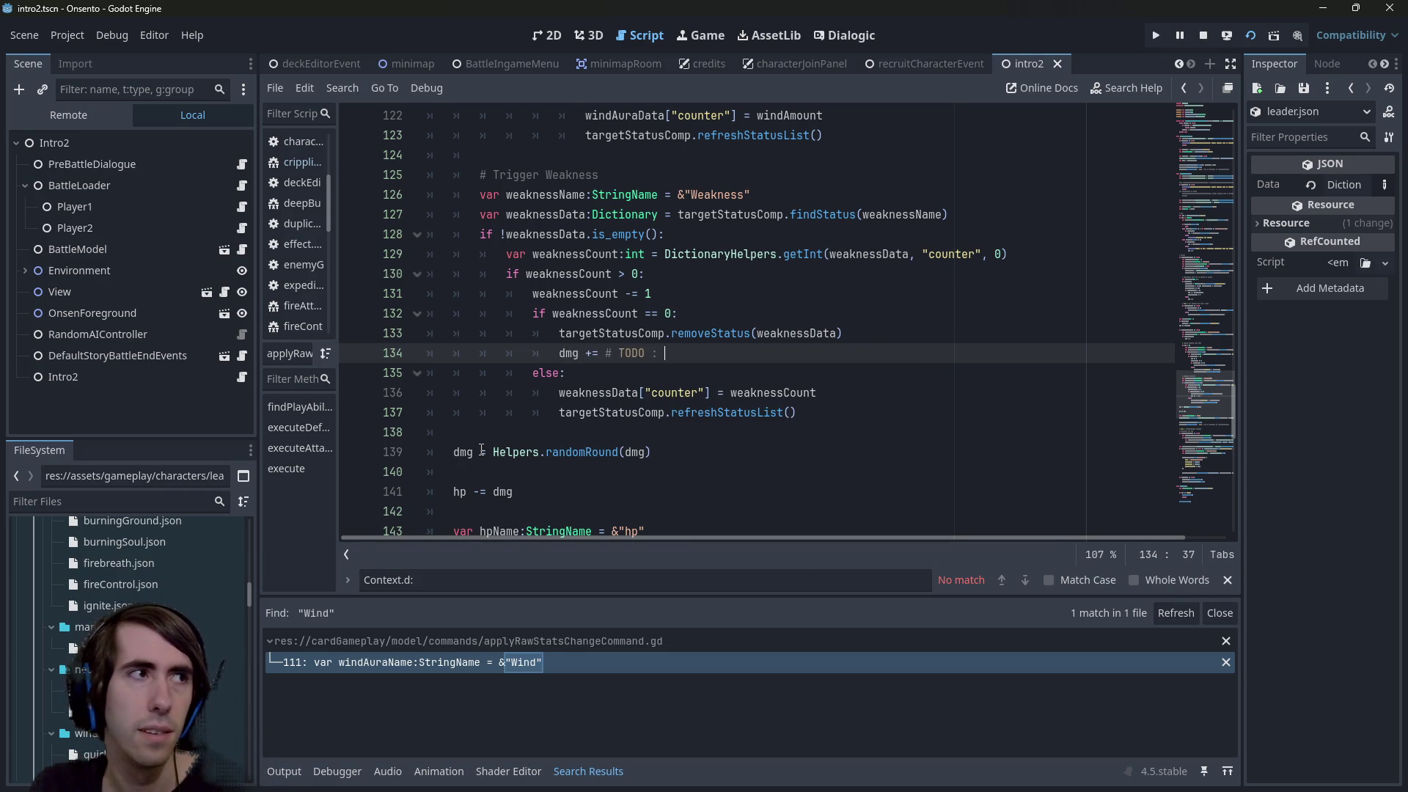
type("trigger new dama")
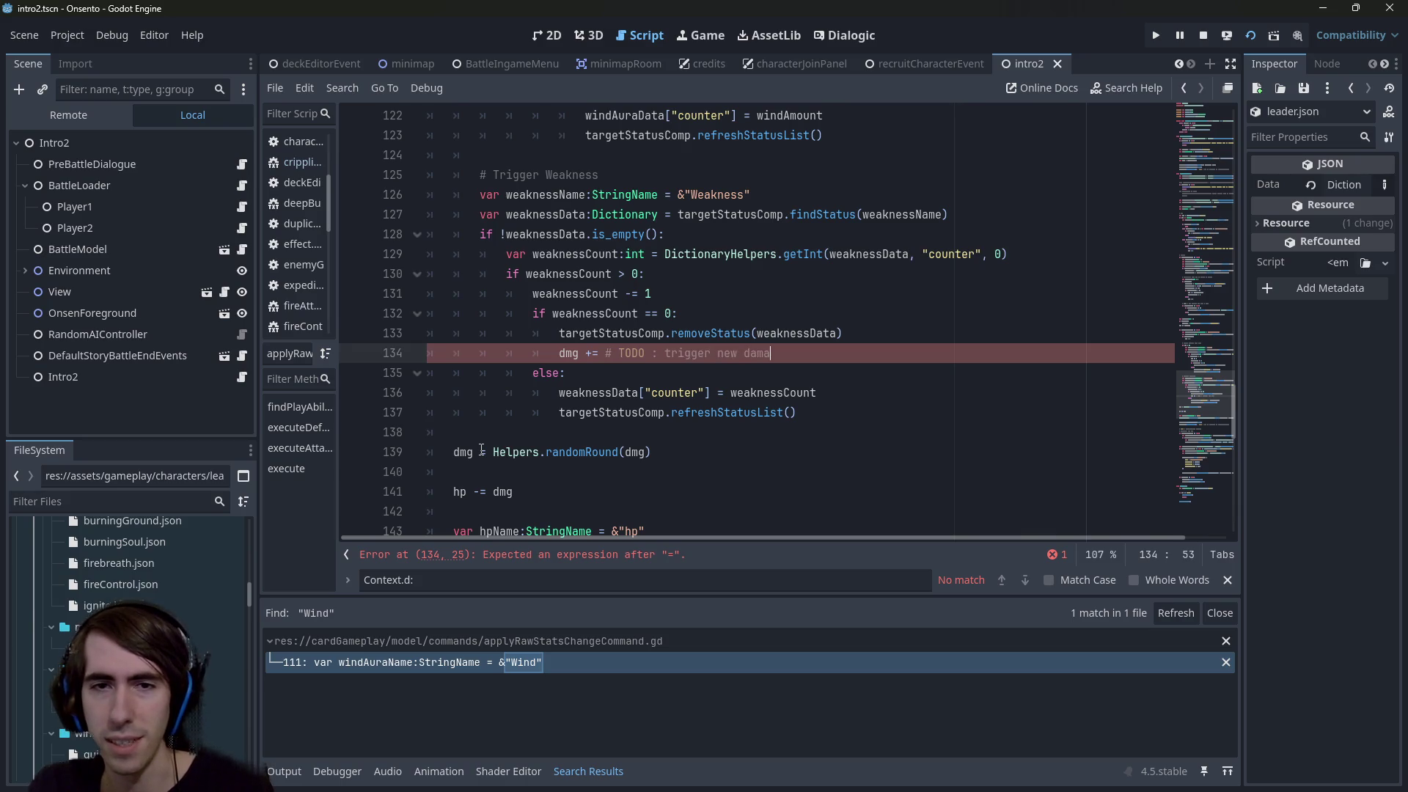
type("ges instead?")
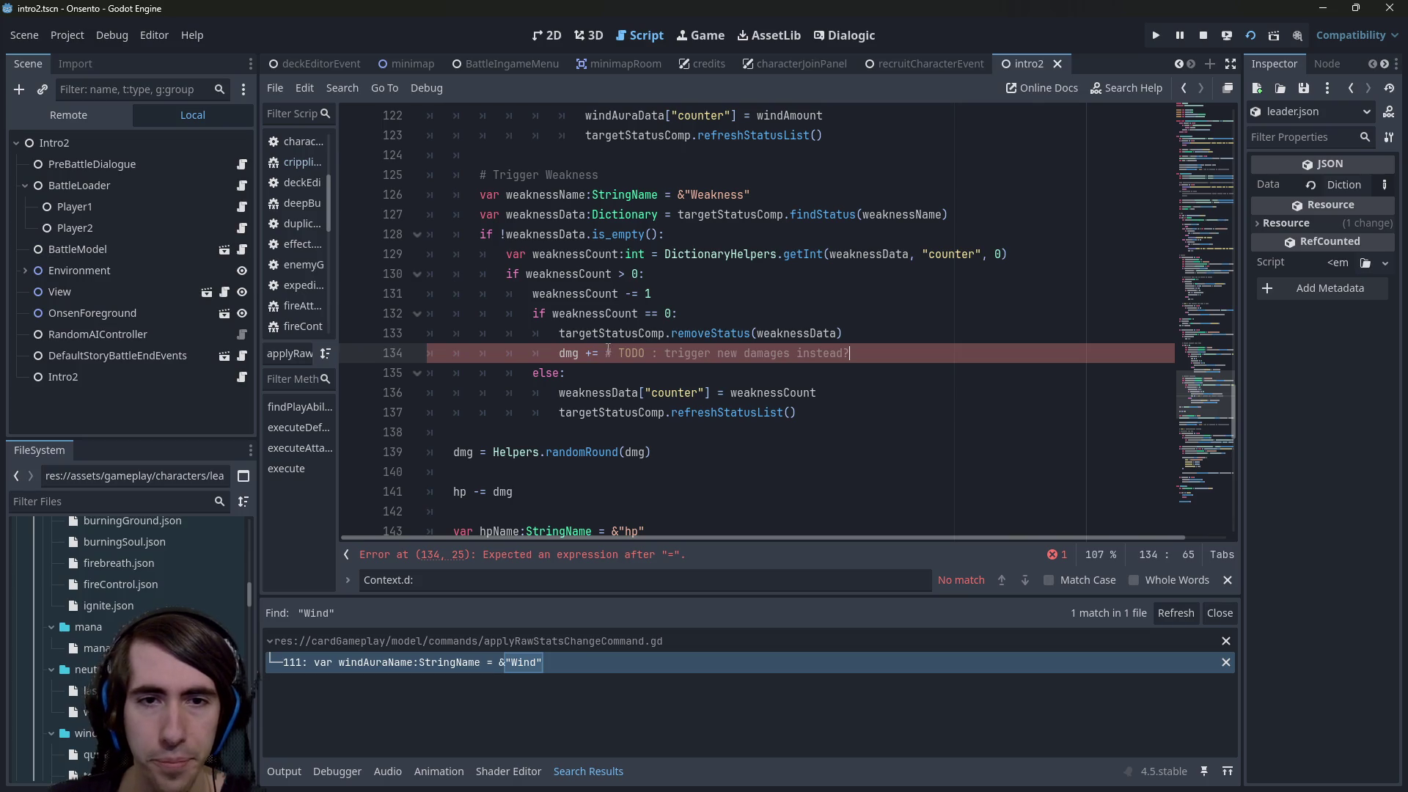
Move the TODO comment off the dmg += line onto its own line above
left_click_drag(608, 352, 845, 360)
key("Left")
key("Left")
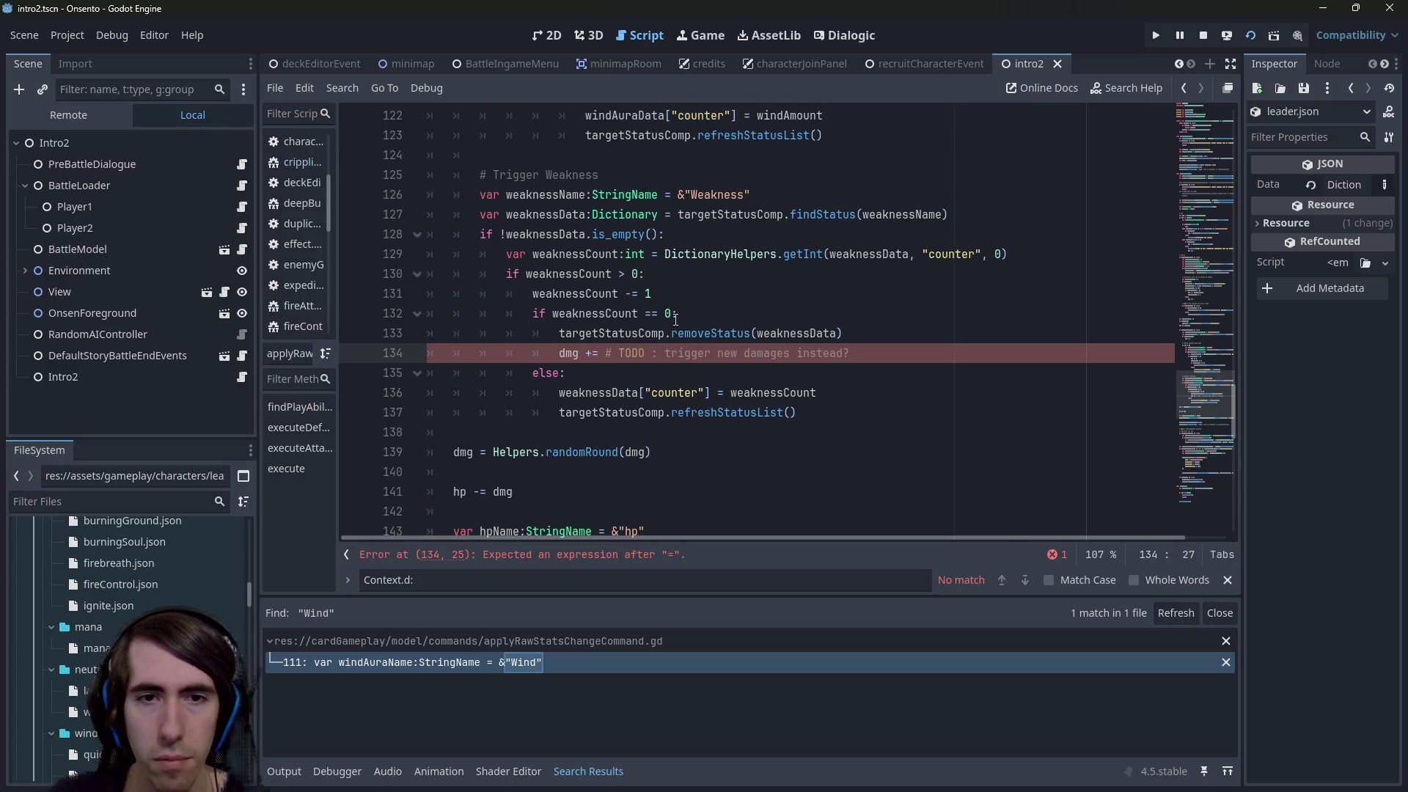
key("ctrl+space")
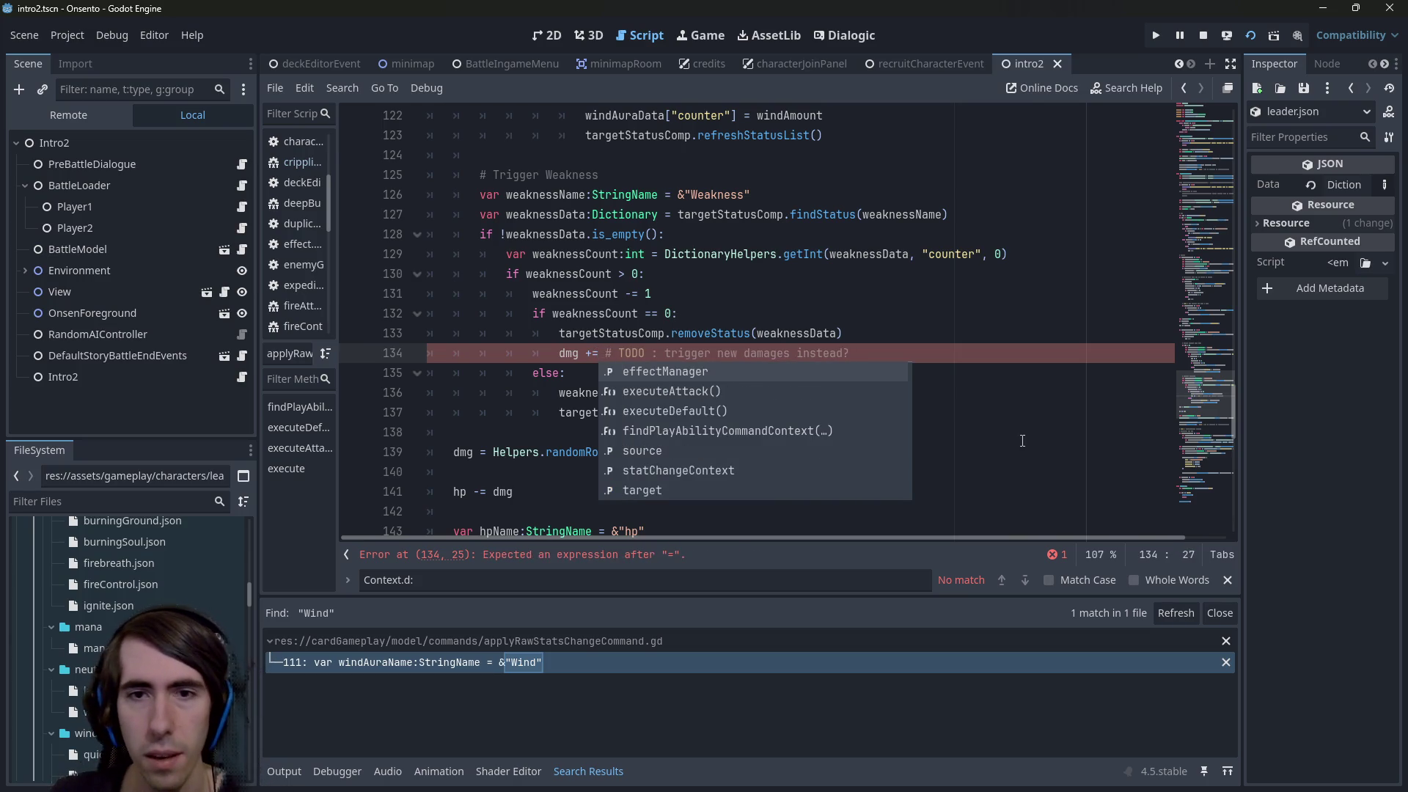
left_click(912, 358)
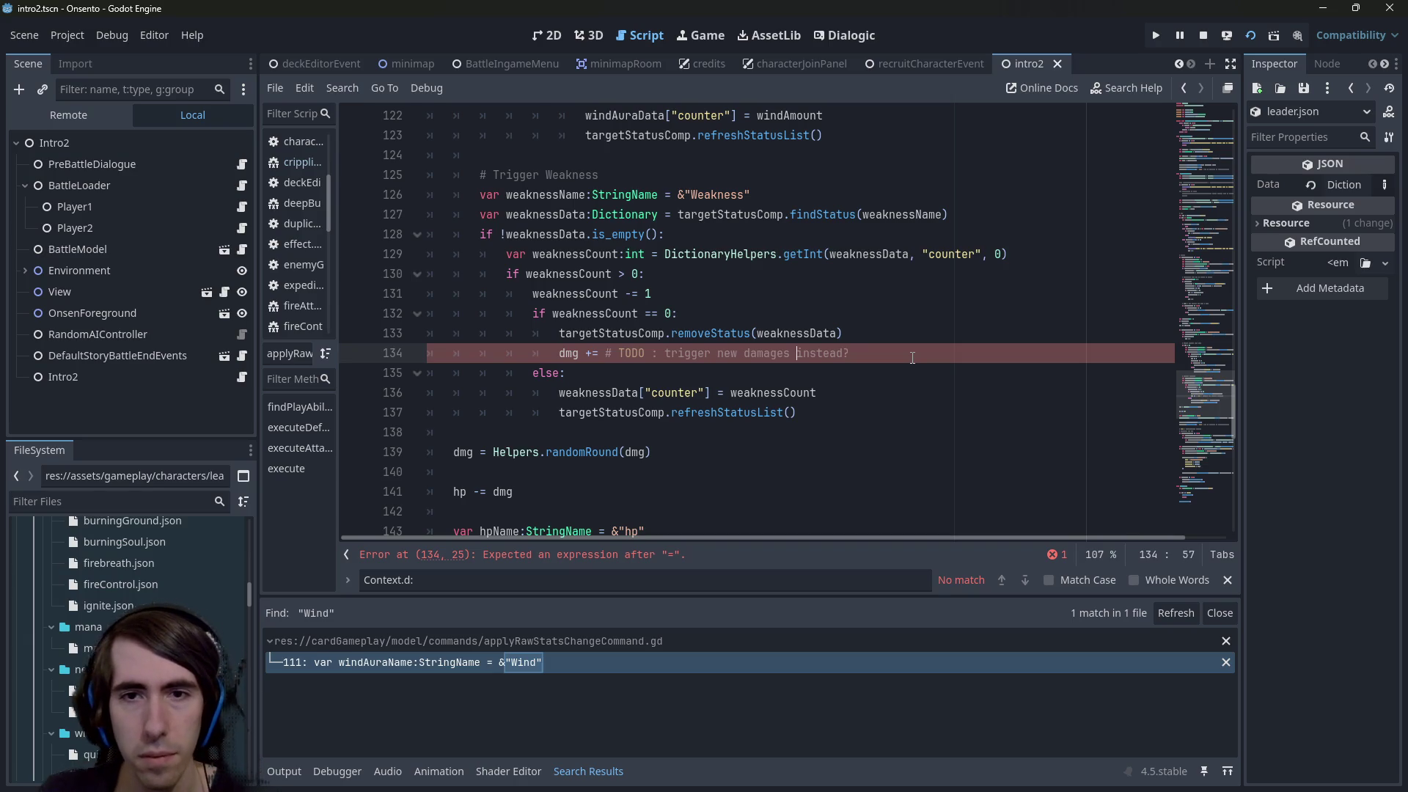
key("ctrl+shift+Left")
key("ctrl+shift+Left")
key("ctrl+shift+Left")
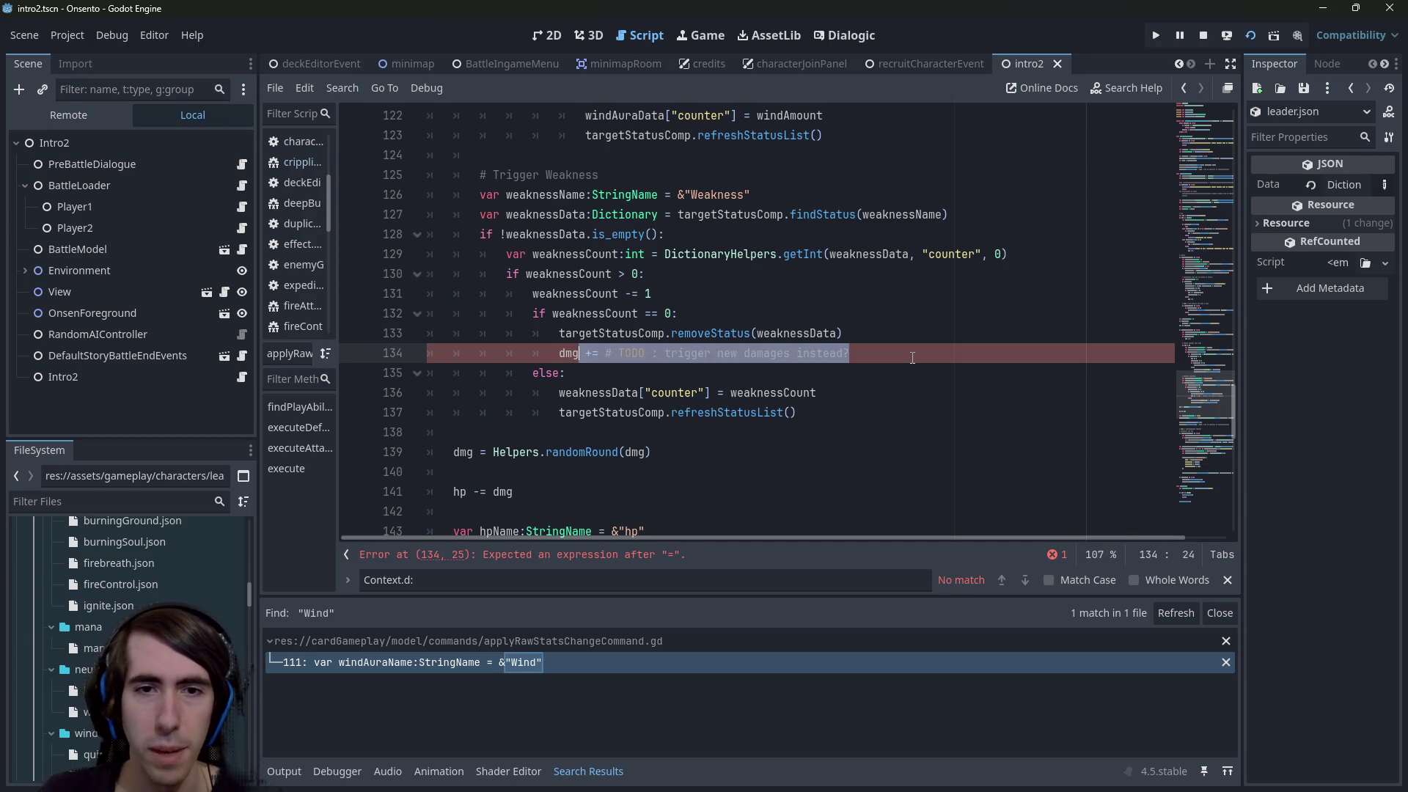
key("BackSpace")
key("BackSpace")
key("BackSpace")
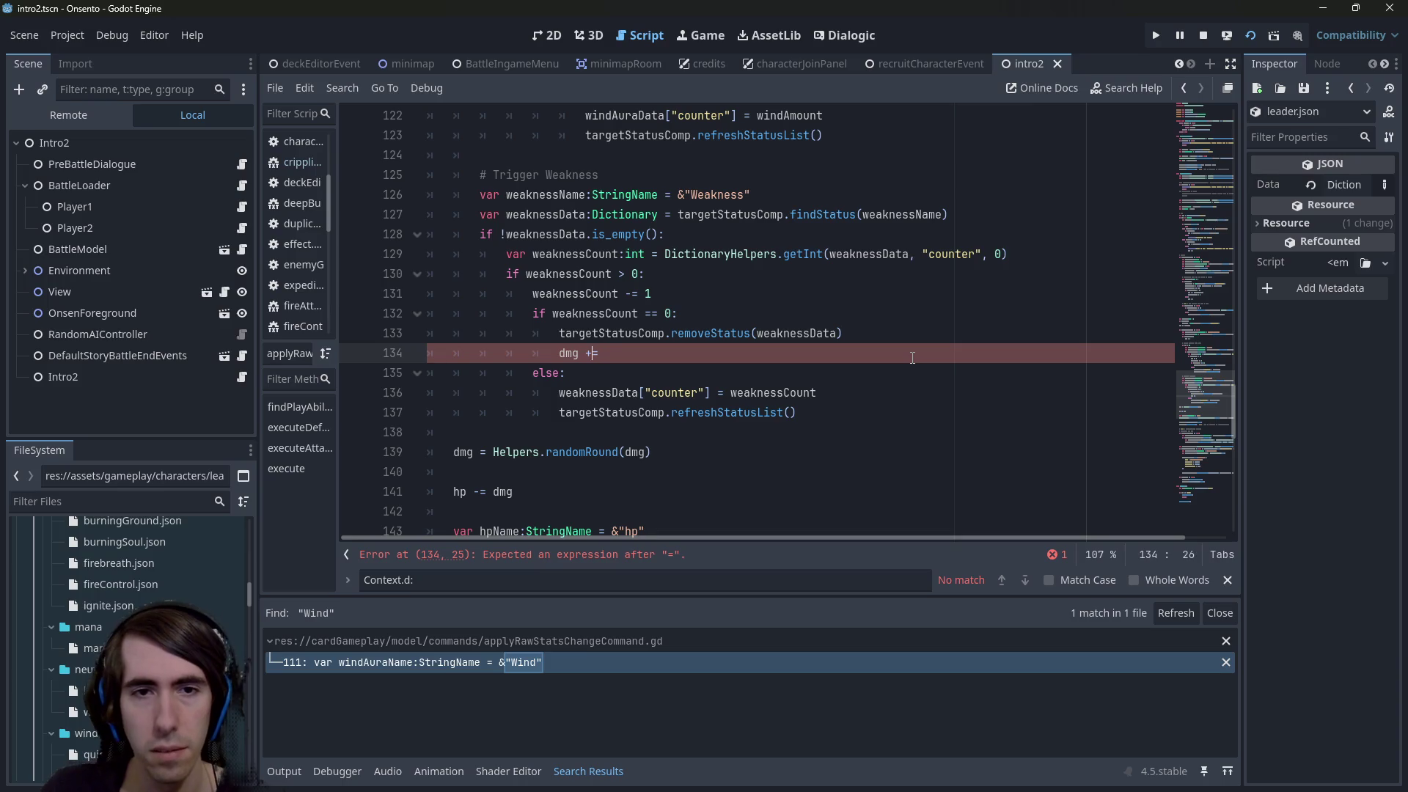
key("Return")
key("Up")
type("TODO : trigger new damages instead?")
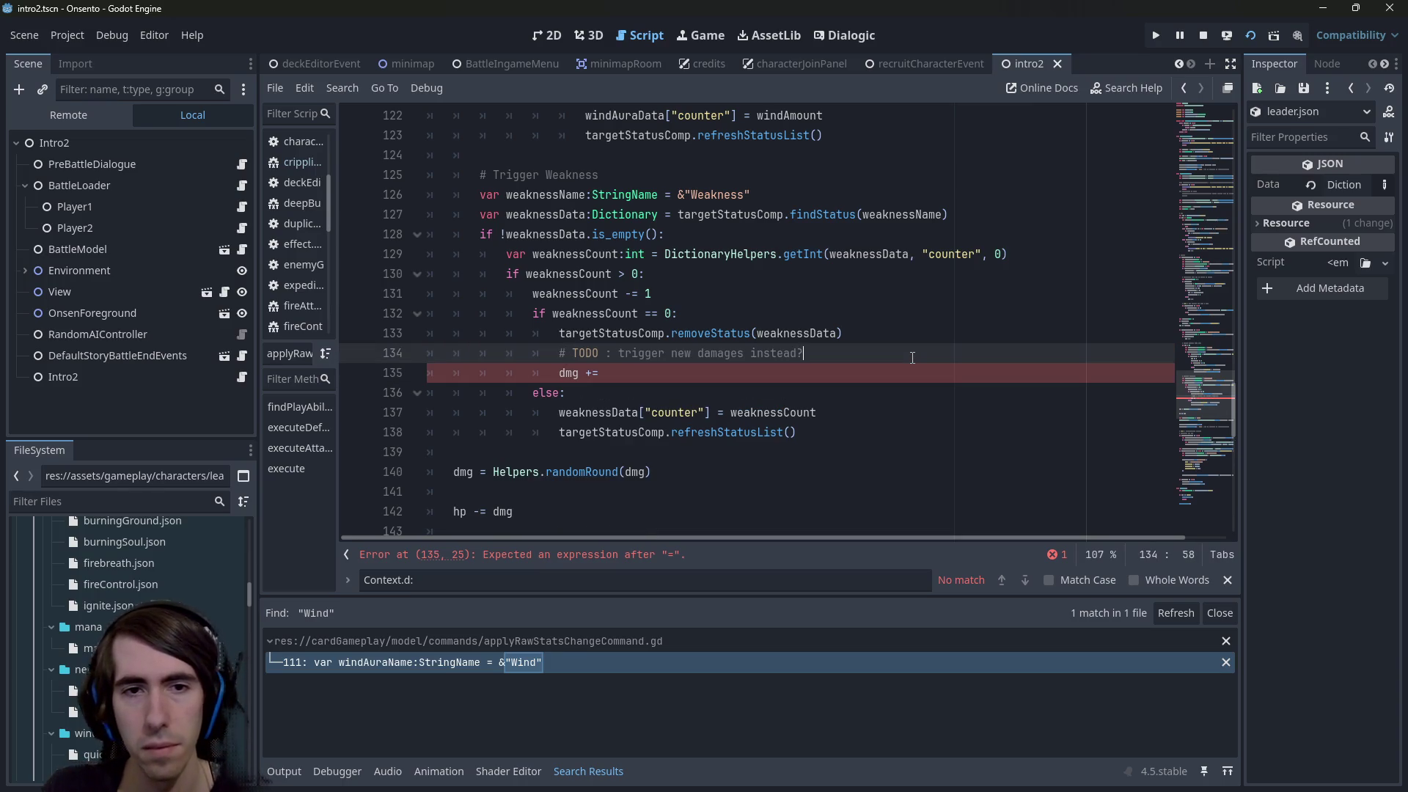
Add comments noting a new attack can be defended with Wind and additional damages synergize
key("Return")
type("# I")
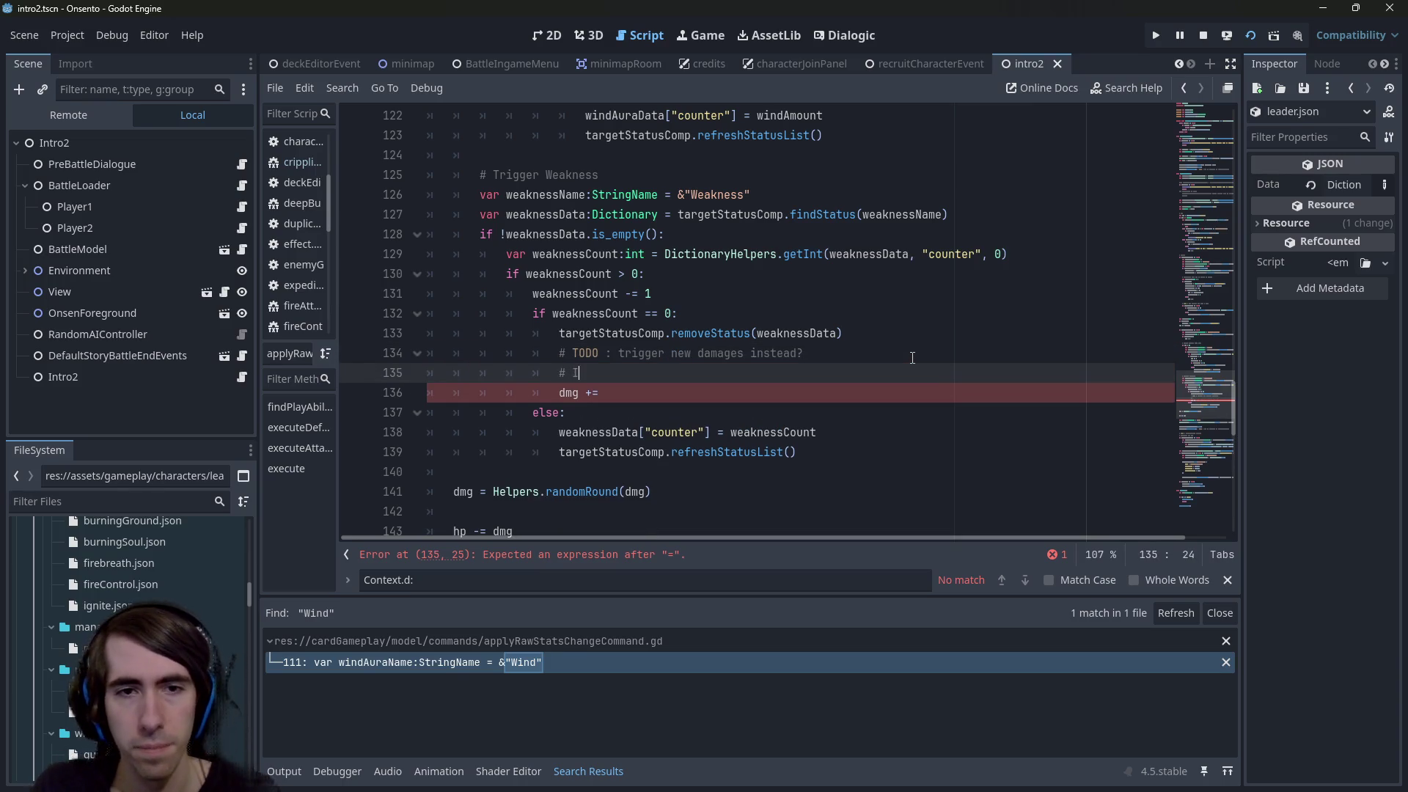
type("f treated as an ew")
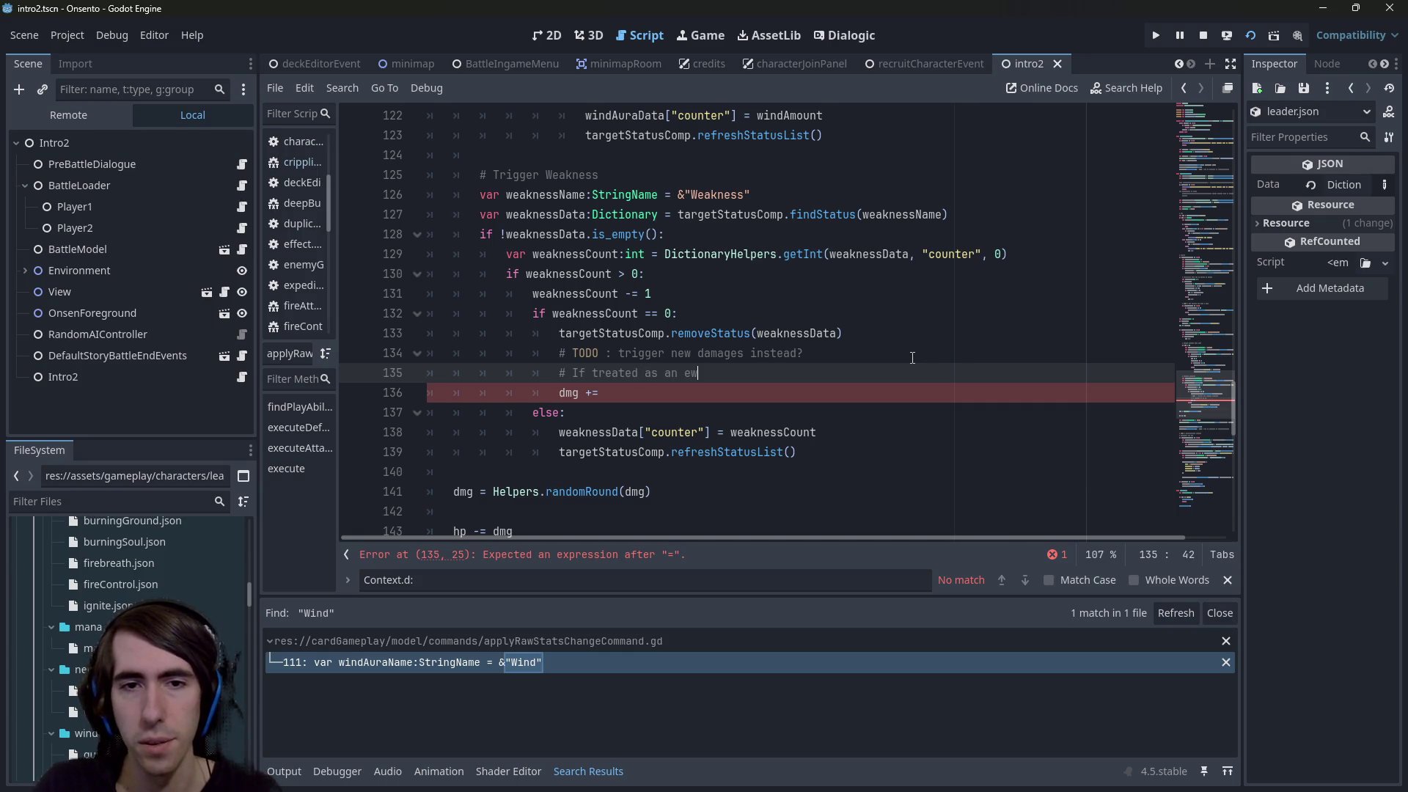
key("BackSpace")
key("BackSpace")
key("BackSpace")
key("BackSpace")
type(" new attack")
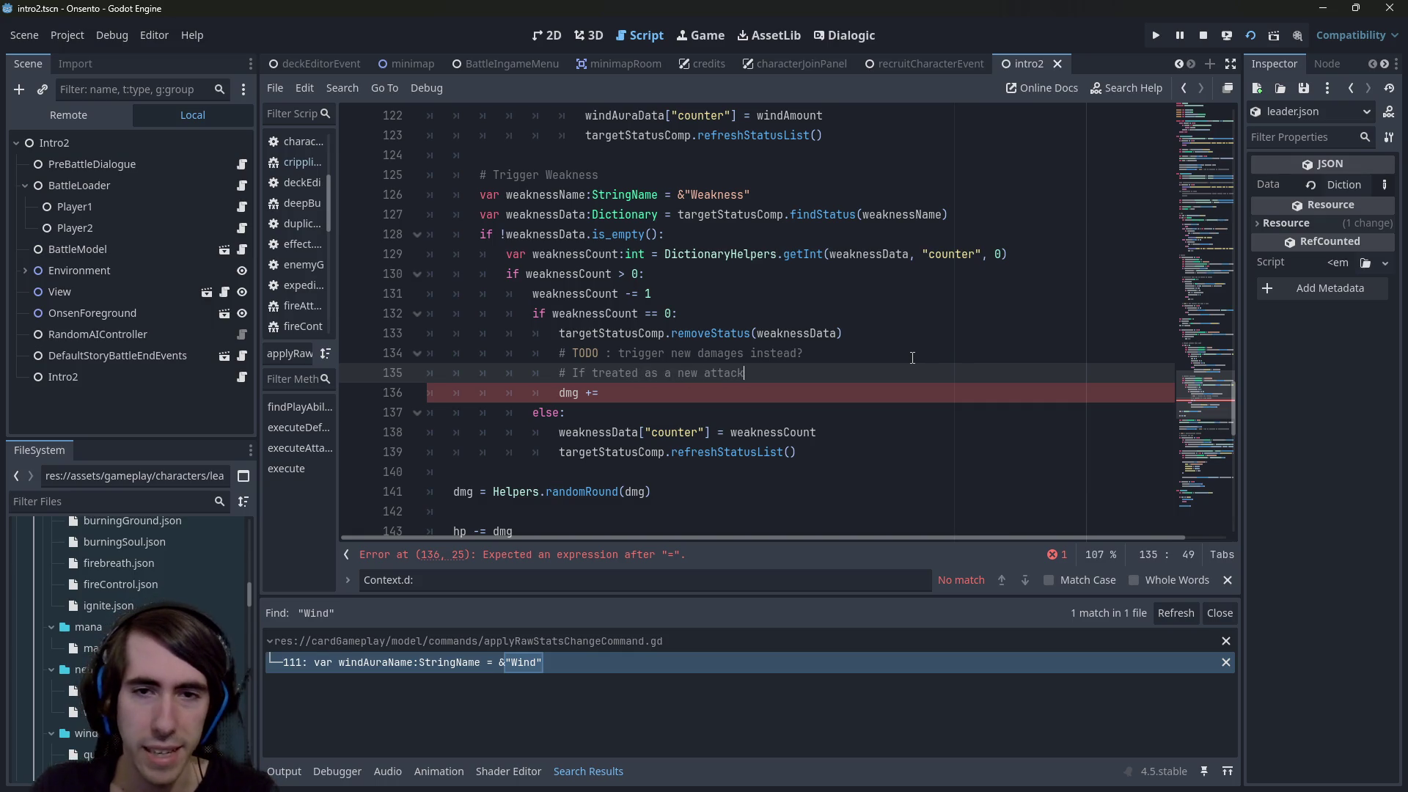
type(": can be d")
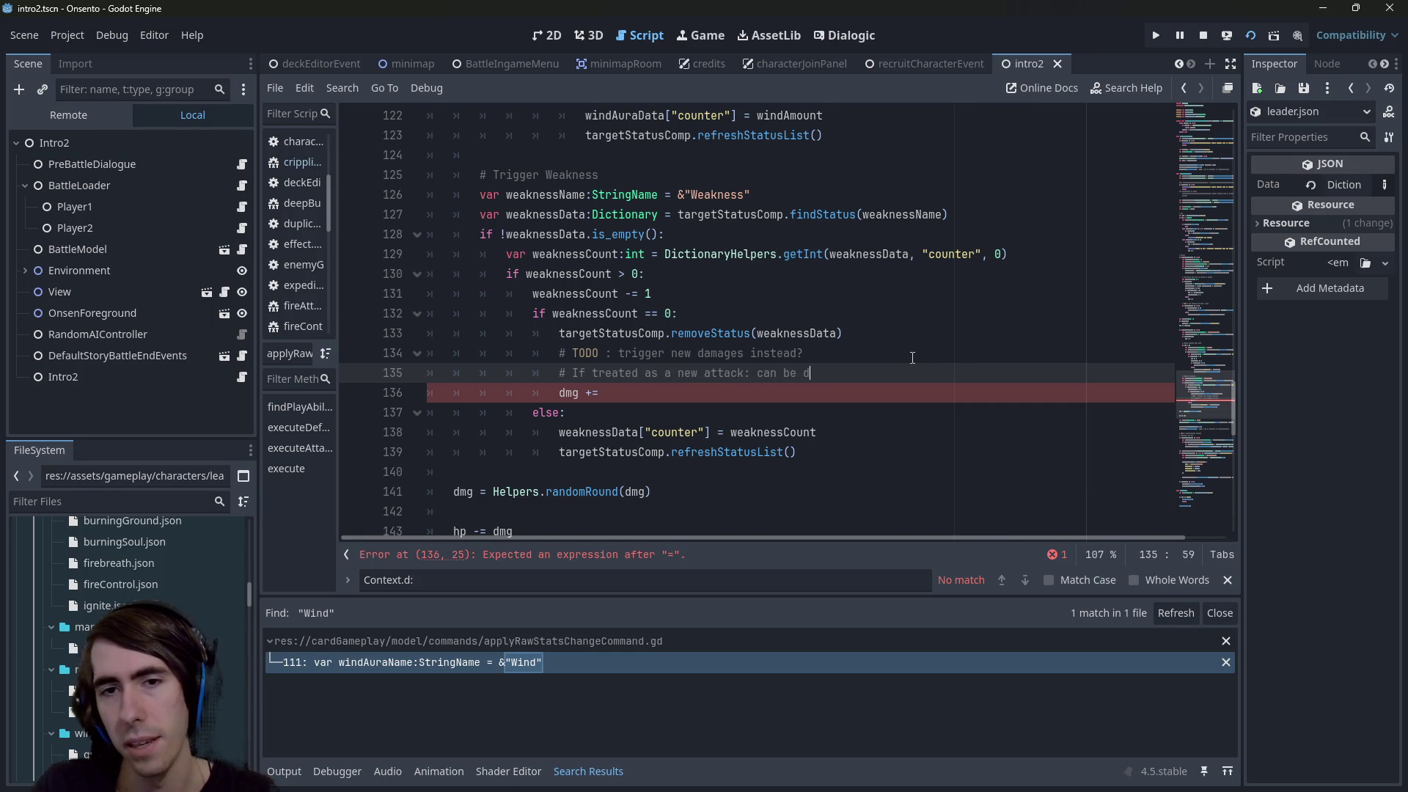
type("efended ")
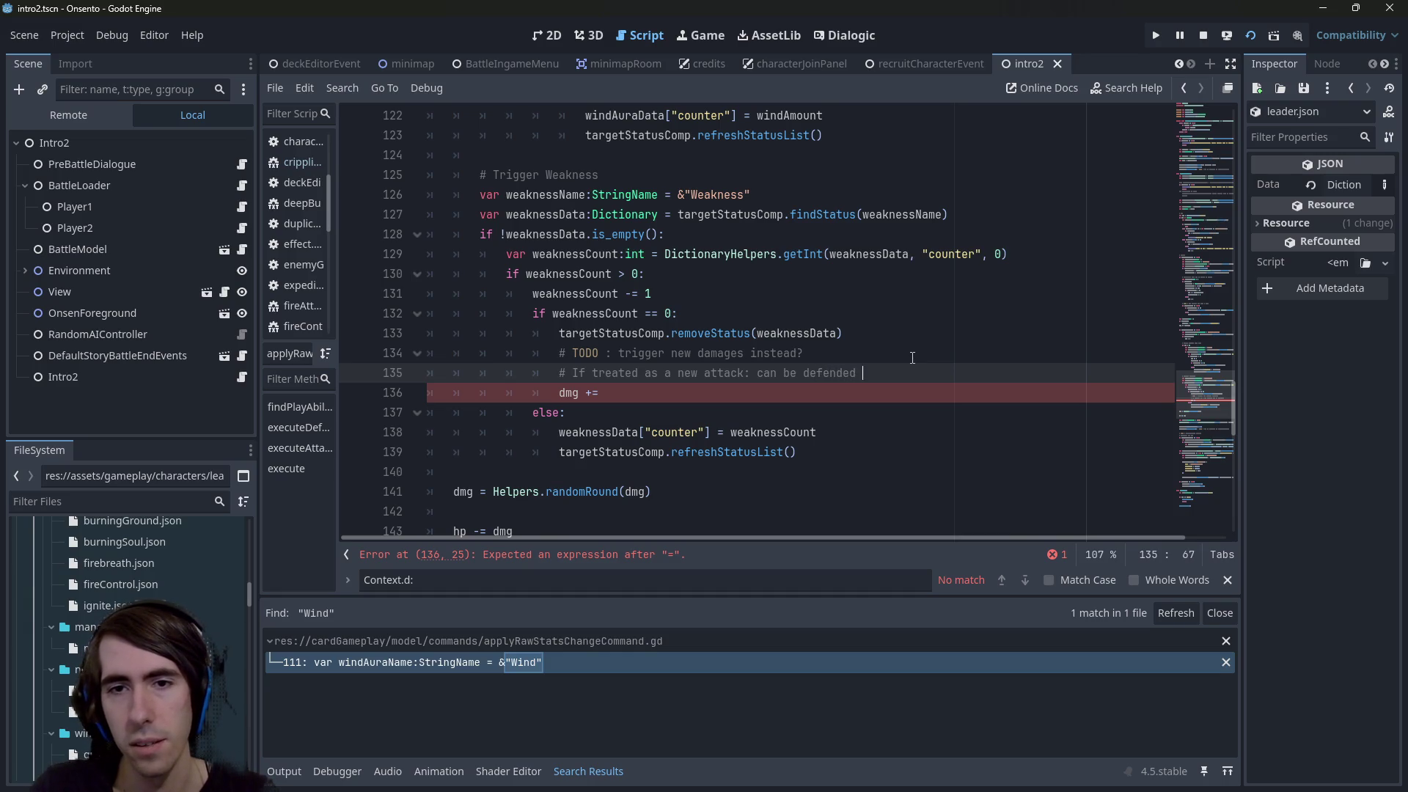
type("with Wind")
key("Return")
type("# I")
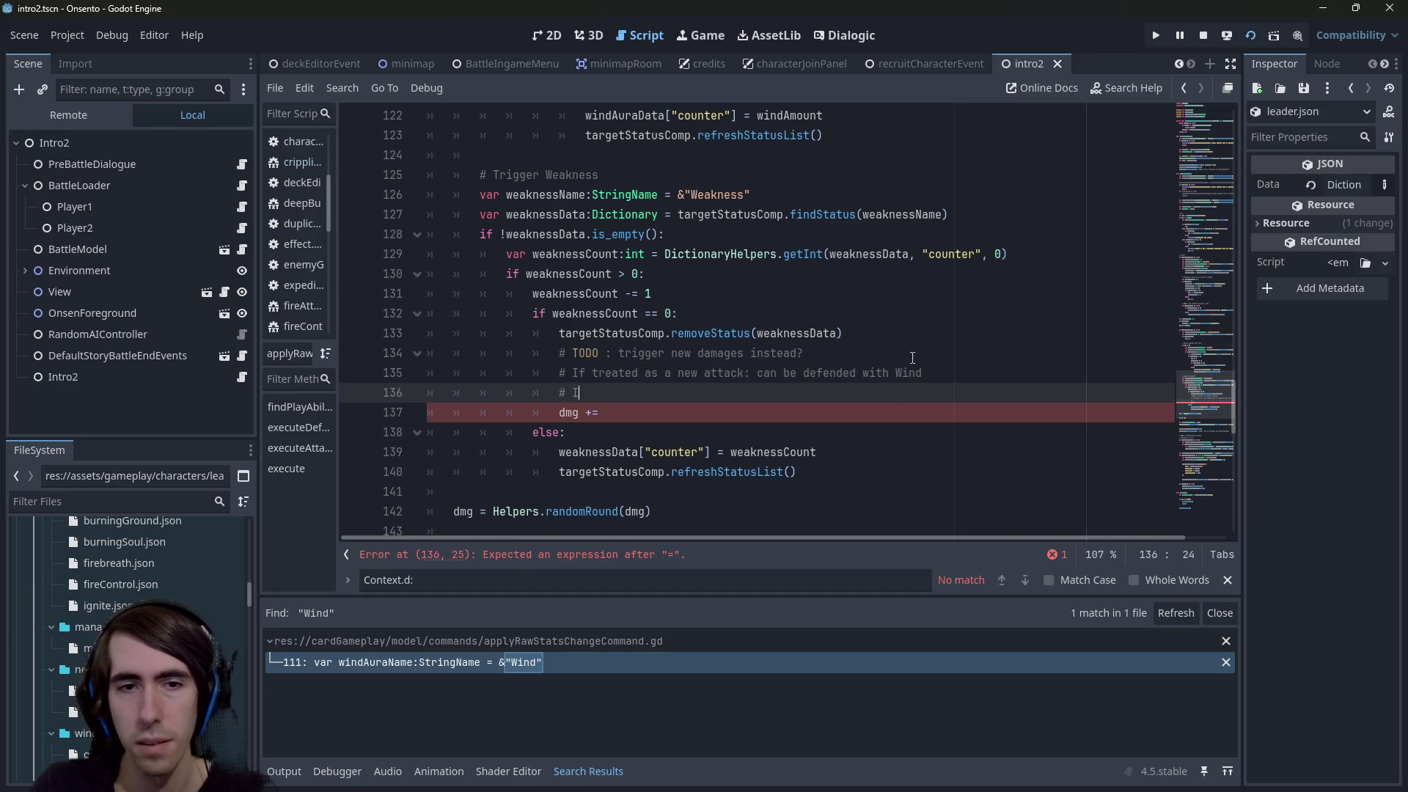
type("f additional D")
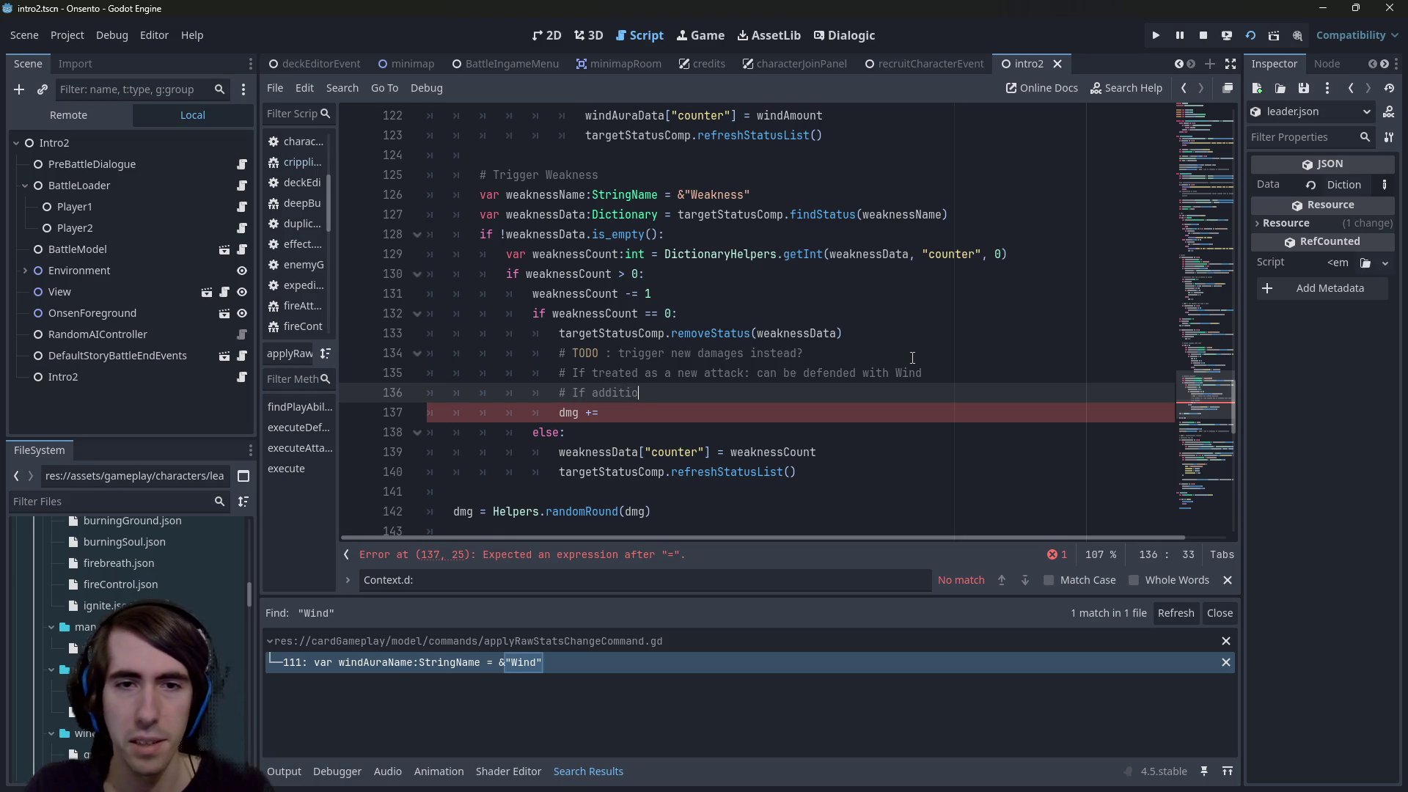
key("BackSpace")
type("damages, ")
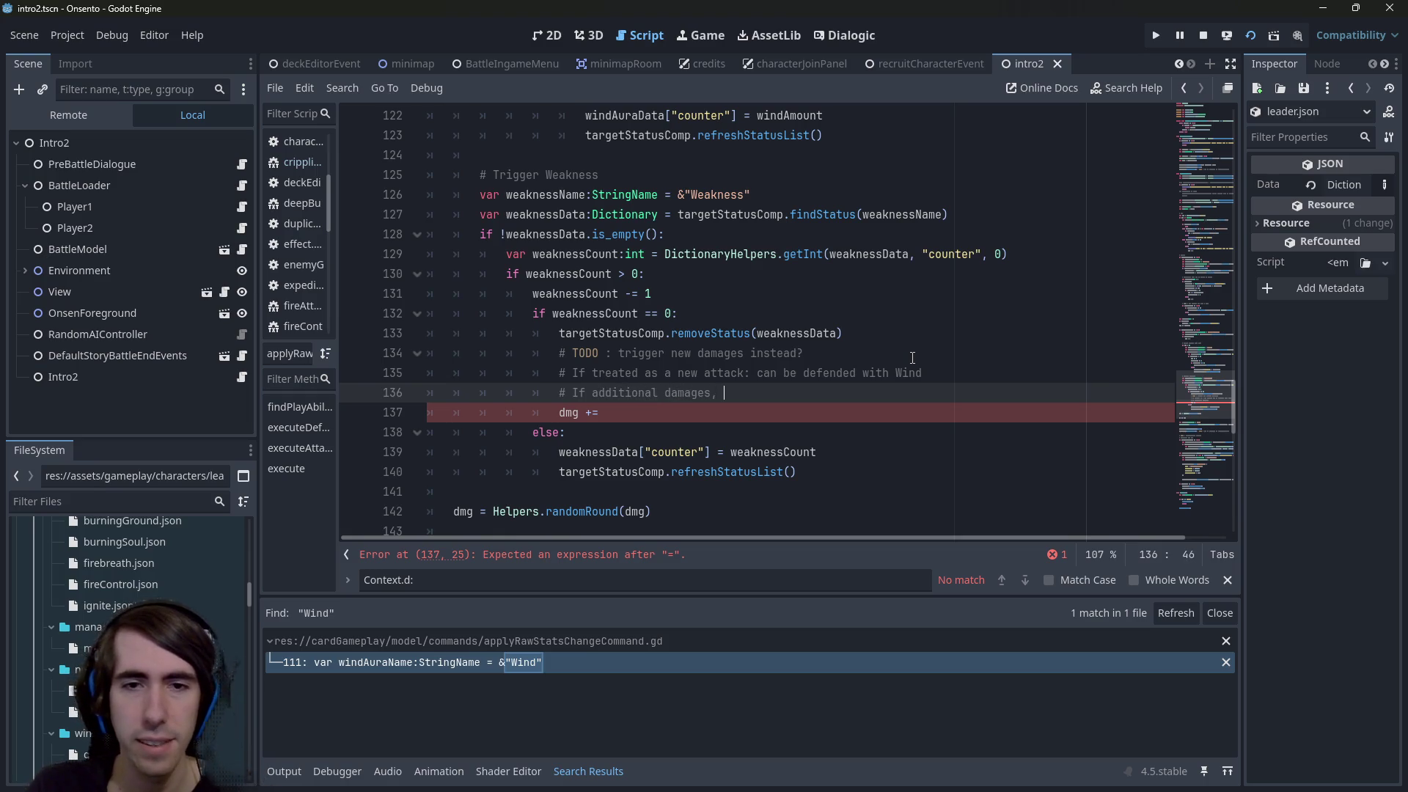
type("can")
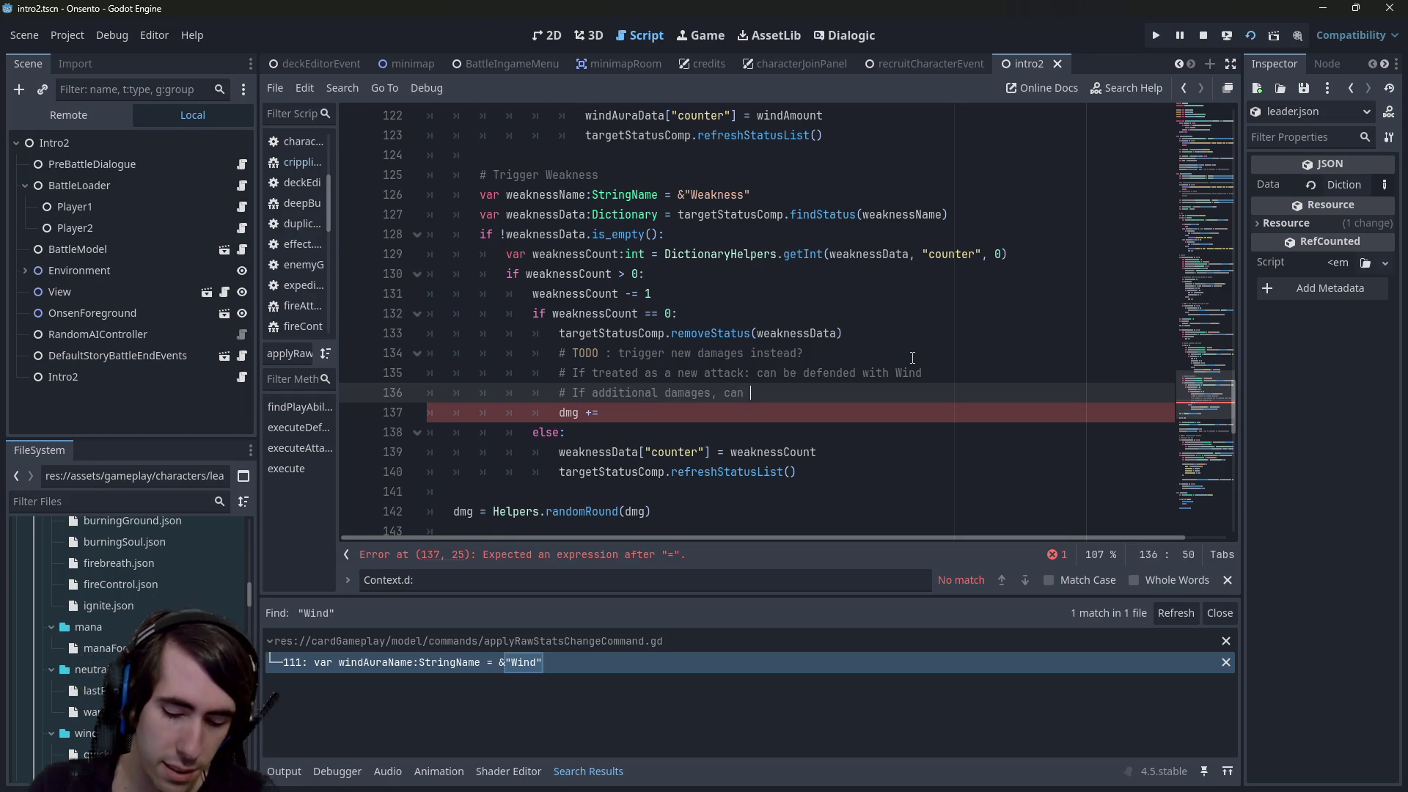
key("BackSpace")
key("BackSpace")
key("BackSpace")
type("synergi")
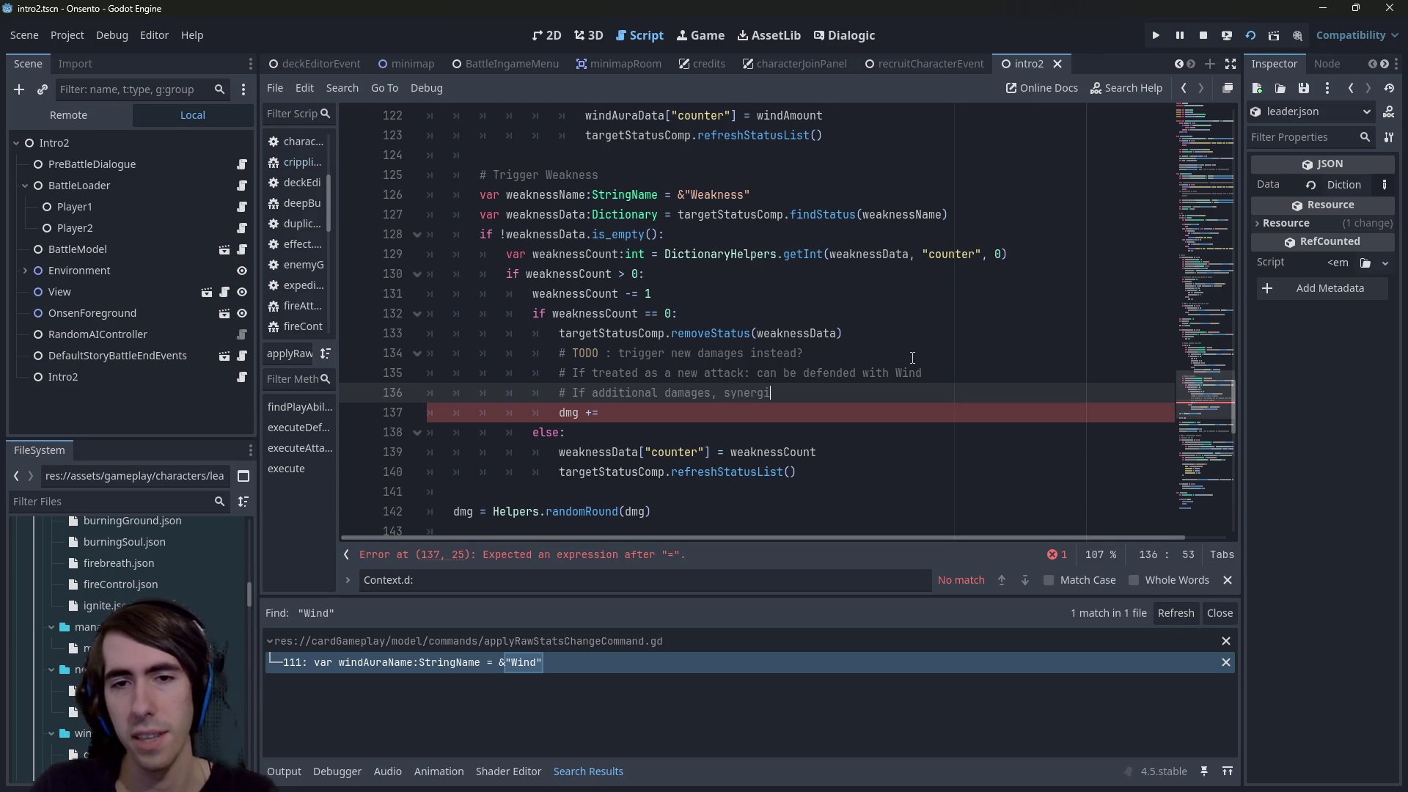
type("zes")
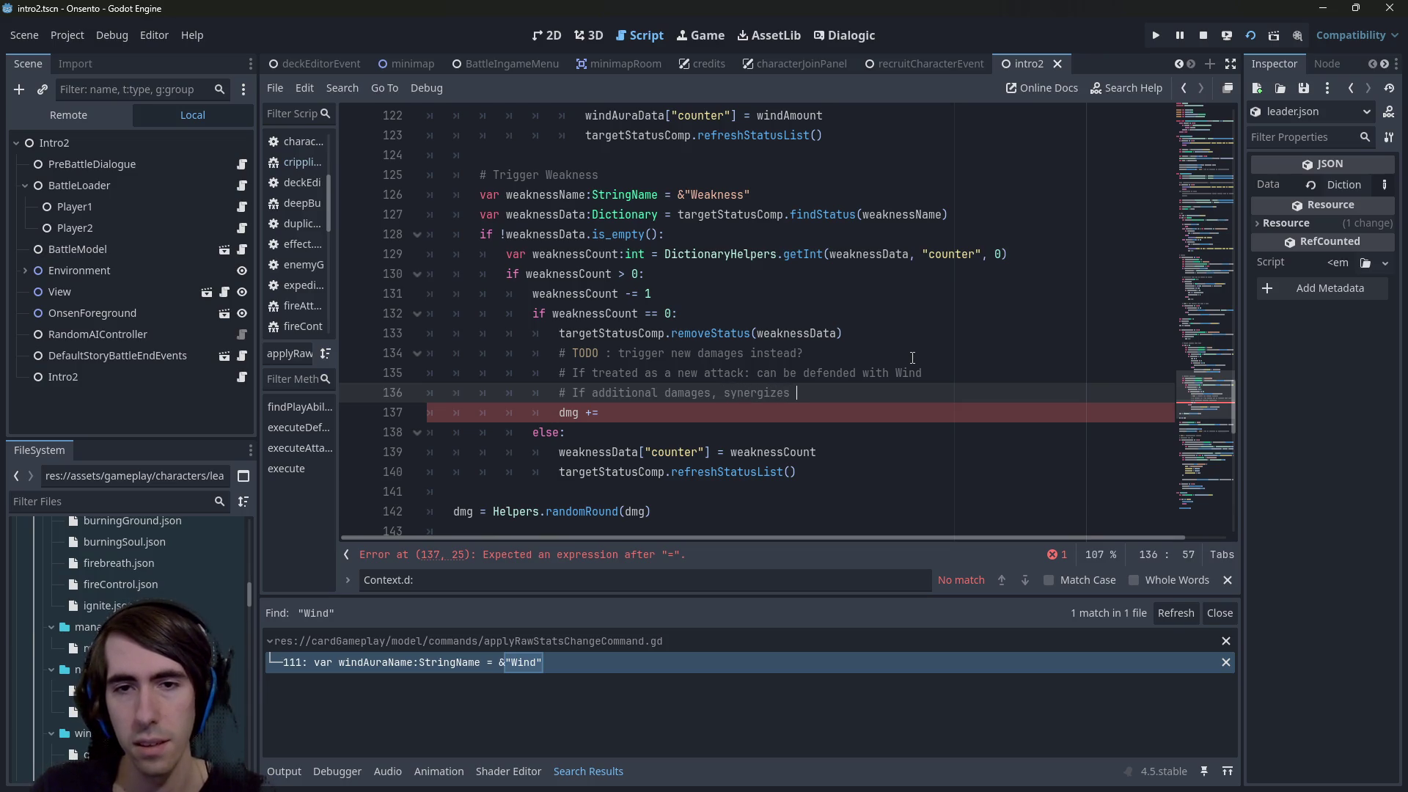
type(" with")
End line 136's comment with 'Shockwave' so it reads 'synergizes with Shockwave'
scroll(912, 357, "down", 1)
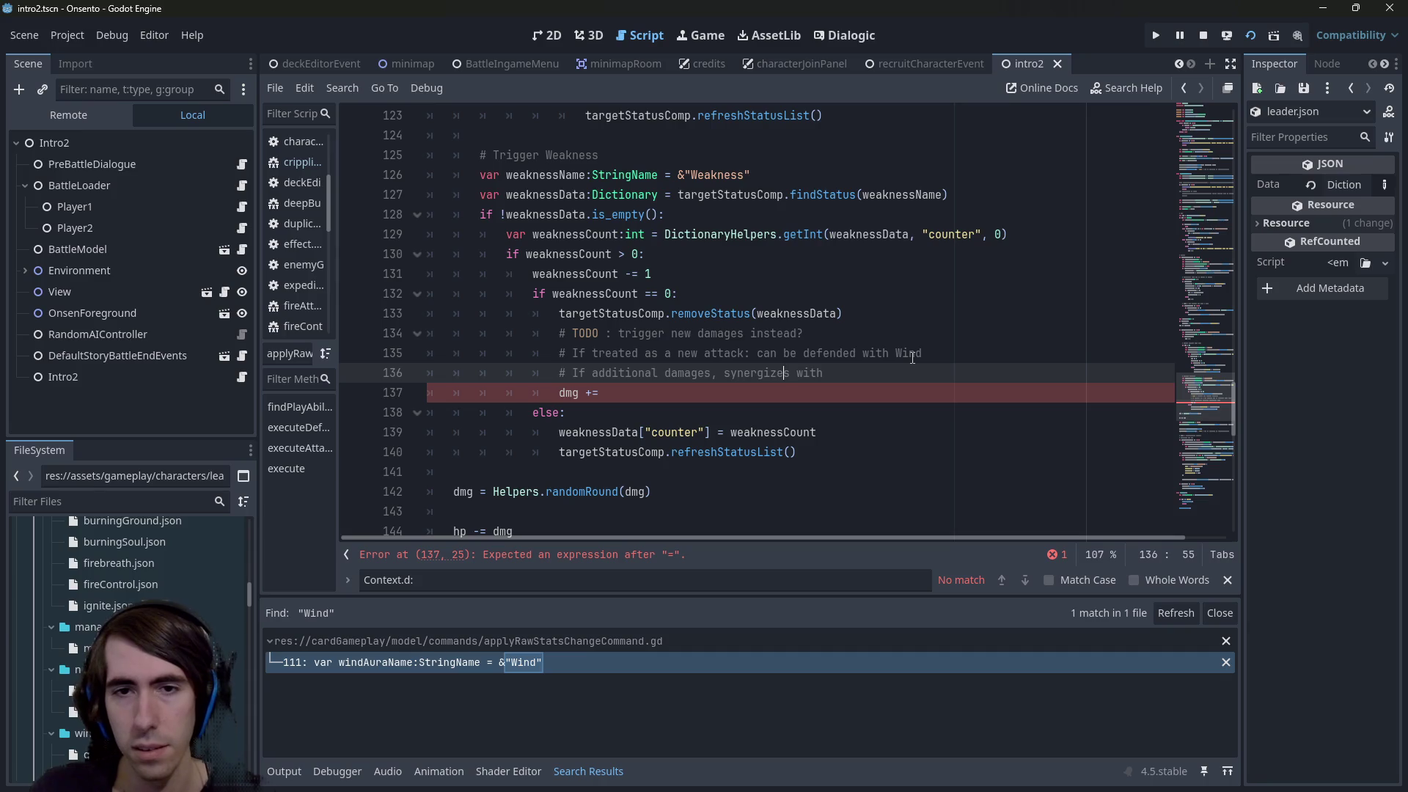
key("ctrl+shift+Left")
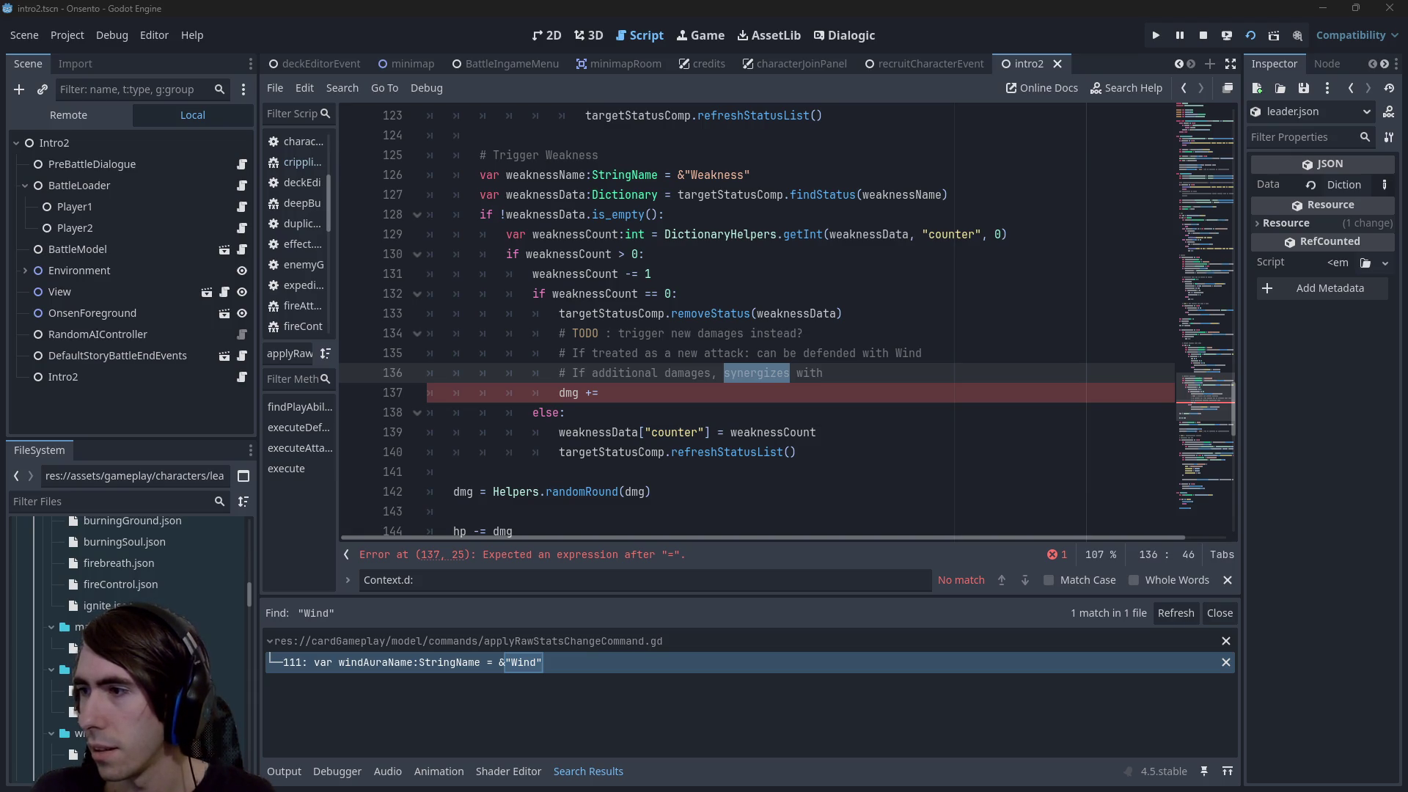
left_click(937, 354)
key("Down")
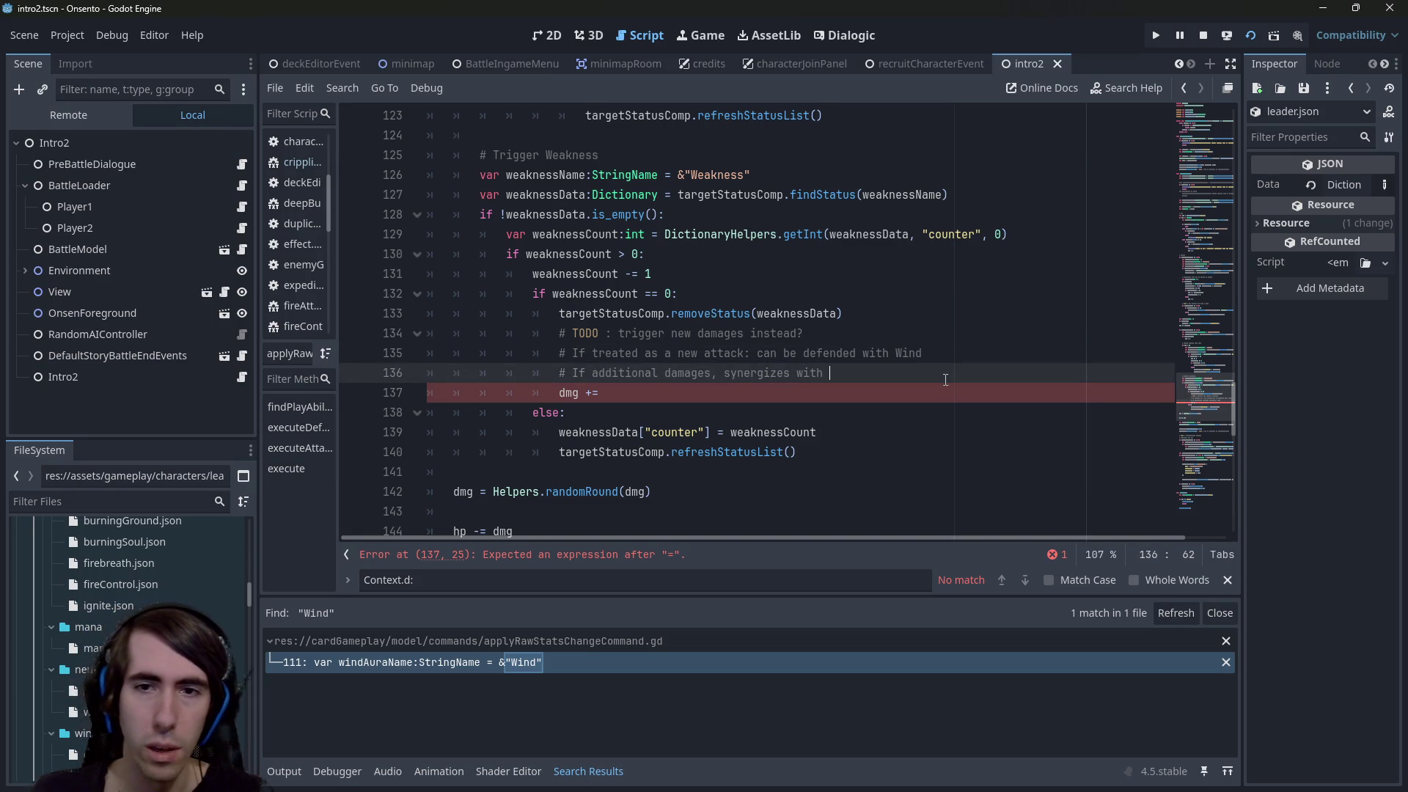
type("Shockwave")
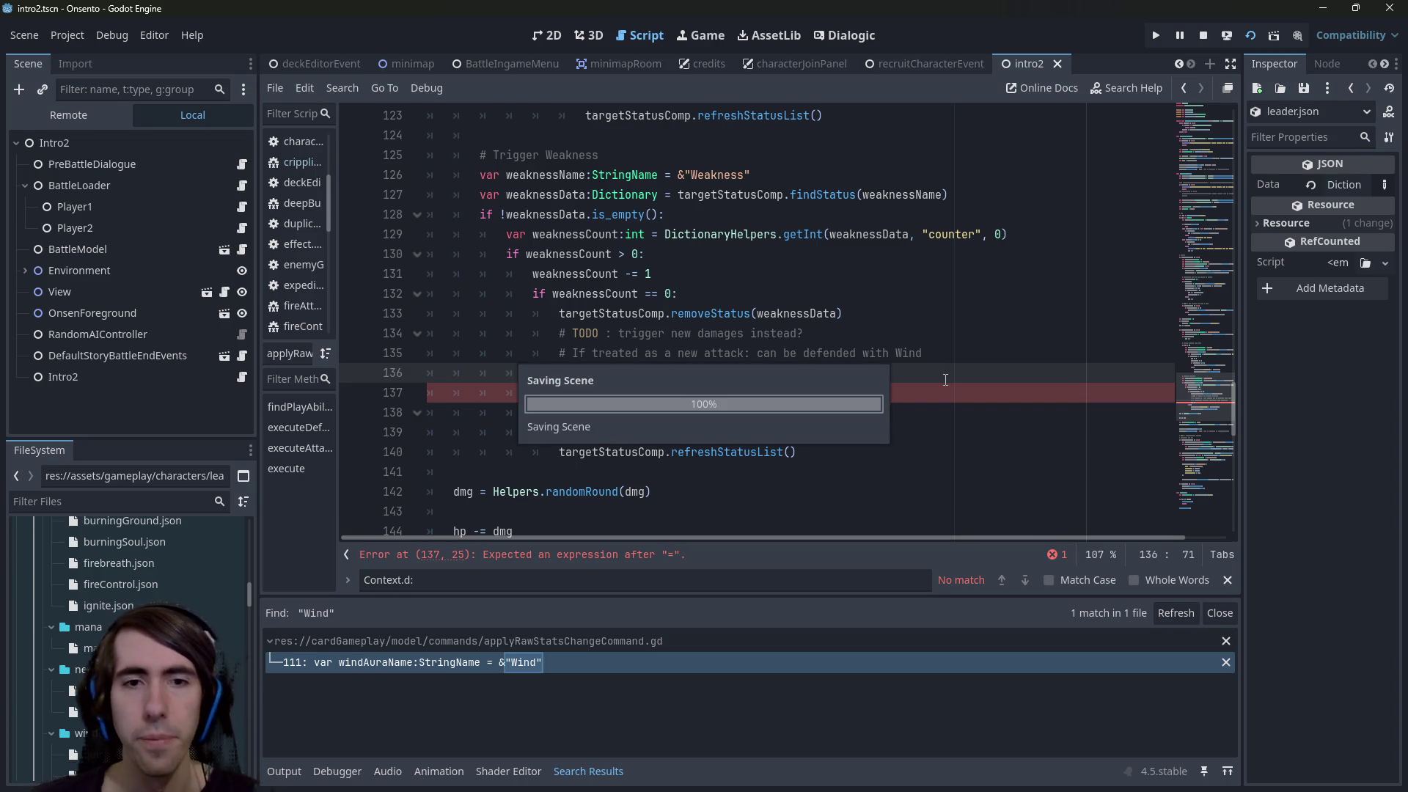
left_click(874, 392)
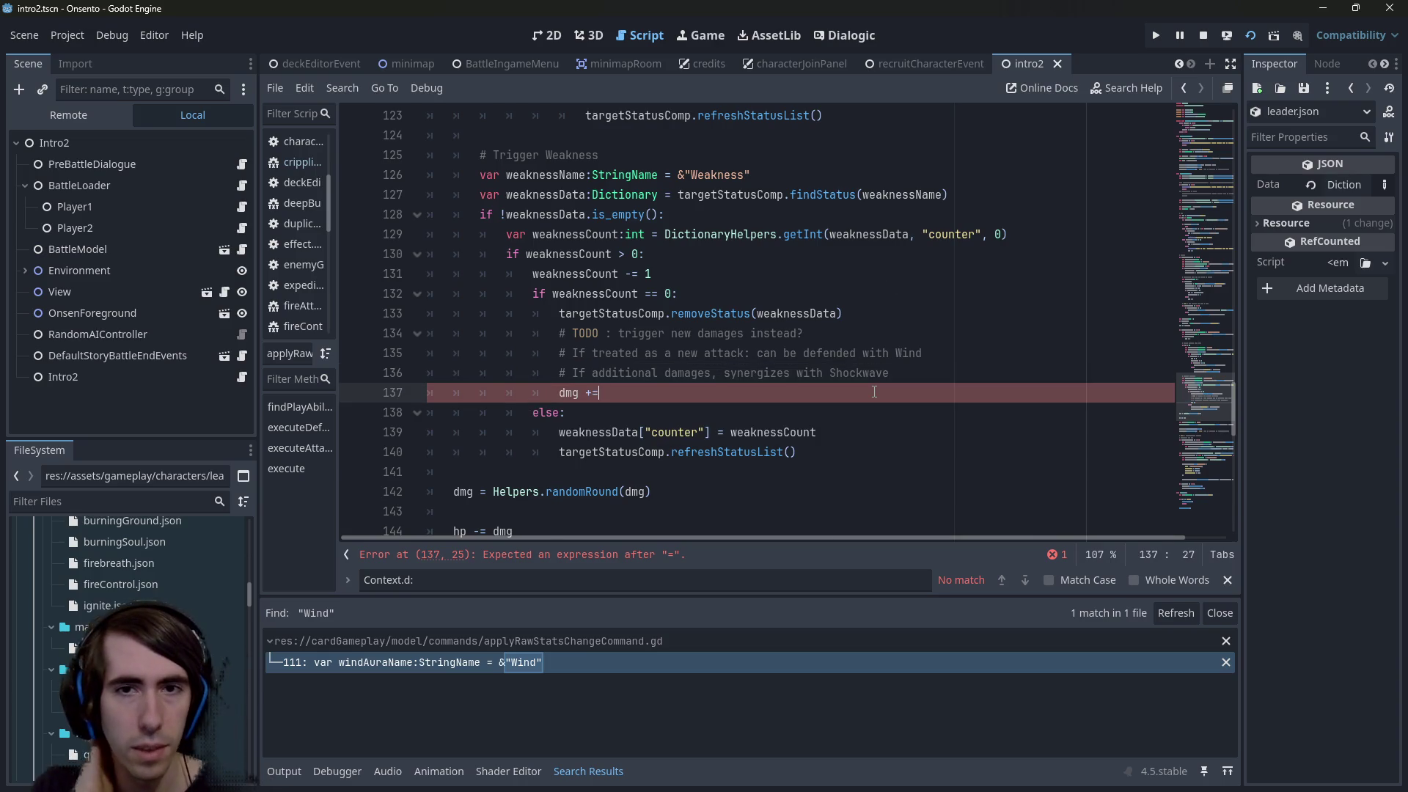
Start line 137 as a direct weaknessData["finalDamages"] lookup after dmg +=
type(" 5")
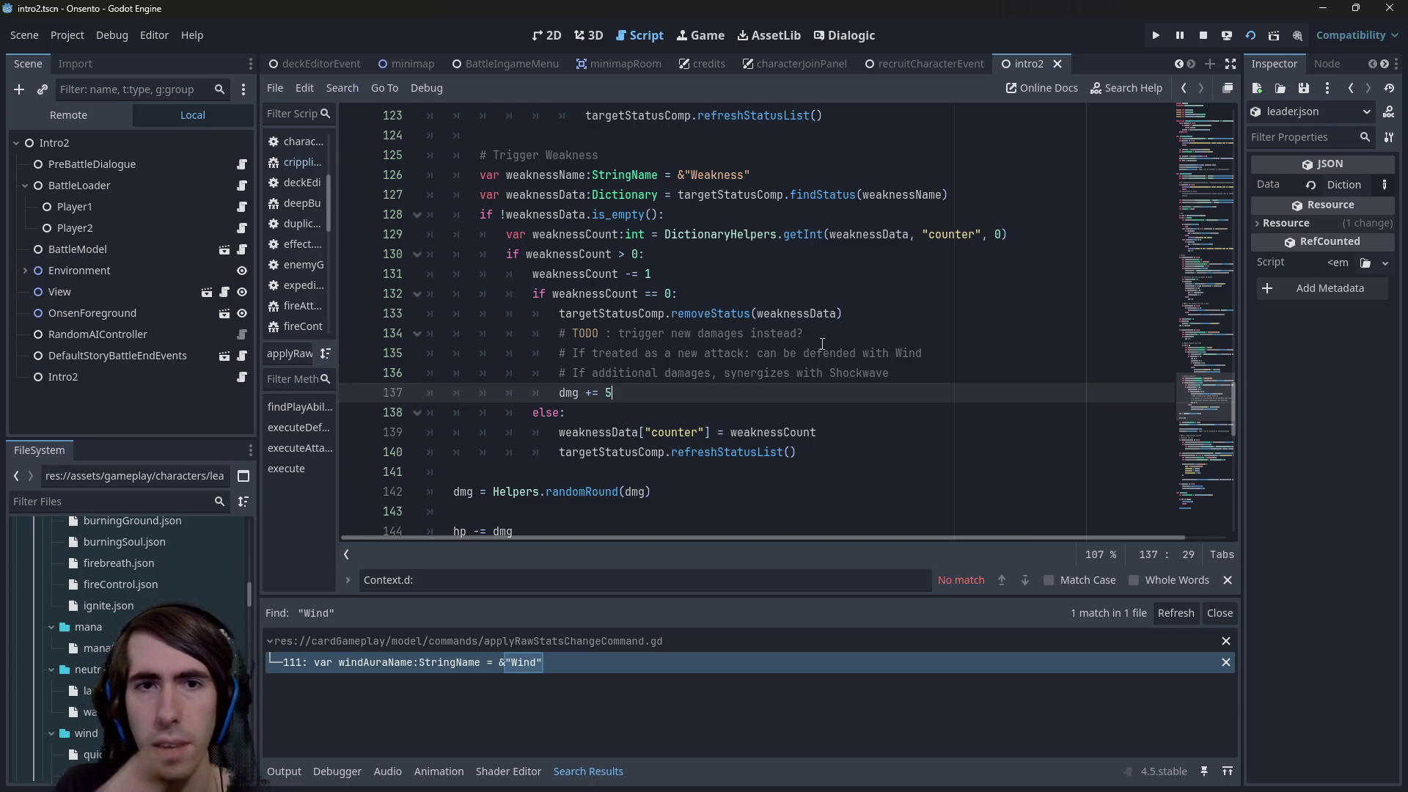
double_click(530, 201)
key("ctrl+c")
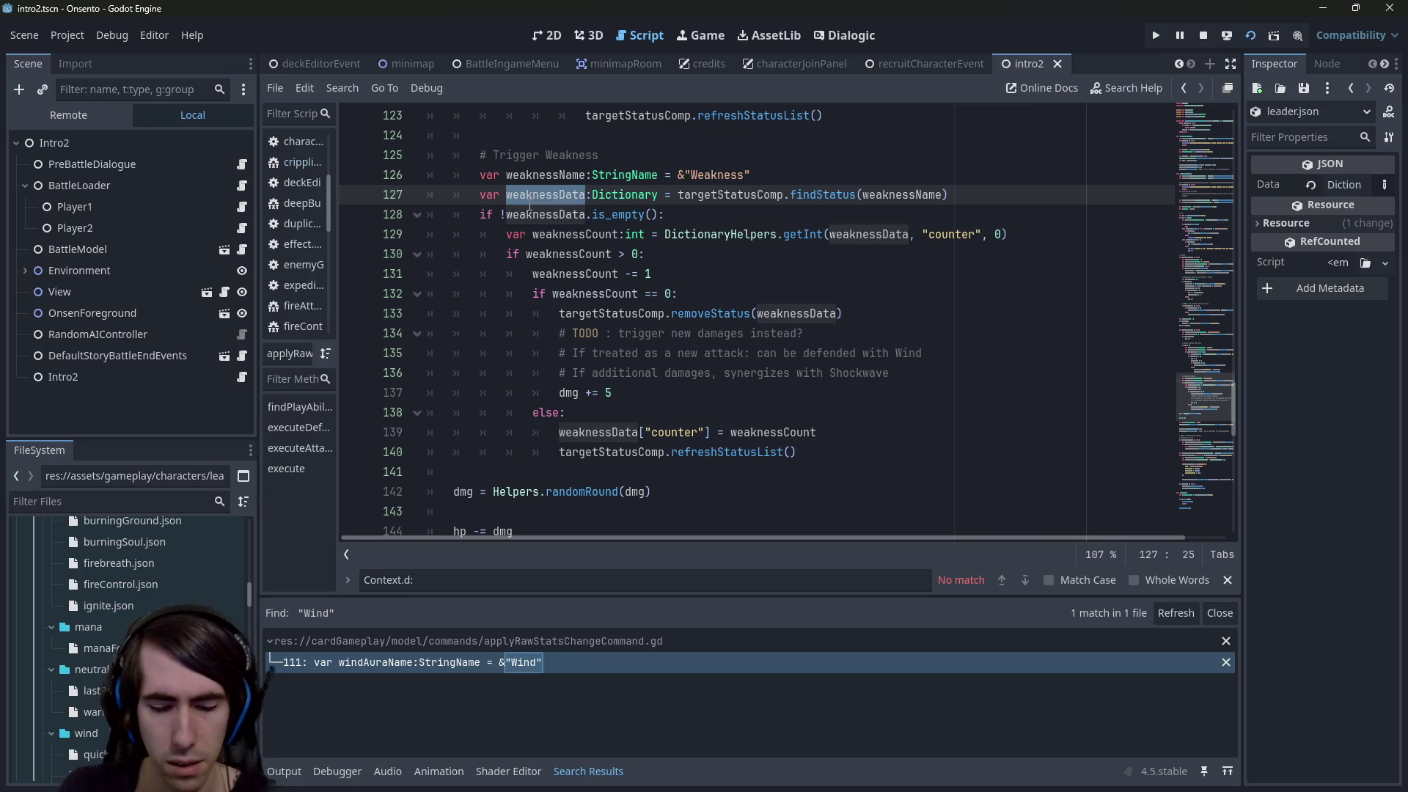
left_click(691, 400)
key("BackSpace")
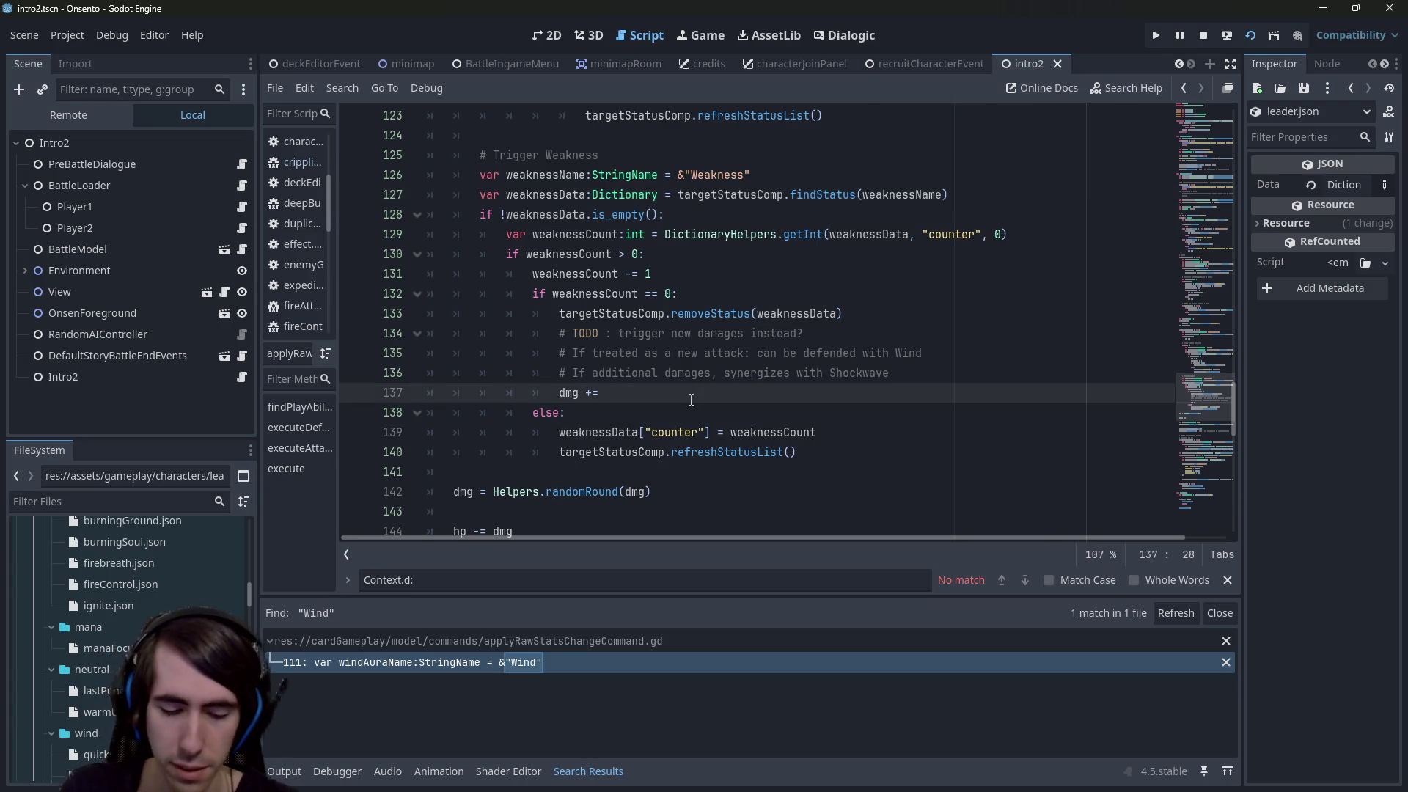
key("ctrl+v")
type("[")
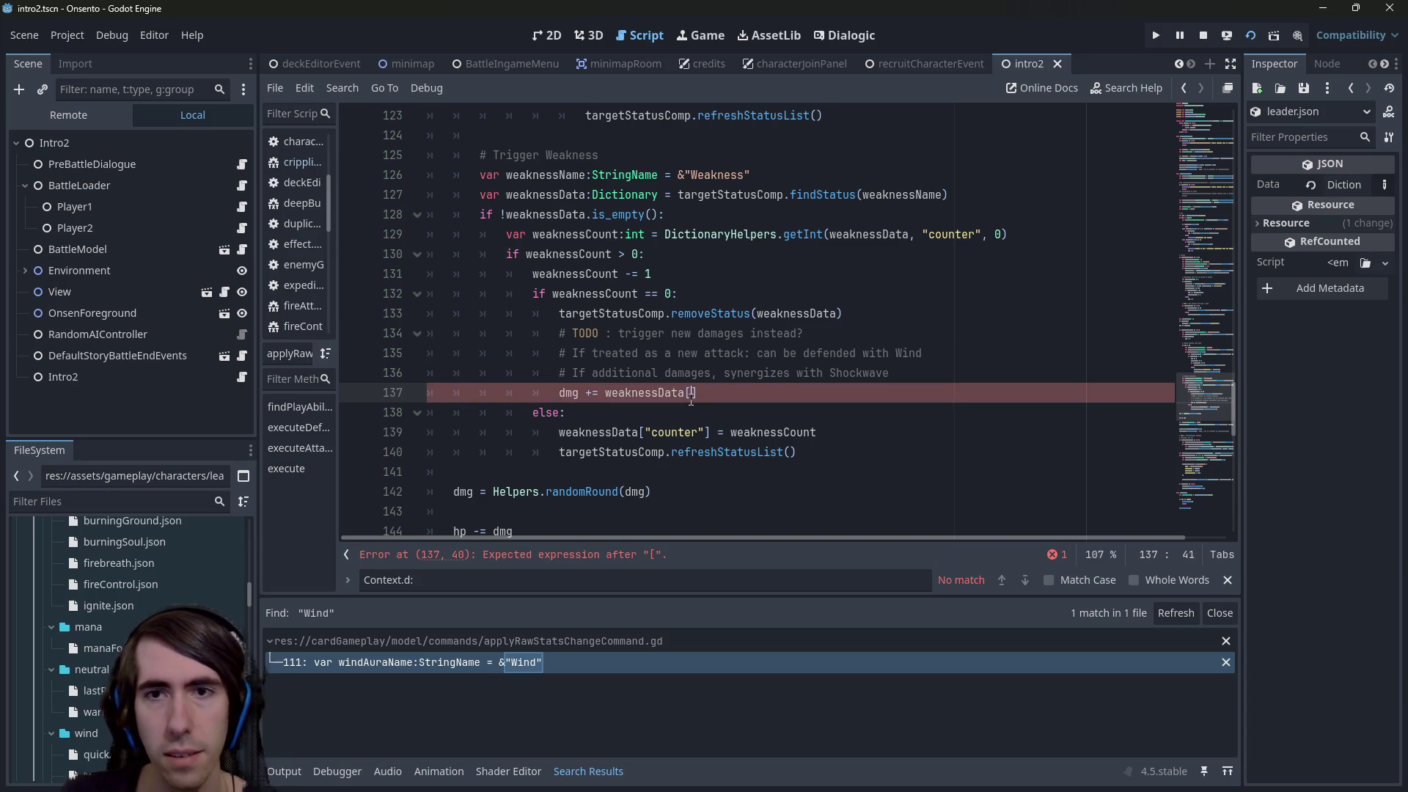
type("\"")
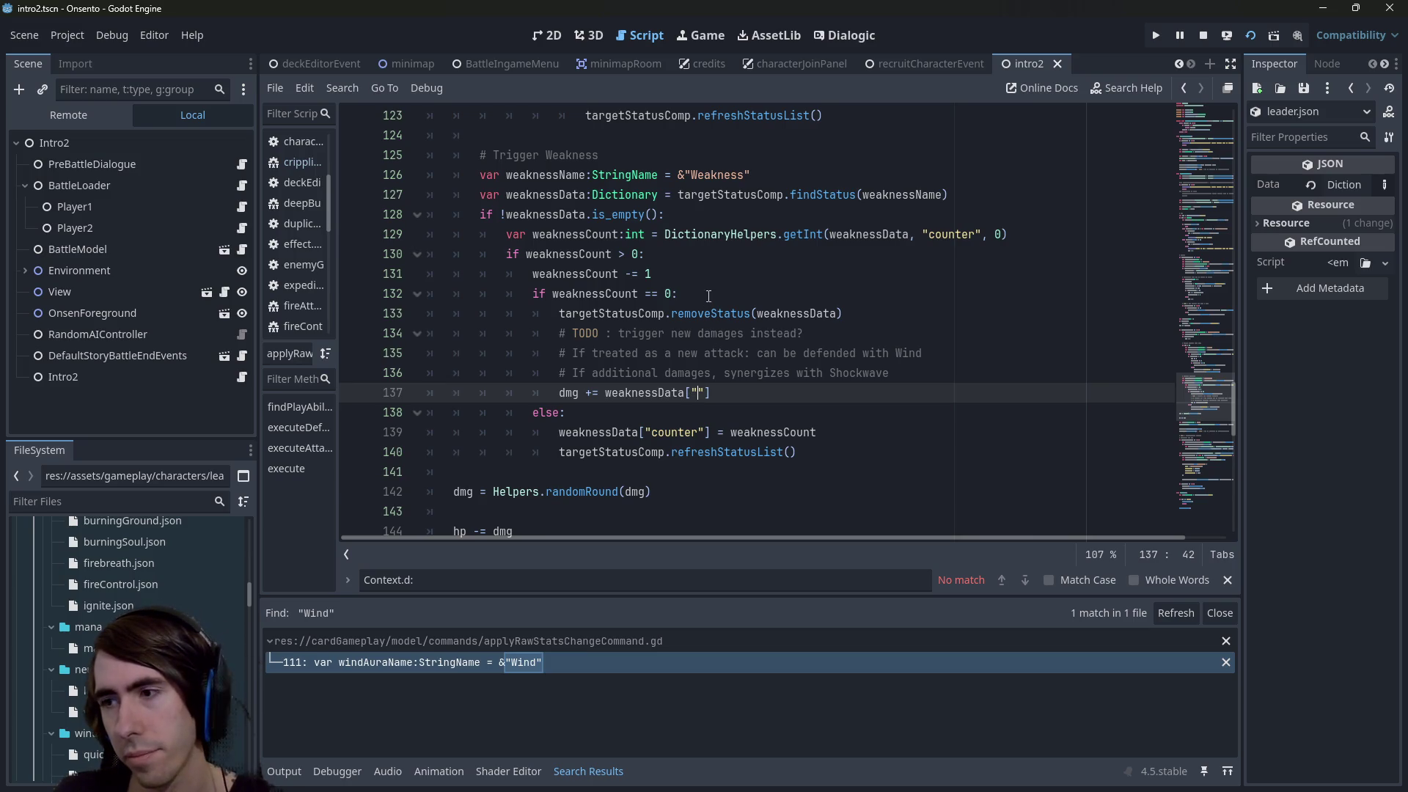
type("finalDamages")
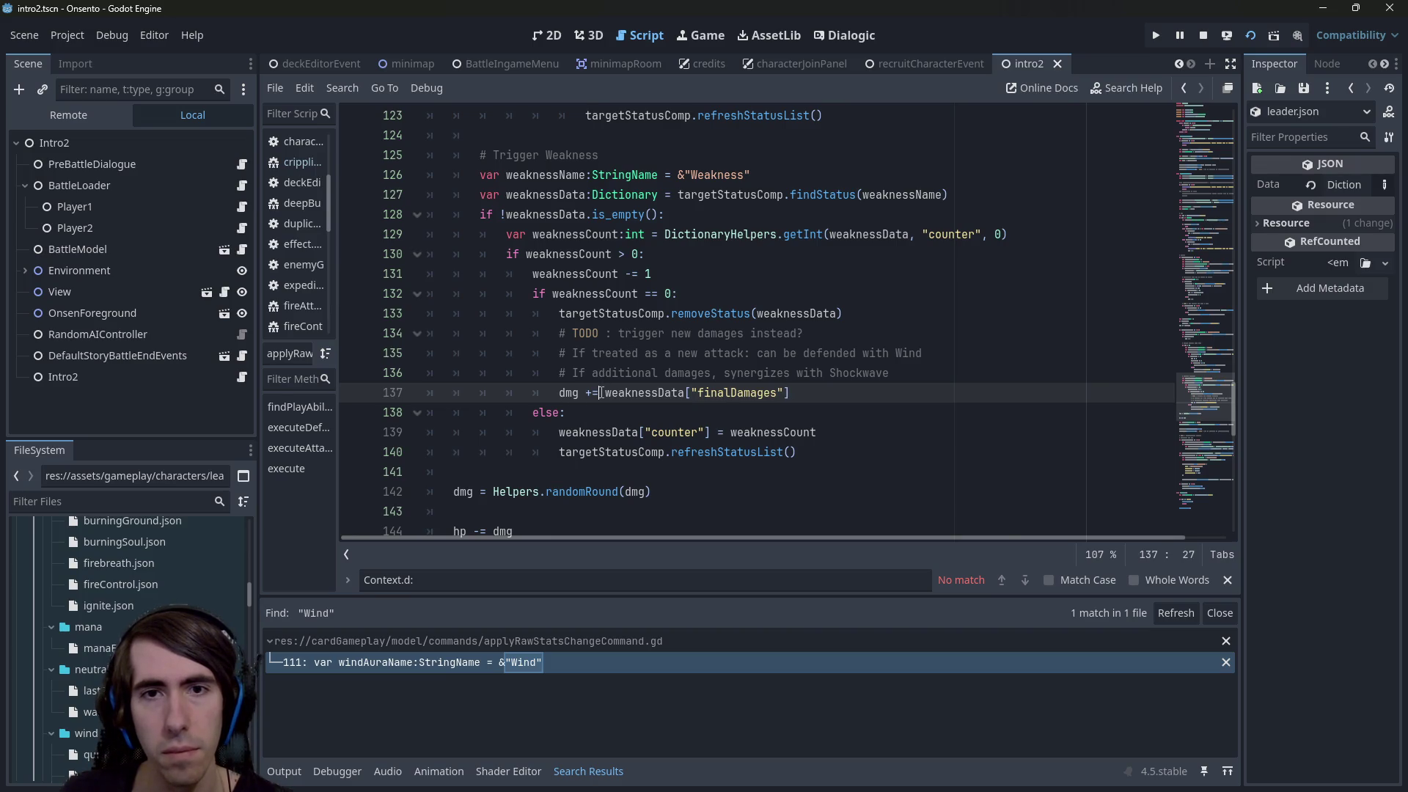
Replace it with line 129's getInt call, using key "weaknessData" and default 5
left_click_drag(666, 234, 1031, 234)
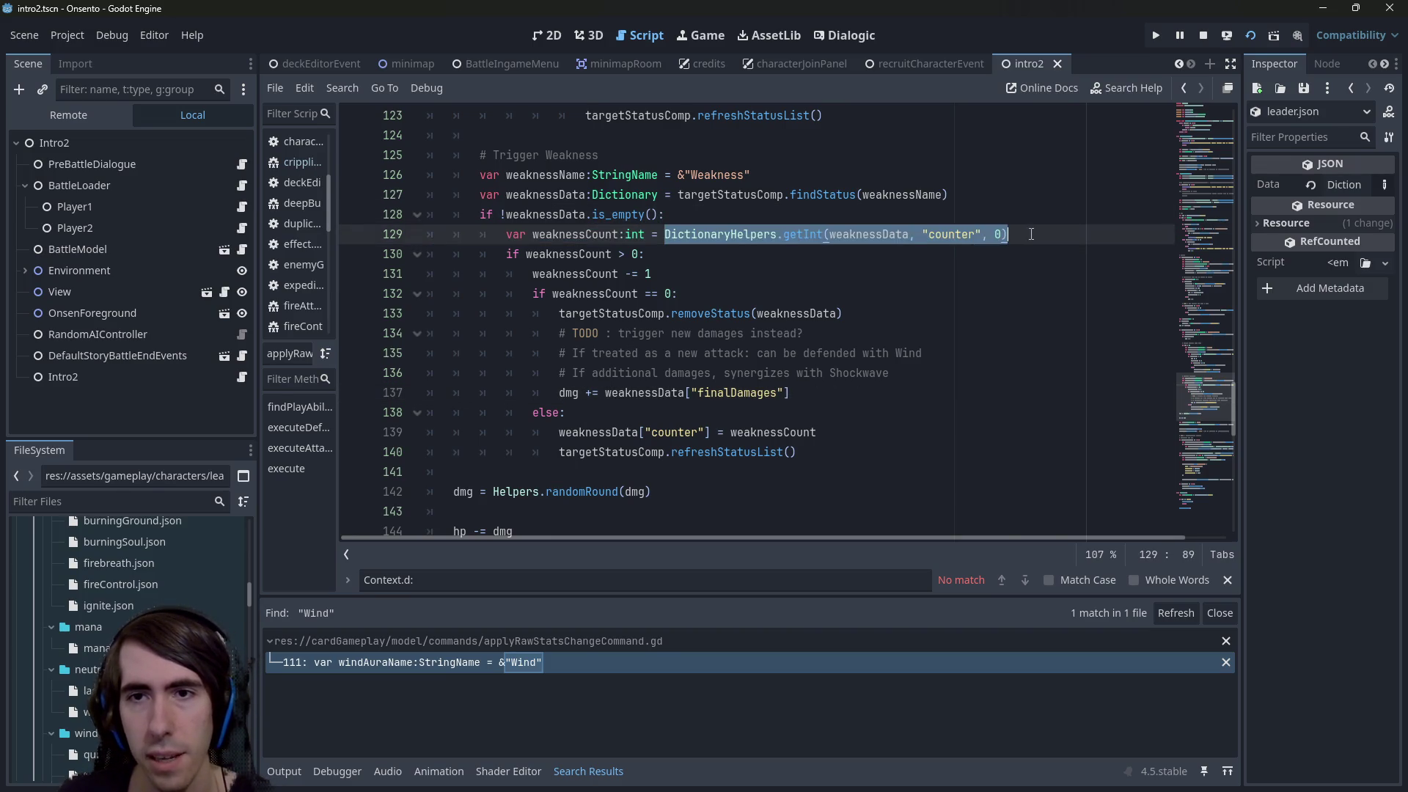
key("ctrl+c")
left_click(605, 393)
key("ctrl+v")
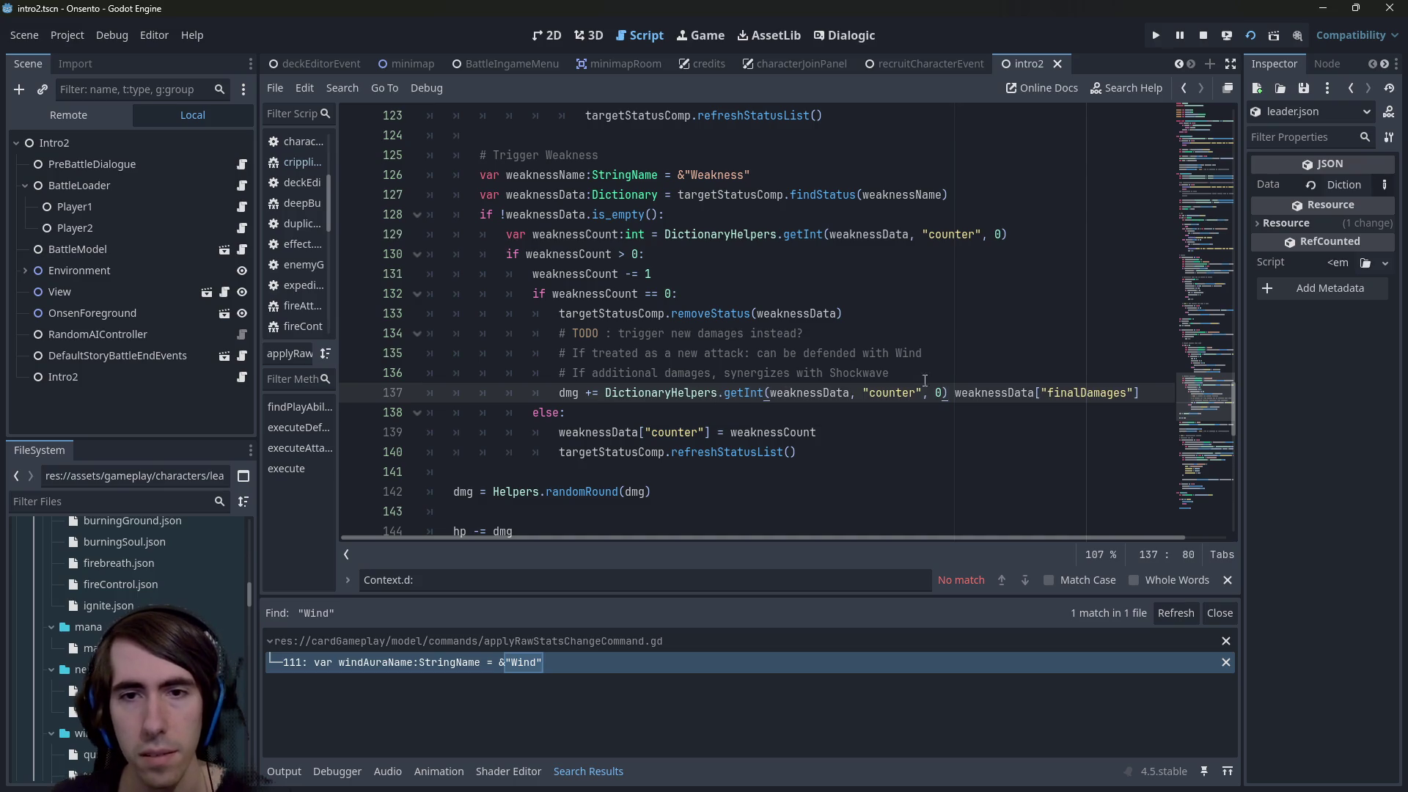
key("ctrl+Left")
key("ctrl+Left")
key("ctrl+Left")
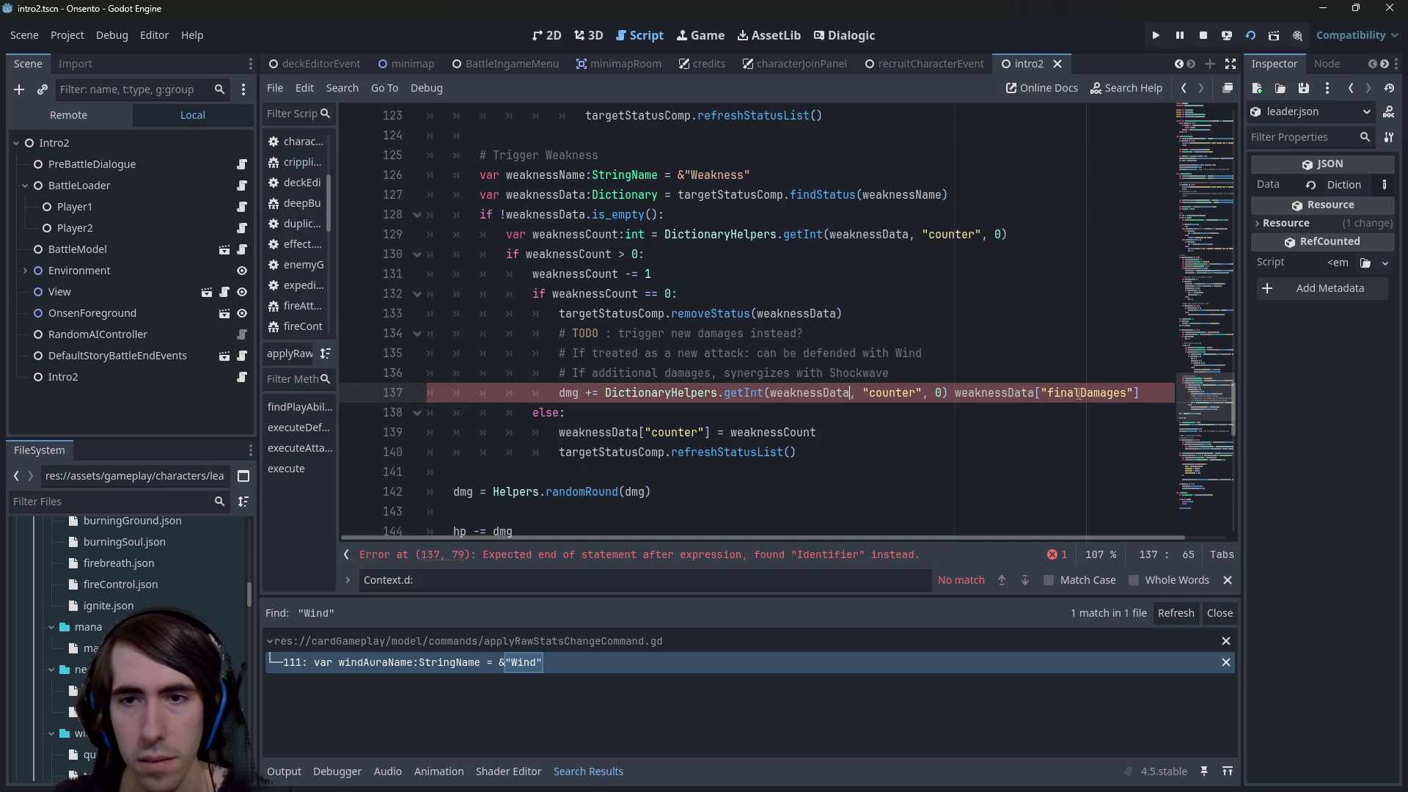
double_click(888, 393)
type("weaknessData")
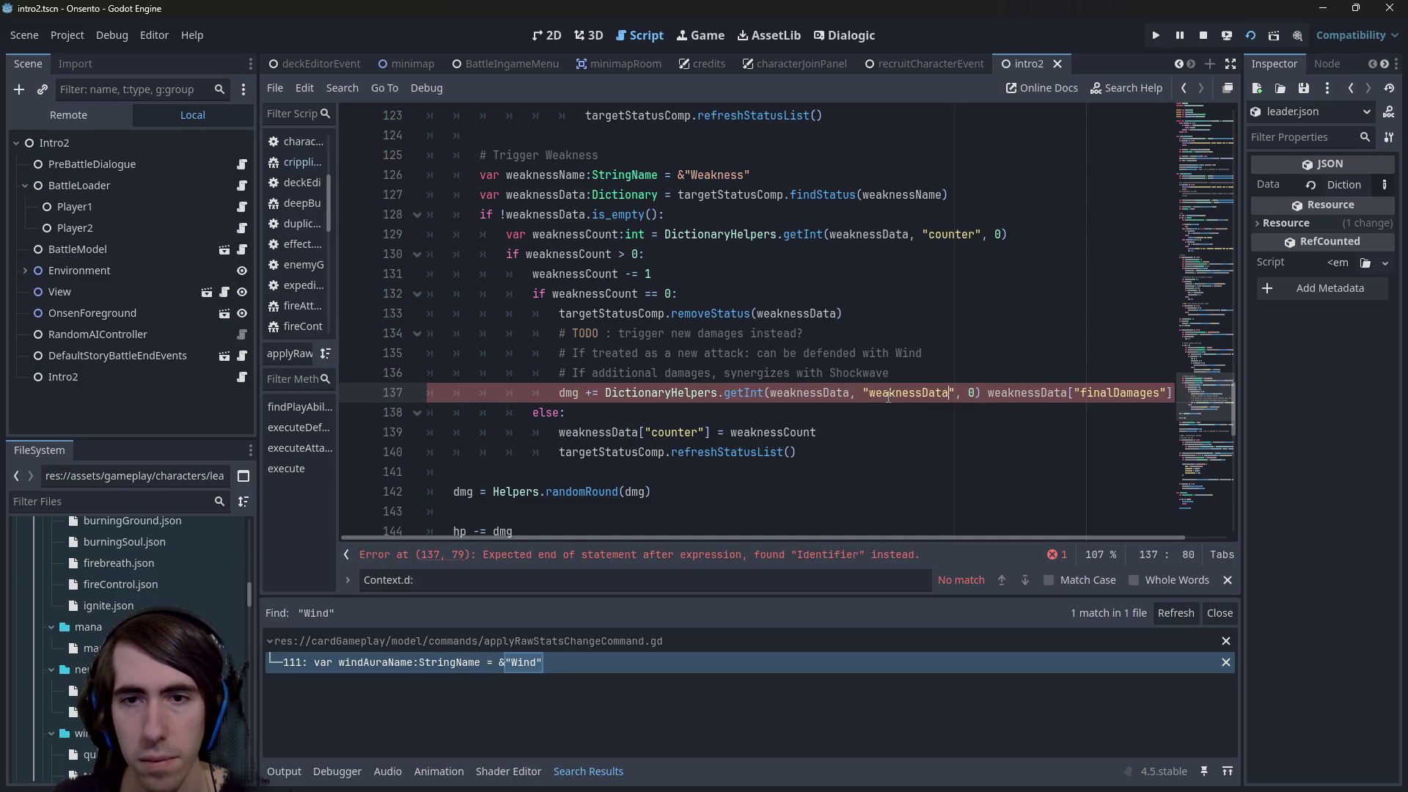
mouse_move(987, 393)
left_mouse_down()
mouse_move(1169, 394)
mouse_move(1149, 394)
left_mouse_up()
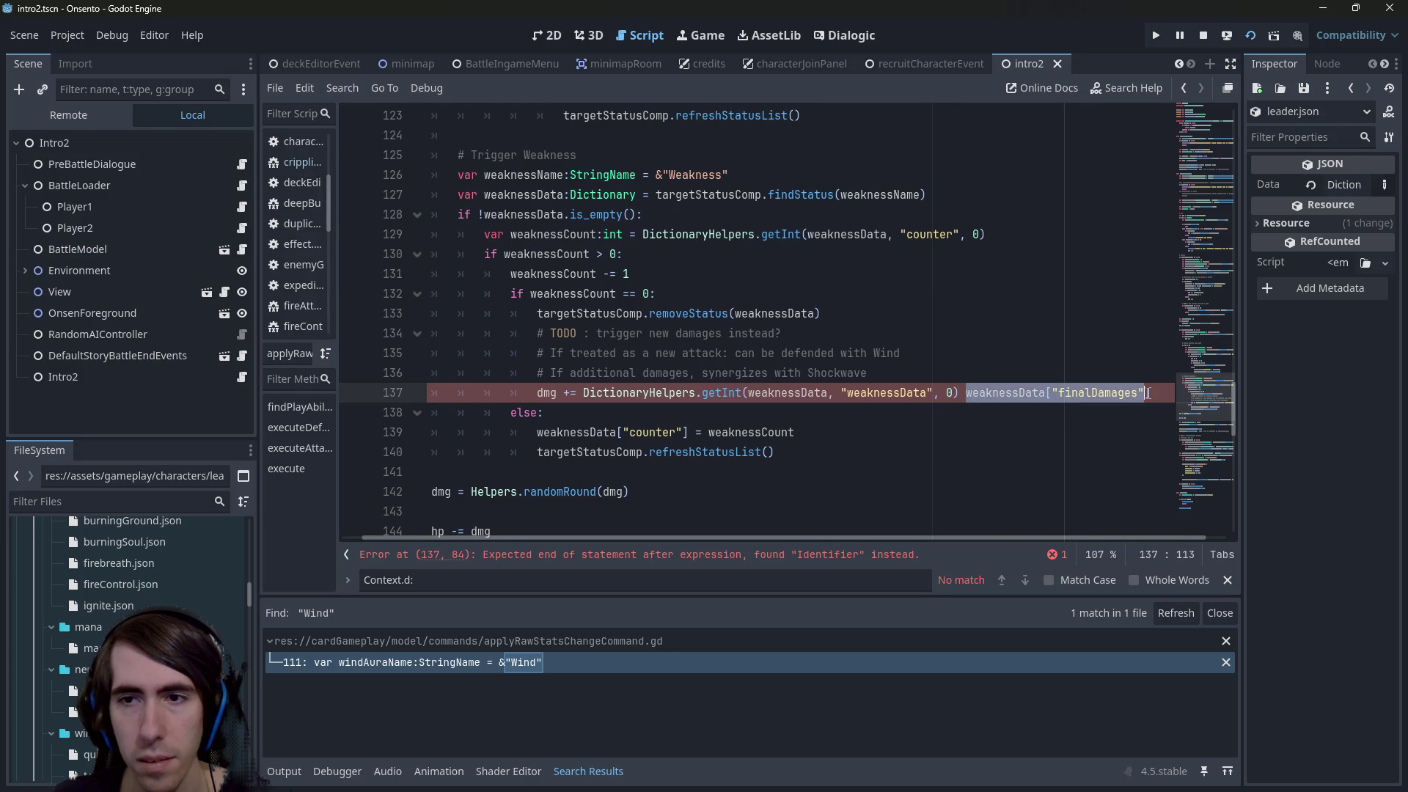
key("BackSpace")
key("Left")
key("Left")
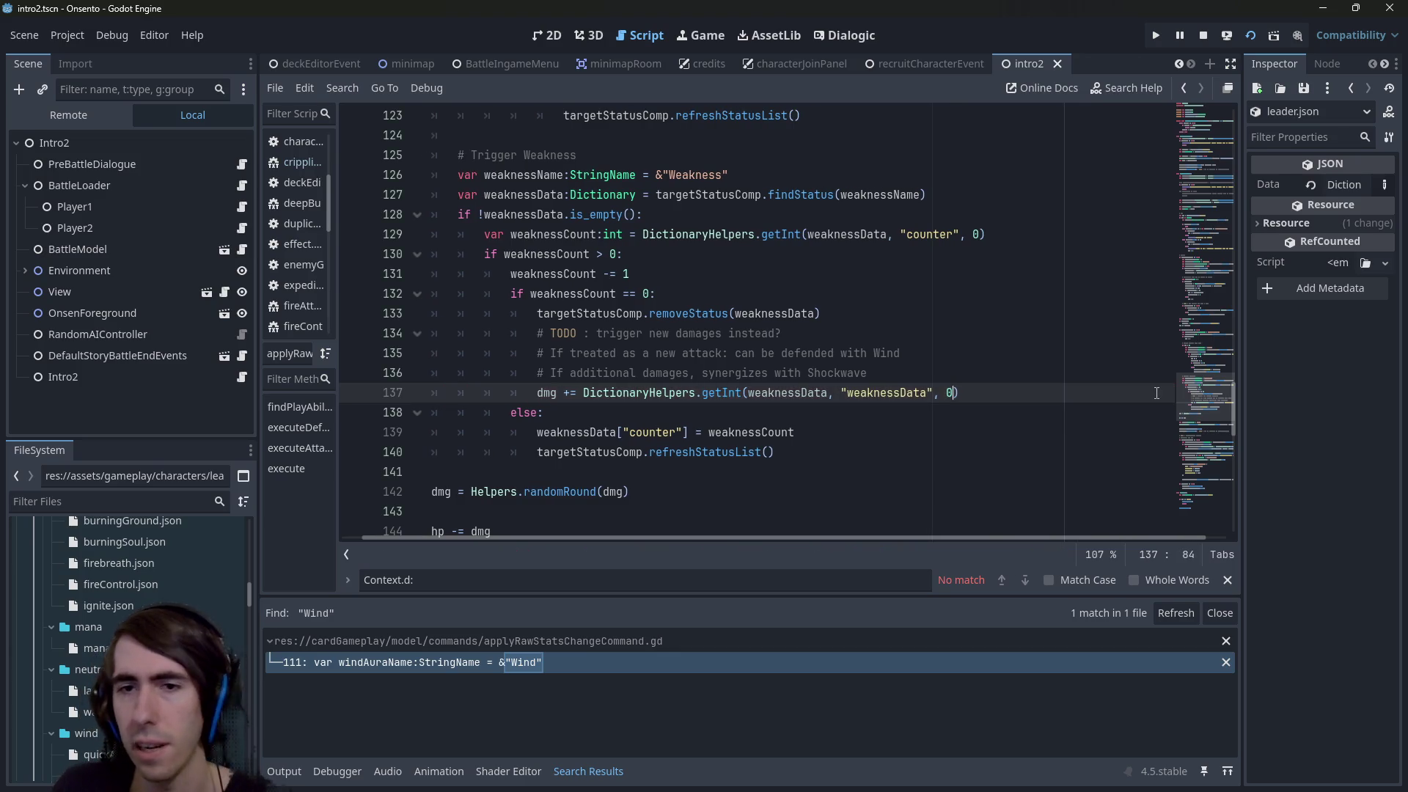
key("BackSpace")
type("5")
Jump from the getInt call on line 137 to its DictionaryHelpers definition
left_click(385, 394)
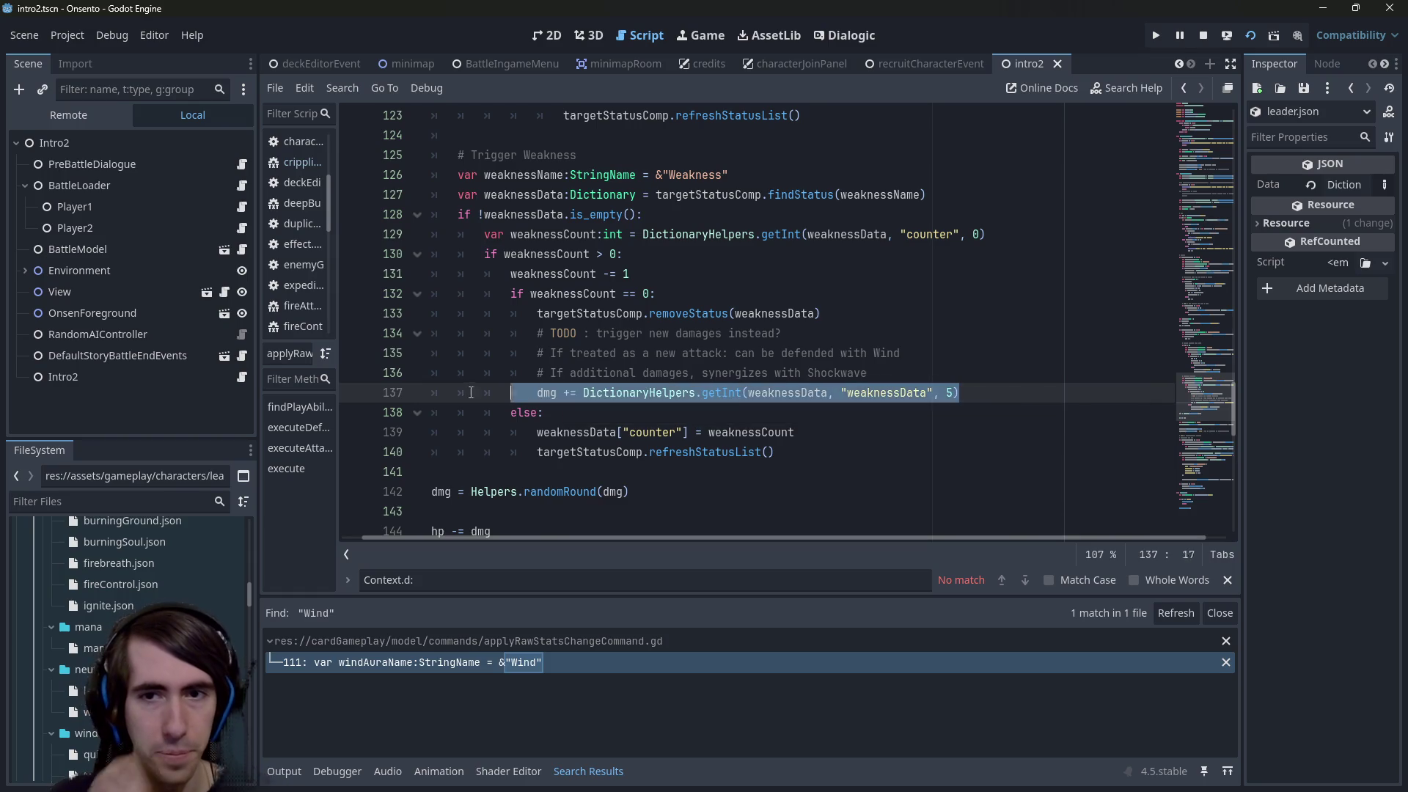
double_click(908, 393)
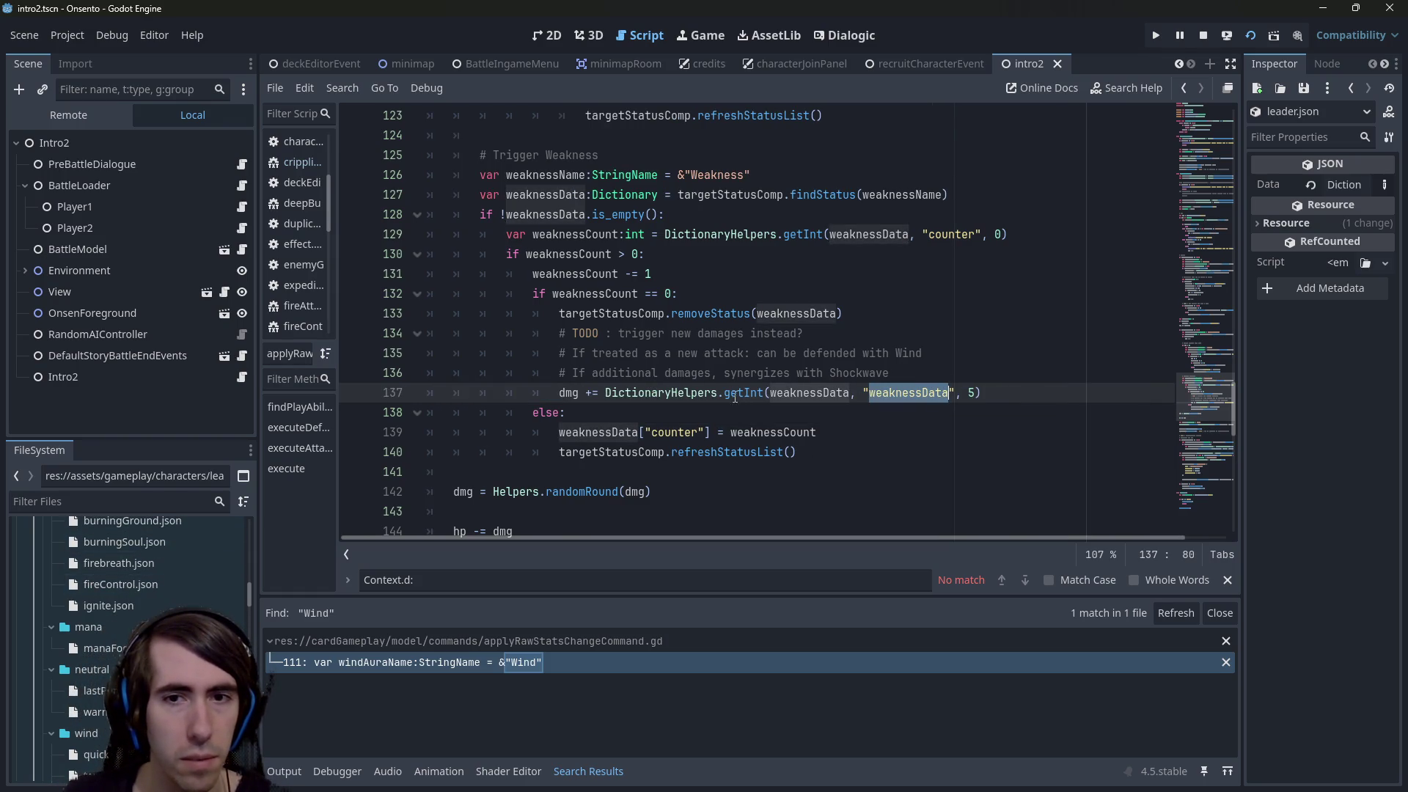
mouse_move(734, 394)
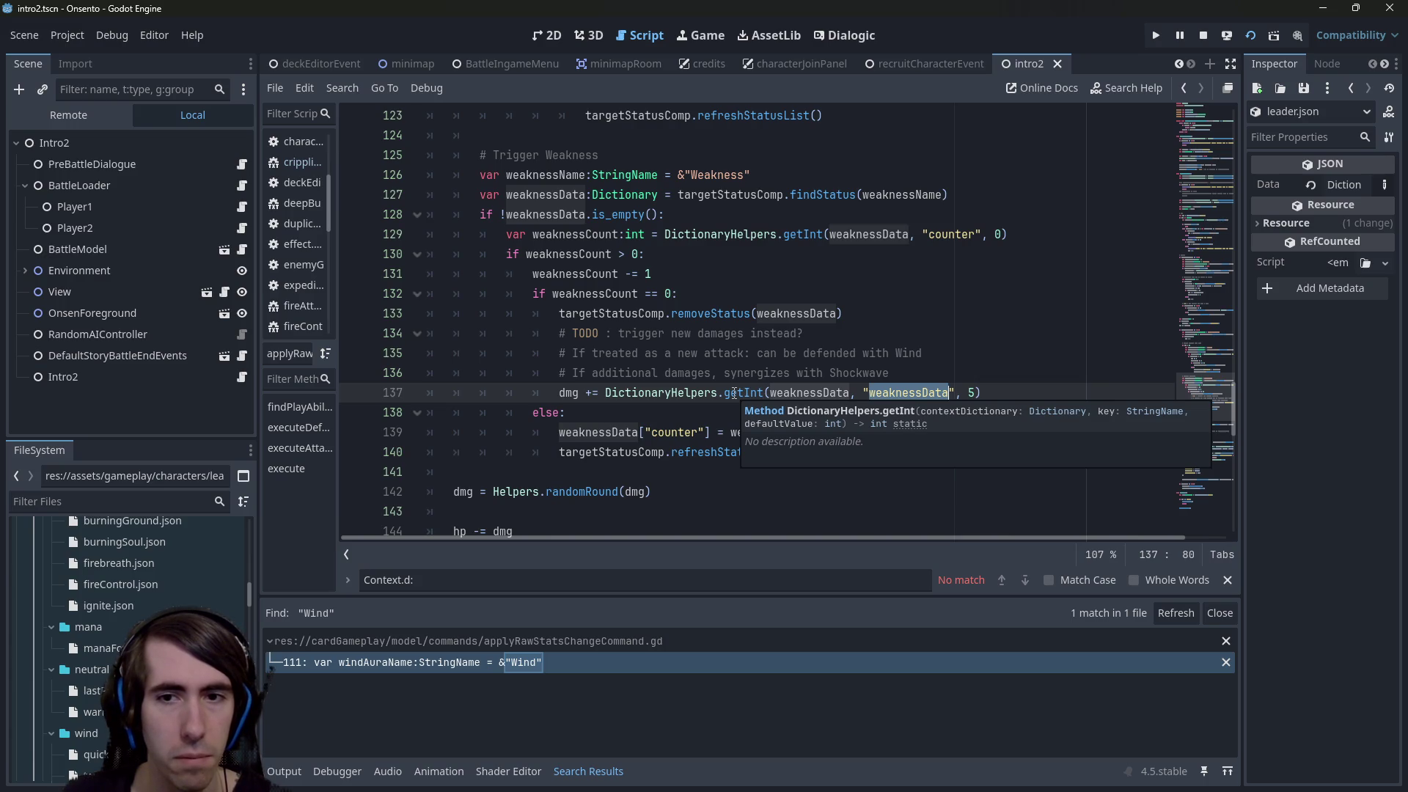
left_click(737, 394)
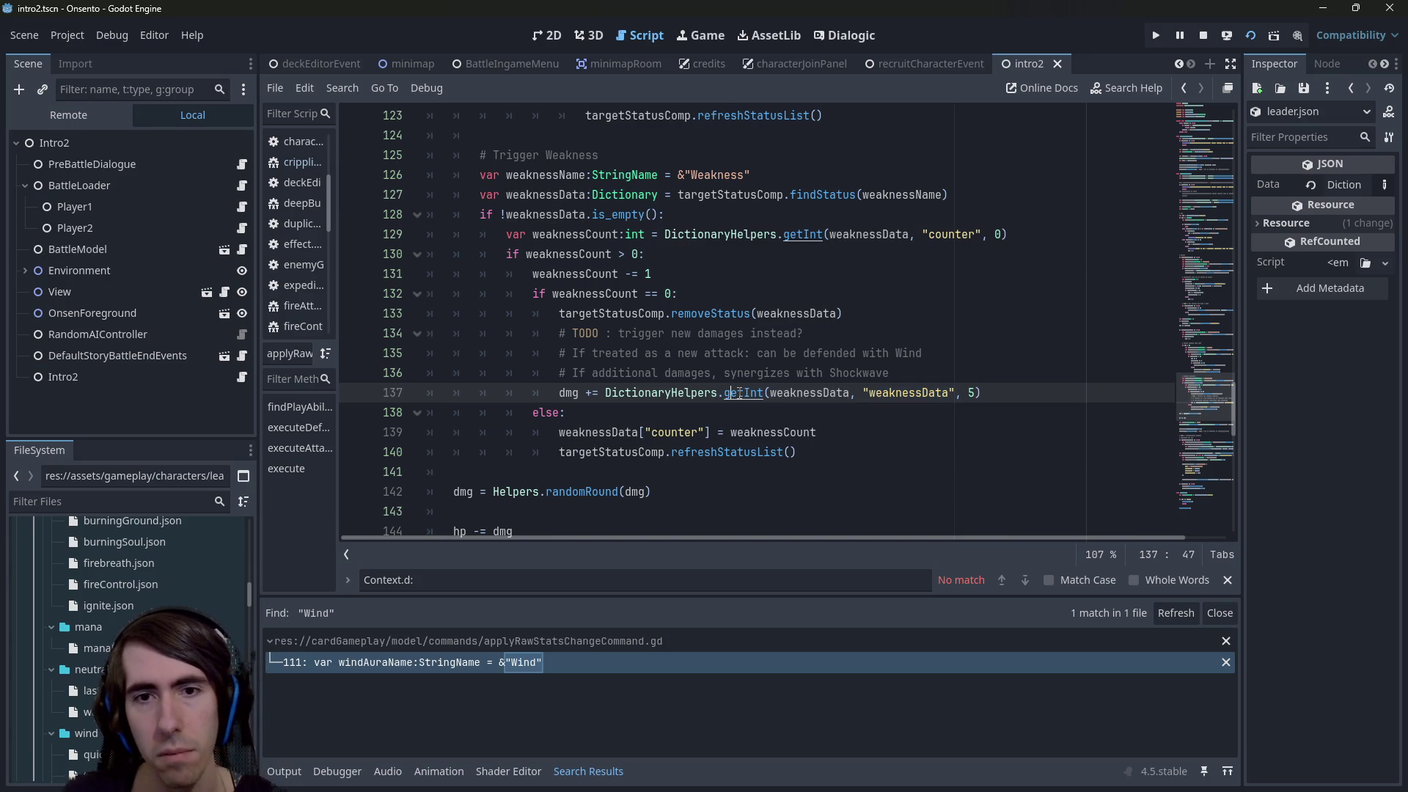
left_click(739, 392, "ctrl")
Inspect how getInt uses value and defaultValue, then navigate back twice to the previous locations
scroll(556, 377, "up", 5)
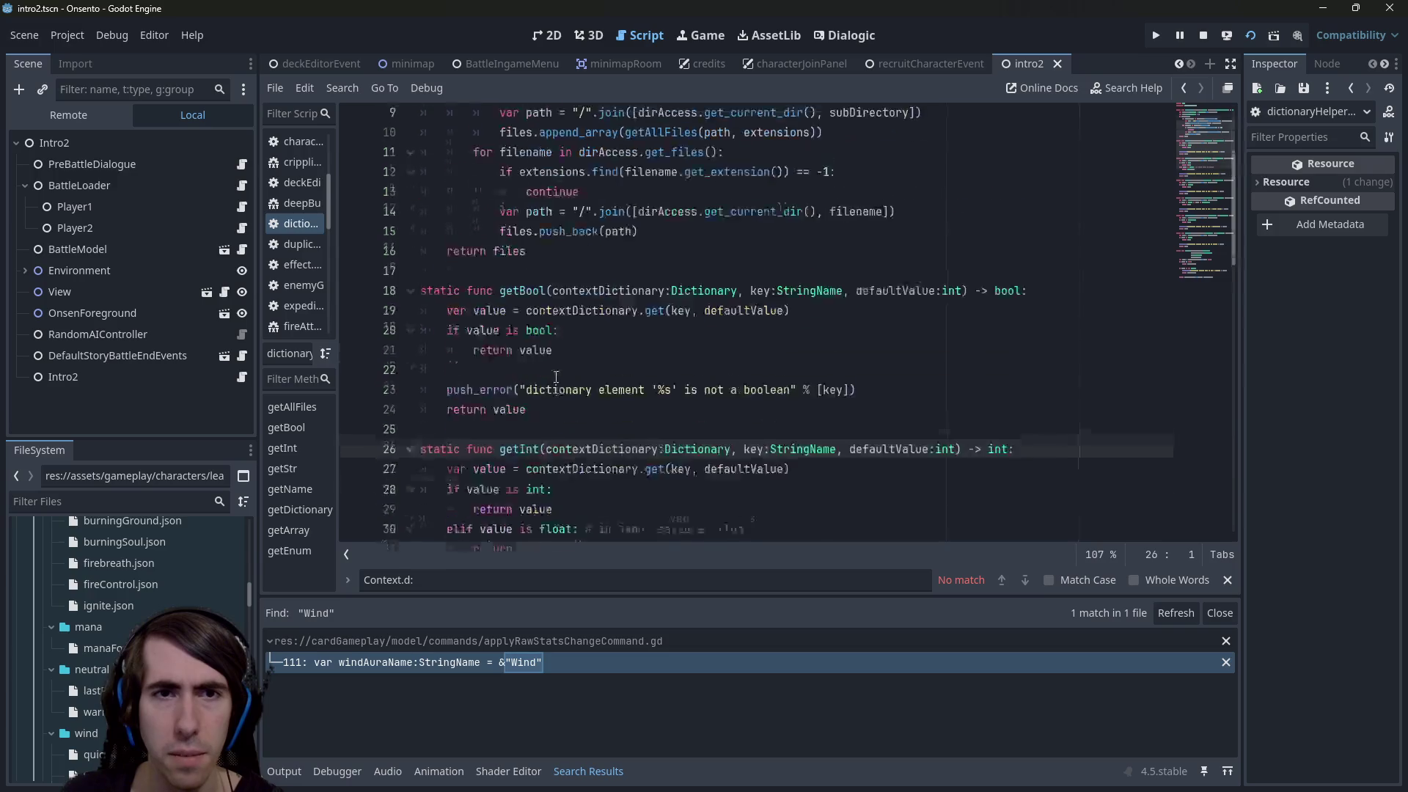
scroll(556, 377, "down", 19)
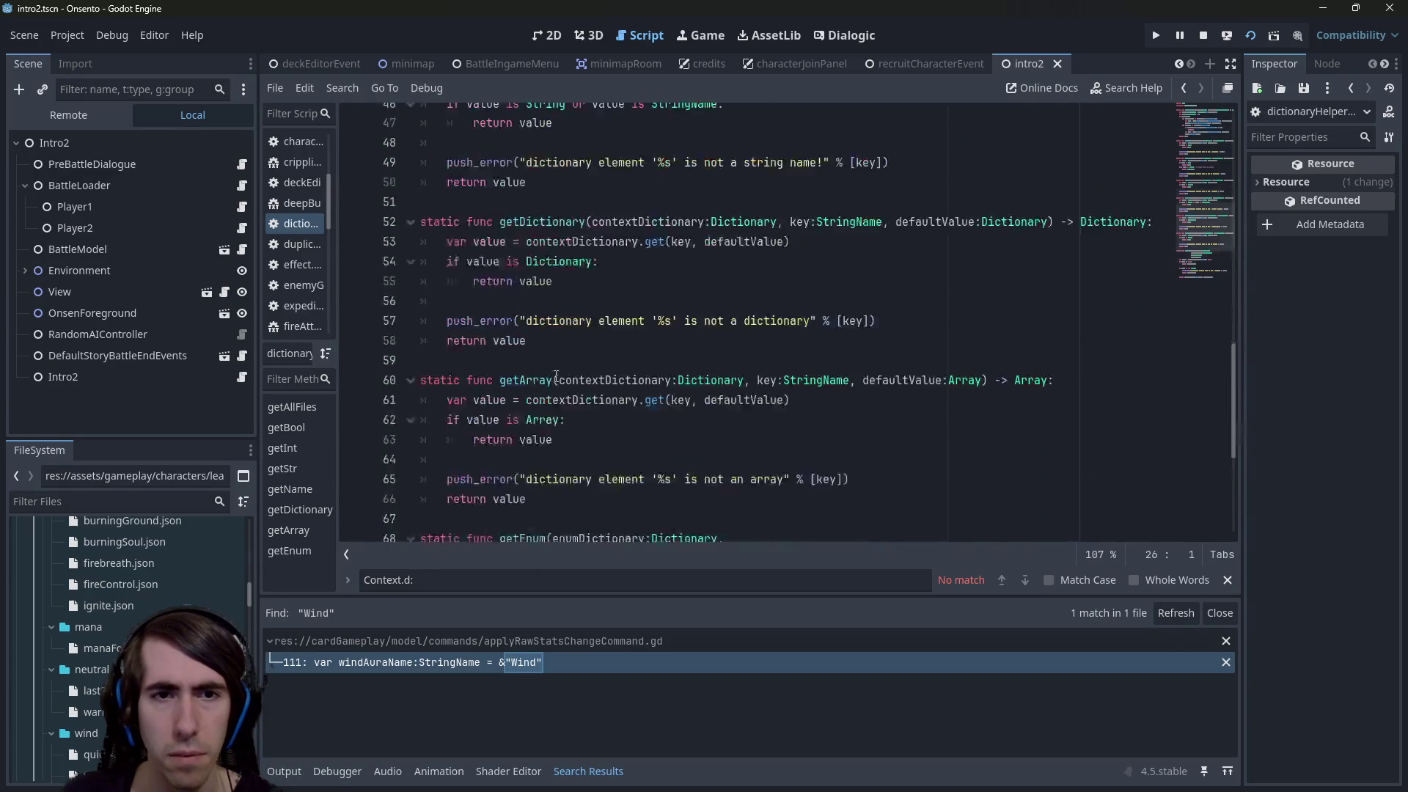
scroll(556, 377, "up", 19)
scroll(556, 377, "down", 4)
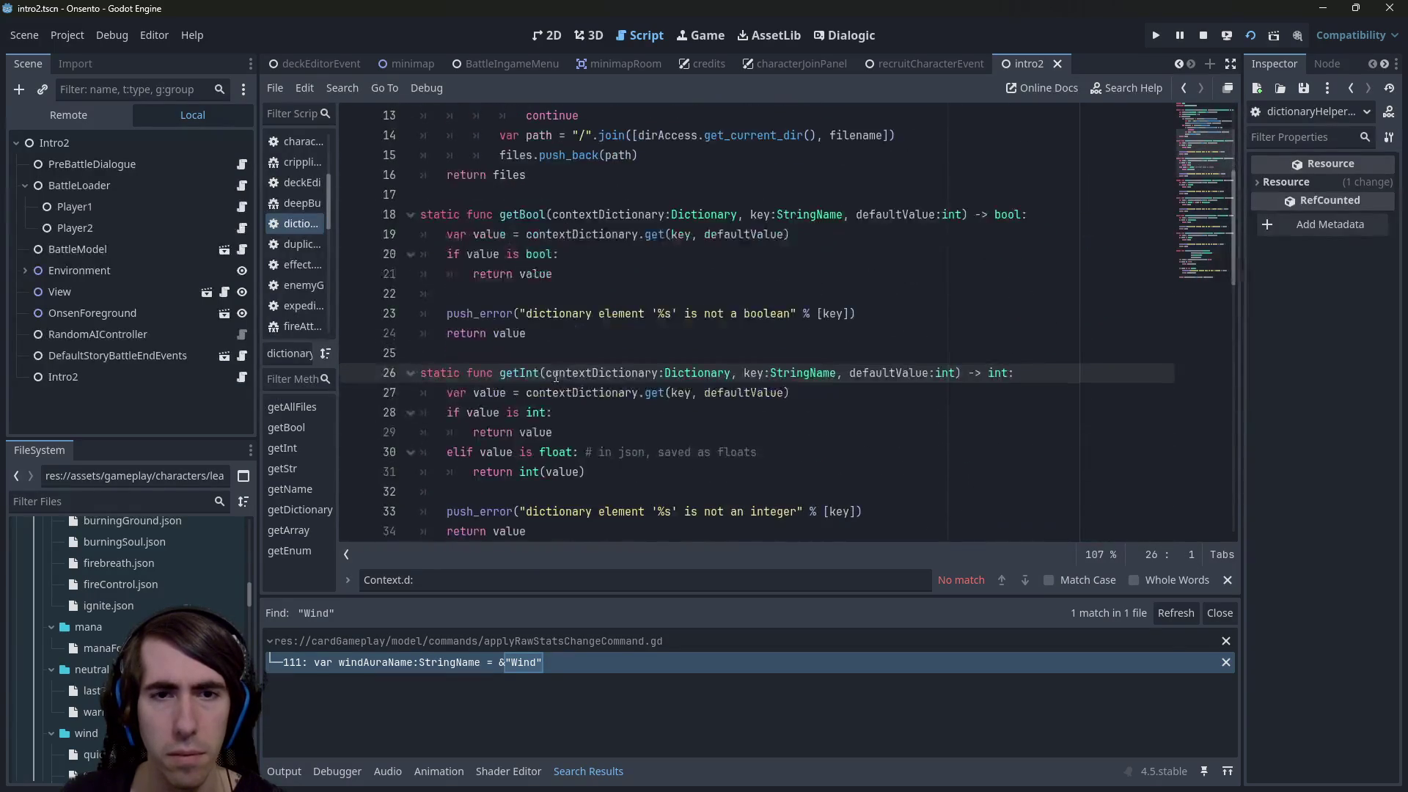
scroll(574, 445, "down", 1)
left_click(575, 353)
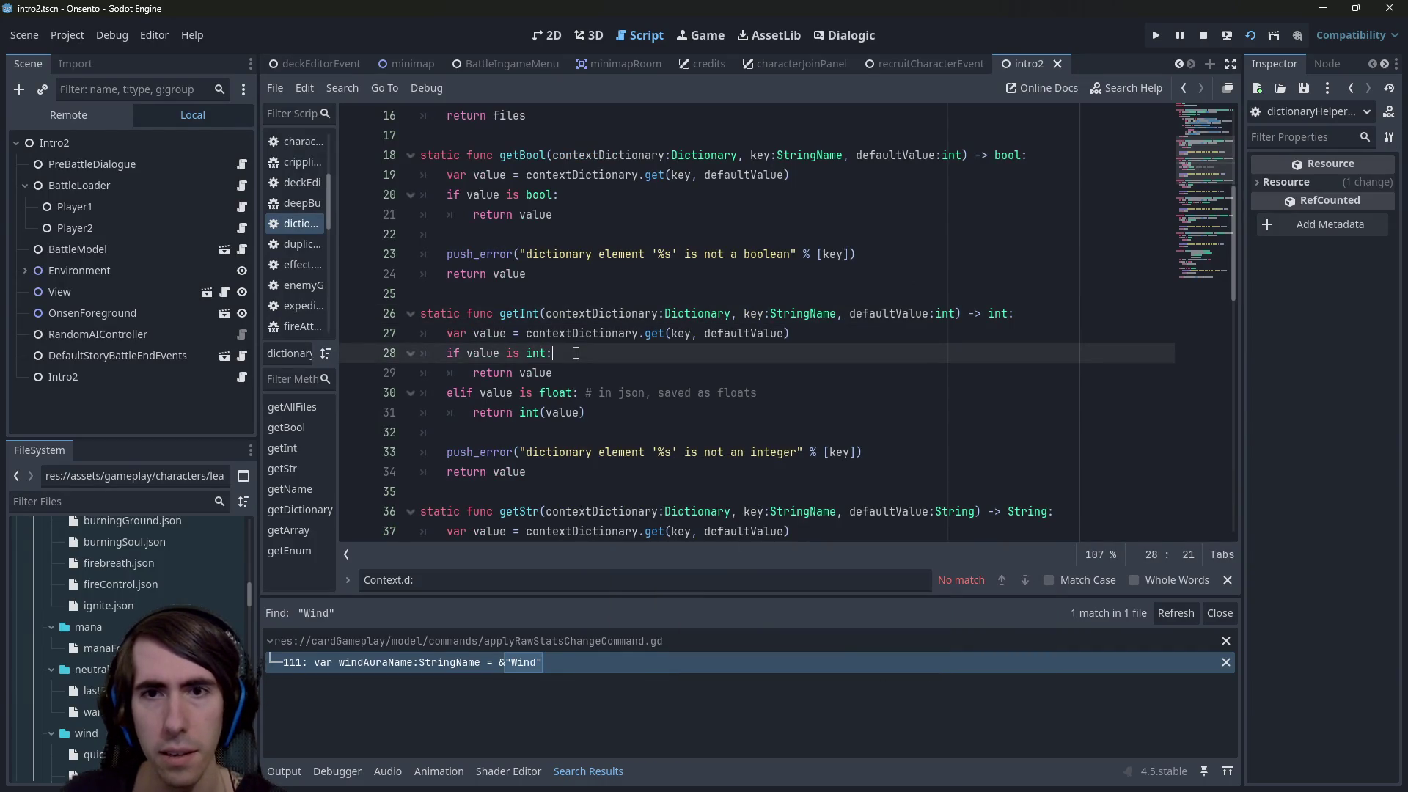
double_click(893, 314)
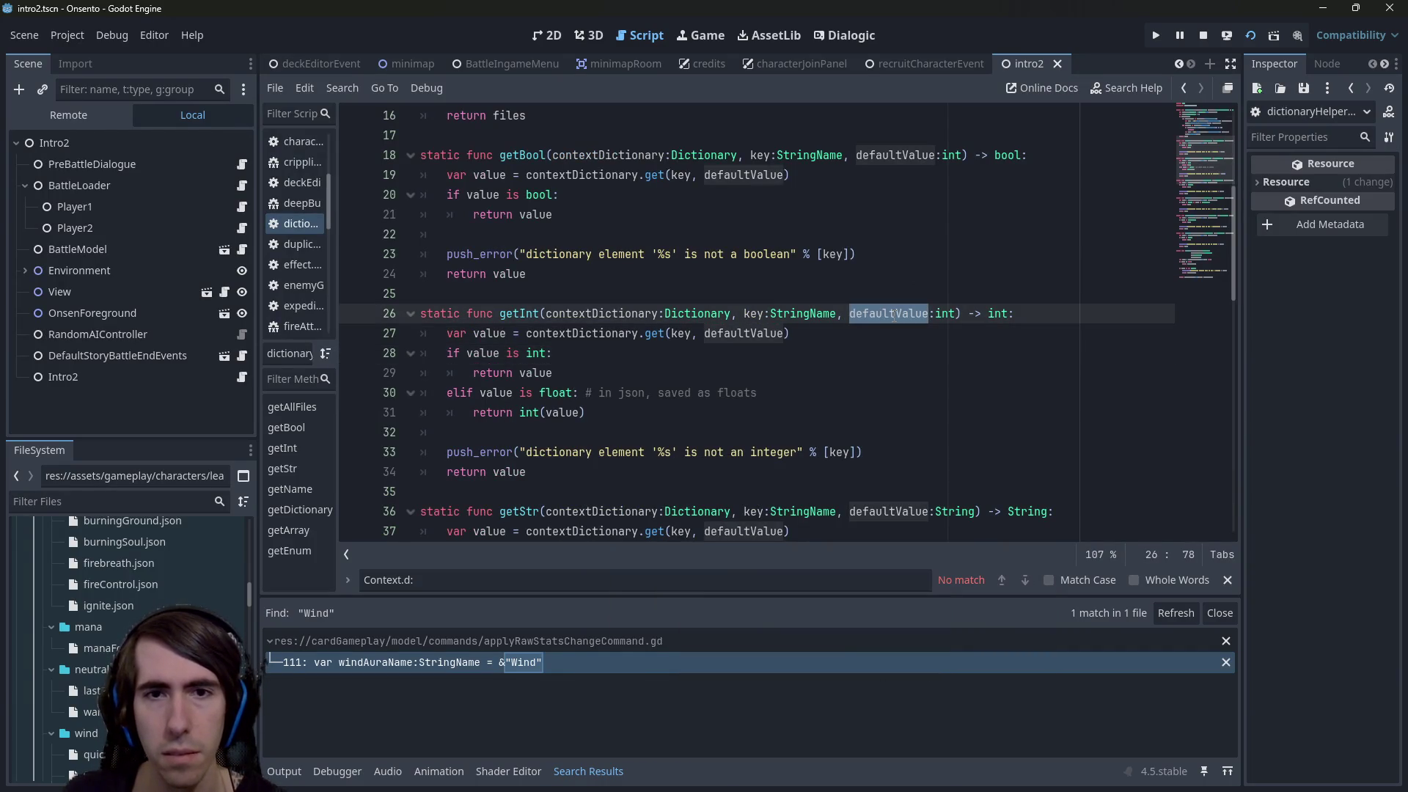
double_click(501, 332)
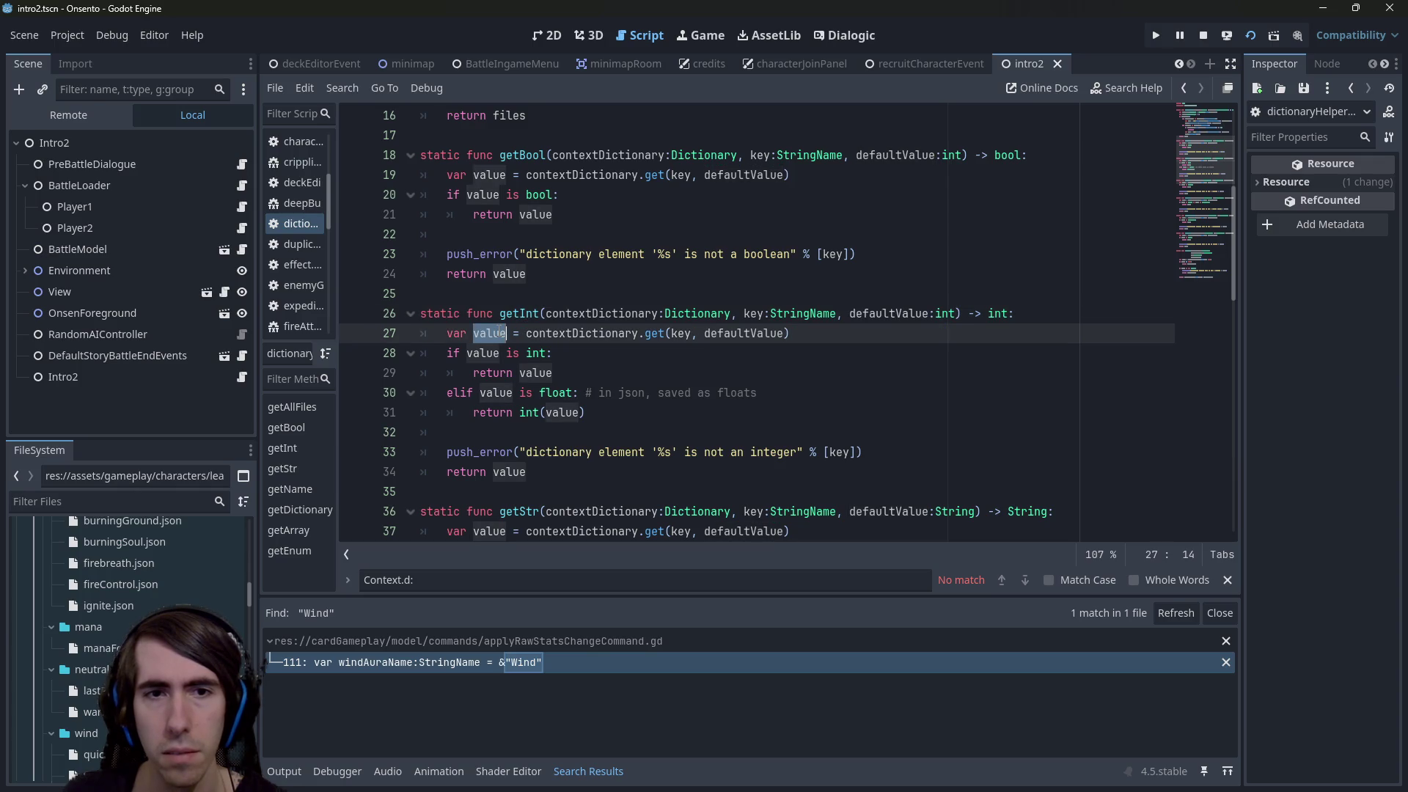
left_click(569, 352)
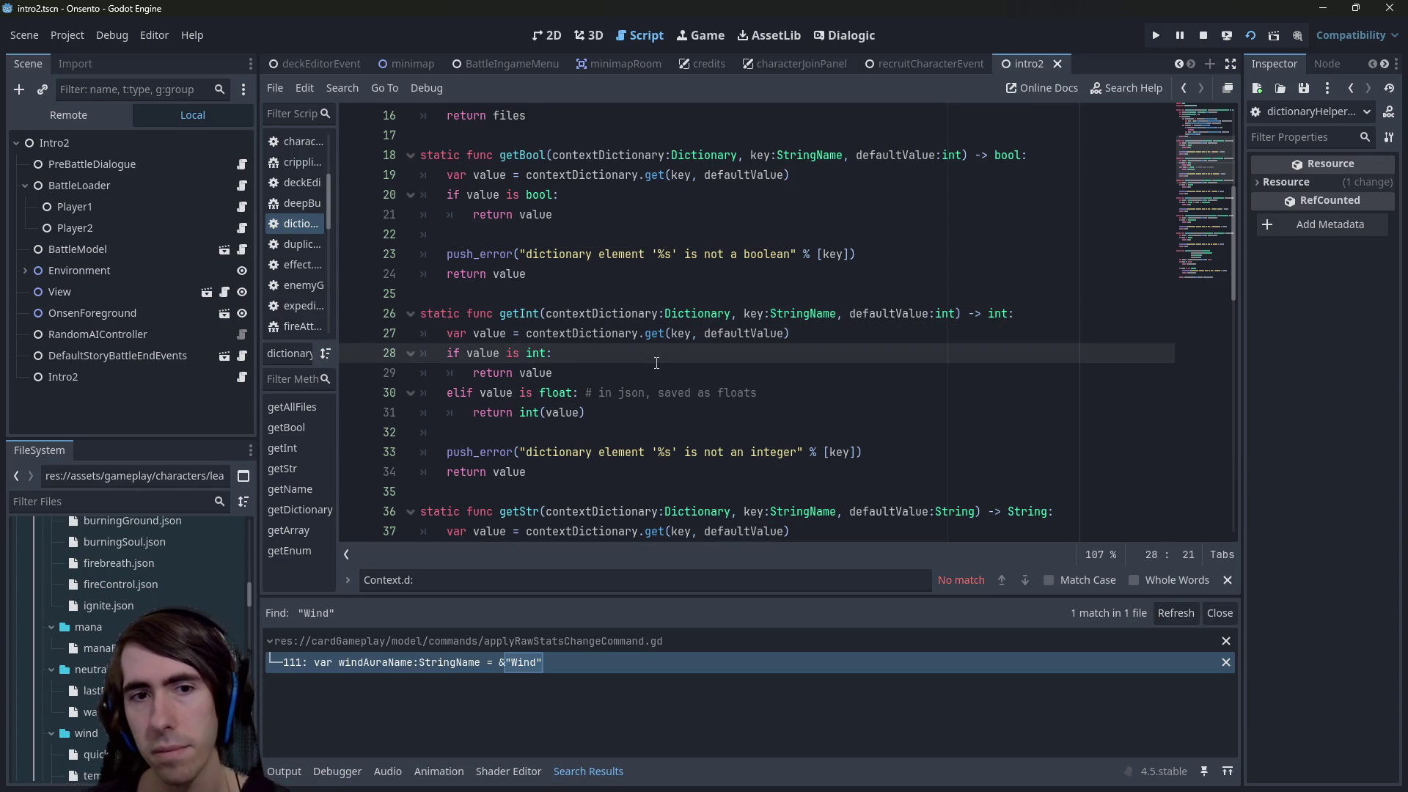
key("alt+Left")
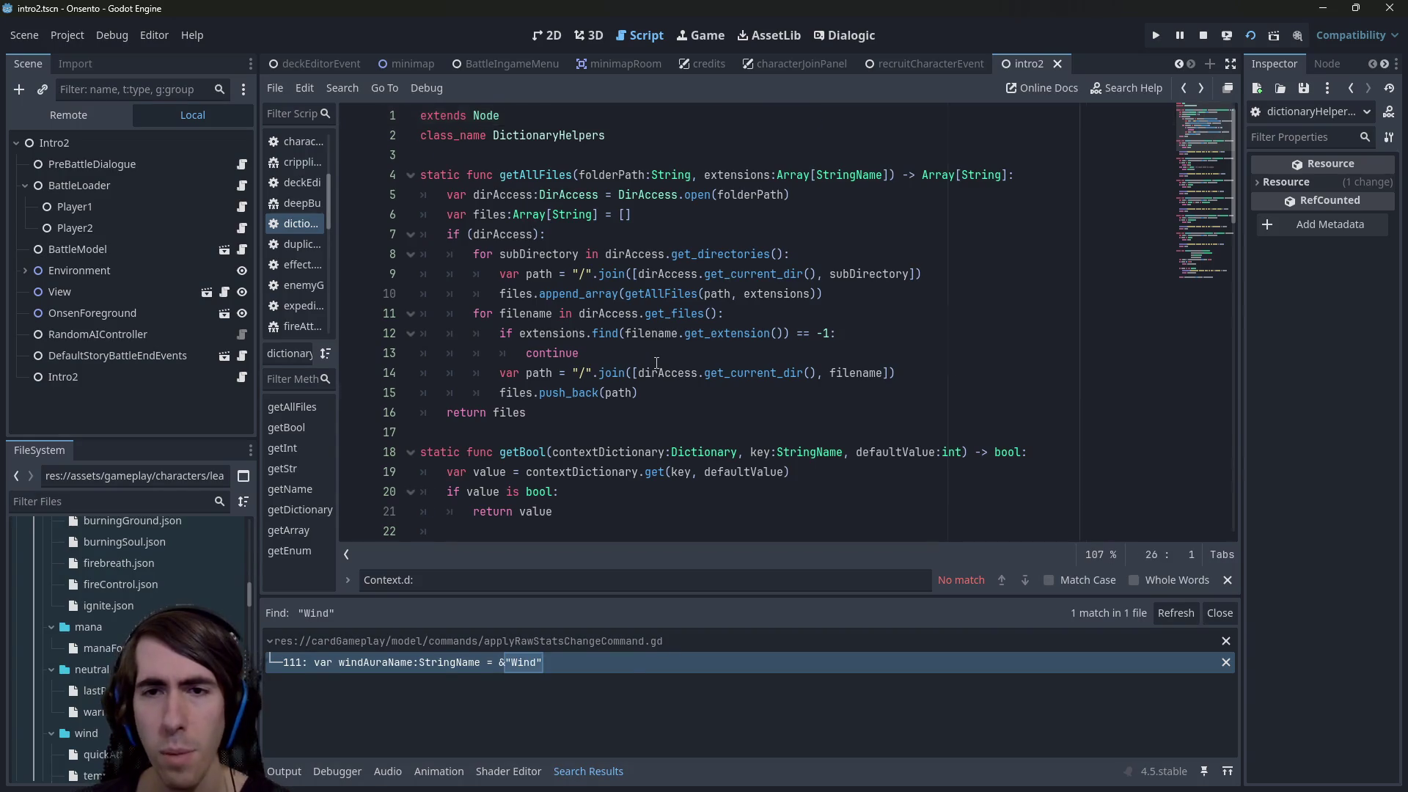
key("alt+Left")
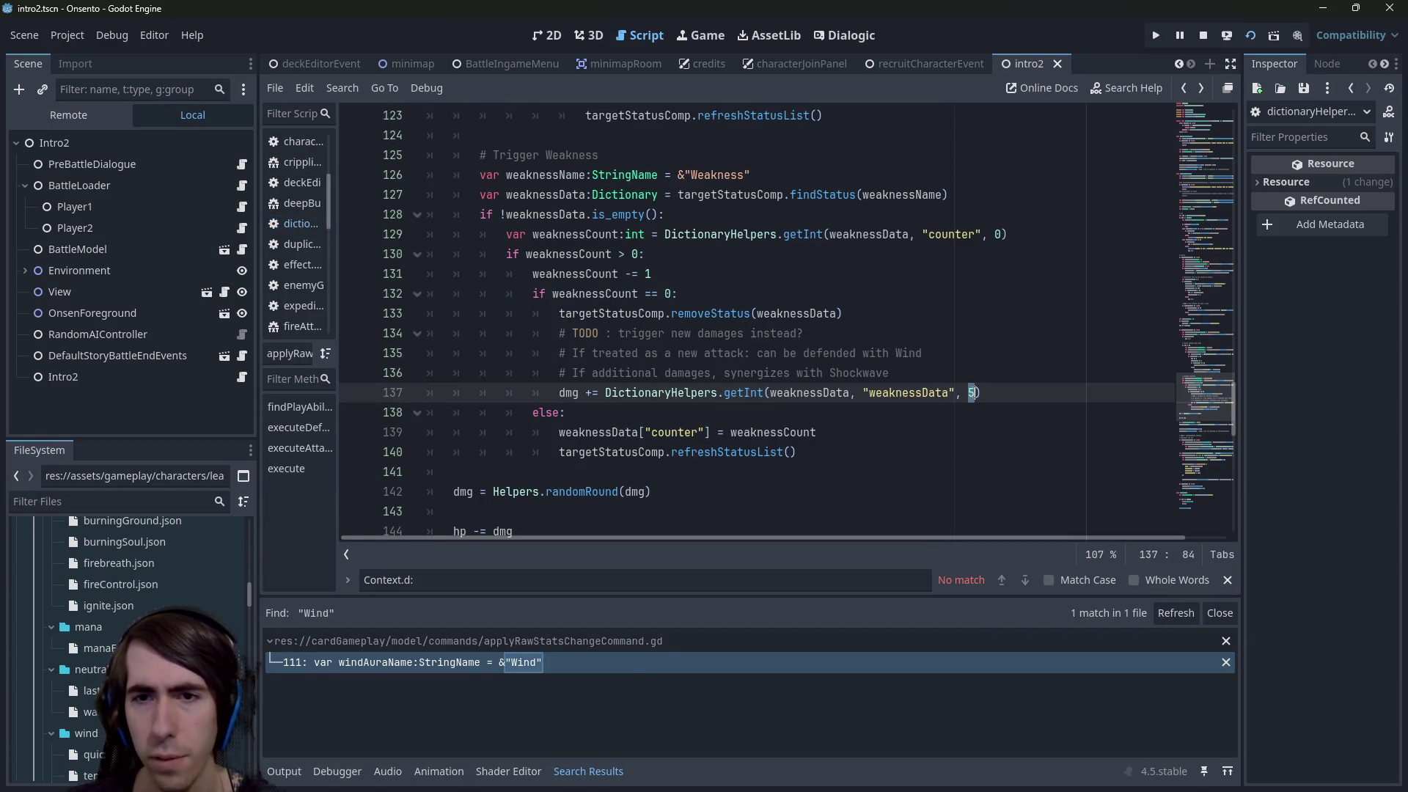
Try null as the getInt default on line 137, check getInt, then revert to 5
double_click(972, 393)
type("null")
key("Return")
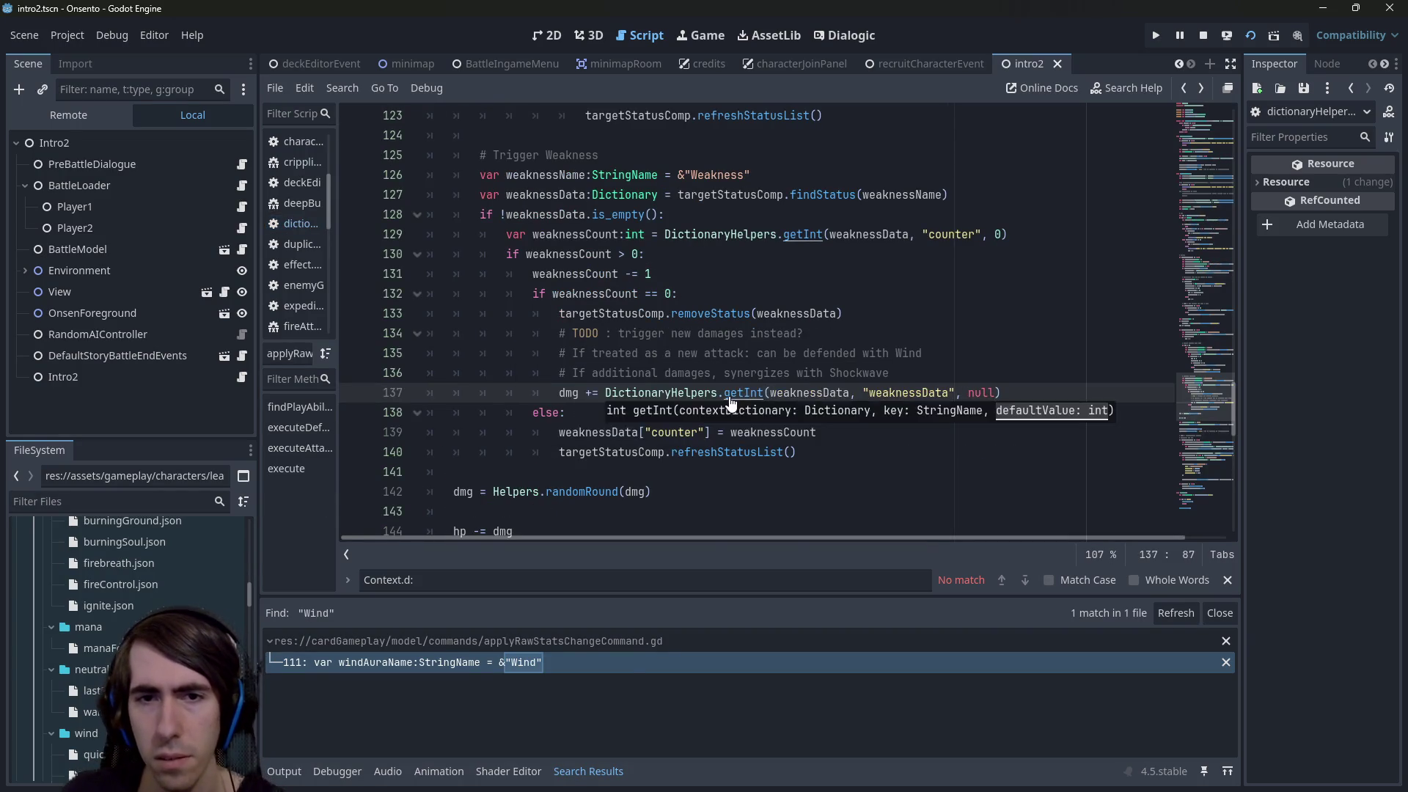
left_click(730, 393, "ctrl")
key("alt+Left")
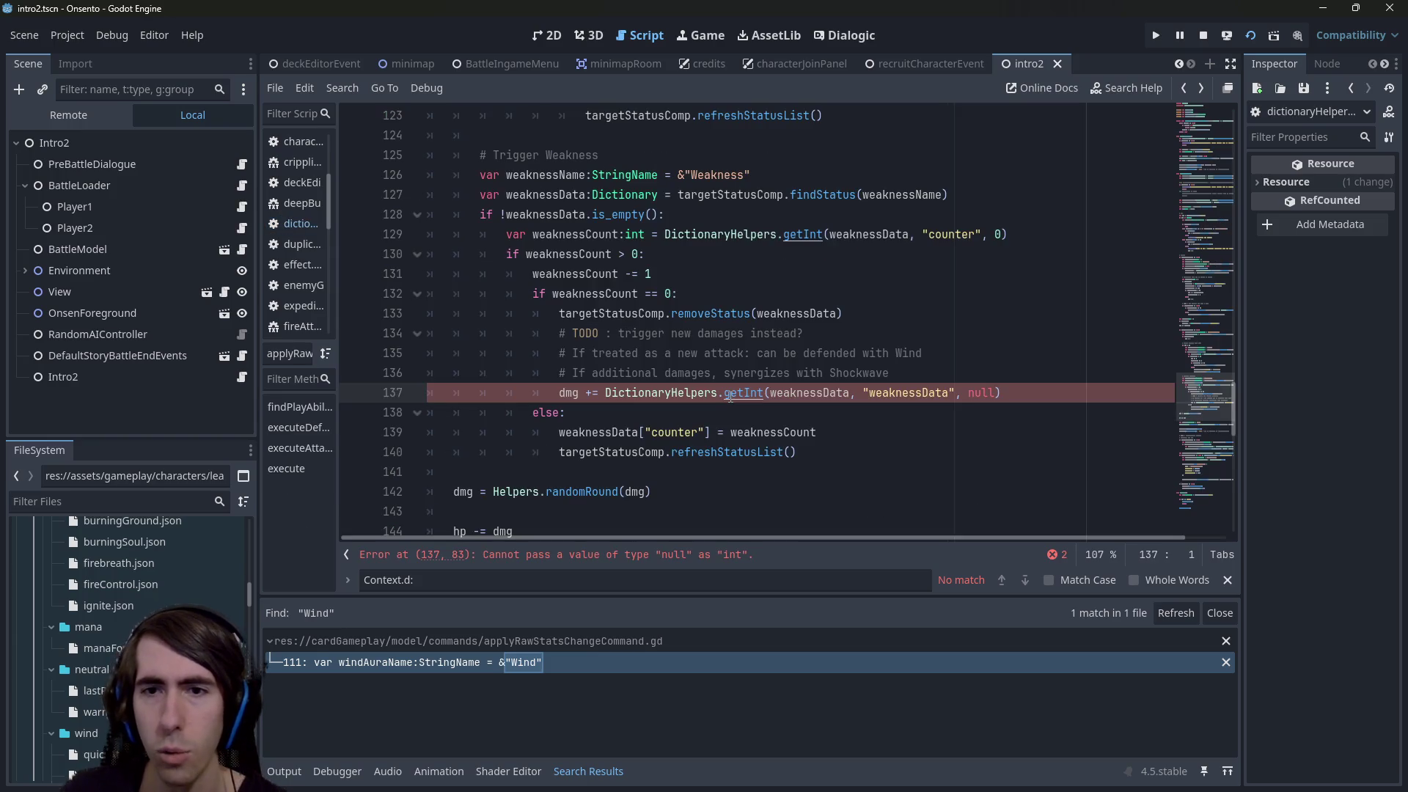
key("ctrl+z")
key("ctrl+z")
key("ctrl+z")
Review the weakness damage code, then go back to weakness.json
scroll(122, 588, "up", 5)
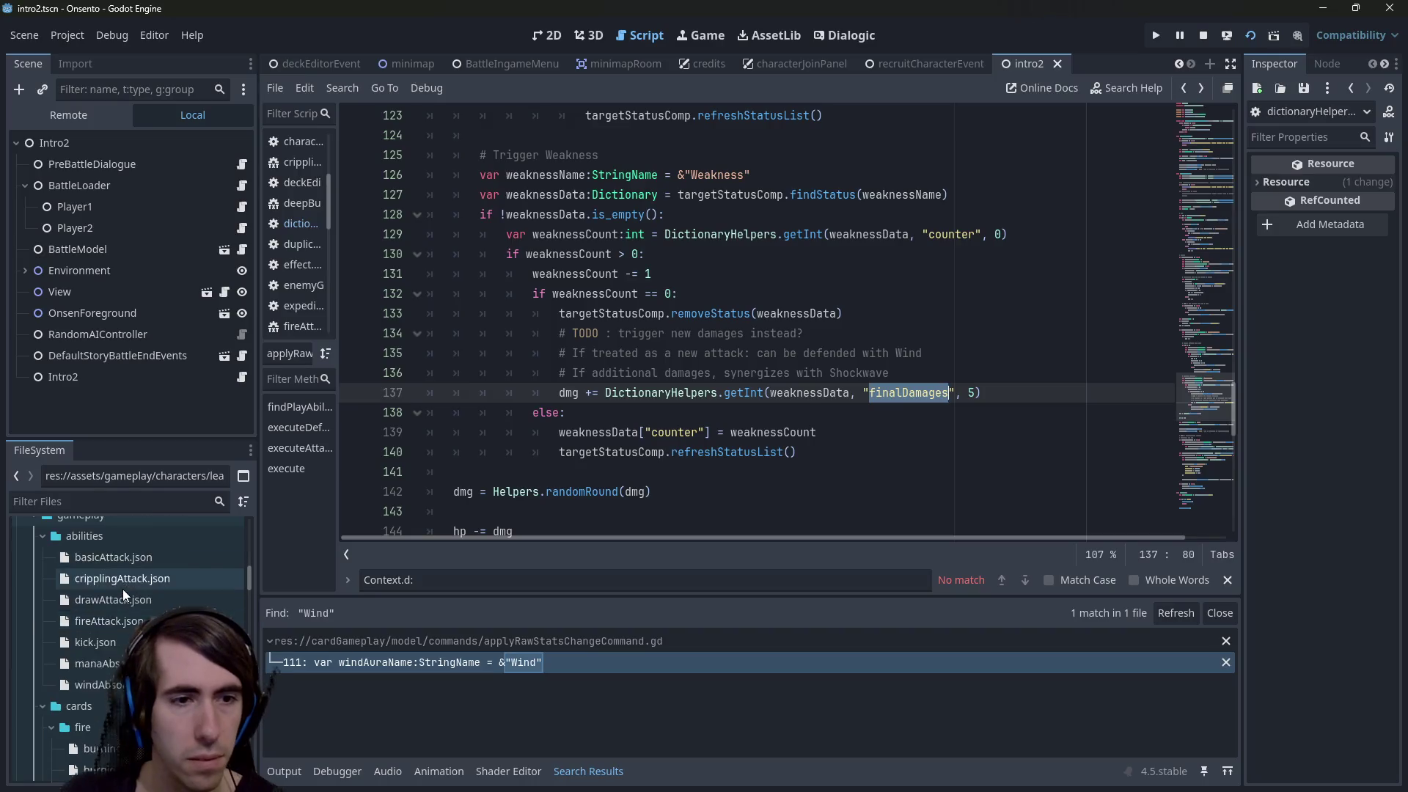
scroll(139, 606, "down", 5)
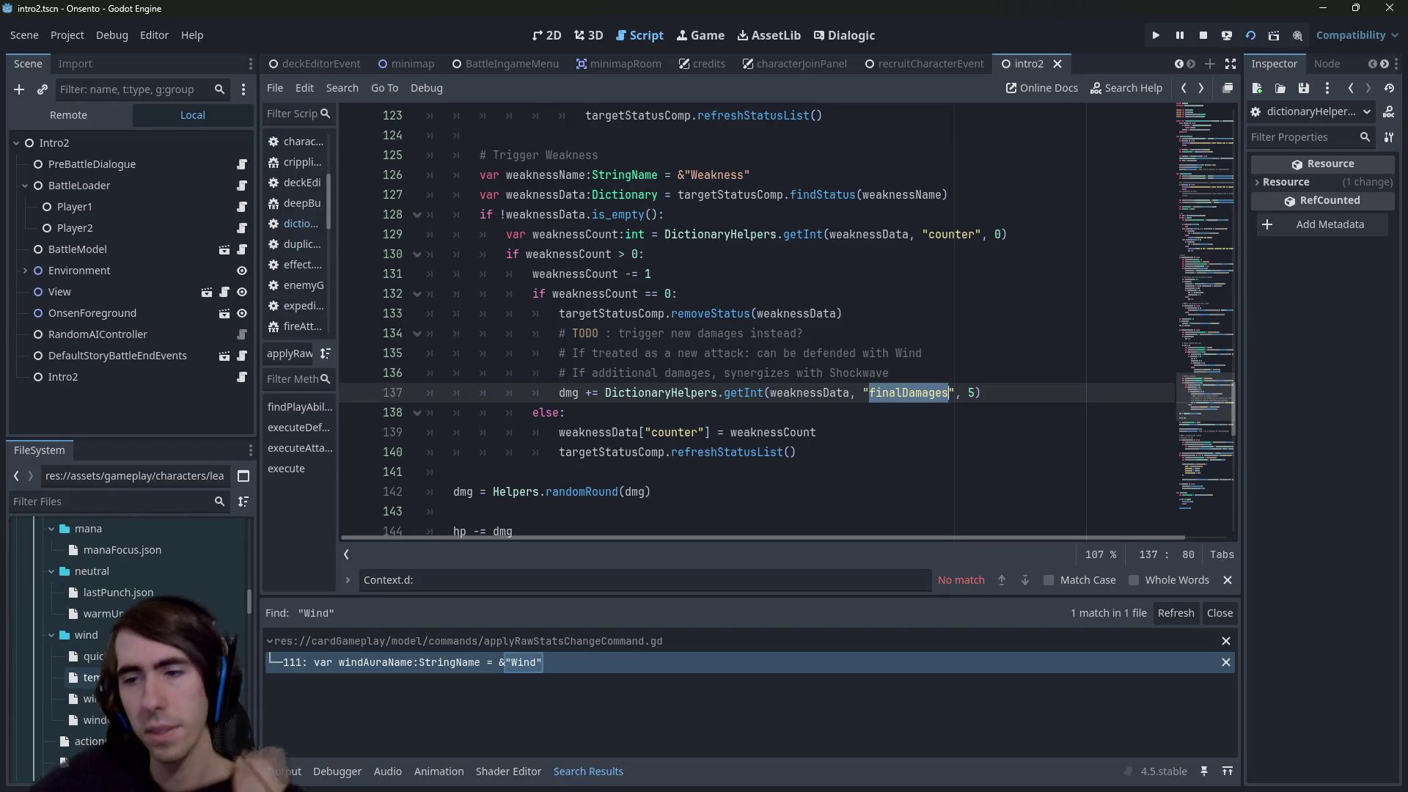
scroll(138, 606, "down", 3)
scroll(139, 606, "up", 3)
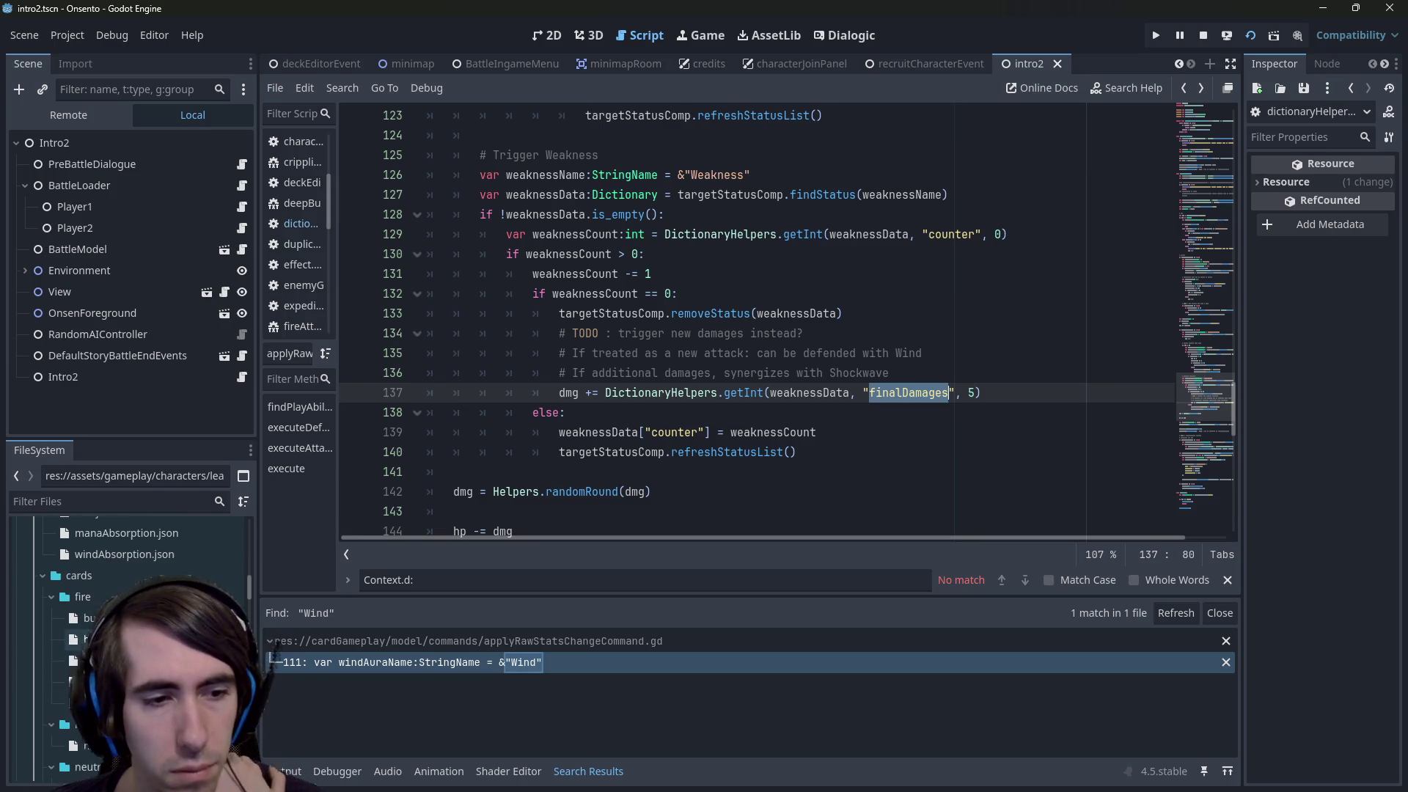
scroll(129, 587, "up", 5)
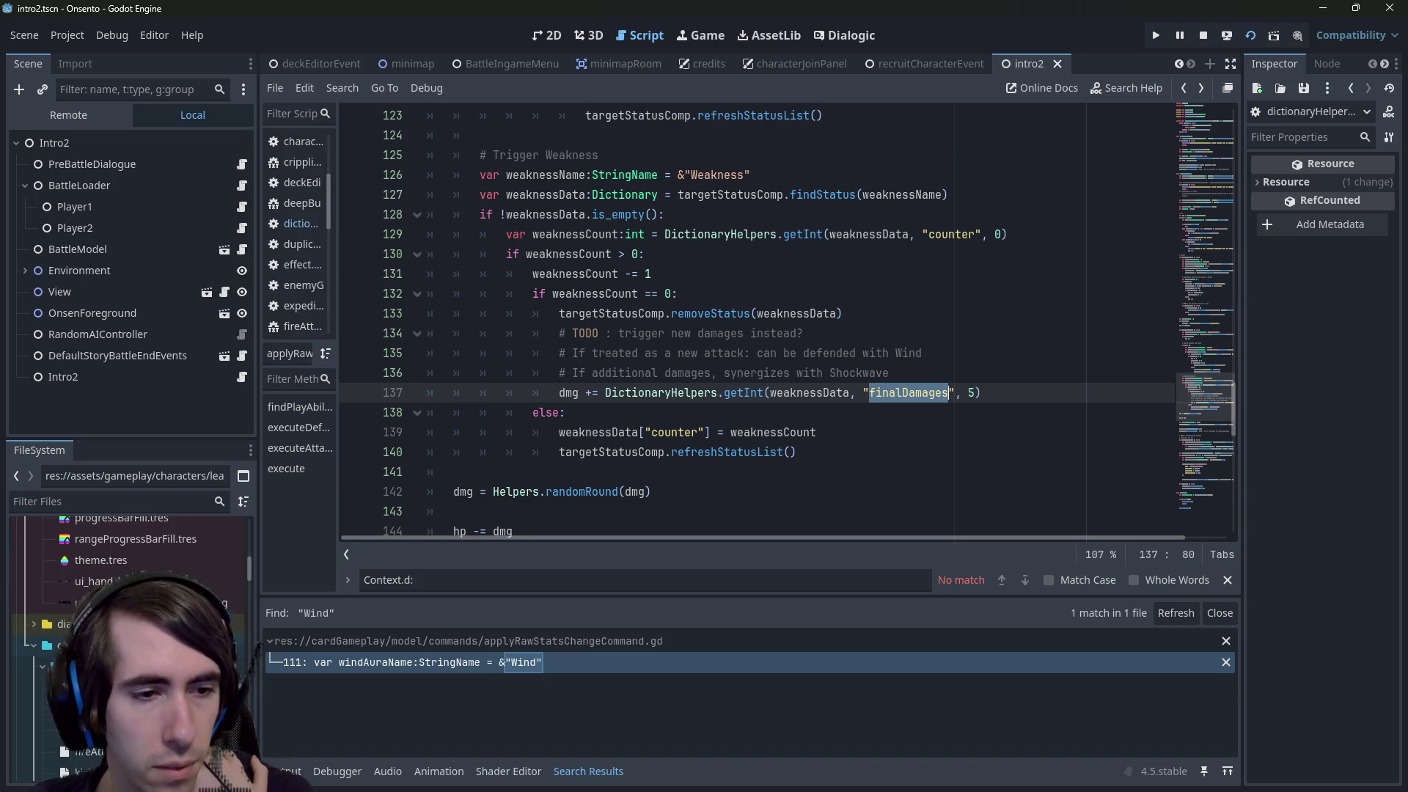
scroll(128, 587, "down", 3)
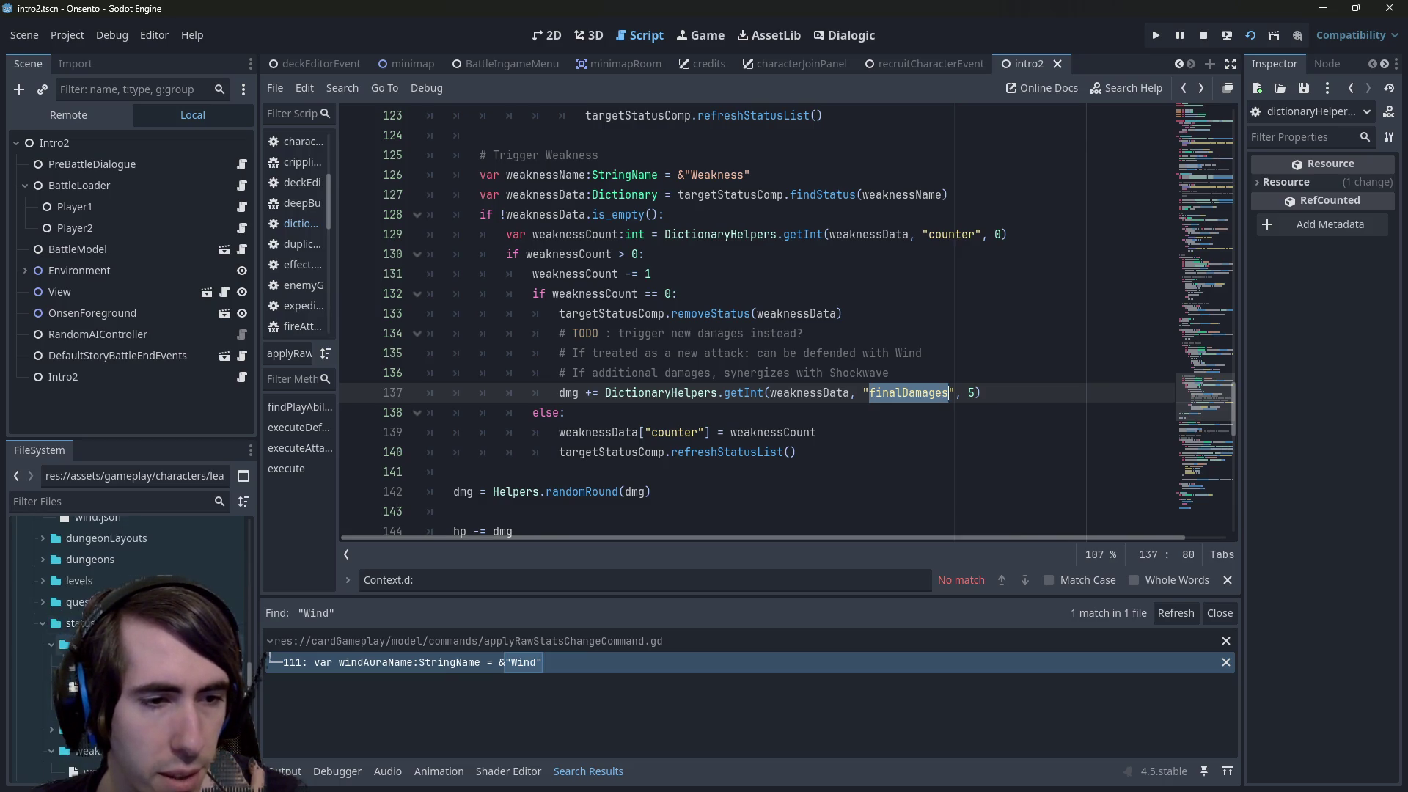
key("alt+Left")
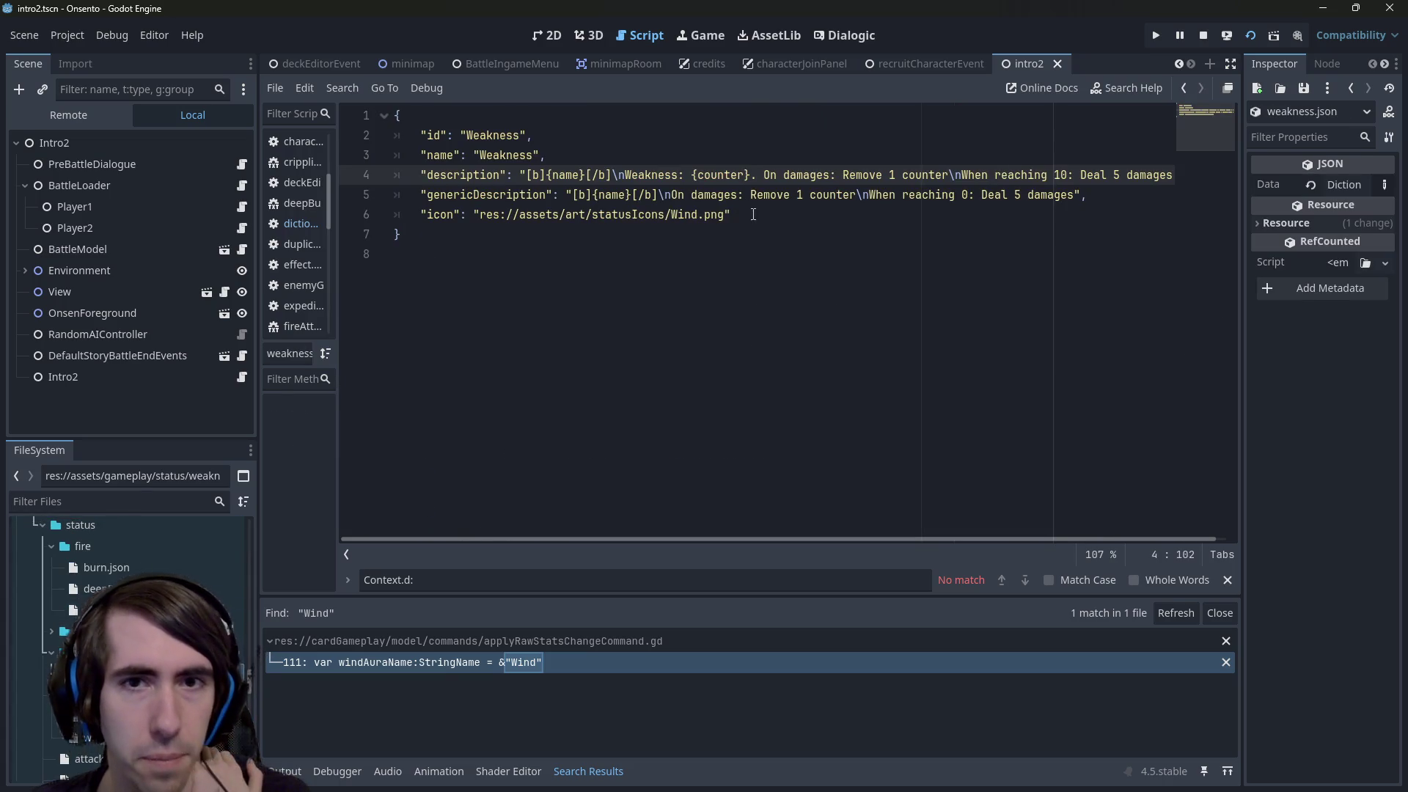
Add a "finalDamages": 5 entry after the icon line in weakness.json
left_click(753, 215)
key("Return")
type("\"finalDamages\": 5")
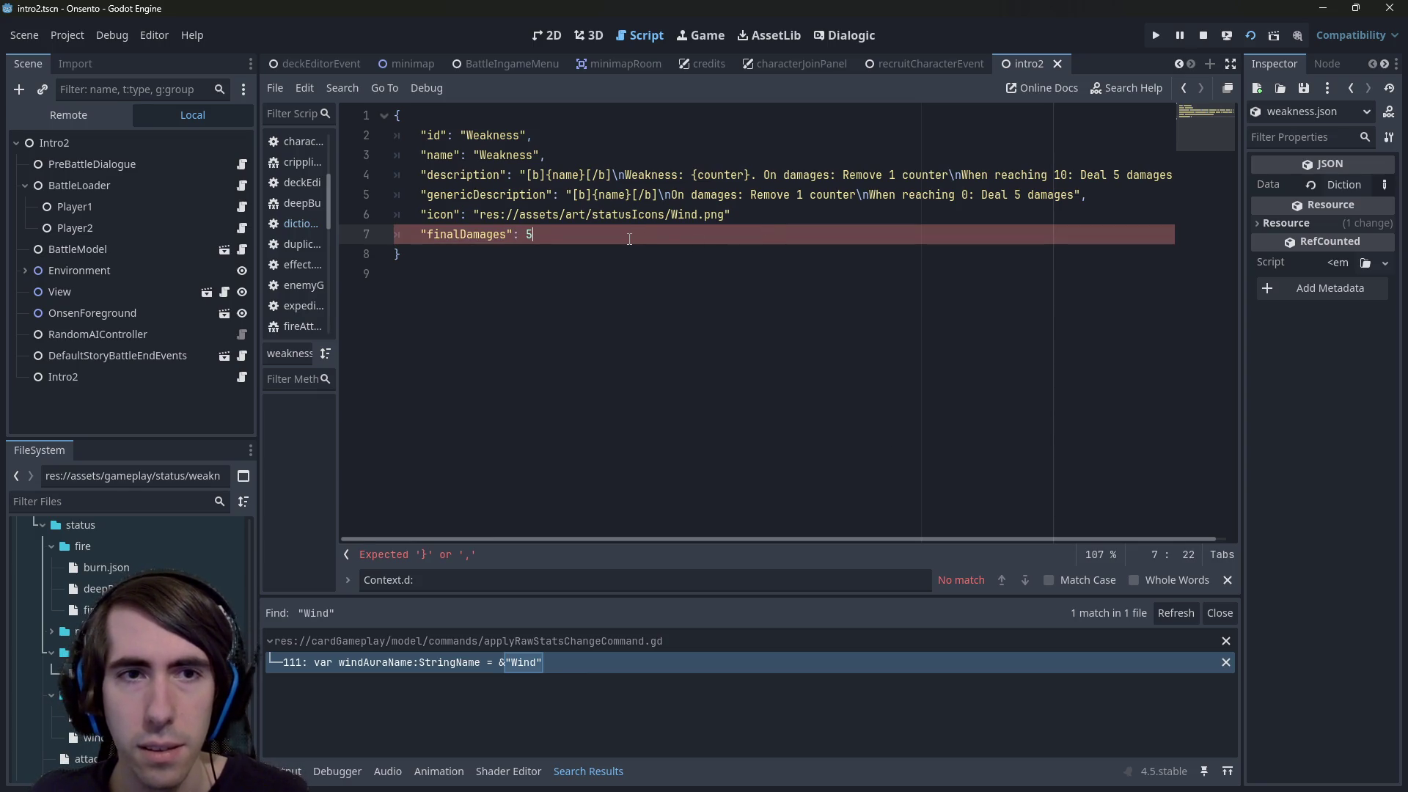
left_click_drag(630, 239, 138, 242)
left_click(783, 223)
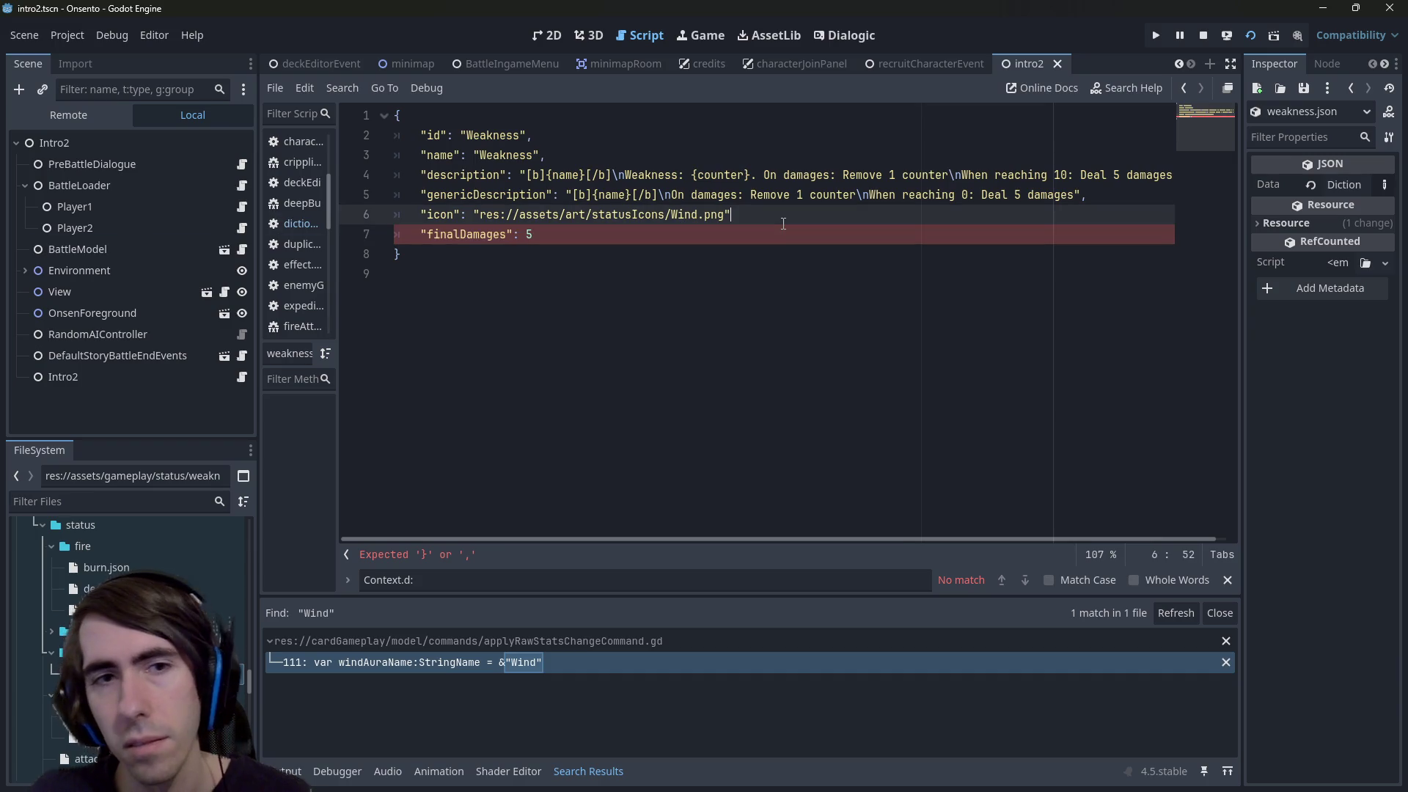
type(",")
left_click(716, 316)
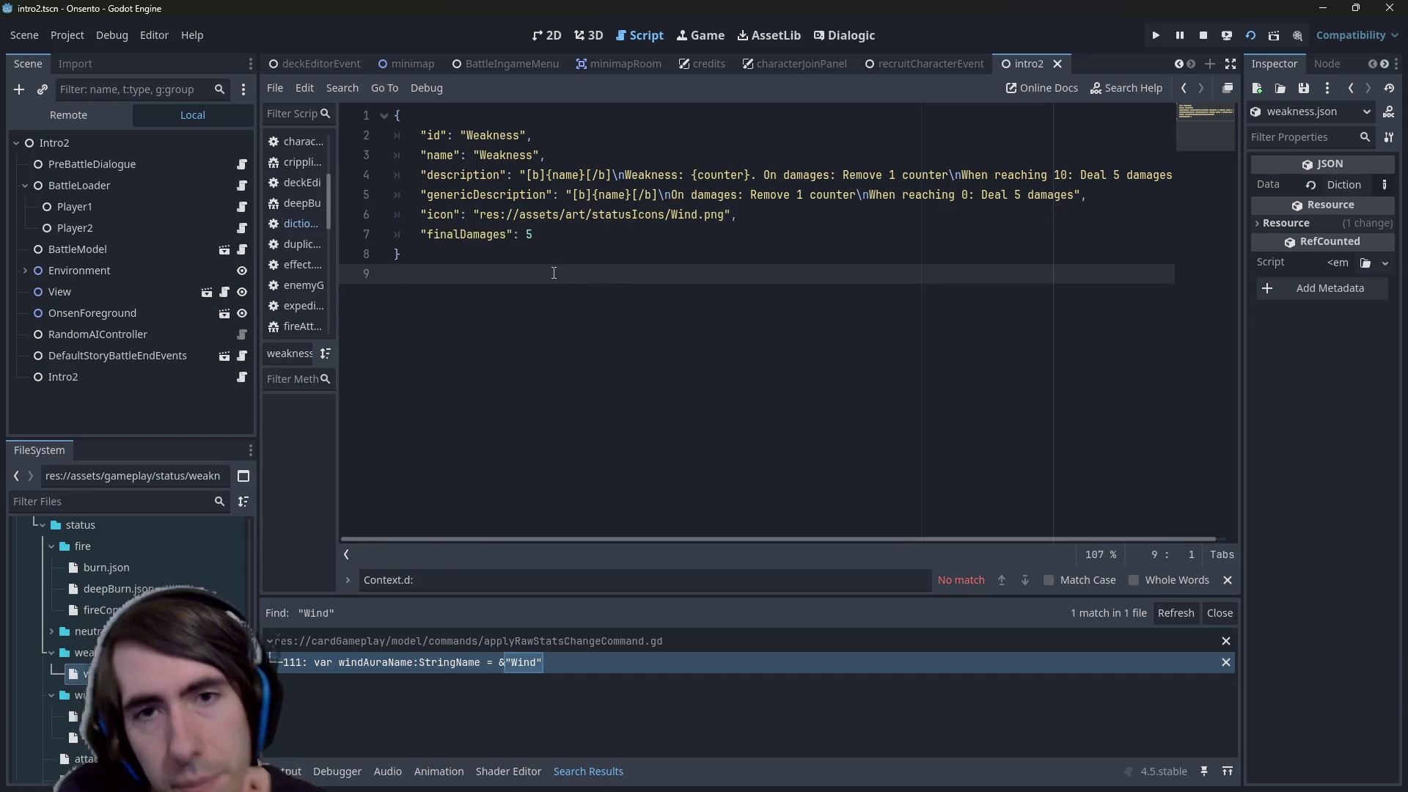
left_click_drag(557, 235, 428, 235)
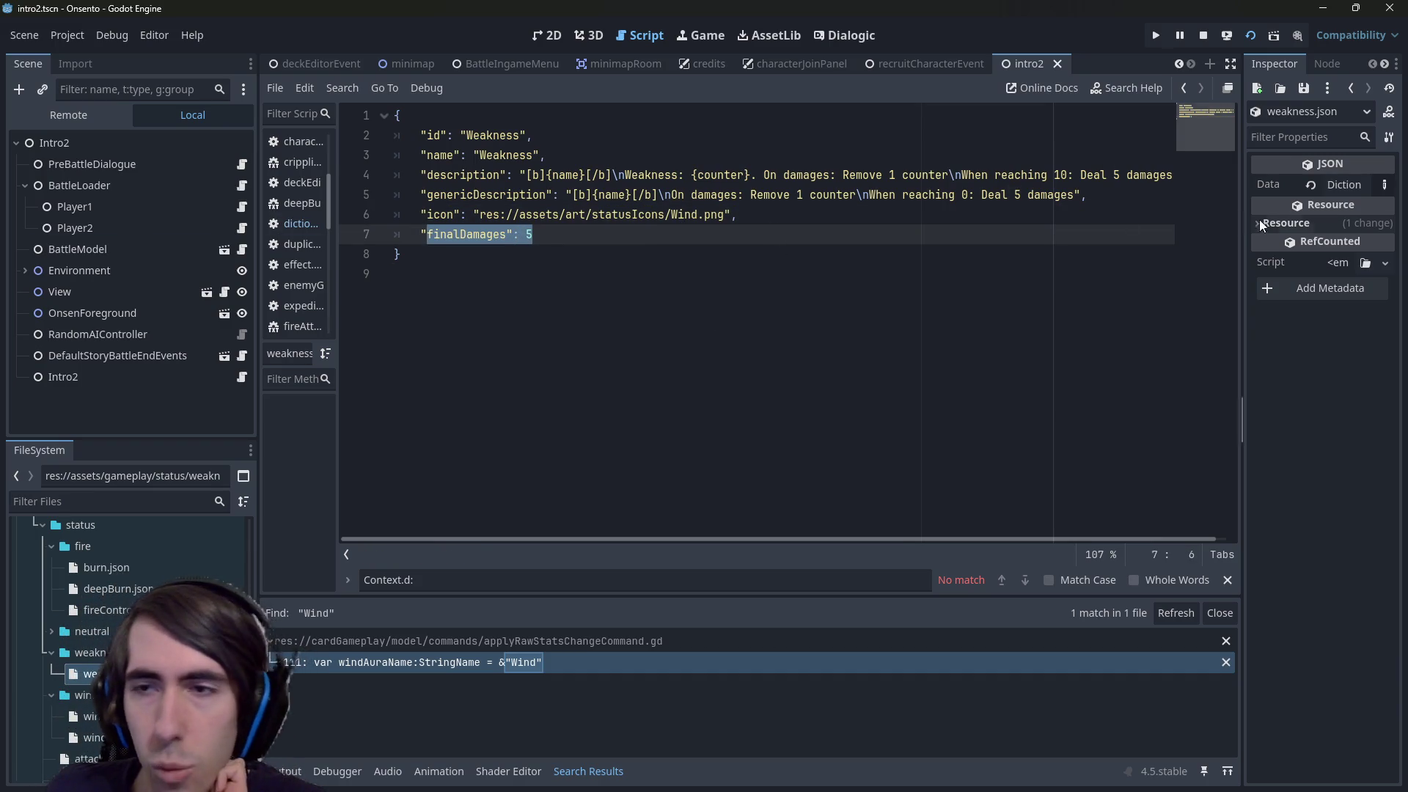
Replace the hard-coded 5 with {finalDamages} in description and genericDescription, and save
left_click_drag(975, 175, 1085, 195)
left_click(1109, 175)
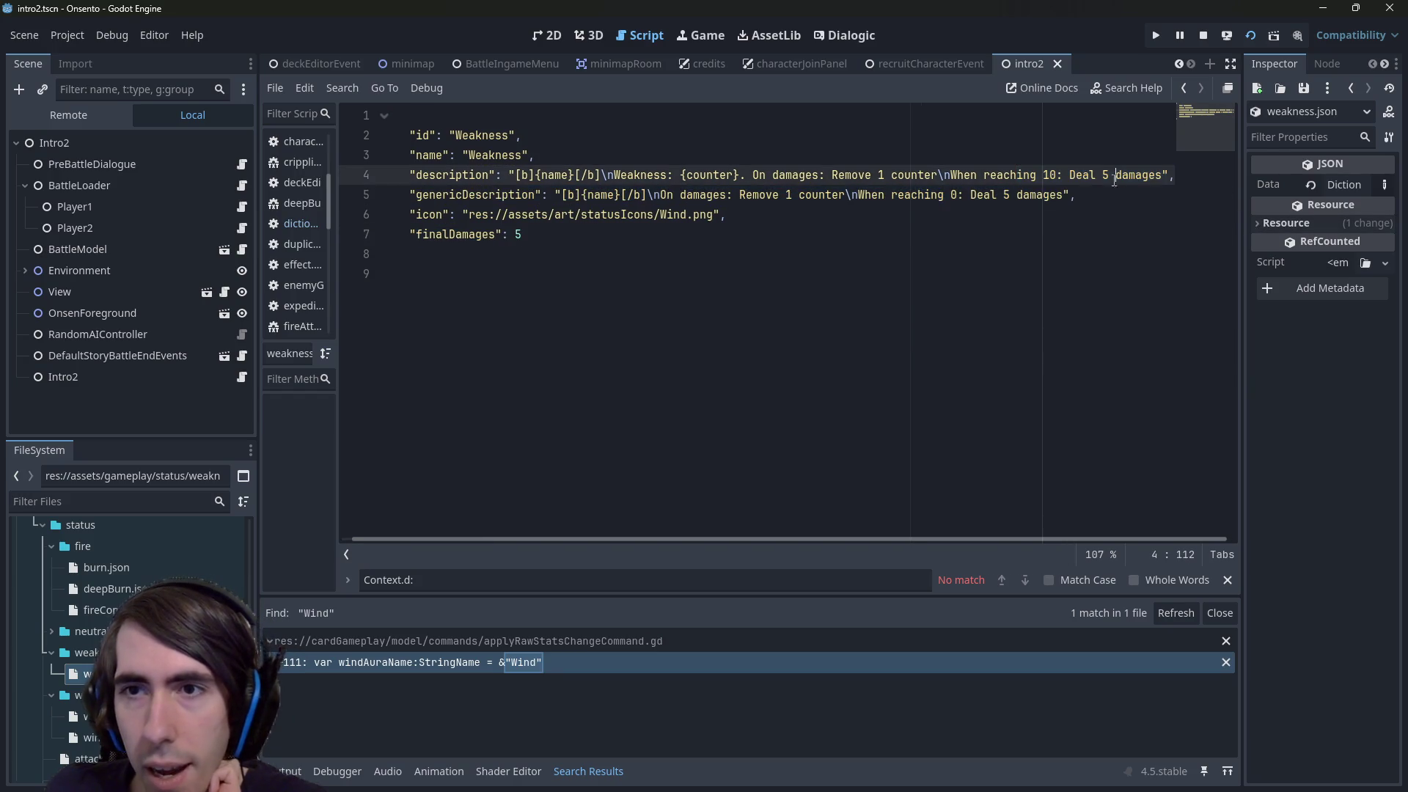
key("BackSpace")
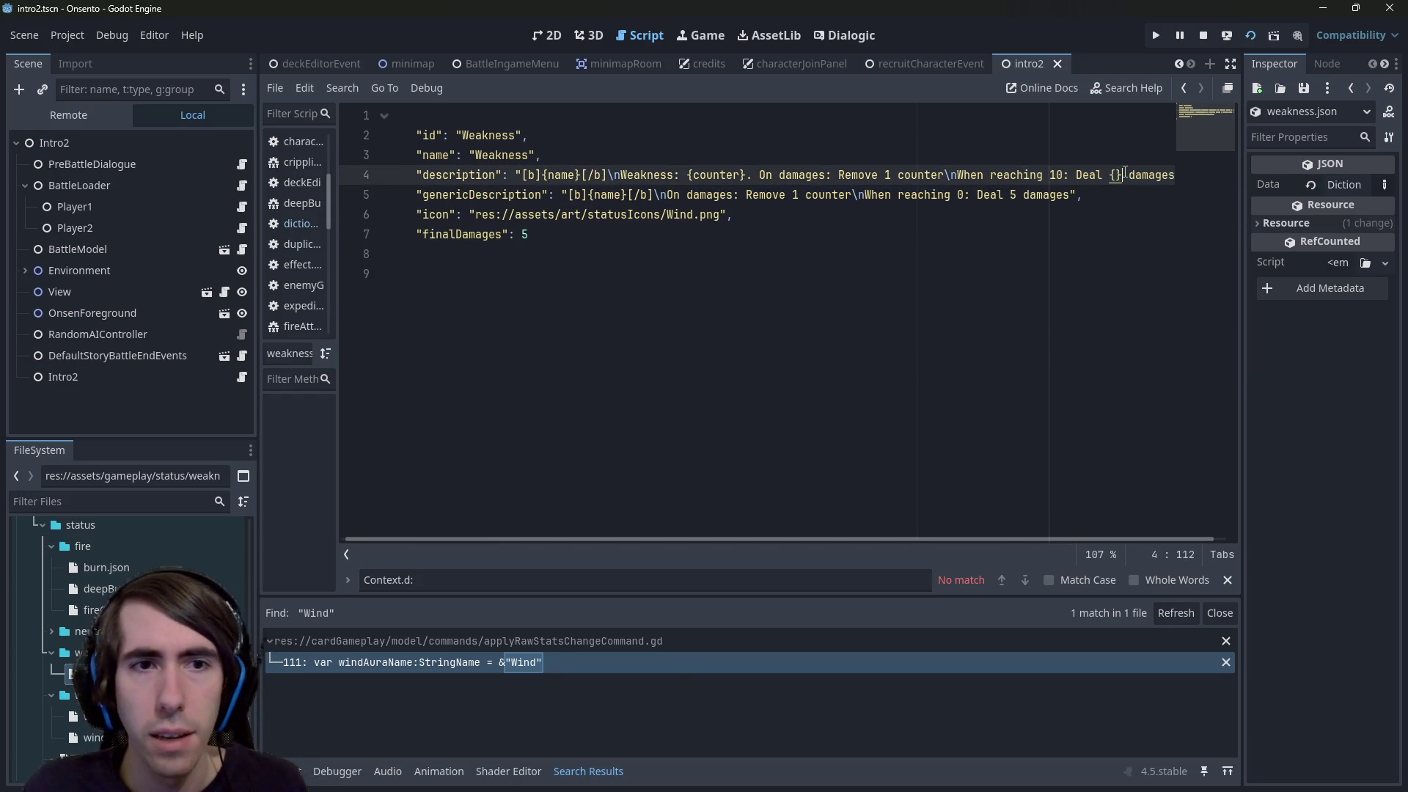
type("{finalDamages")
key("ctrl+s")
key("Down")
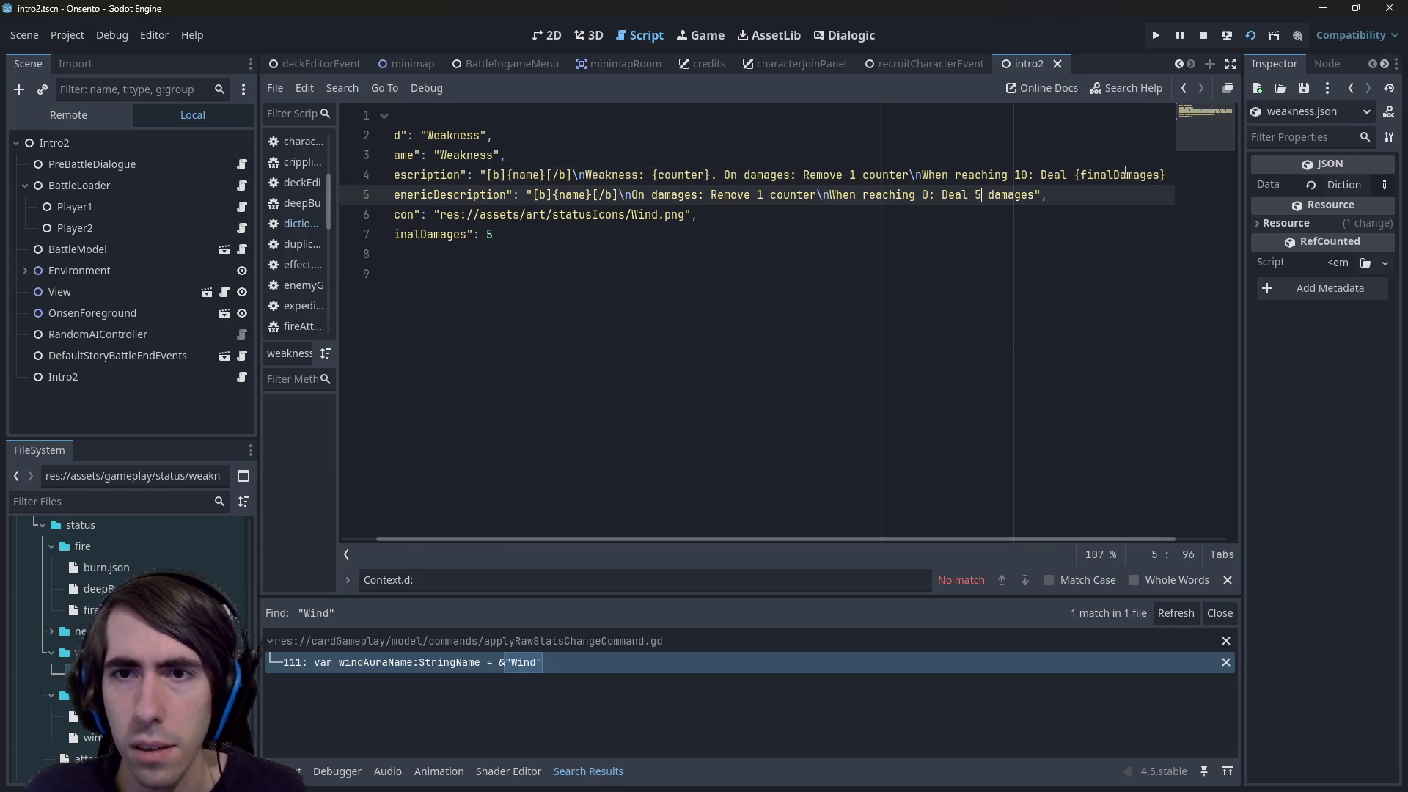
key("BackSpace")
type("{finalDamages")
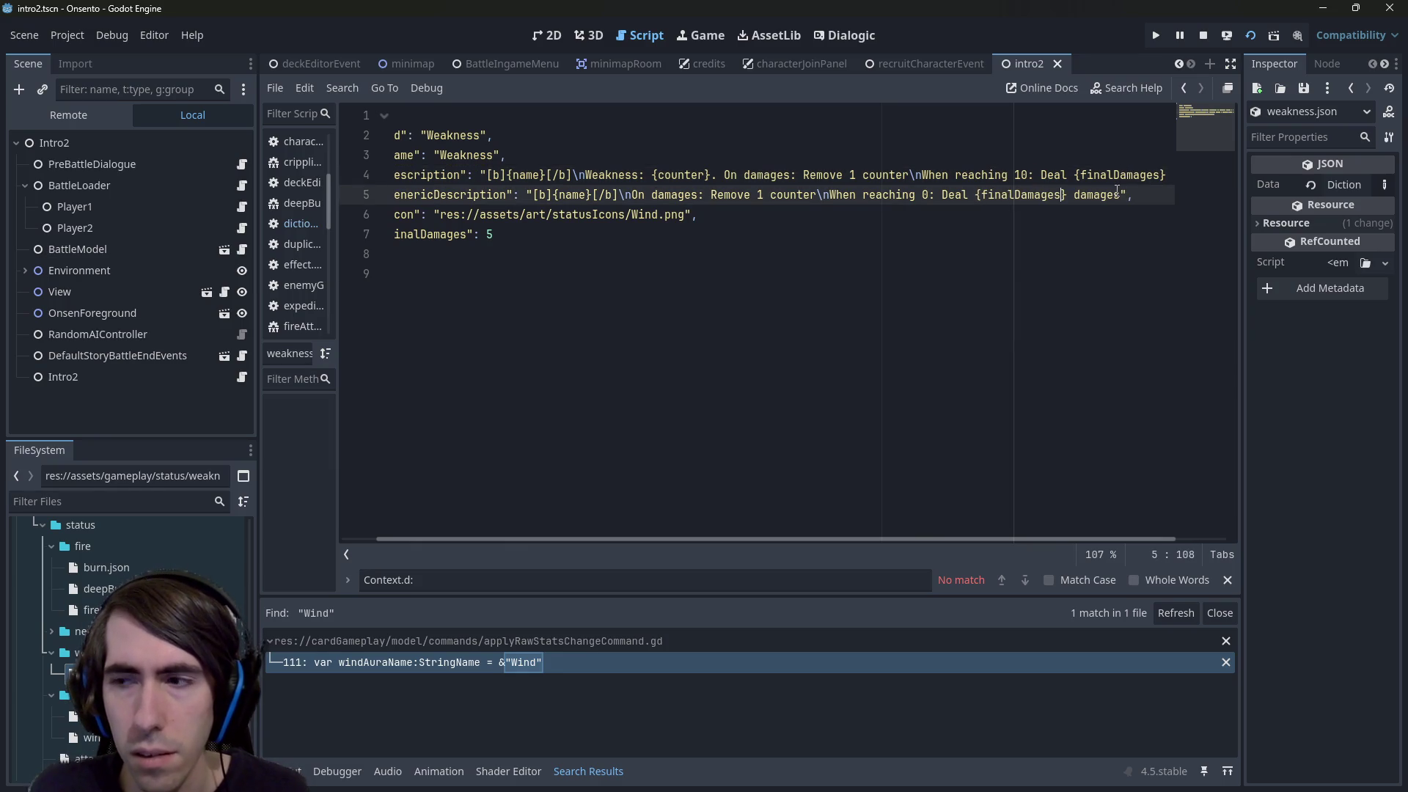
Review the finished weakness.json and run the project to test it
left_click(345, 263)
left_click(468, 299)
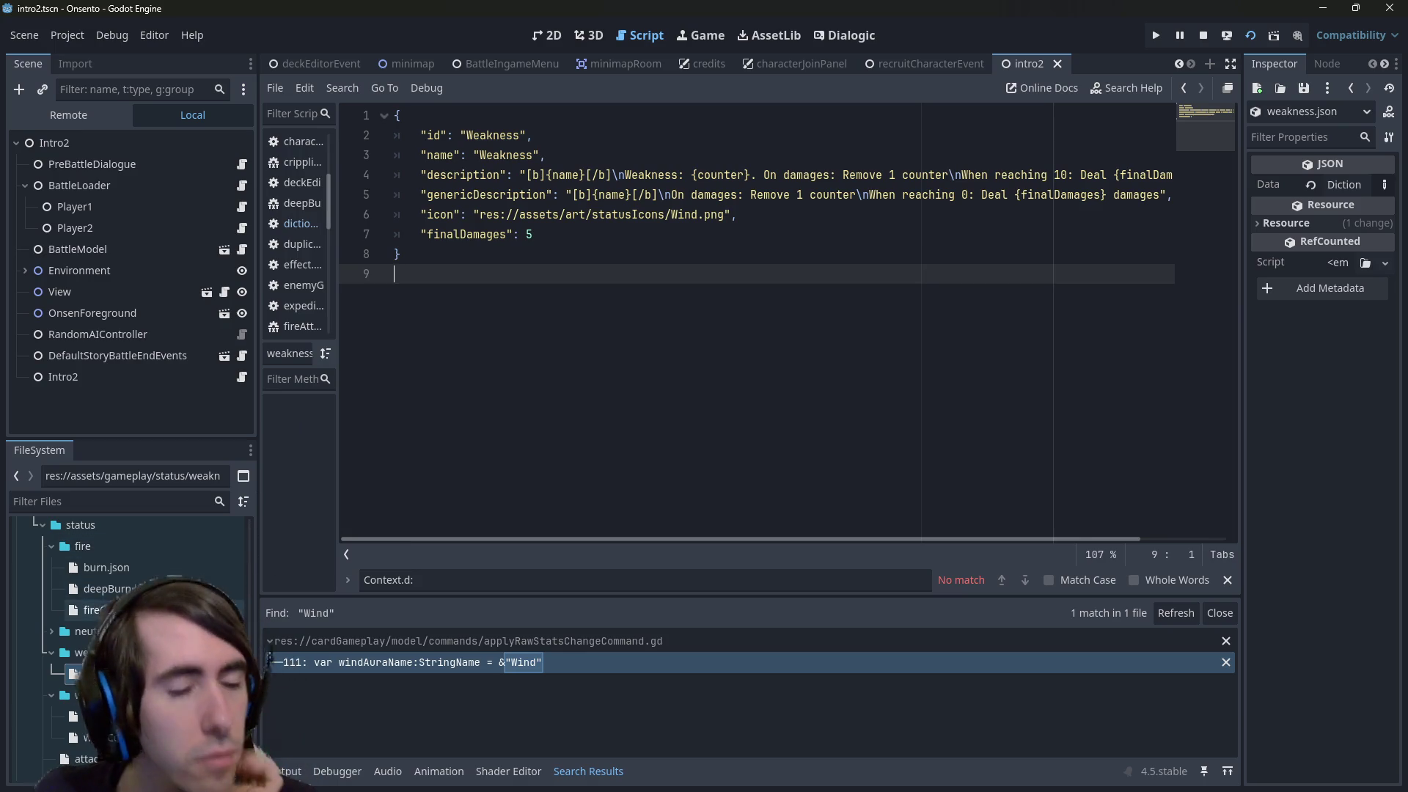
scroll(146, 605, "up", 5)
scroll(145, 605, "down", 4)
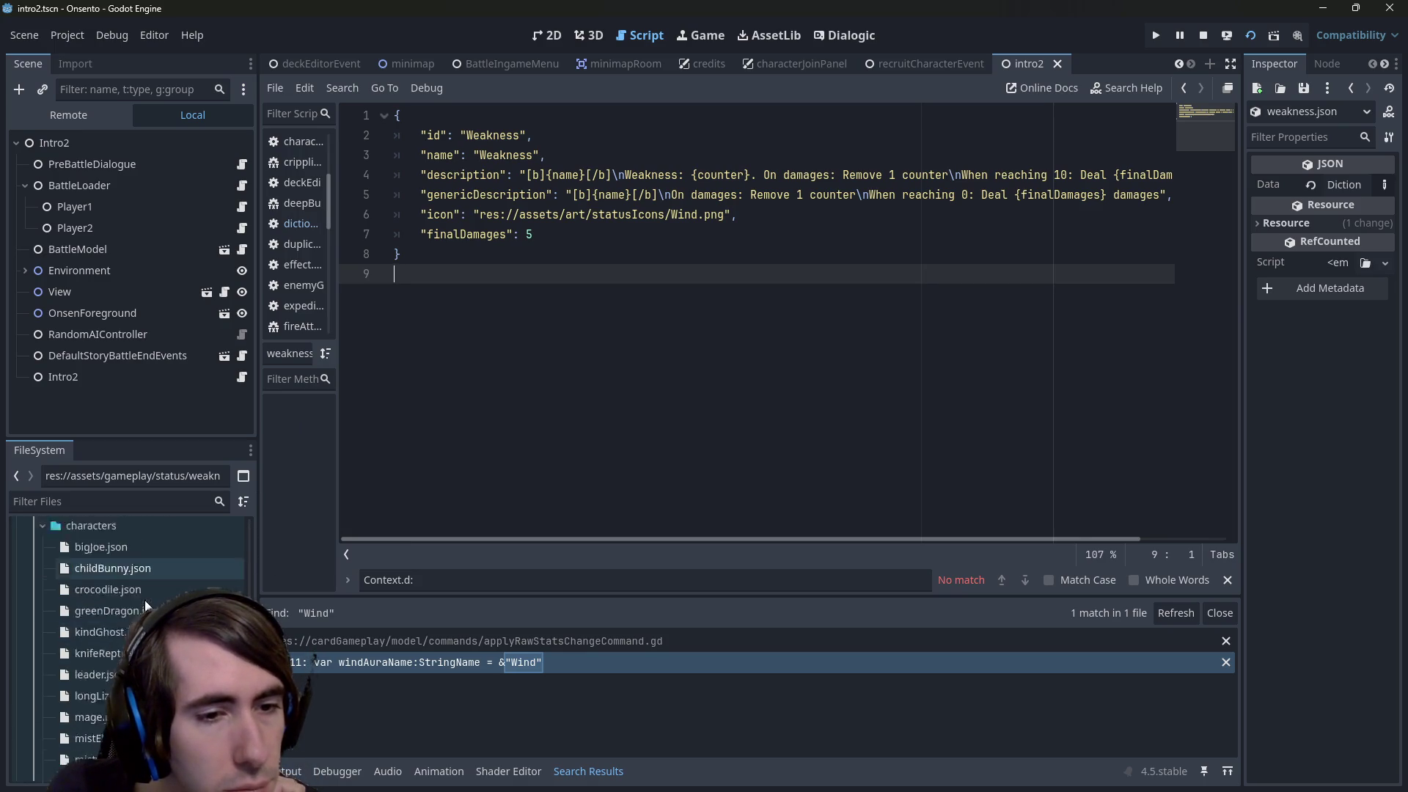
scroll(144, 610, "down", 3)
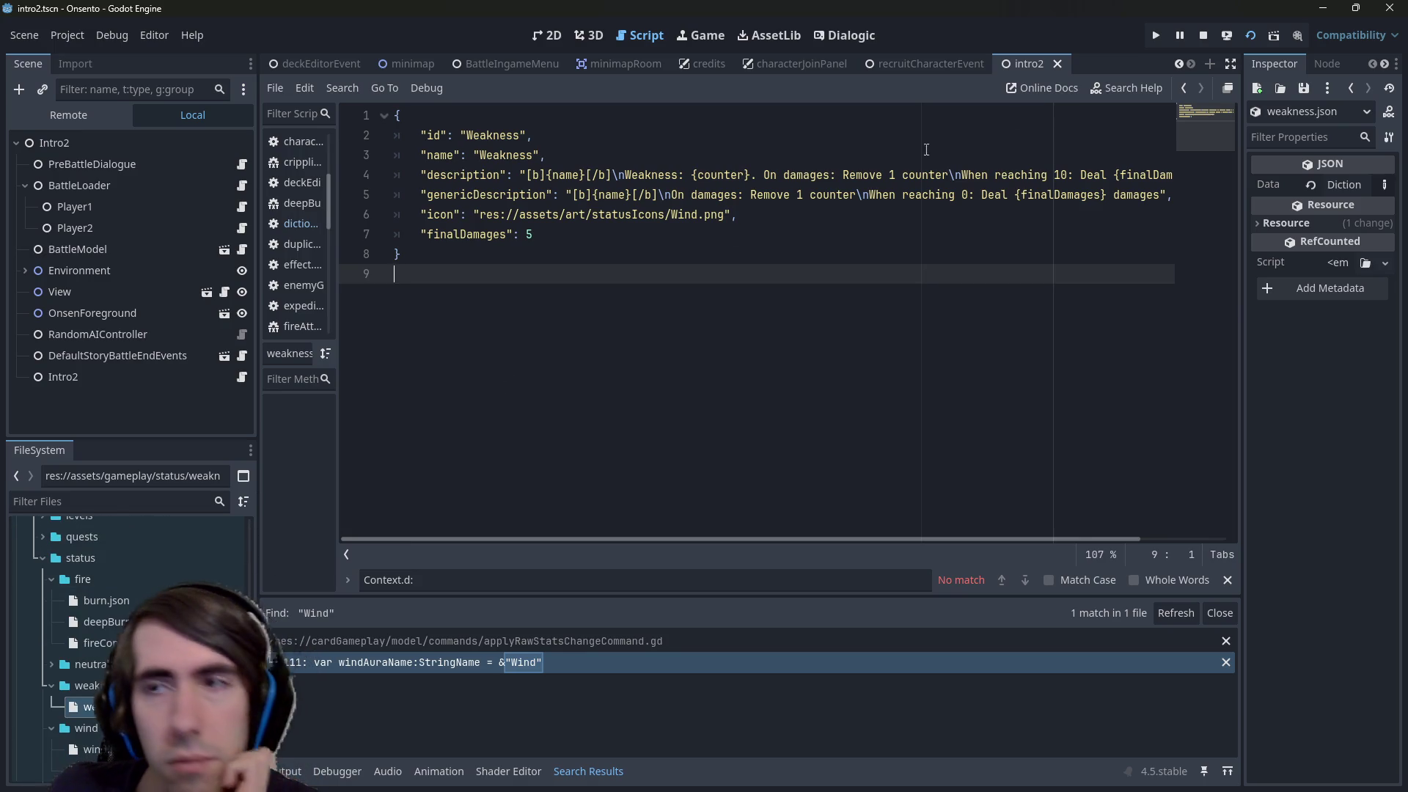
left_click(1261, 34)
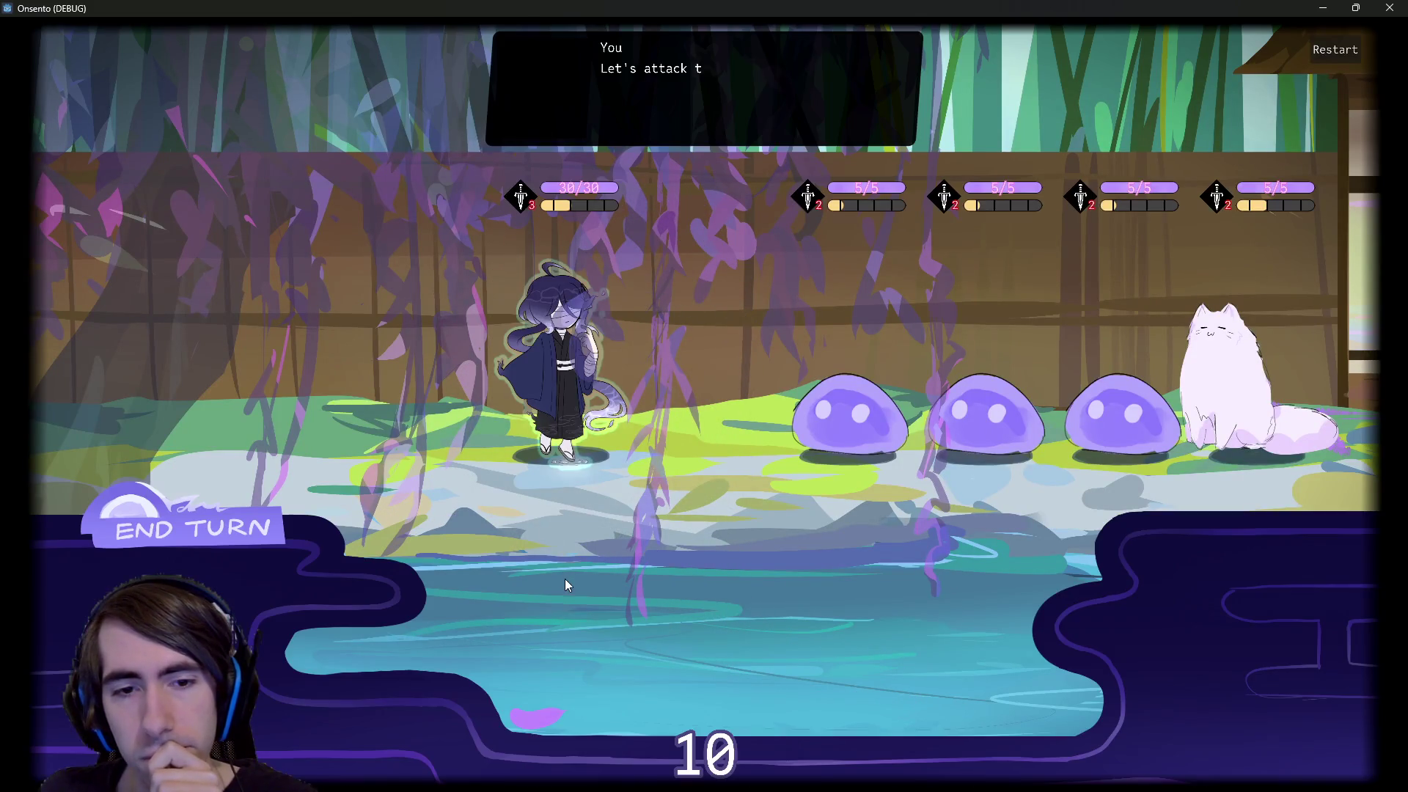
Attack the first slime, check its weakness tooltip, then close the game window
left_click(834, 273)
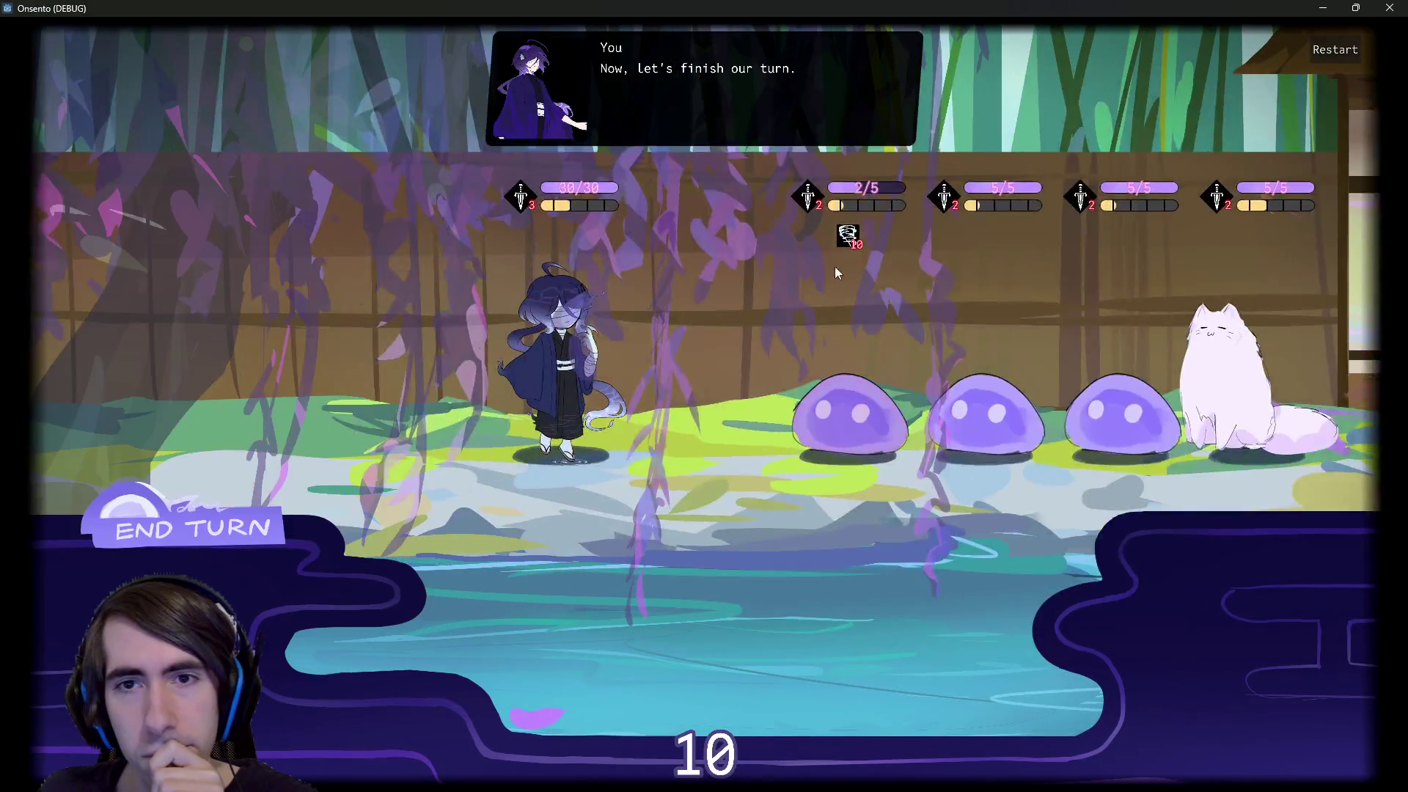
mouse_move(846, 241)
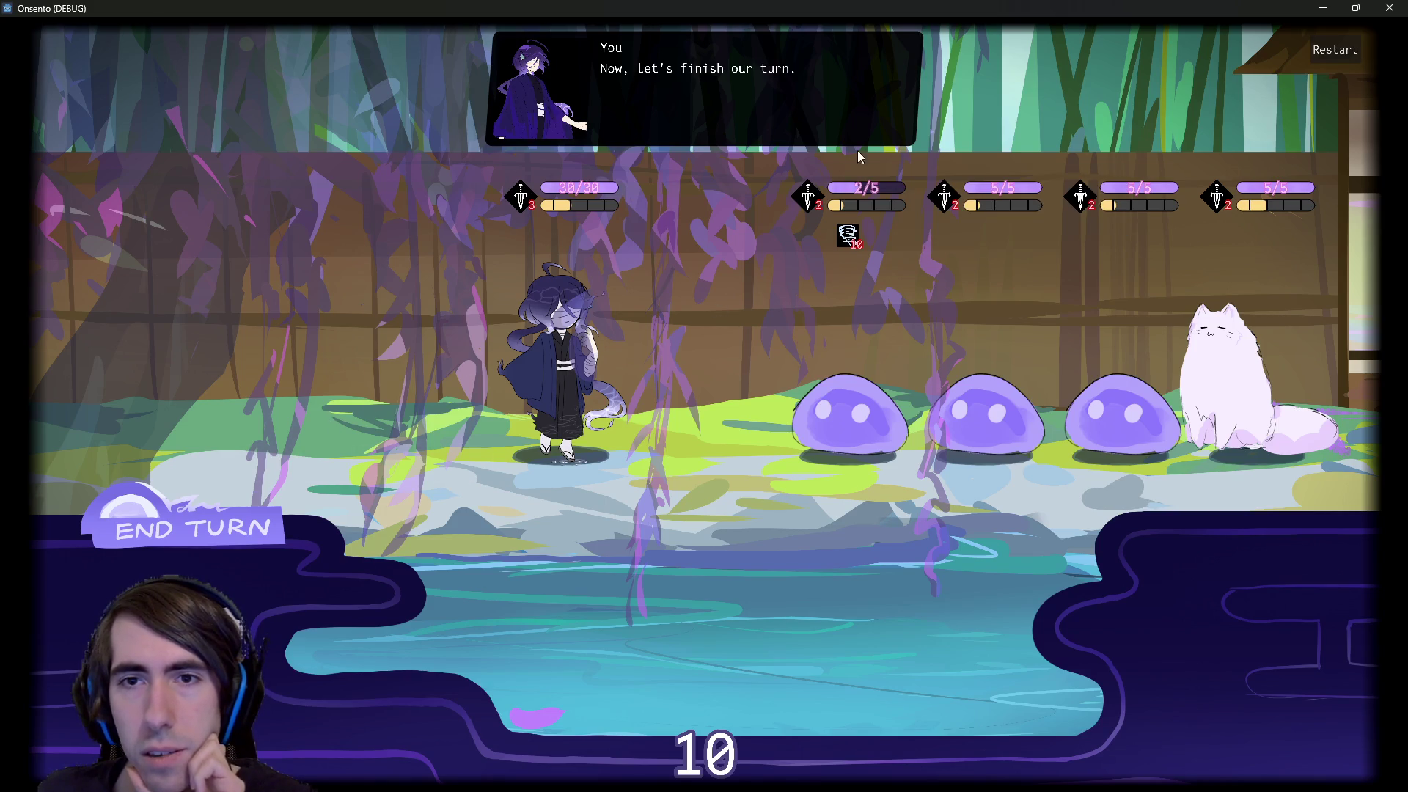
left_click(1390, 8)
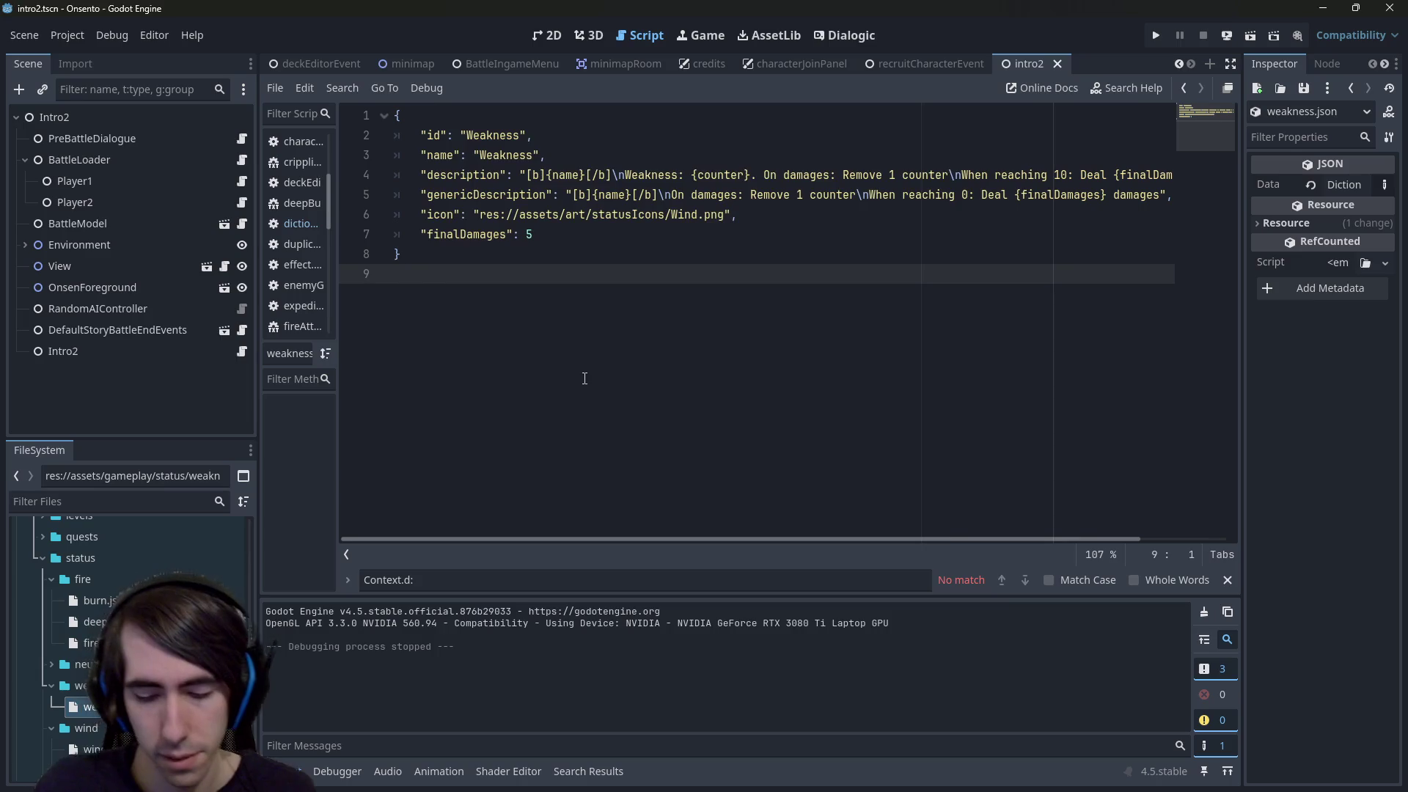
Find and open intro1.json with the quick file finder and look through it
key("shift+alt+o")
type("t")
key("BackSpace")
type("intro1")
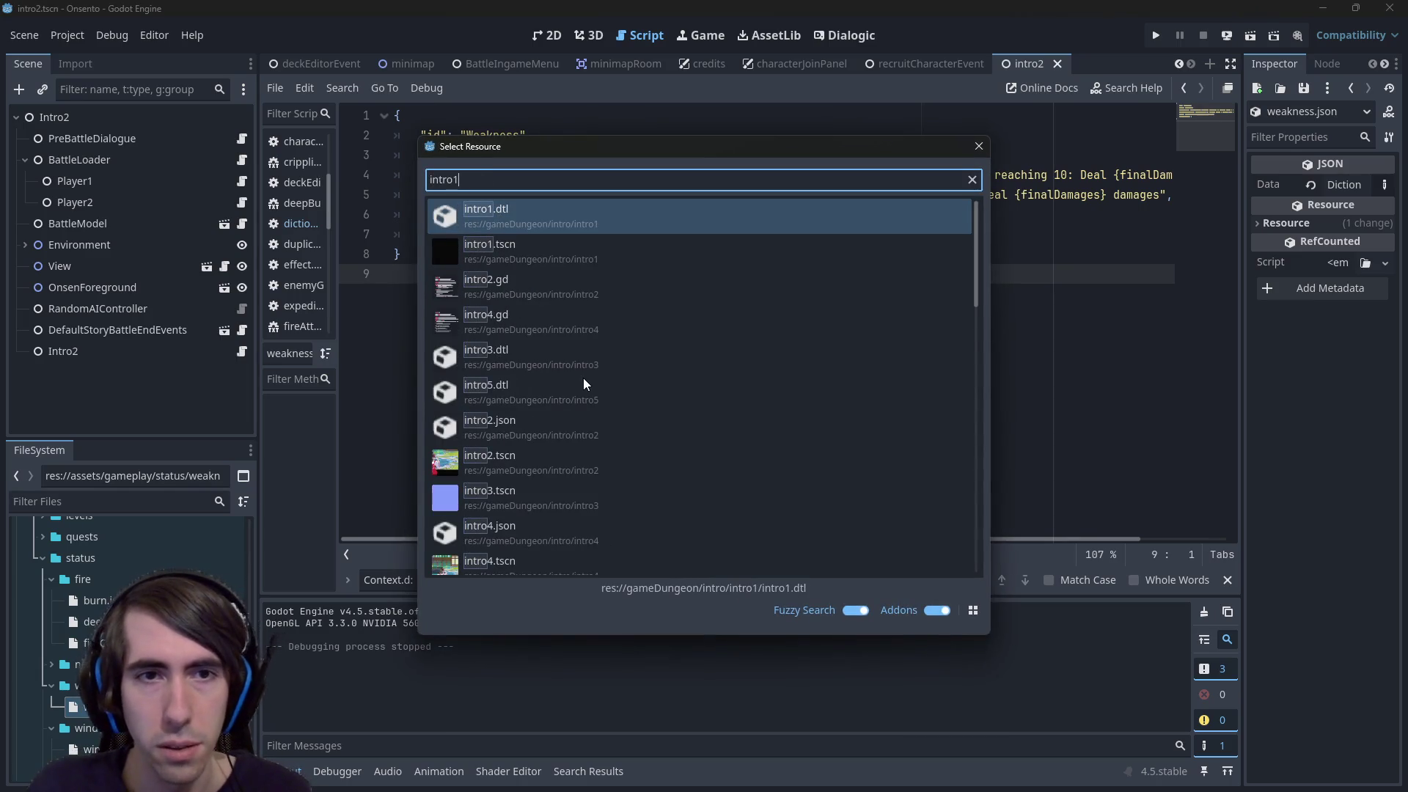
key("Down")
key("Down")
key("Up")
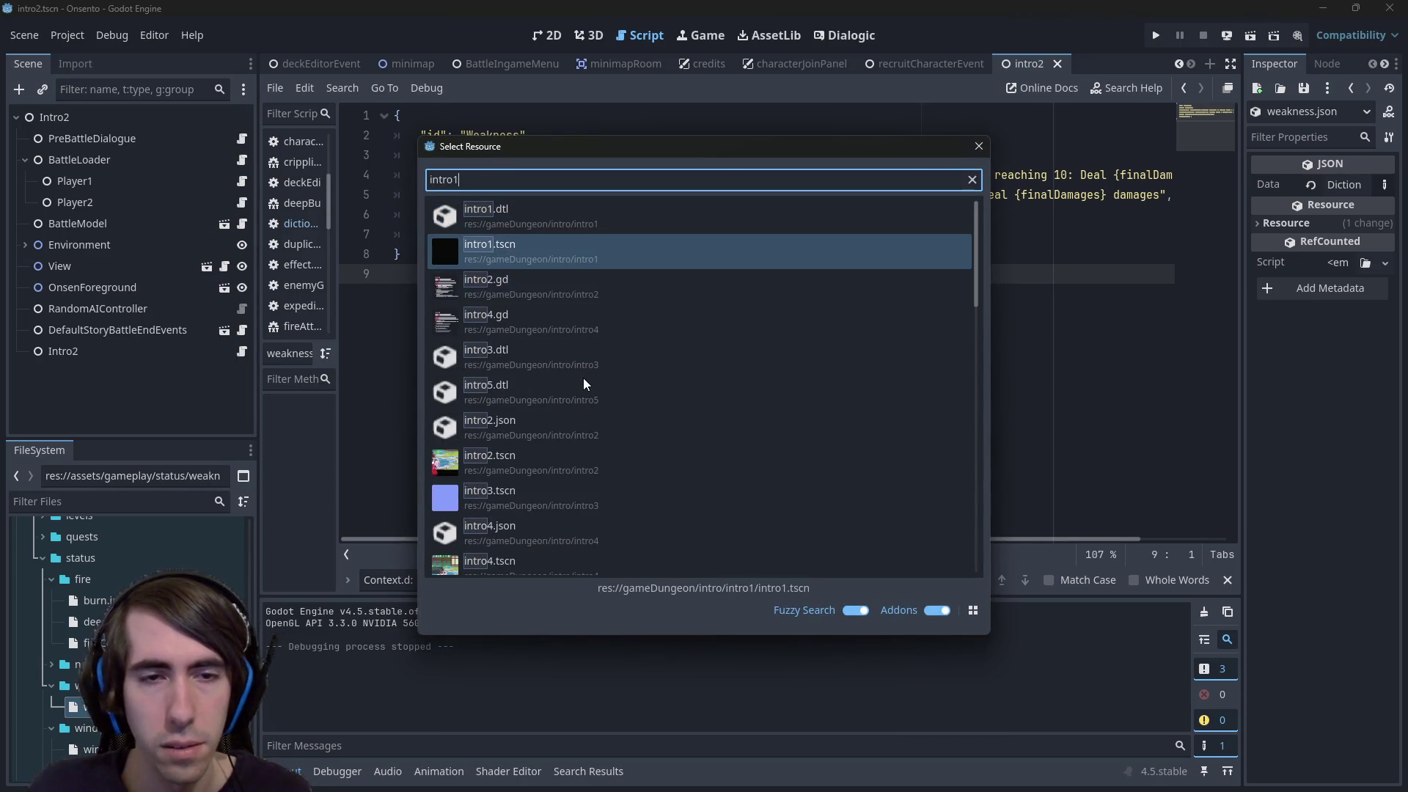
type(".json")
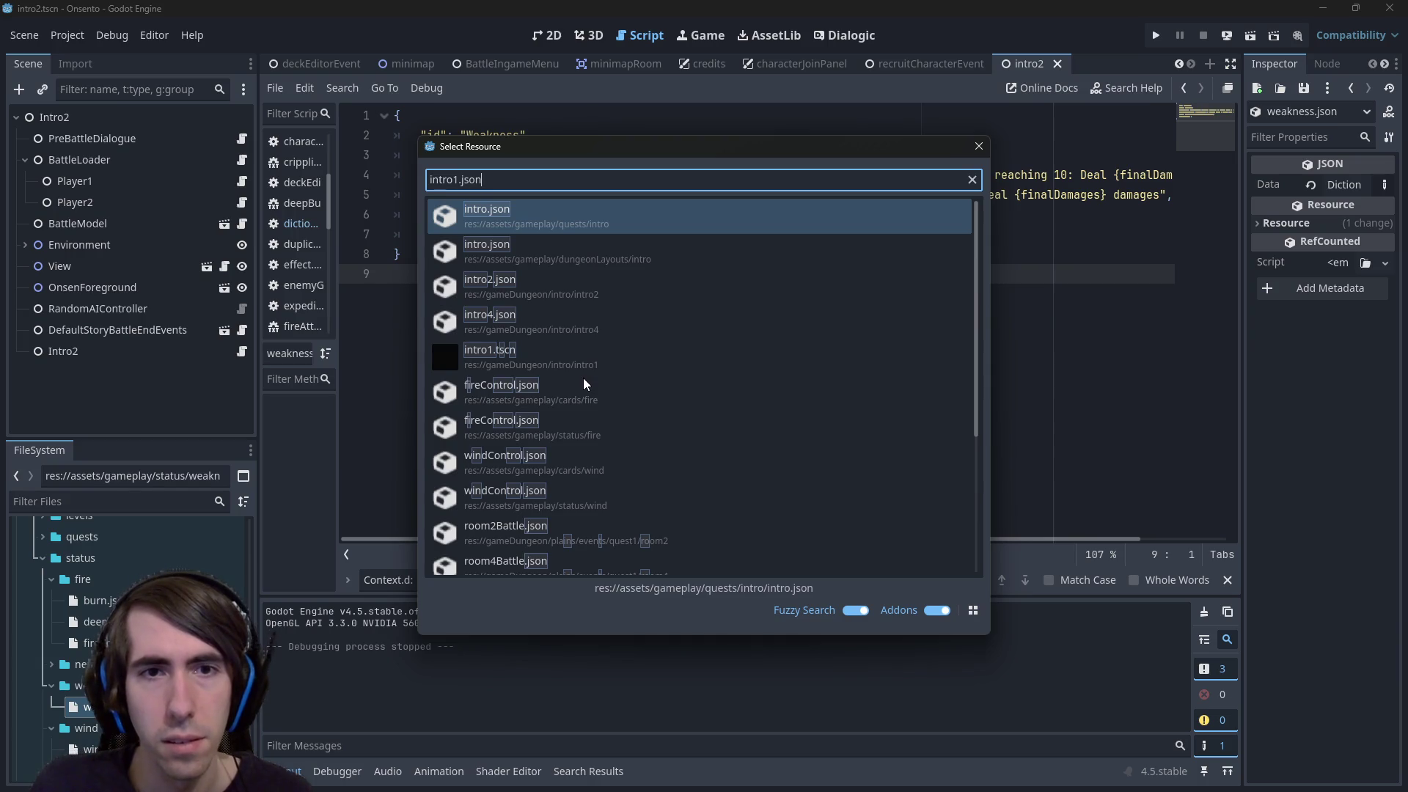
key("Return")
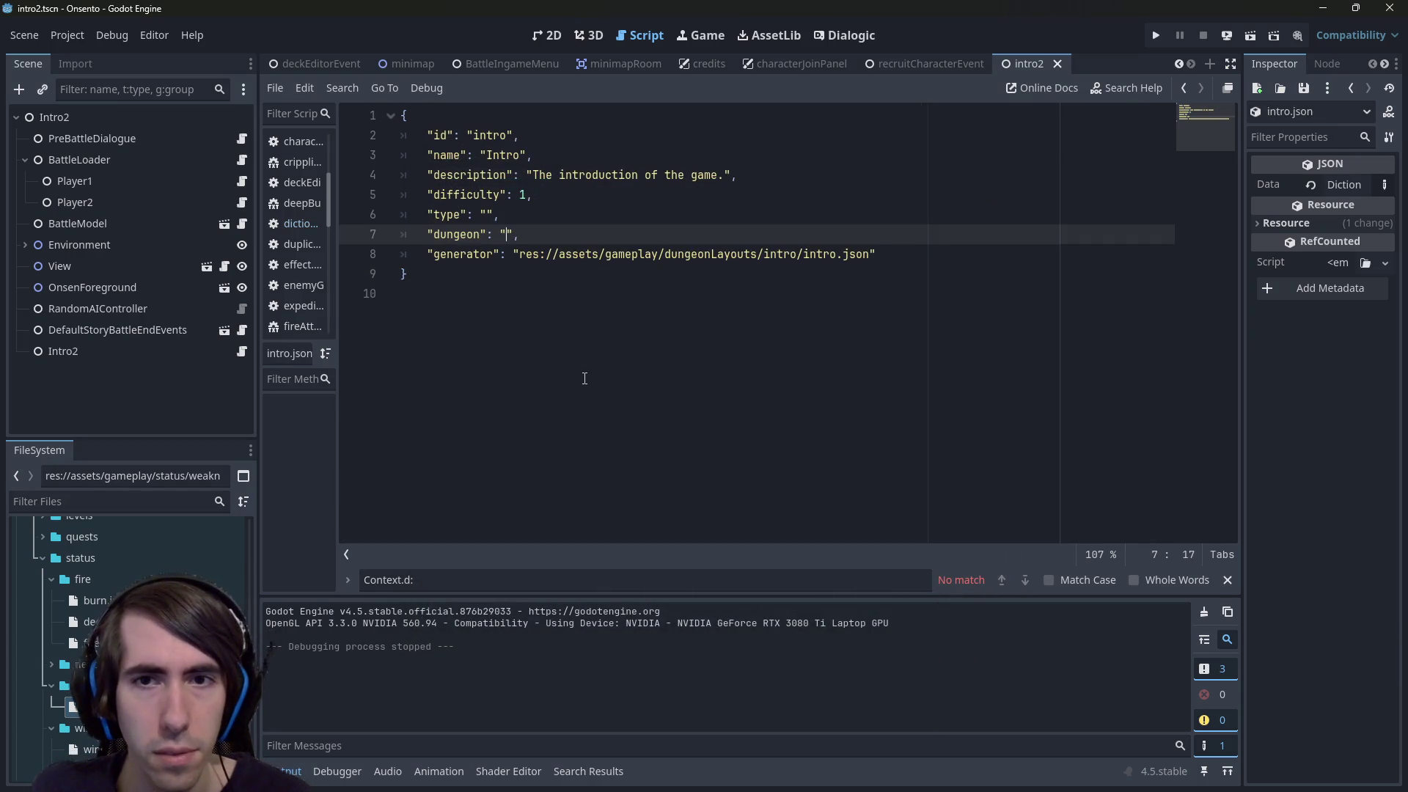
left_click(585, 378)
scroll(196, 558, "down", 10)
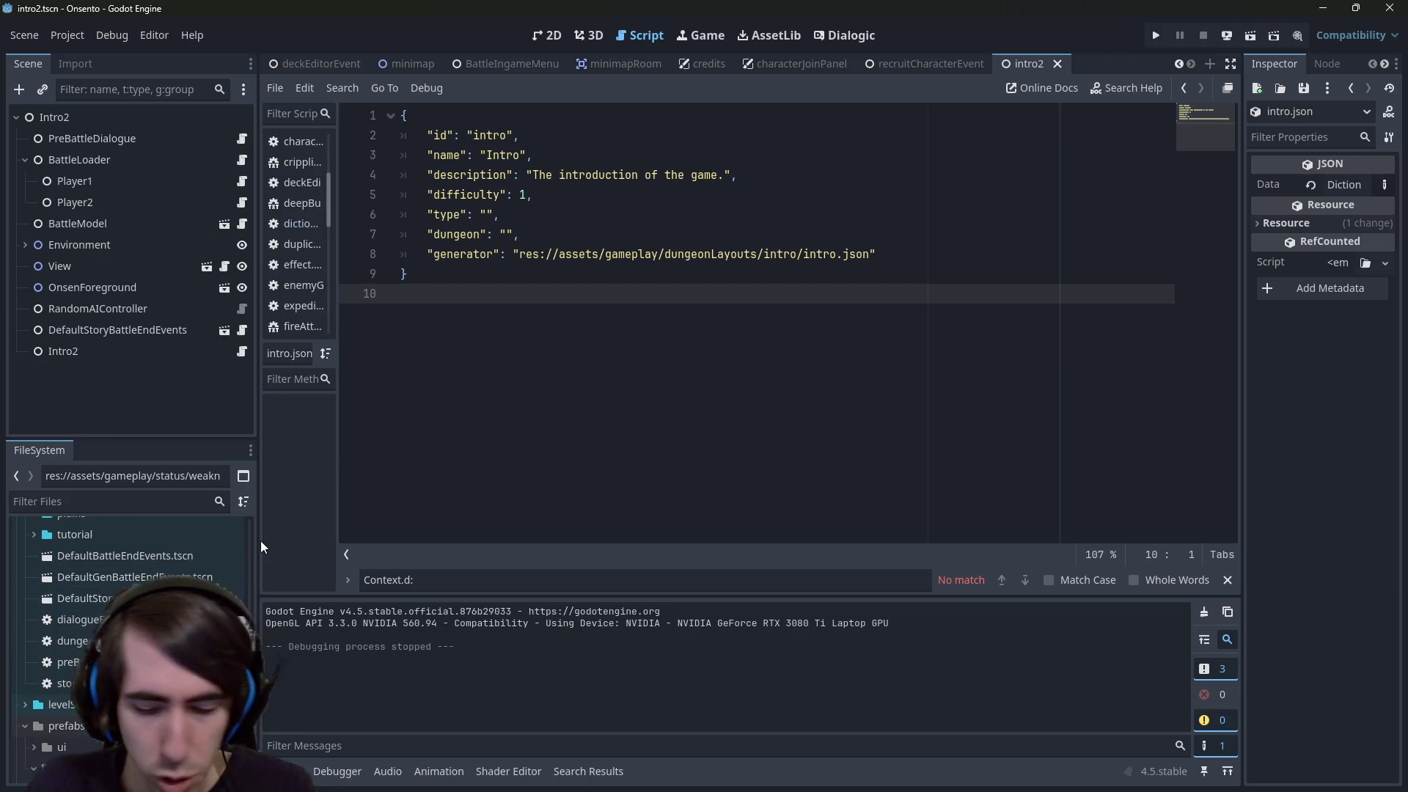
In intro2.json set the first Slime's hp to 50, delete the other three enemies, and save
key("shift+alt+o")
type("intro2.json")
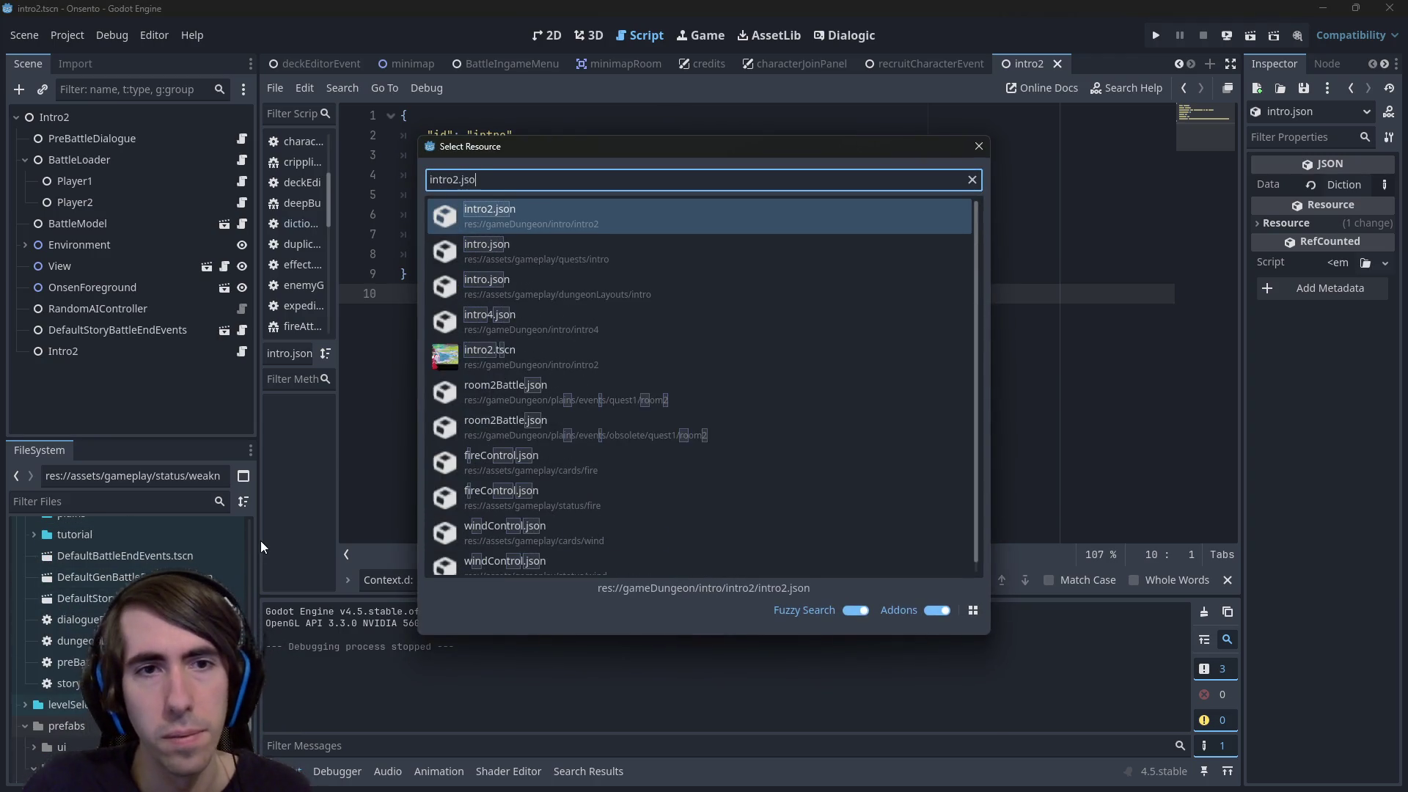
key("Return")
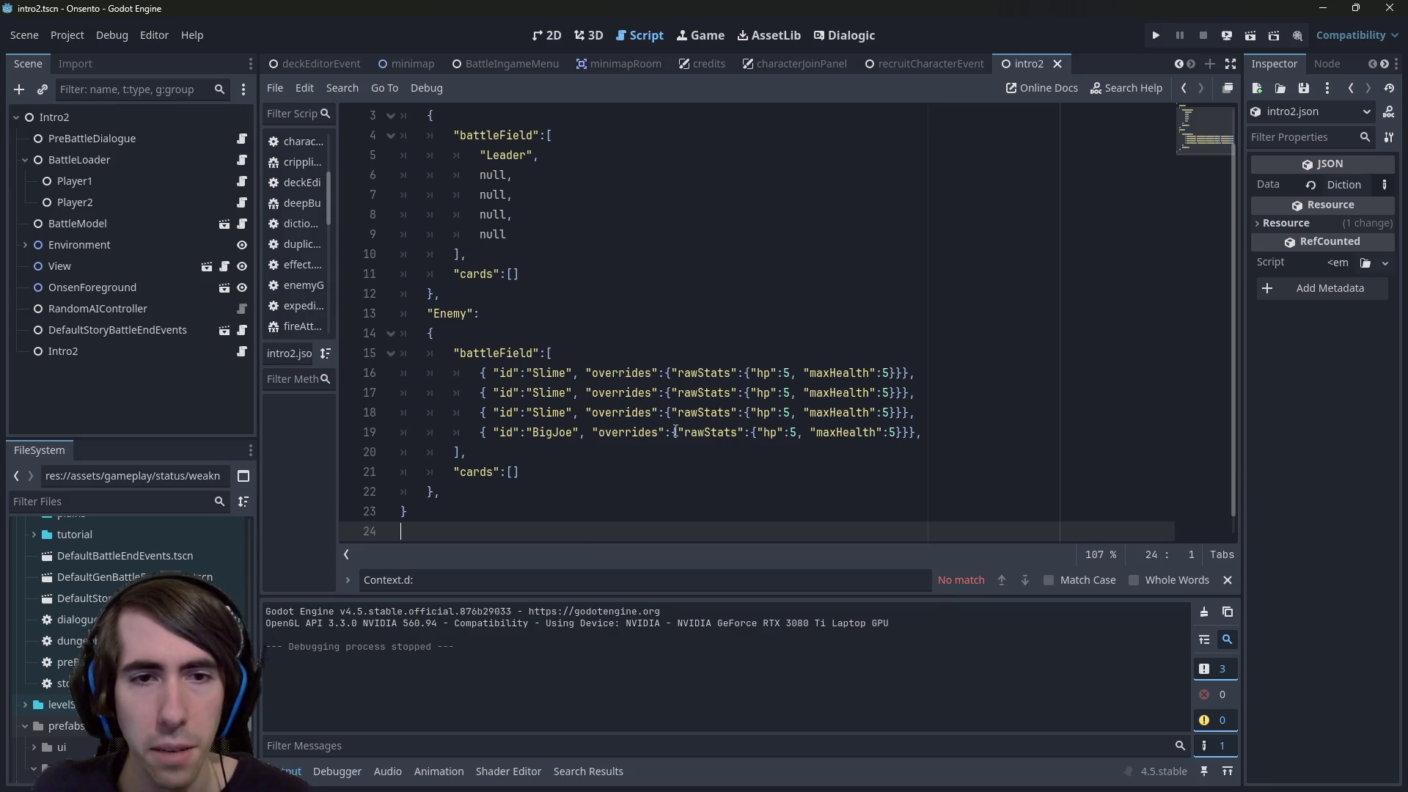
scroll(803, 355, "down", 1)
left_click(796, 352)
scroll(796, 351, "up", 3)
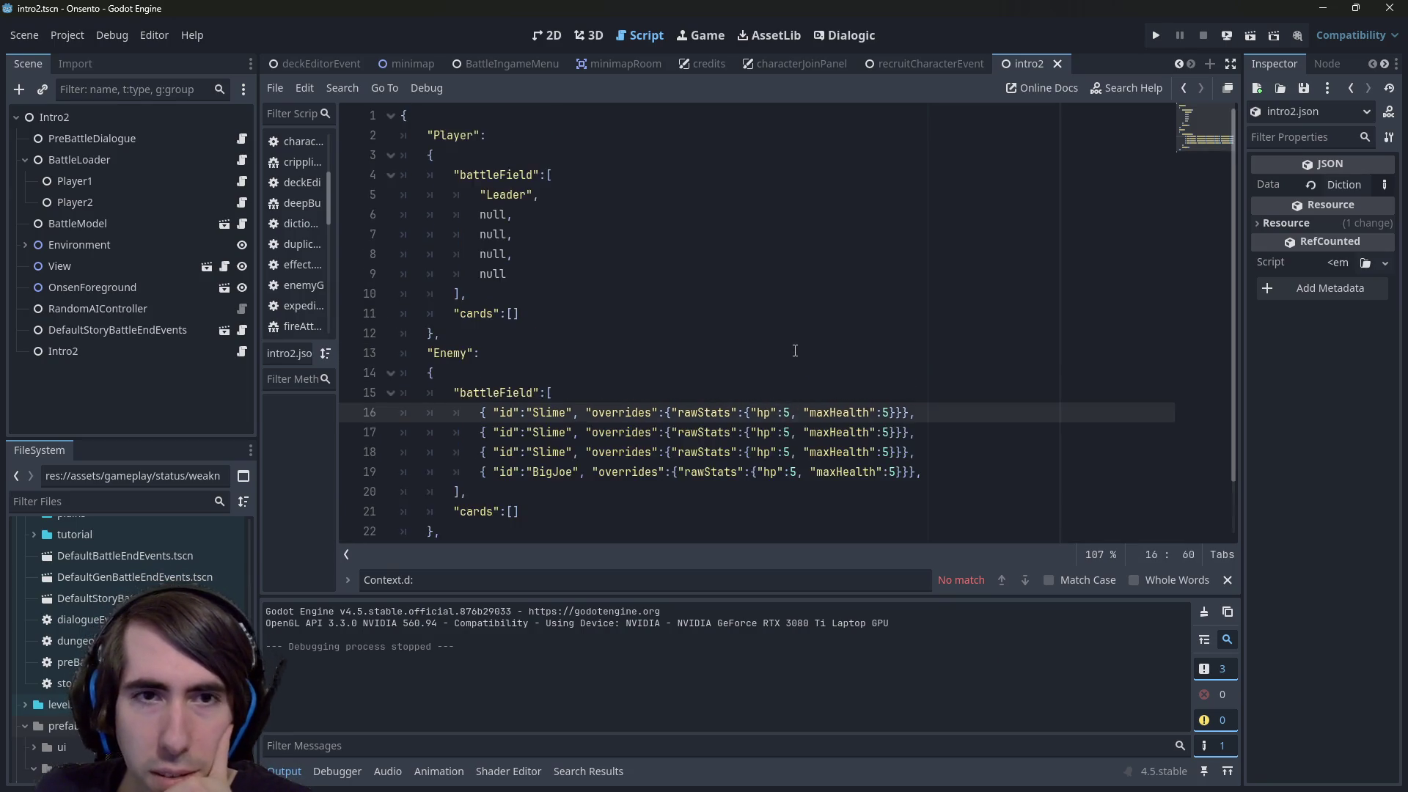
scroll(796, 352, "down", 3)
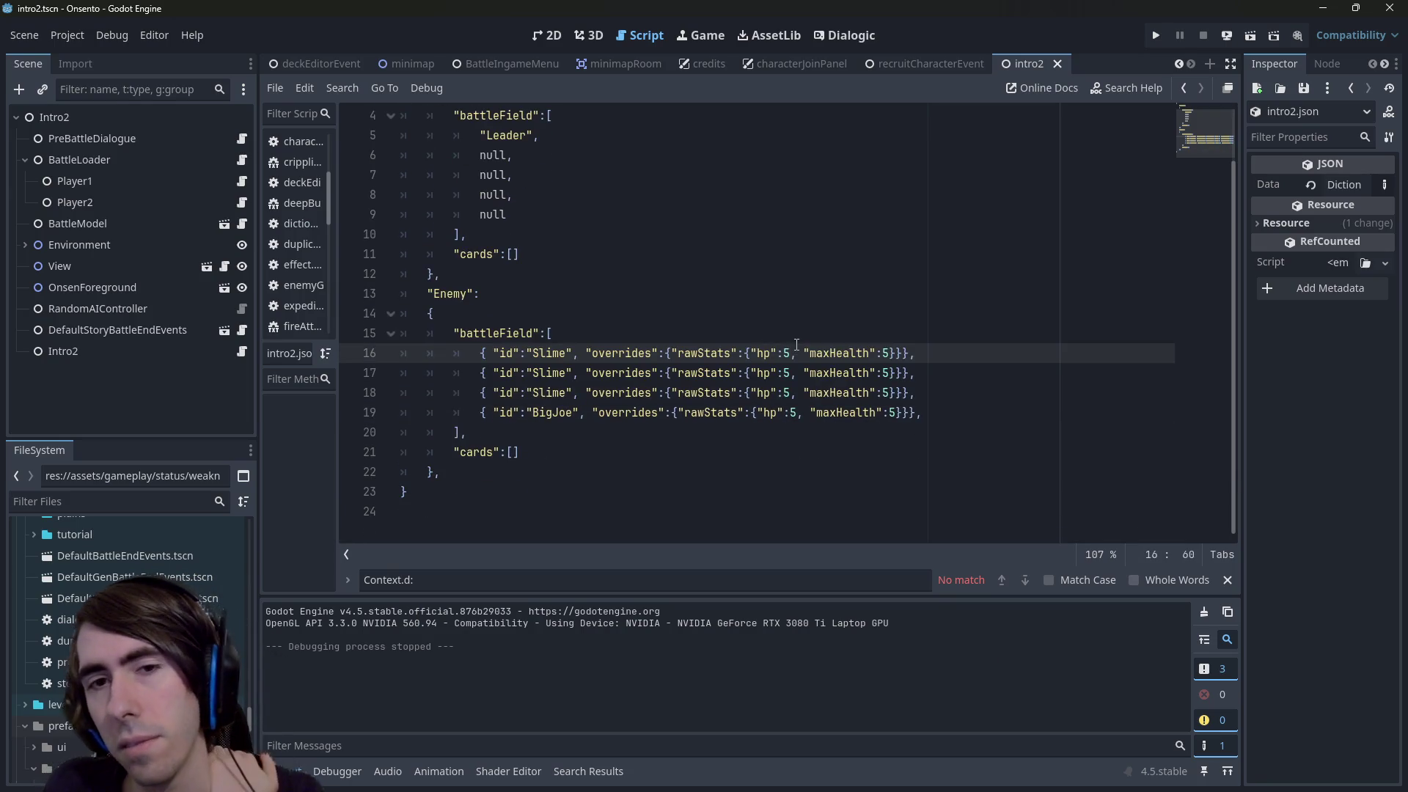
key("BackSpace")
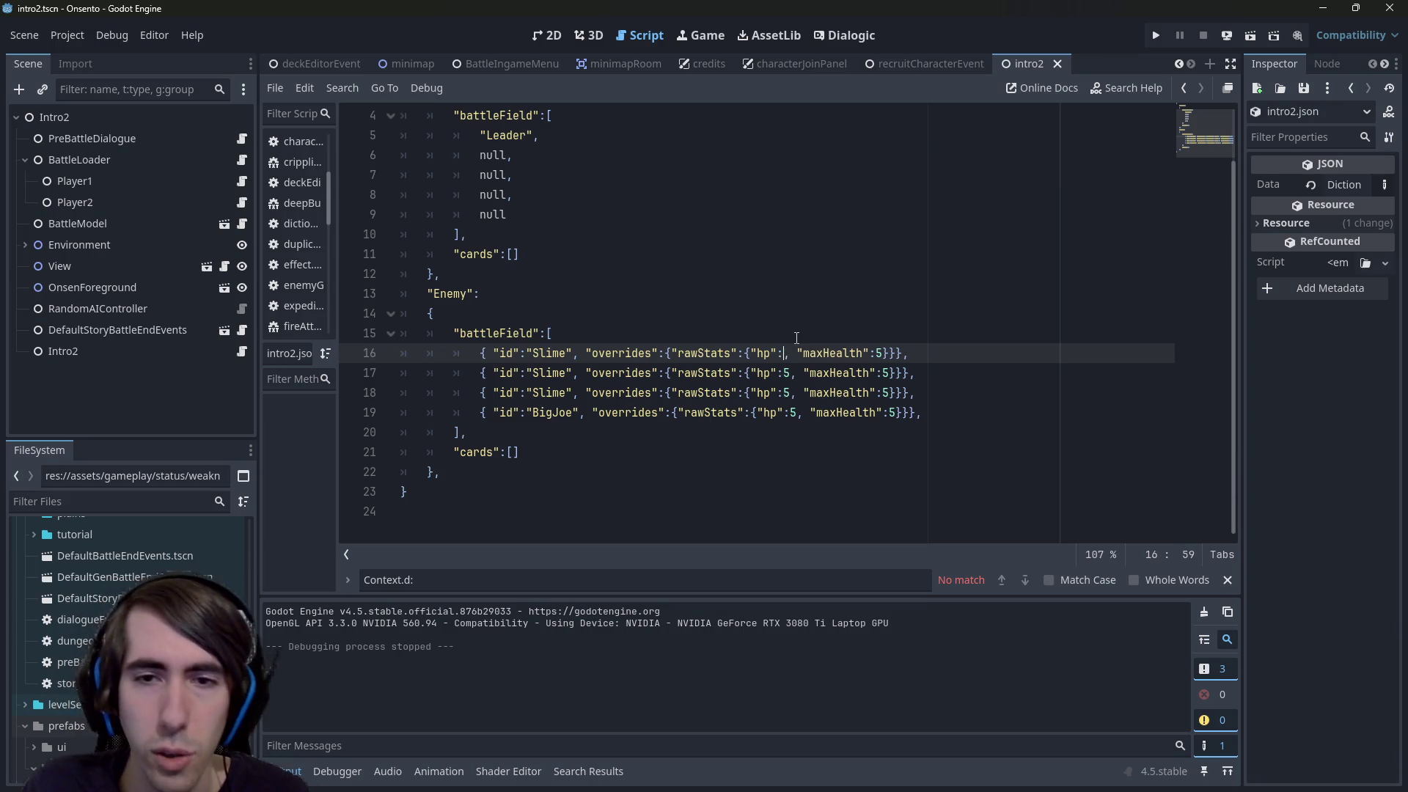
type("5")
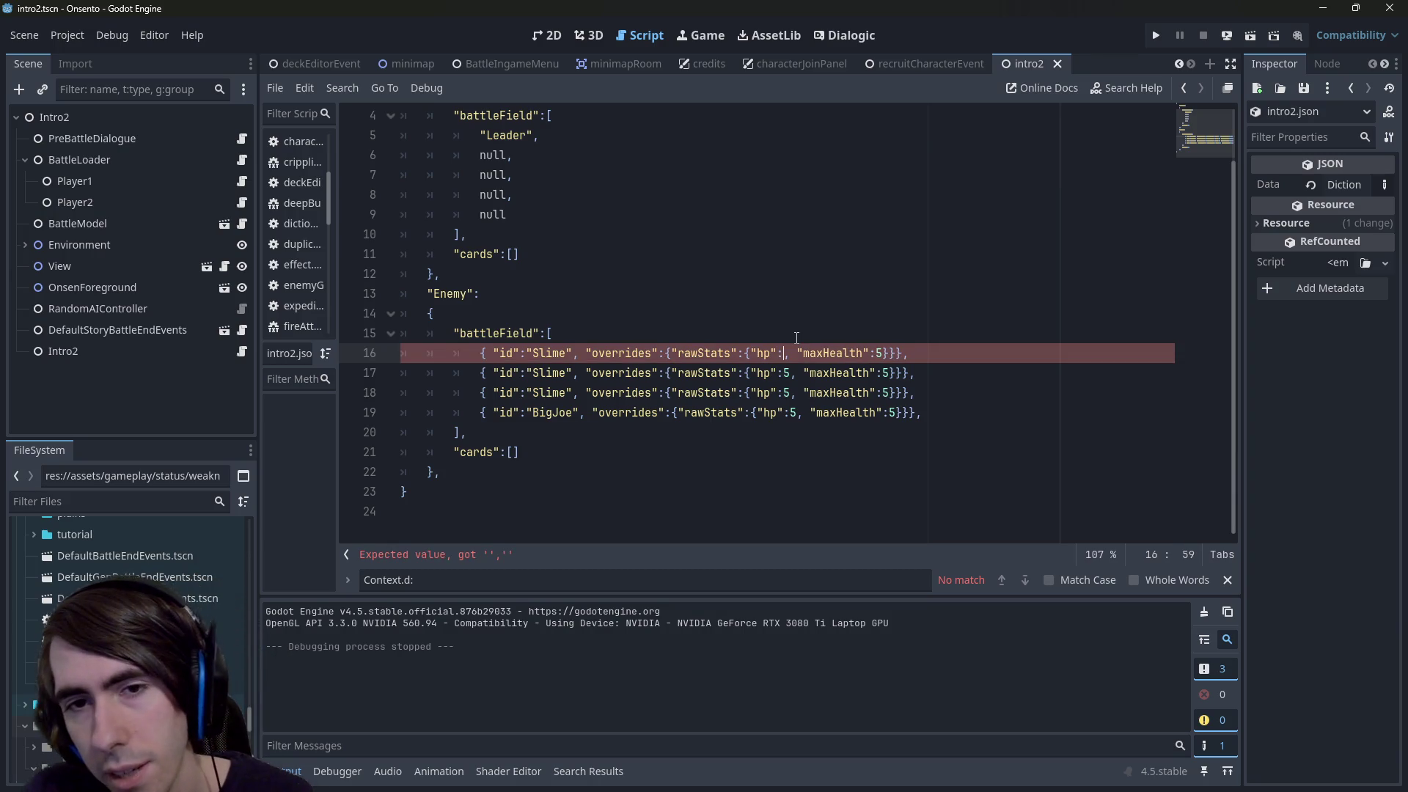
type("0")
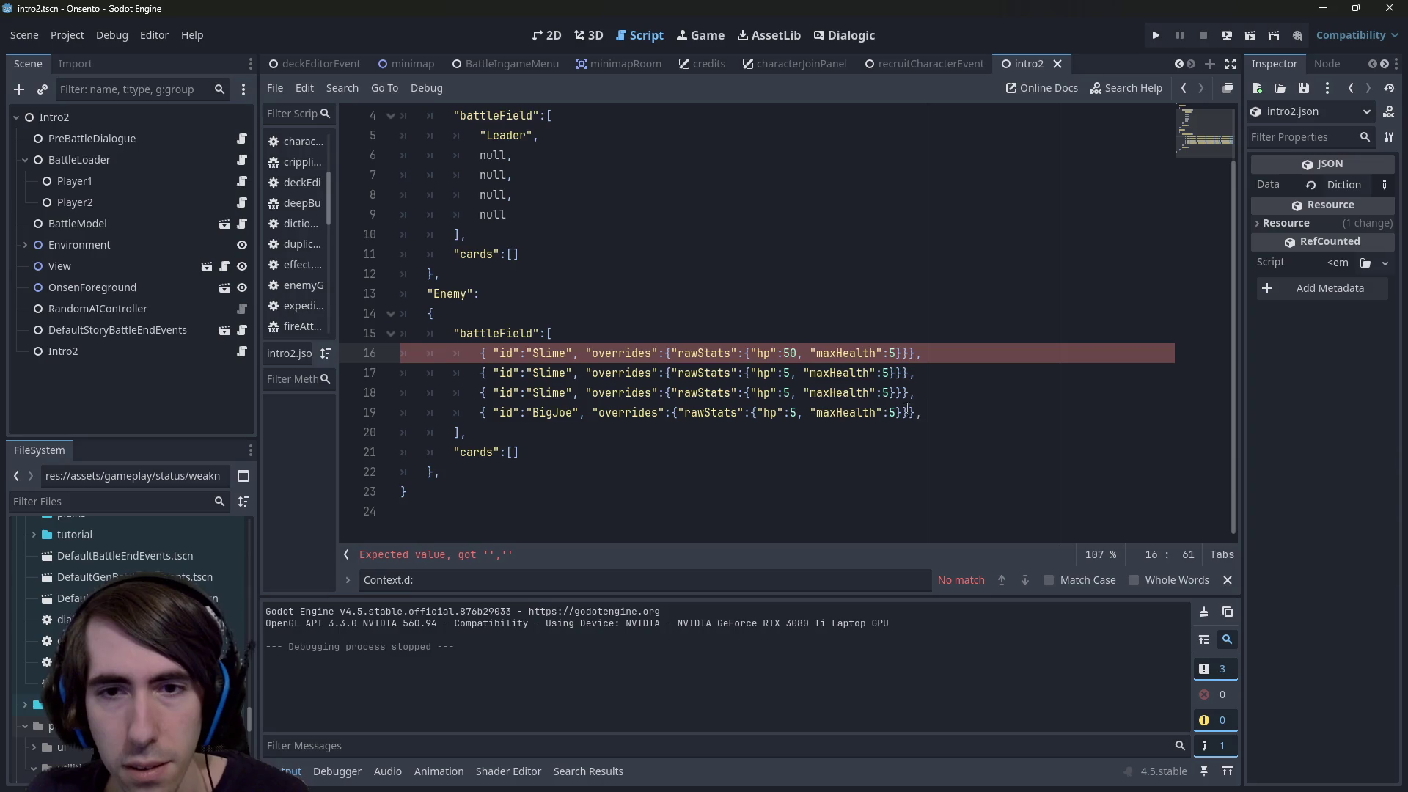
mouse_move(968, 412)
left_mouse_down()
mouse_move(381, 353)
mouse_move(354, 374)
left_mouse_up()
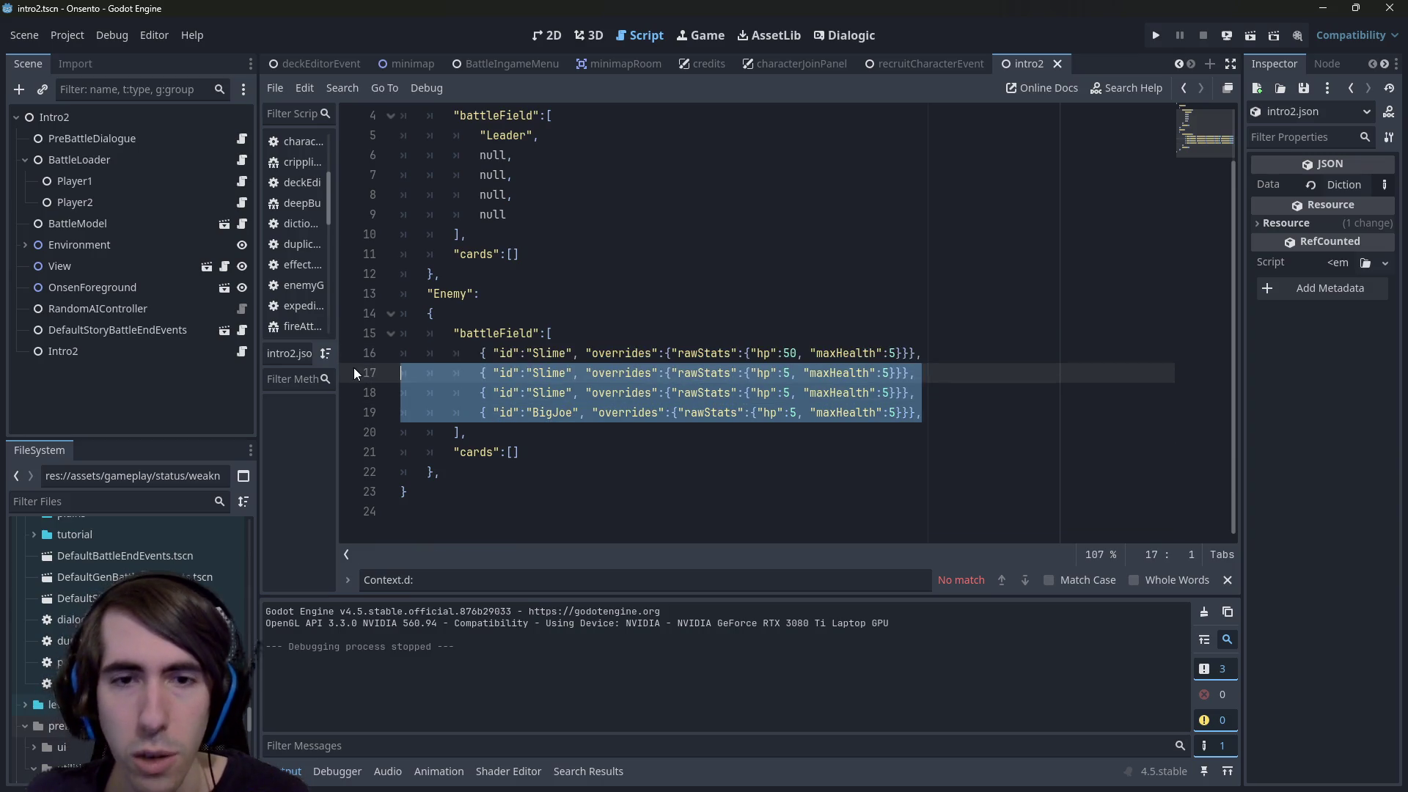
key("BackSpace")
key("BackSpace")
type(", \"atk\":1")
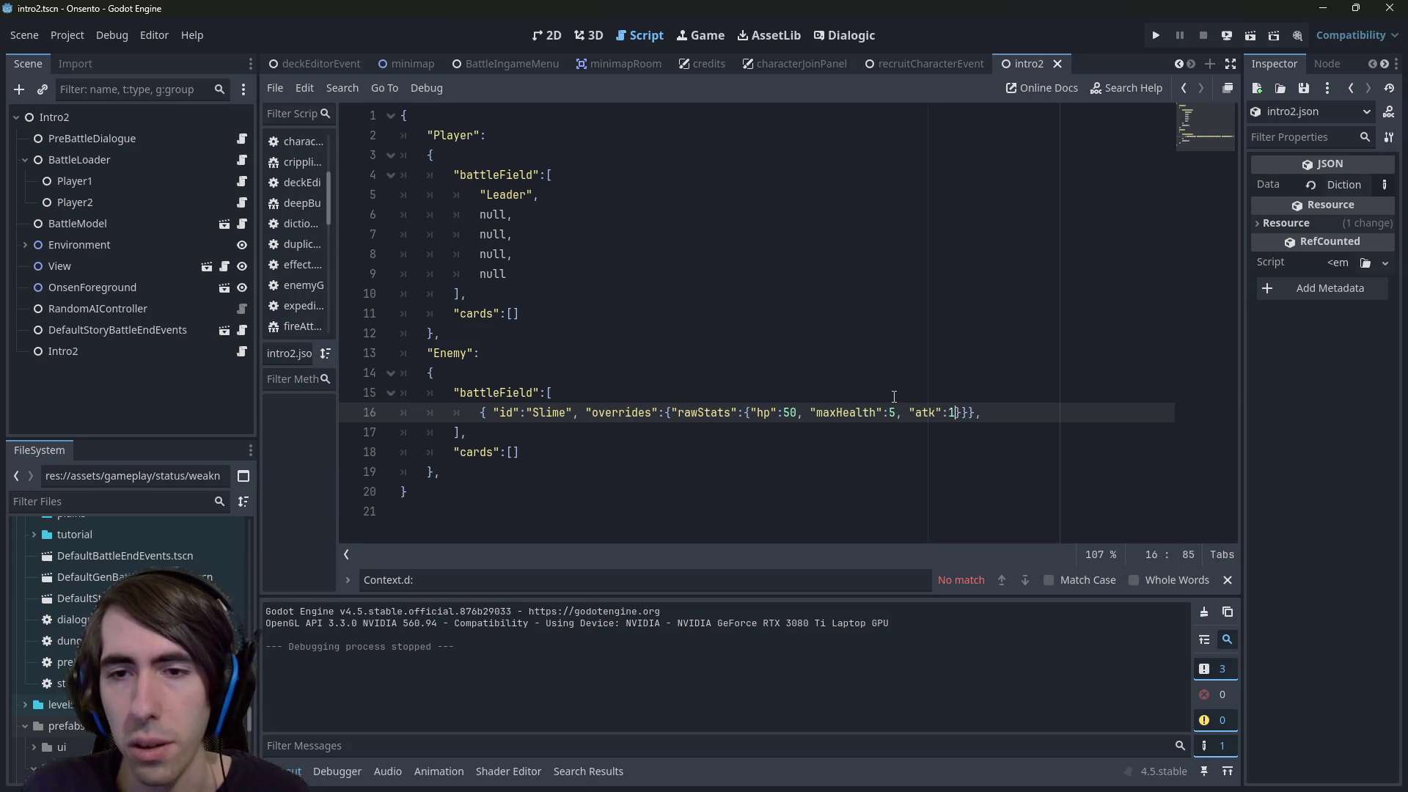
key("ctrl+s")
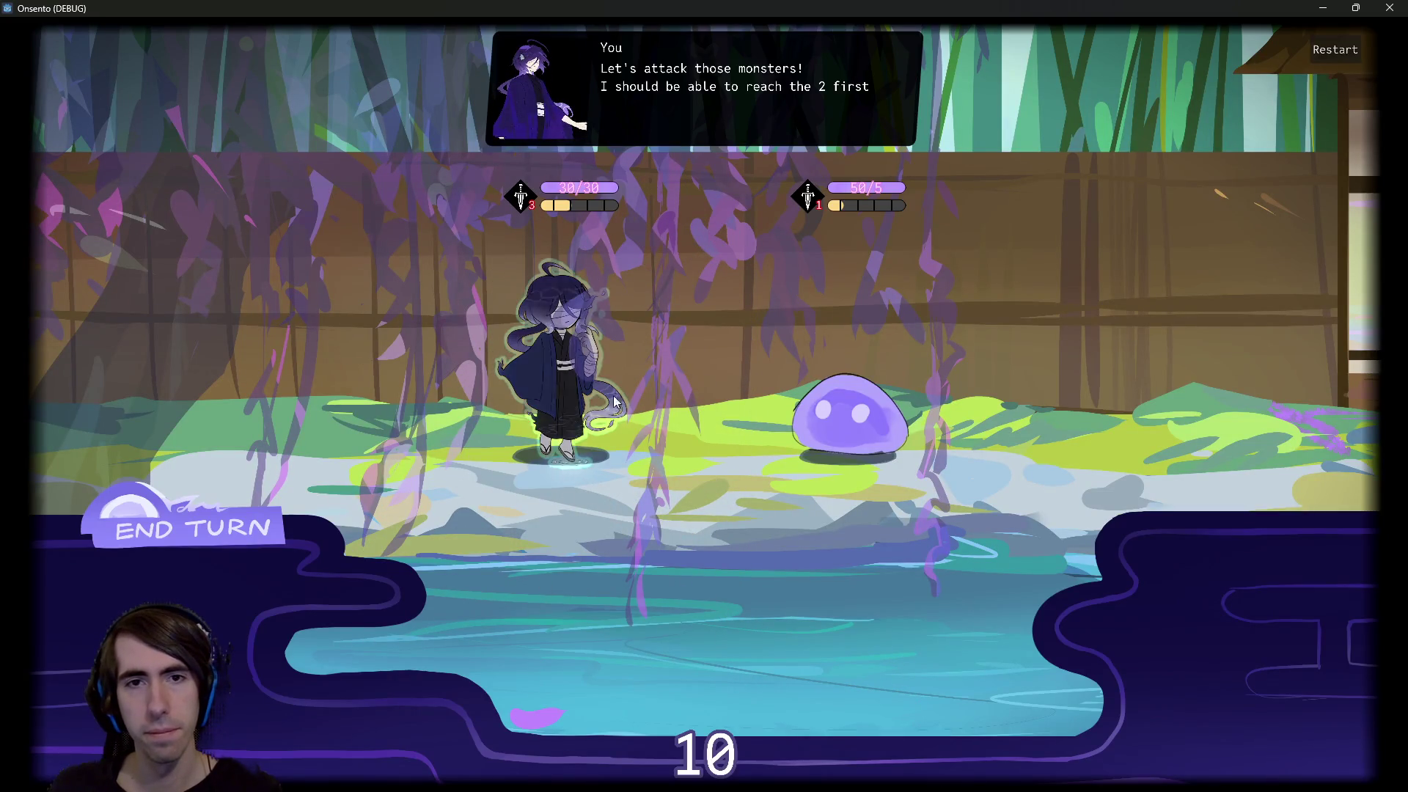
Attack the 50-hp Slime, end the turn, check its stats, close the game, and undo an edit
left_click(751, 371)
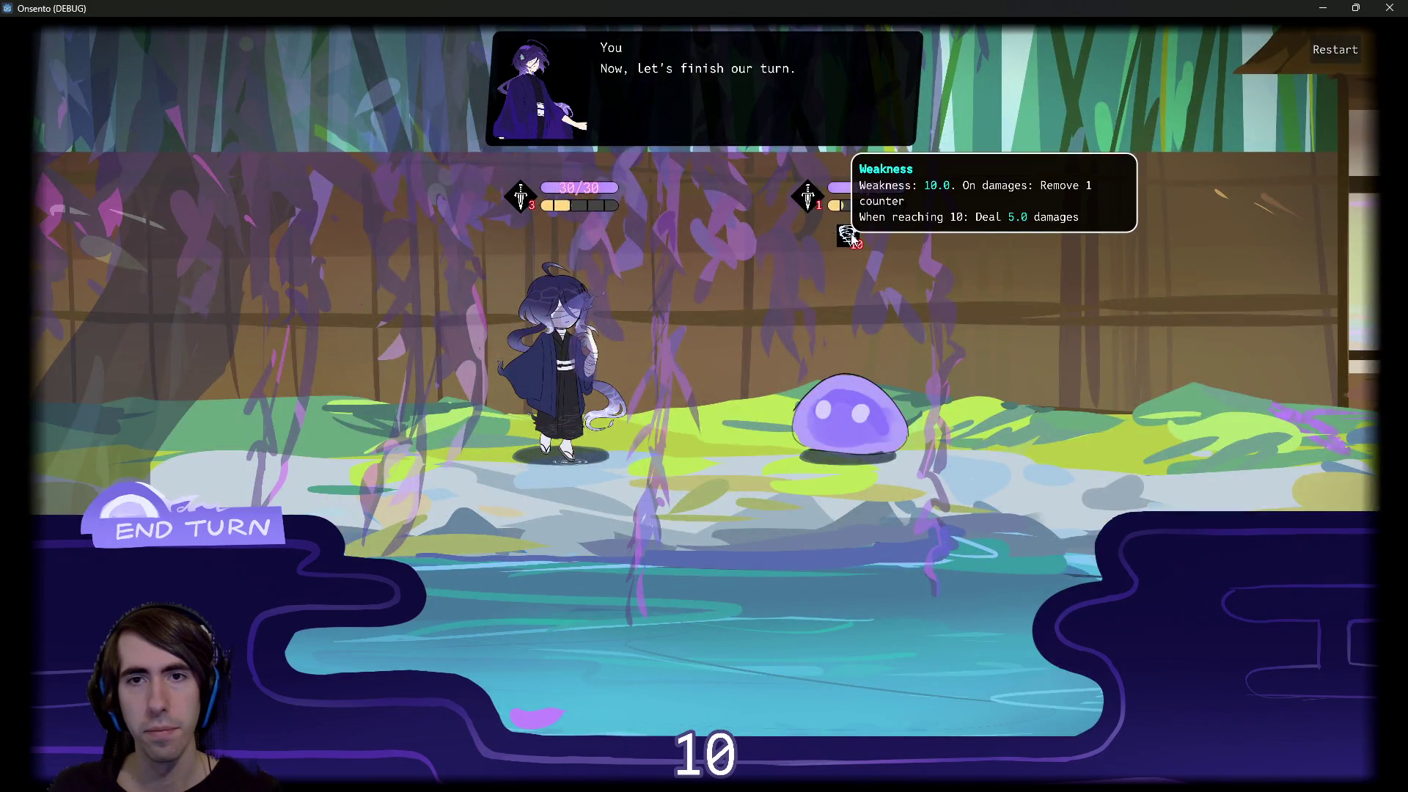
mouse_move(895, 190)
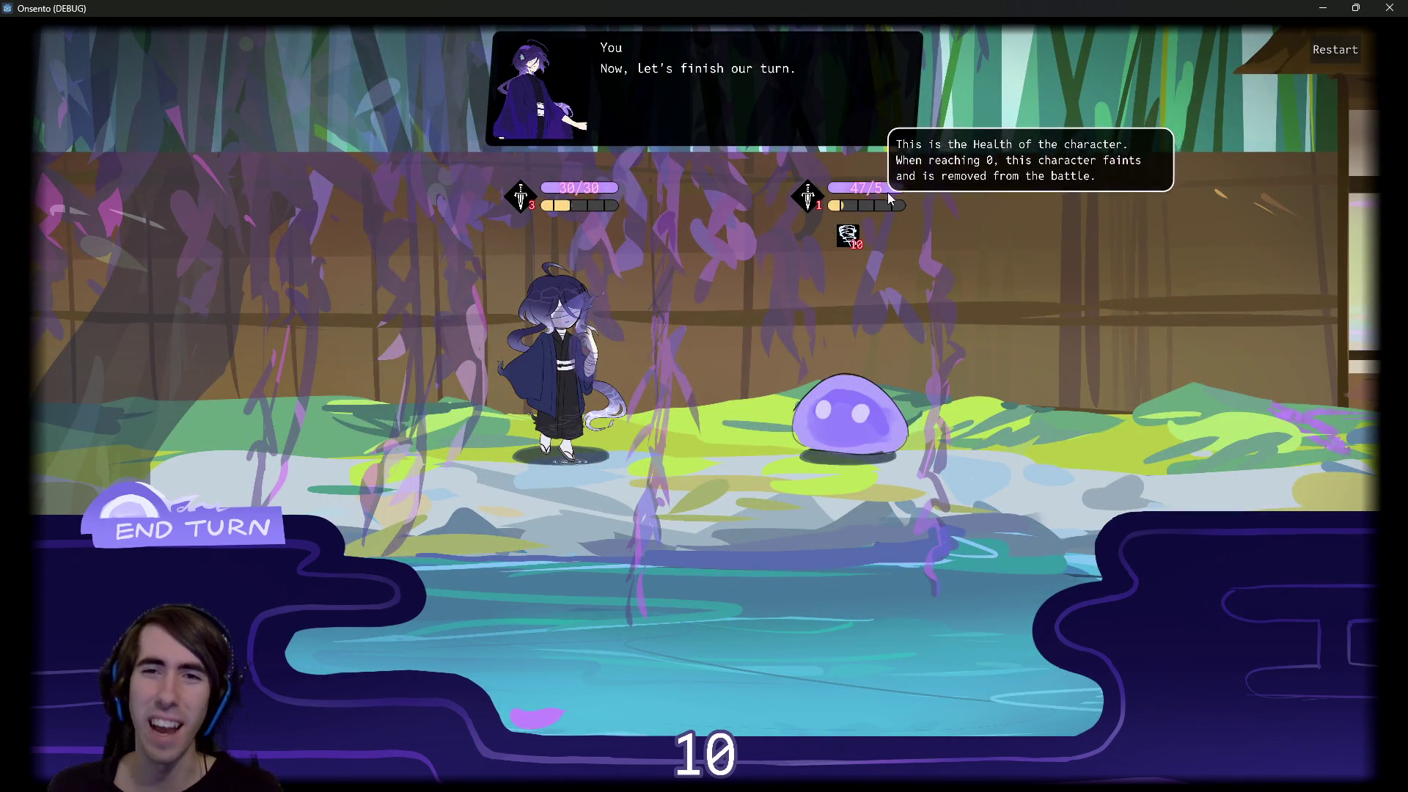
left_click(419, 352)
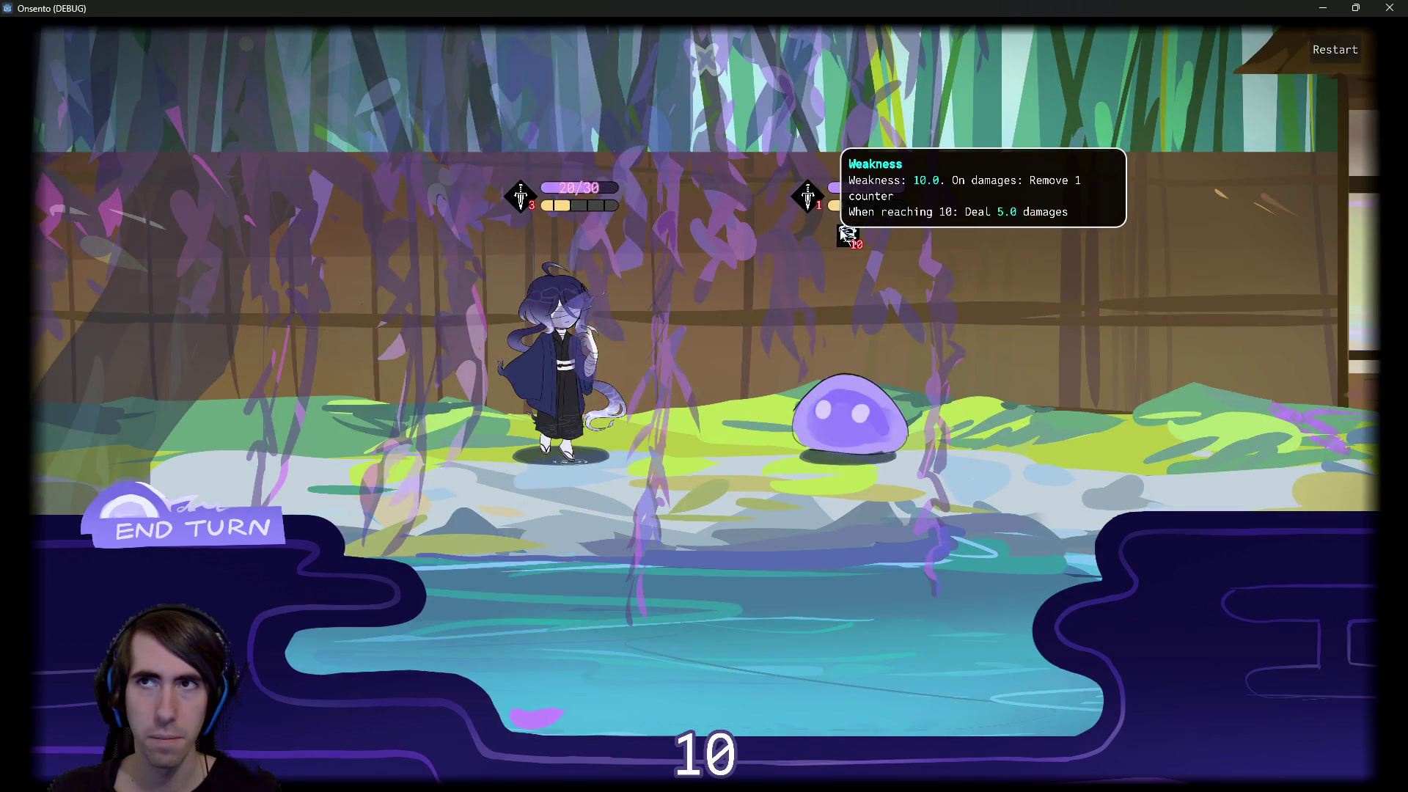
mouse_move(864, 212)
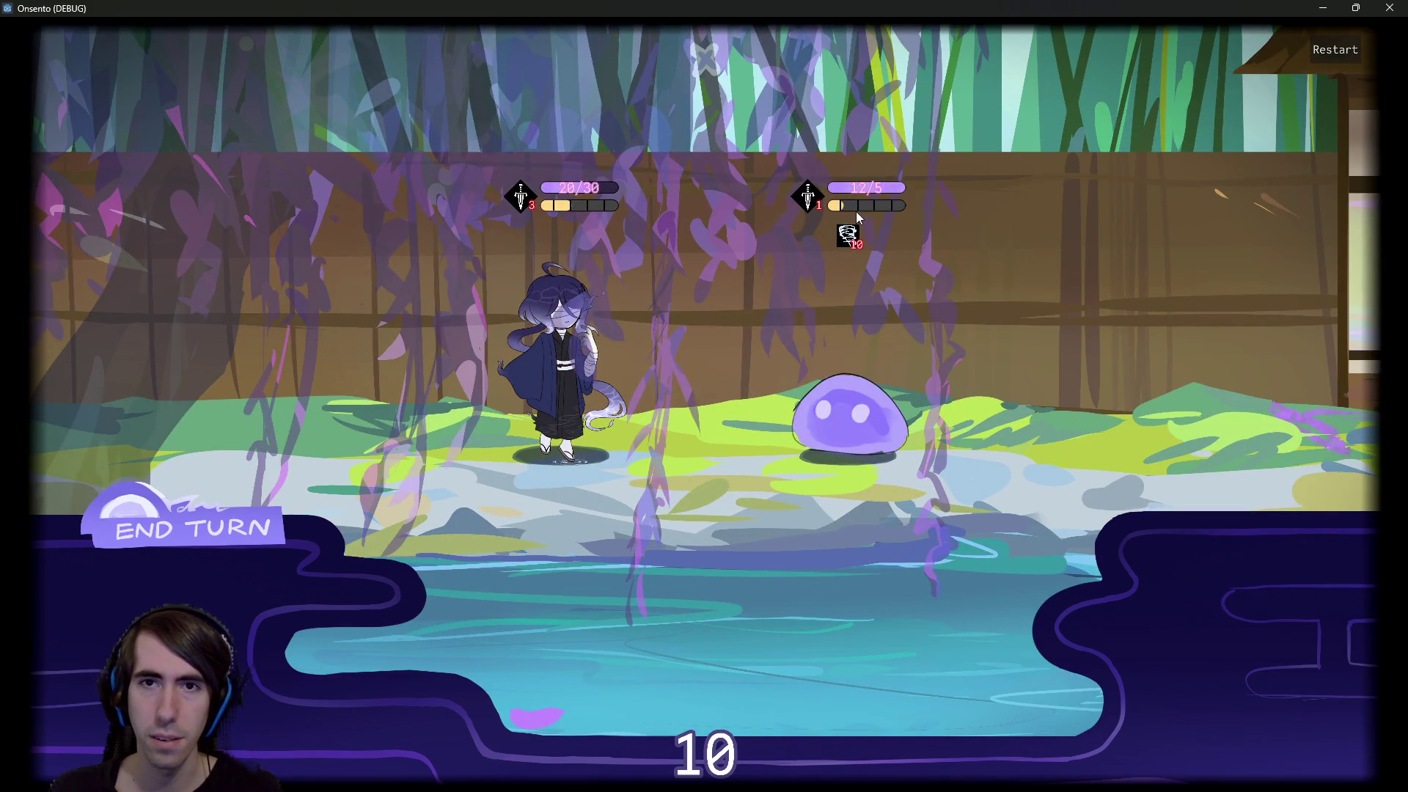
mouse_move(904, 188)
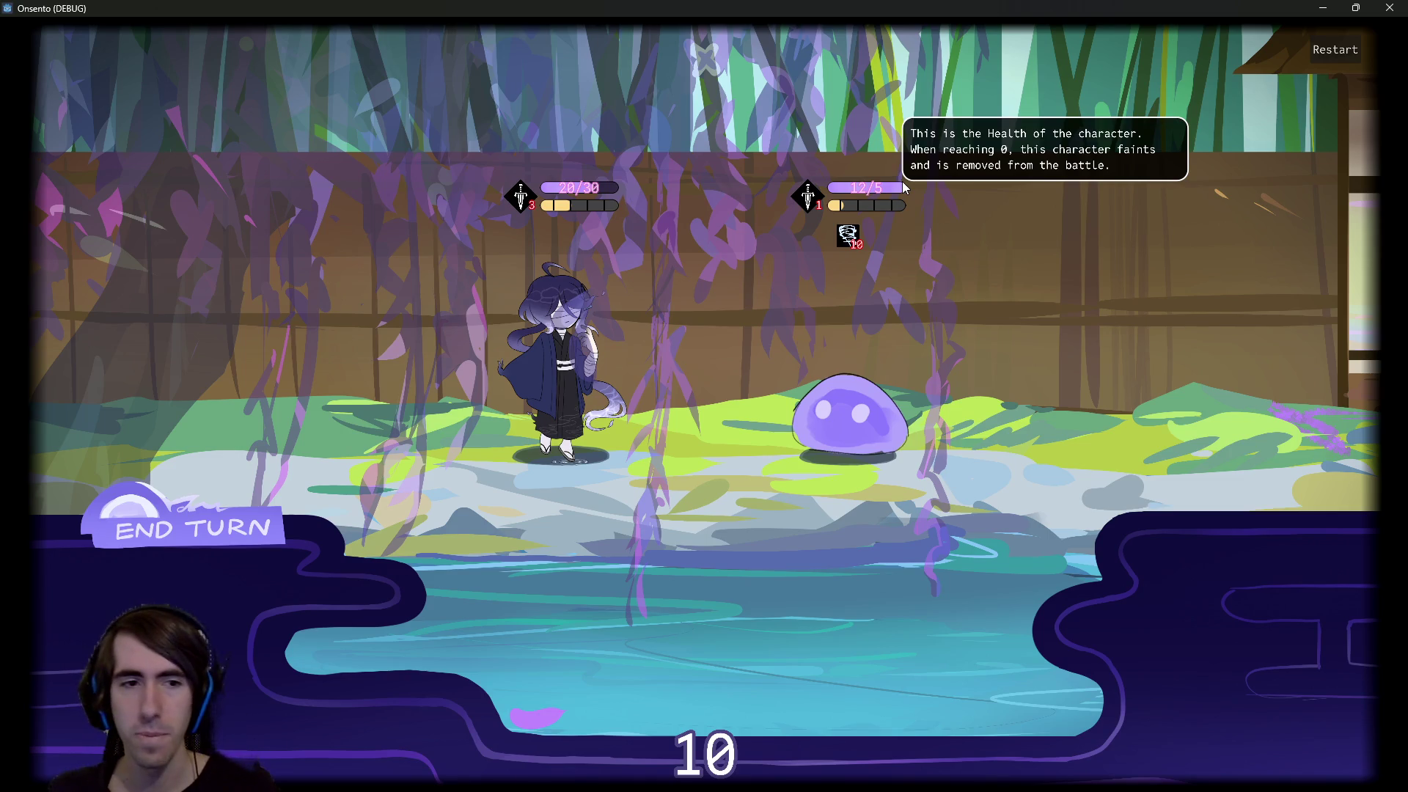
left_click(1387, 7)
key("ctrl+z")
key("ctrl+z")
key("ctrl+z")
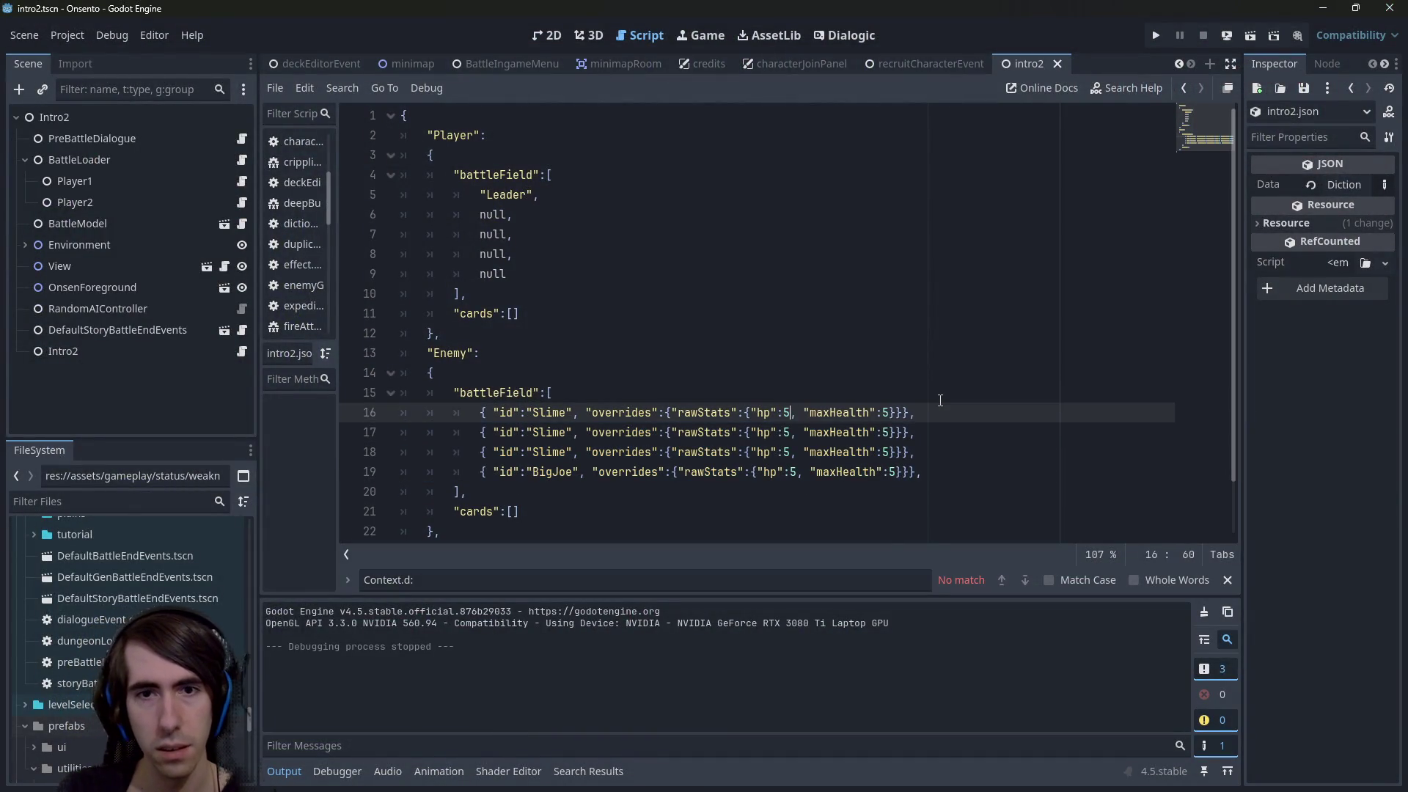
Save the restored intro2.json and scroll through the FileSystem dock
key("ctrl+s")
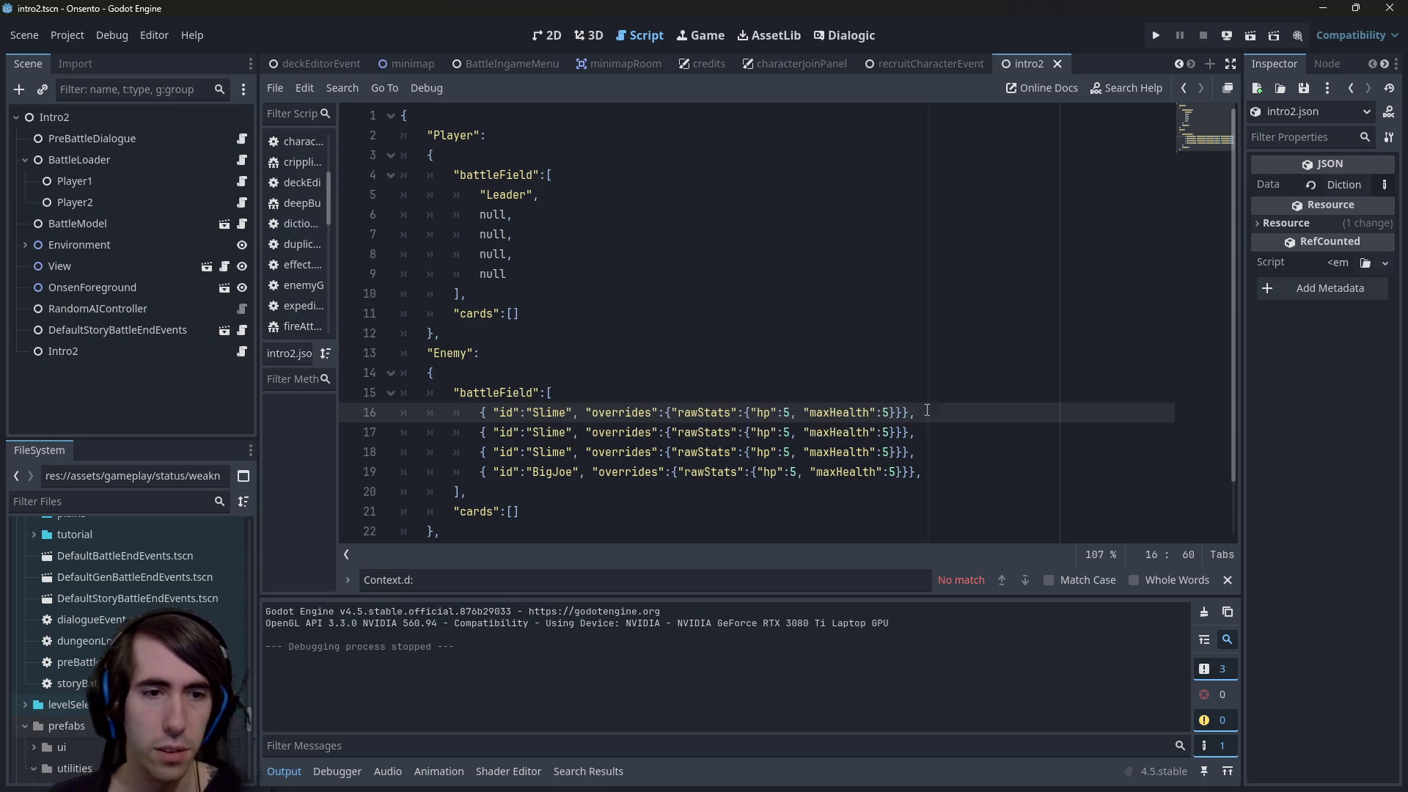
scroll(103, 587, "up", 10)
scroll(98, 598, "up", 5)
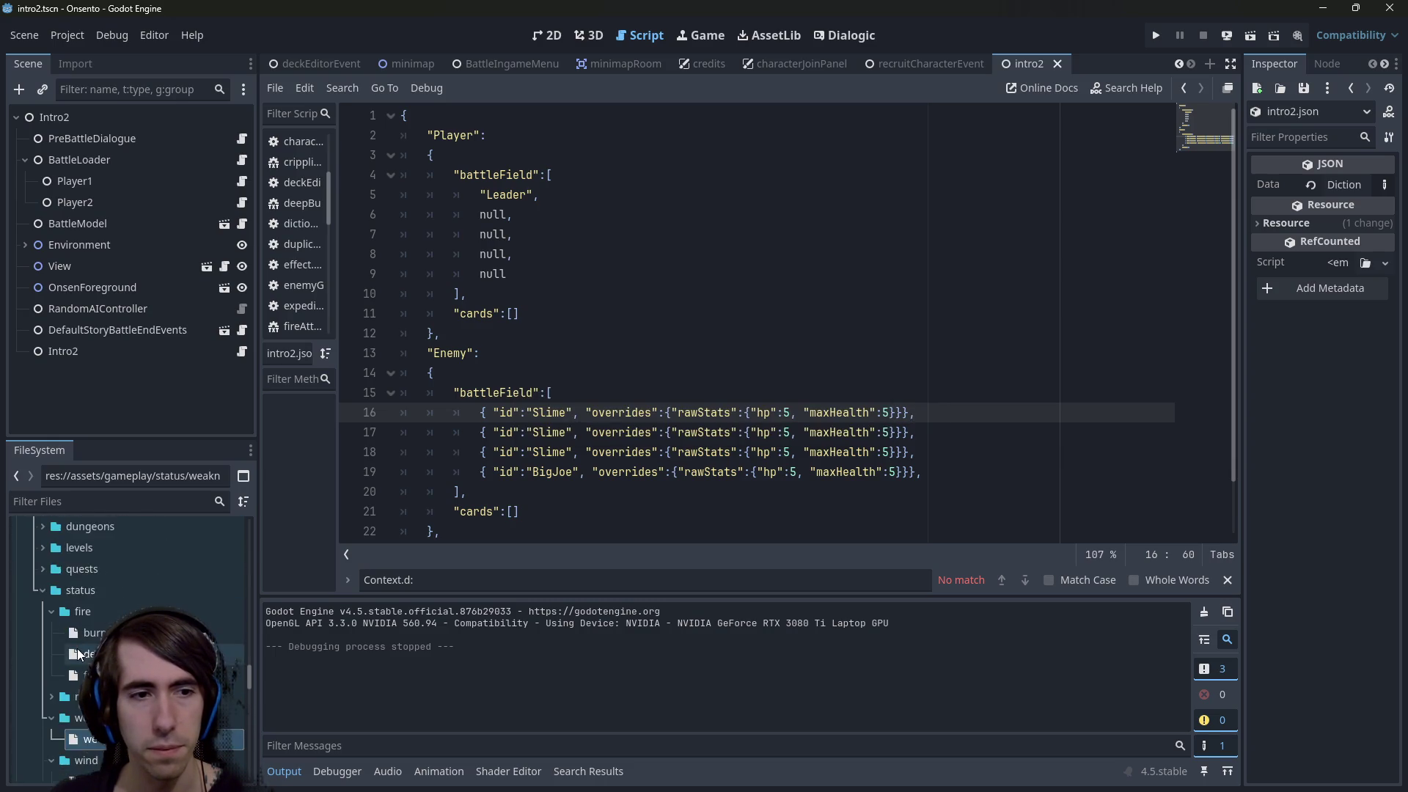
scroll(94, 647, "down", 5)
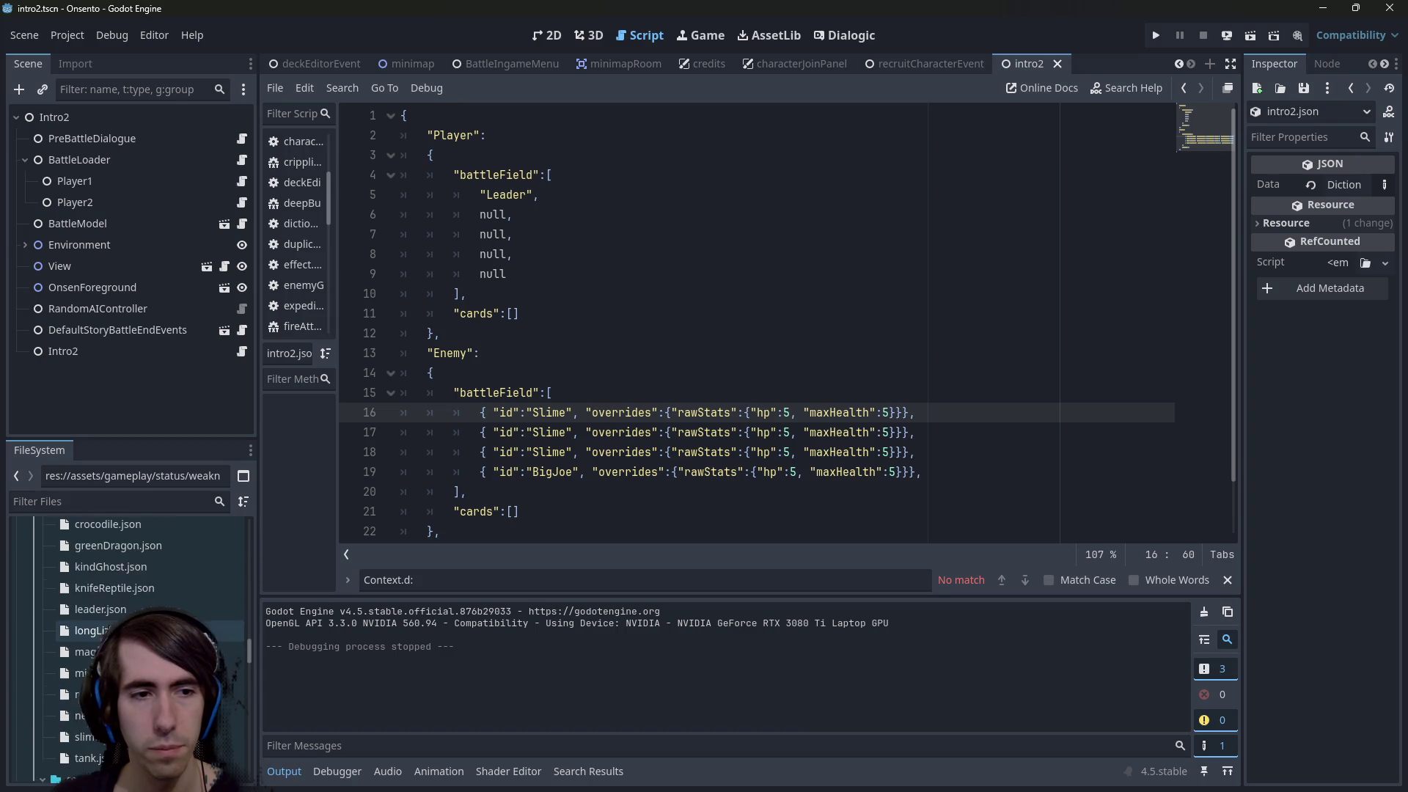
scroll(122, 612, "up", 5)
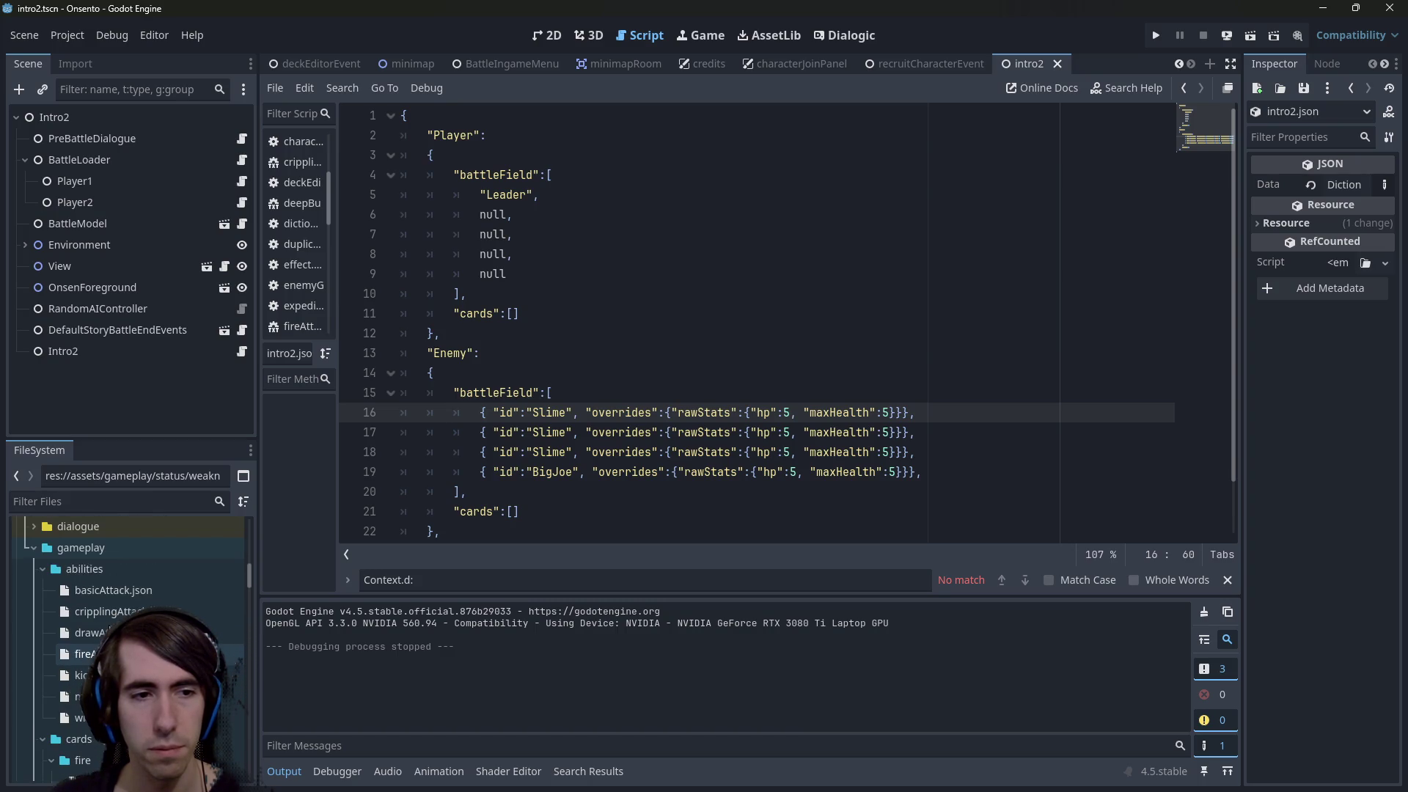
Open cripplingAttack.json and expand the assets/art/characters folder in FileSystem
double_click(122, 612)
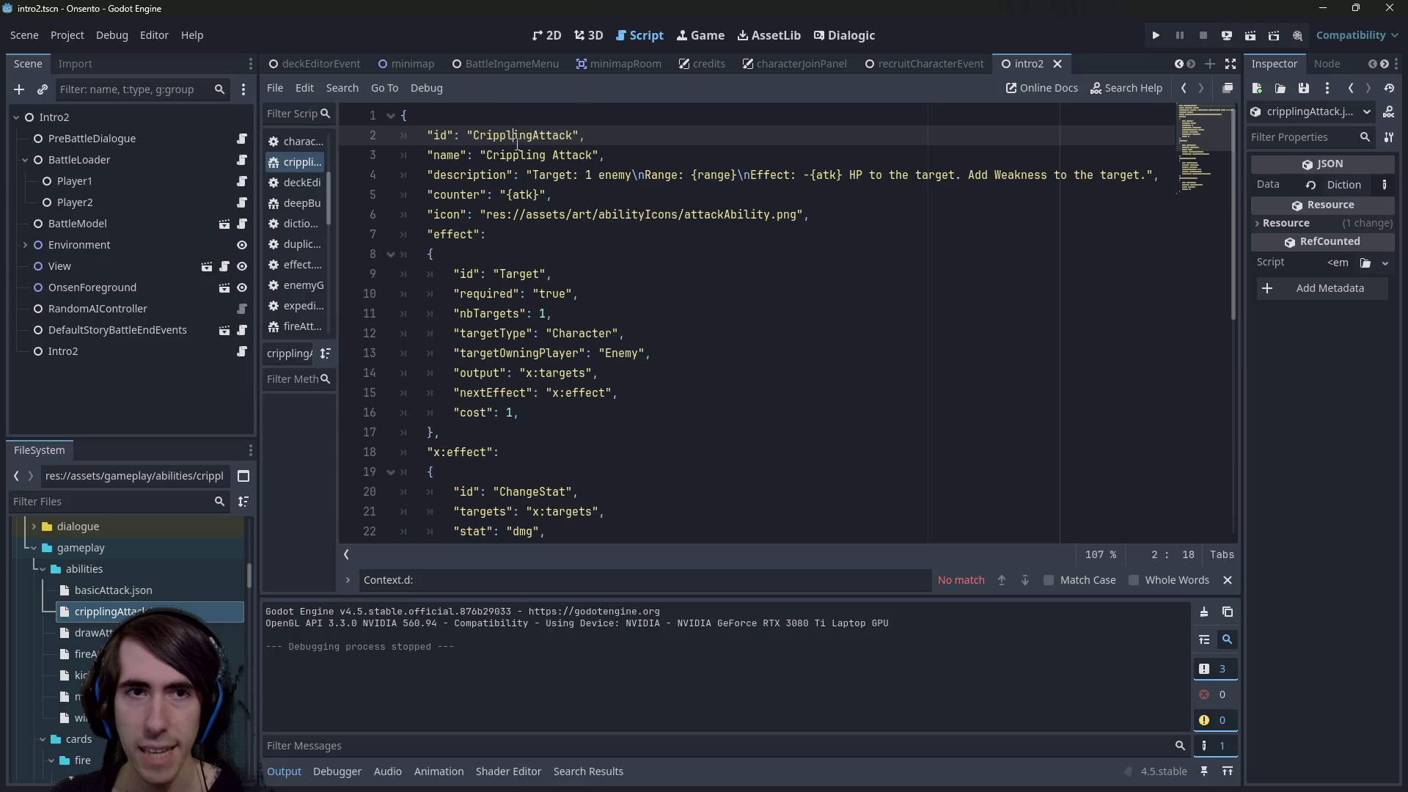
scroll(169, 569, "down", 5)
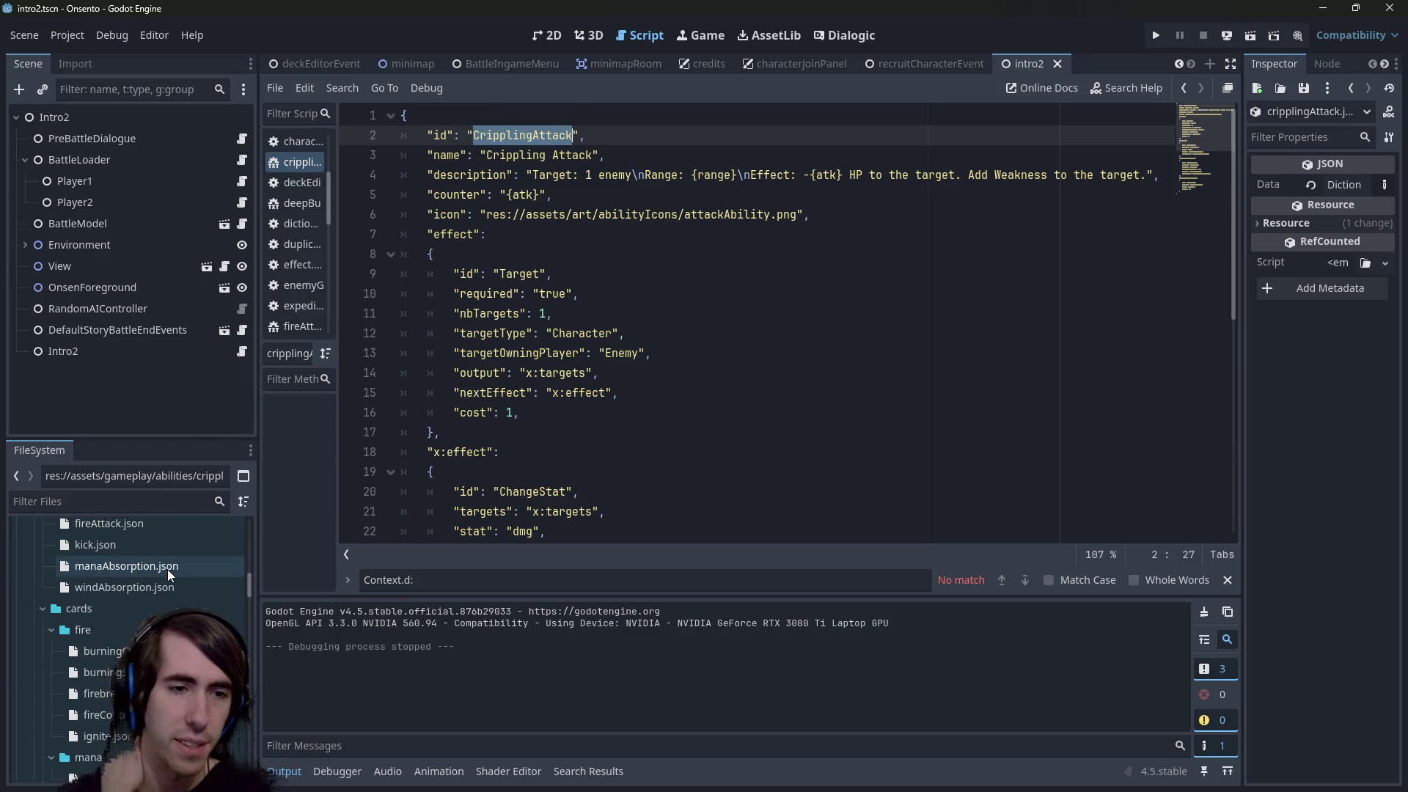
scroll(156, 584, "down", 10)
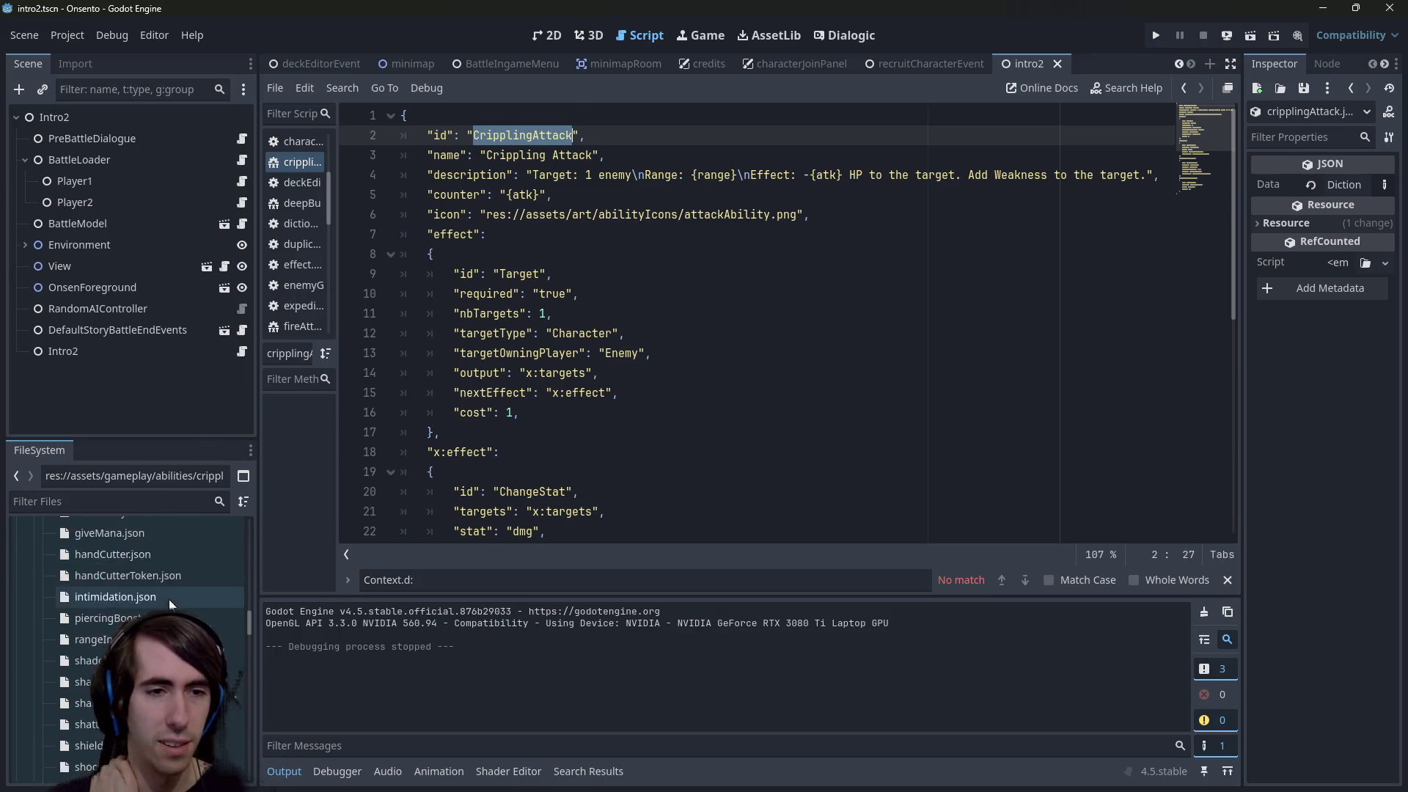
mouse_move(253, 644)
left_mouse_down()
mouse_move(251, 547)
mouse_move(239, 531)
mouse_move(241, 560)
mouse_move(229, 547)
left_mouse_up()
left_click(56, 616)
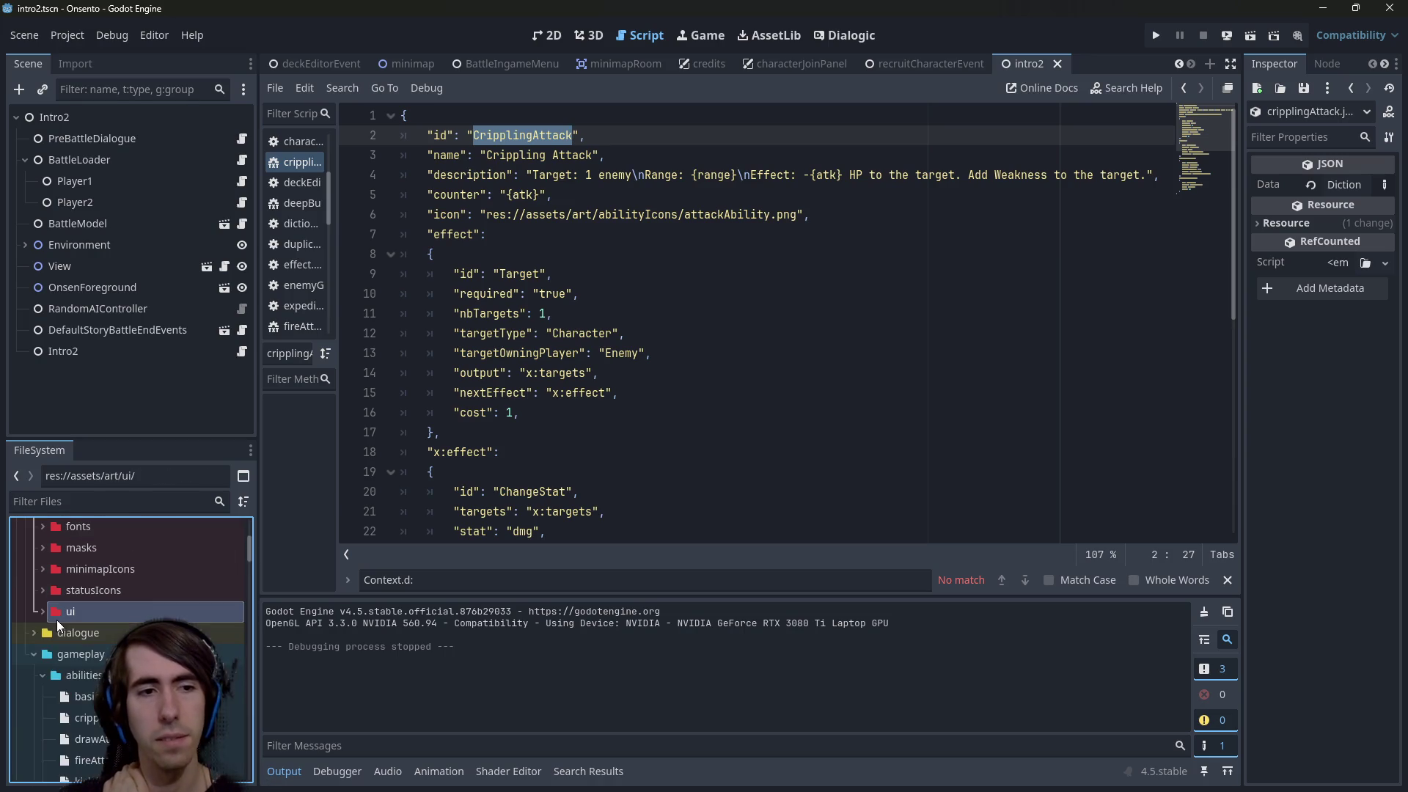
scroll(57, 619, "up", 5)
double_click(86, 647)
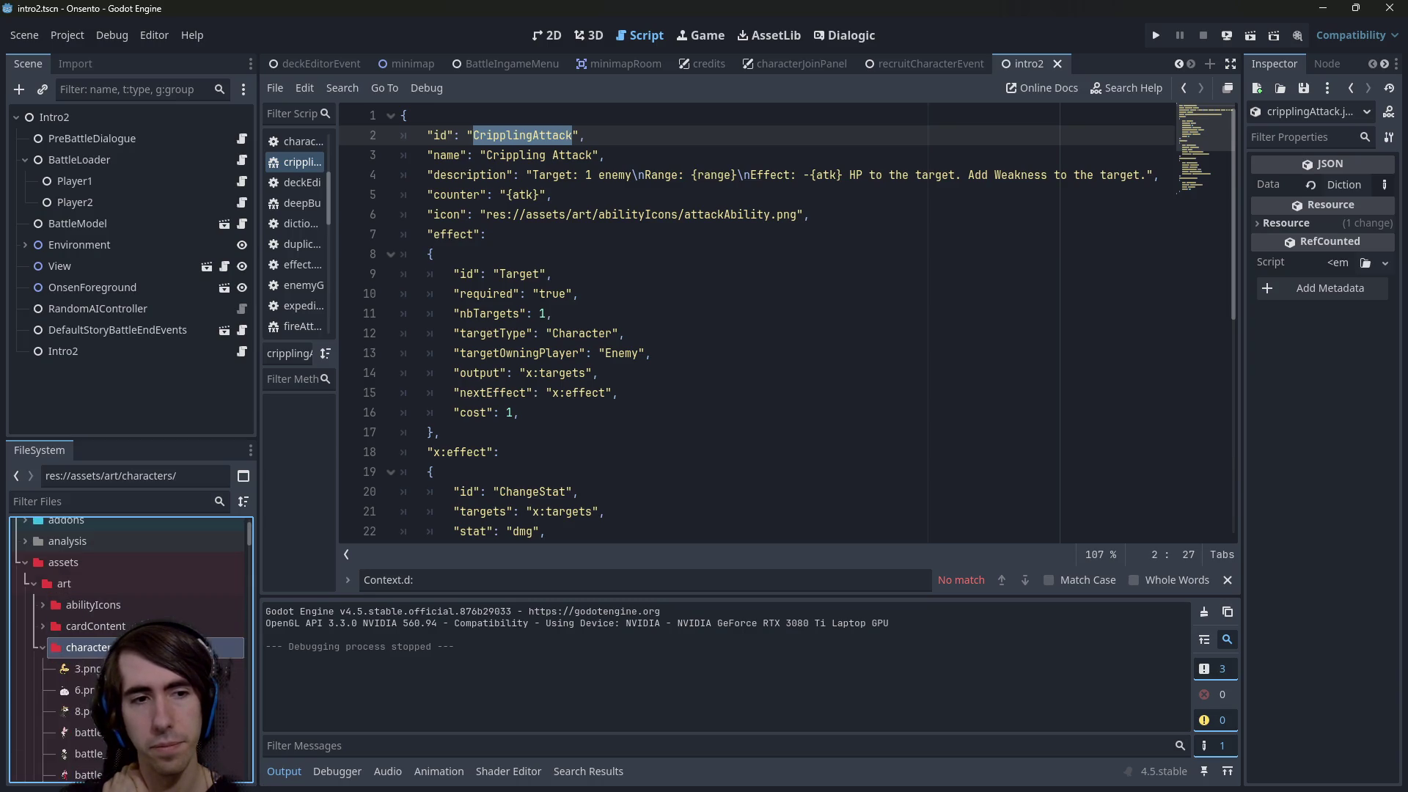
scroll(110, 624, "down", 3)
Preview 6.png, 8.png, 3.png, crocodile, knifeLizard and longLizard images, with the preview widened
left_click(118, 562)
left_click(112, 582)
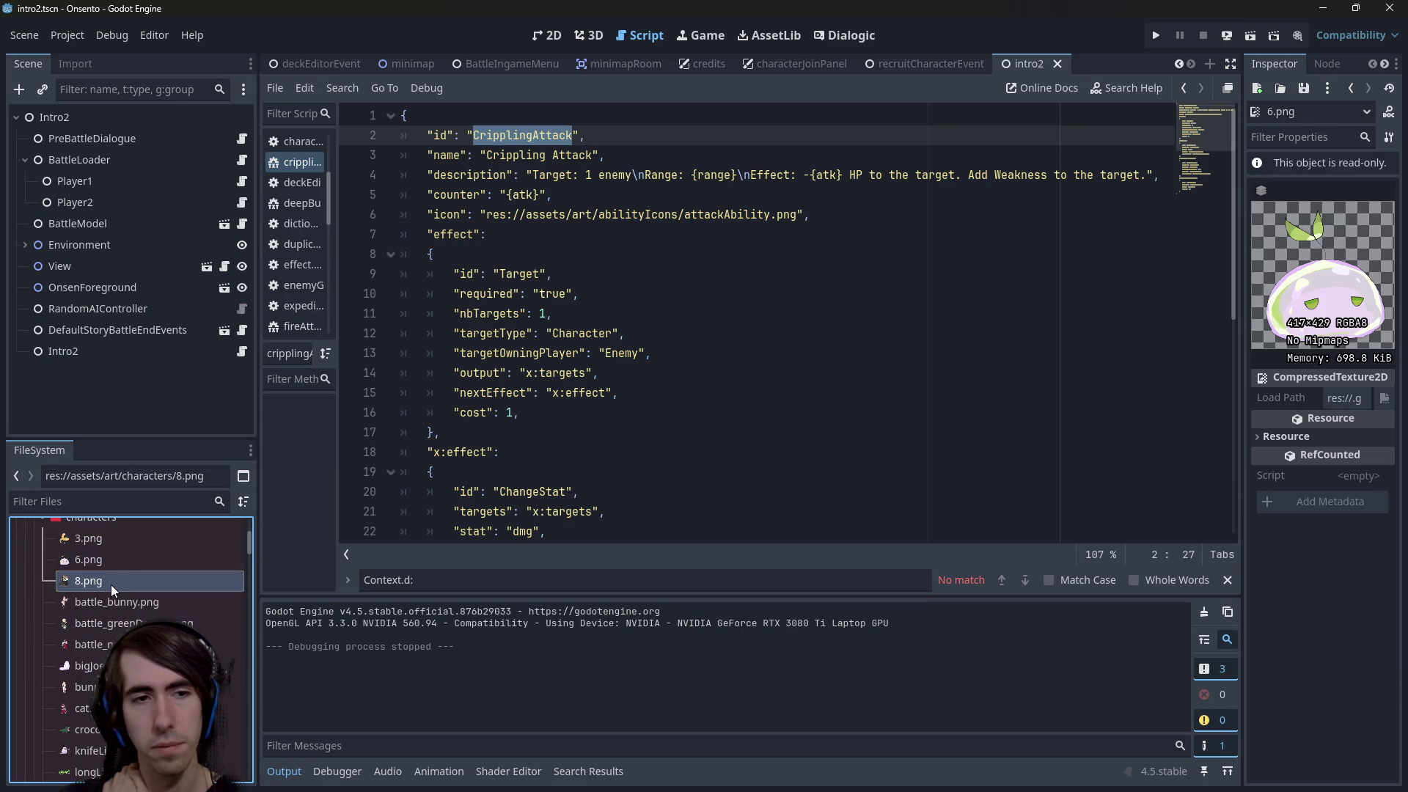
left_click(116, 541)
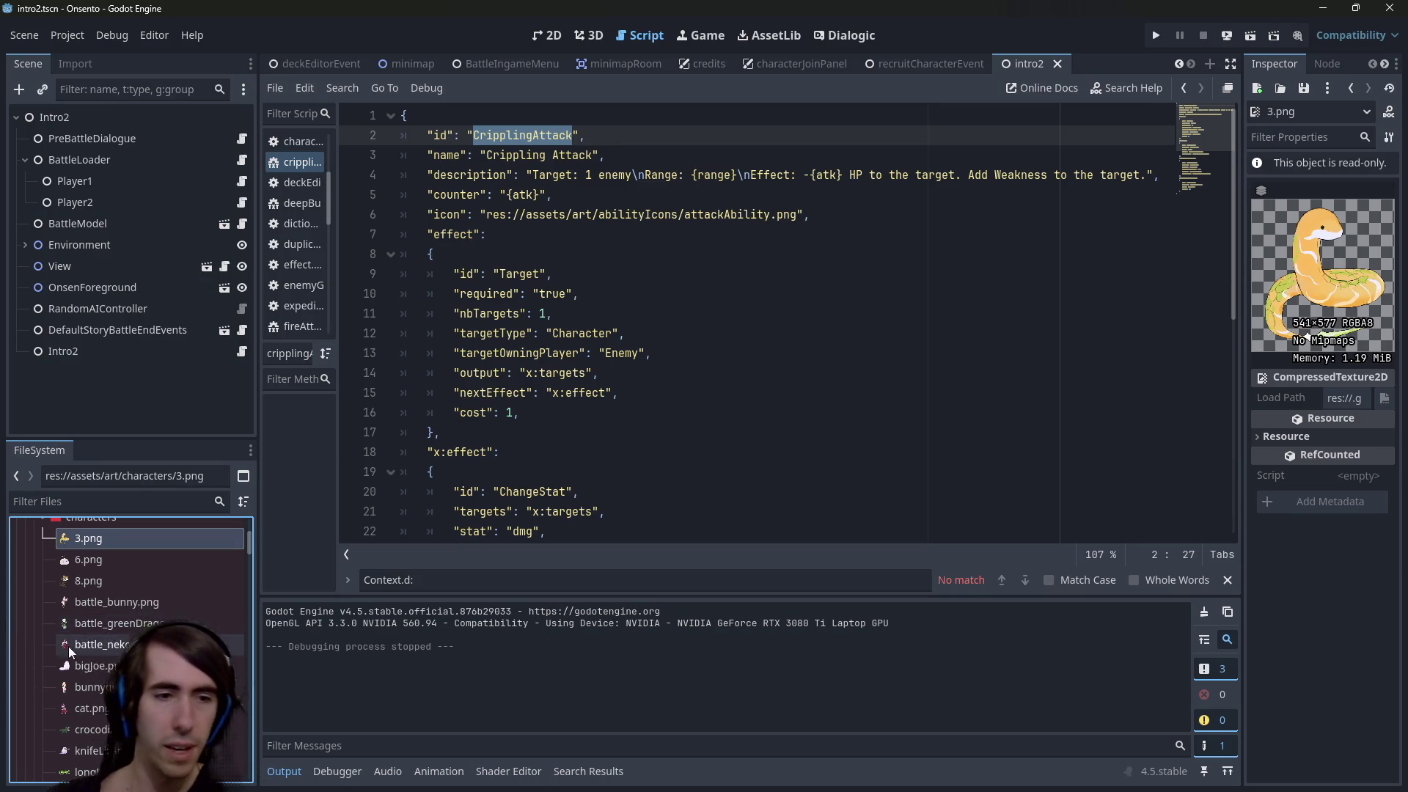
scroll(213, 665, "down", 3)
left_click(214, 665)
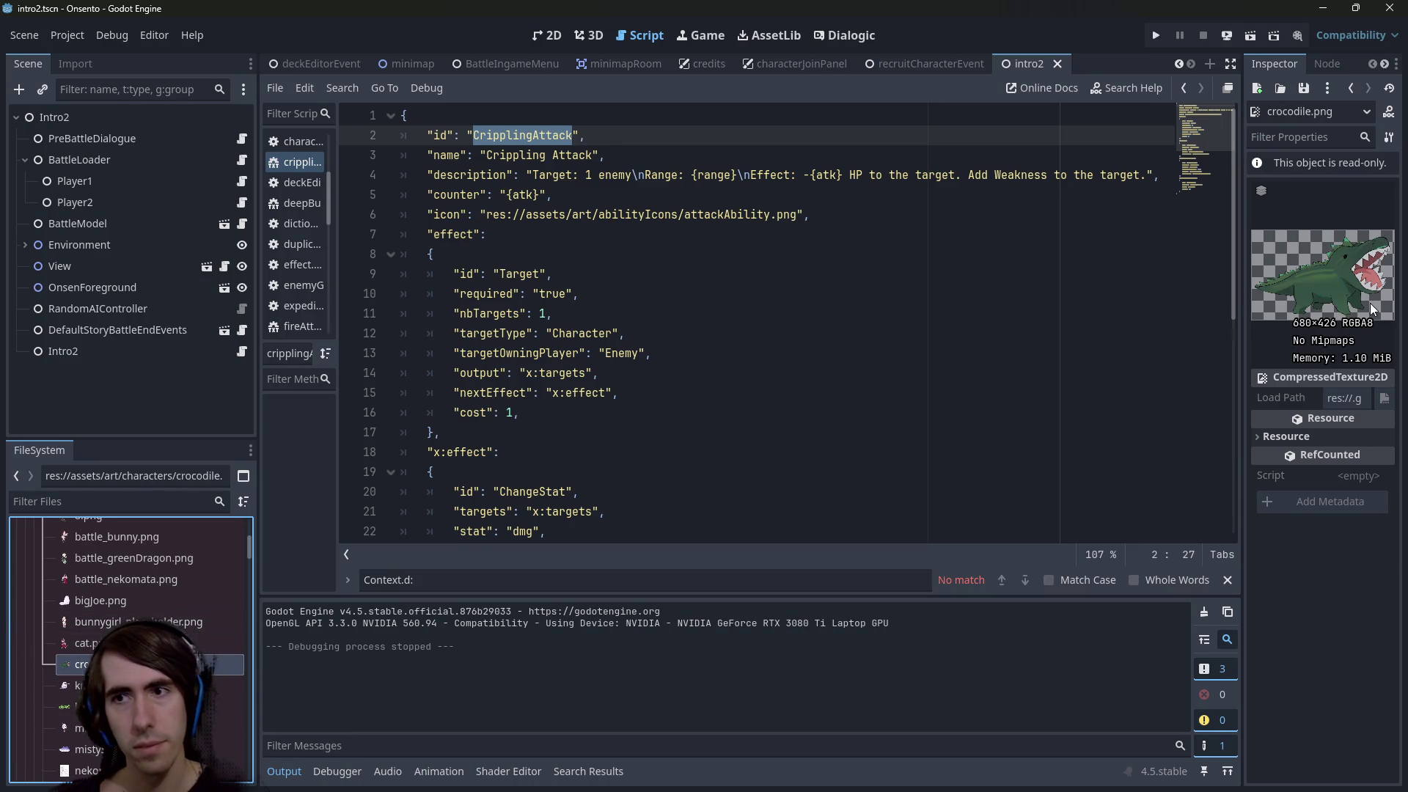
left_click(79, 686)
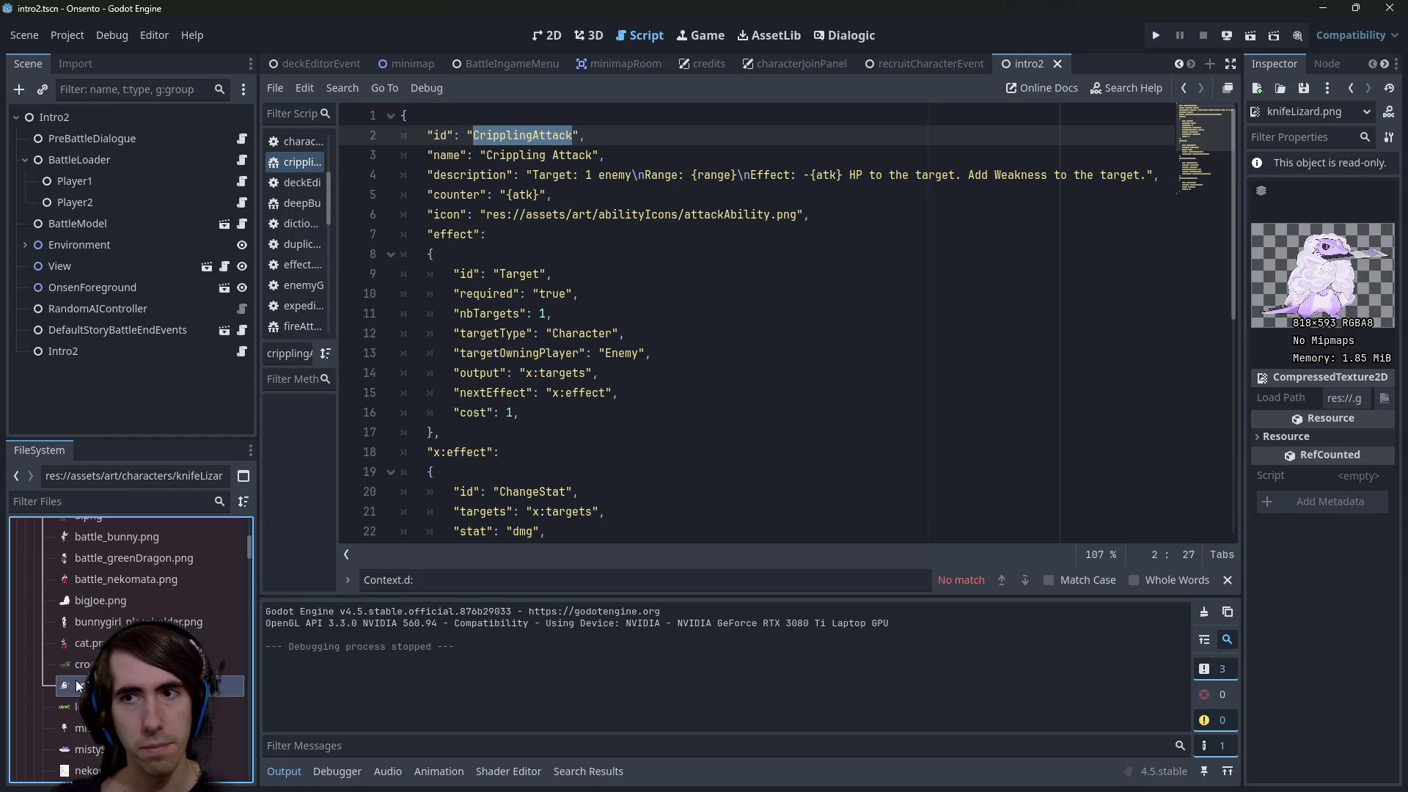
left_click(85, 665)
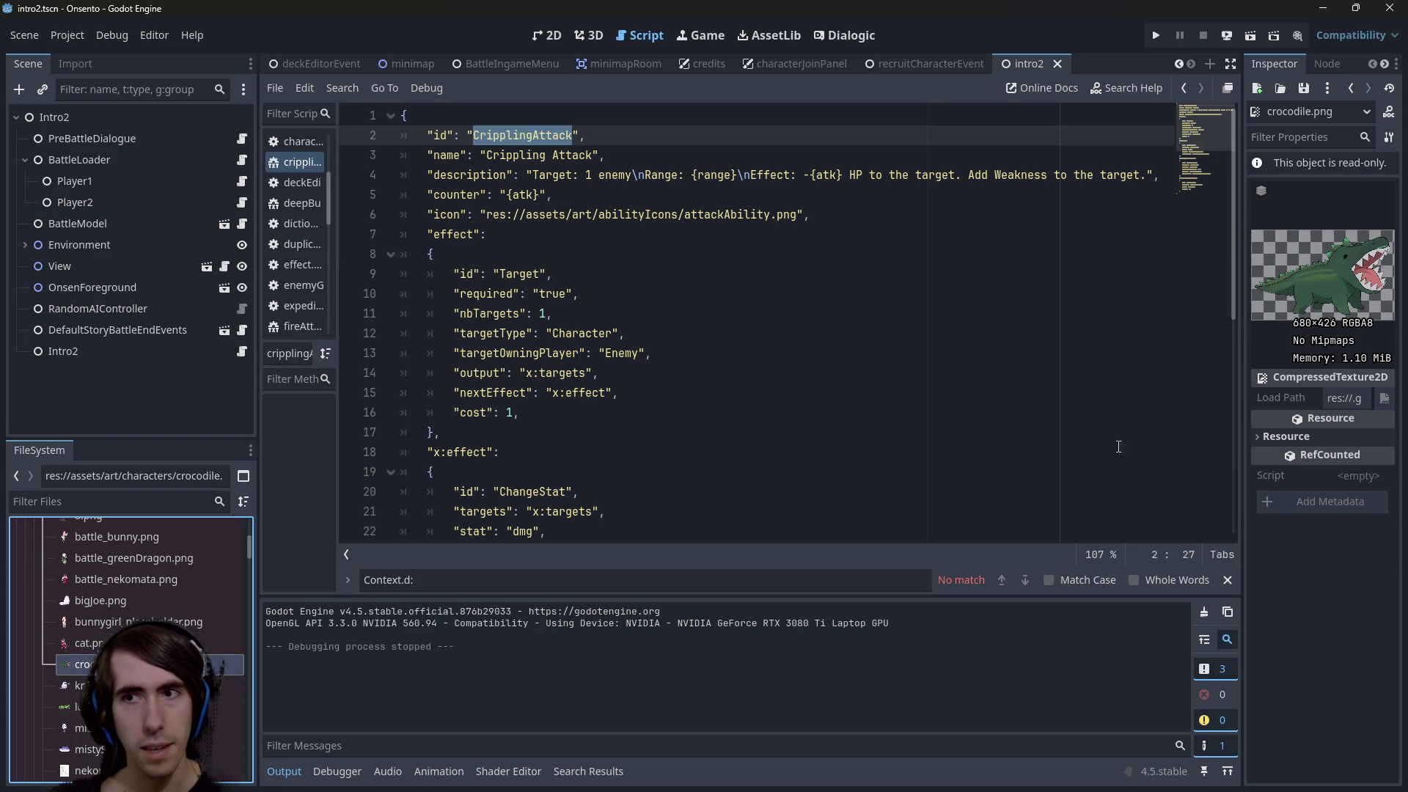
left_click_drag(1243, 284, 1036, 286)
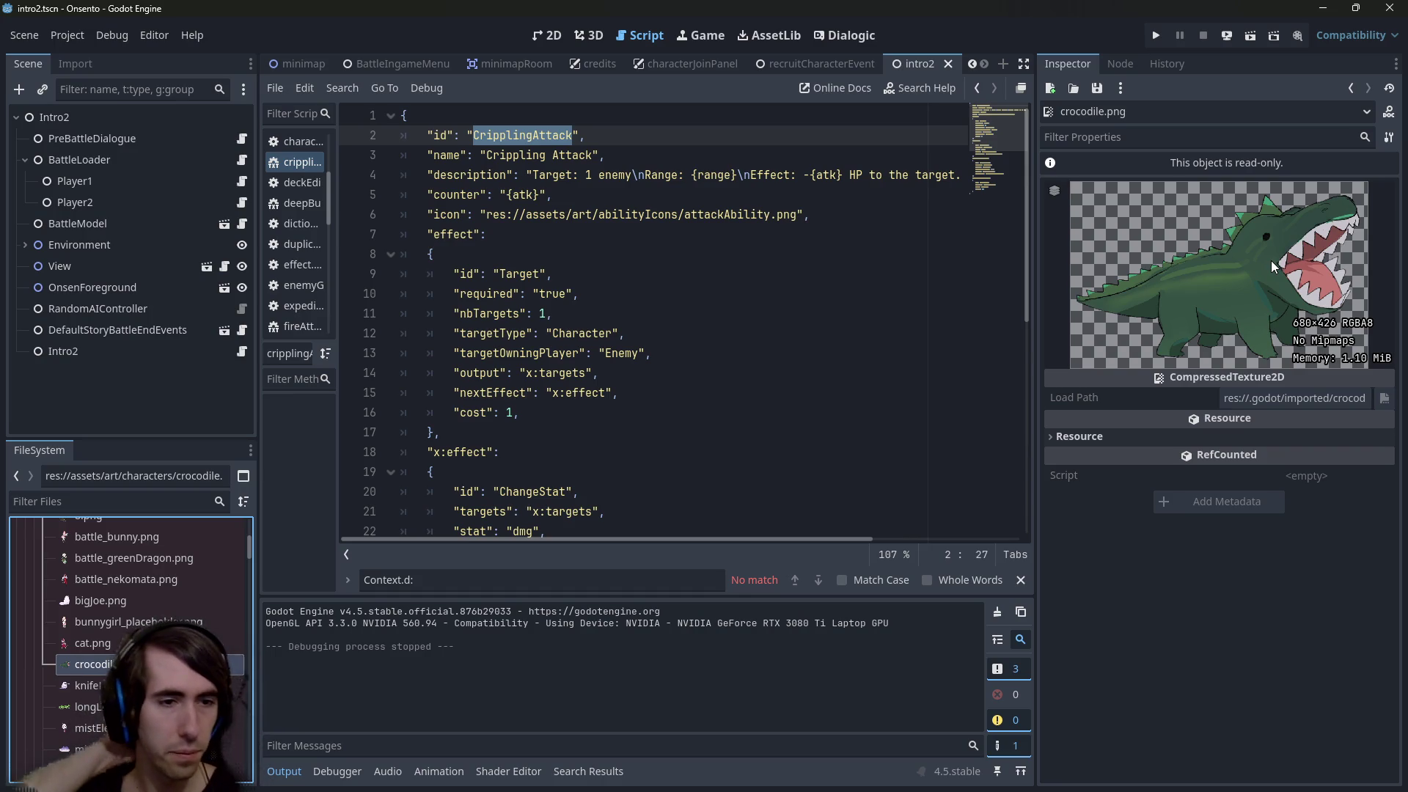
left_click(90, 708)
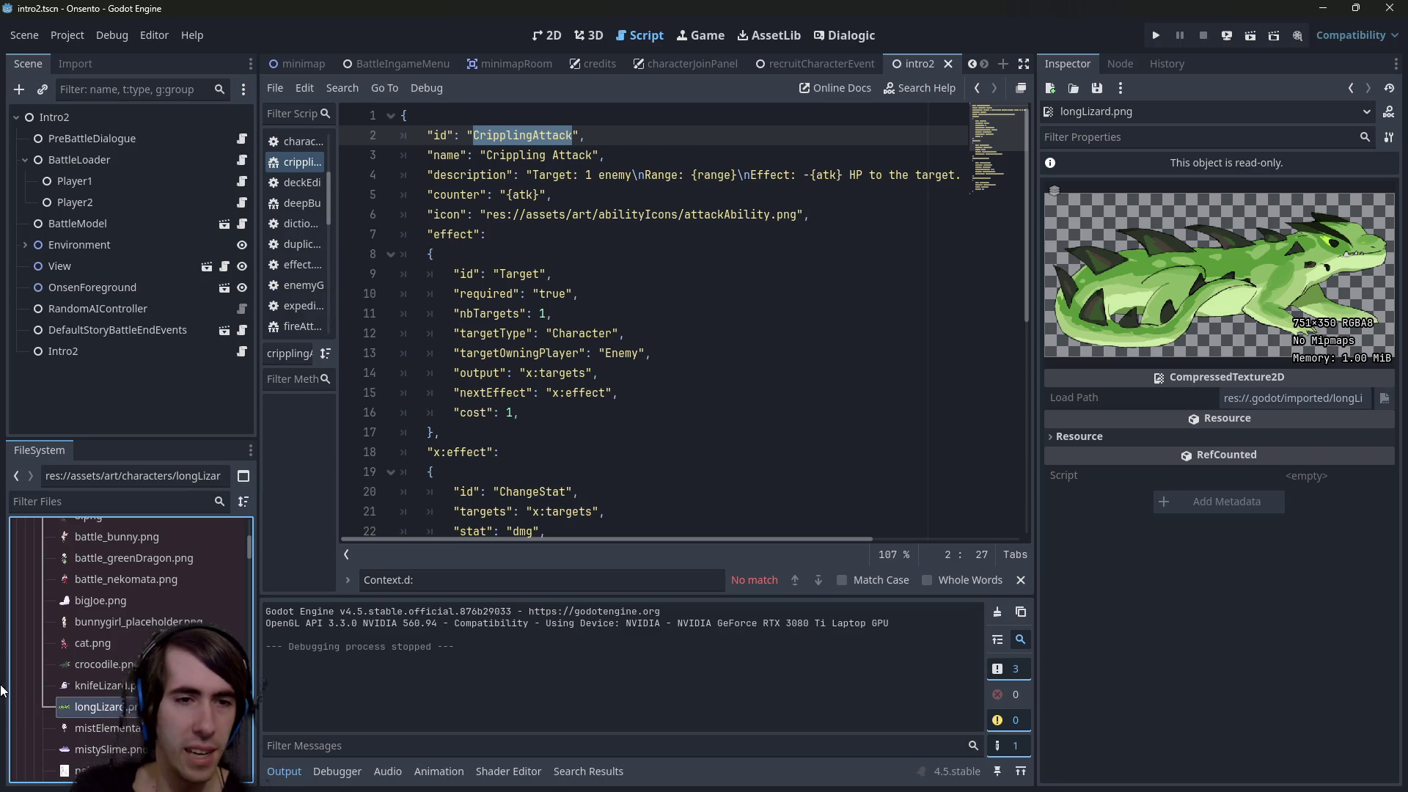
Rename the character image 3.png to snake.png
scroll(55, 648, "up", 5)
scroll(73, 650, "down", 3)
scroll(81, 654, "up", 2)
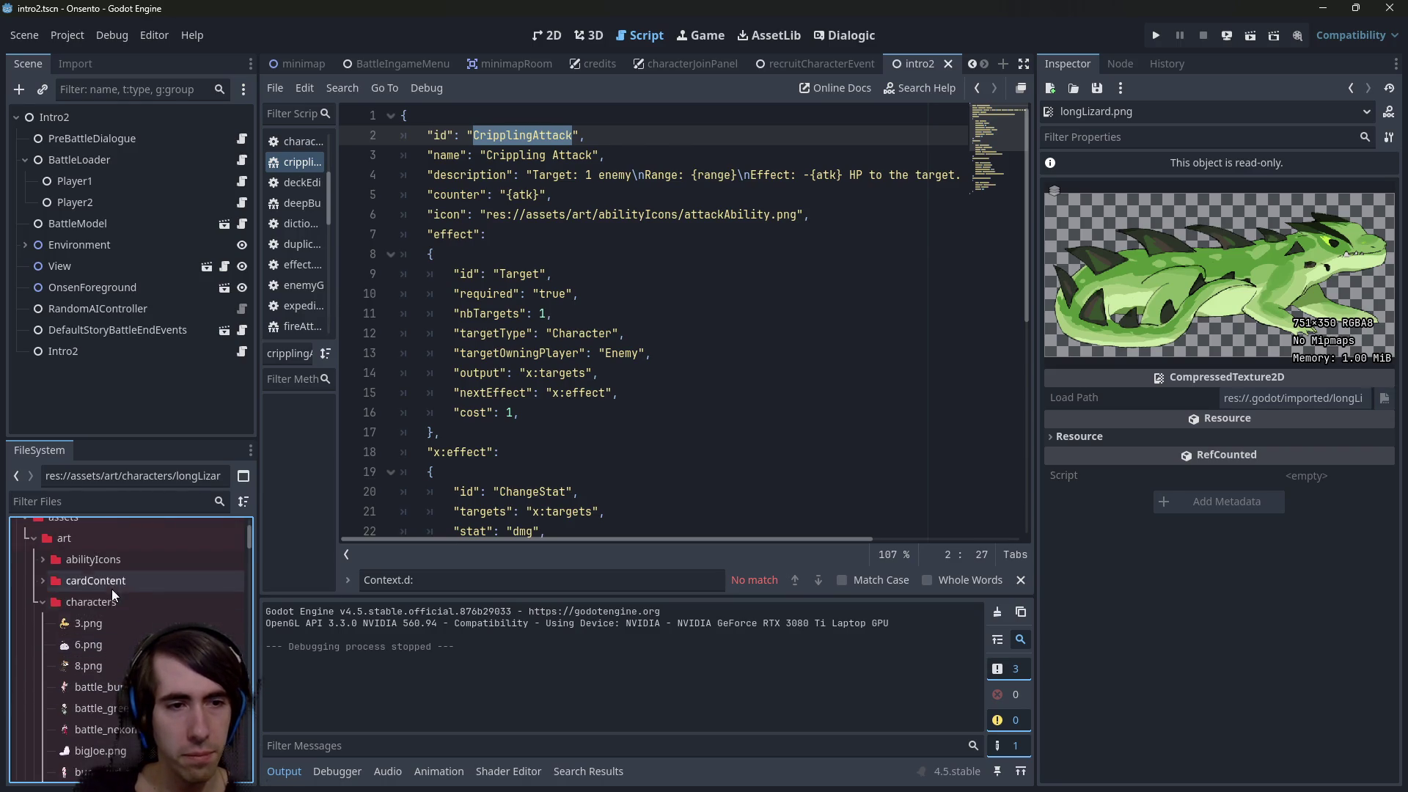
left_click(110, 622)
scroll(110, 622, "down", 5)
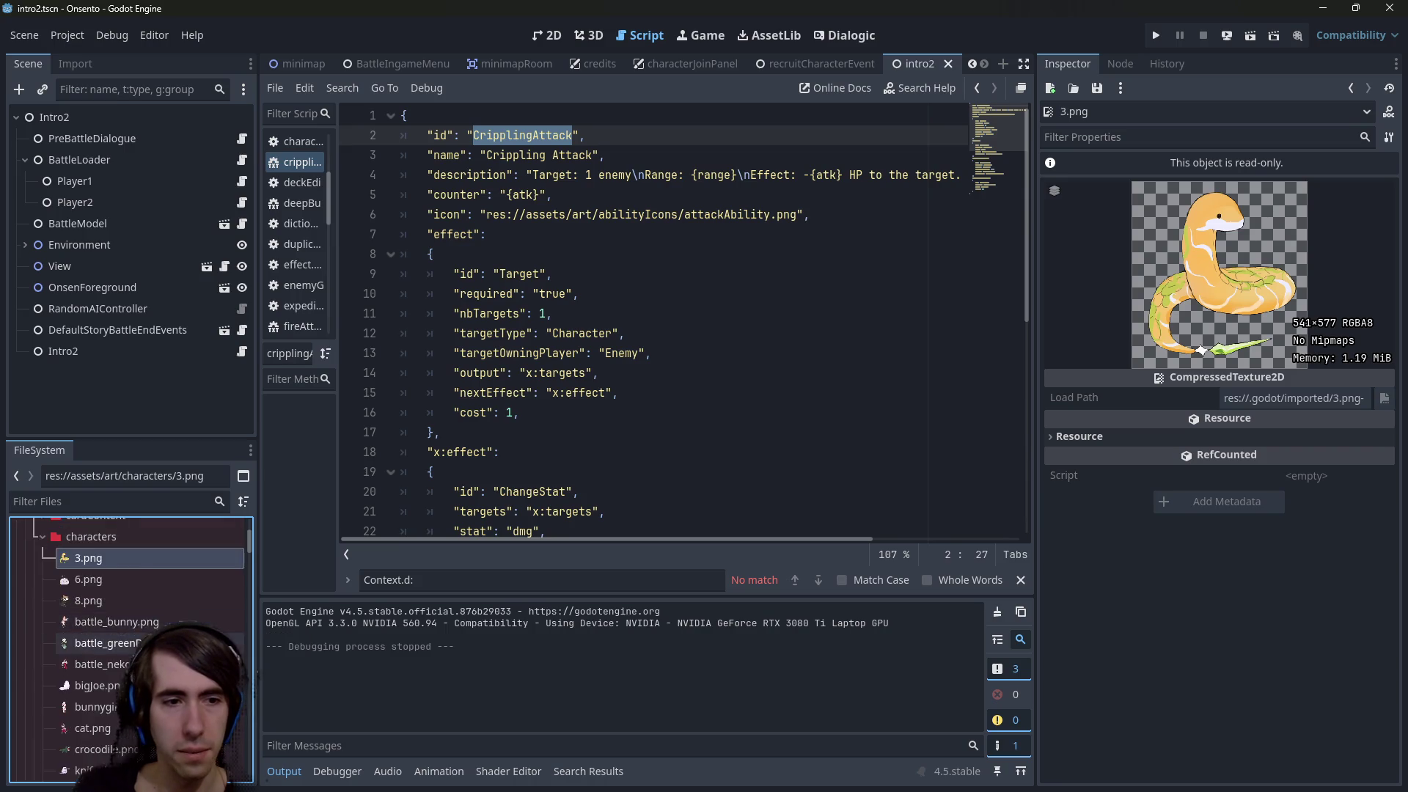
scroll(110, 627, "up", 5)
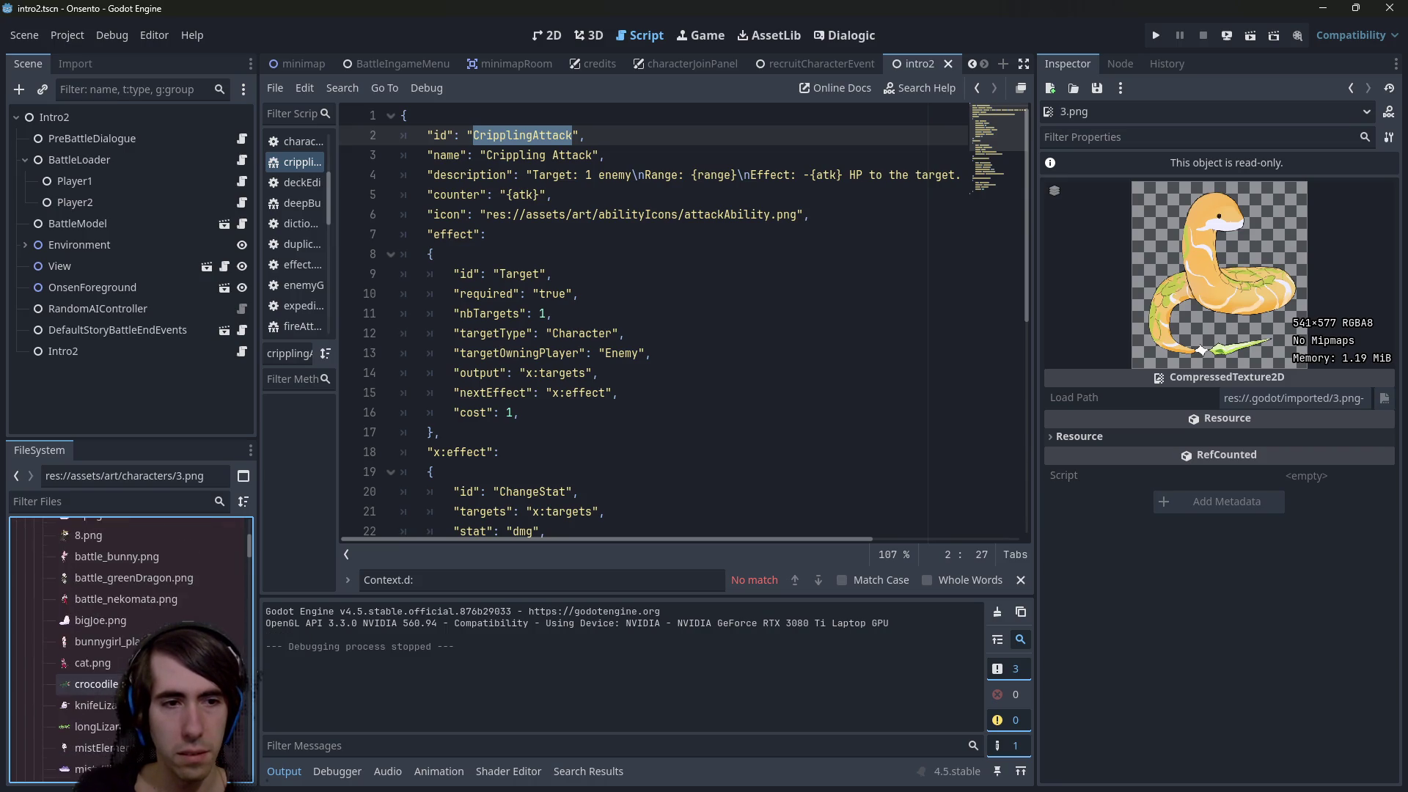
scroll(110, 623, "down", 1)
scroll(110, 624, "up", 1)
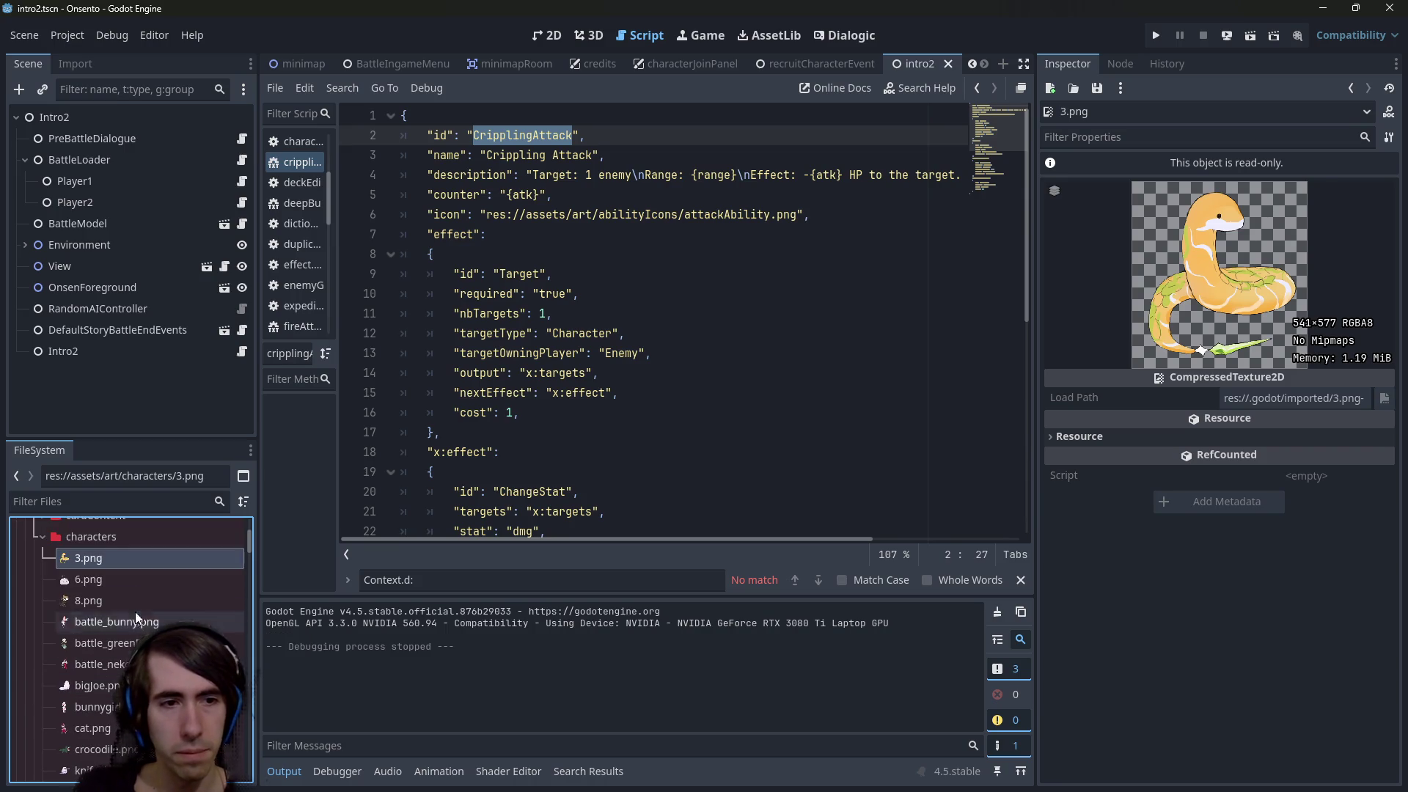
left_click(132, 559)
type("snake")
key("Return")
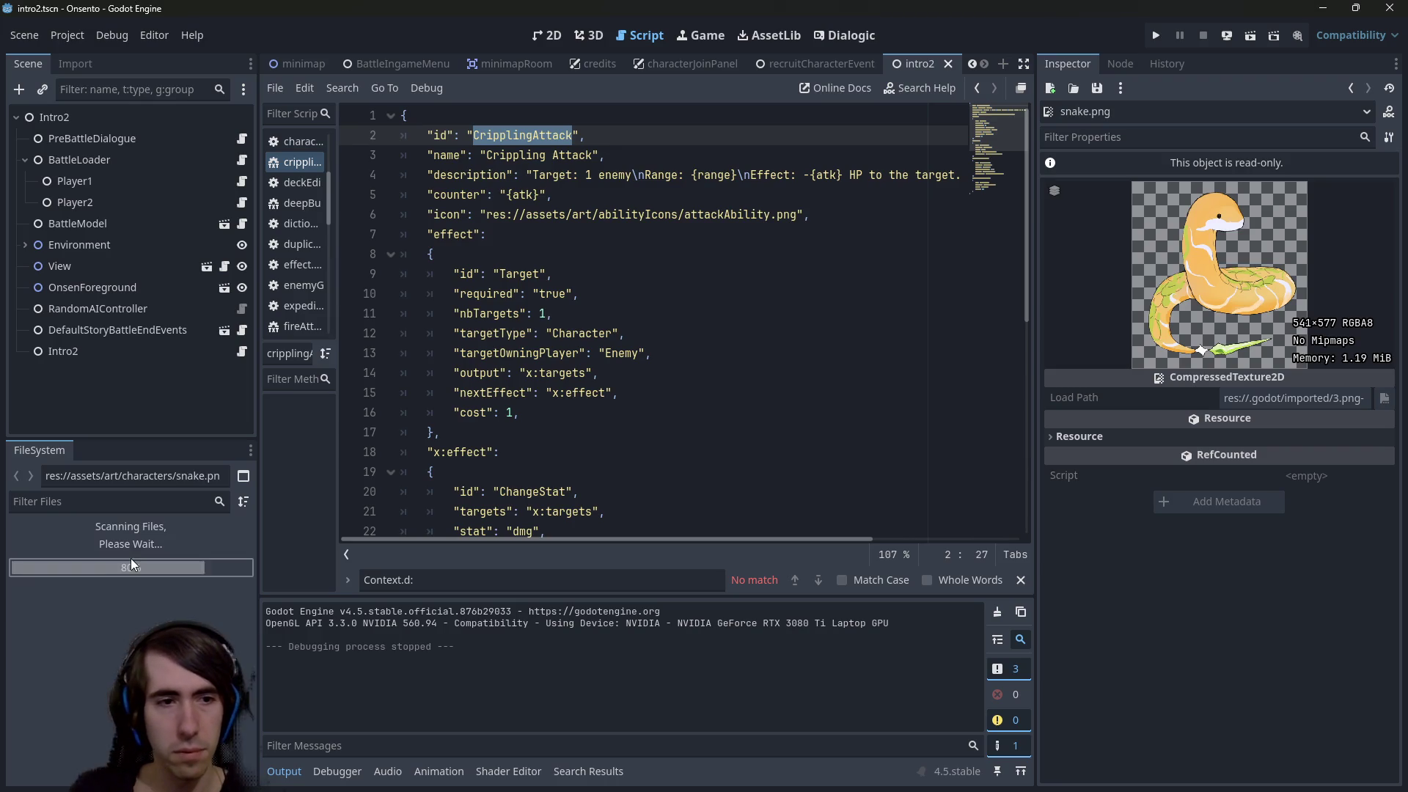
Duplicate gameplay/characters/mistySlime.json as snake.json
scroll(106, 657, "down", 10)
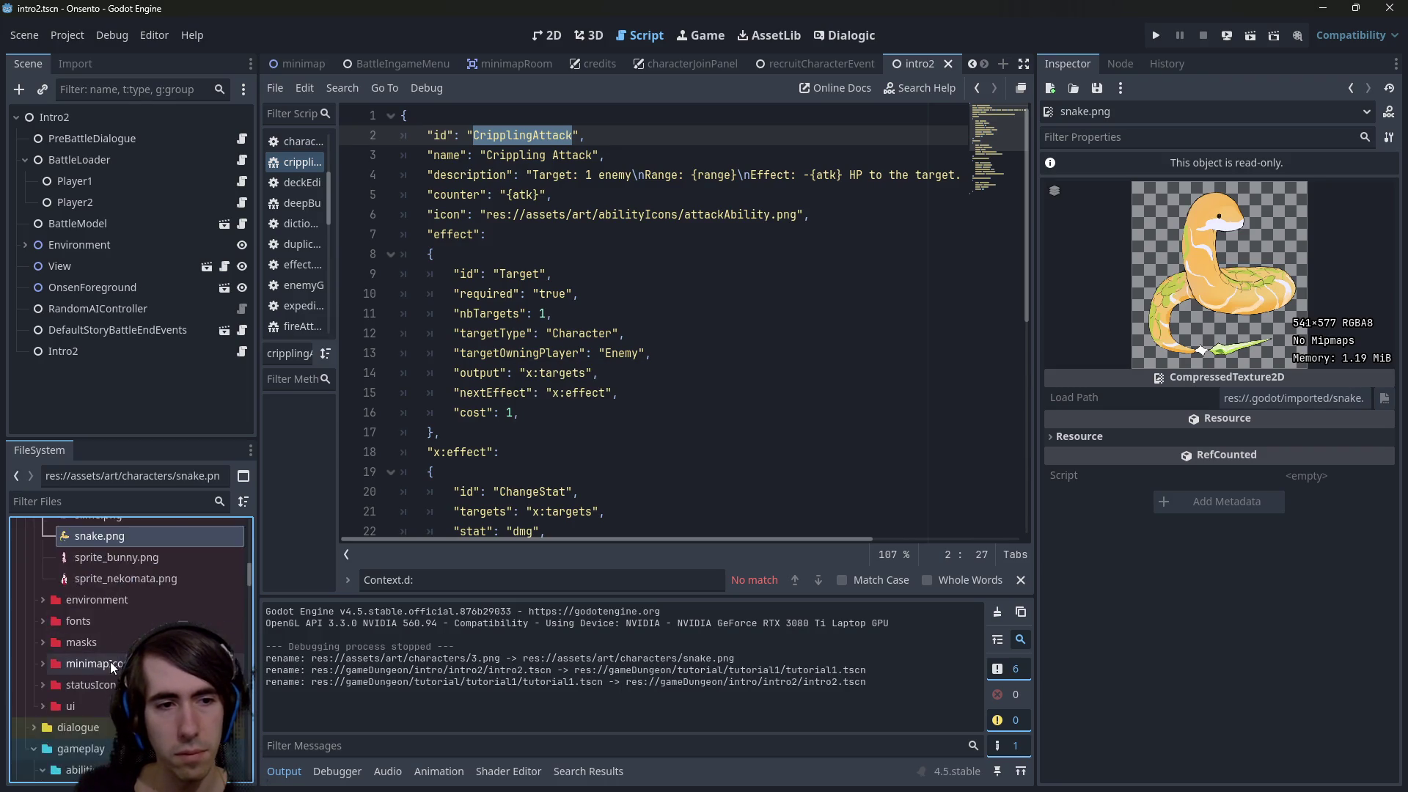
scroll(110, 661, "up", 3)
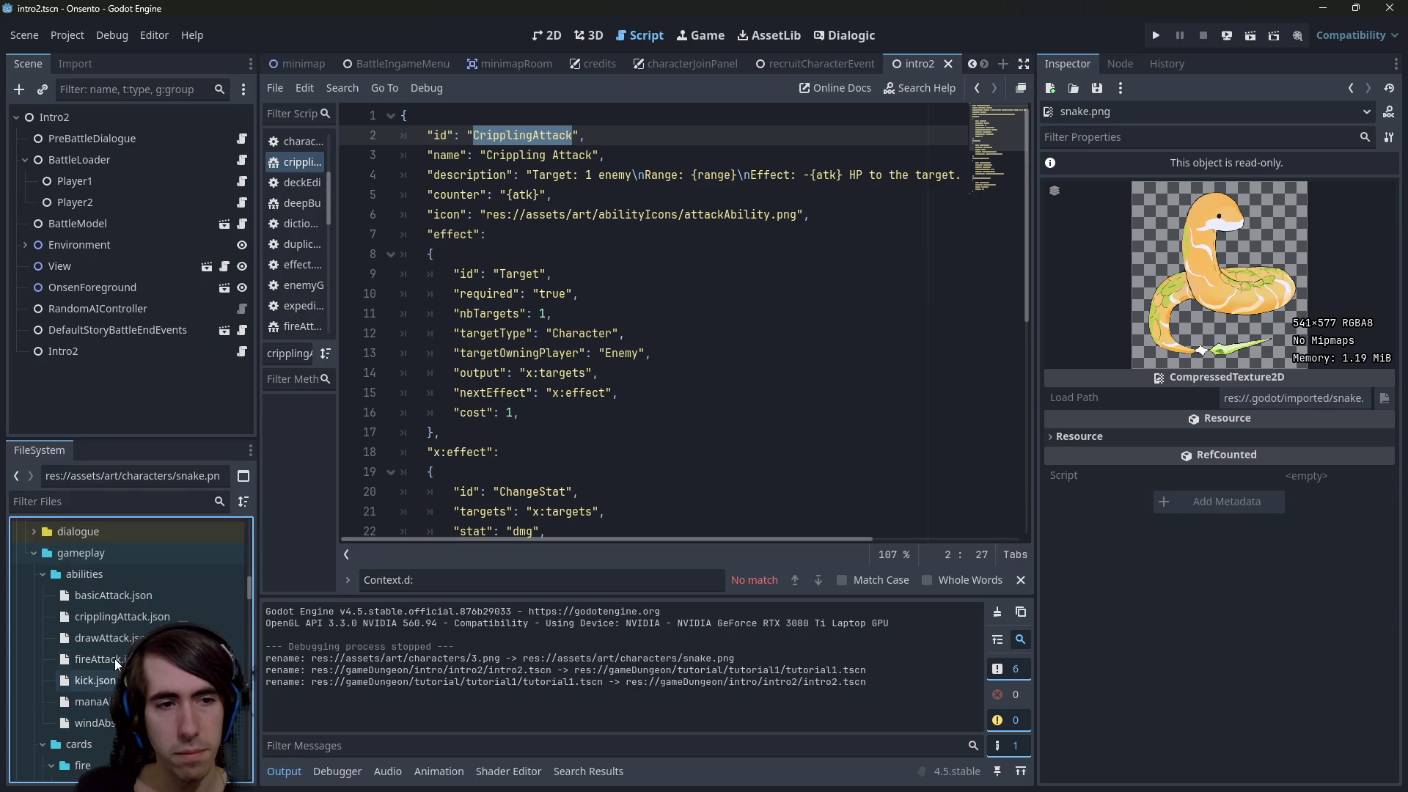
scroll(142, 622, "down", 3)
scroll(104, 672, "down", 10)
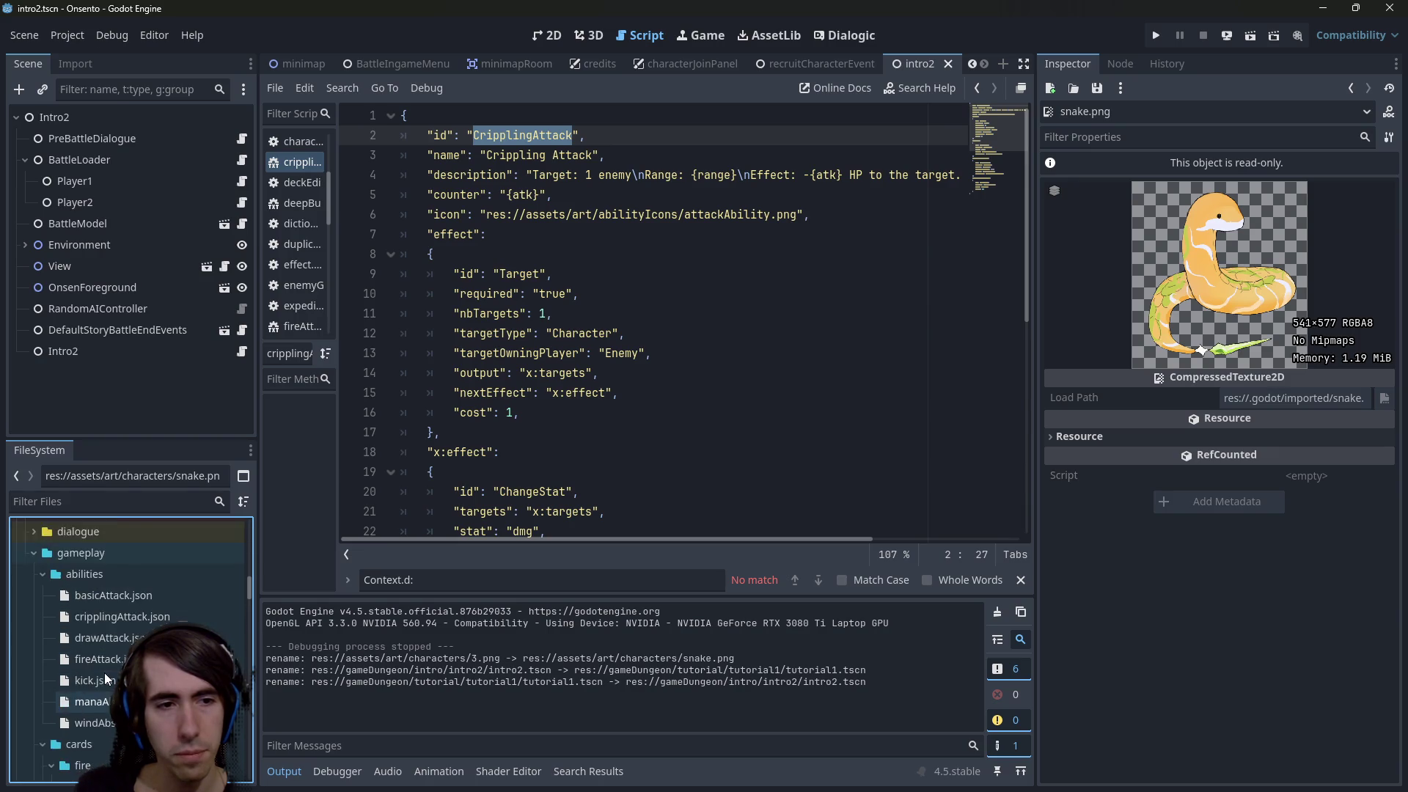
scroll(110, 627, "down", 10)
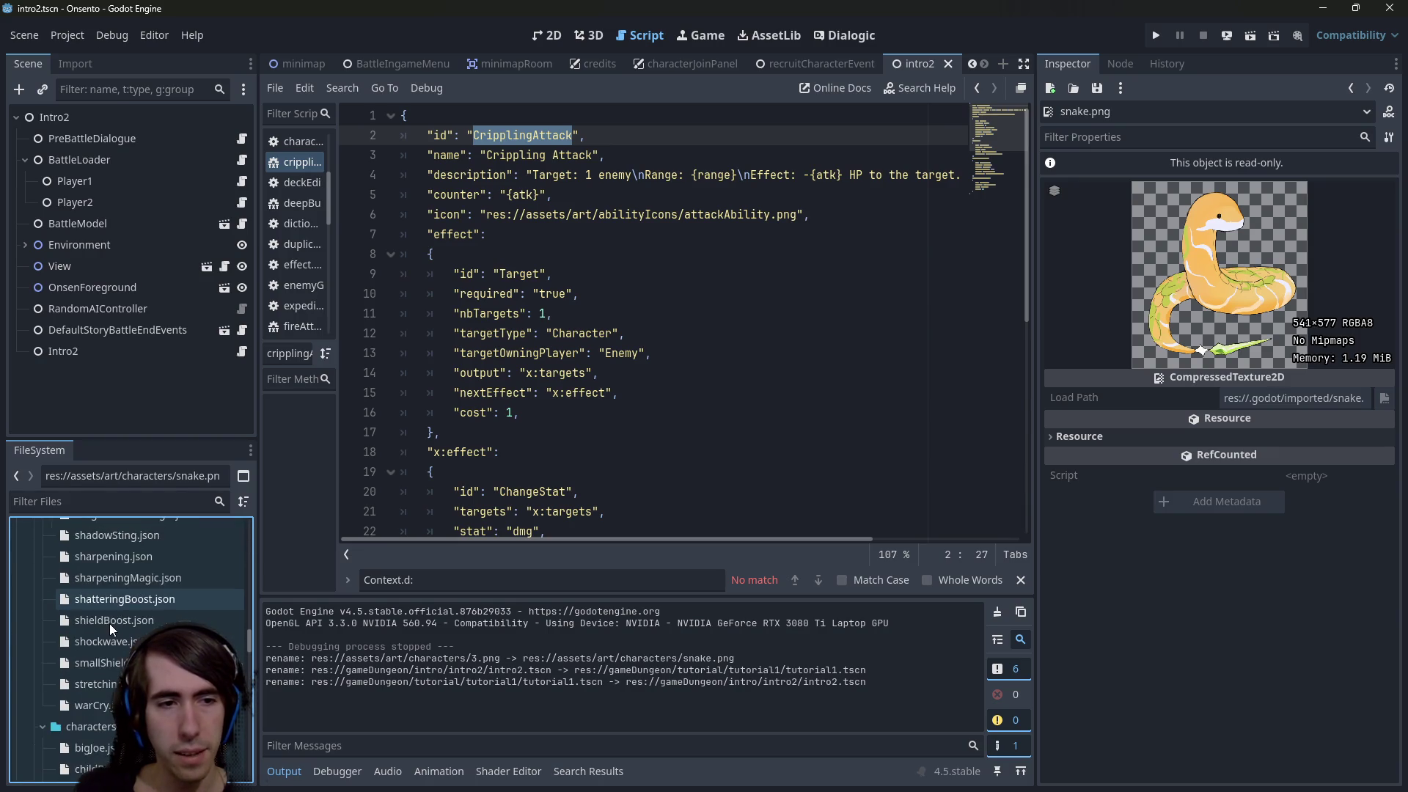
scroll(109, 630, "up", 3)
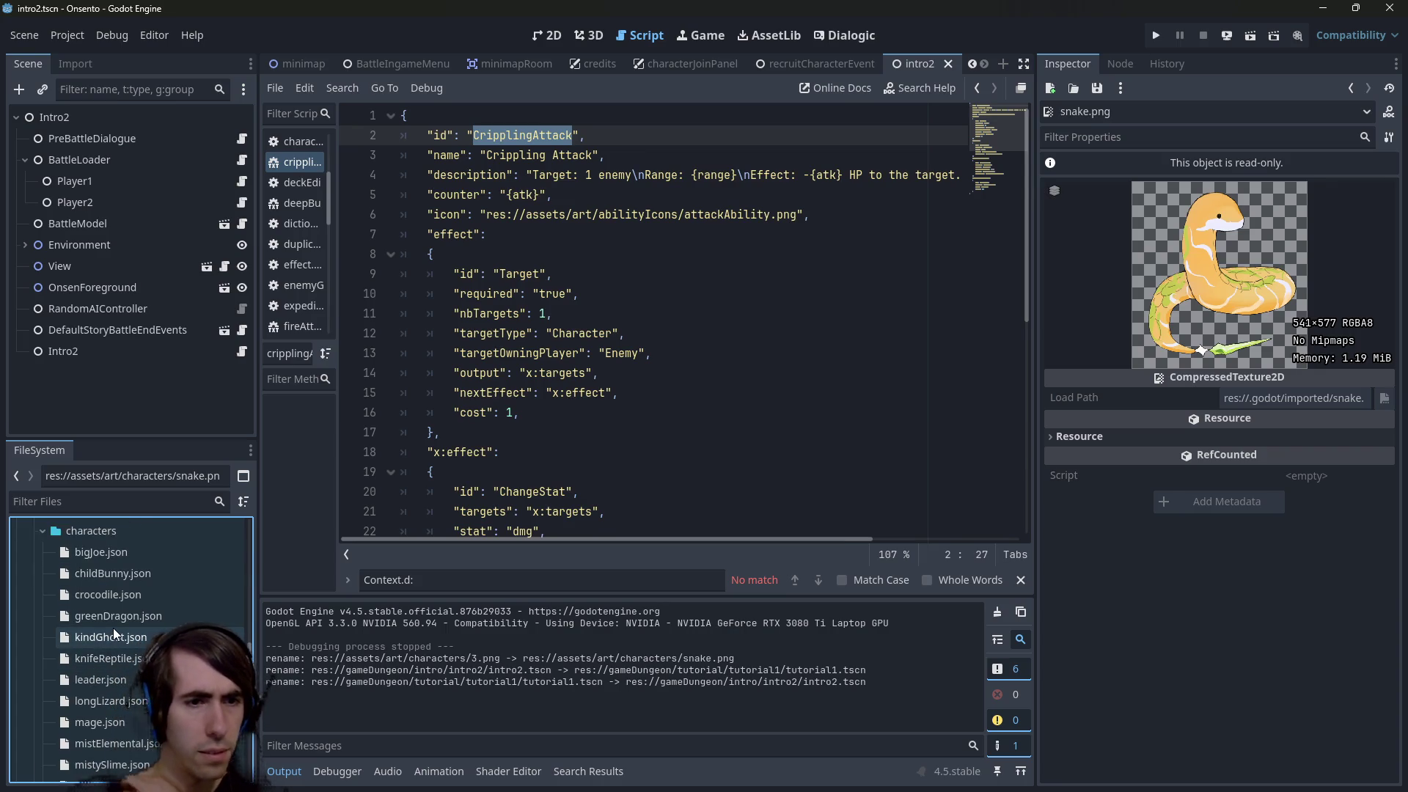
scroll(124, 654, "down", 3)
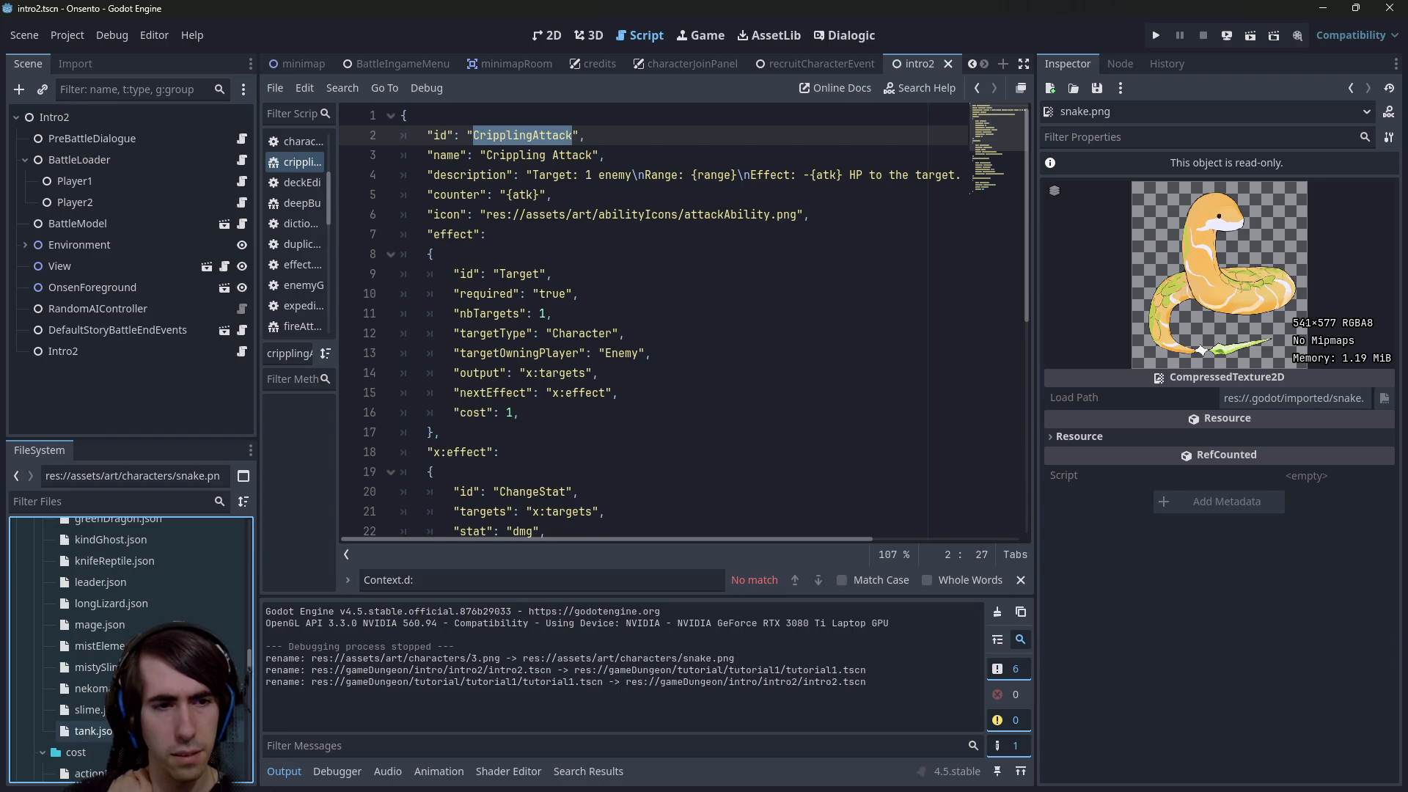
left_click(88, 710)
scroll(124, 646, "up", 2)
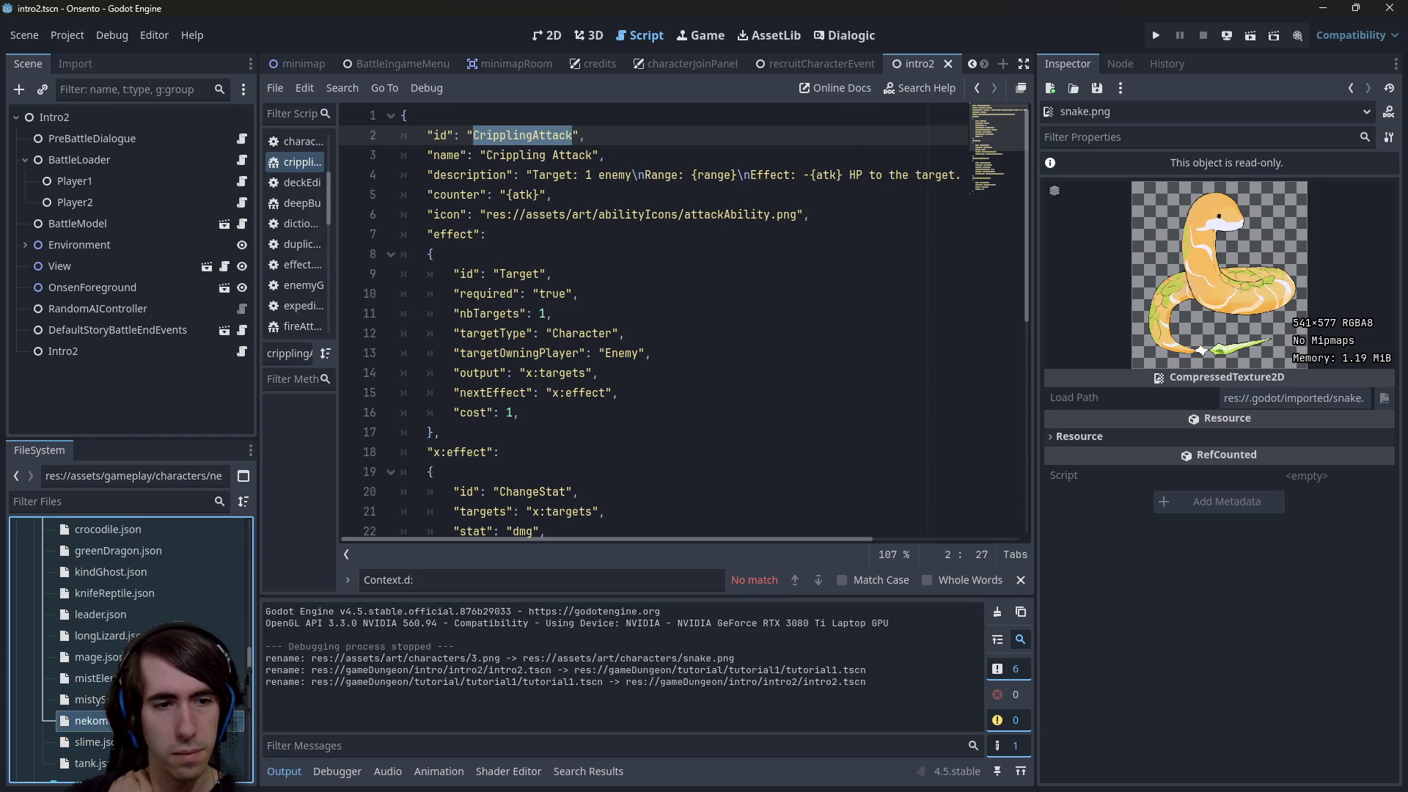
left_click(88, 710)
left_click(91, 732)
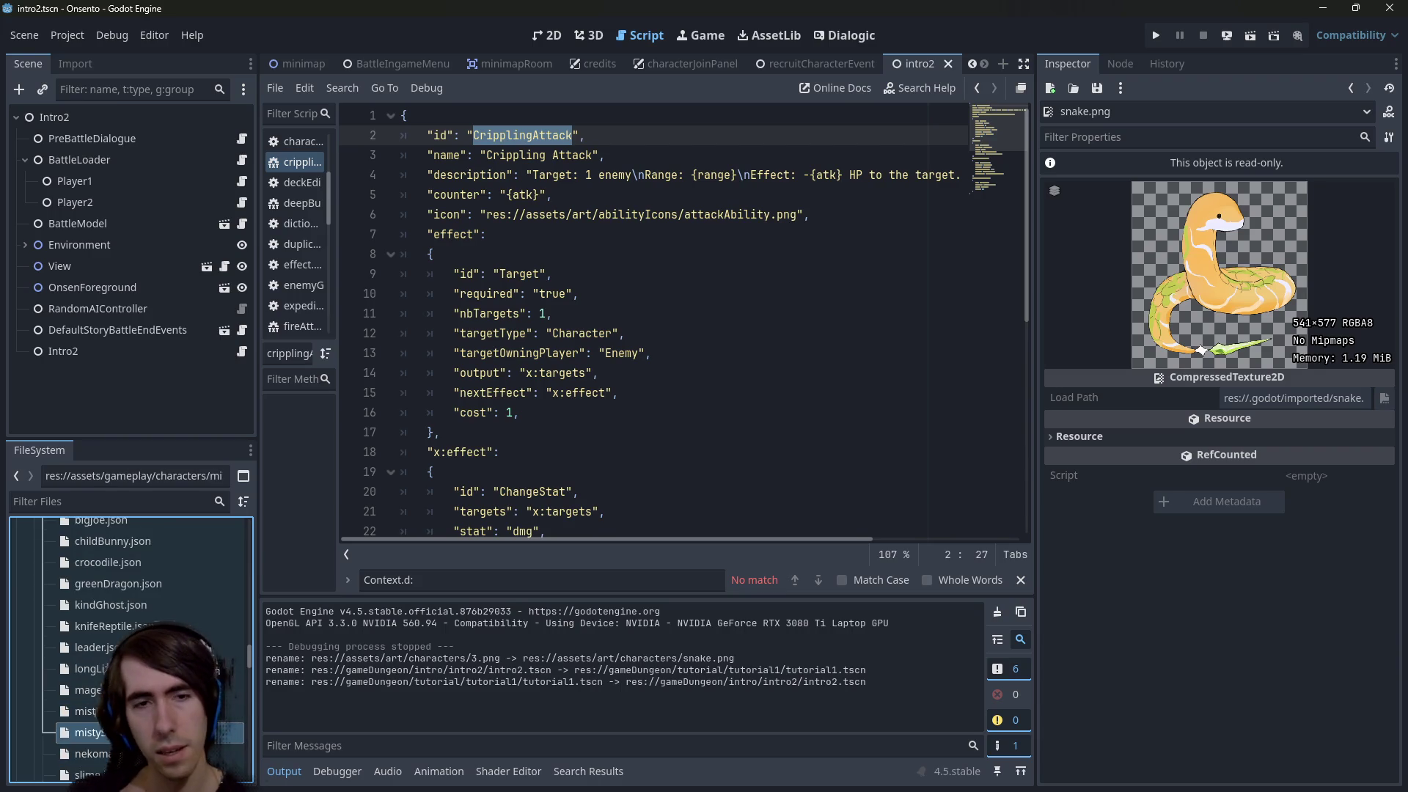
key("ctrl+d")
type("snake")
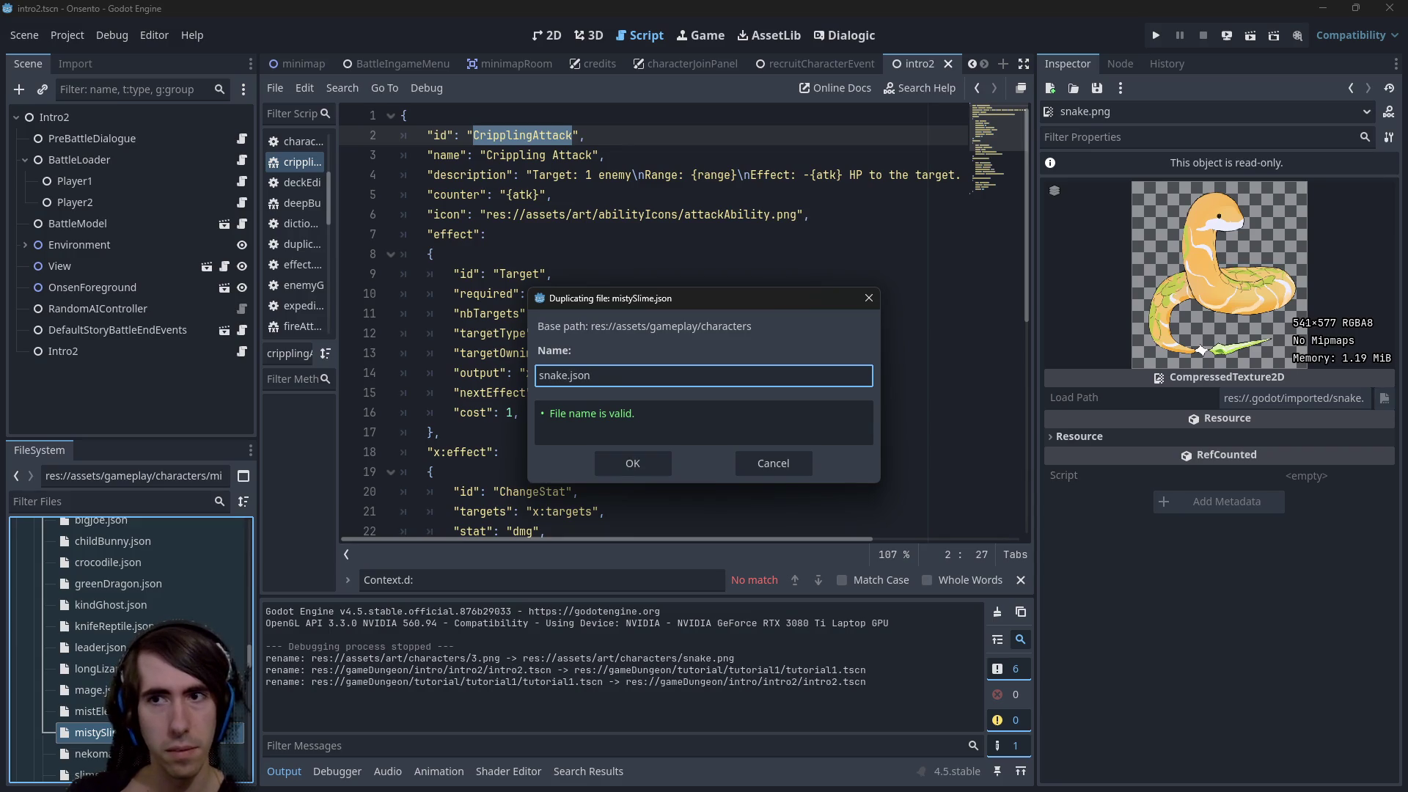
key("Return")
scroll(105, 734, "down", 2)
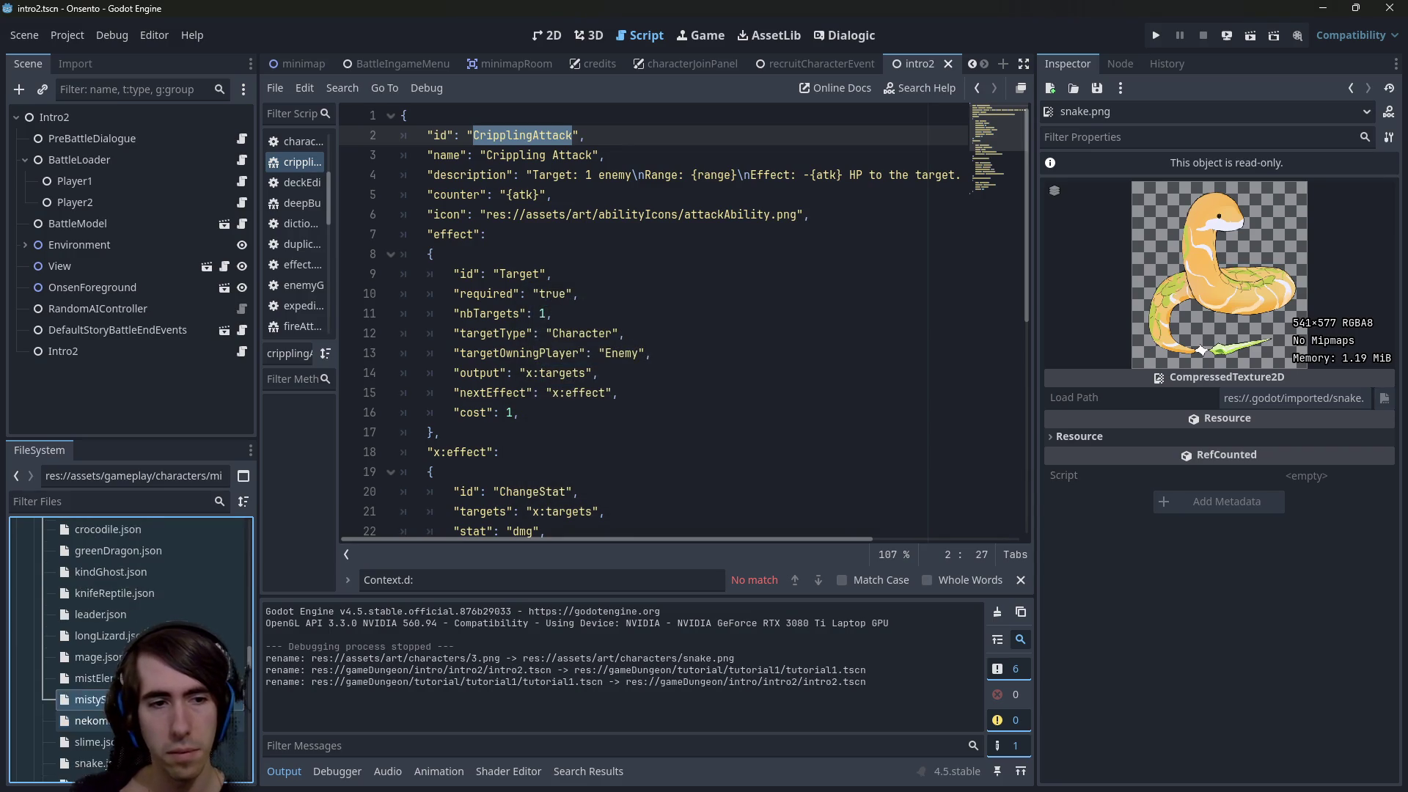
In snake.json, change the id and name to Snake and the sprite to snake.png, then save
double_click(91, 732)
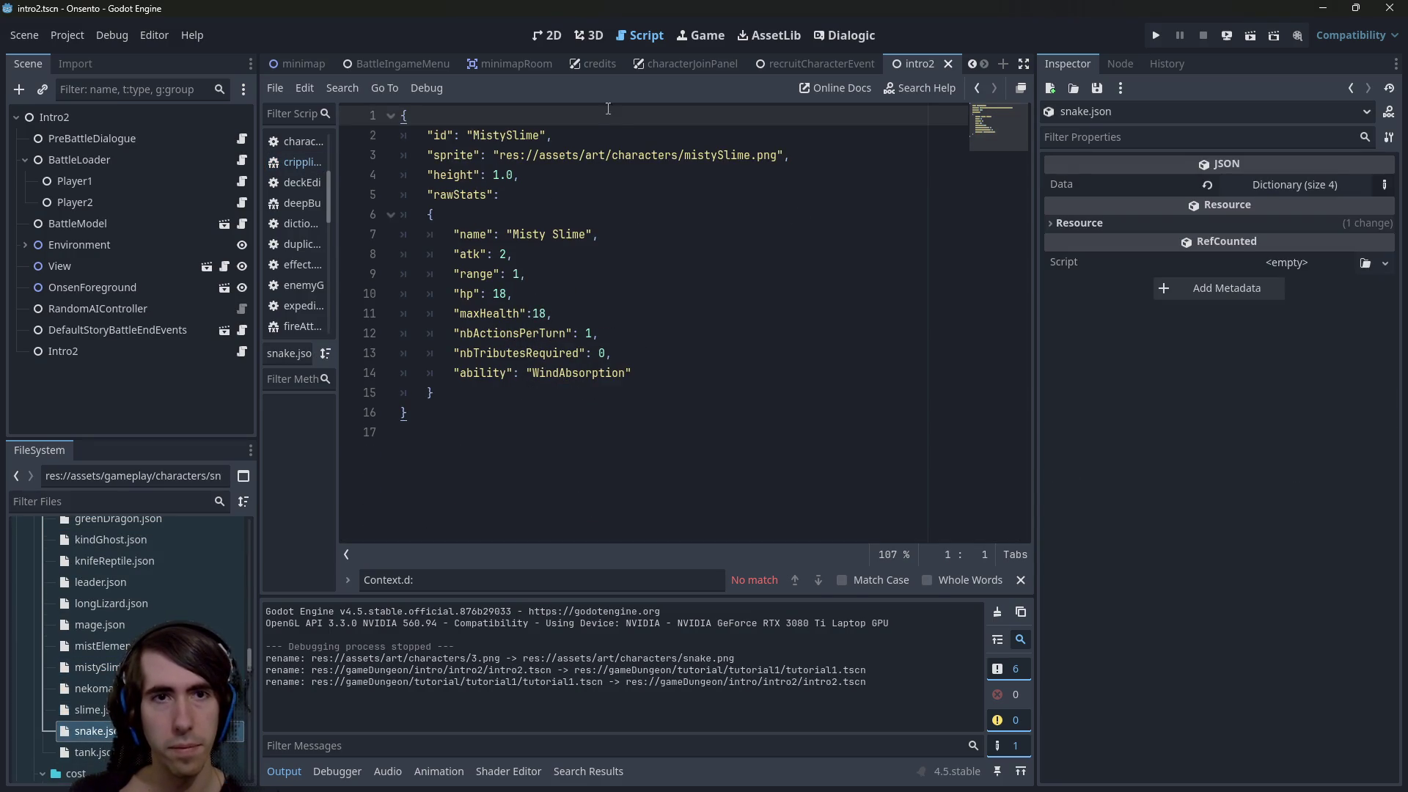
double_click(505, 135)
type("Snake")
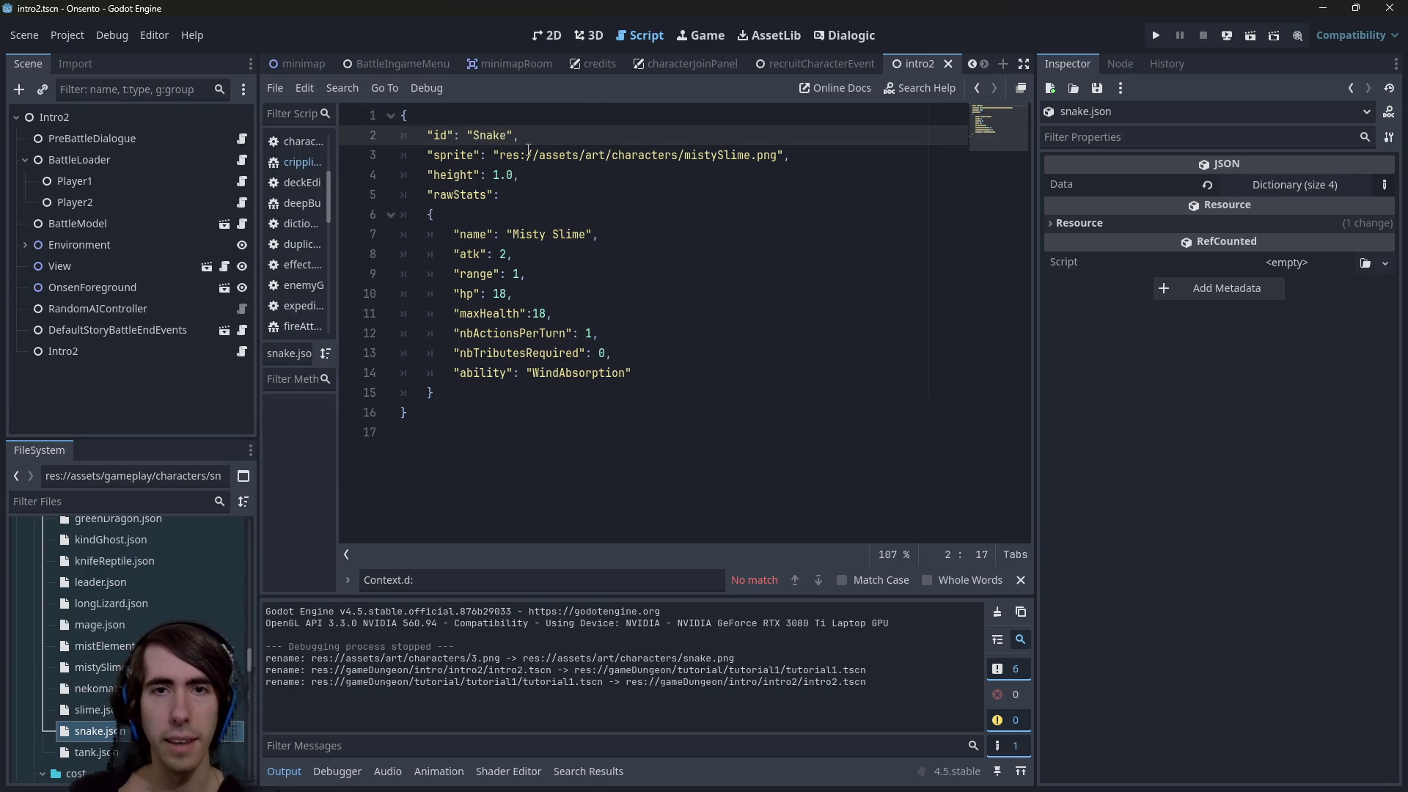
double_click(712, 156)
type("ssn")
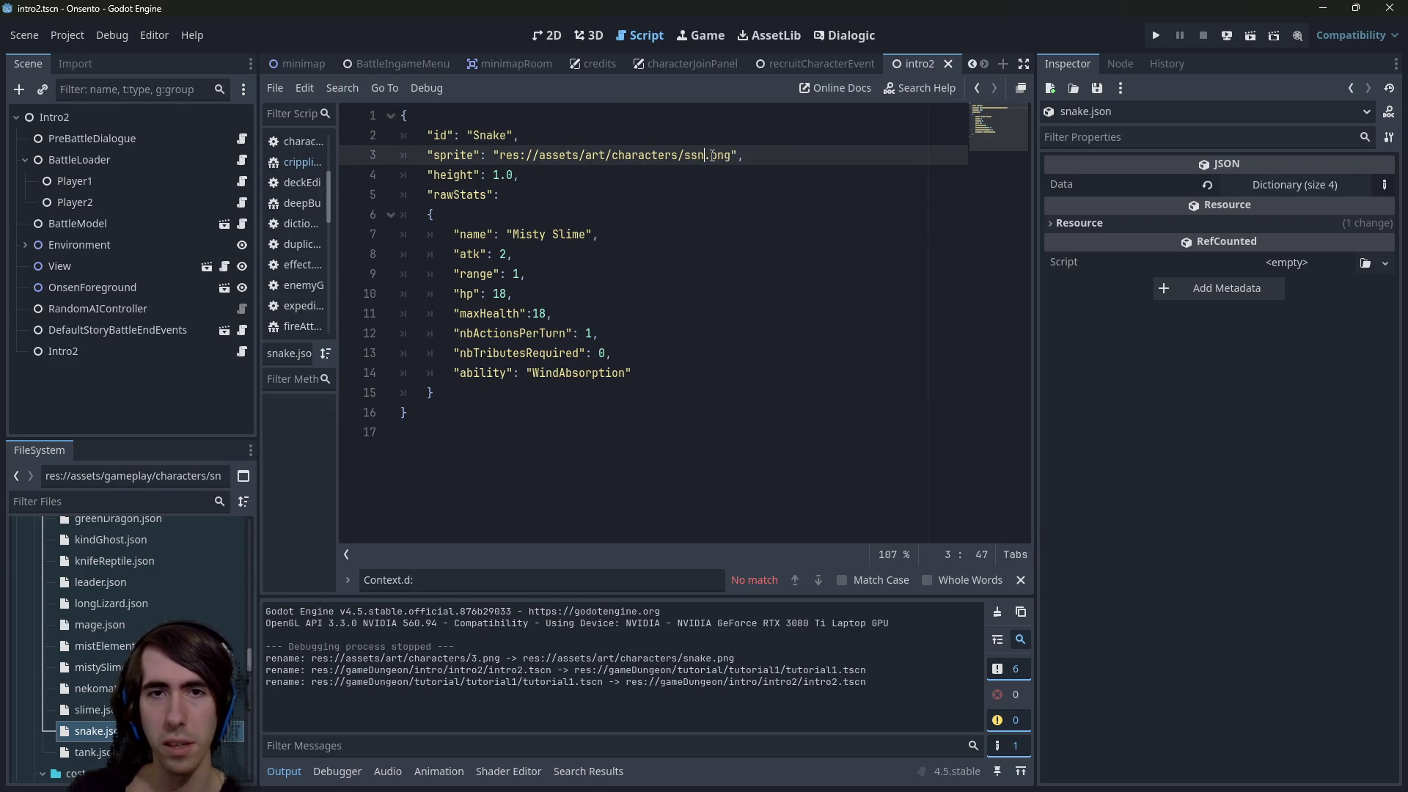
key("ctrl+s")
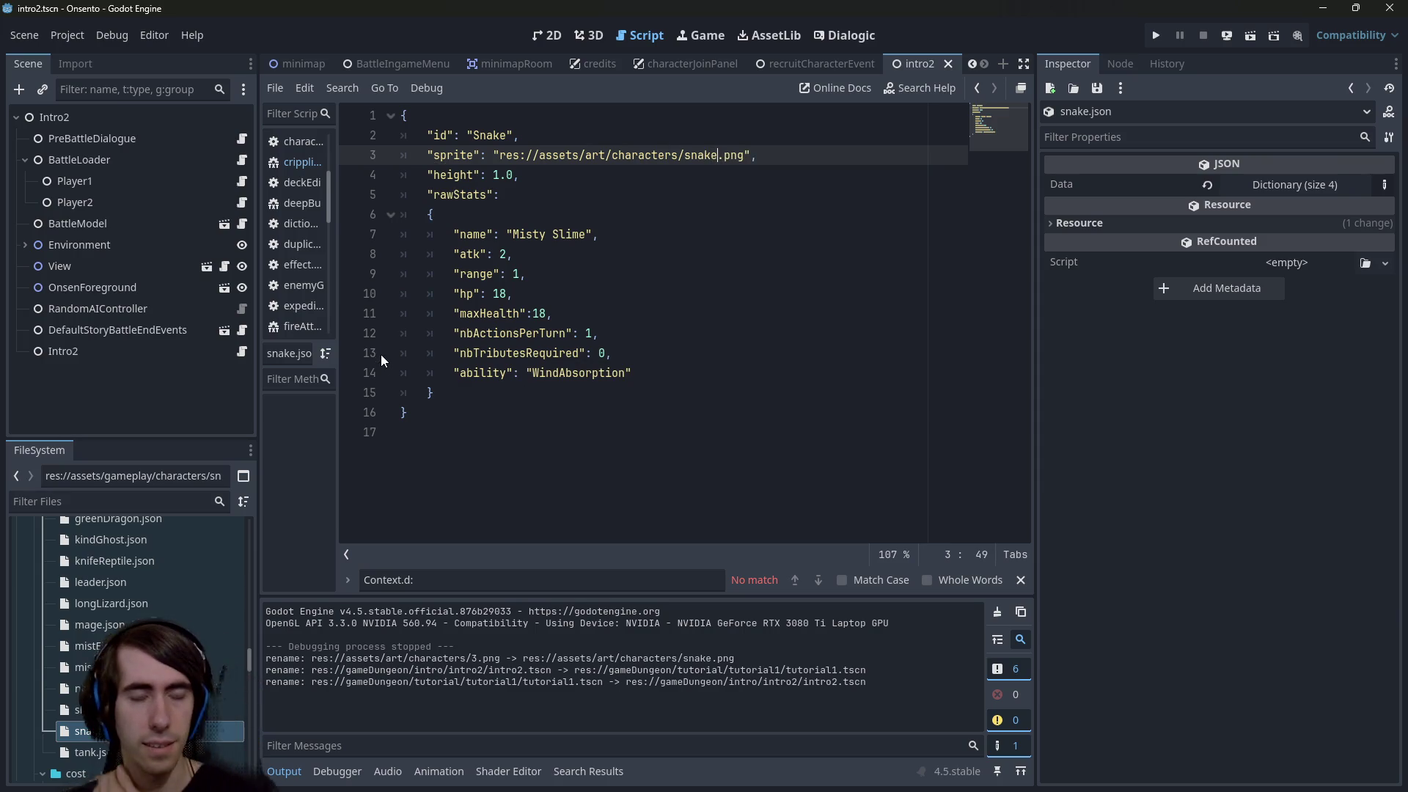
left_click(501, 174)
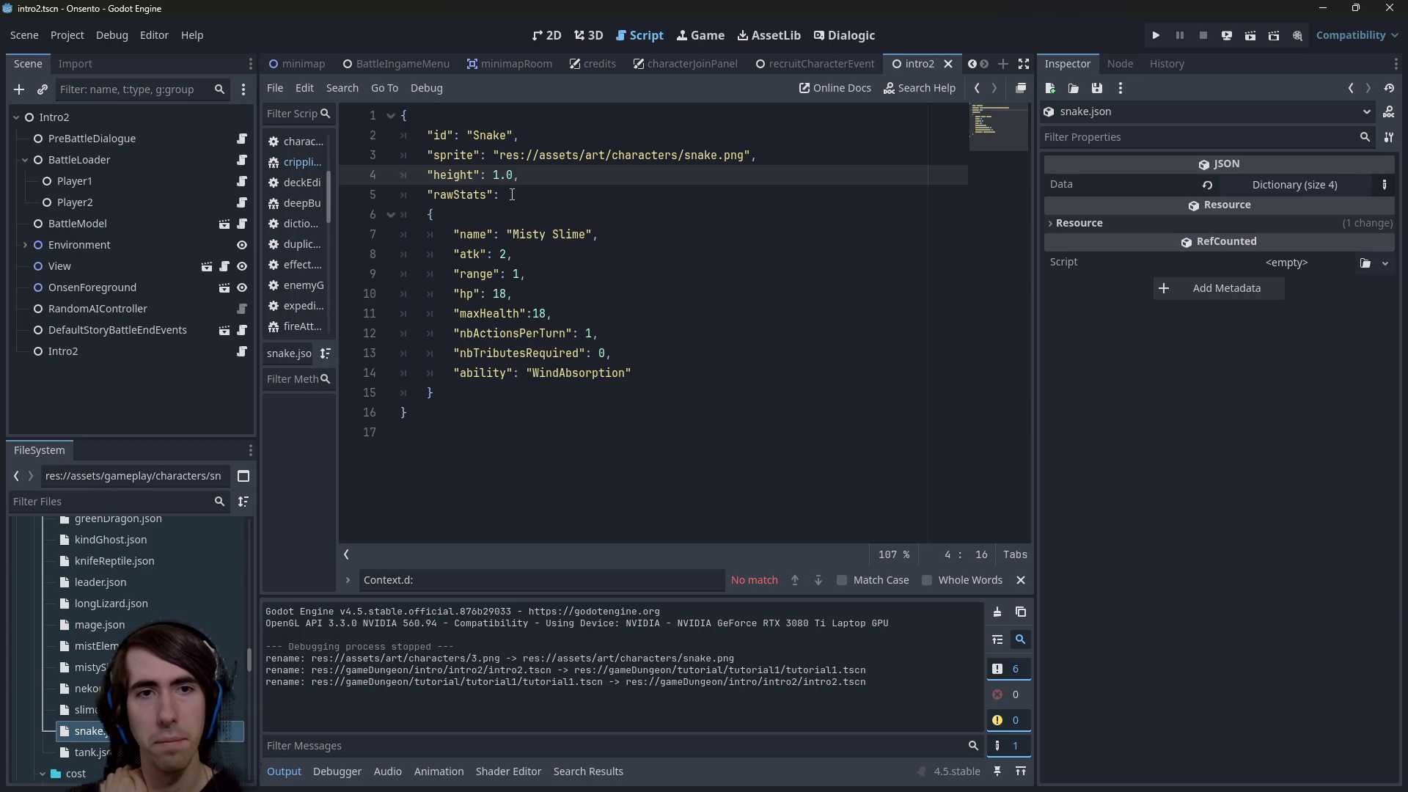
left_click(512, 194)
double_click(572, 233)
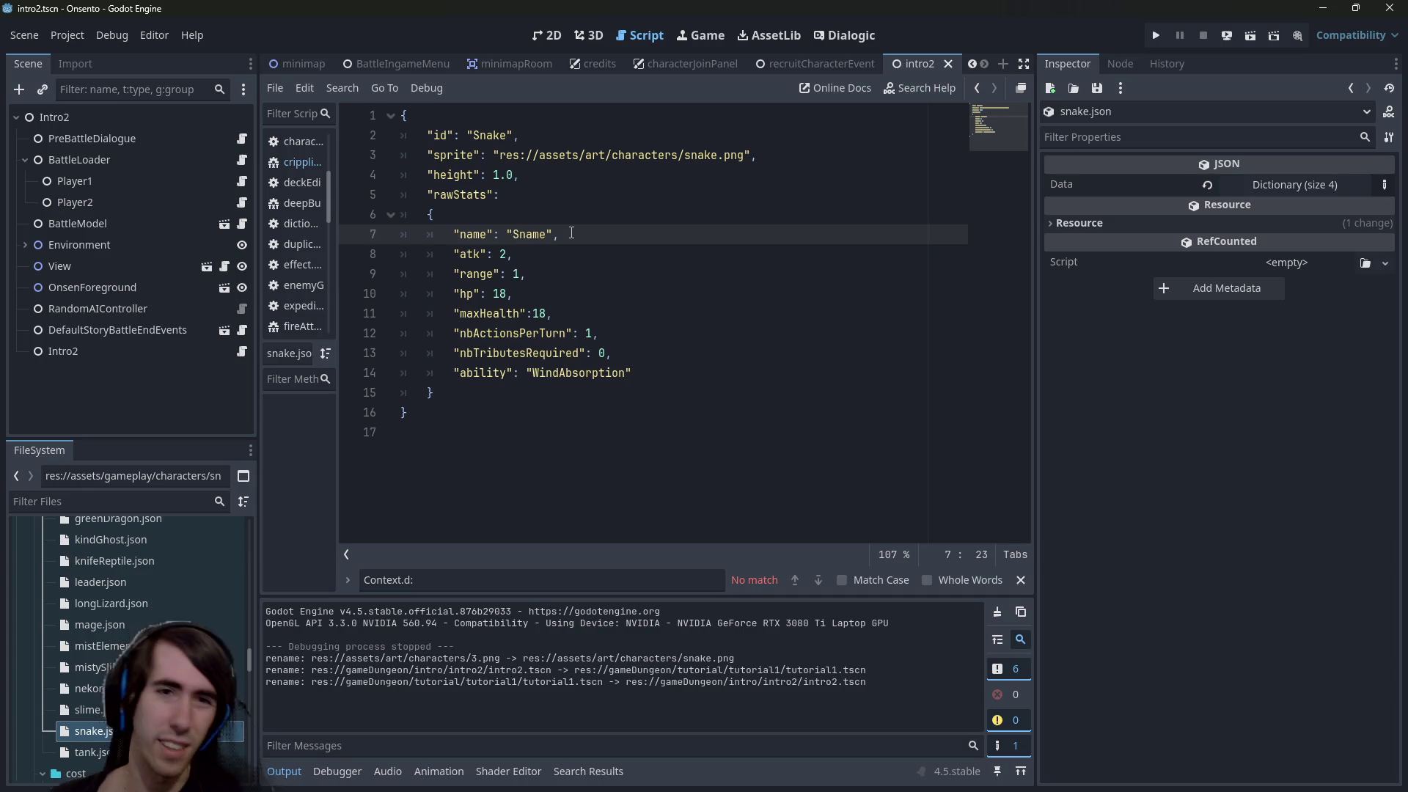
type("e")
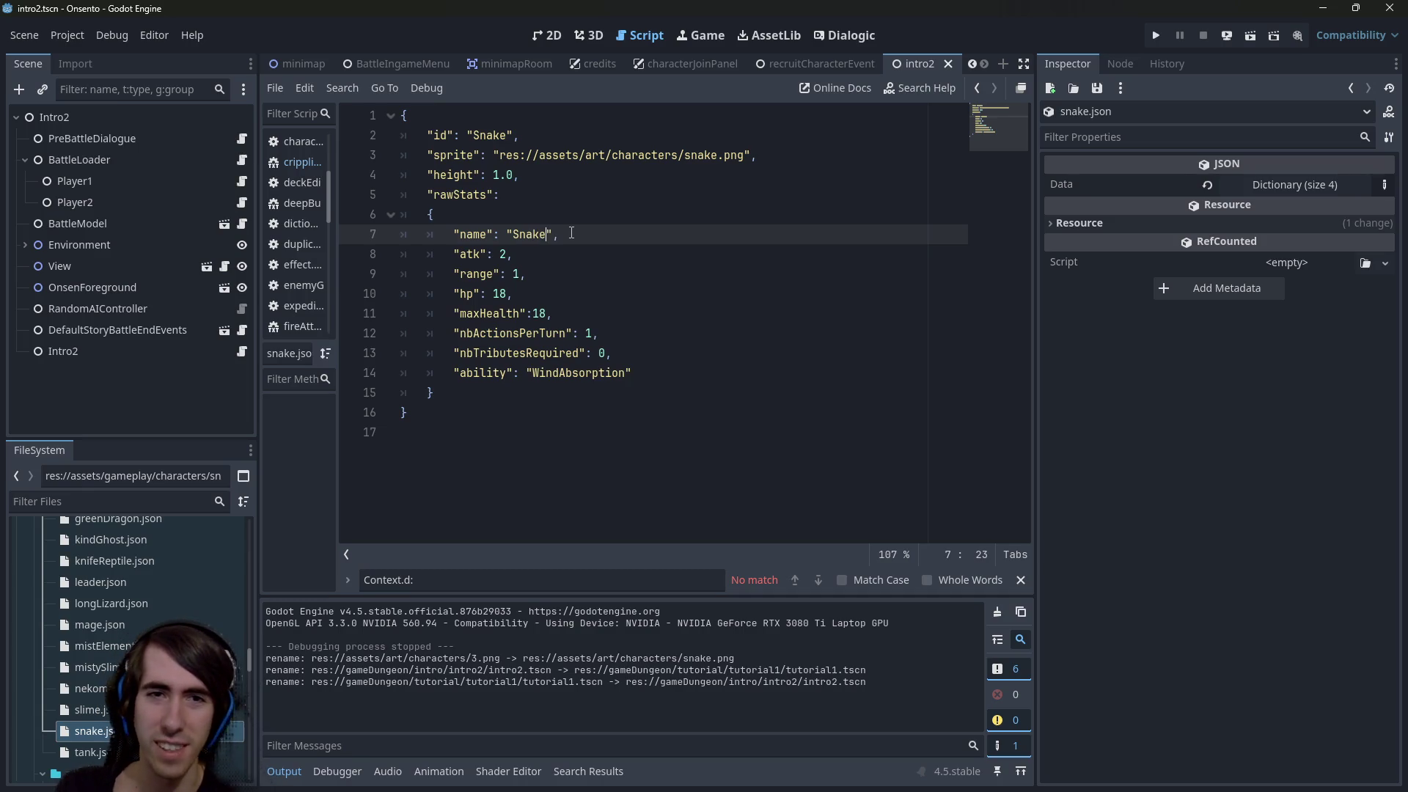
key("ctrl+s")
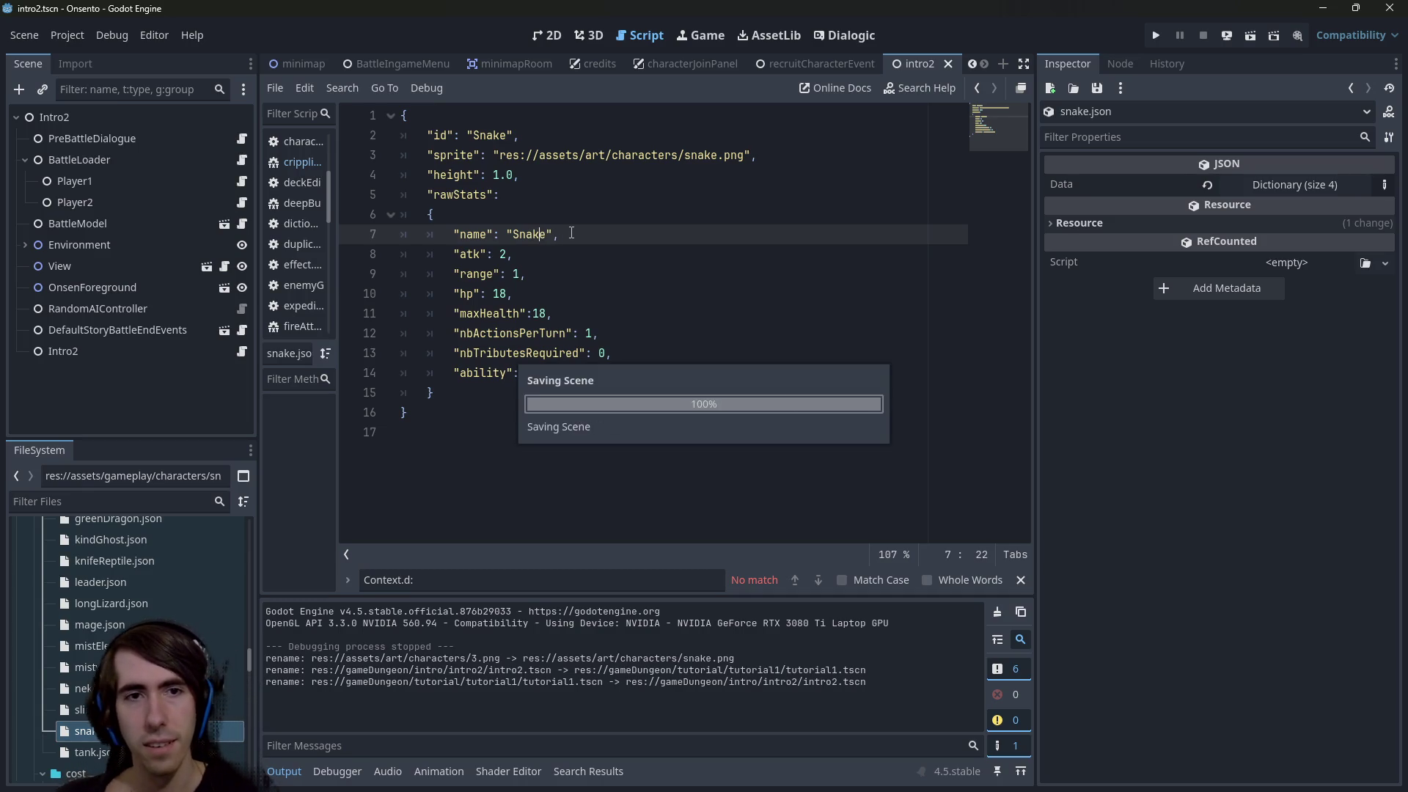
Give the Snake range 2, hp 15 and maxHealth 15, after checking mistElemental.json's range
left_click(512, 253)
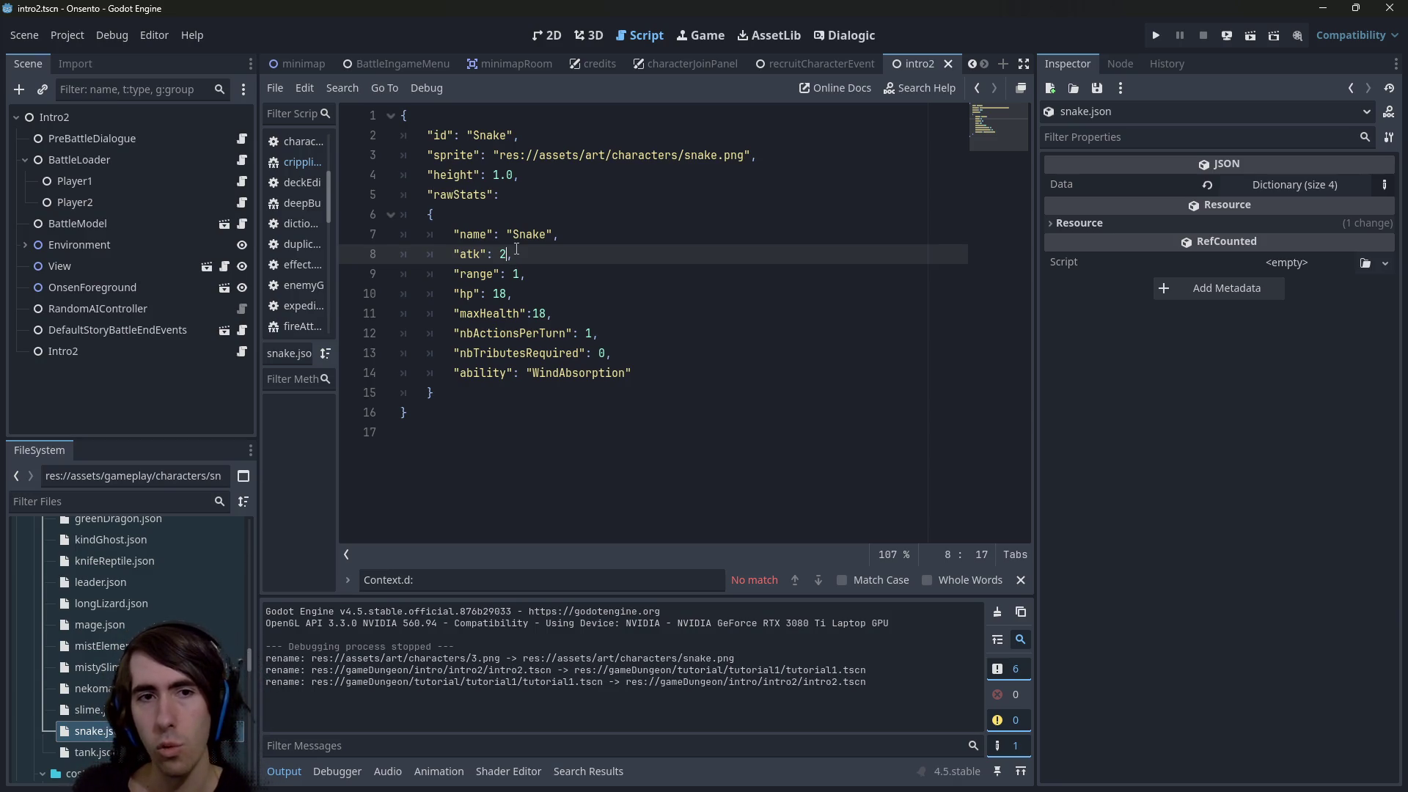
left_click(514, 276)
type("2")
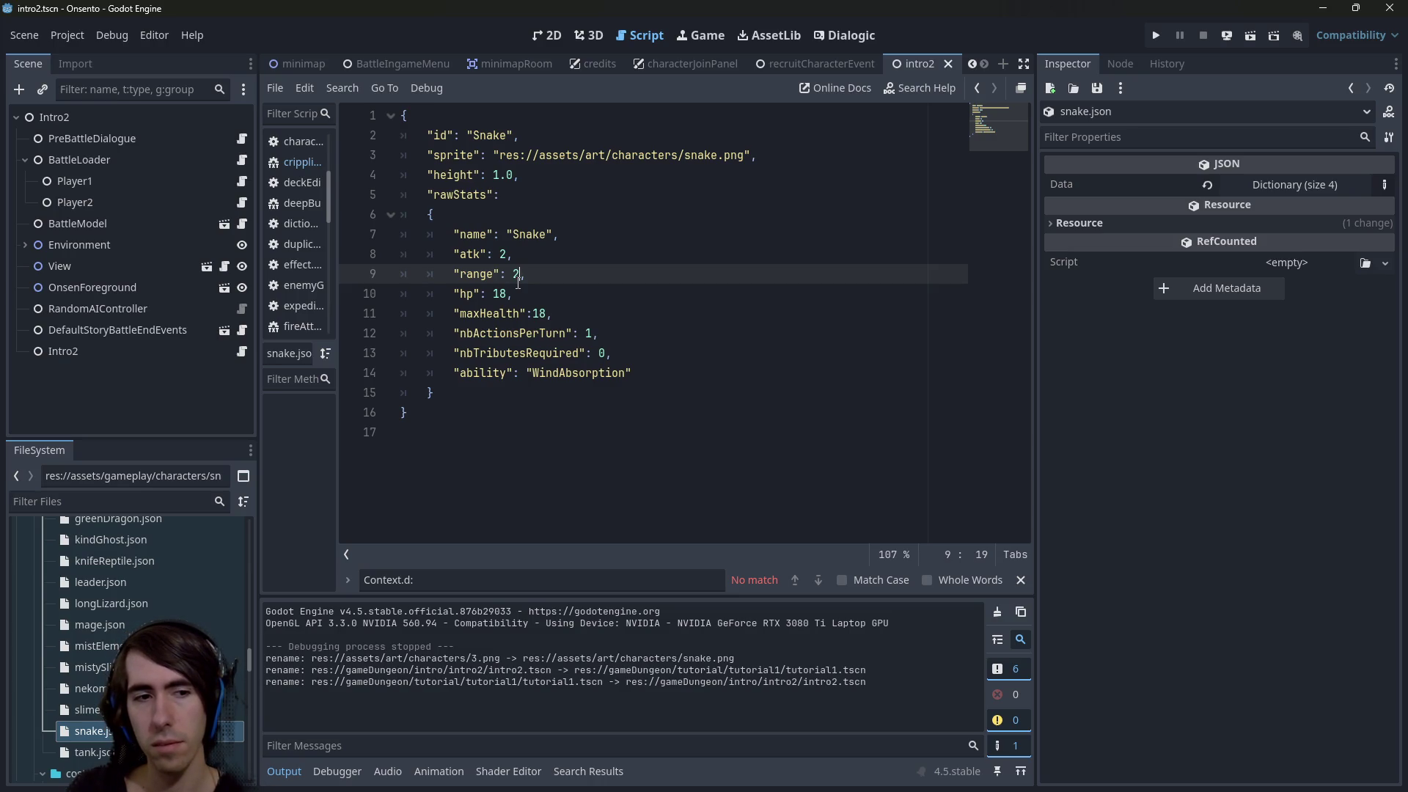
double_click(100, 646)
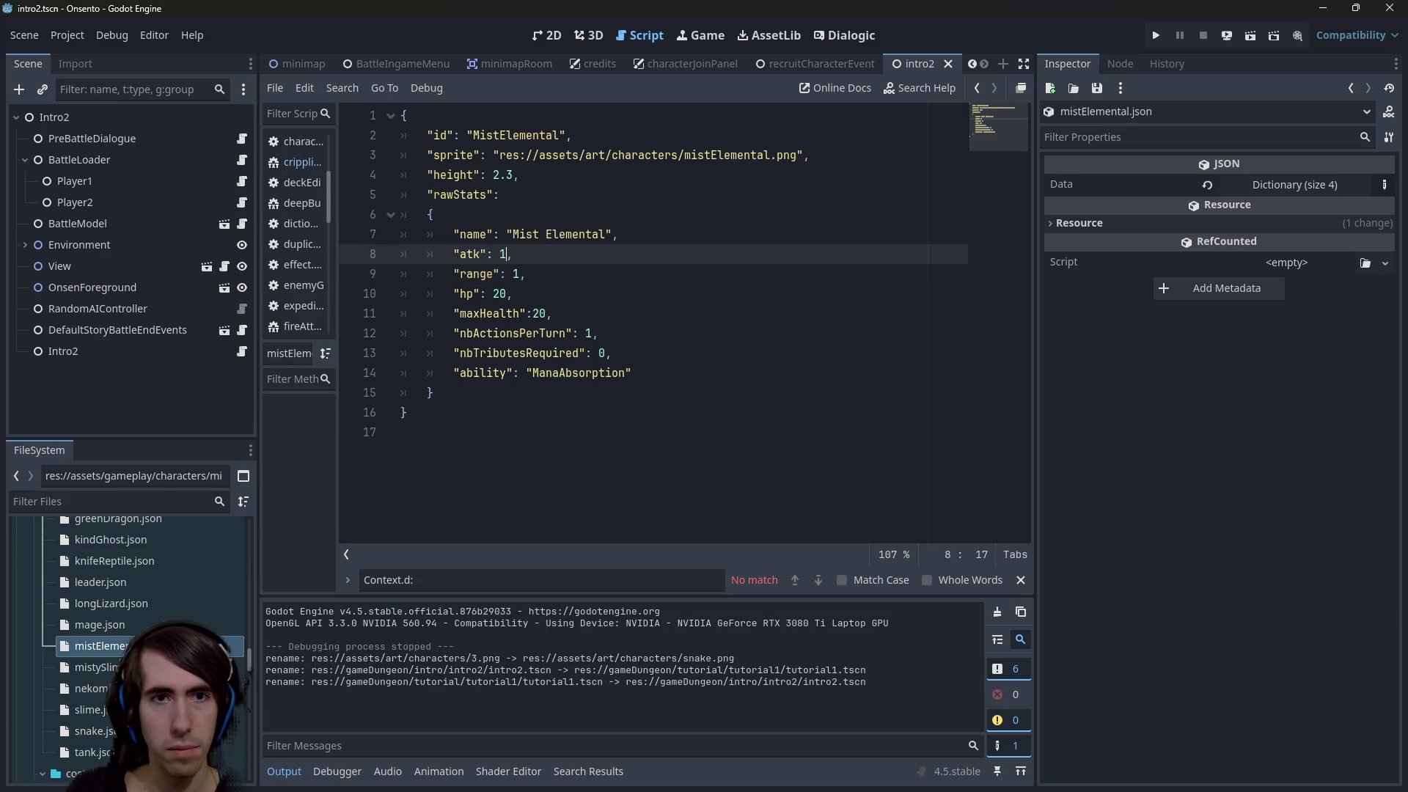
left_click(524, 277)
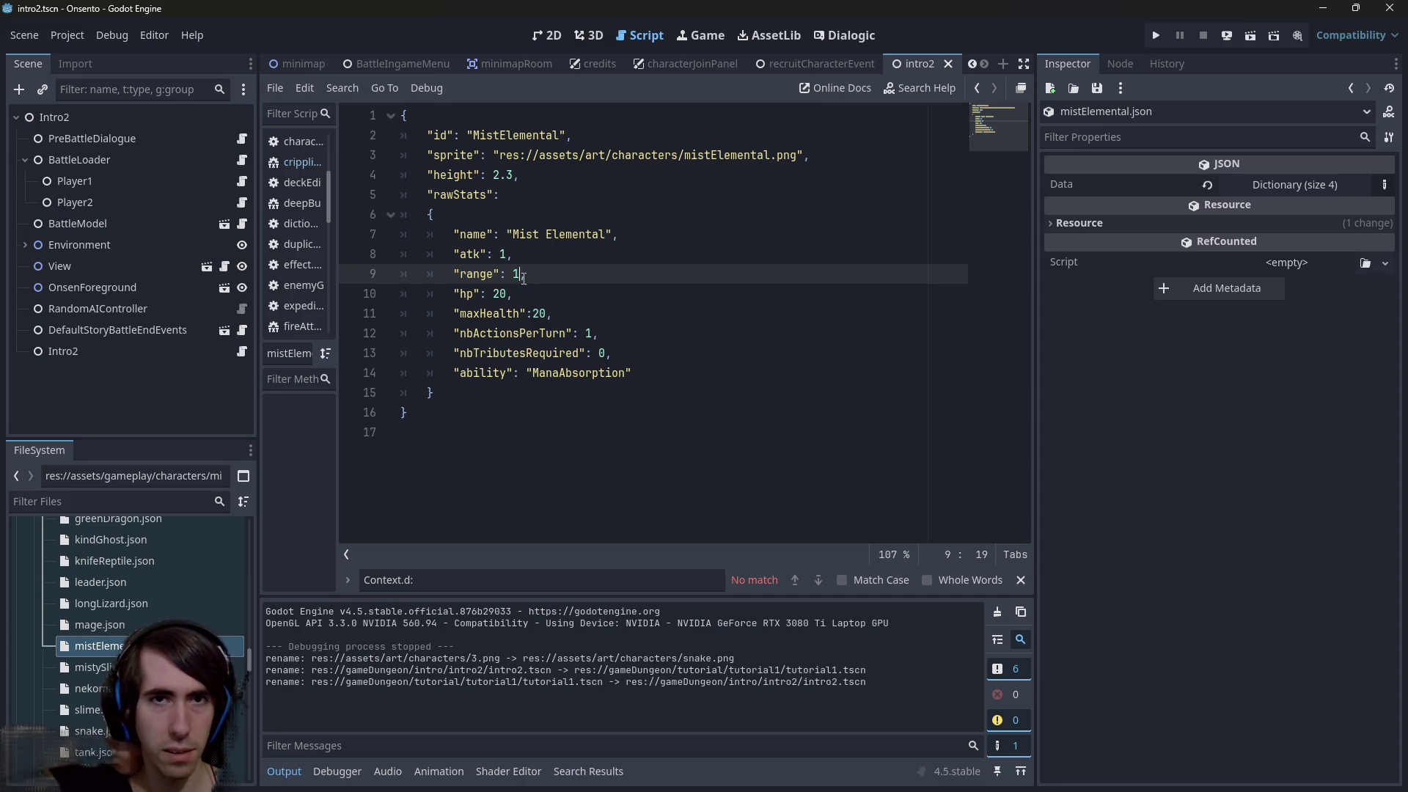
left_click(86, 731)
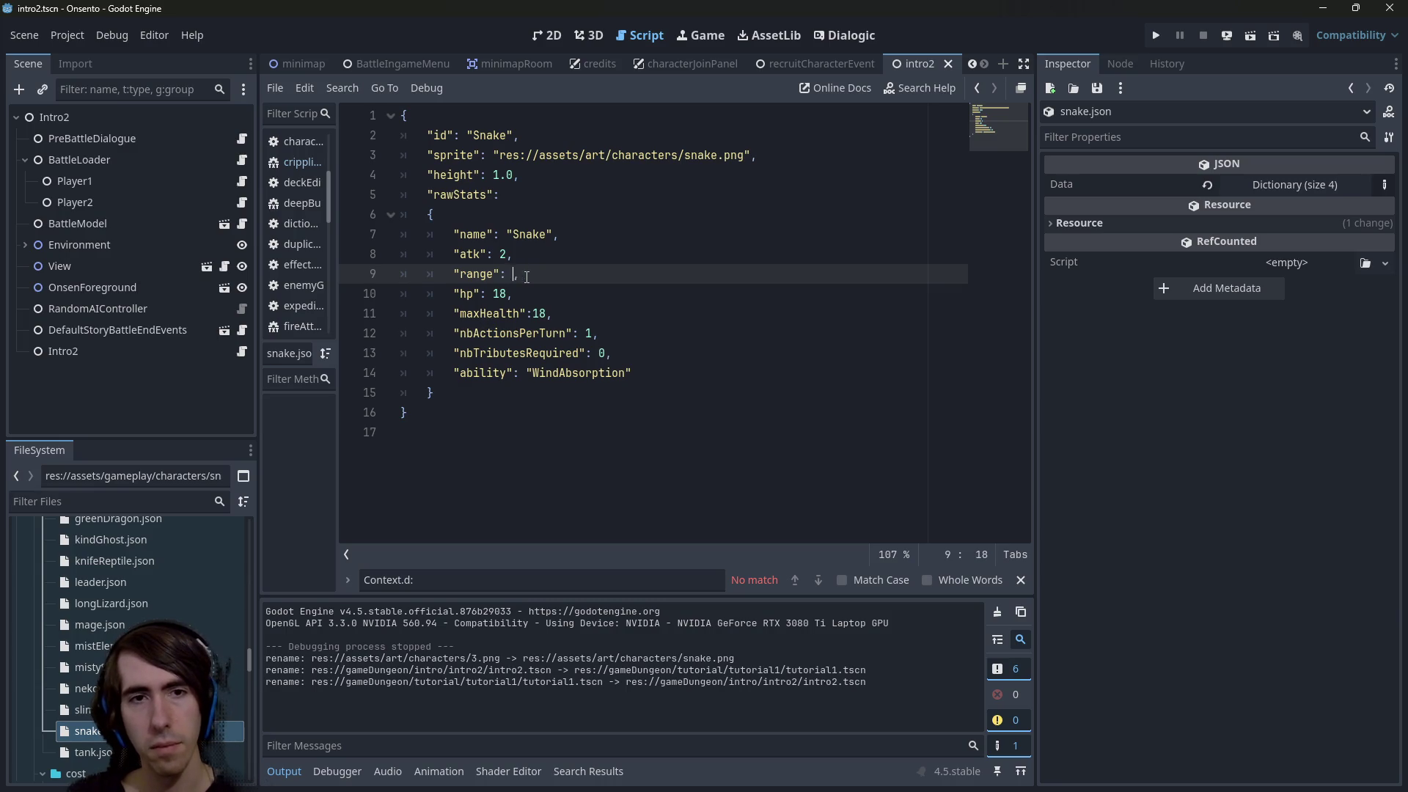
type("2")
key("Down")
key("Left")
key("BackSpace")
type("5")
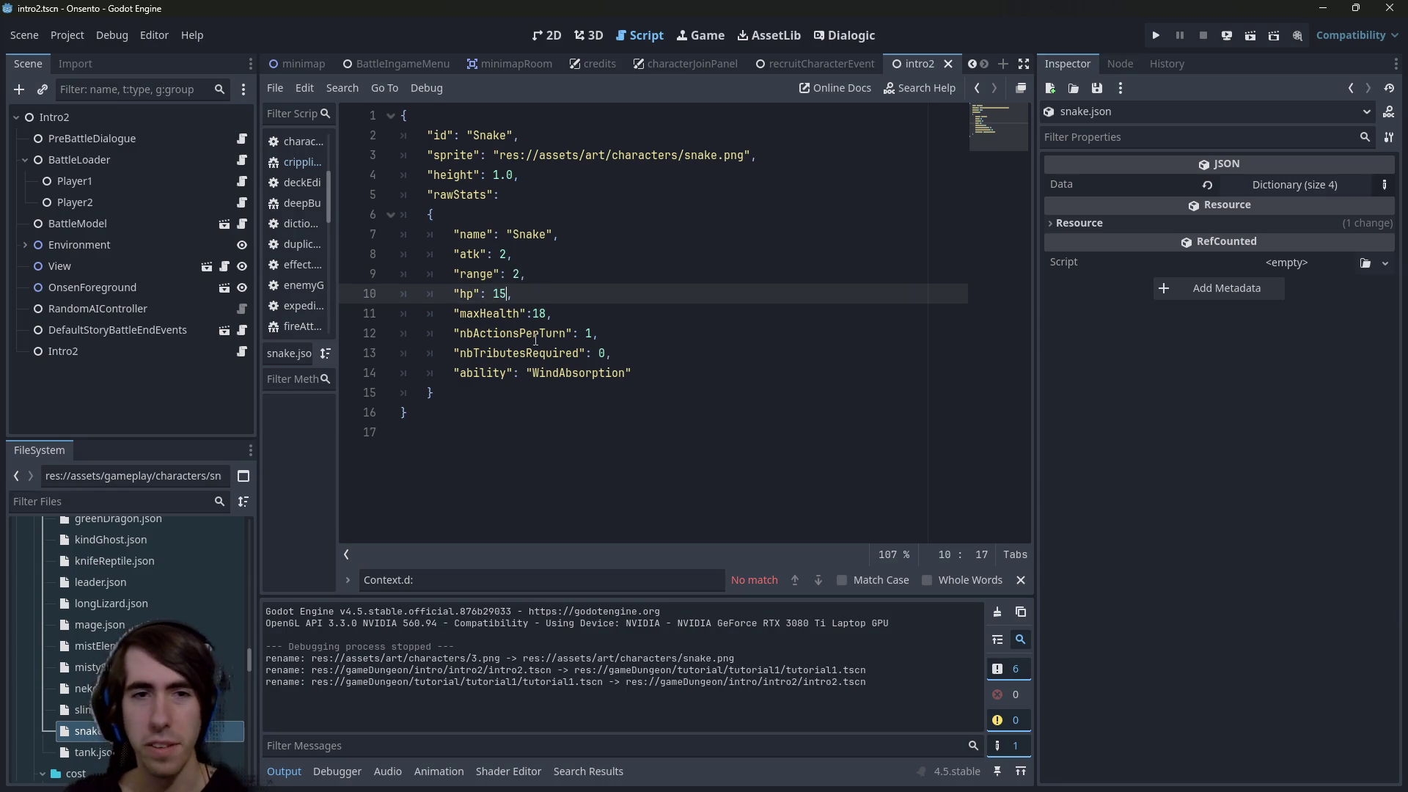
double_click(540, 313)
type("15")
left_click(593, 287)
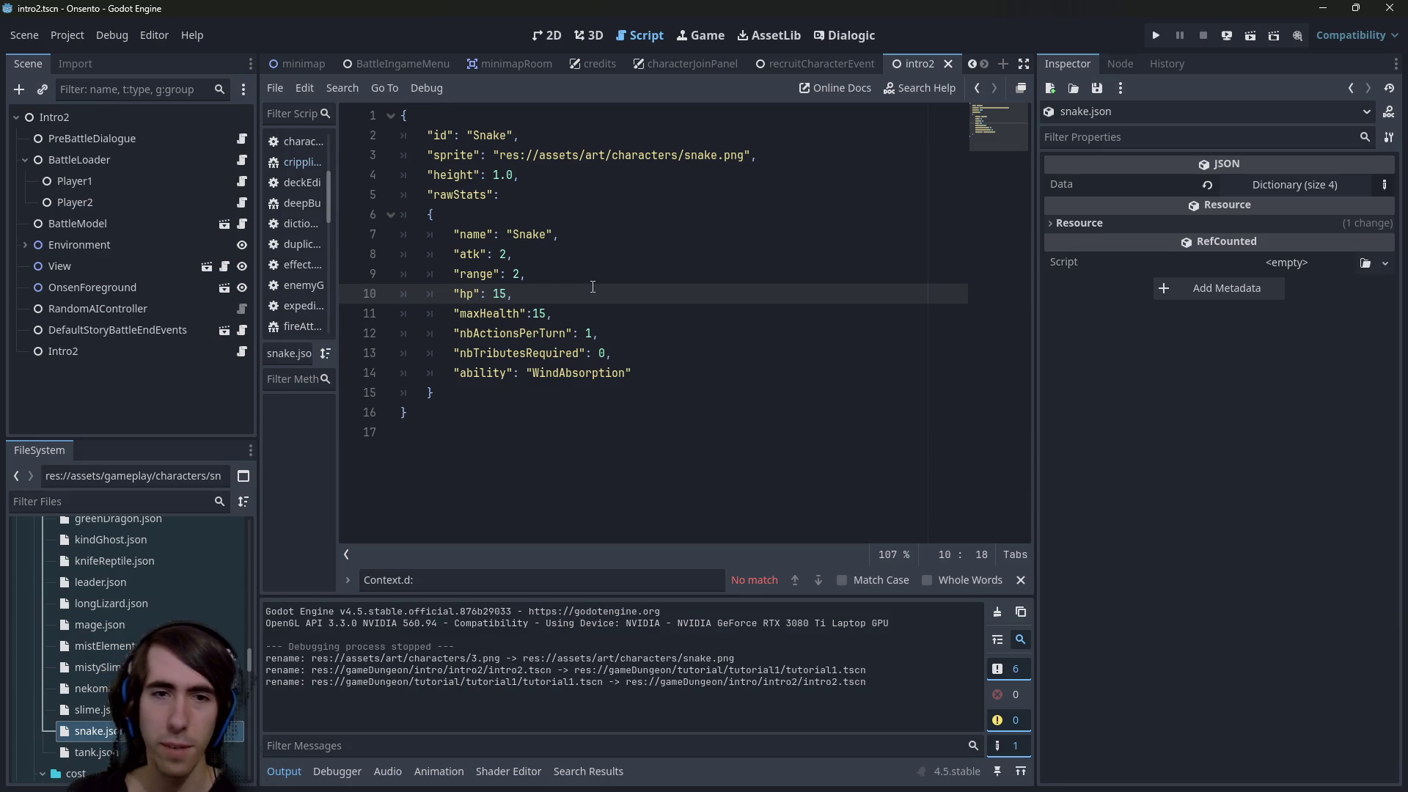
scroll(149, 609, "up", 5)
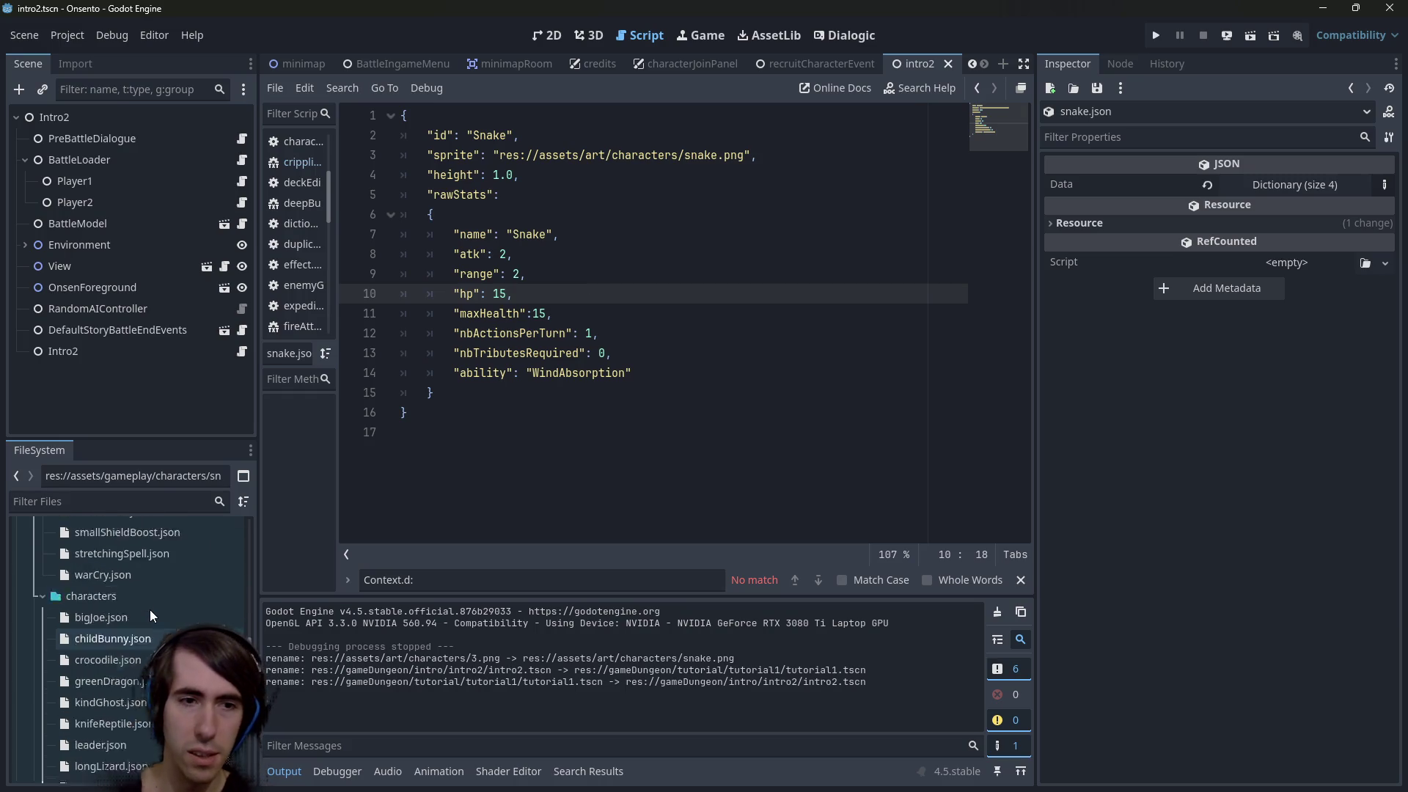
scroll(149, 610, "down", 4)
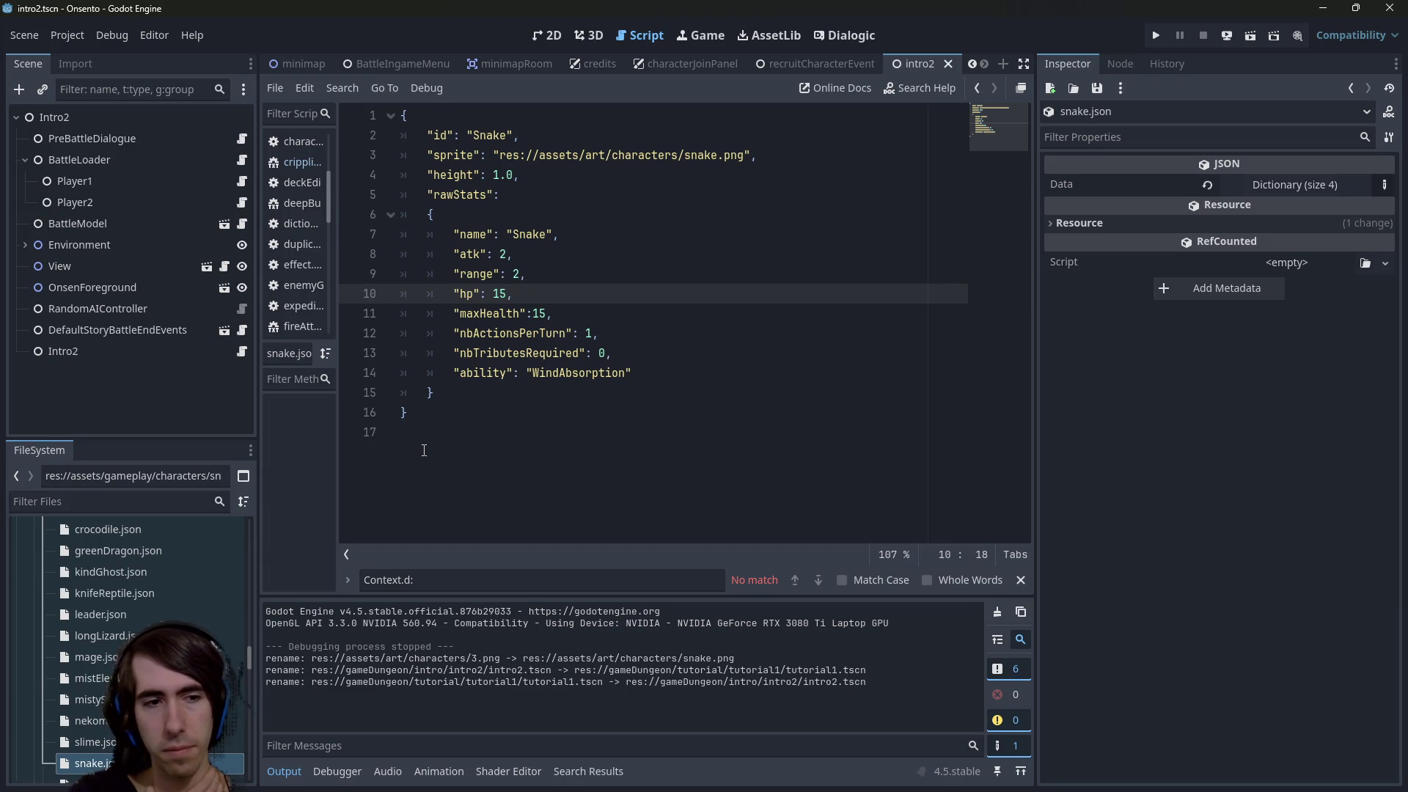
Change range from 1 to 3 in mistElemental.json, then reopen snake.json
double_click(93, 676)
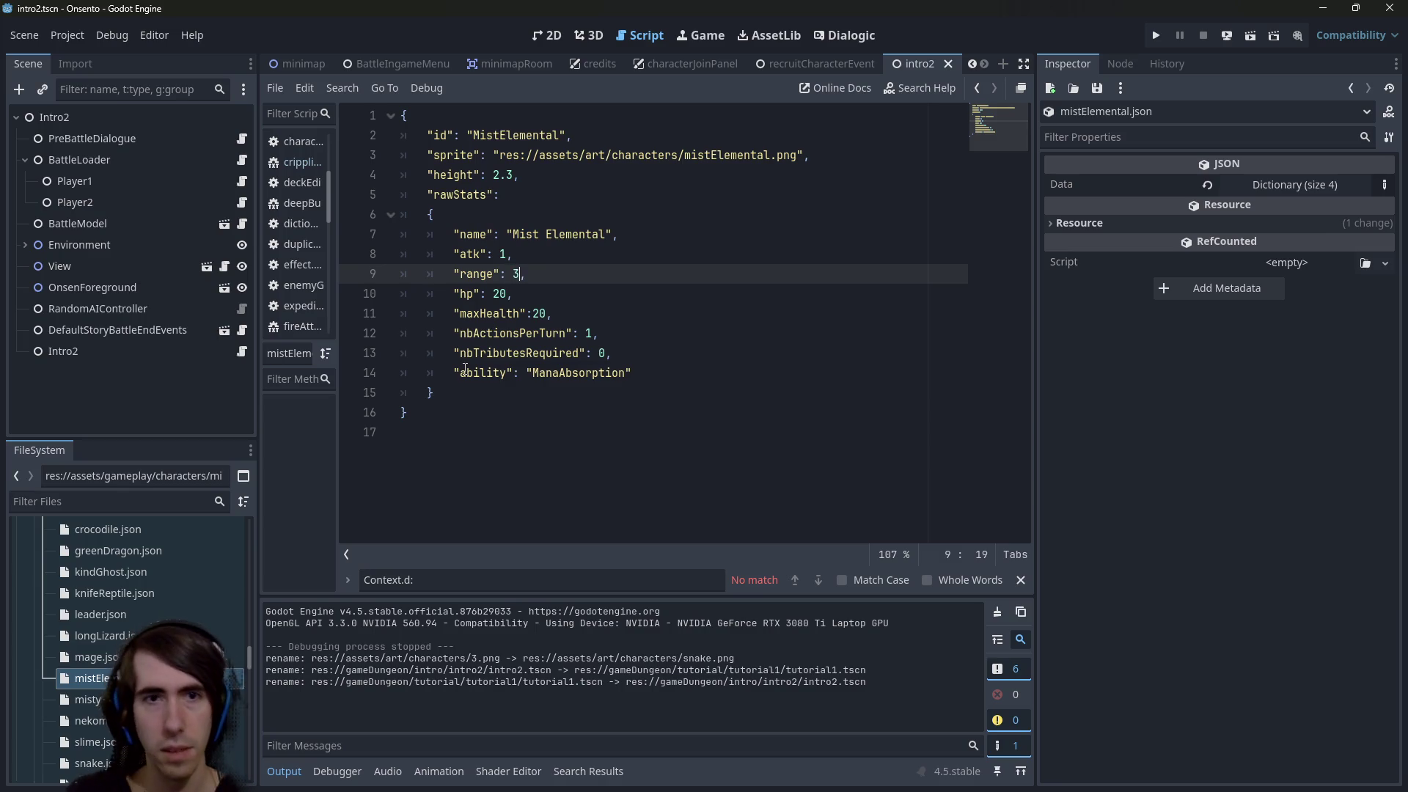
key("BackSpace")
type("3")
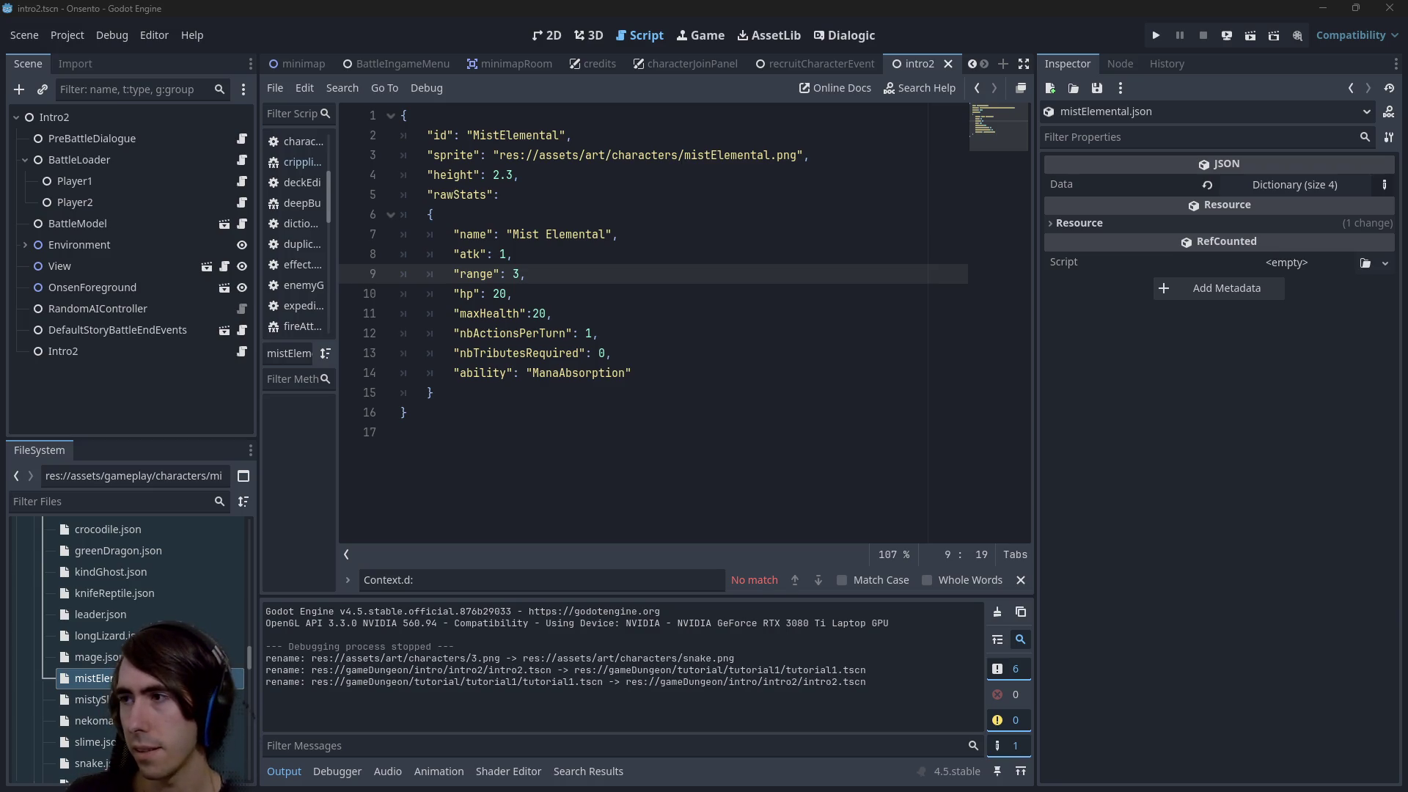
left_click(675, 429)
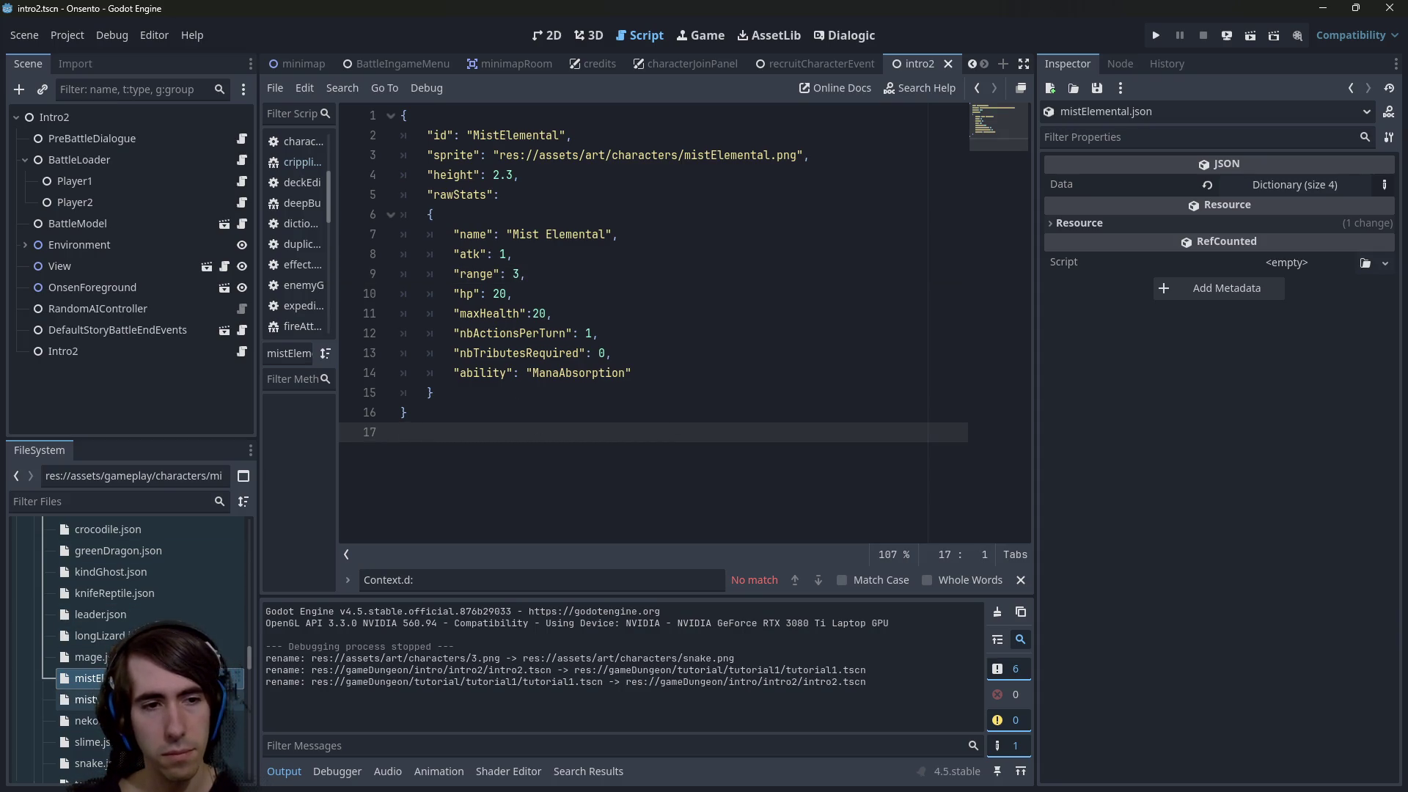
scroll(132, 623, "down", 3)
double_click(88, 665)
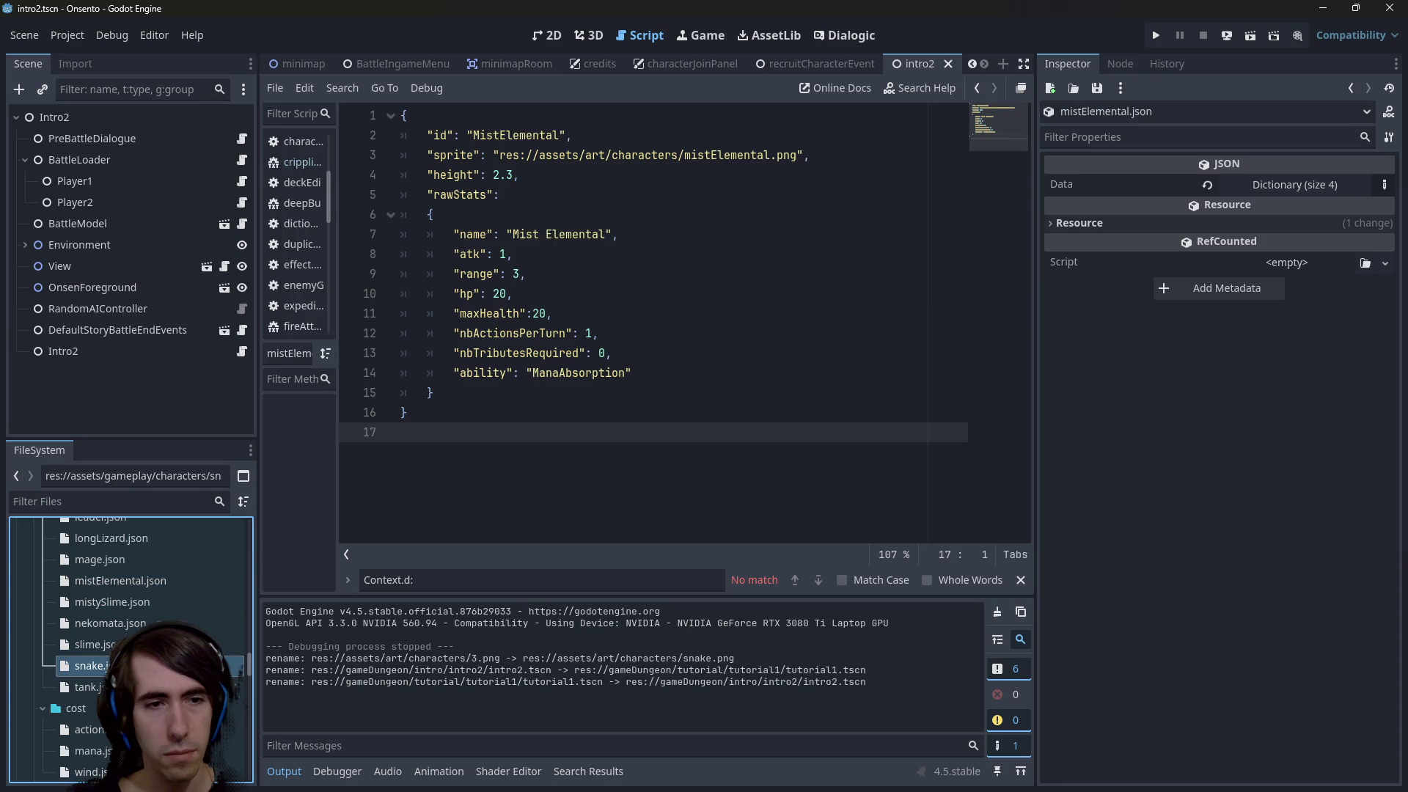
Verify the Snake's range 2, hp 15 and maxHealth 15, then open longLizard.json
left_click(514, 279)
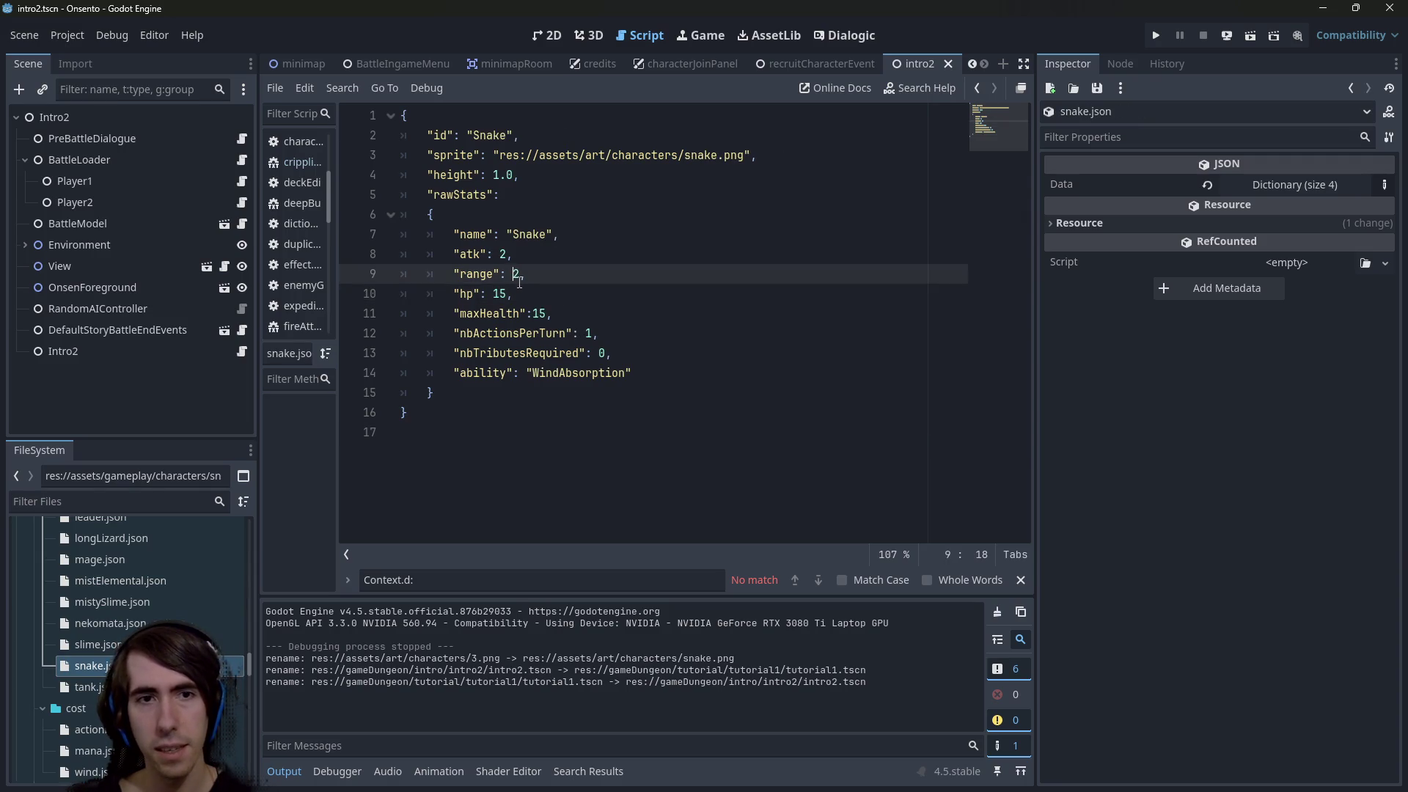
double_click(500, 294)
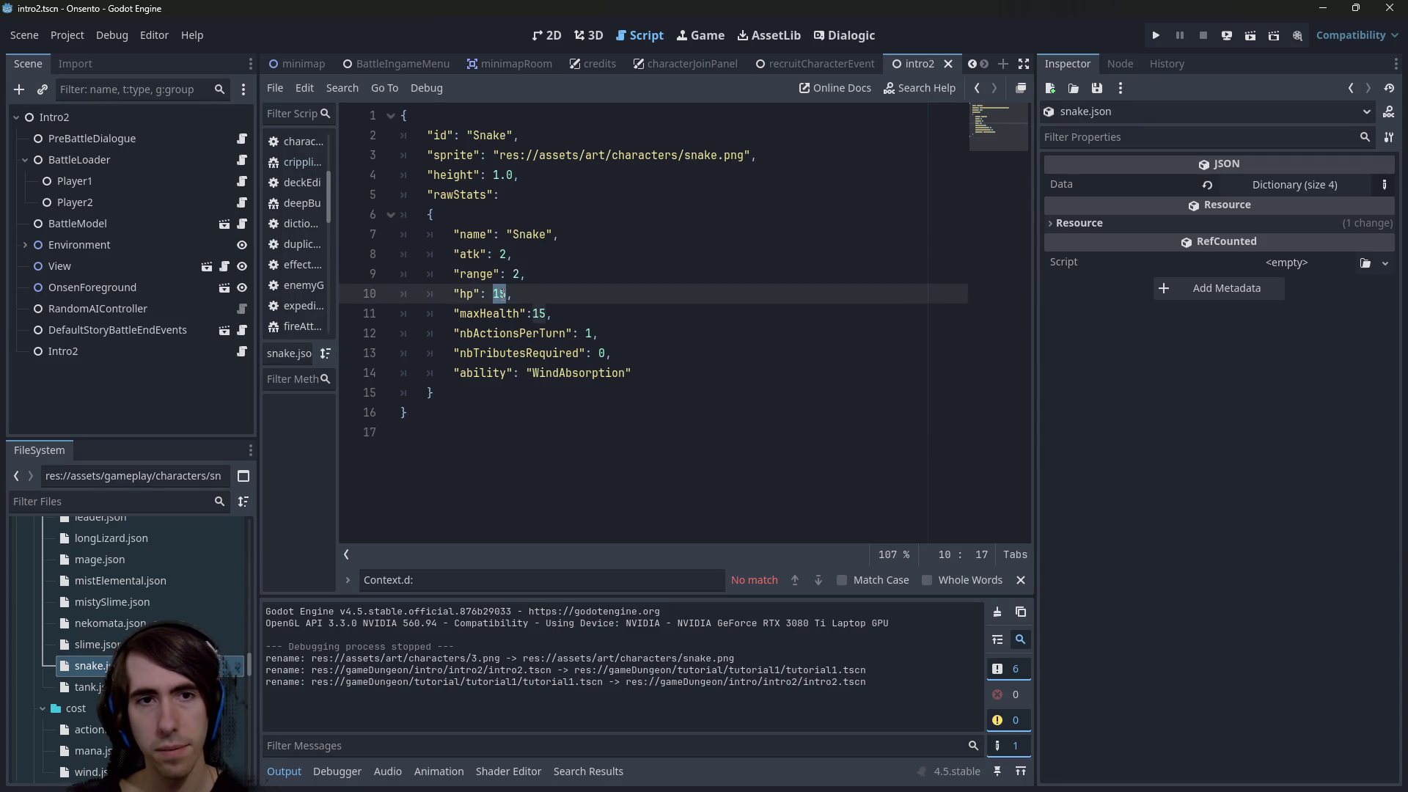
left_click(518, 274)
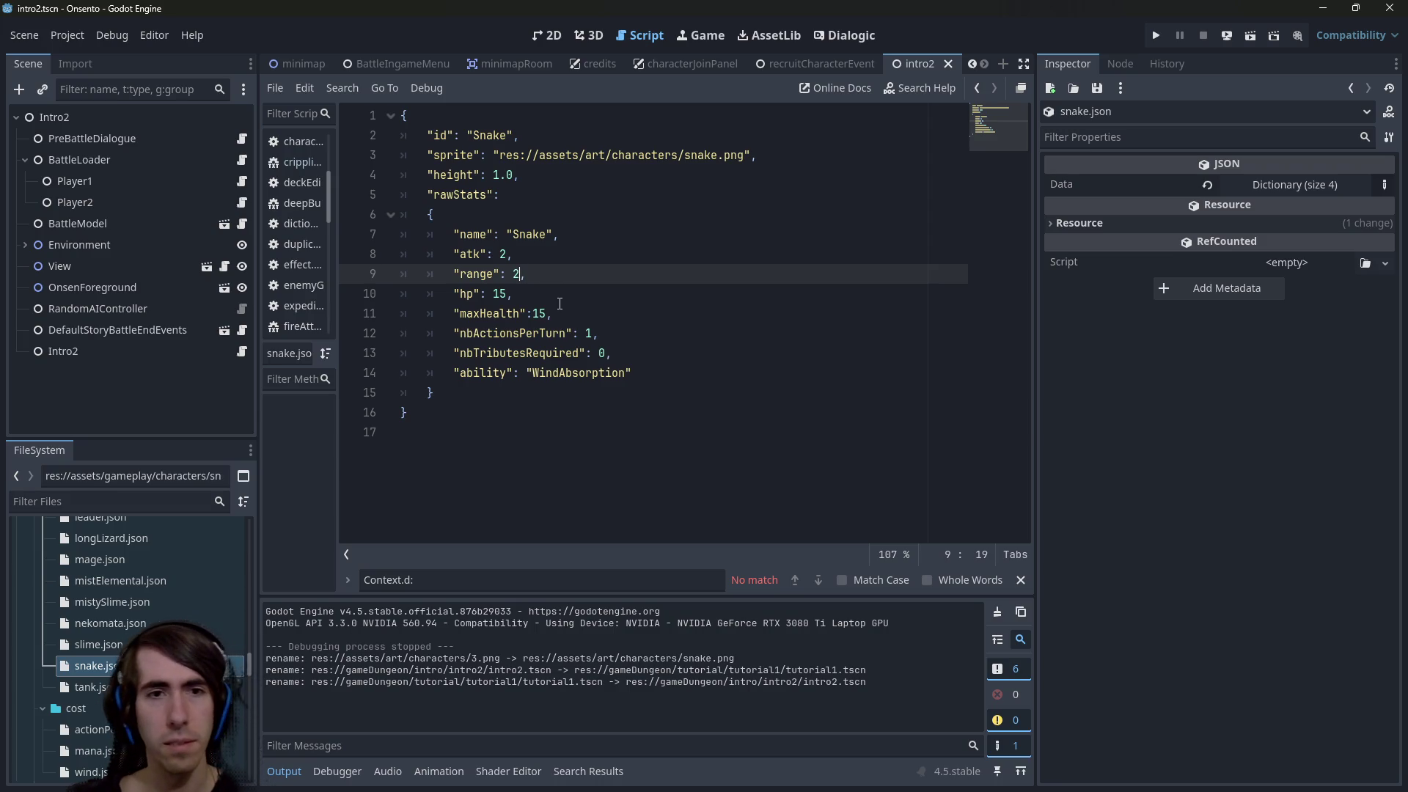
double_click(538, 314)
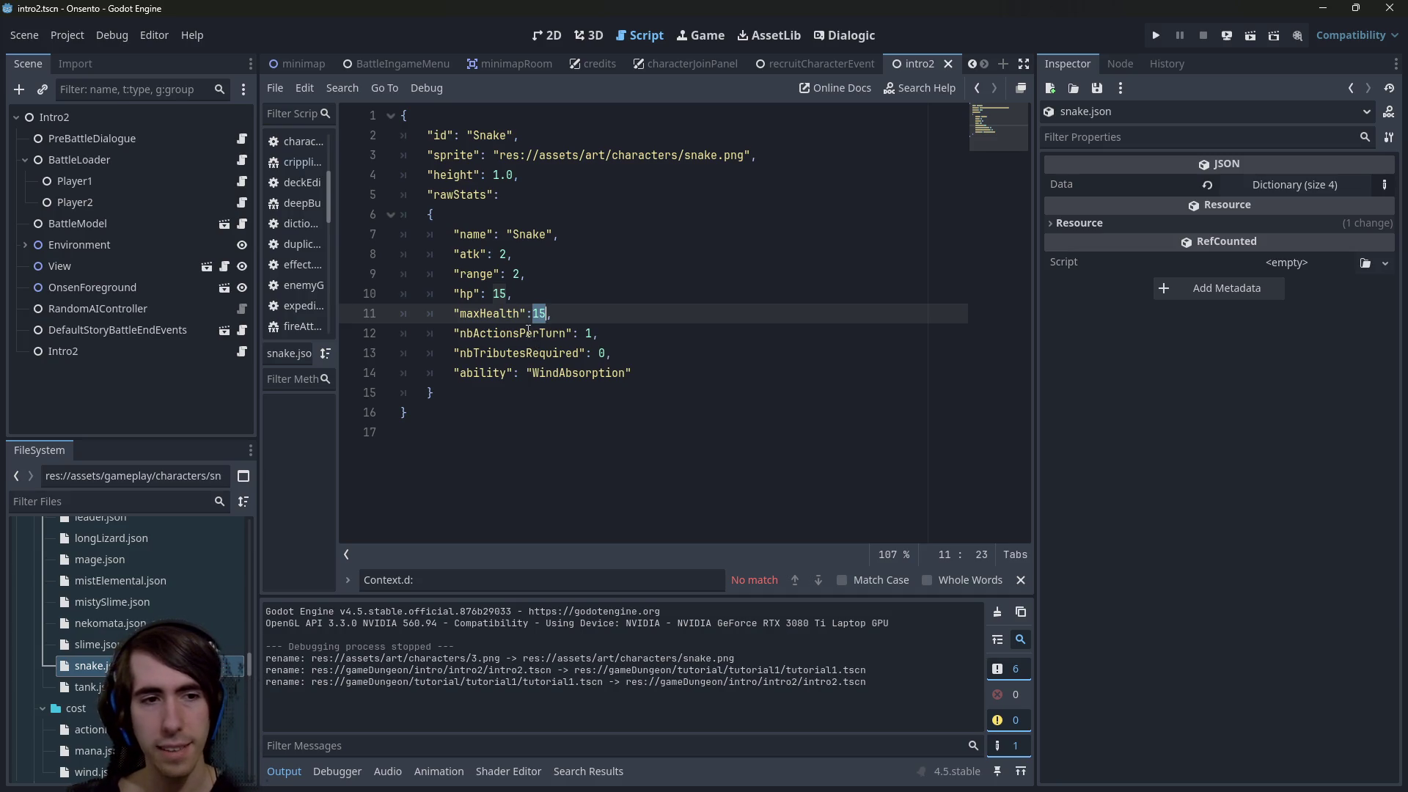
scroll(146, 597, "up", 3)
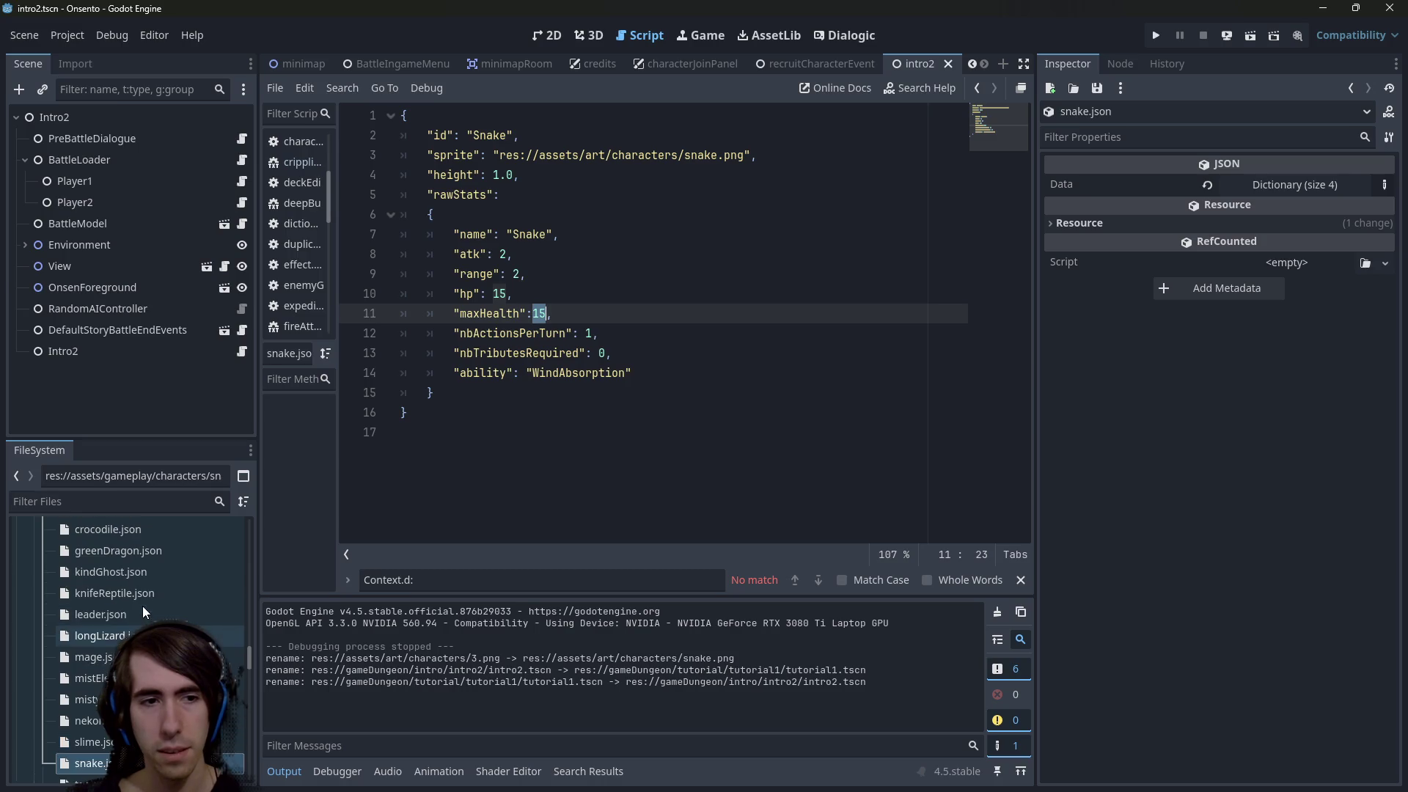
double_click(139, 635)
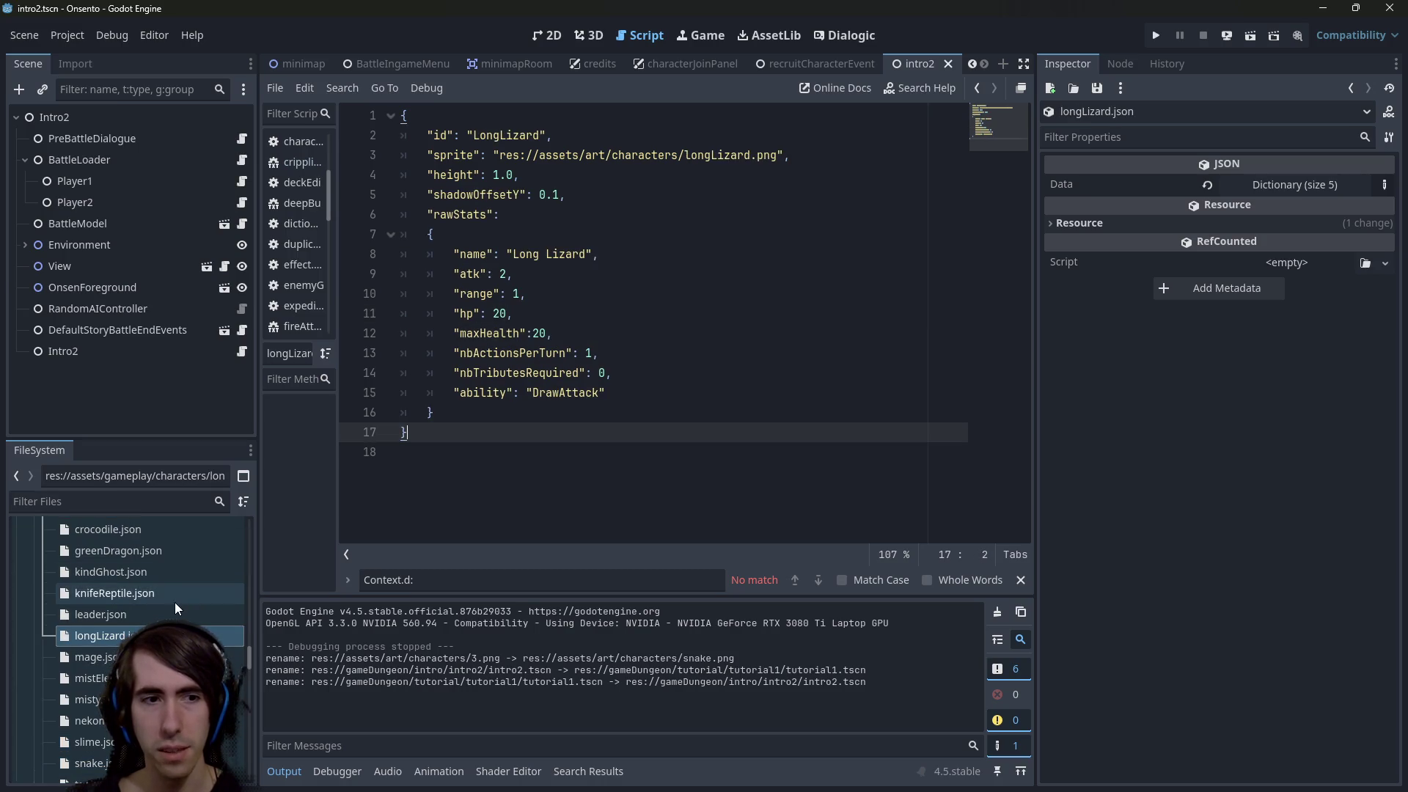
In longLizard.json, set hp and maxHealth to 25 and atk to 1, then save
scroll(176, 607, "up", 1)
double_click(117, 625)
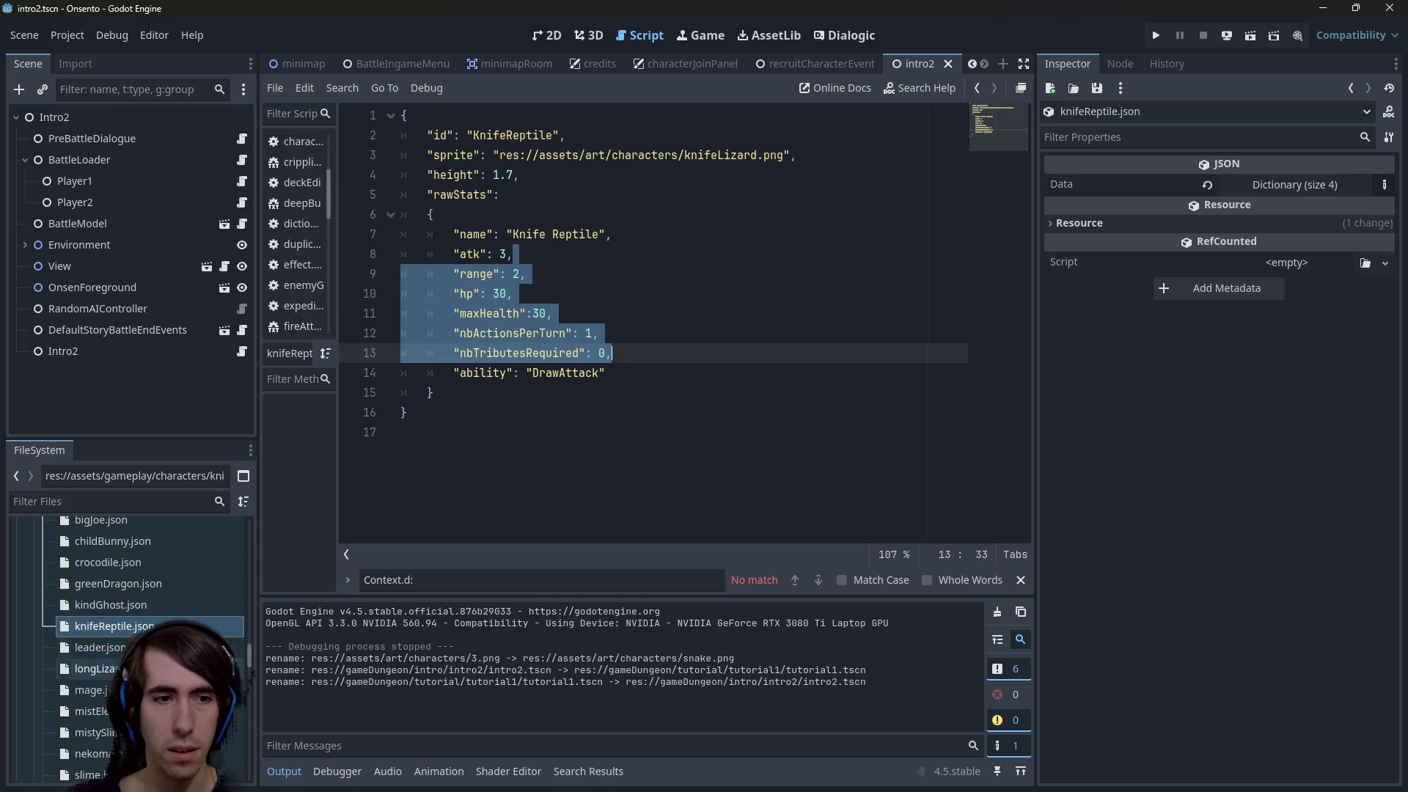
double_click(88, 669)
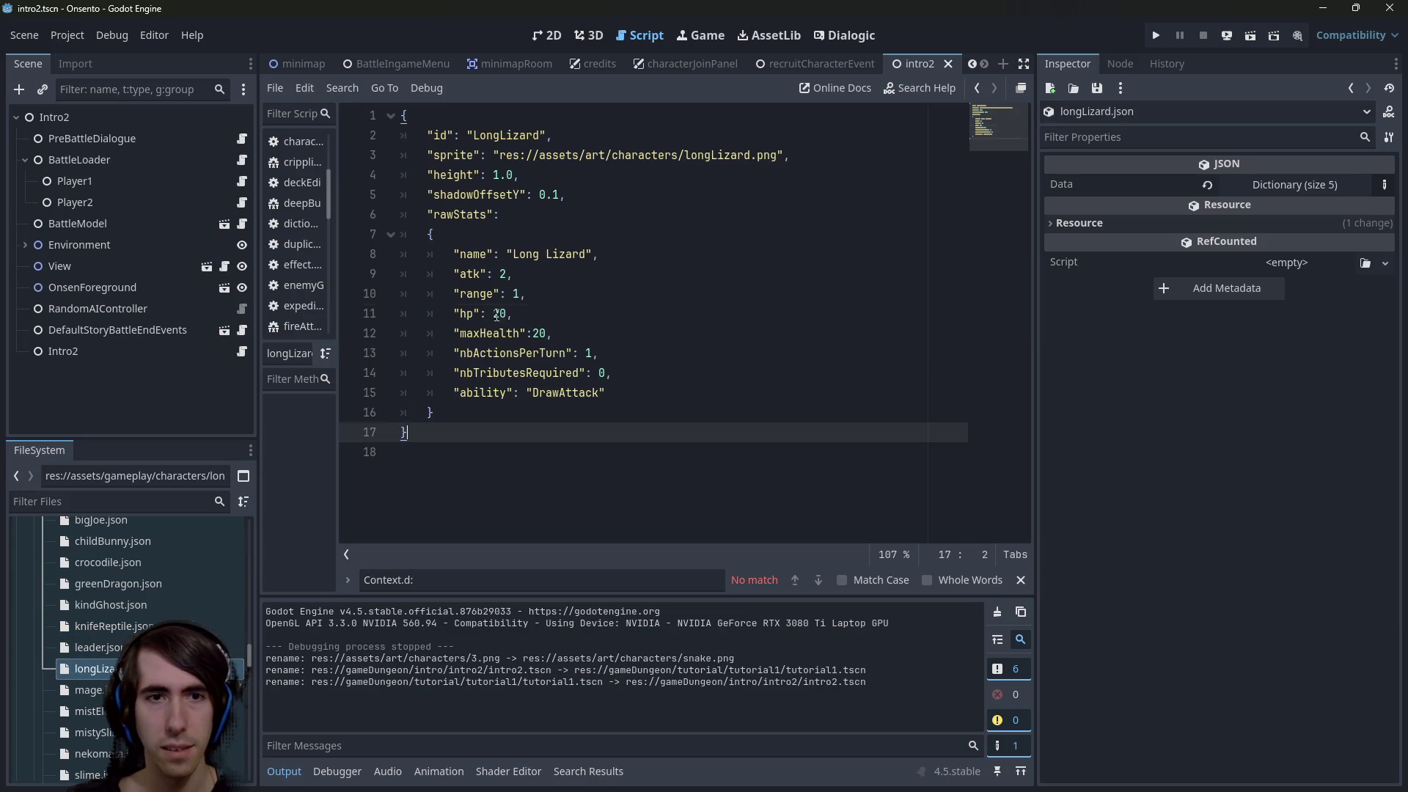
double_click(497, 314)
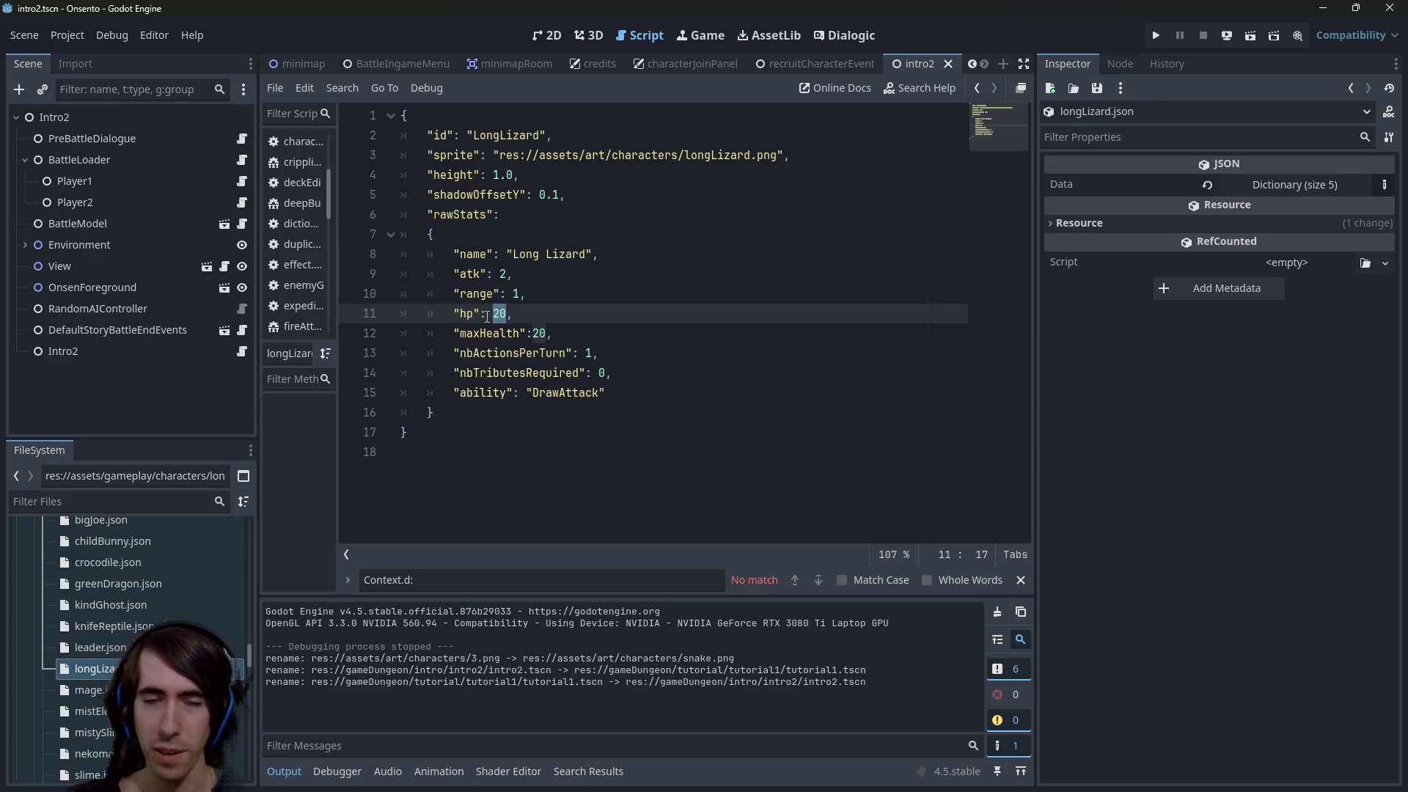
type("25")
double_click(537, 333)
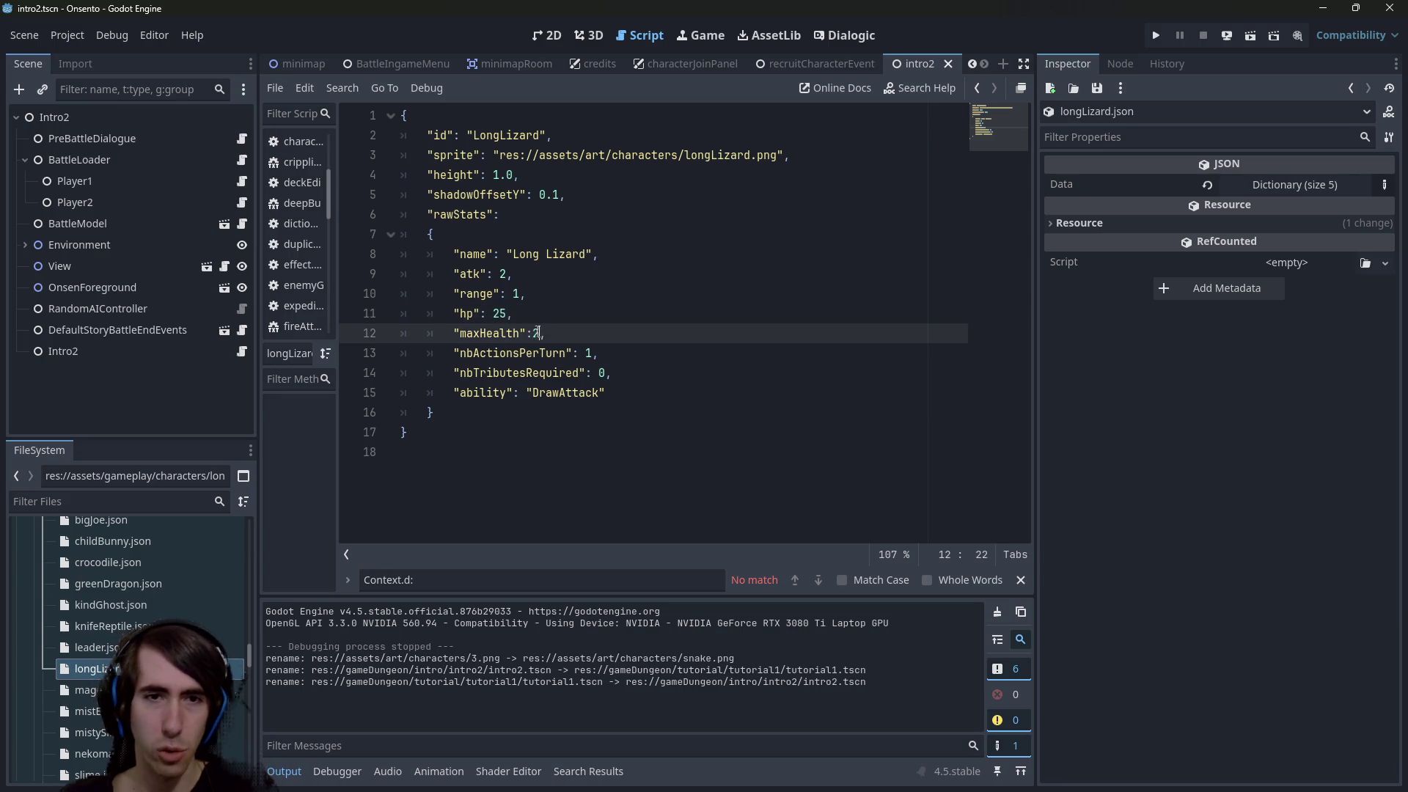
type("25")
left_click(508, 274)
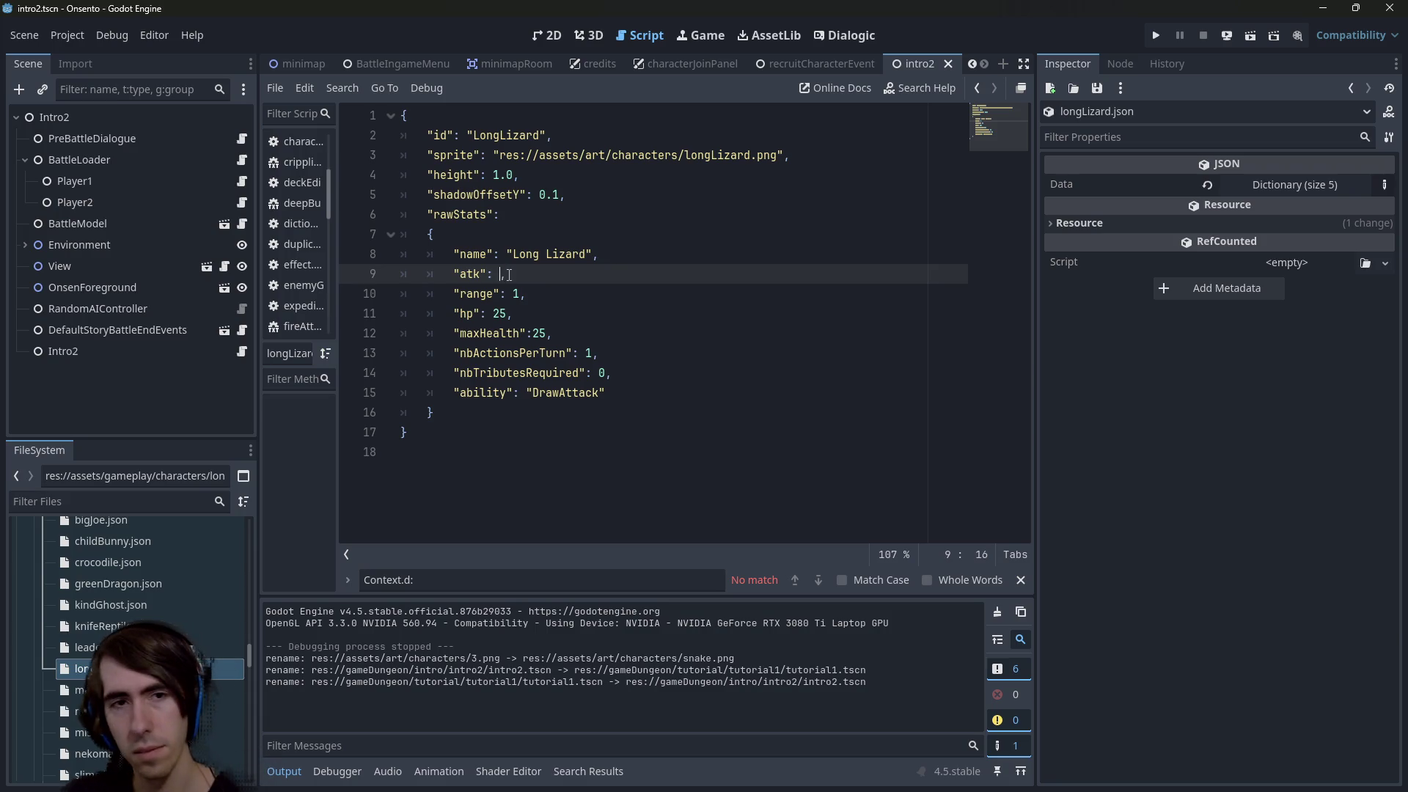
key("BackSpace")
type("1")
key("ctrl+s")
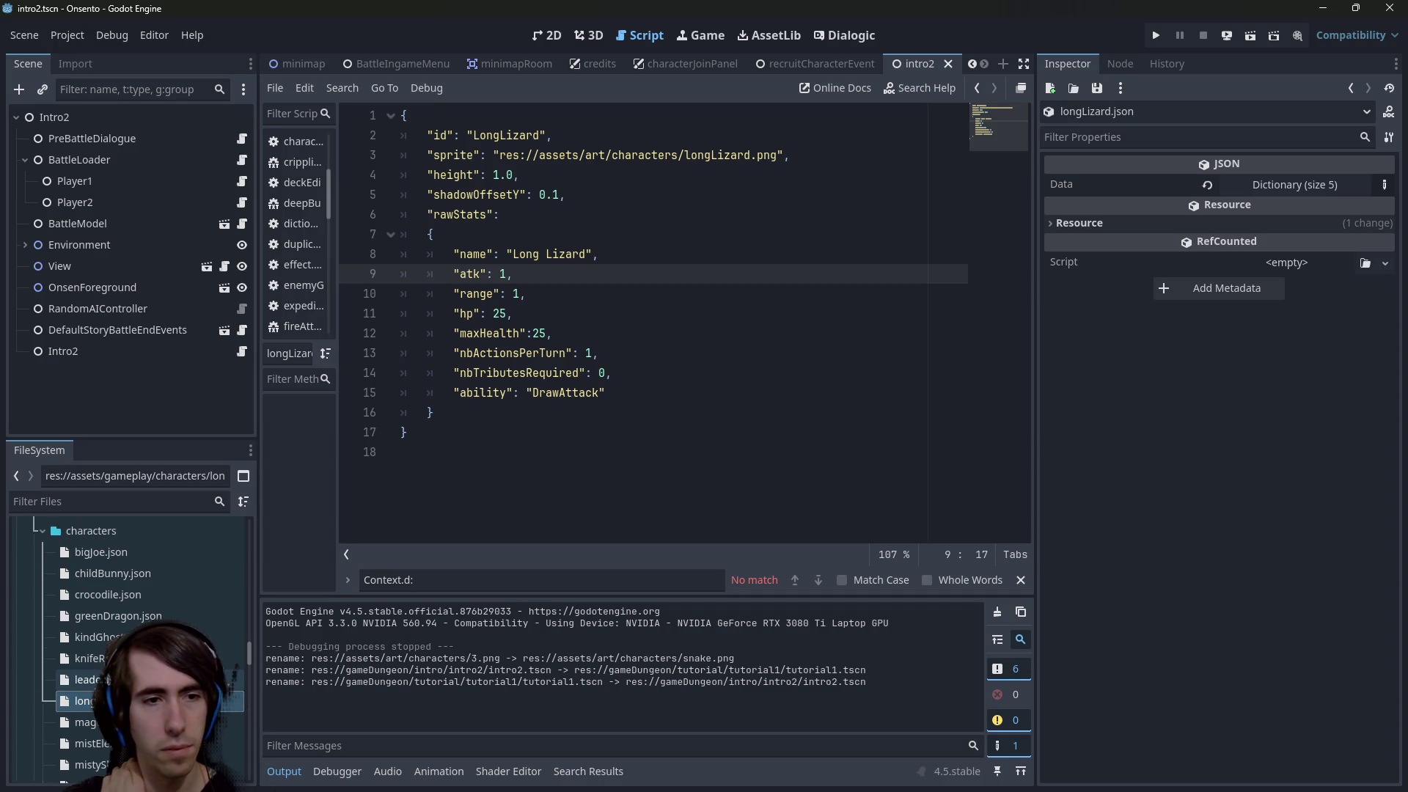
scroll(147, 606, "up", 1)
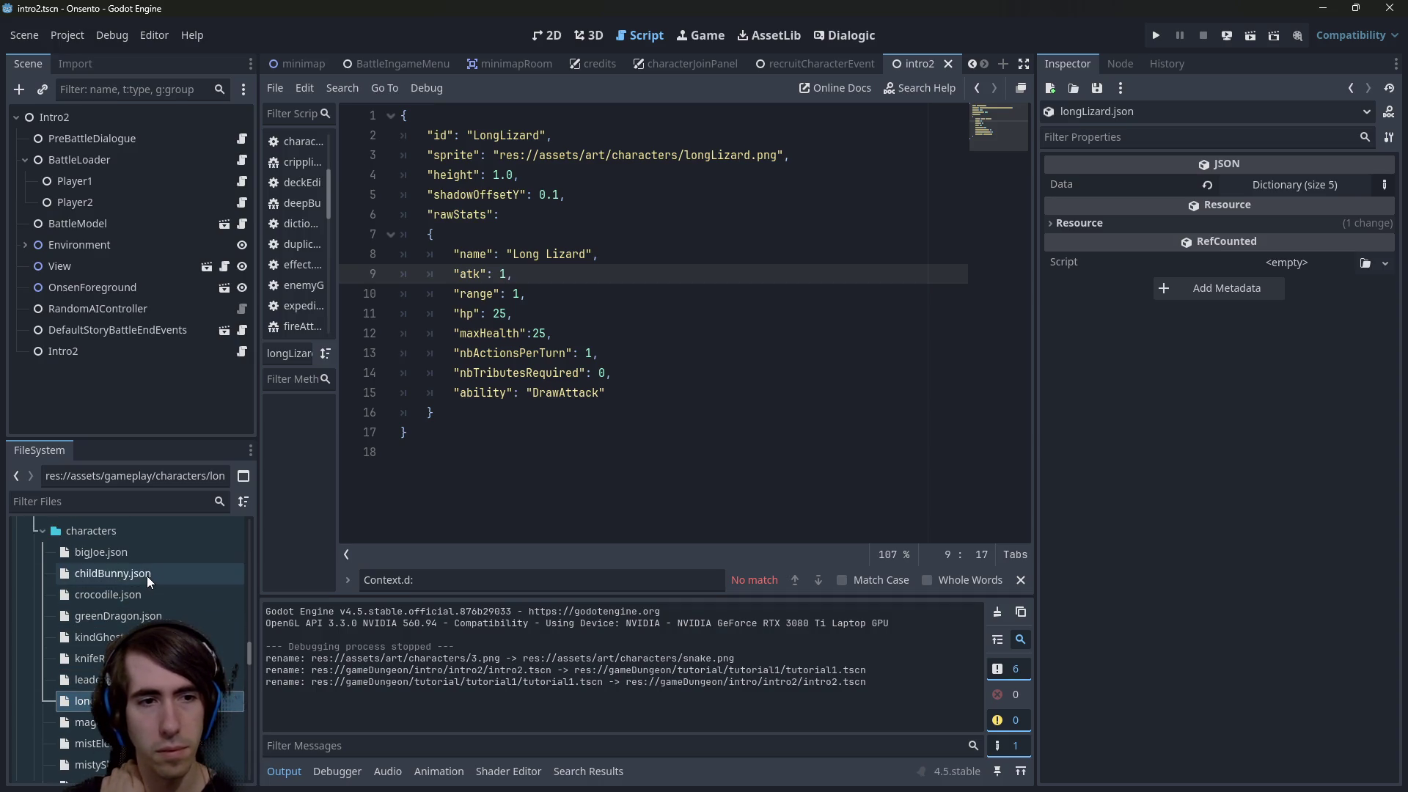
double_click(142, 591)
Compare the stats in the Crocodile, Knife Reptile, leader and Long Lizard character files
left_click(132, 679)
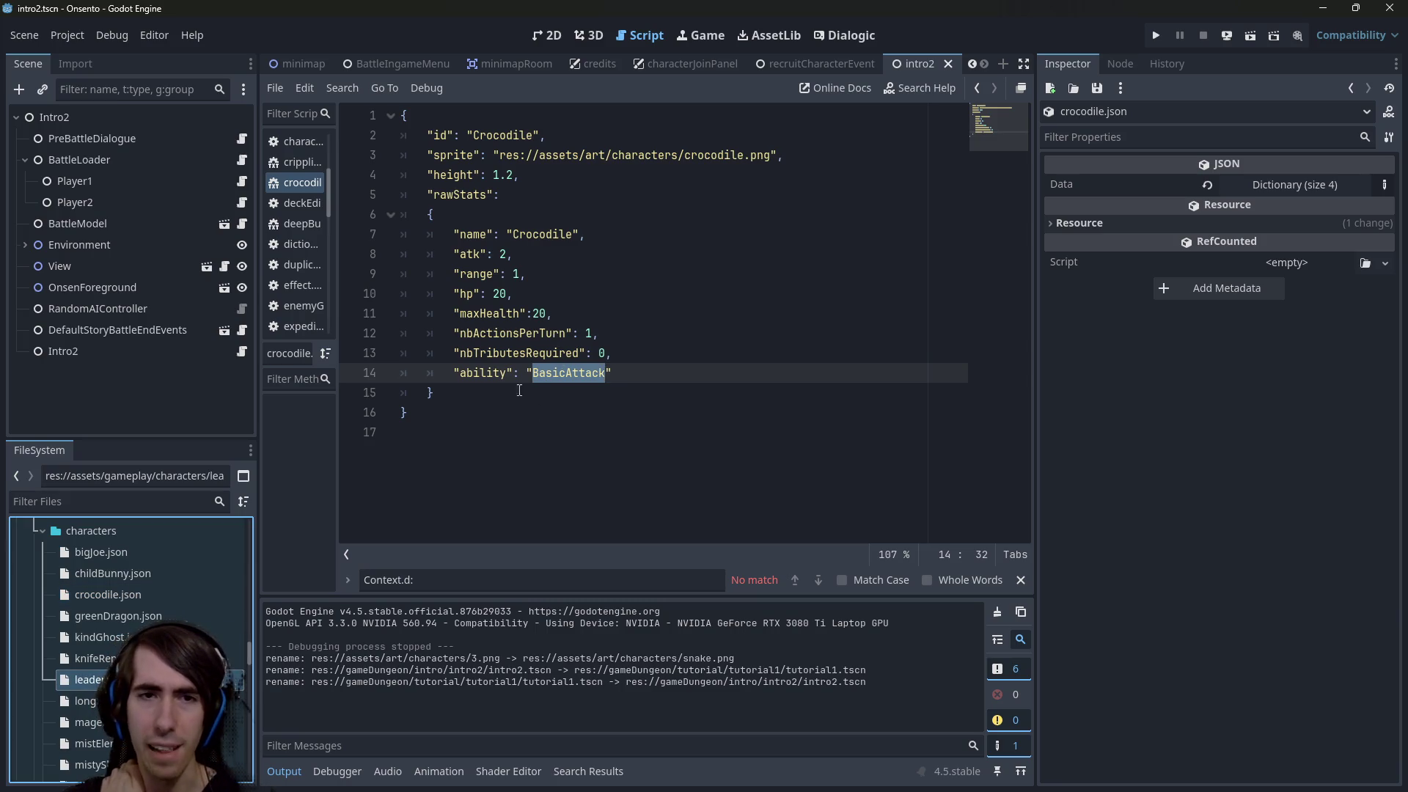
key("Up")
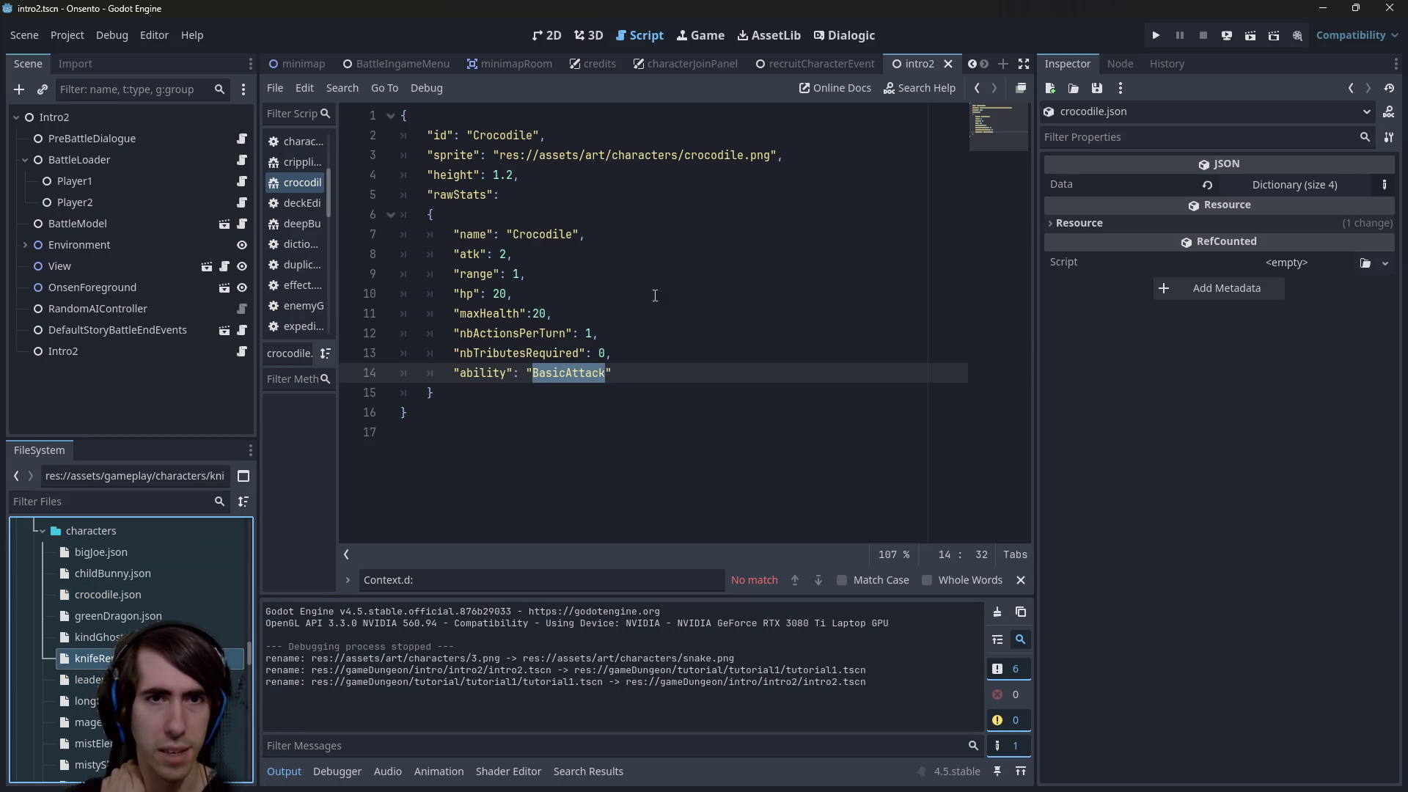
left_click(493, 254)
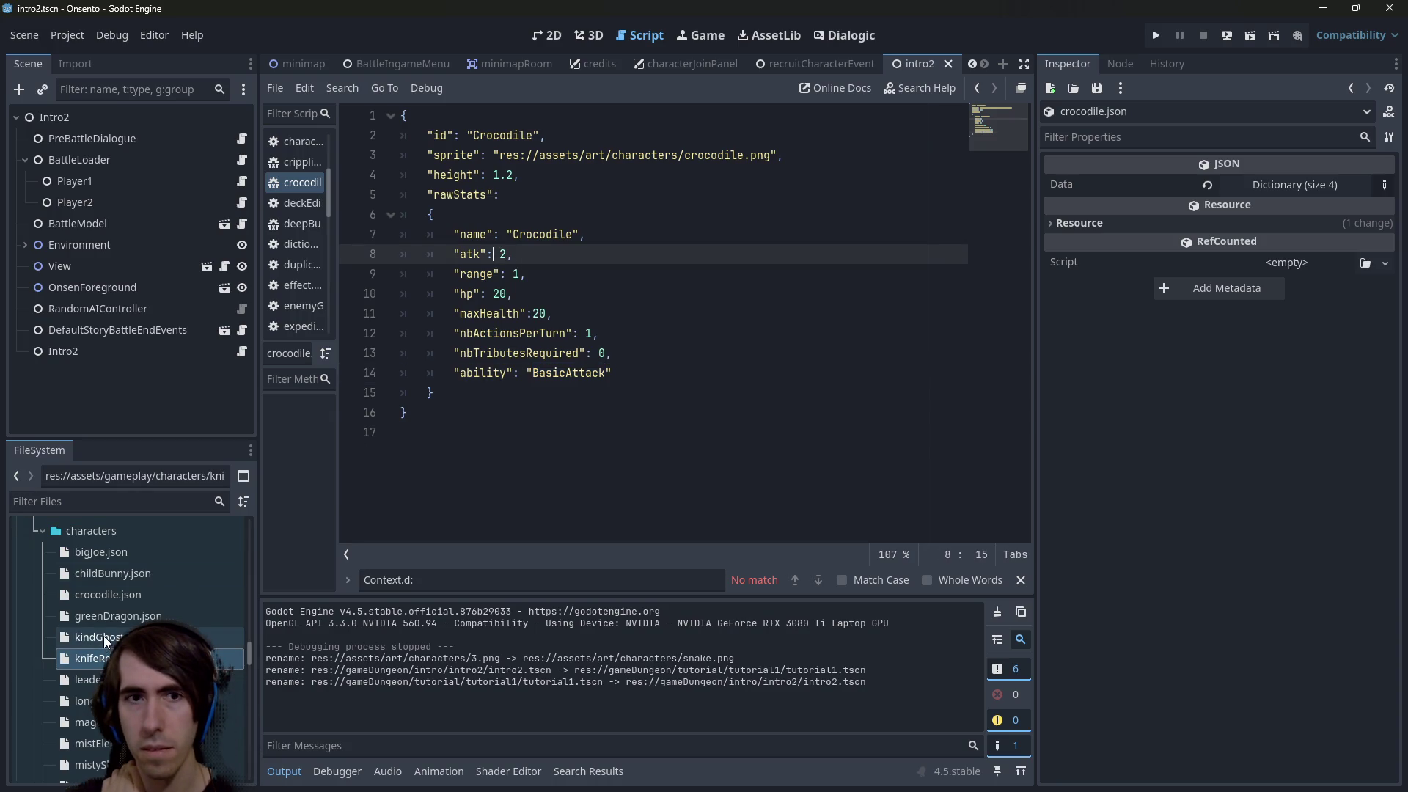
double_click(88, 658)
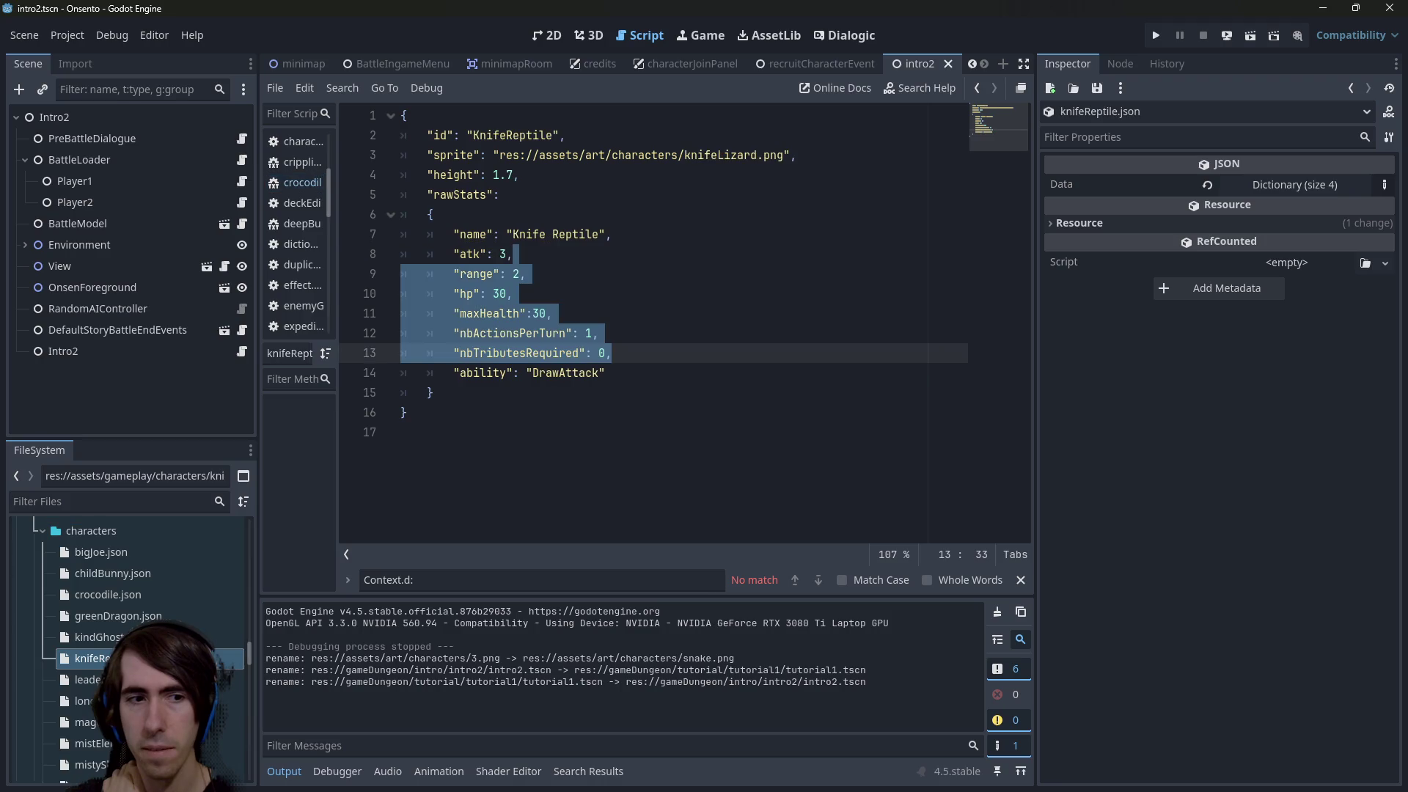
double_click(87, 680)
left_click(82, 701)
double_click(82, 701)
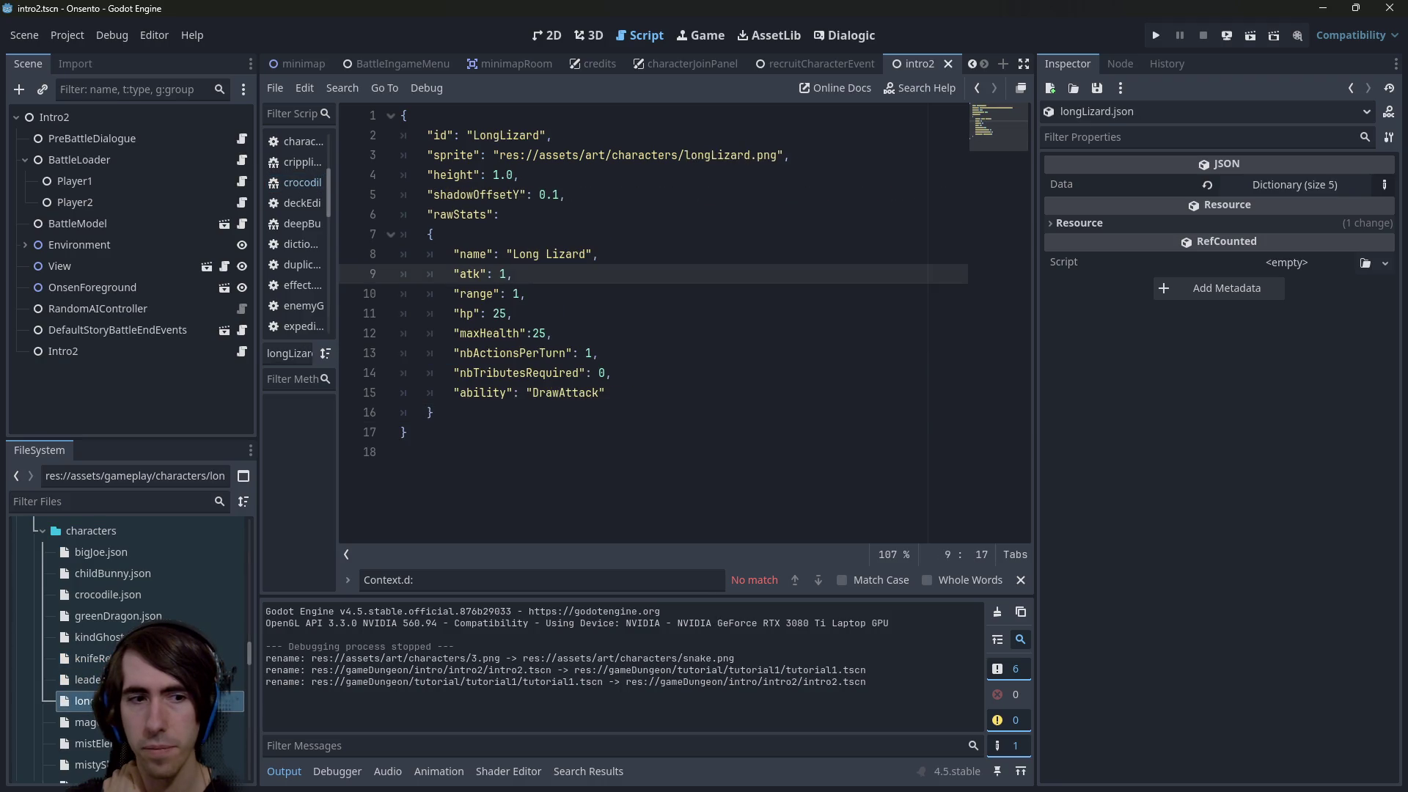
Look over the Mage, nekomata and Misty Slime files, then return to snake.json
double_click(86, 722)
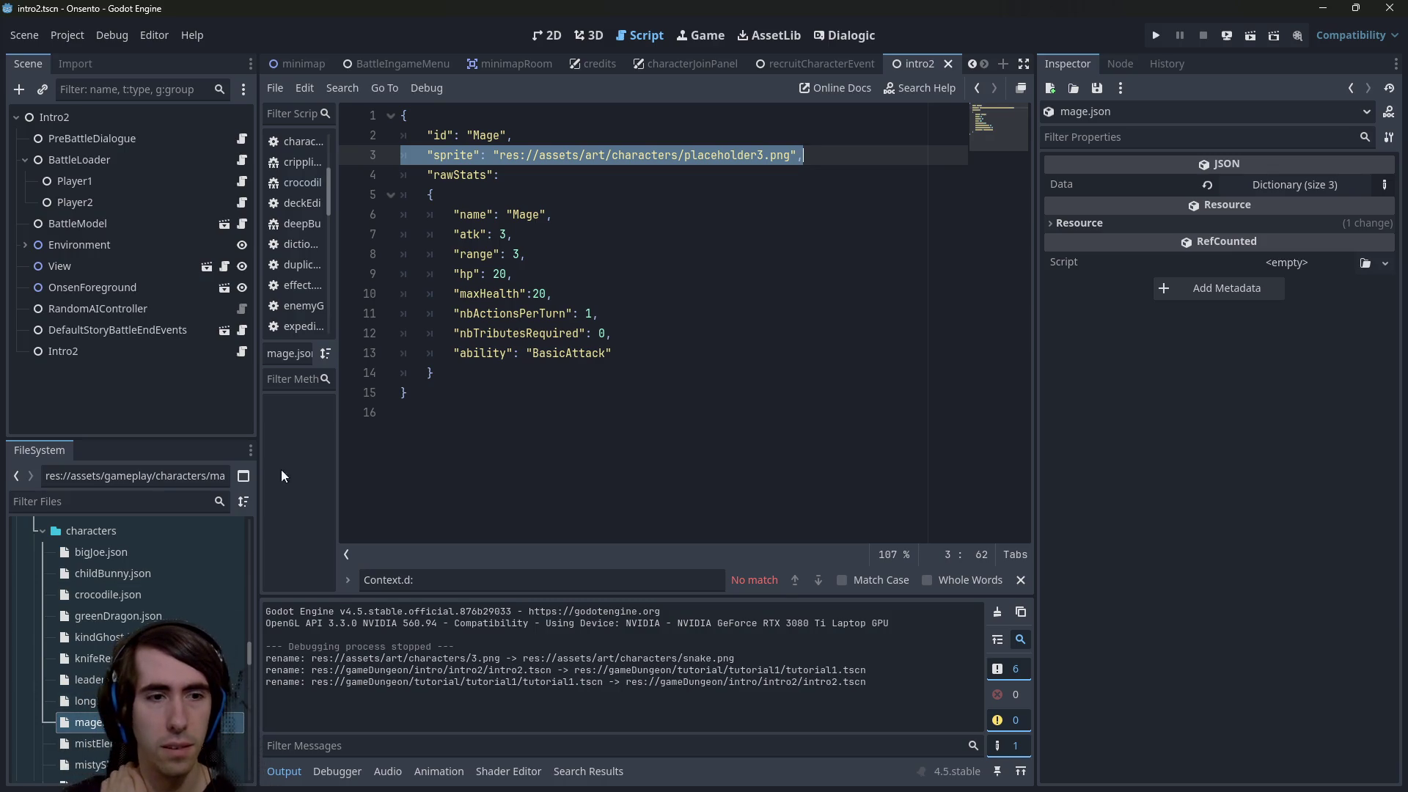
scroll(133, 631, "down", 3)
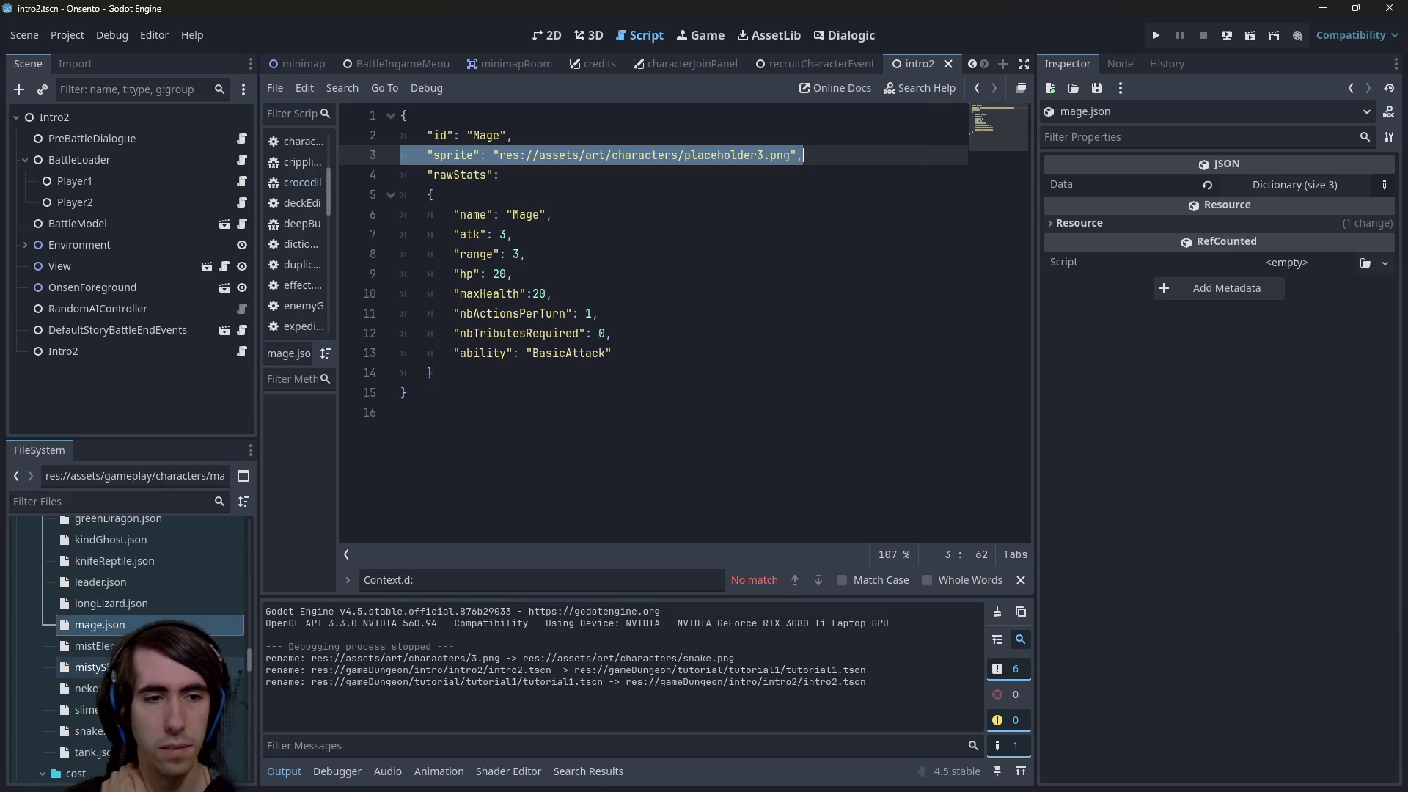
double_click(87, 688)
double_click(87, 667)
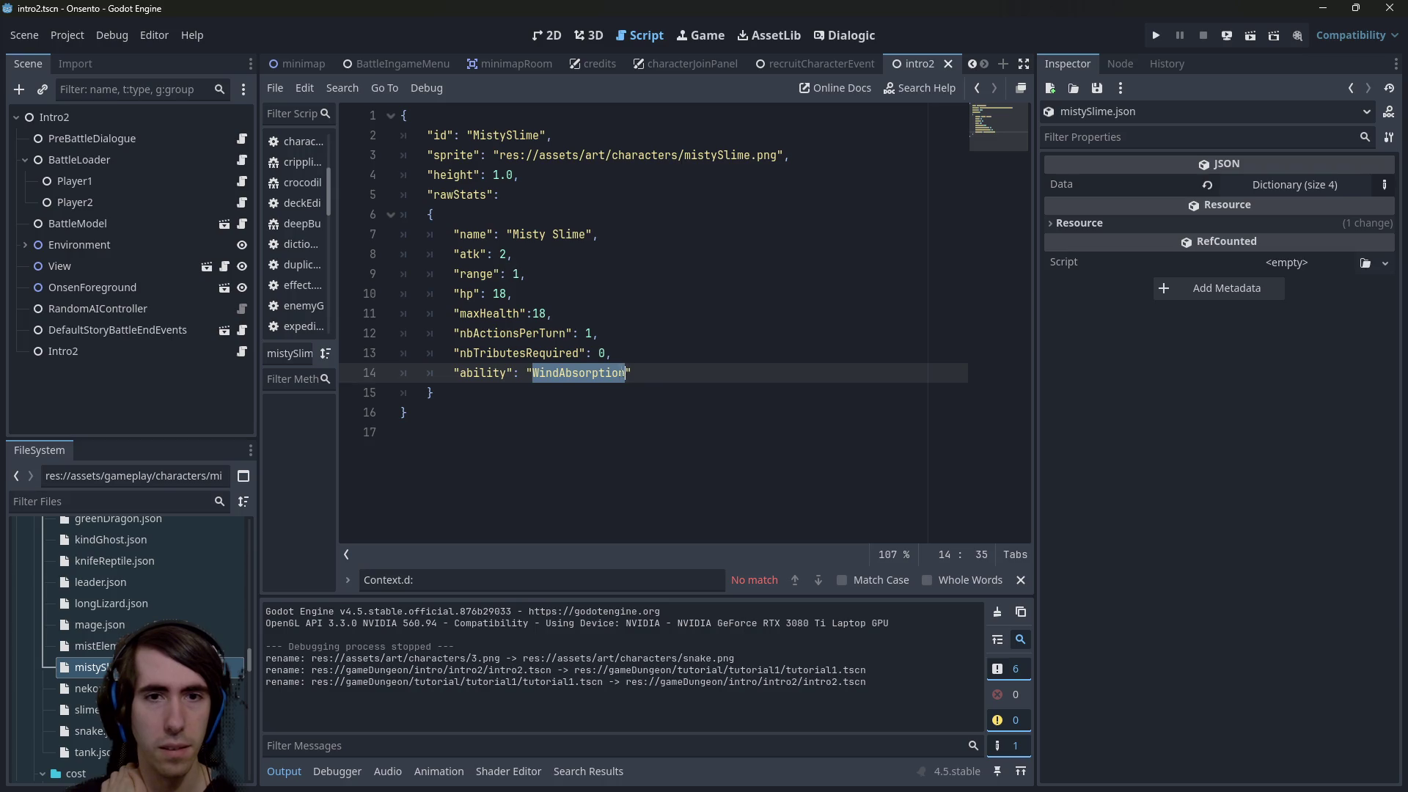
left_click(91, 752)
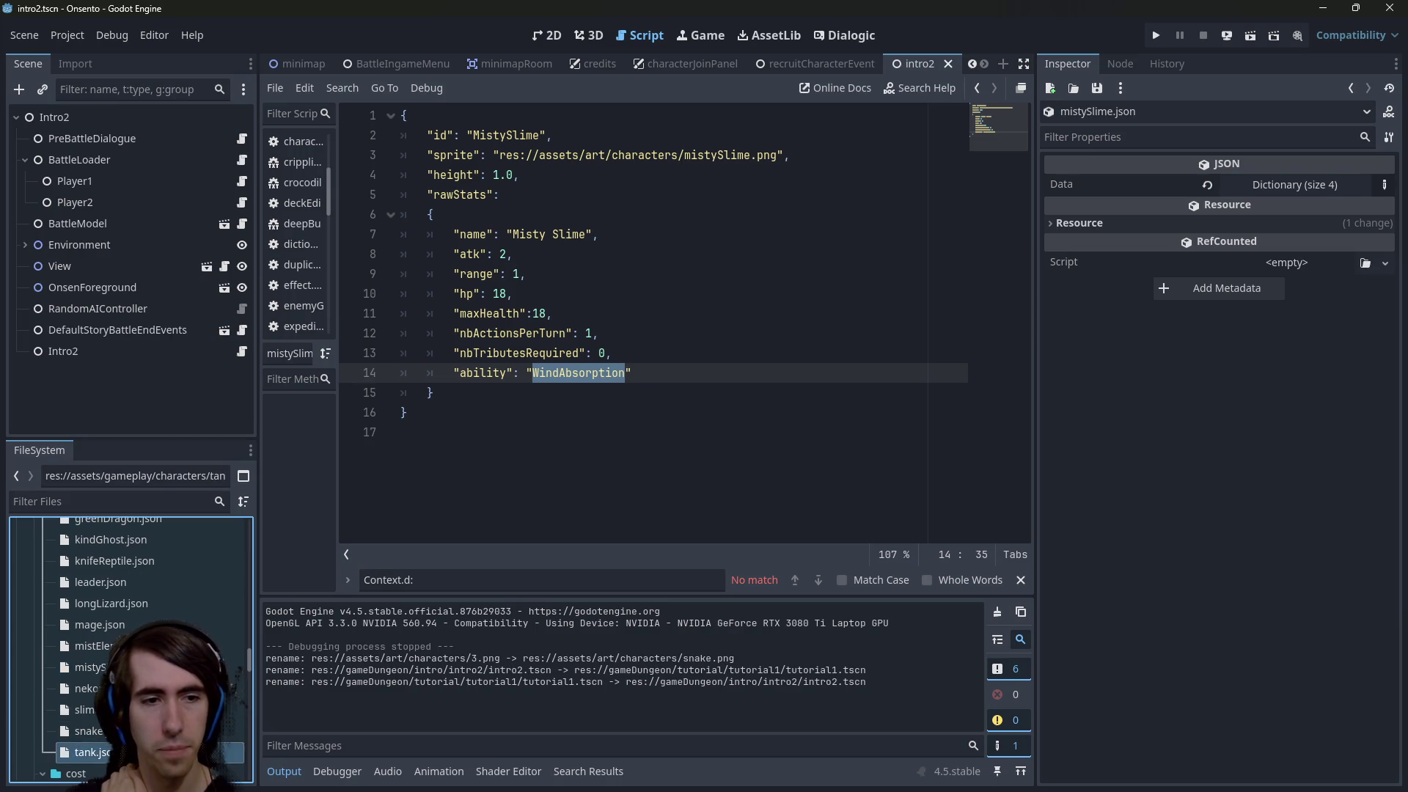
double_click(88, 730)
scroll(125, 622, "down", 10)
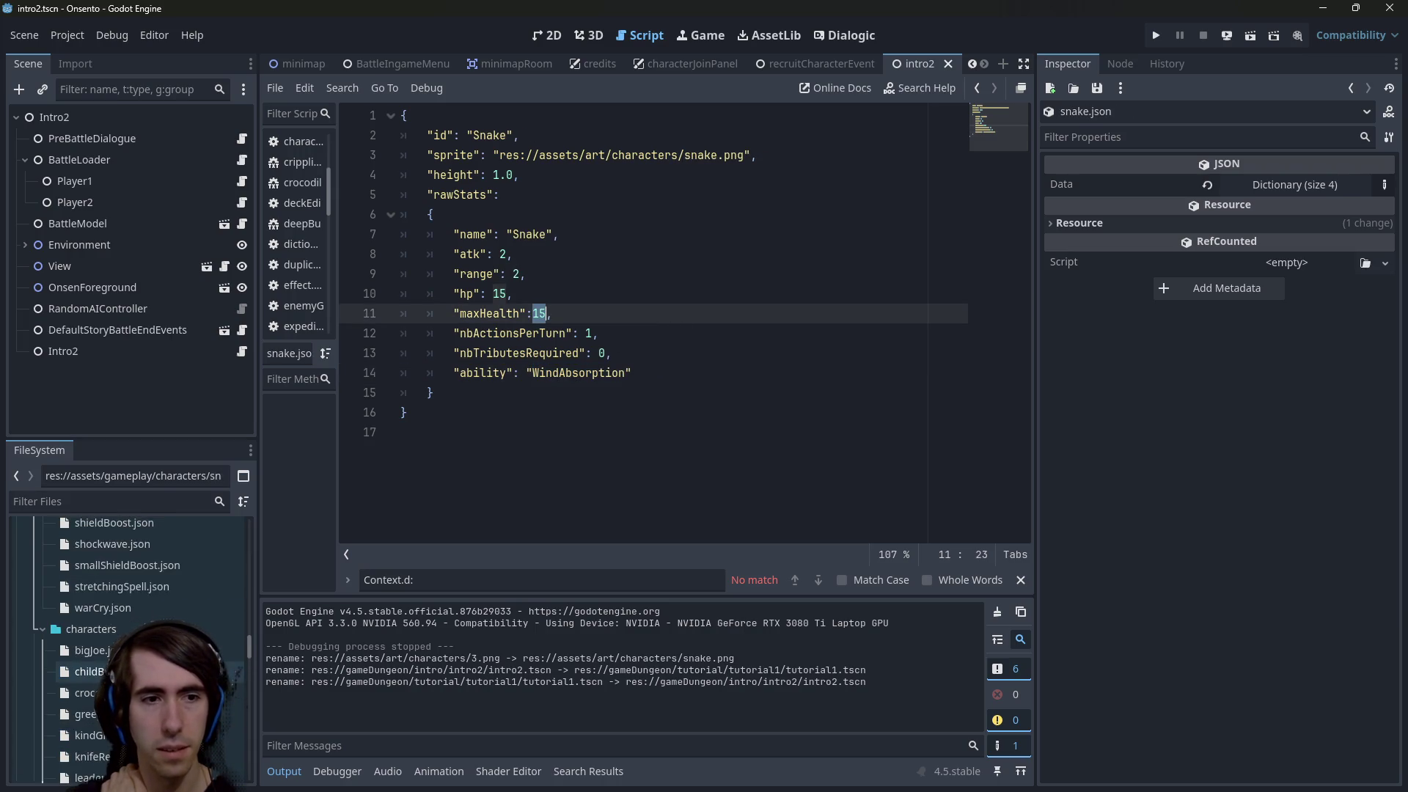
Replace the Snake's WindAbsorption ability with CripplingAttack, confirming the id in cripplingAttack.json
scroll(124, 623, "up", 10)
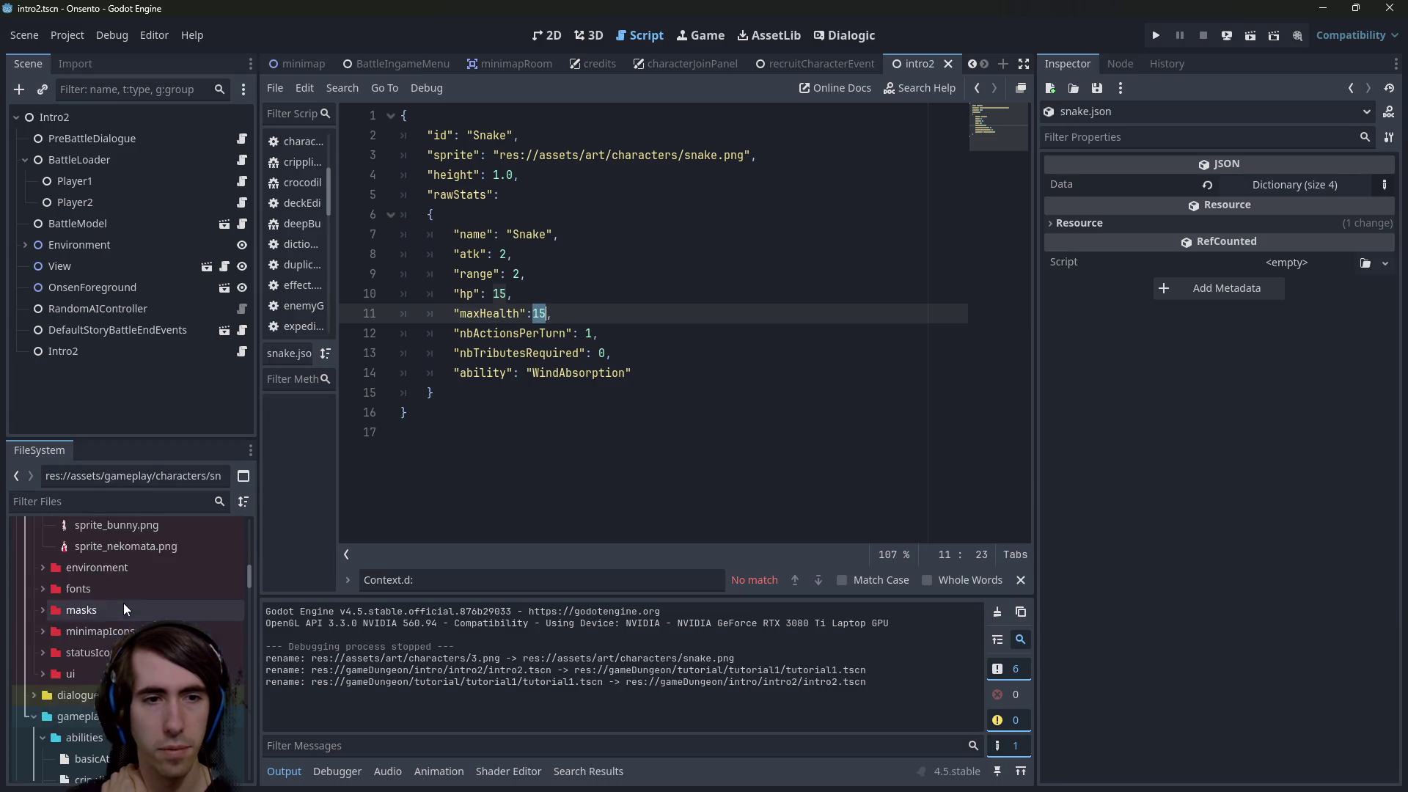
double_click(579, 373)
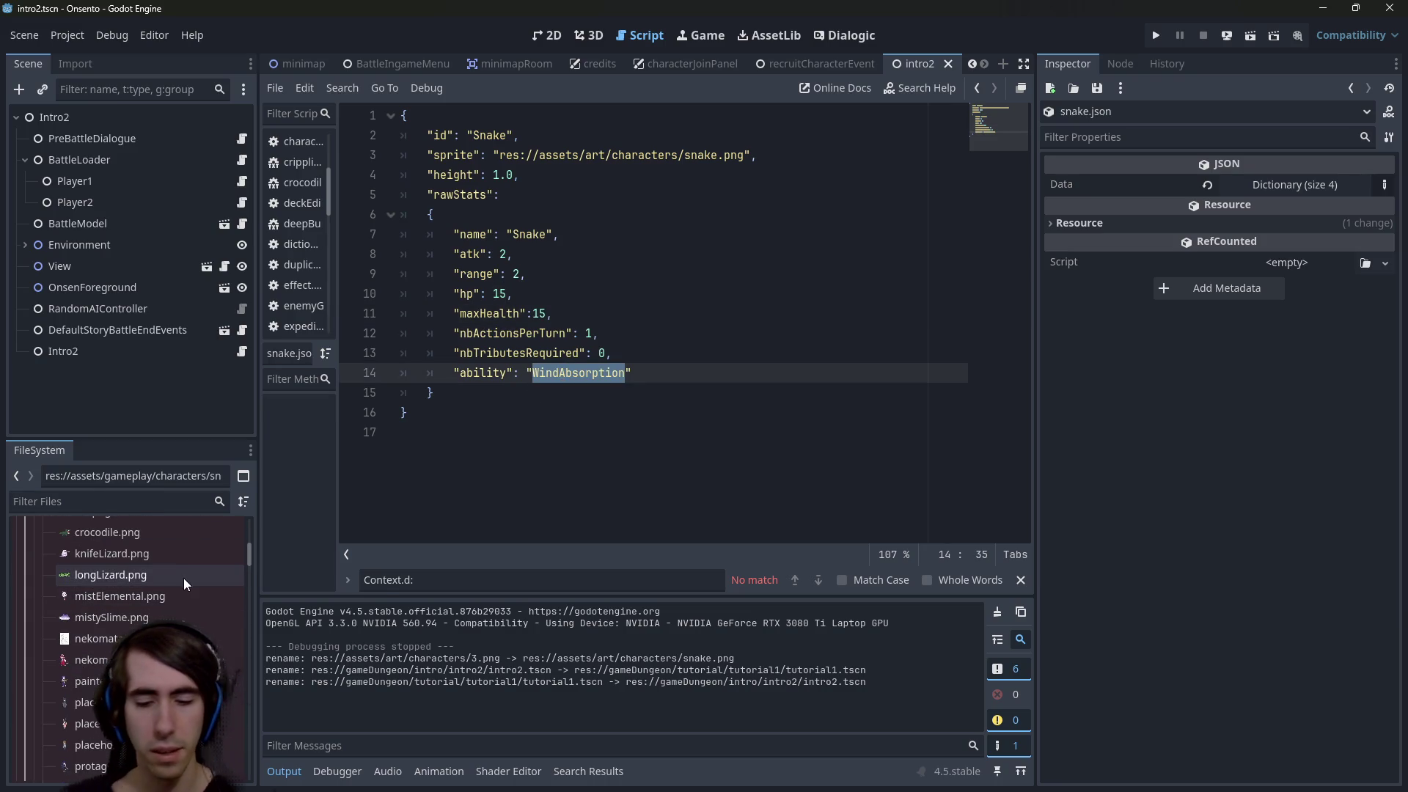
type("Crip")
type("plingStrike")
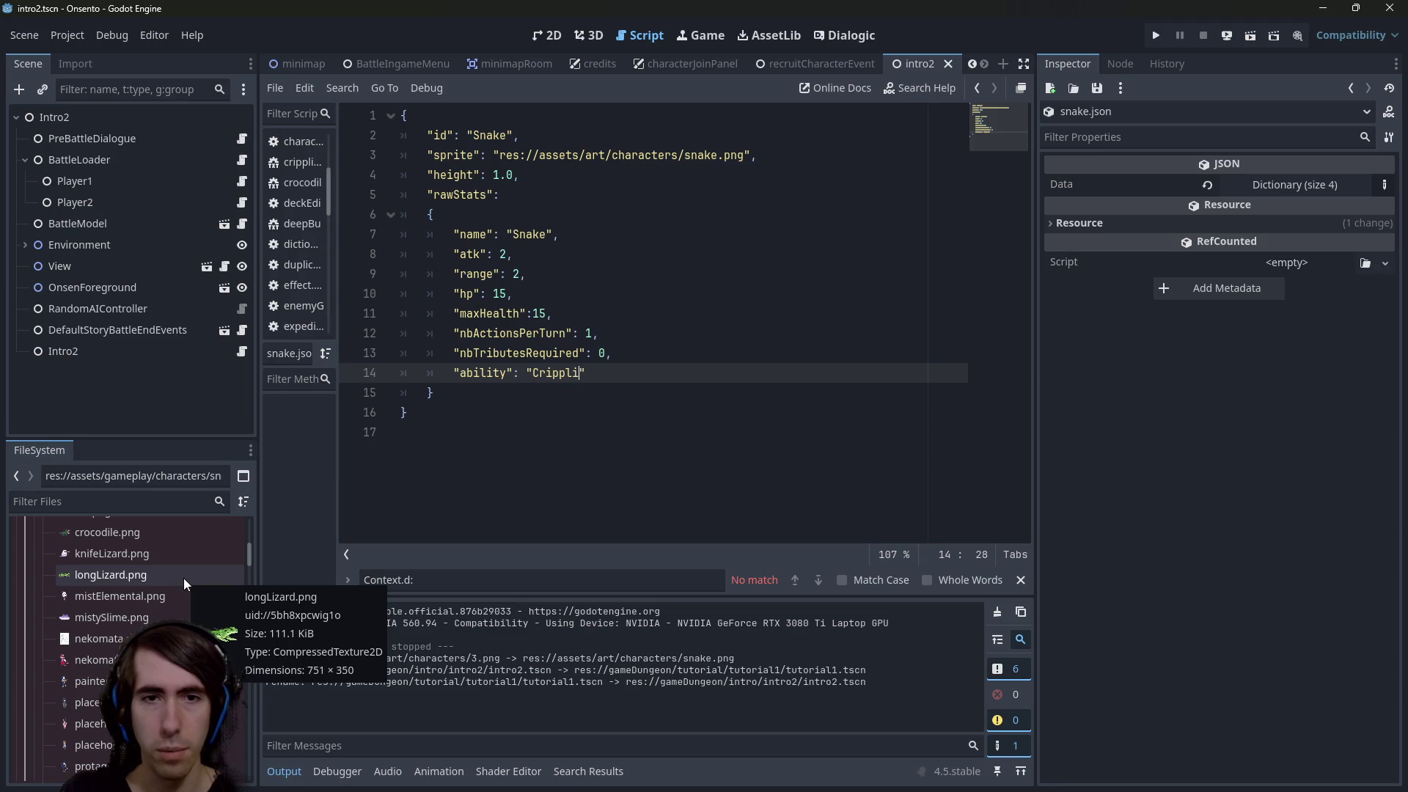
key("ctrl+s")
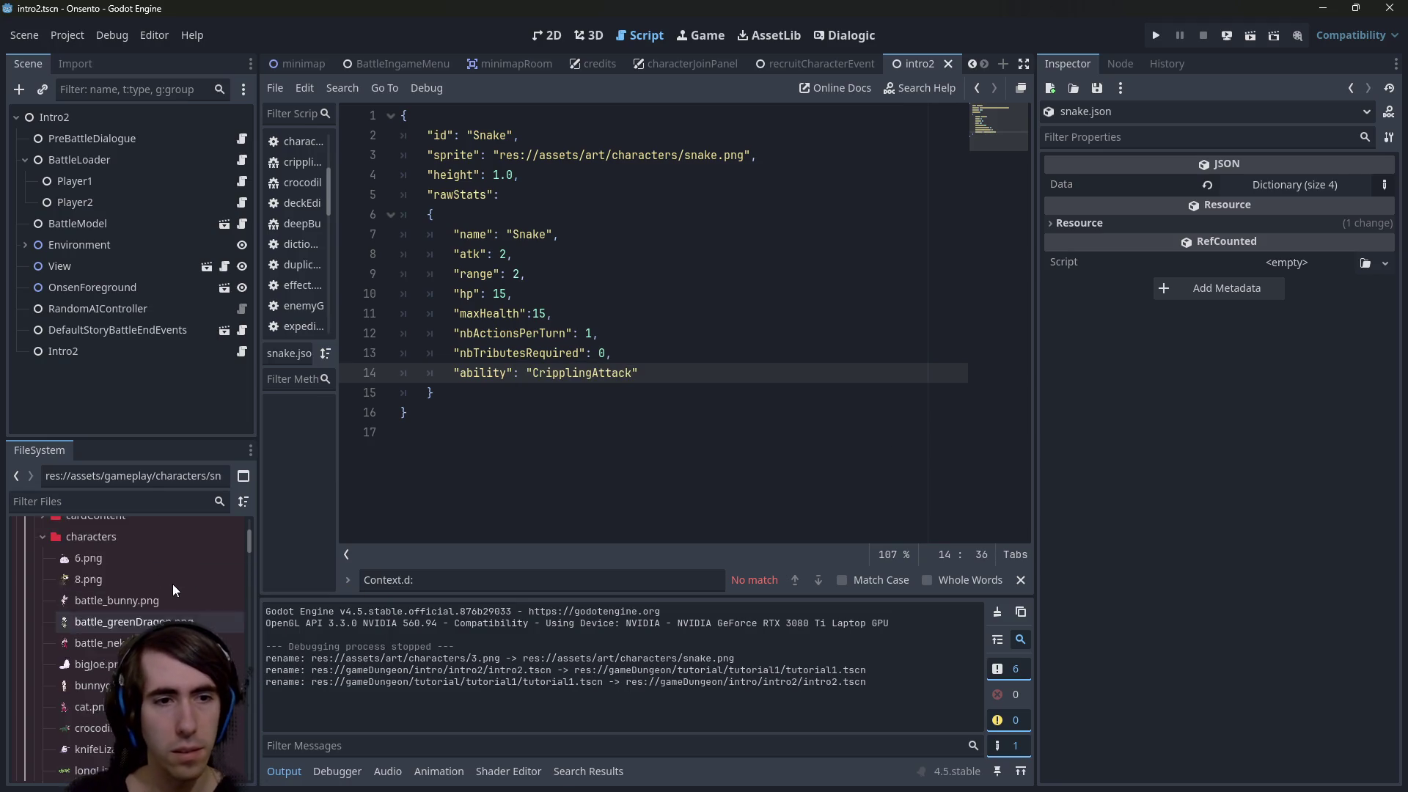
scroll(178, 587, "down", 10)
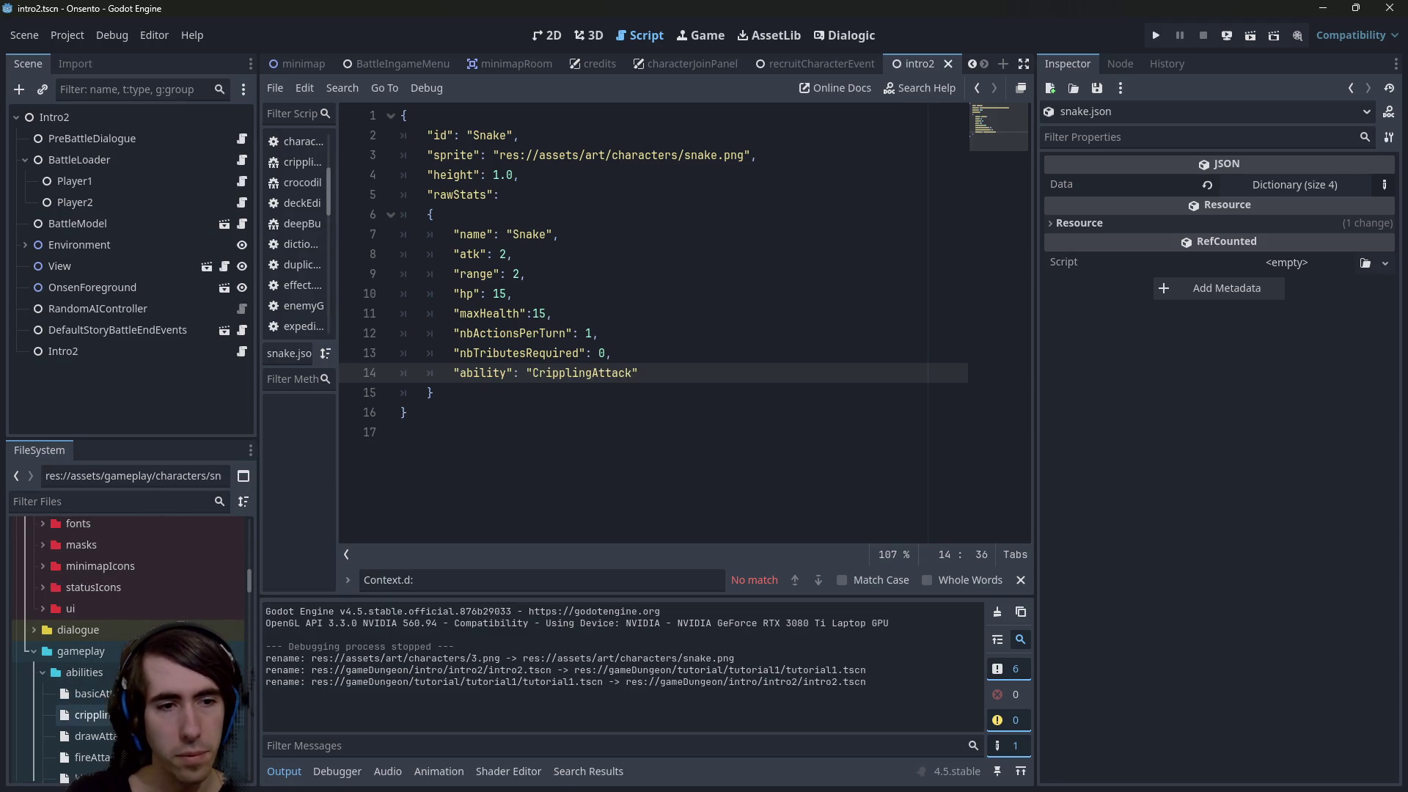
double_click(92, 715)
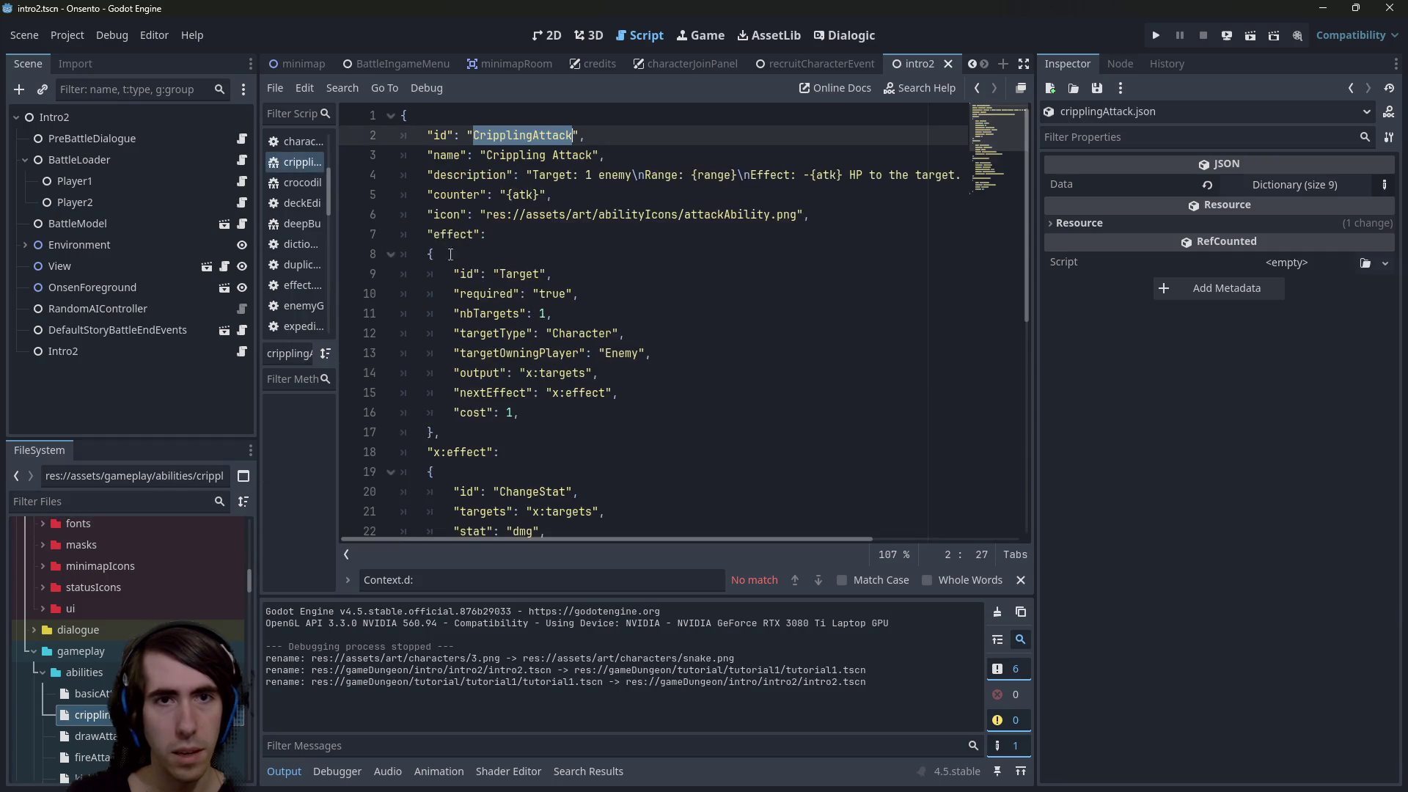
key("alt+Left")
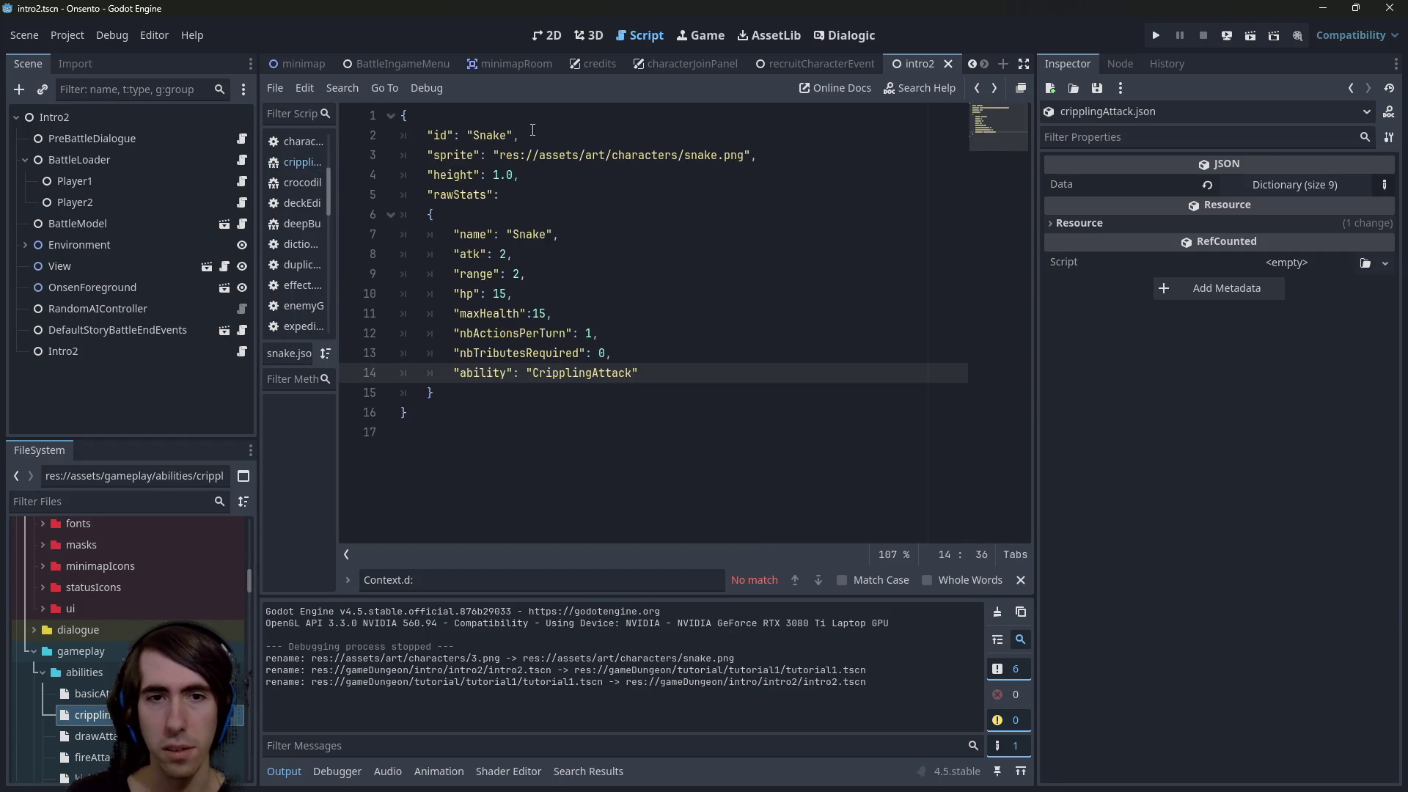
double_click(590, 374)
left_click(590, 374)
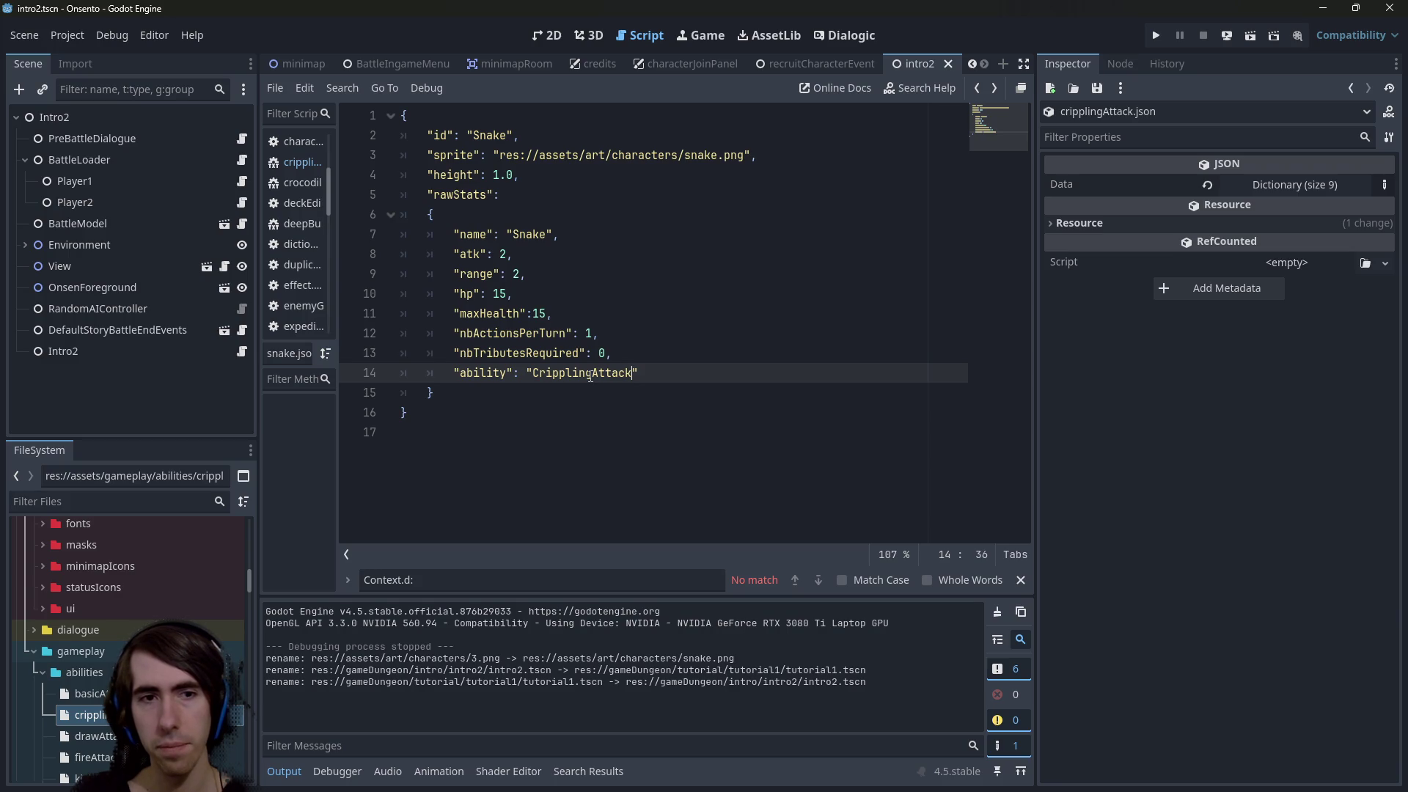
Open enemyGenerator.gd through the quick file search
scroll(78, 673, "down", 4)
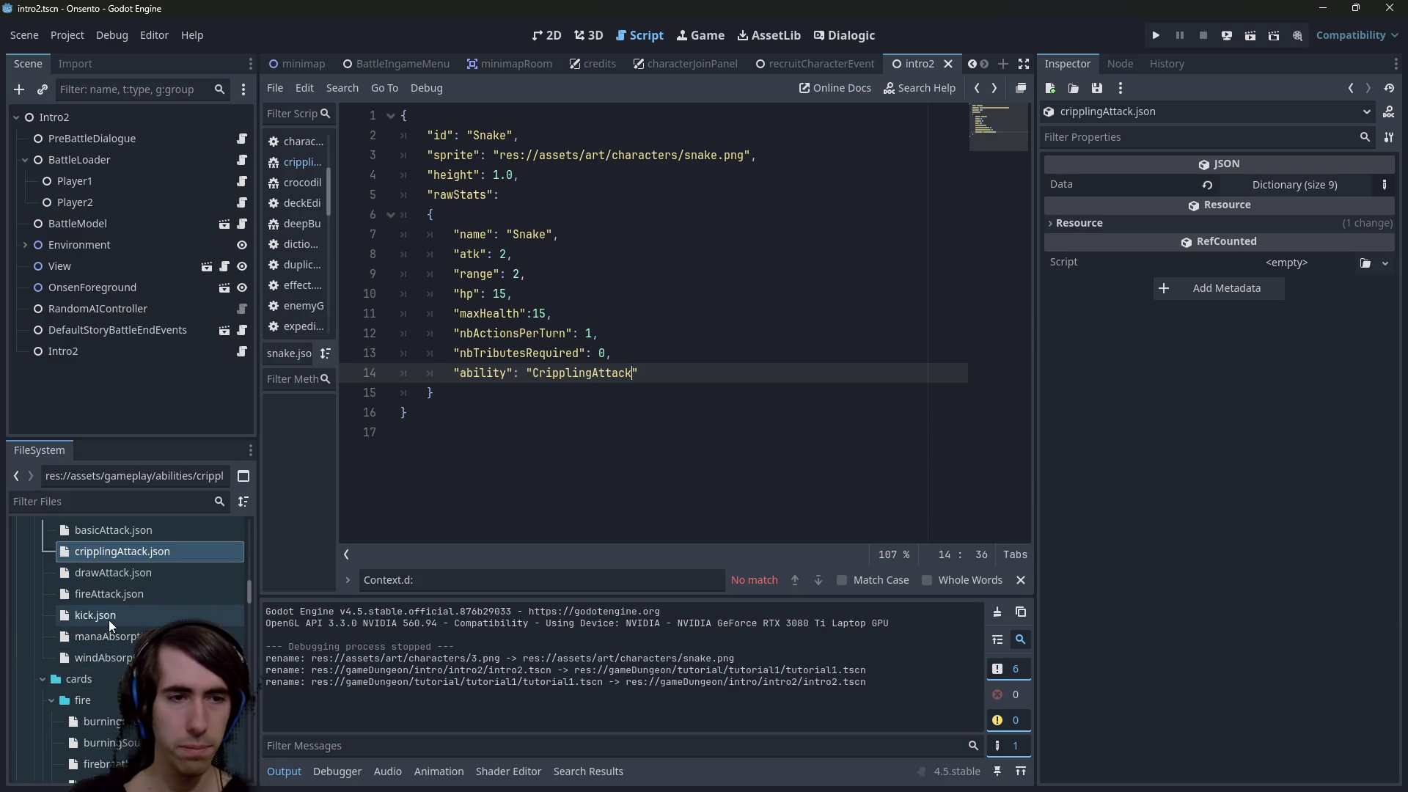
scroll(108, 619, "down", 4)
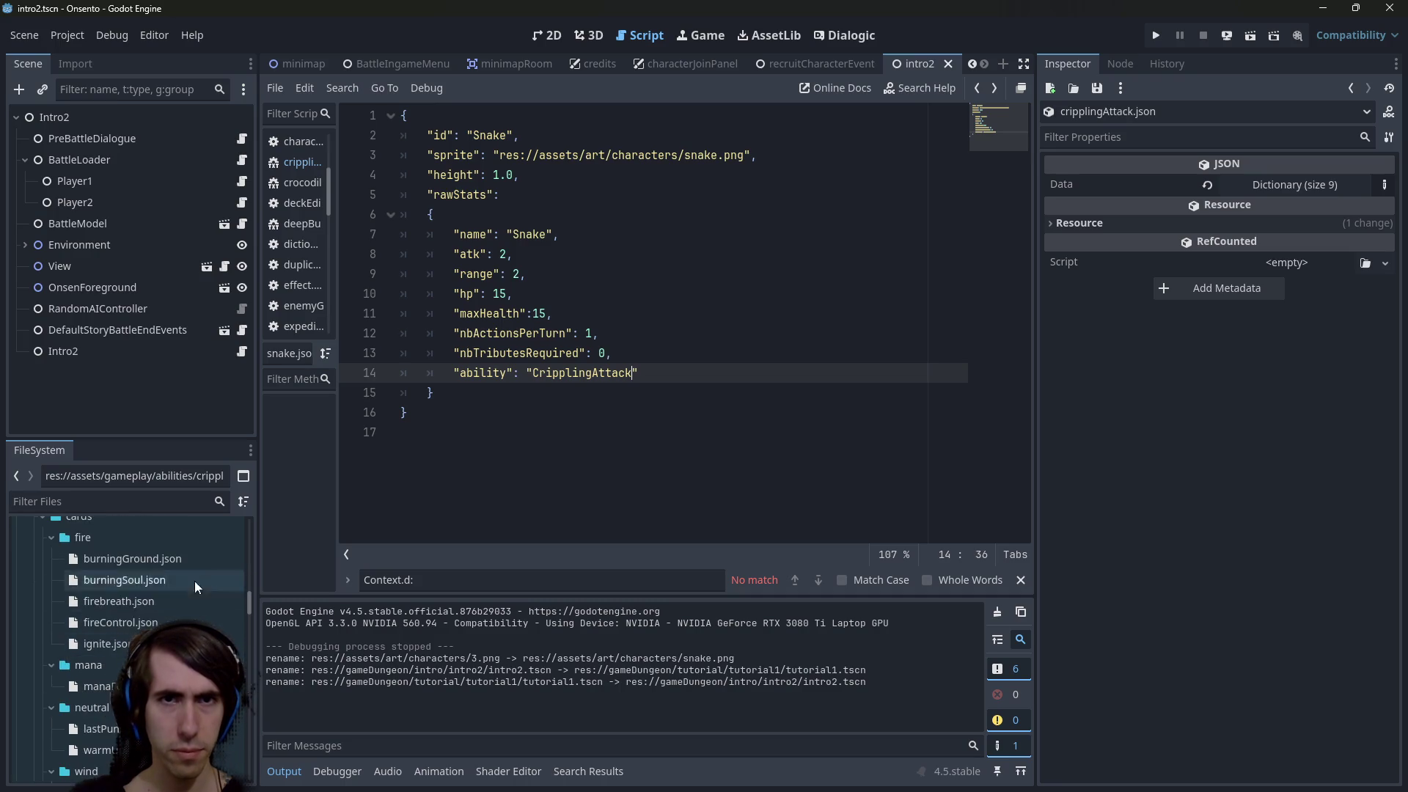
scroll(195, 581, "up", 4)
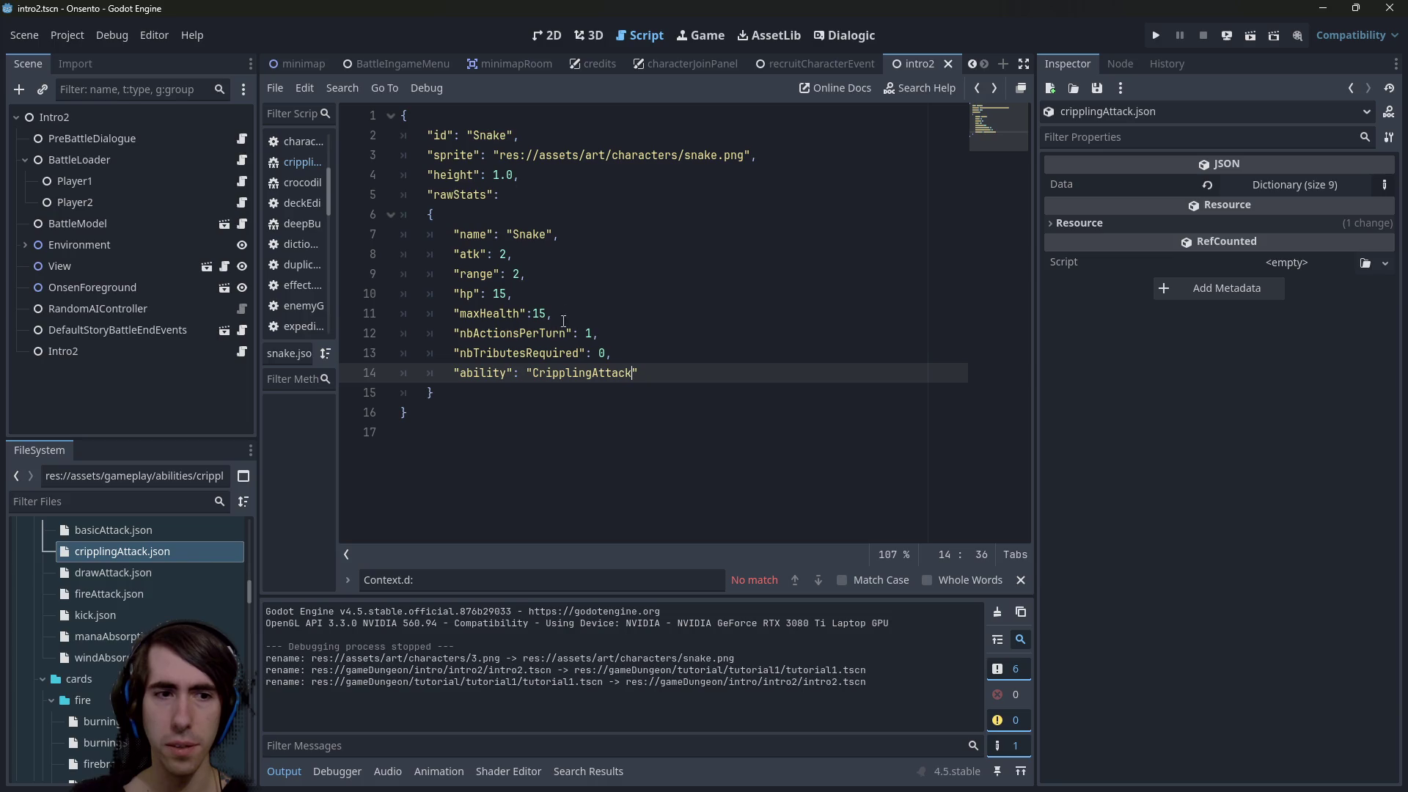
left_click(609, 399)
key("alt+shift+o")
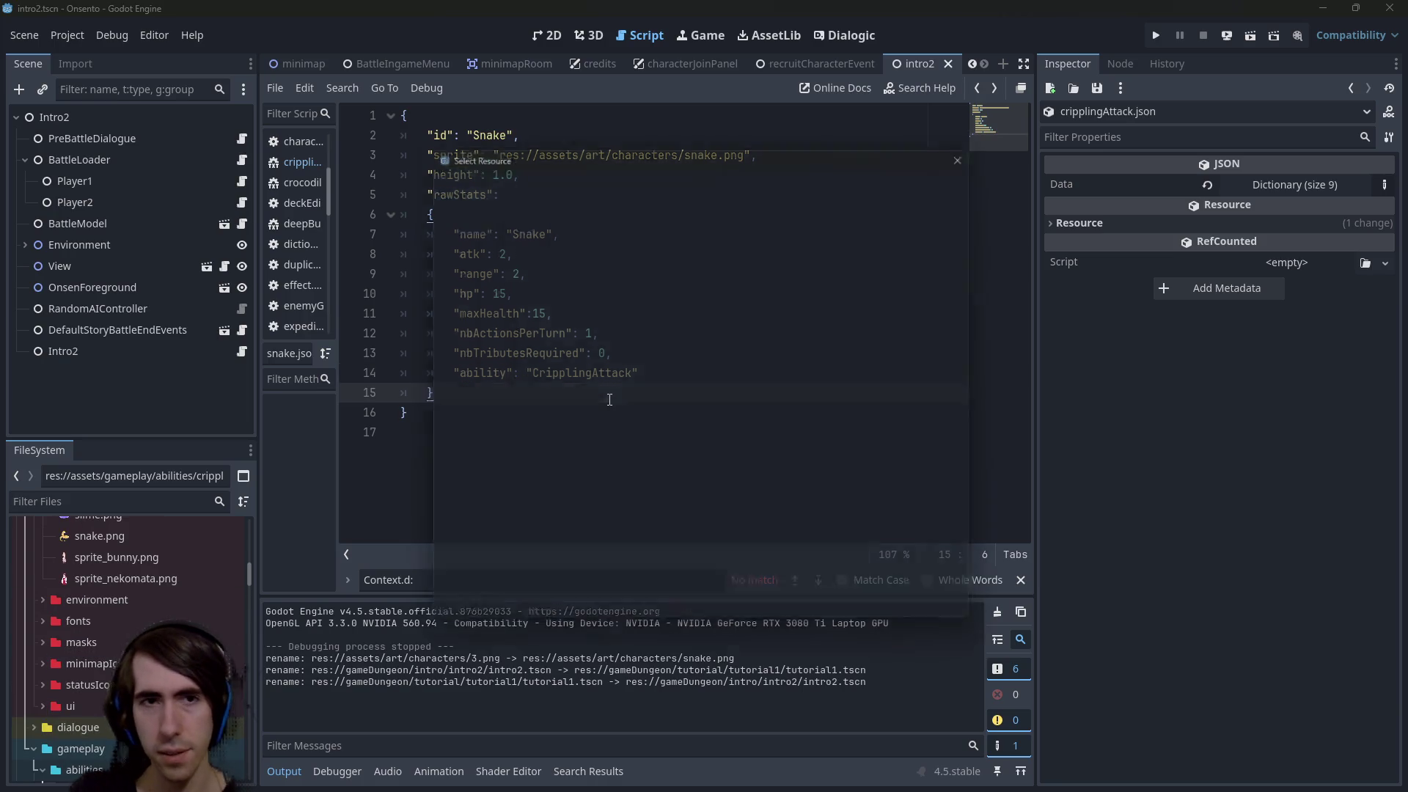
type("enemygen")
key("Return")
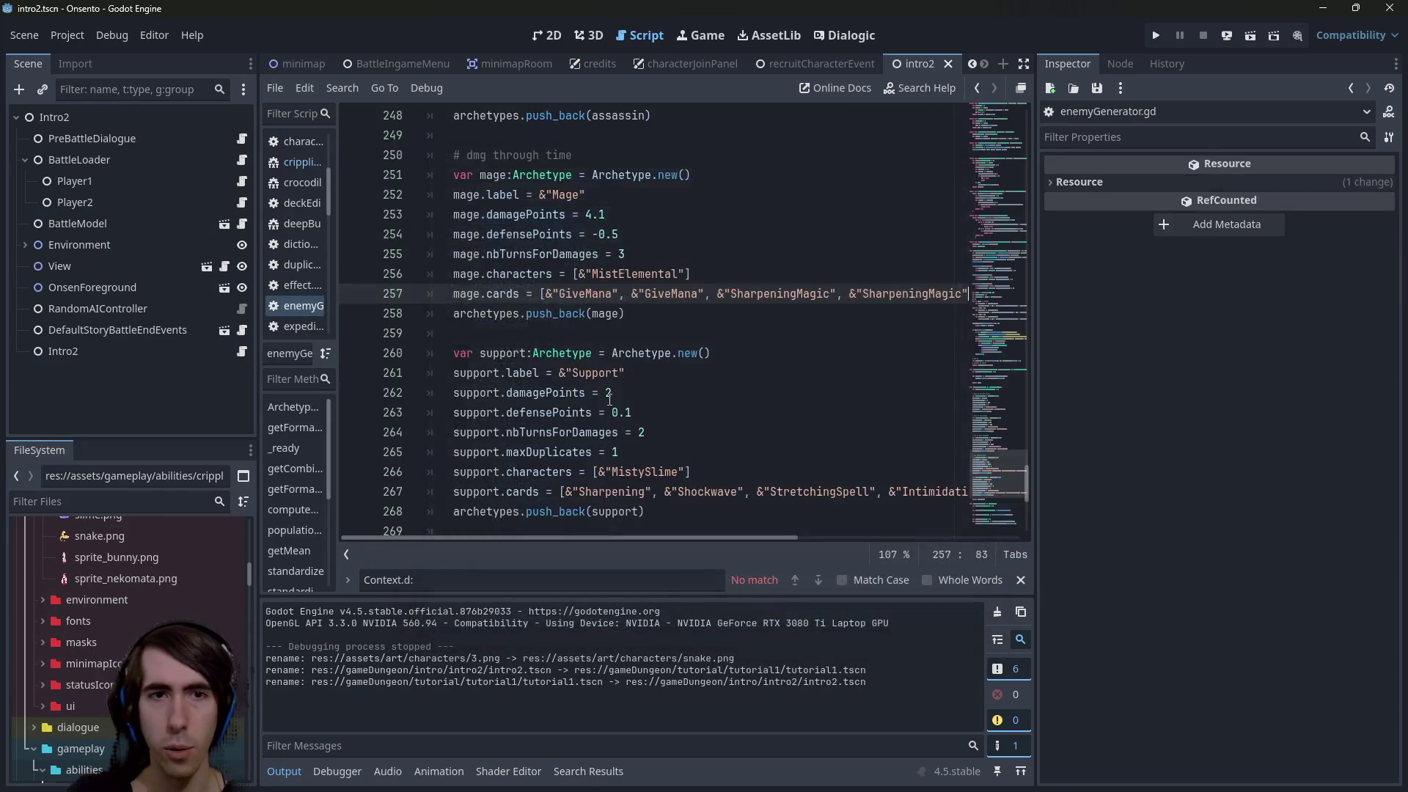
Append &"Snake" after &"KnifeReptile" in assassin.characters on line 246
scroll(607, 388, "down", 4)
scroll(602, 366, "up", 3)
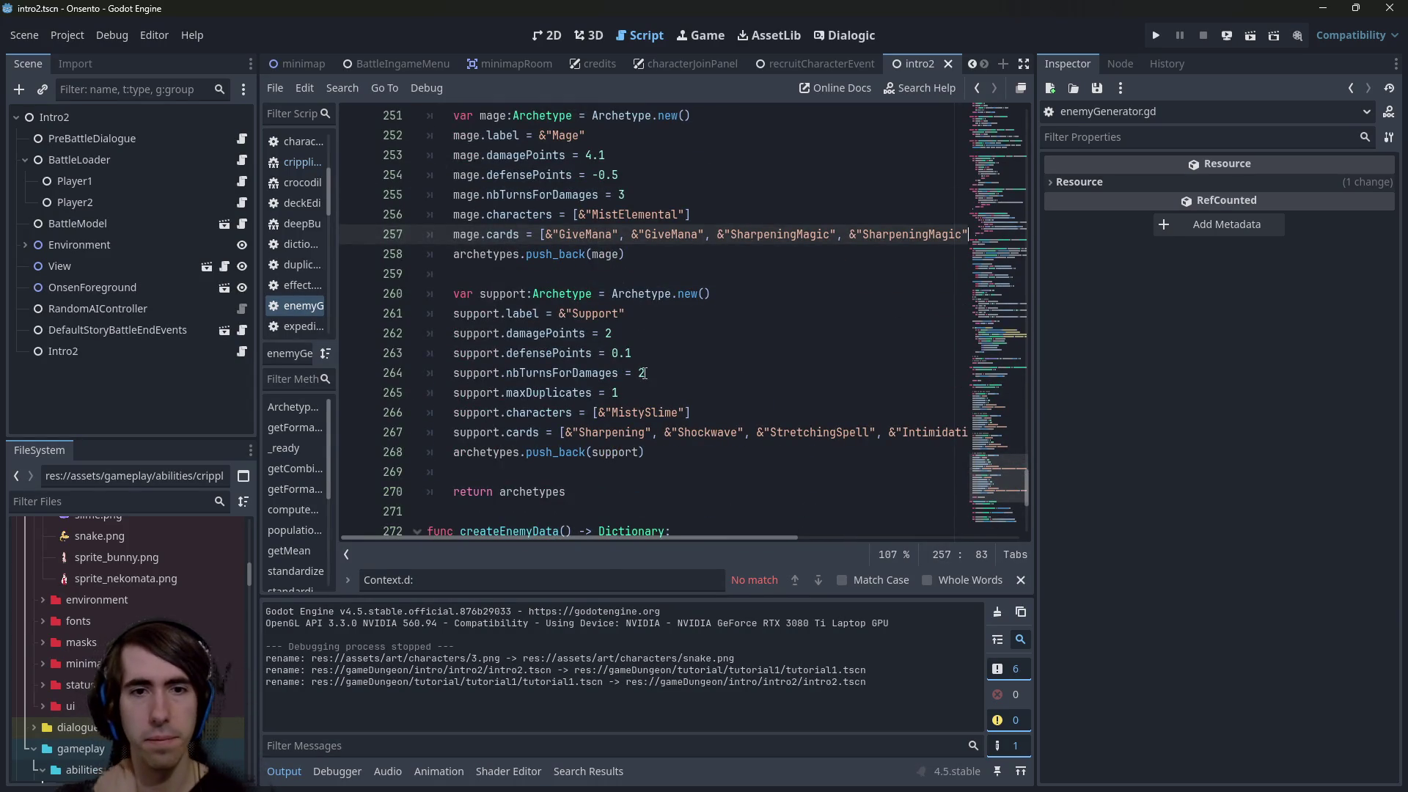
left_click_drag(559, 433, 926, 441)
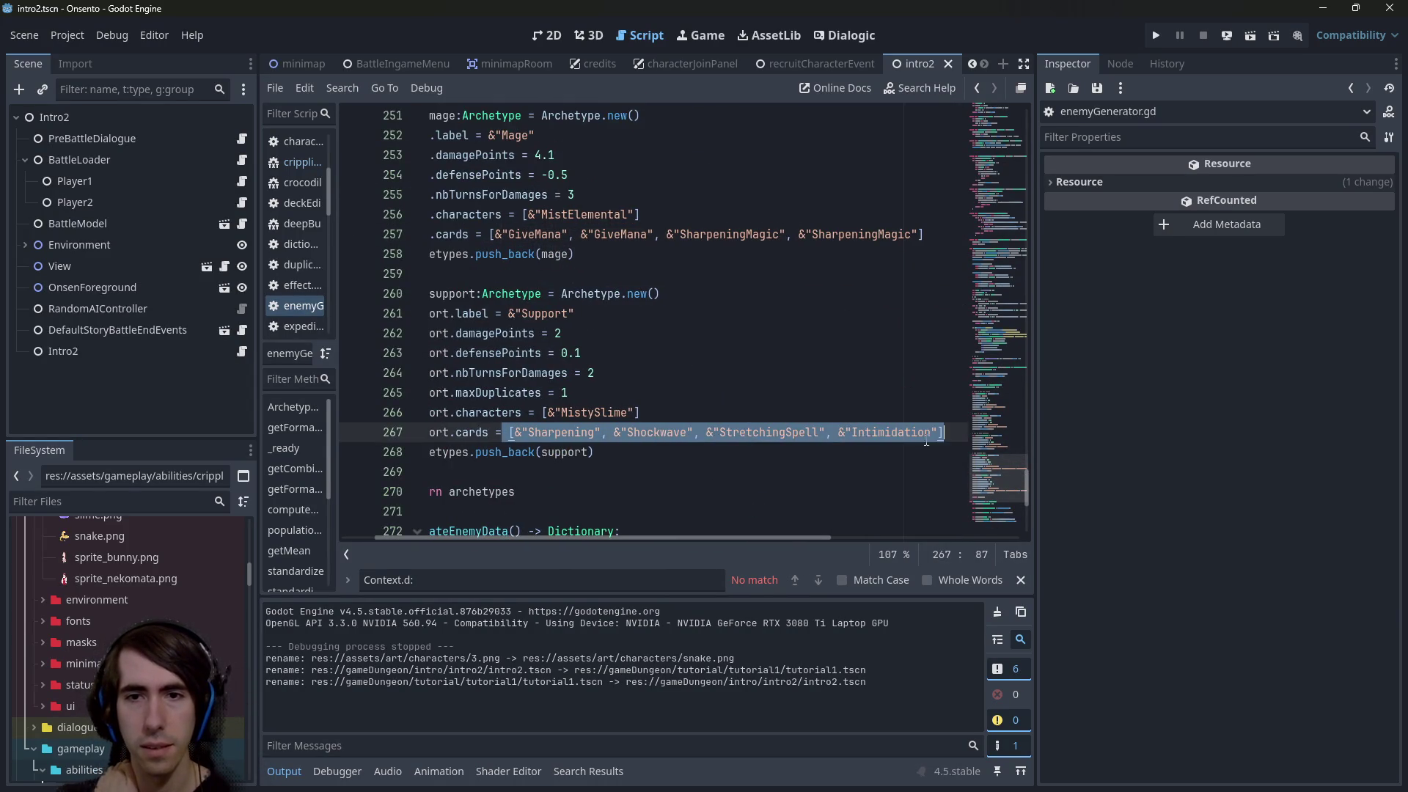
left_click_drag(804, 459, 514, 356)
left_click(620, 333)
scroll(620, 328, "up", 4)
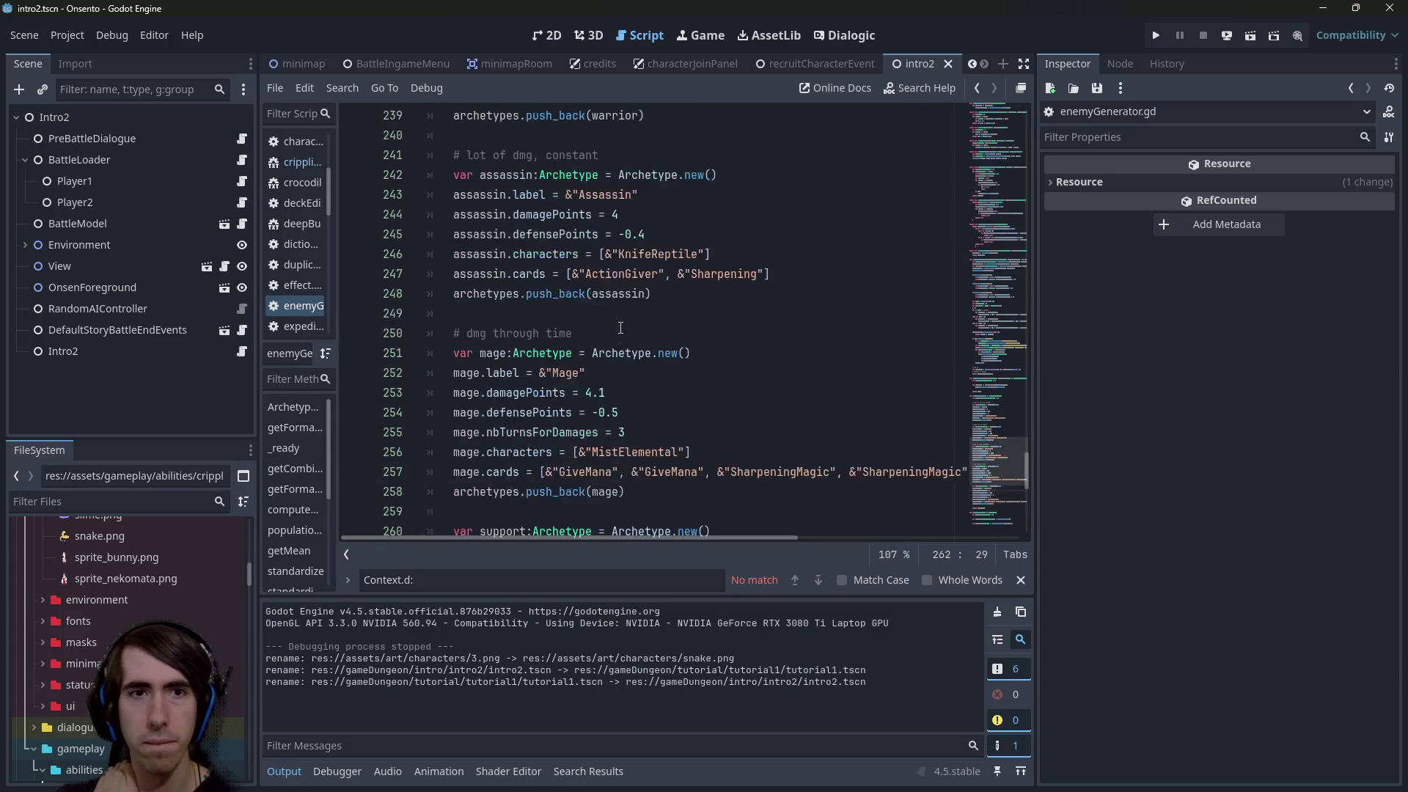
scroll(621, 328, "up", 4)
scroll(702, 448, "down", 2)
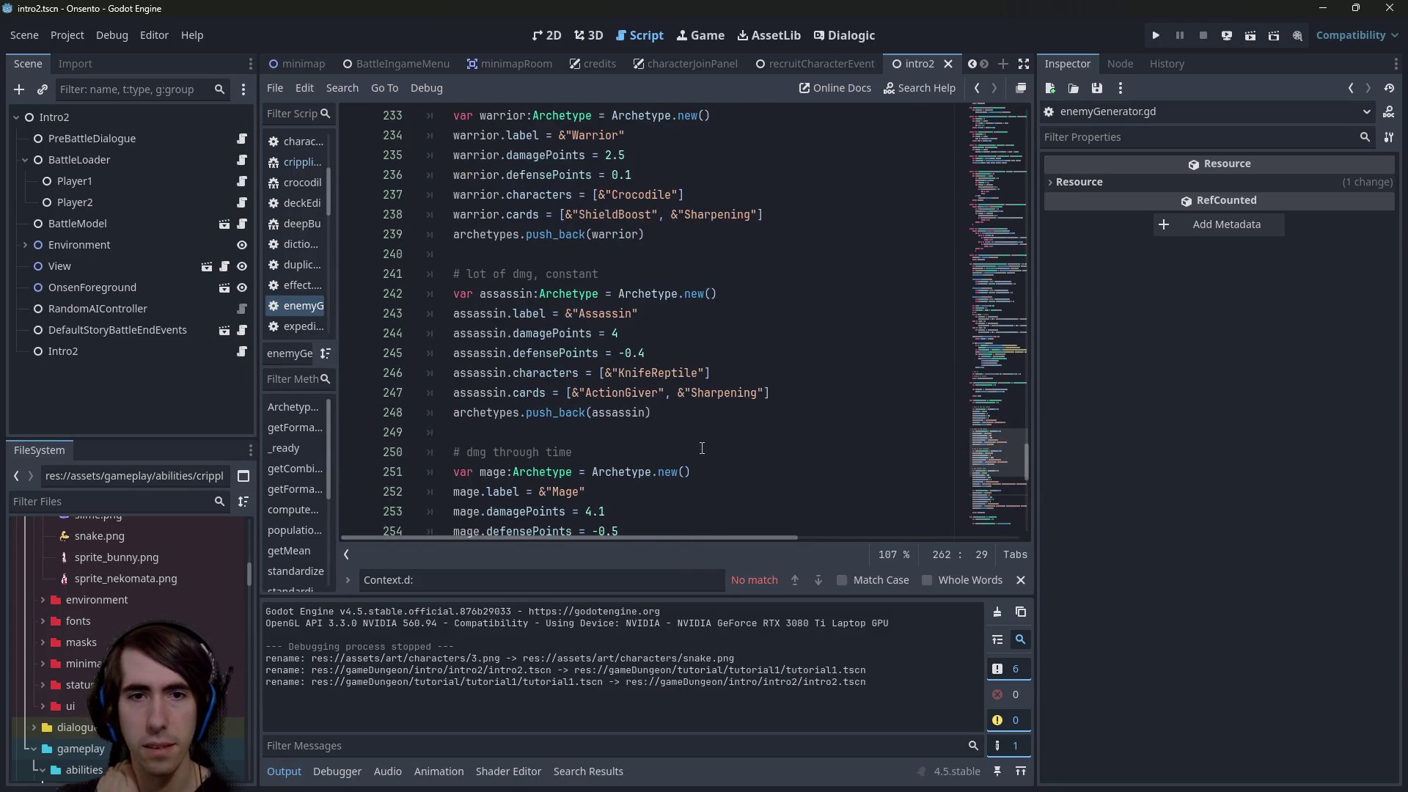
scroll(702, 448, "up", 1)
double_click(622, 452)
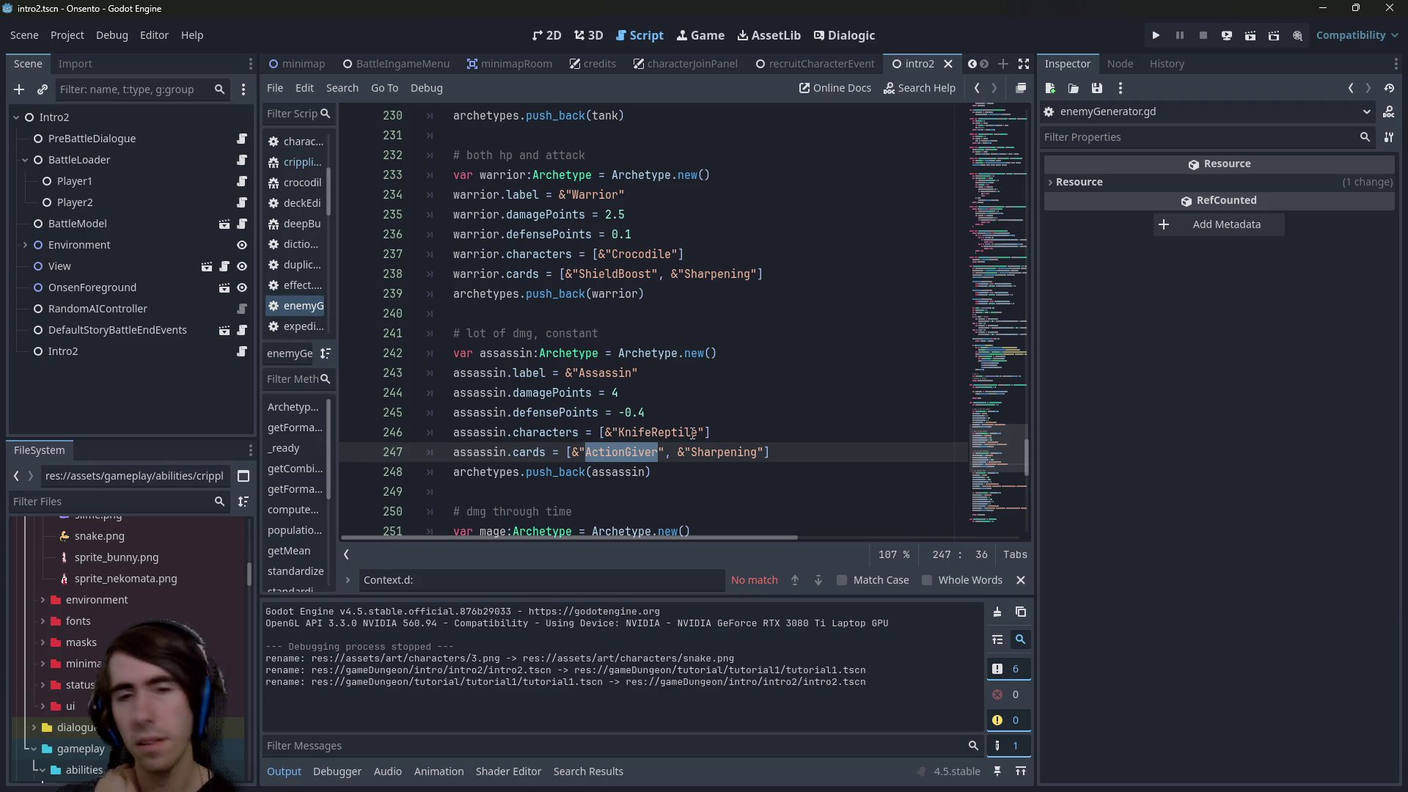
left_click(705, 432)
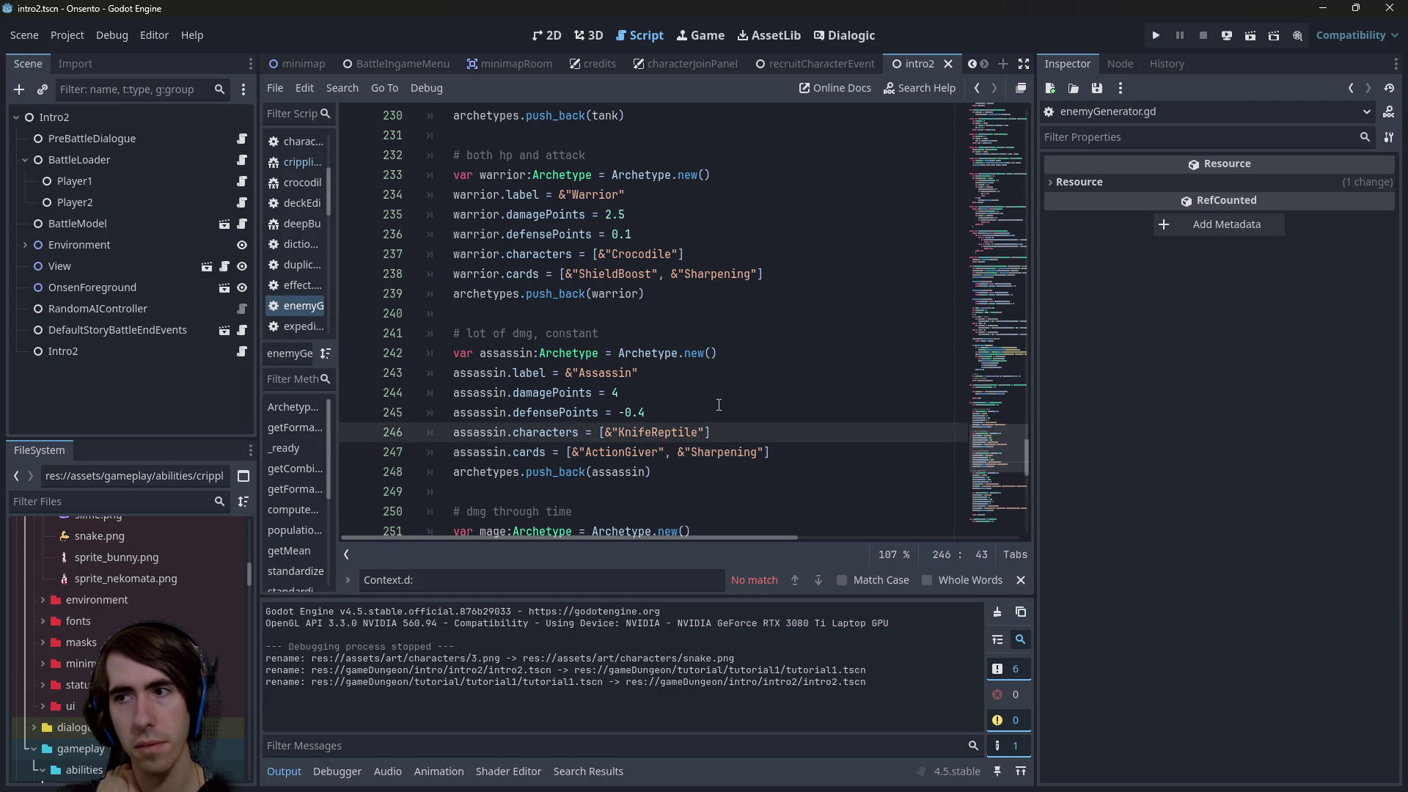
type(",")
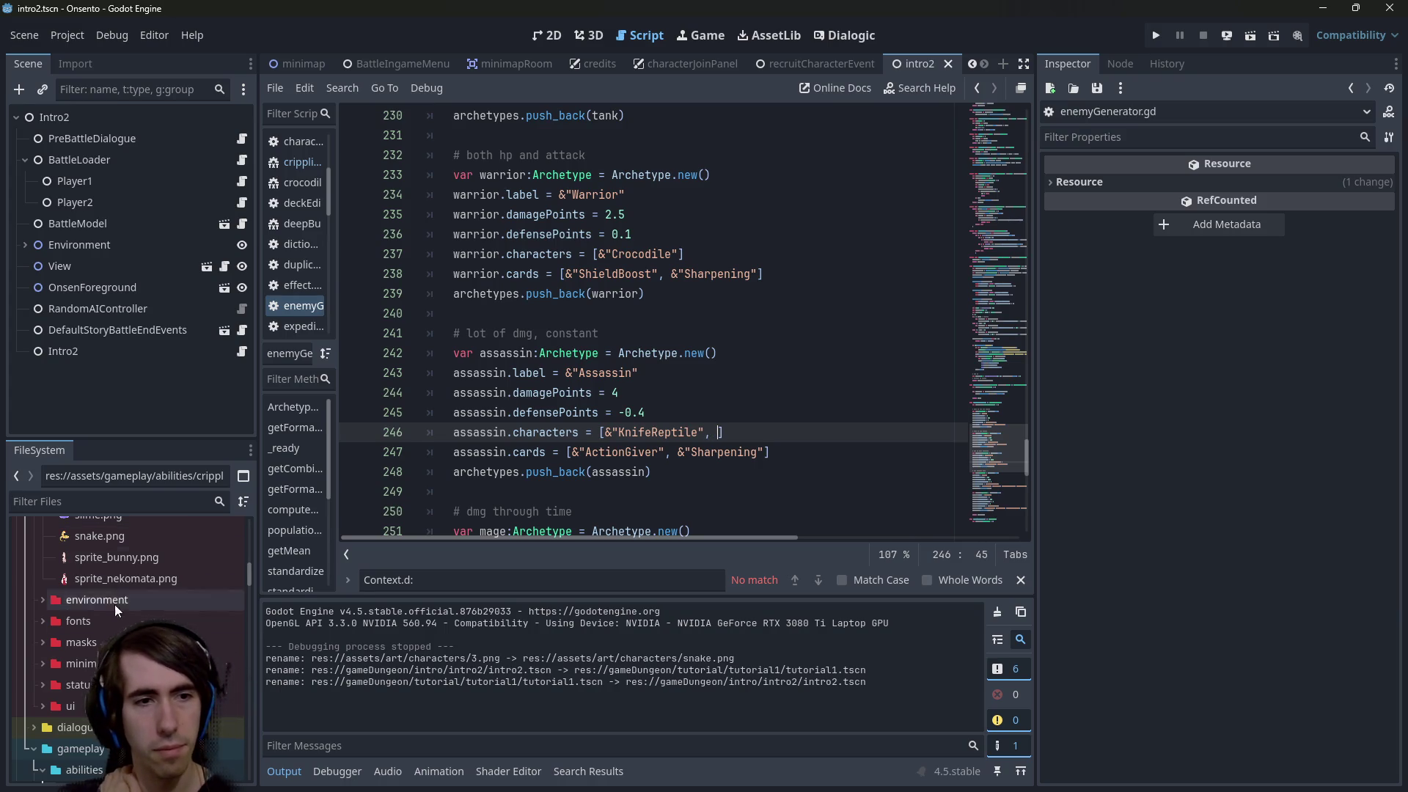
scroll(95, 620, "up", 2)
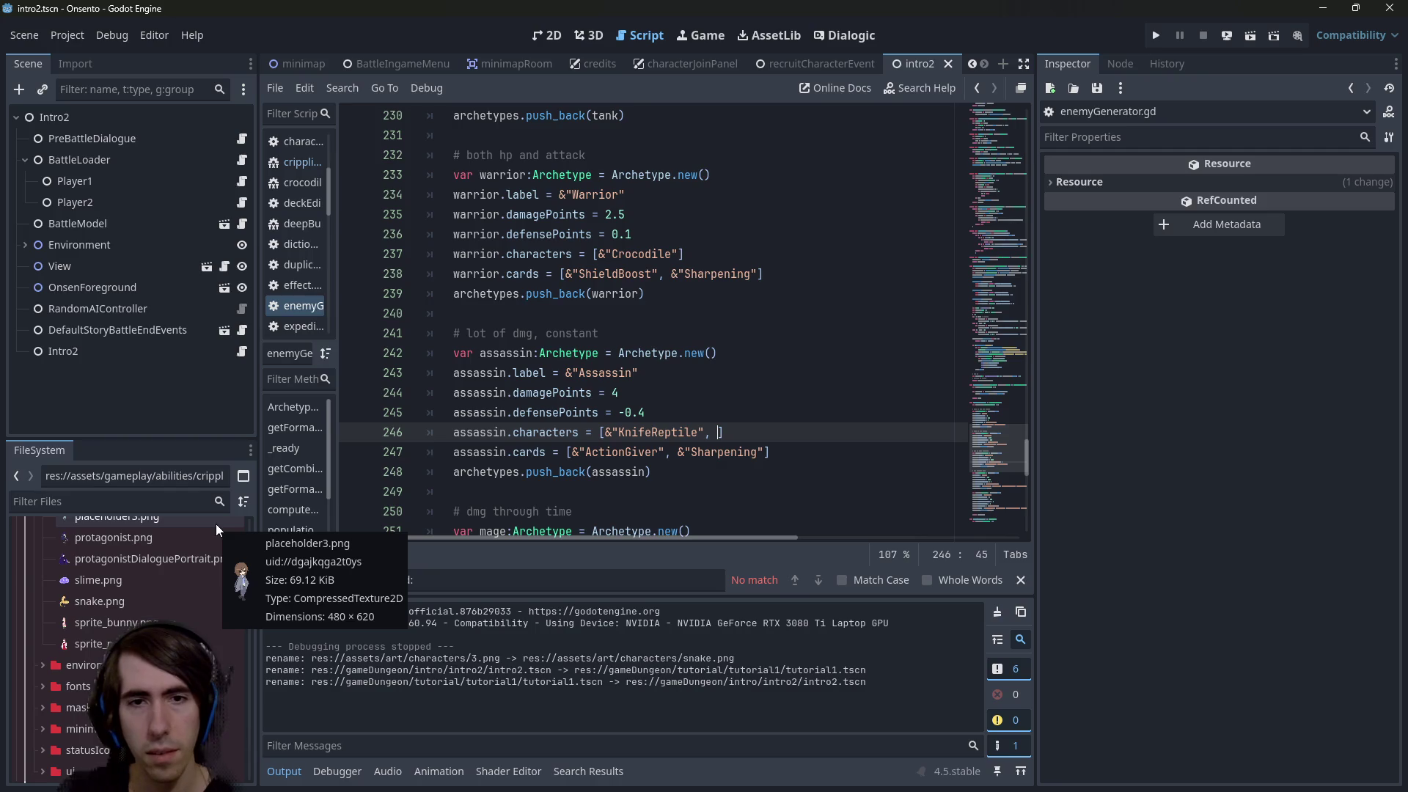
type("&\"S")
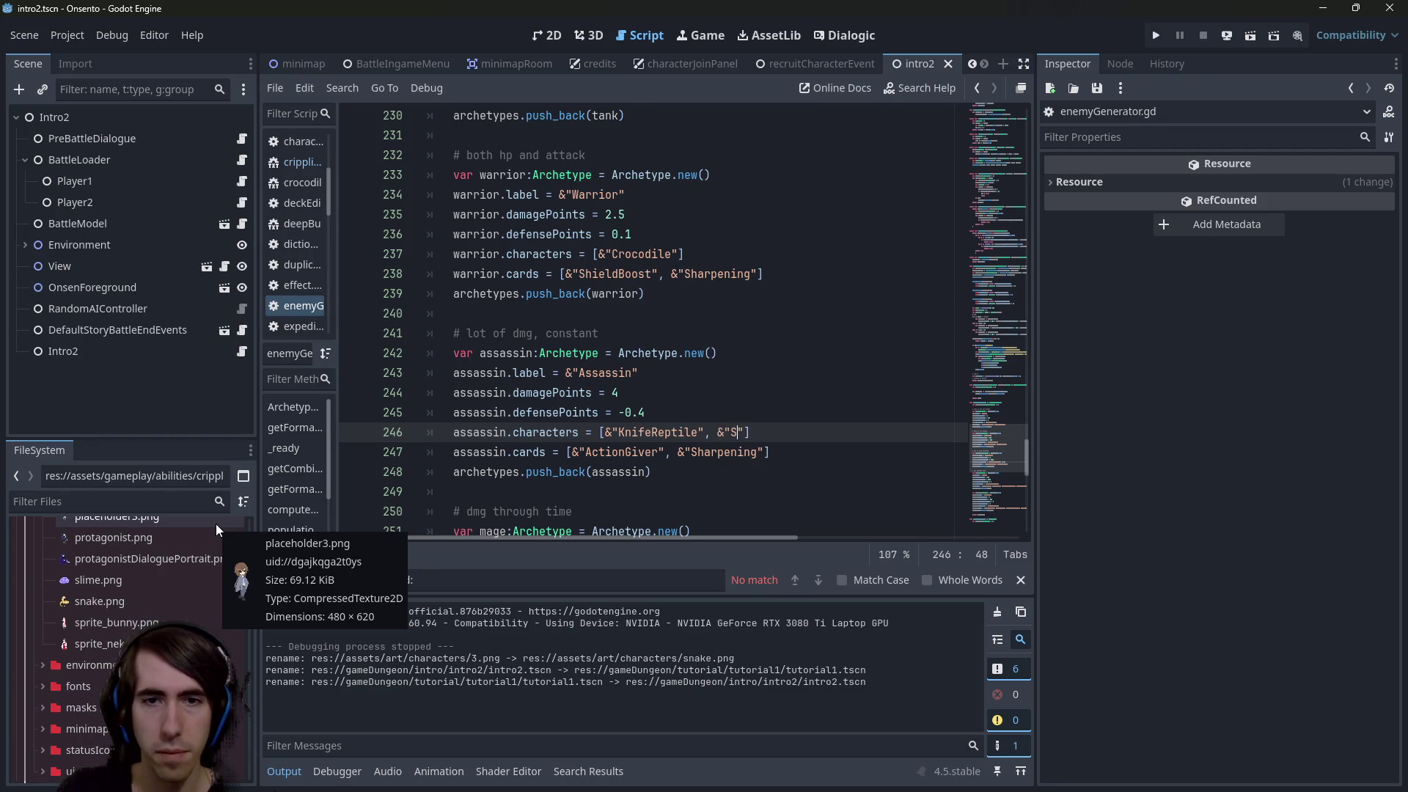
type("nake")
key("Escape")
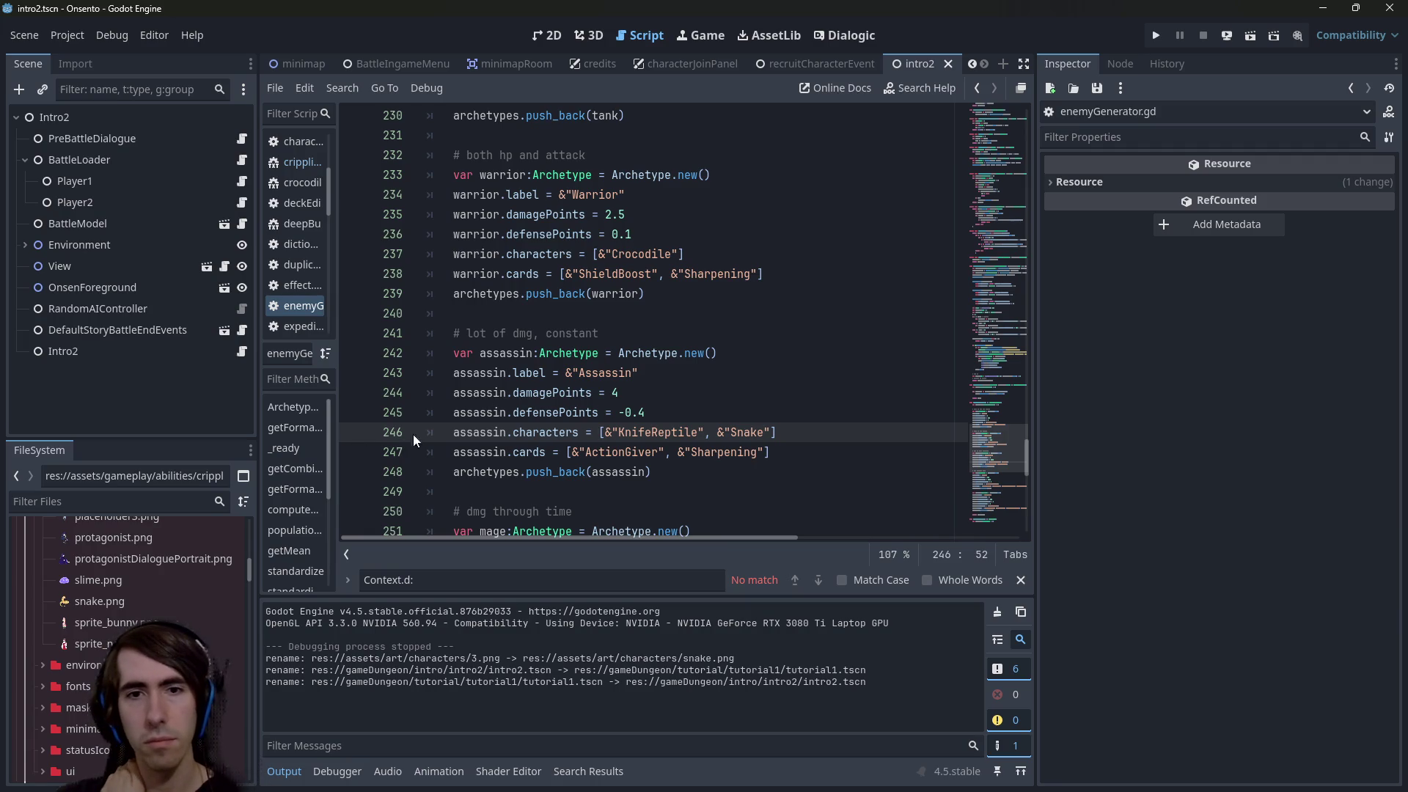
scroll(44, 635, "up", 5)
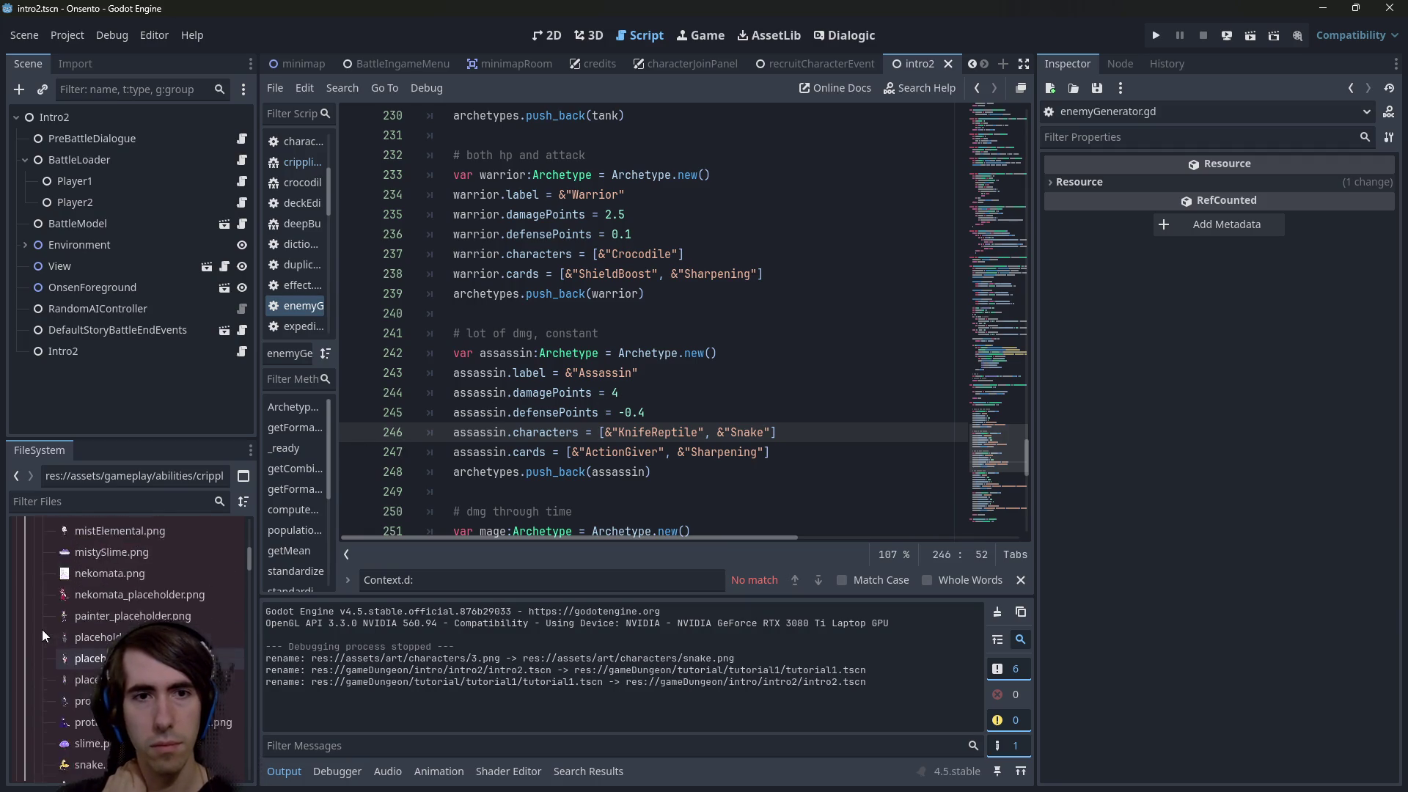
scroll(43, 635, "up", 1)
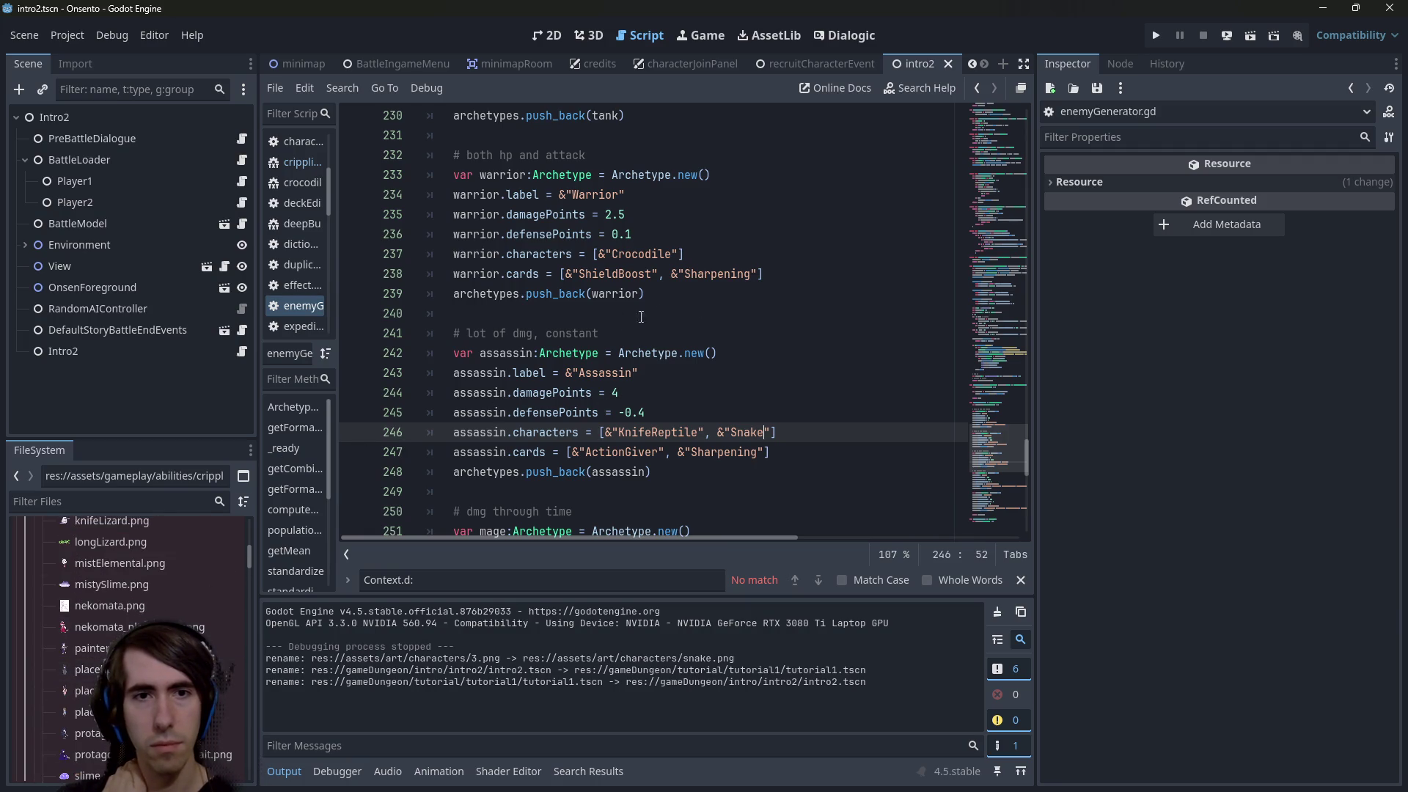
Run the current scene briefly, then close the game window
left_click(1243, 36)
left_click(735, 338)
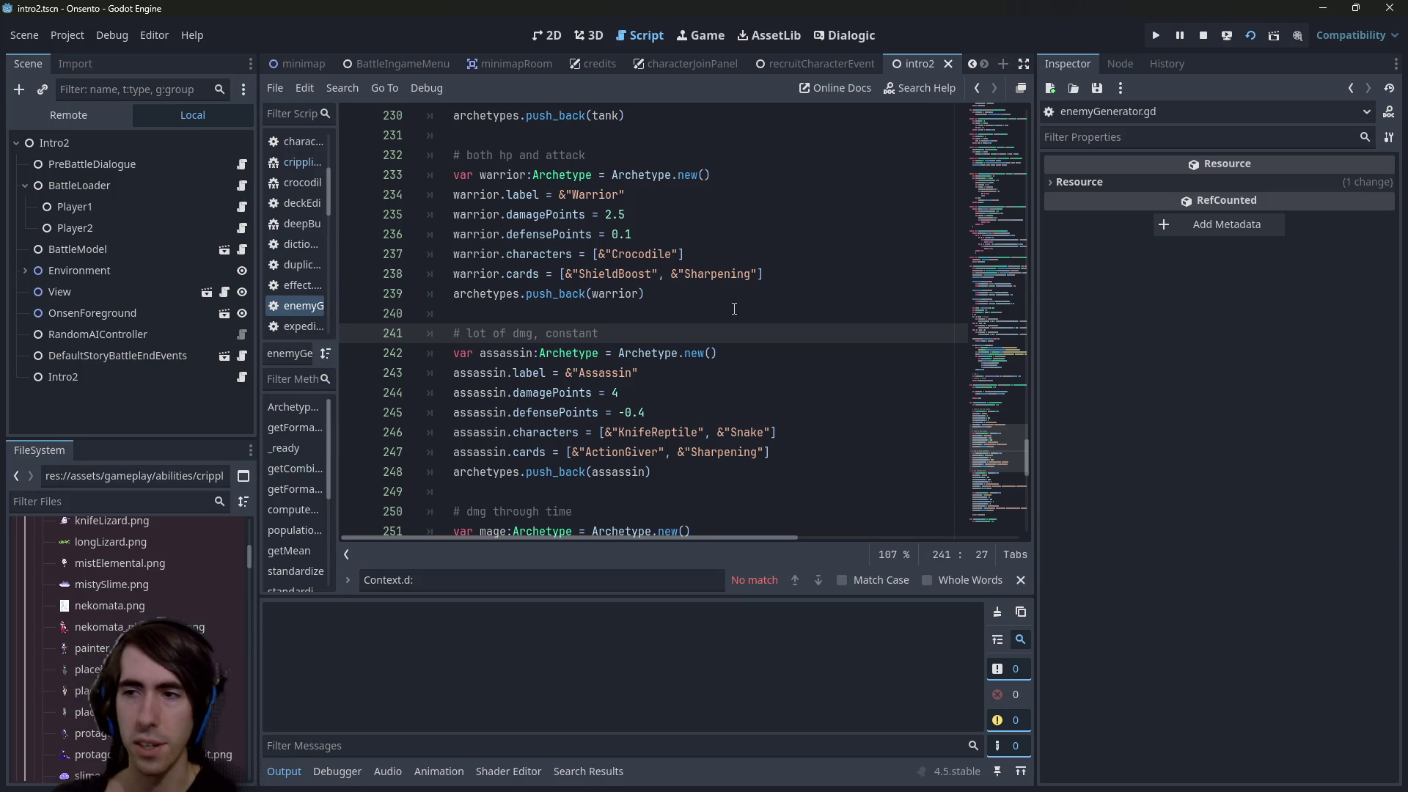
left_click(171, 496)
left_click(779, 372)
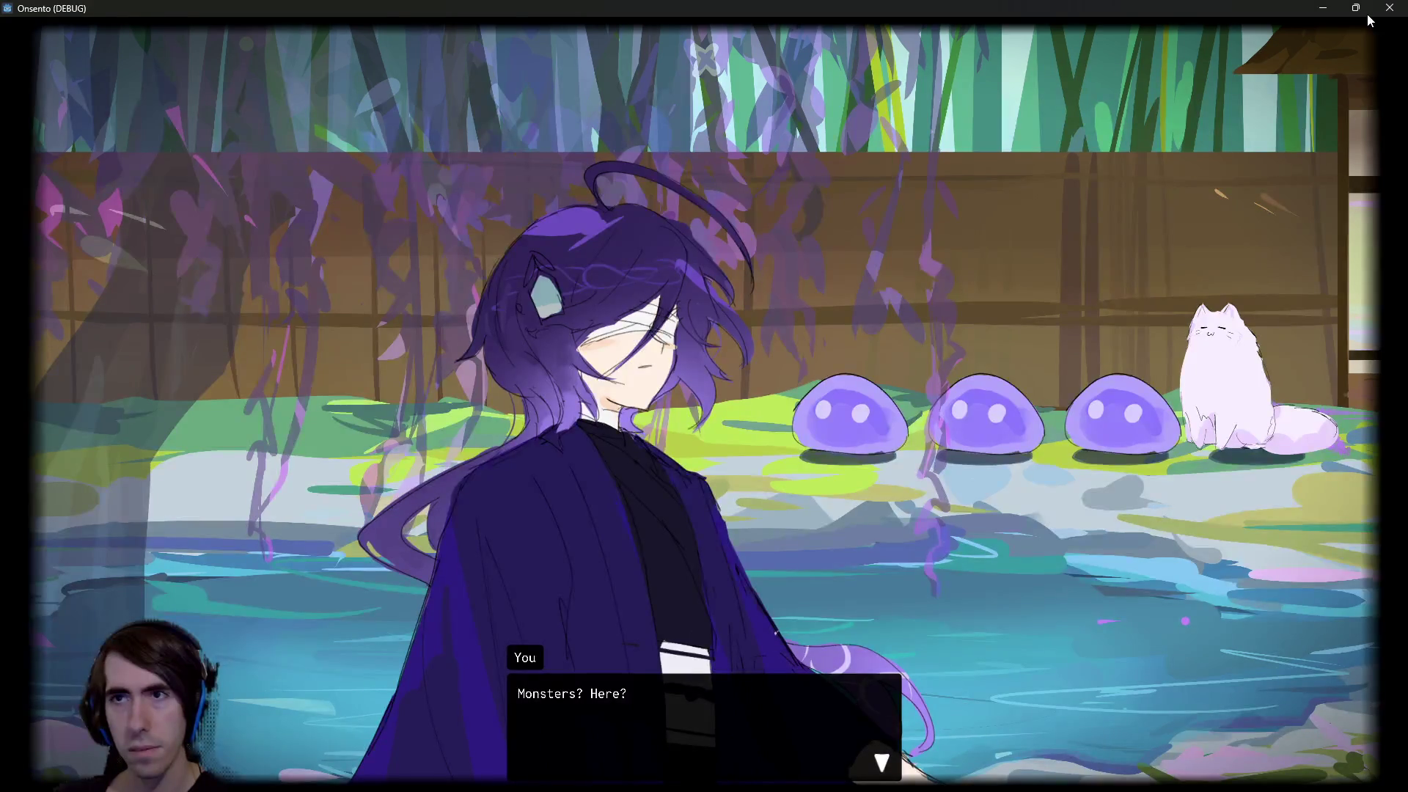
left_click(1386, 8)
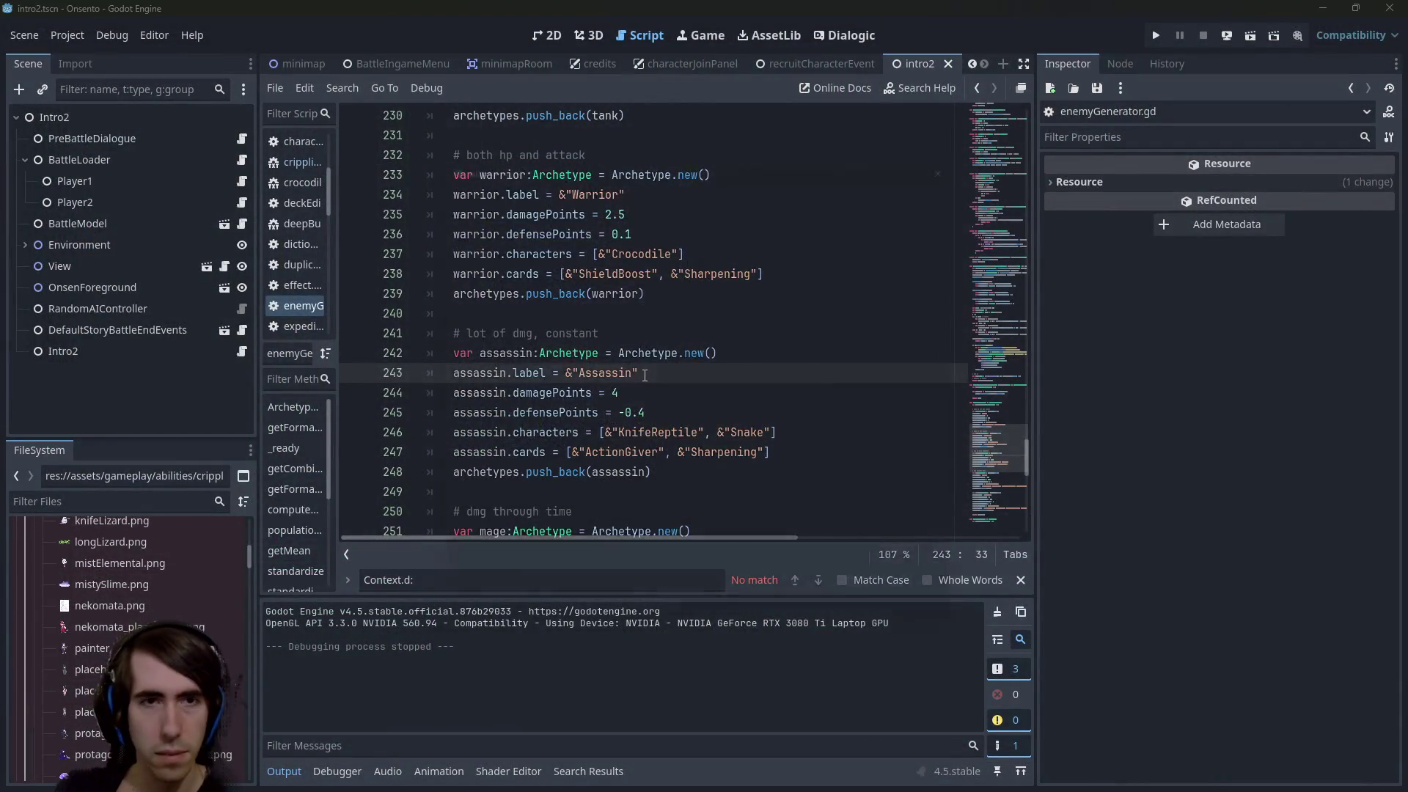
Restore the leader's ability in leader.json to BasicAttack
key("shift+alt+o")
type("leader.js")
key("Return")
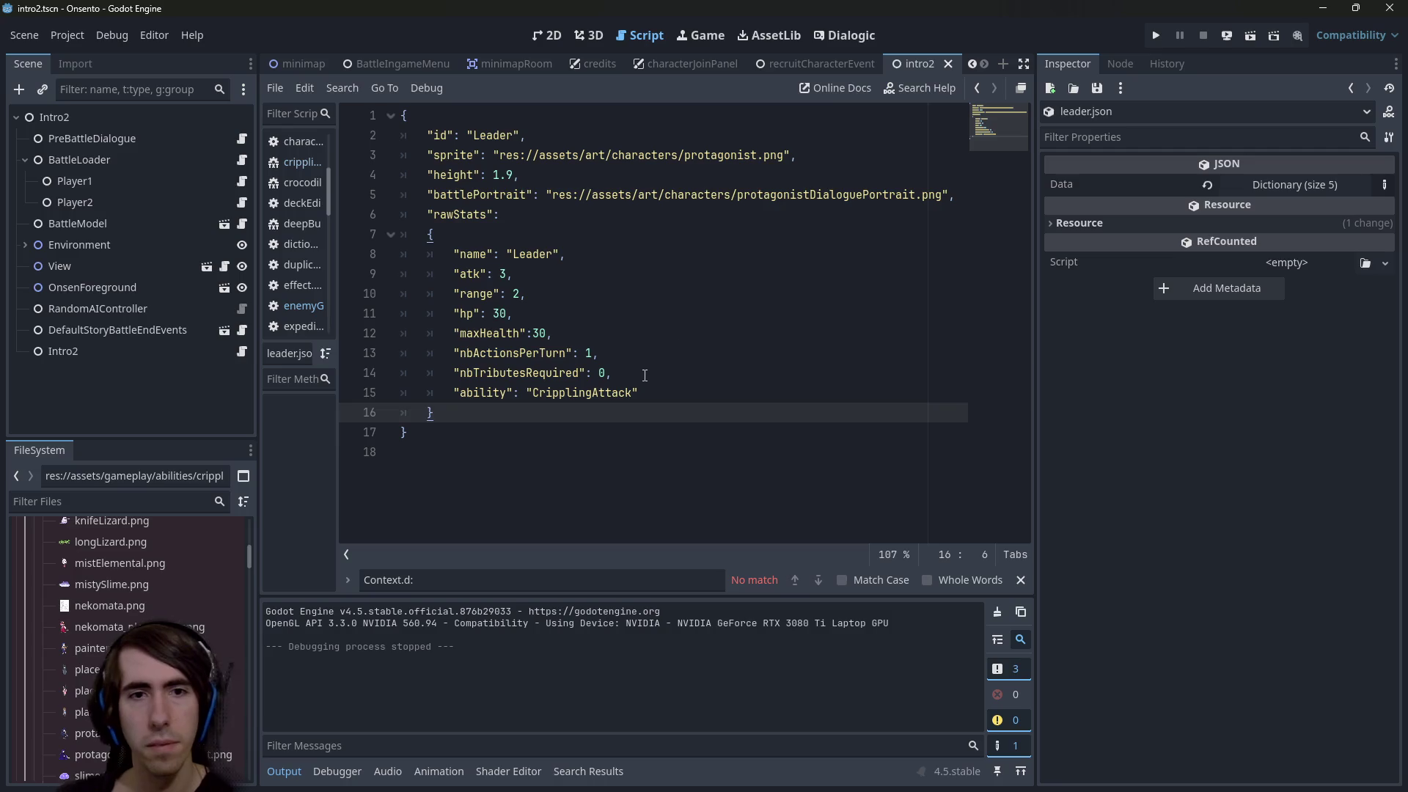
left_click(681, 340)
key("ctrl+z")
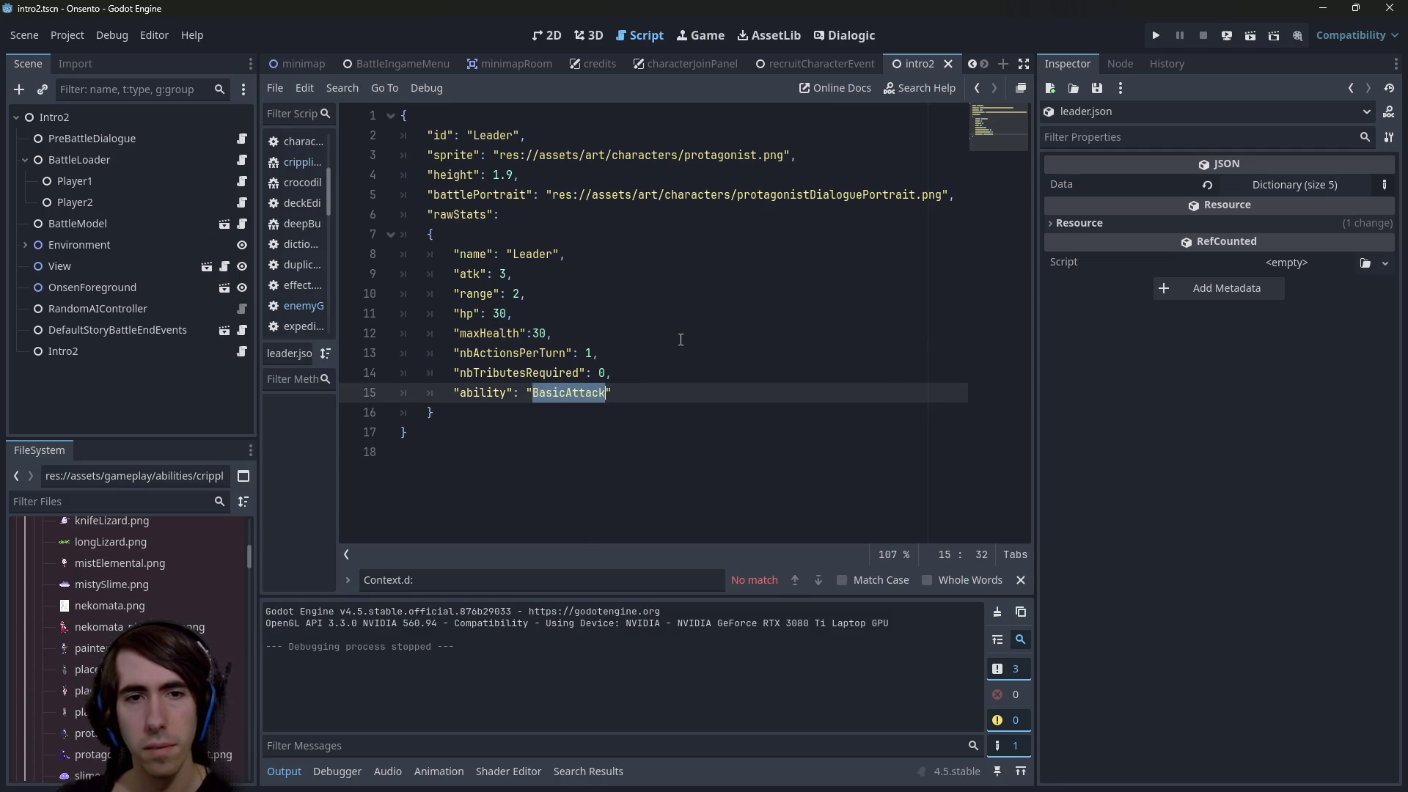
Open playQuest.tscn via quick open and run it
left_click(681, 340)
key("shift+alt+o")
type("playqu")
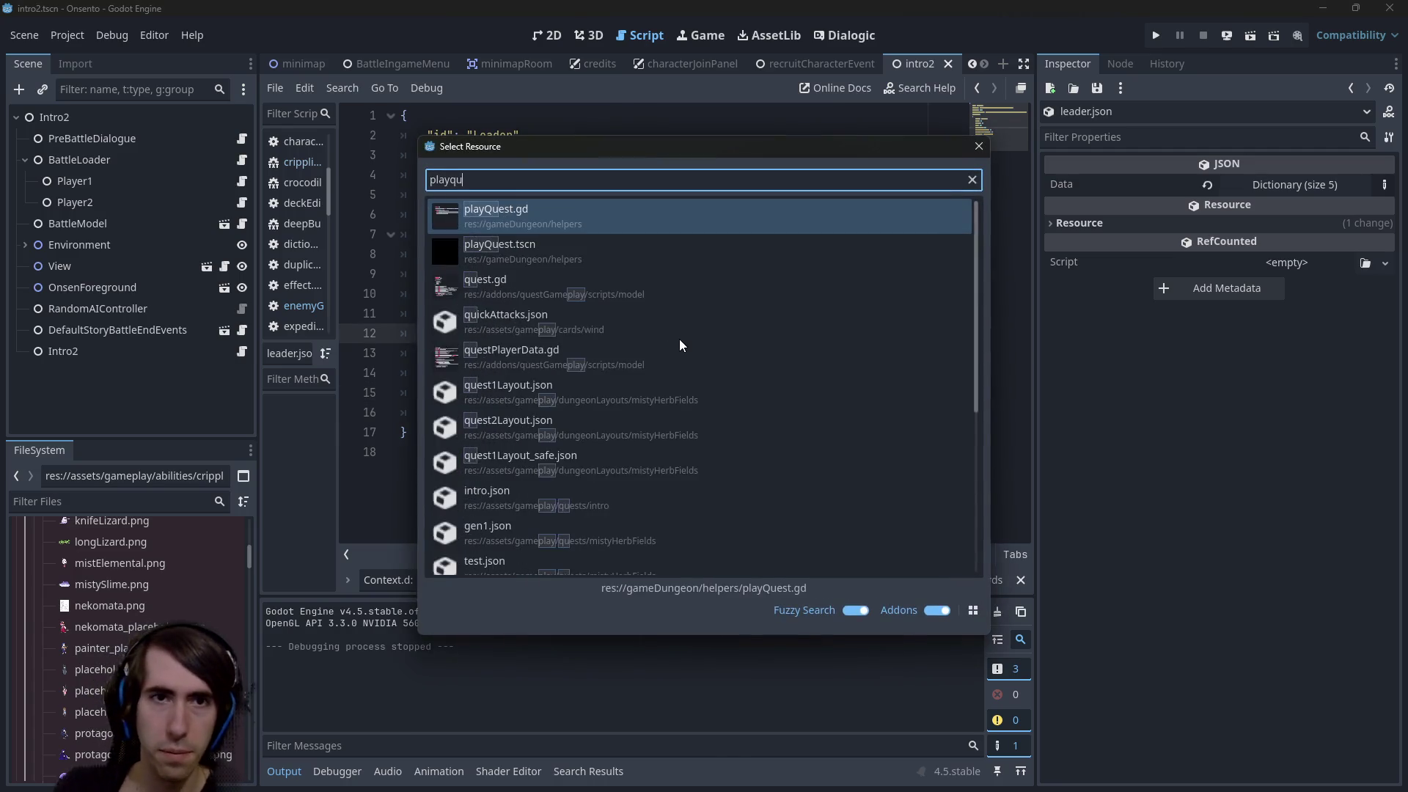
key("Down")
key("Return")
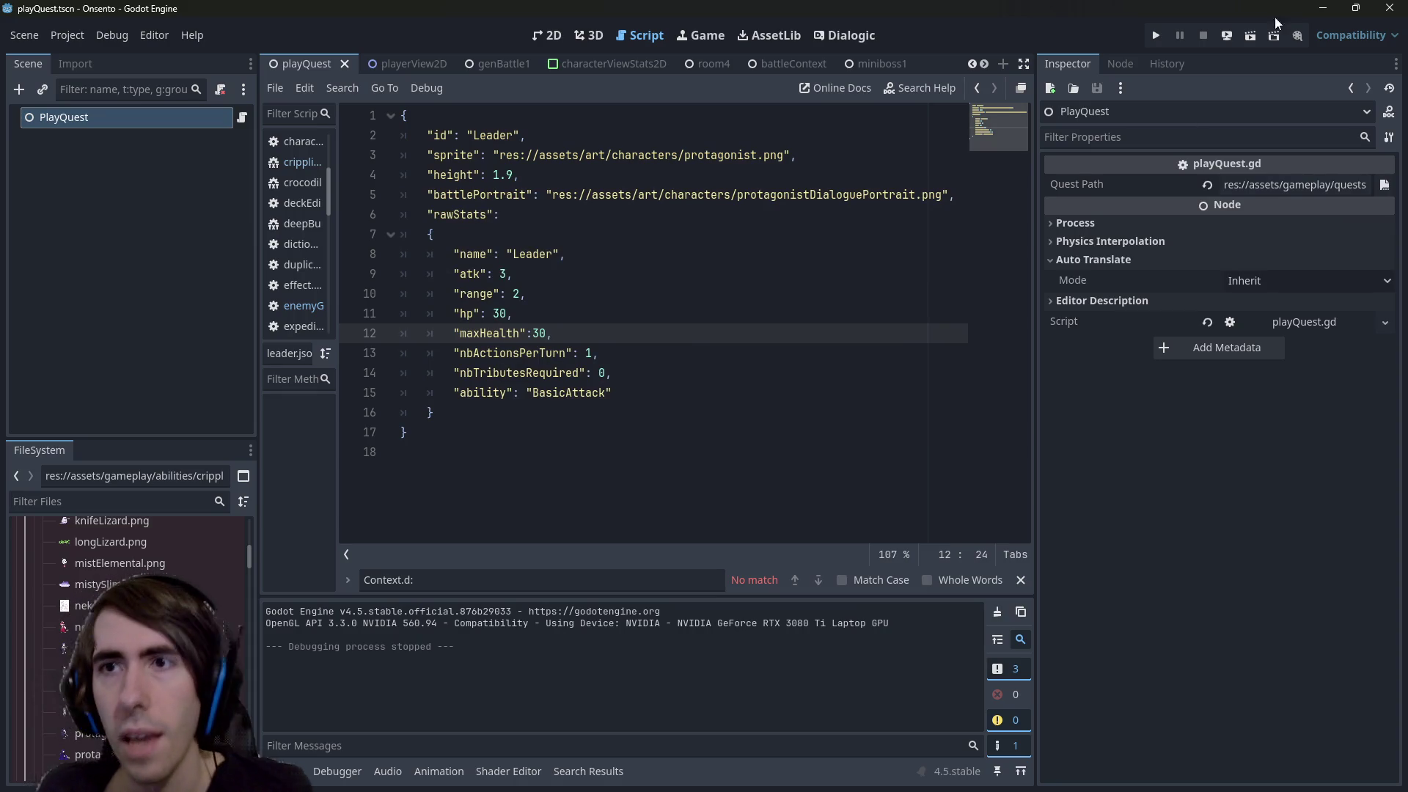
left_click(1245, 36)
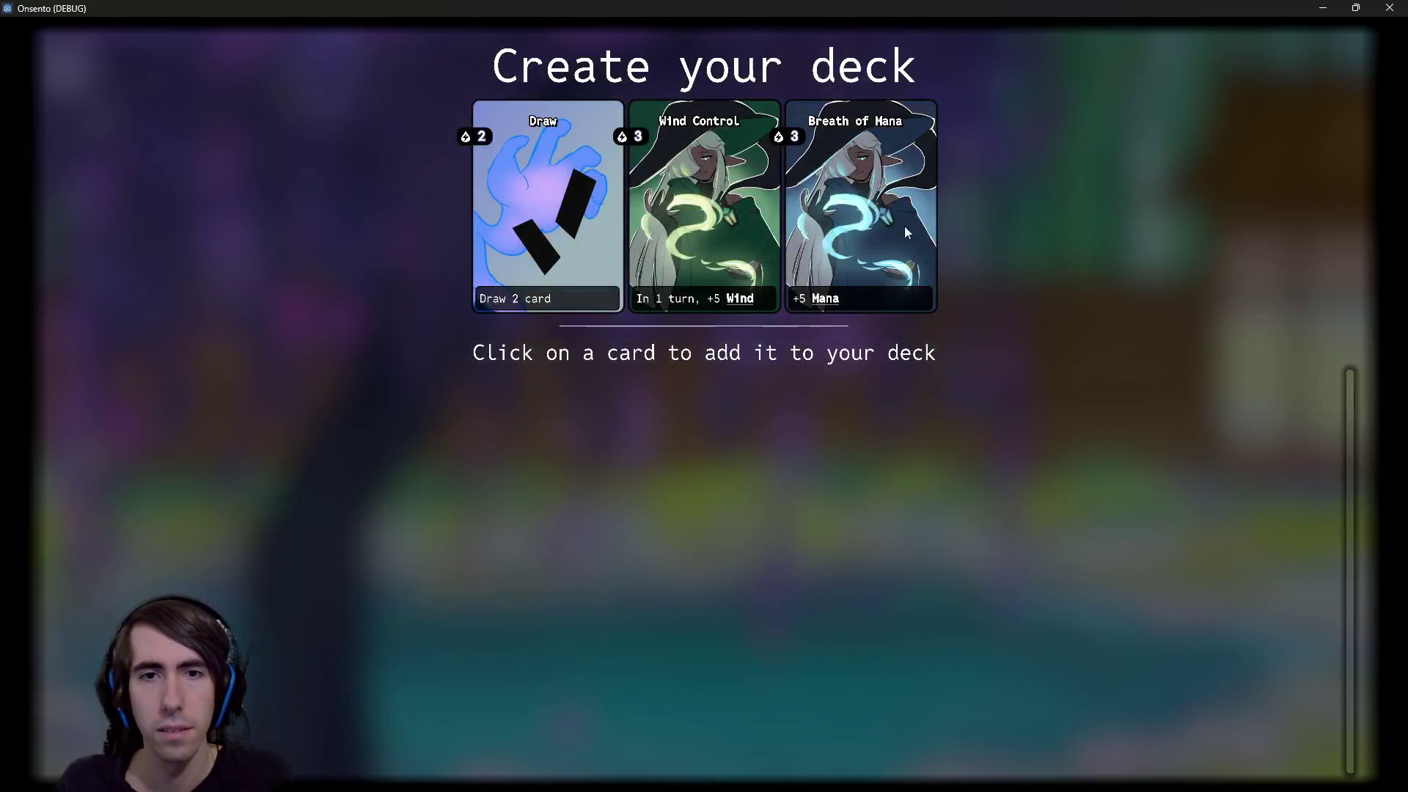
Pass the splash screen and add the offered cards to the starting deck
left_click(545, 206)
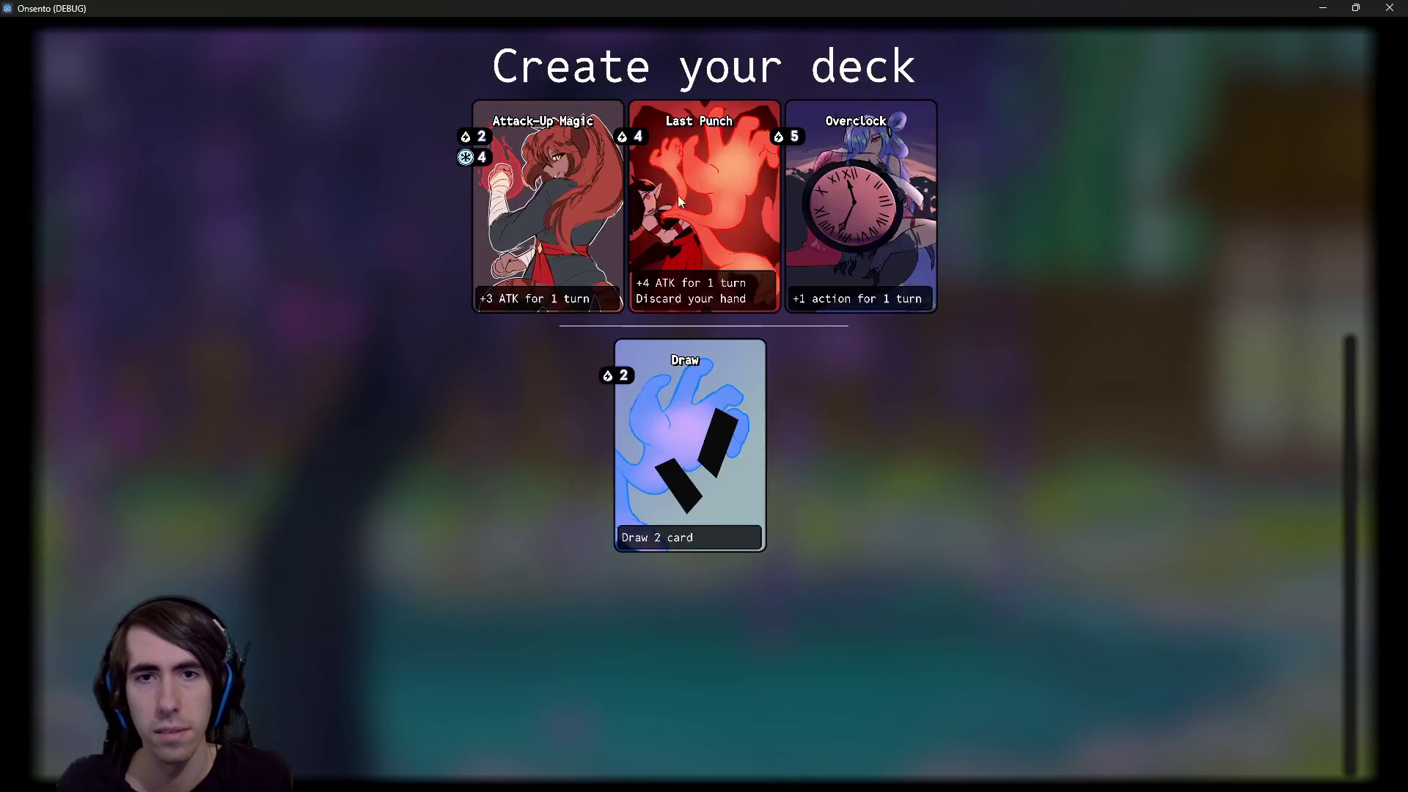
left_click(545, 206)
left_click(545, 206)
left_click(545, 206)
left_click(545, 206)
left_click(545, 206)
left_click(576, 201)
left_click(577, 201)
left_click(820, 223)
left_click(820, 222)
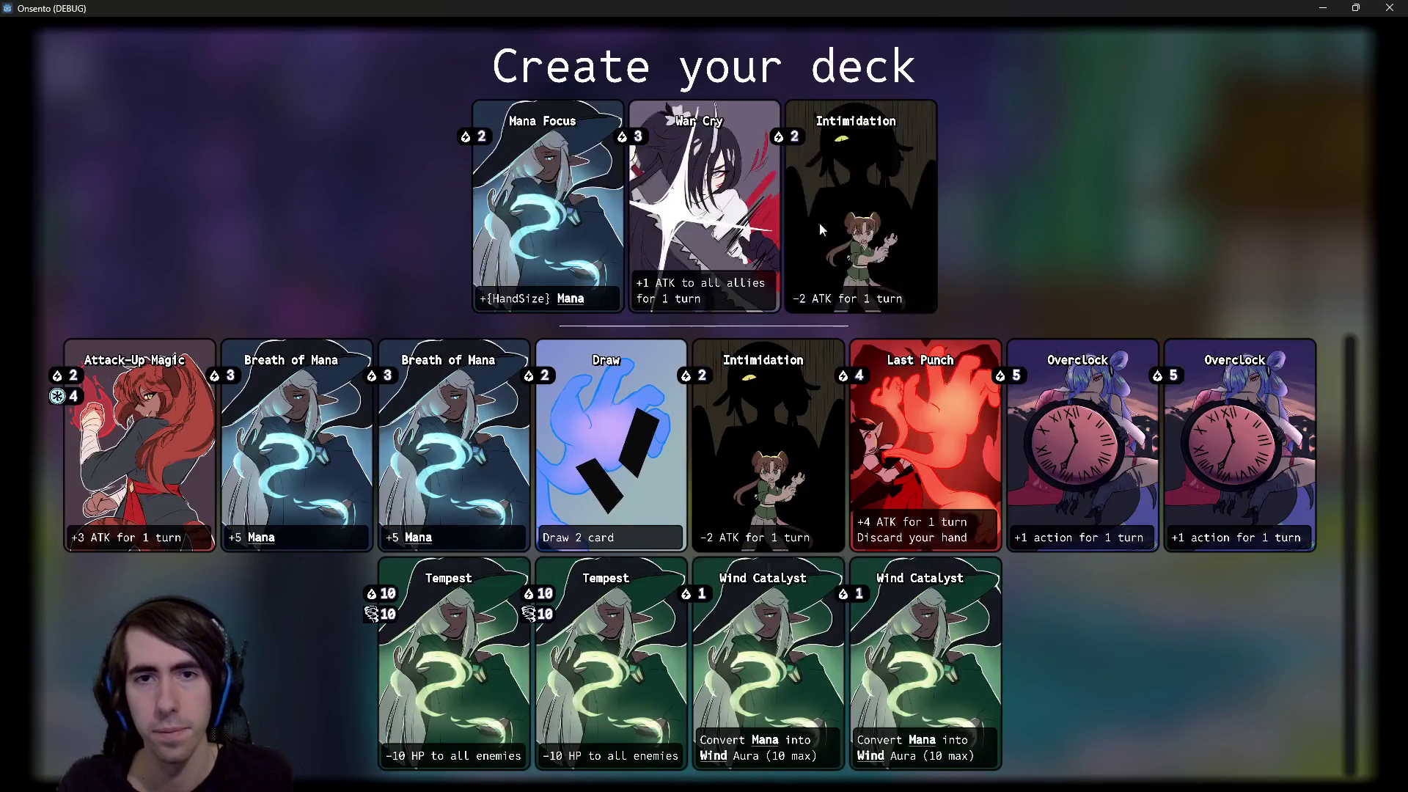
left_click(820, 222)
left_click(649, 218)
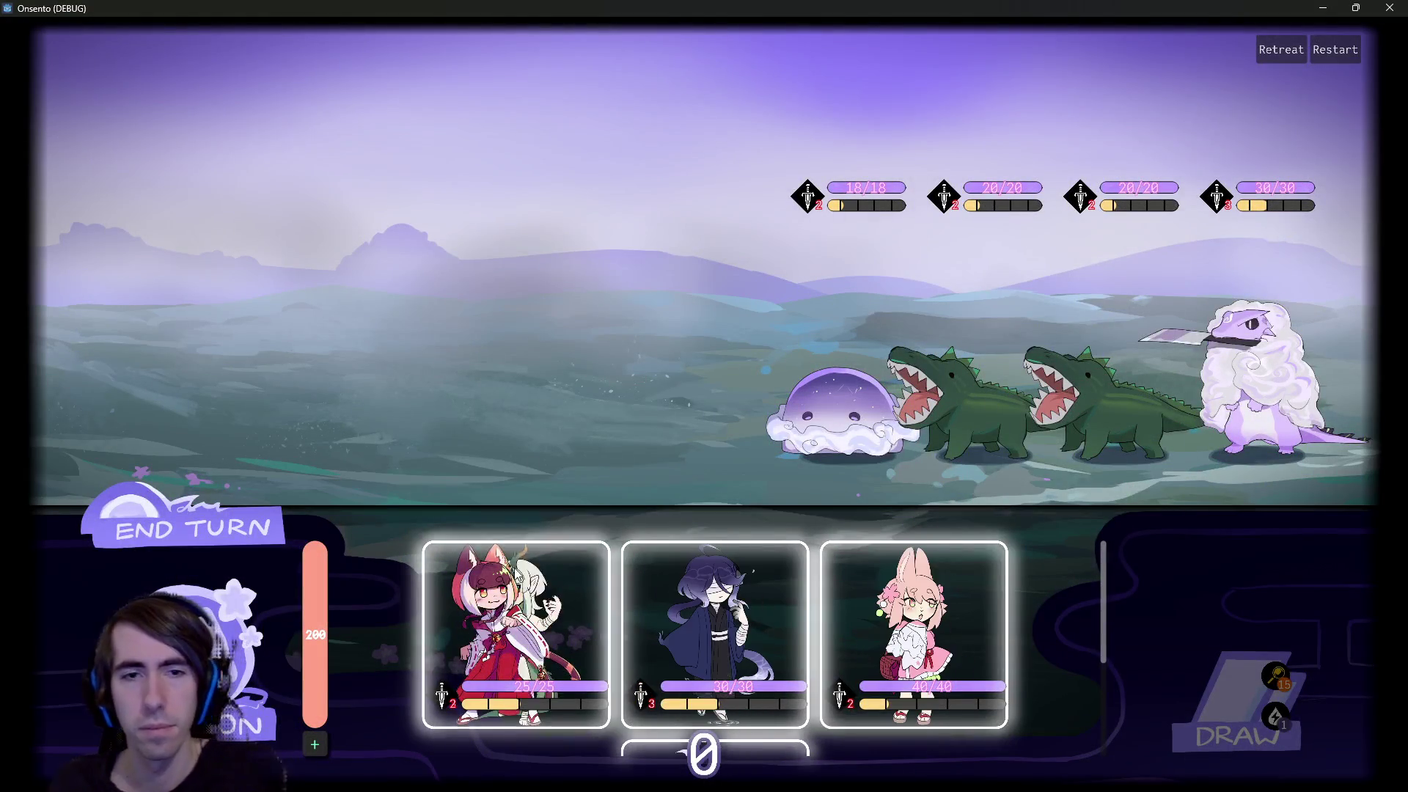
Win the first battle by sending the red-haired character and another character onto the battlefield
mouse_move(517, 630)
left_mouse_down()
mouse_move(544, 286)
mouse_move(572, 285)
left_mouse_up()
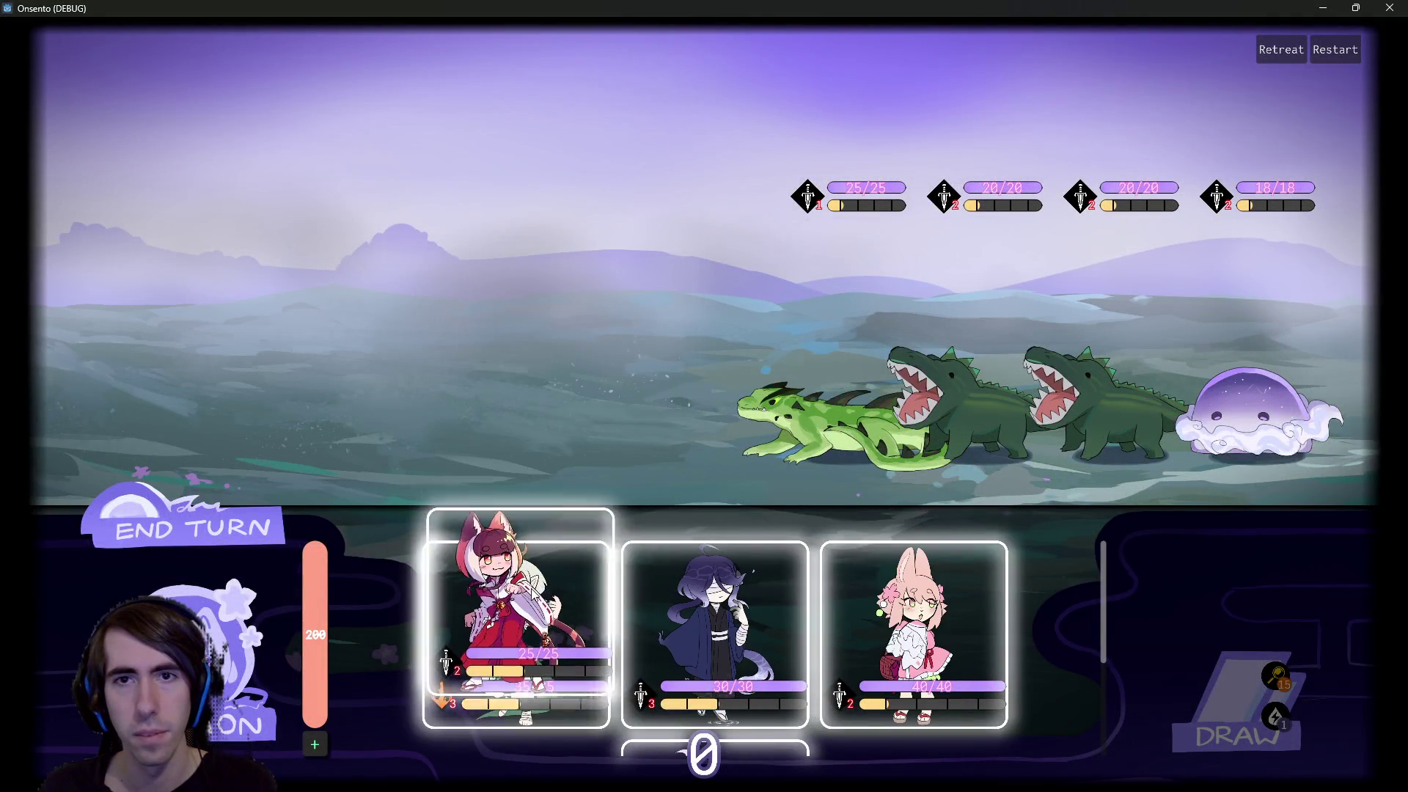
mouse_move(807, 197)
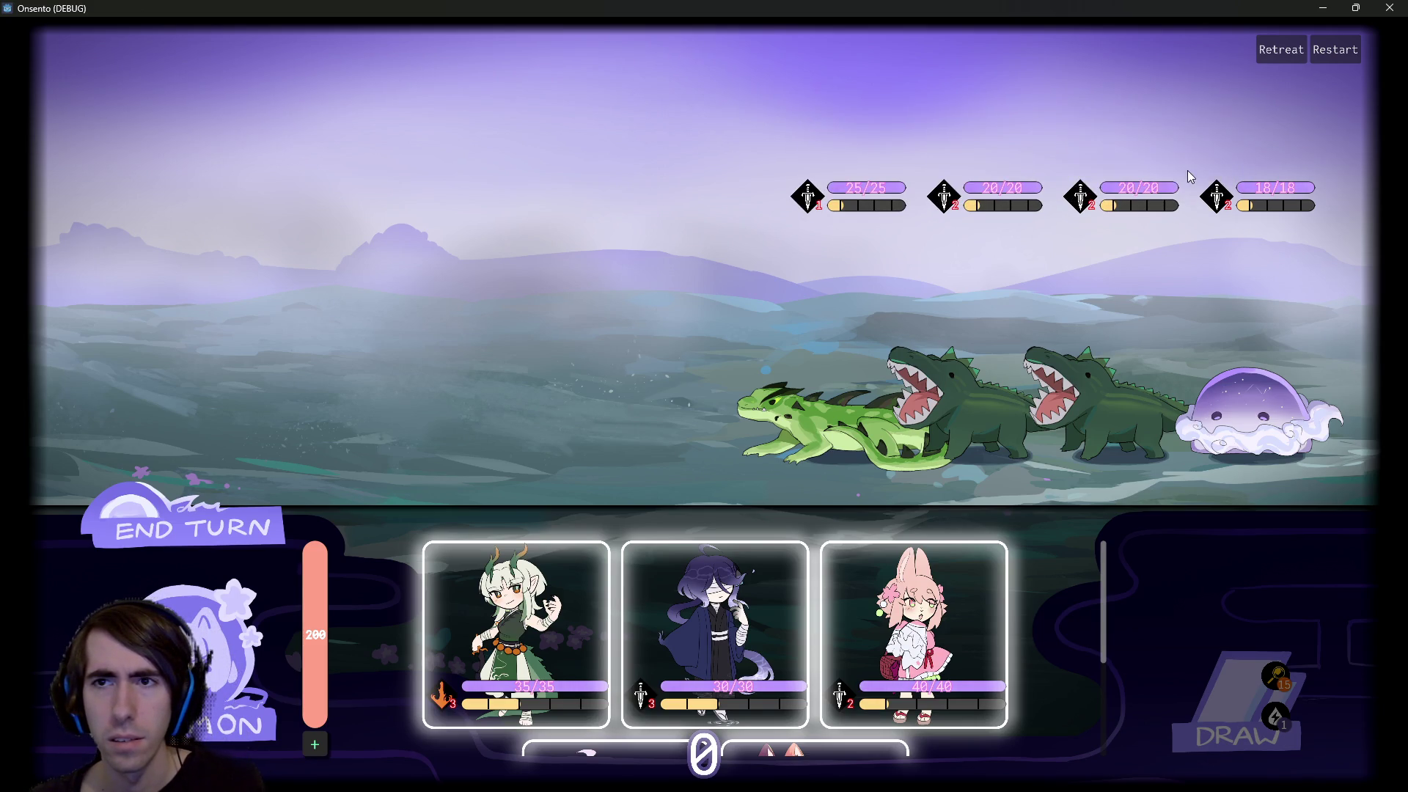
mouse_move(1208, 190)
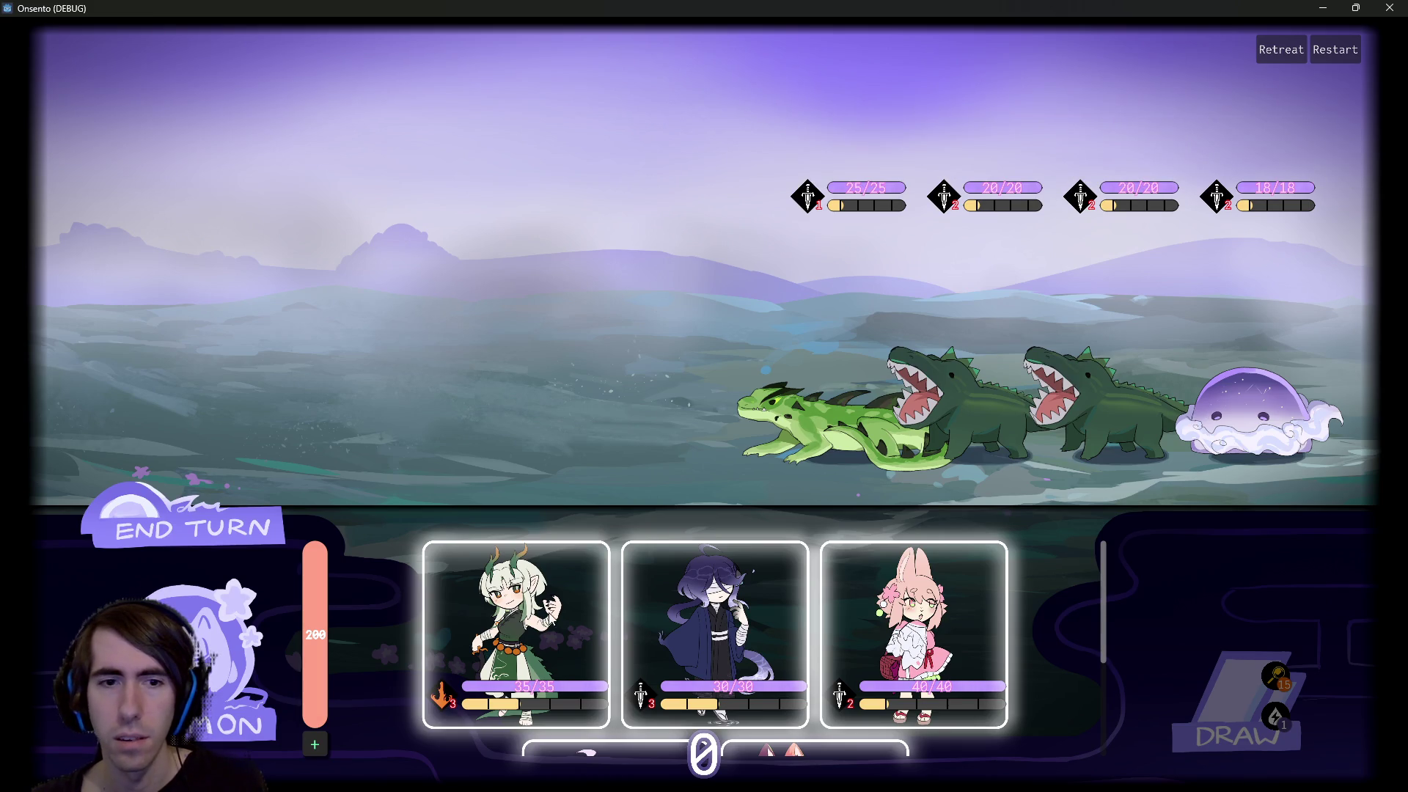
left_click_drag(552, 619, 553, 398)
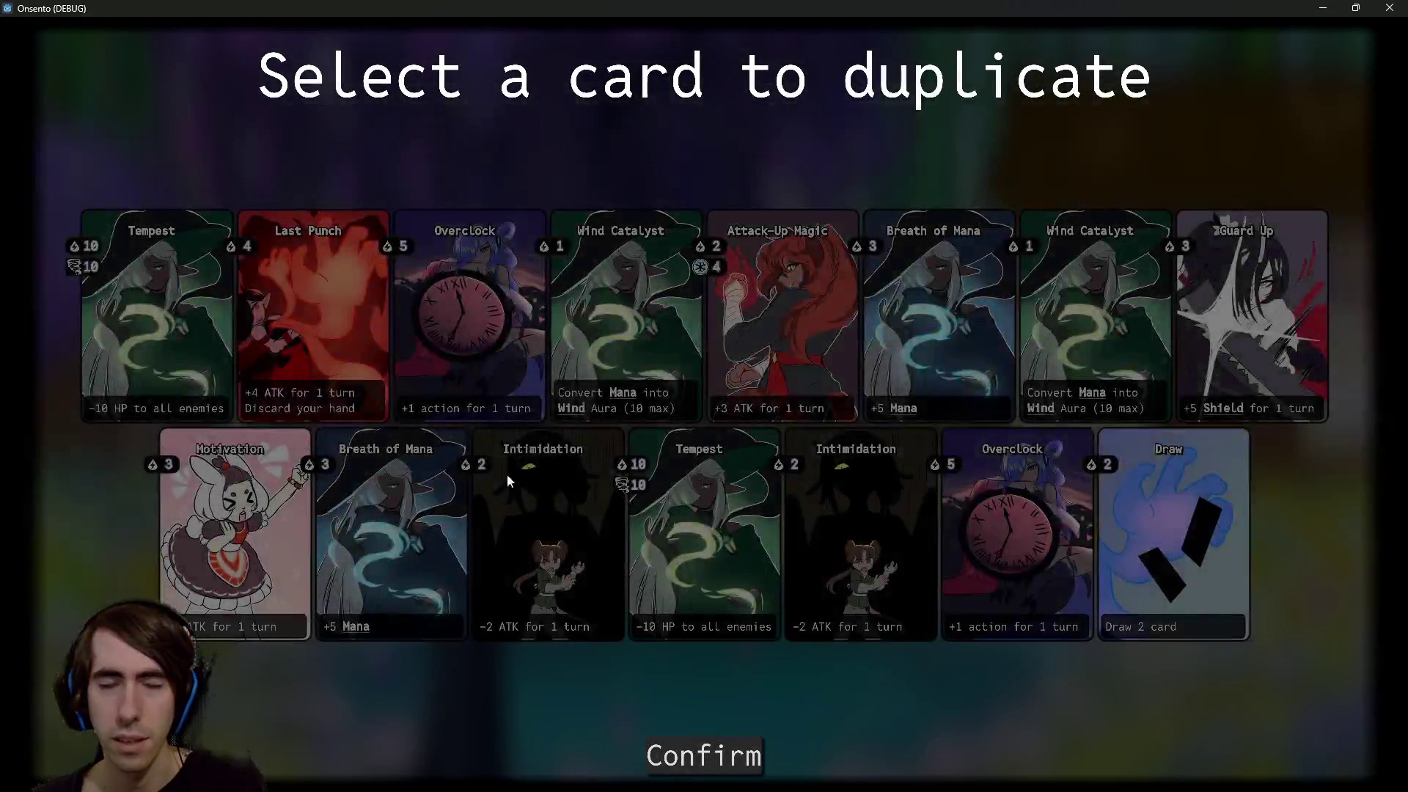
Duplicate the Overclock card, then go to the monster encounter on the map
left_click(469, 331)
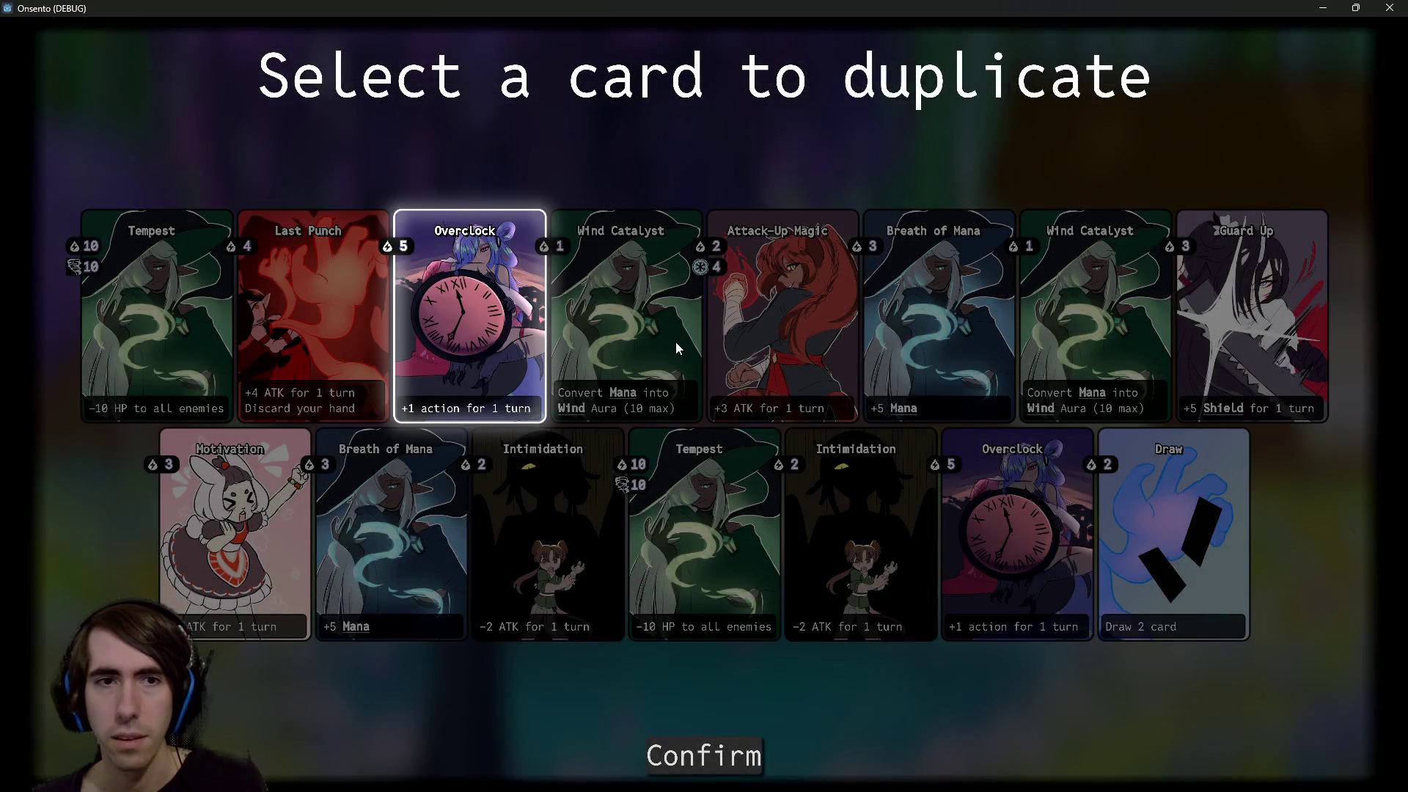
left_click(689, 757)
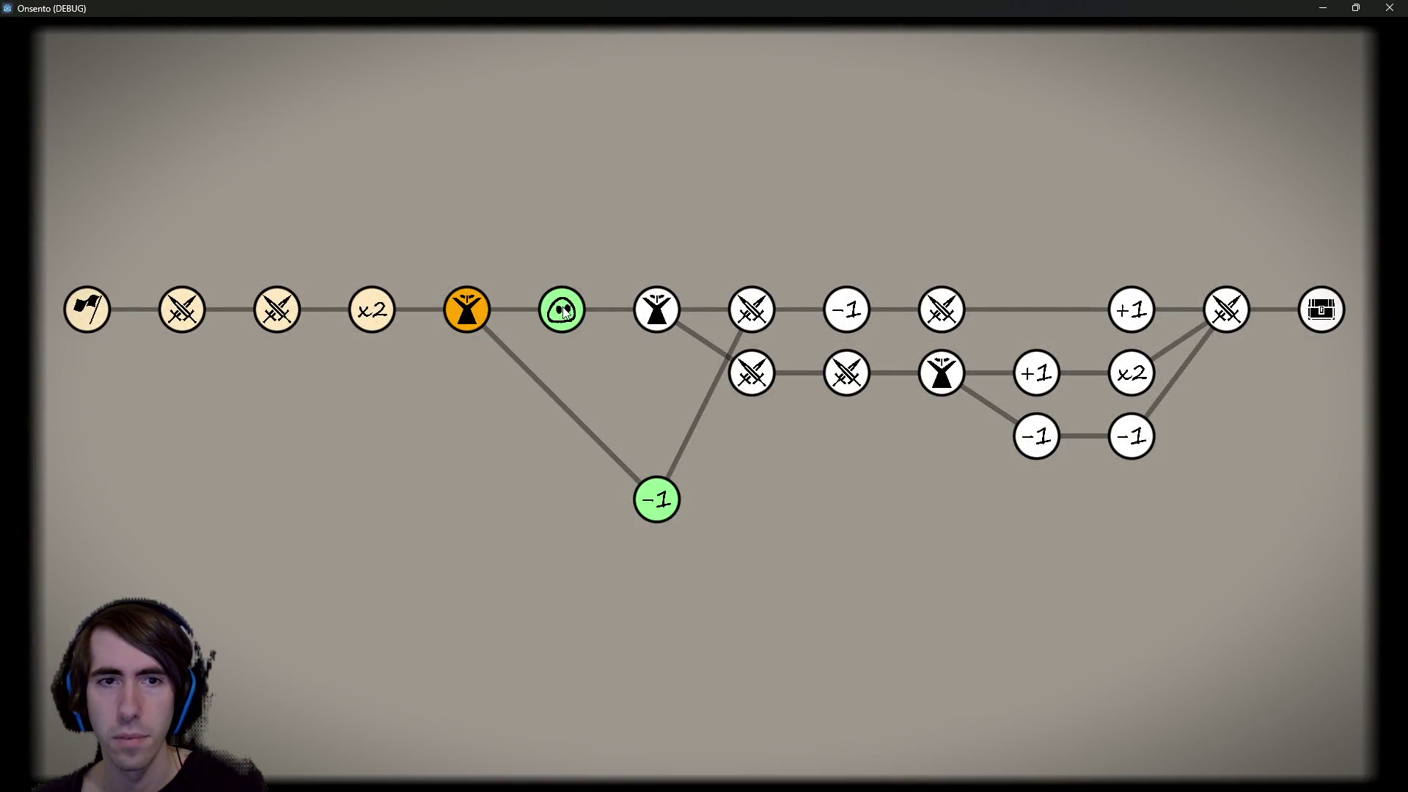
left_click(565, 310)
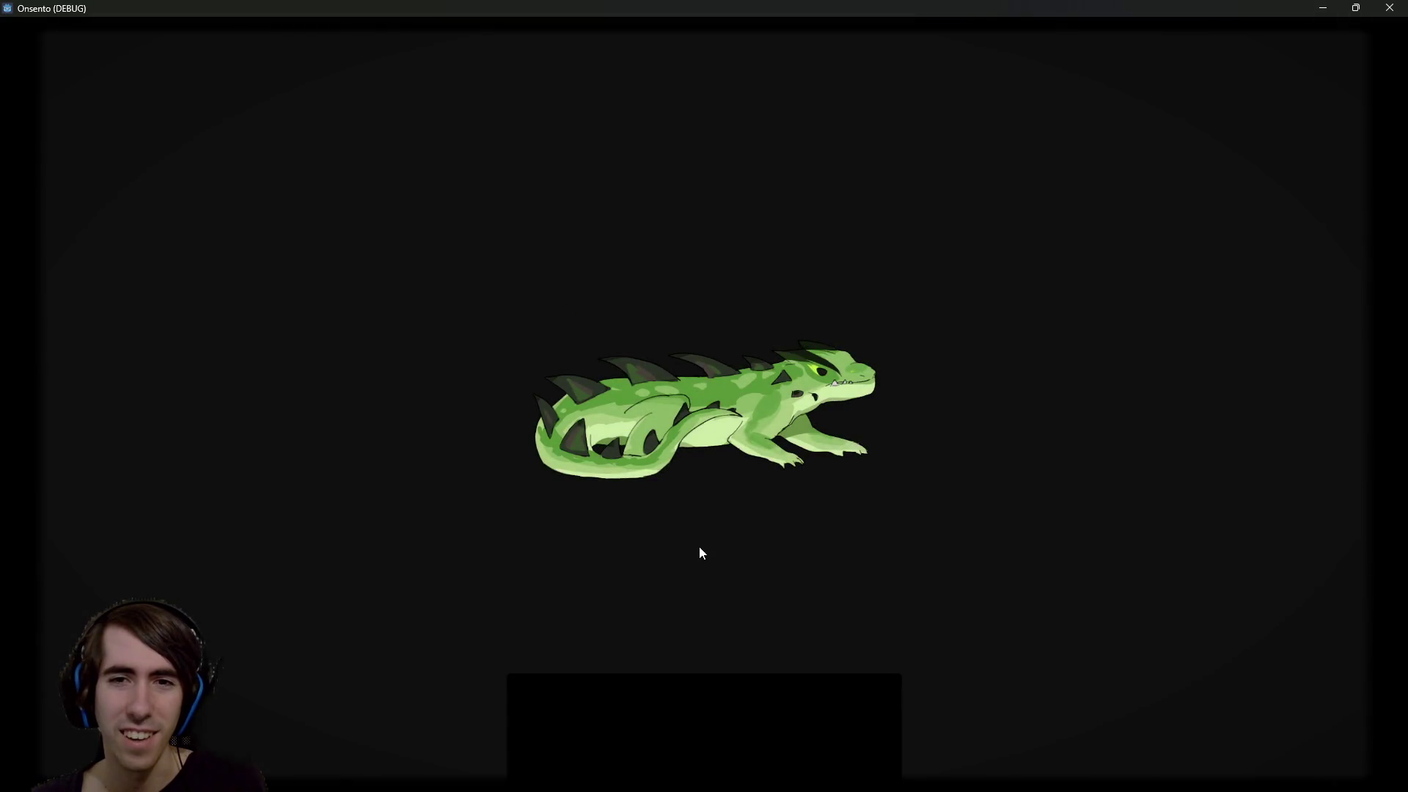
Recruit the green lizard, enter the next battle, deploy the fox-girl and begin fighting
left_click(710, 383)
left_click(708, 378)
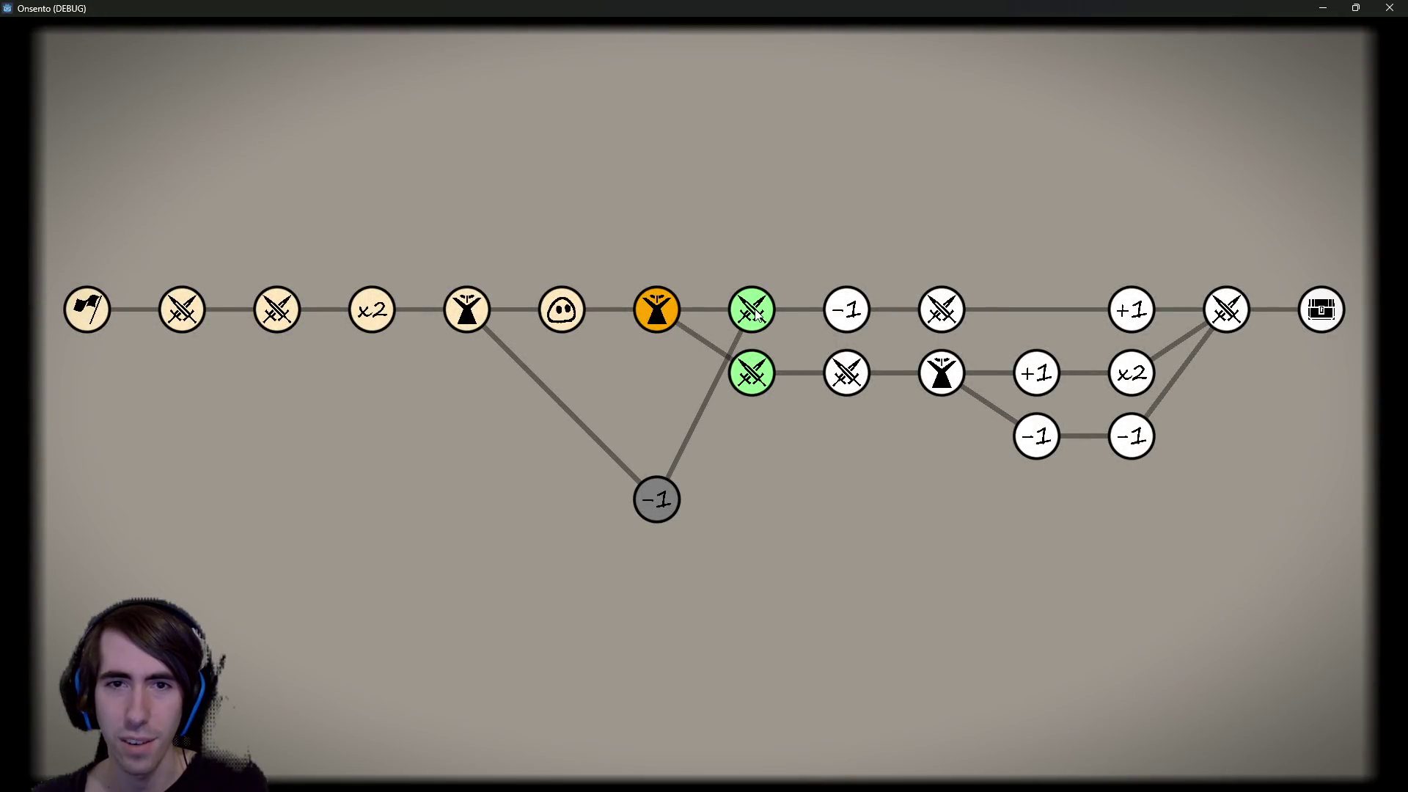
left_click(757, 358)
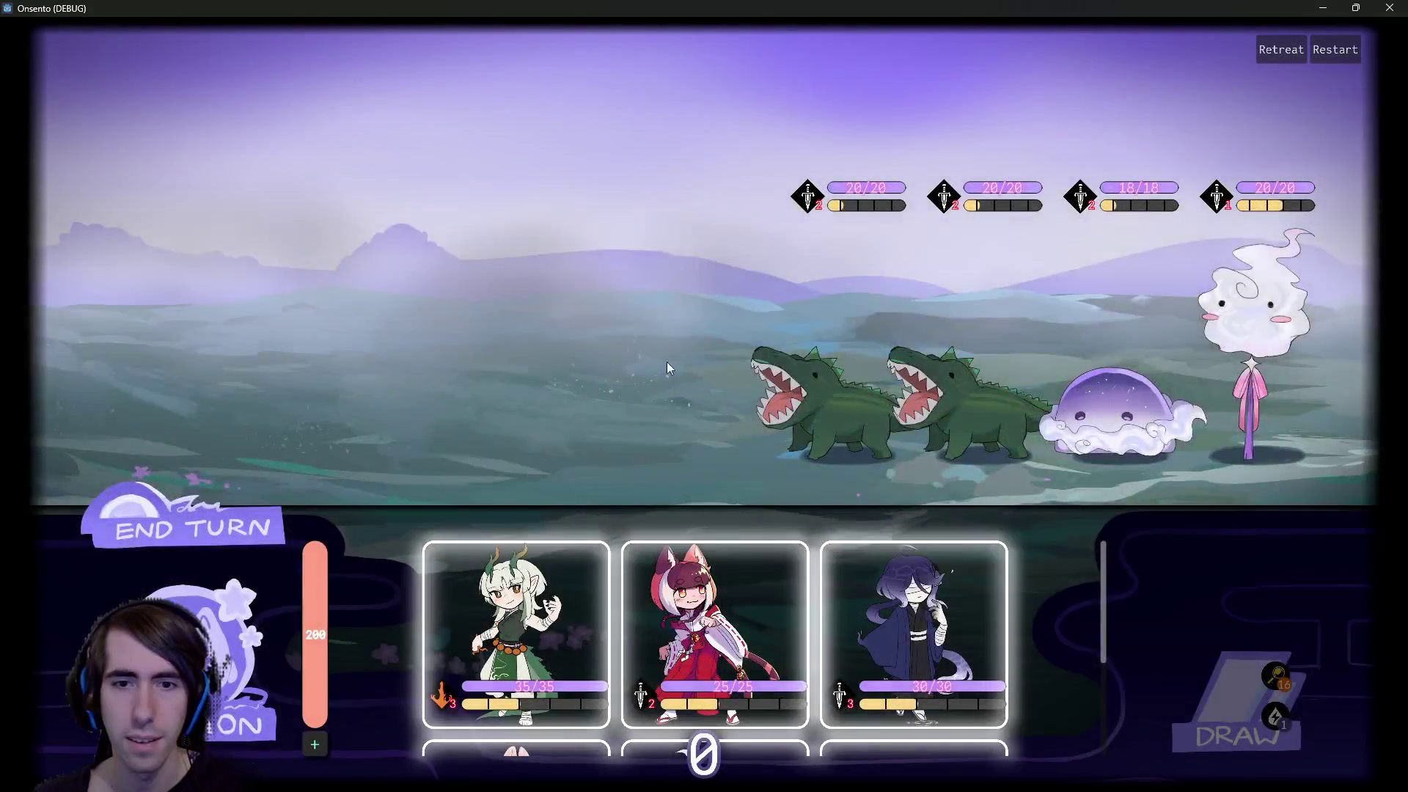
scroll(697, 629, "down", 1)
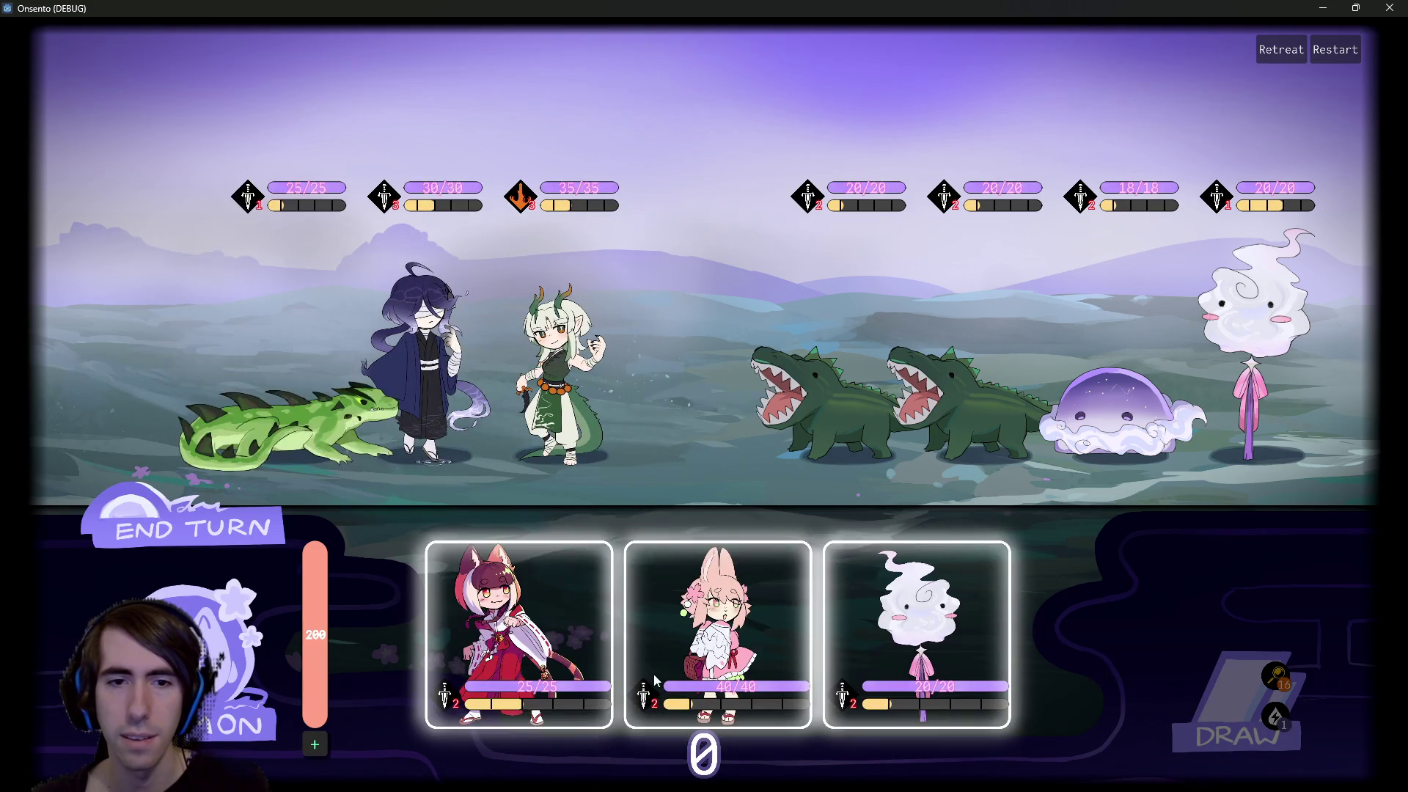
left_click(490, 655)
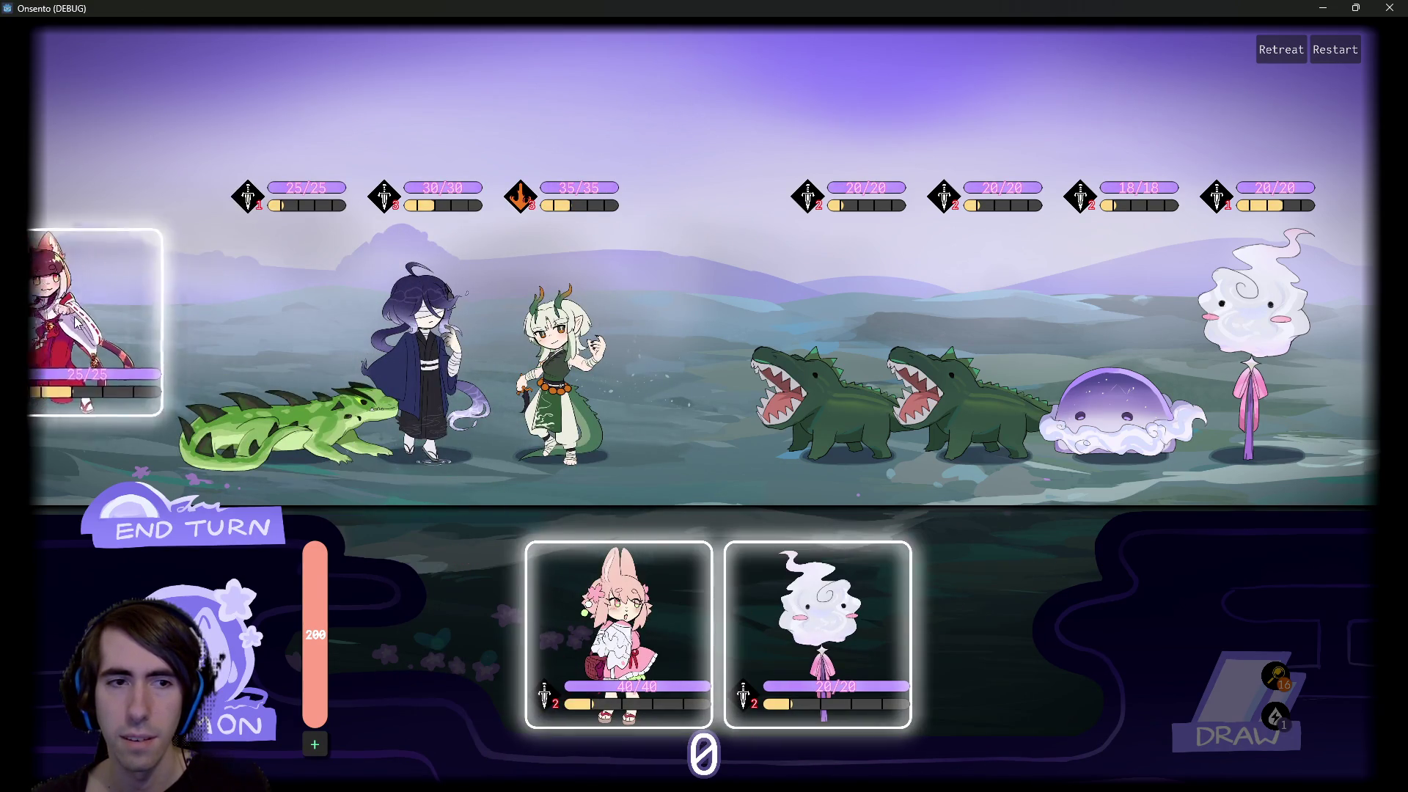
left_click(173, 551)
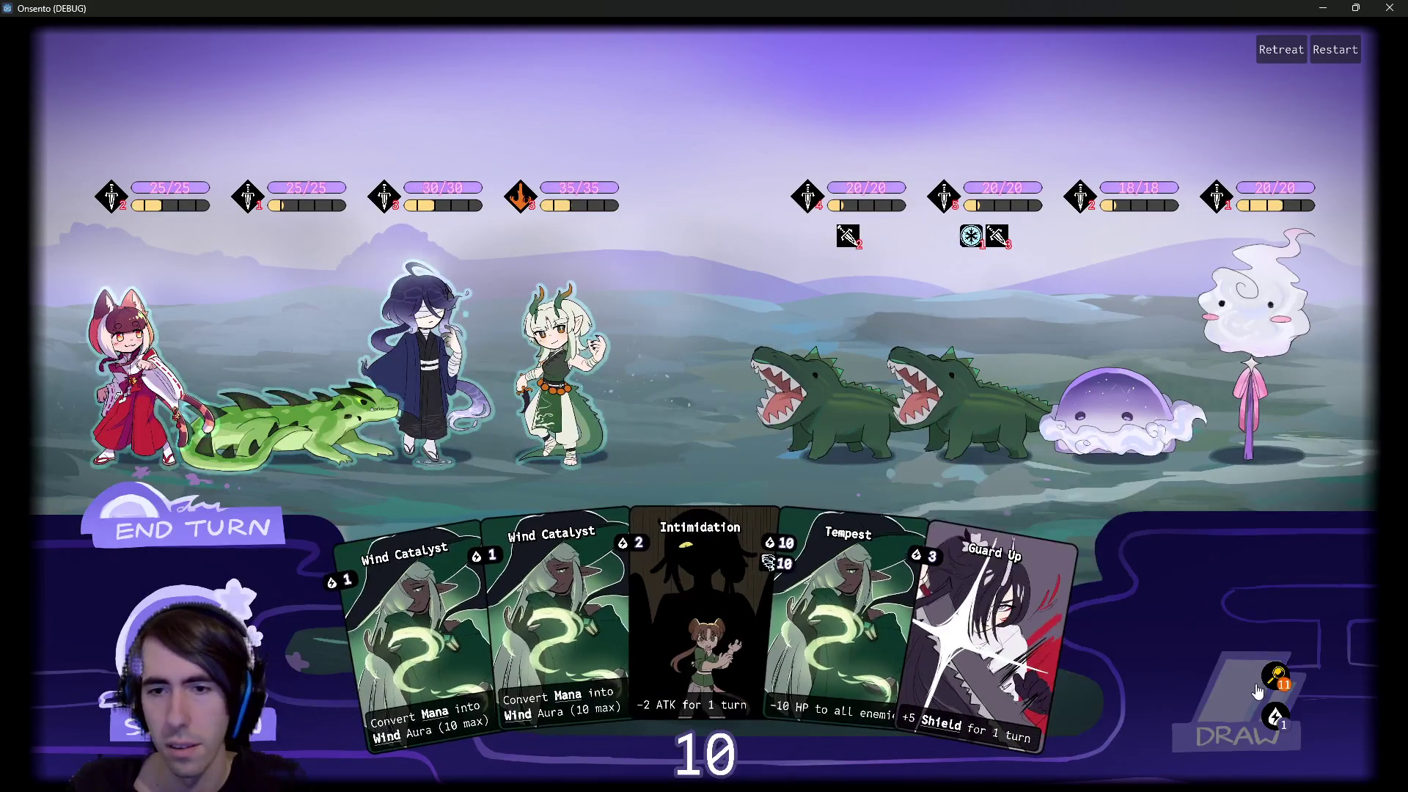
Draw a card from the draw pile and end the turn against the Crocodiles and Mist Elemental
left_click(1254, 690)
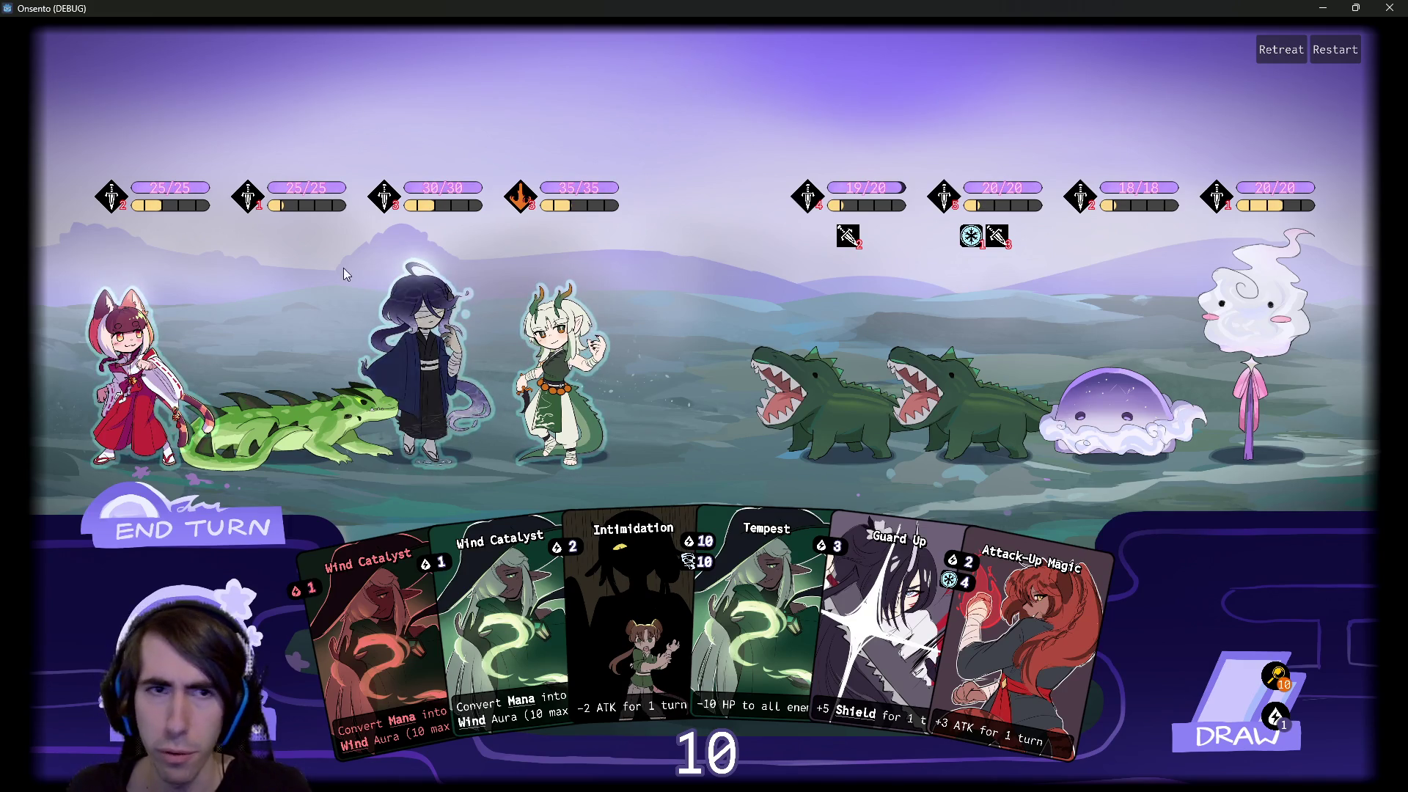
mouse_move(238, 198)
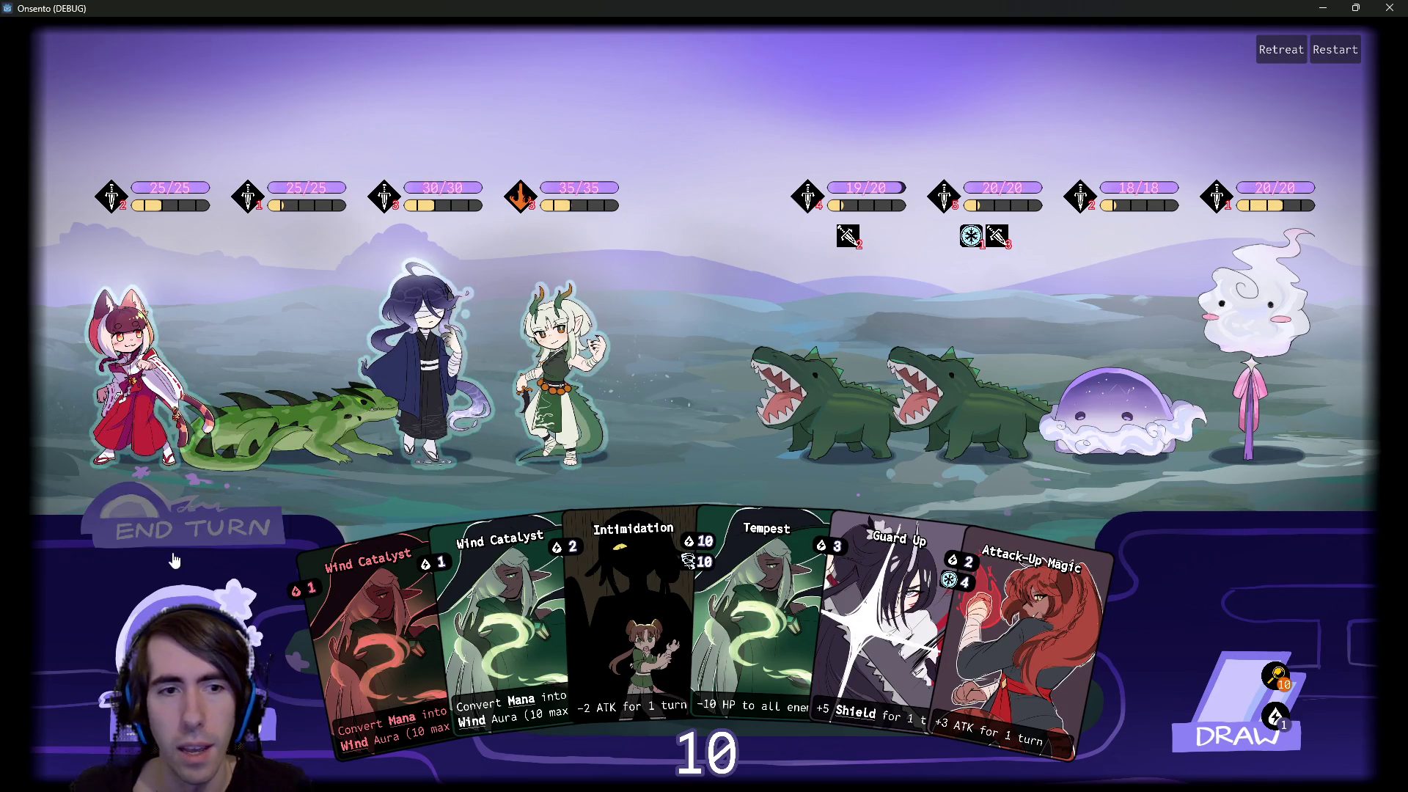
mouse_move(947, 191)
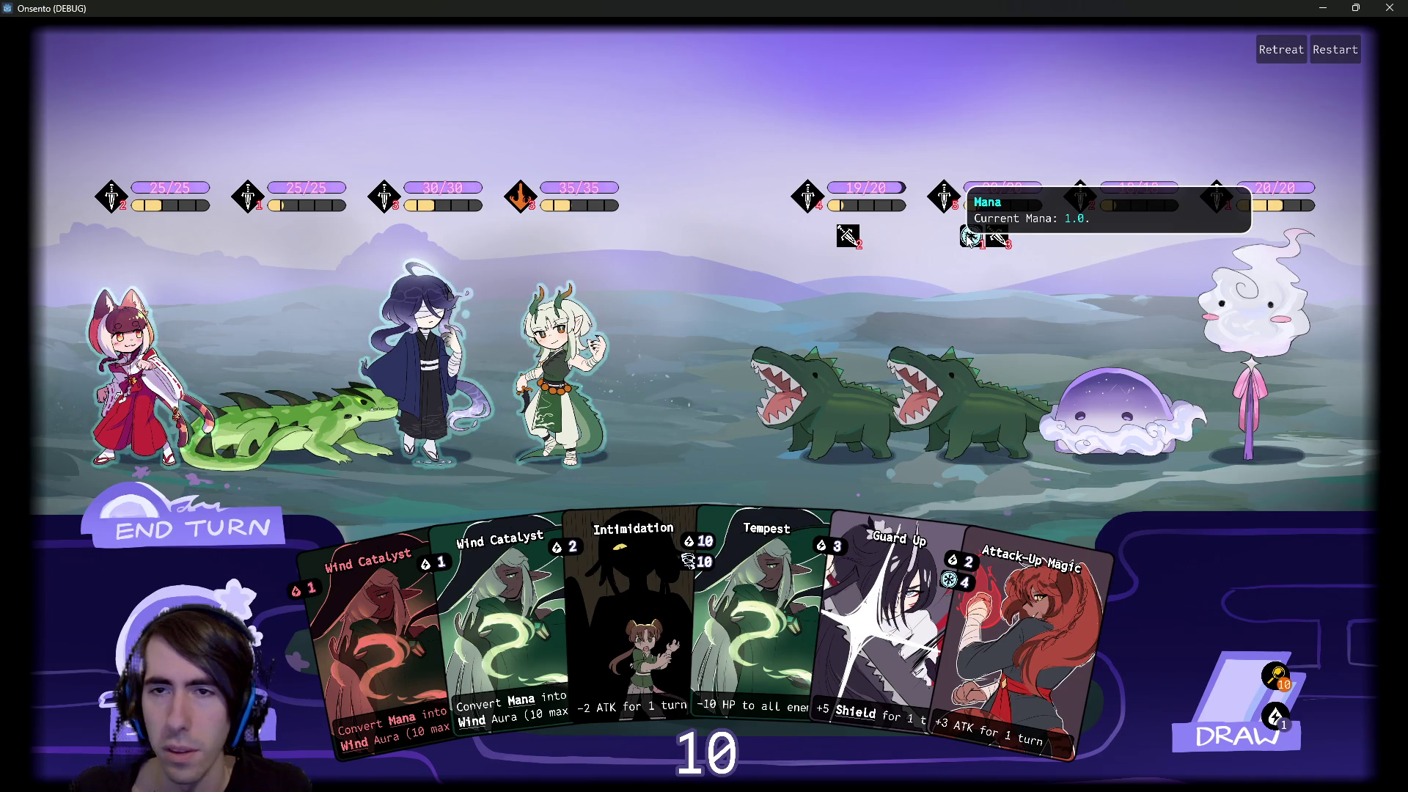
left_click(232, 541)
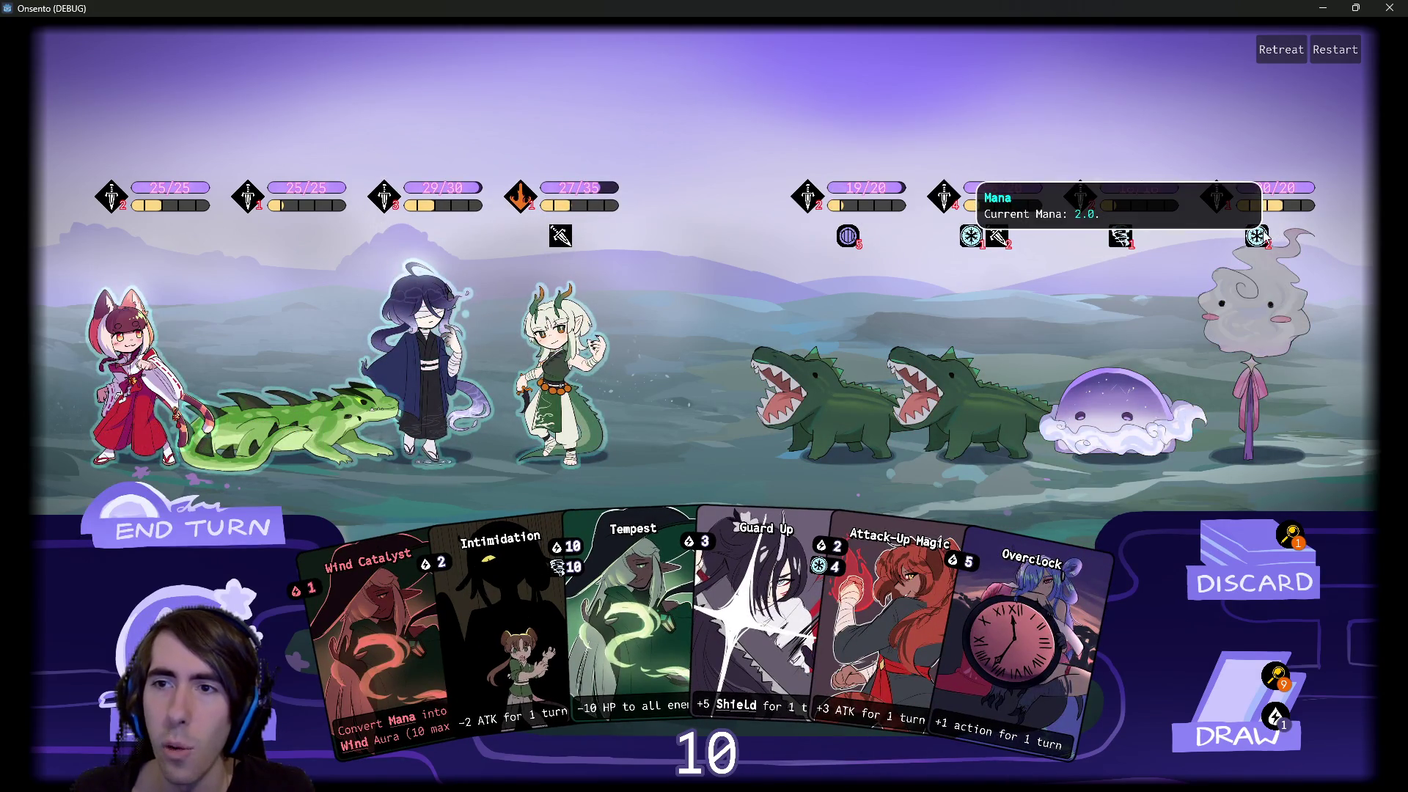
mouse_move(1070, 189)
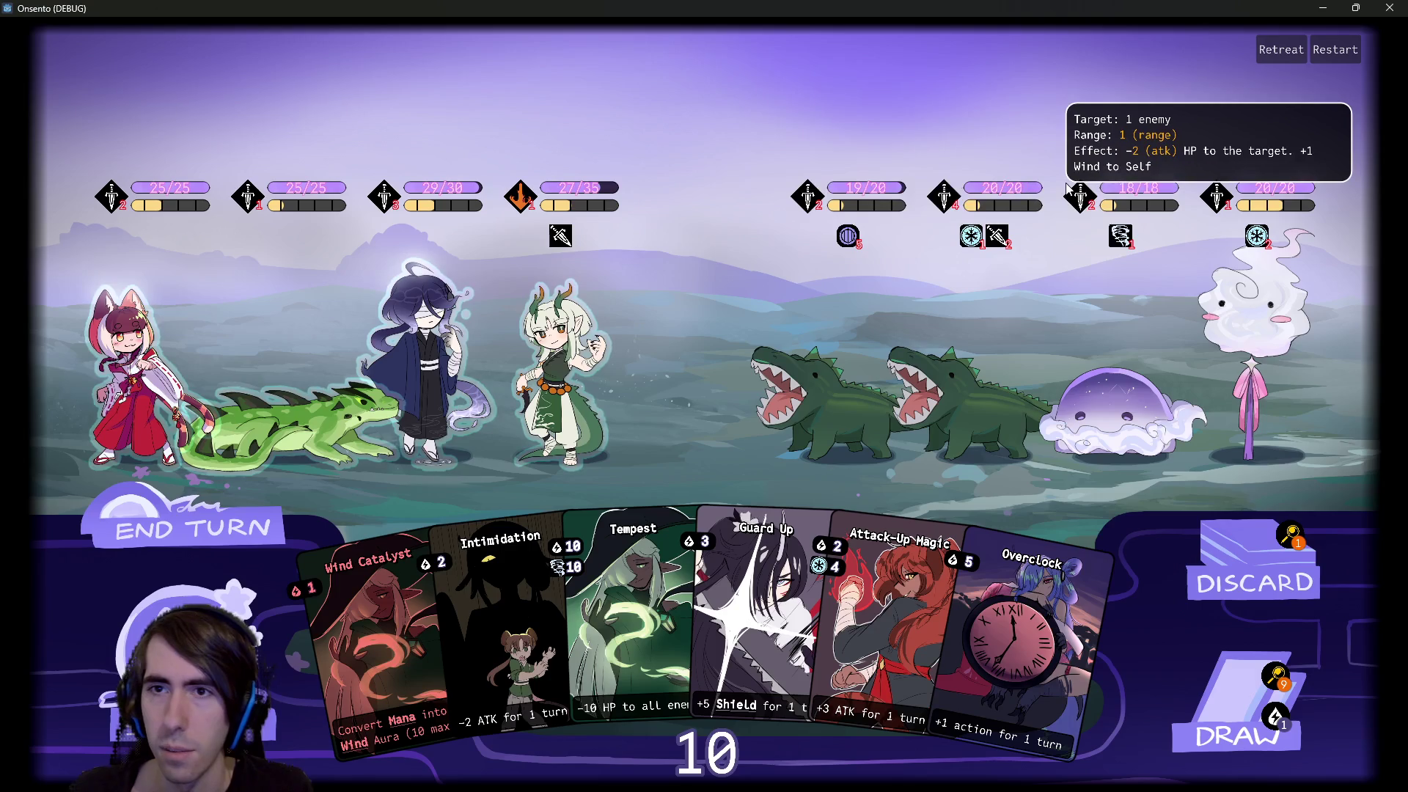
mouse_move(1207, 189)
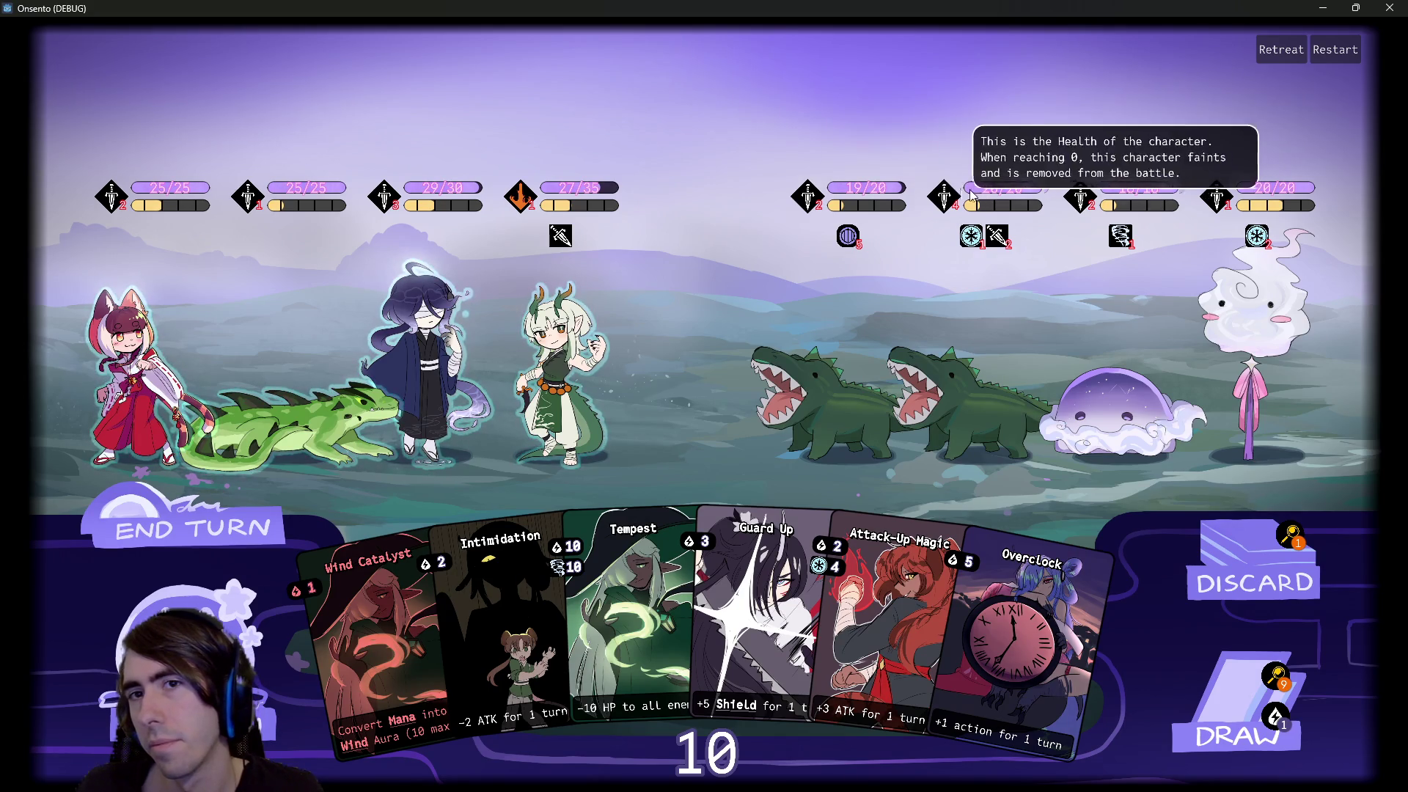
mouse_move(798, 201)
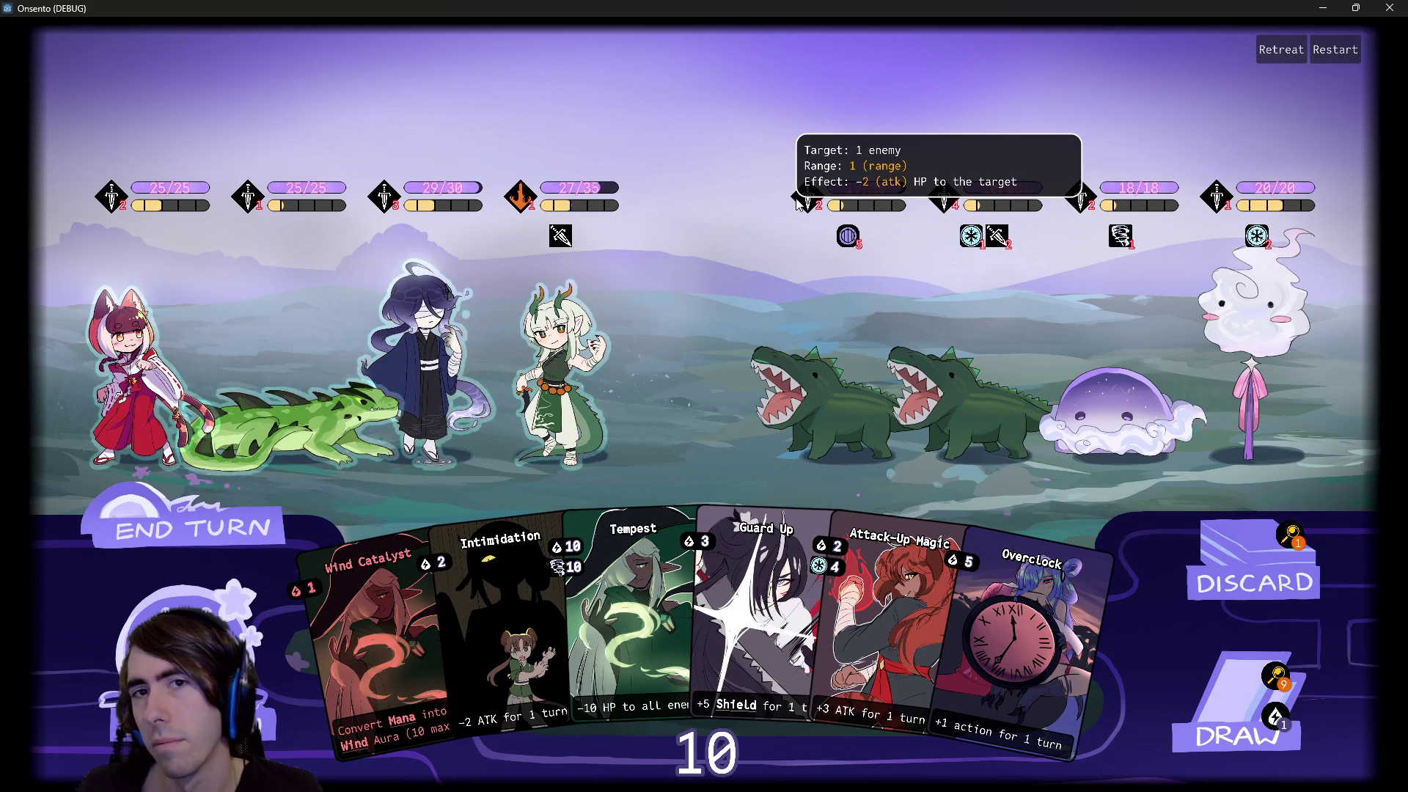